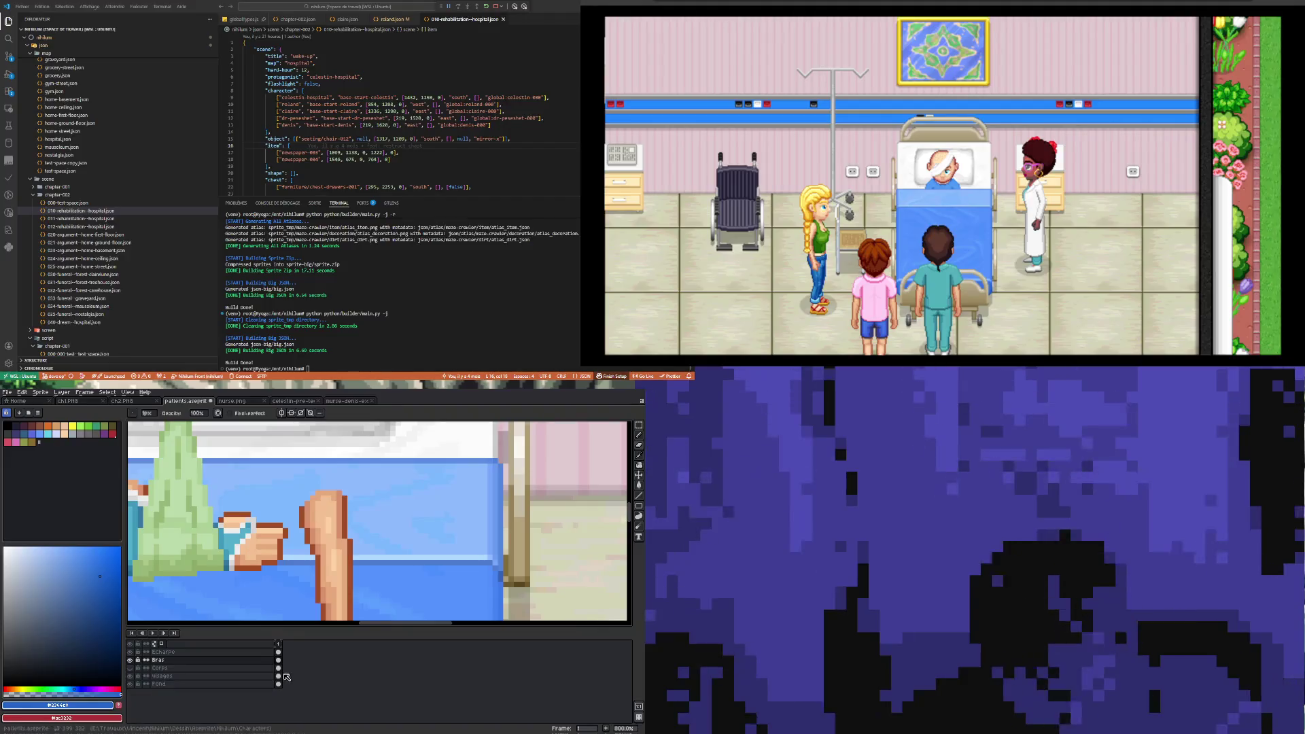
- Show the Corps layer and pencil a column of darker blue shading down the shirt
left_click(130, 667)
scroll(226, 580, "up", 5)
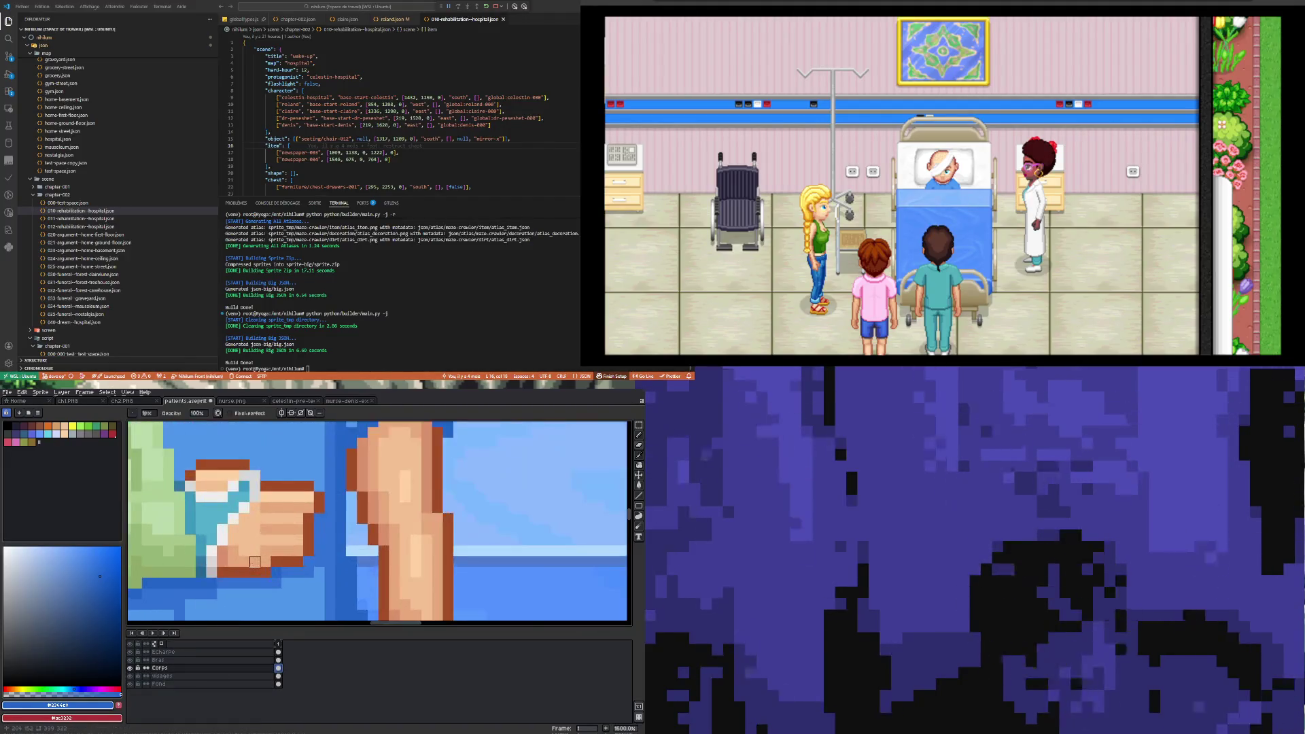
key("i")
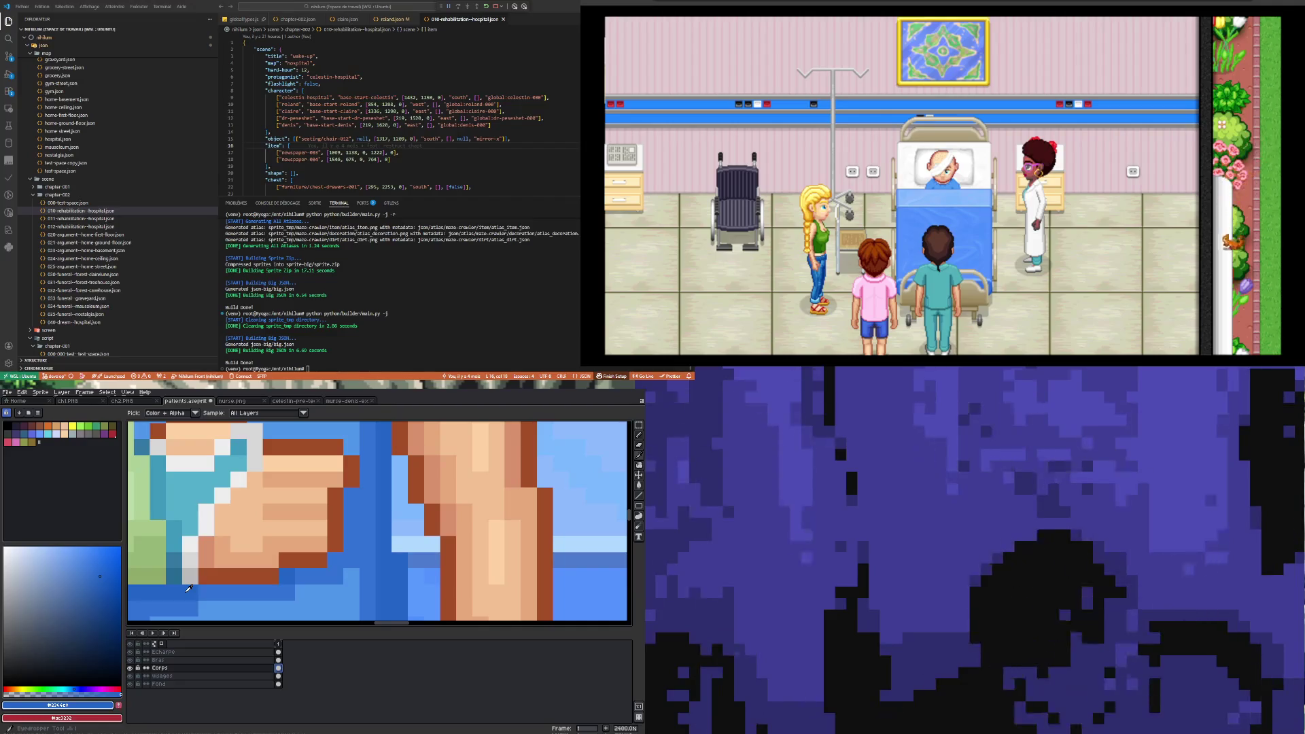
key("v")
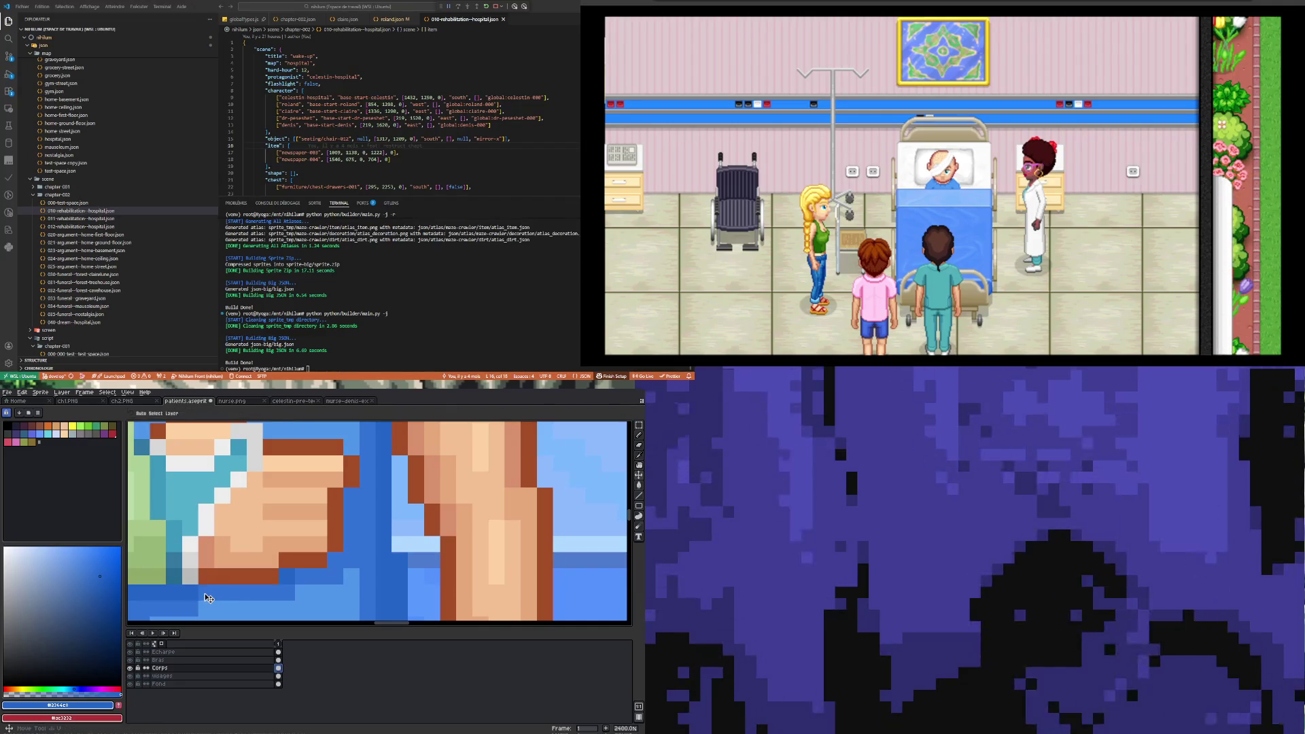
key("b")
left_click_drag(314, 575, 332, 565)
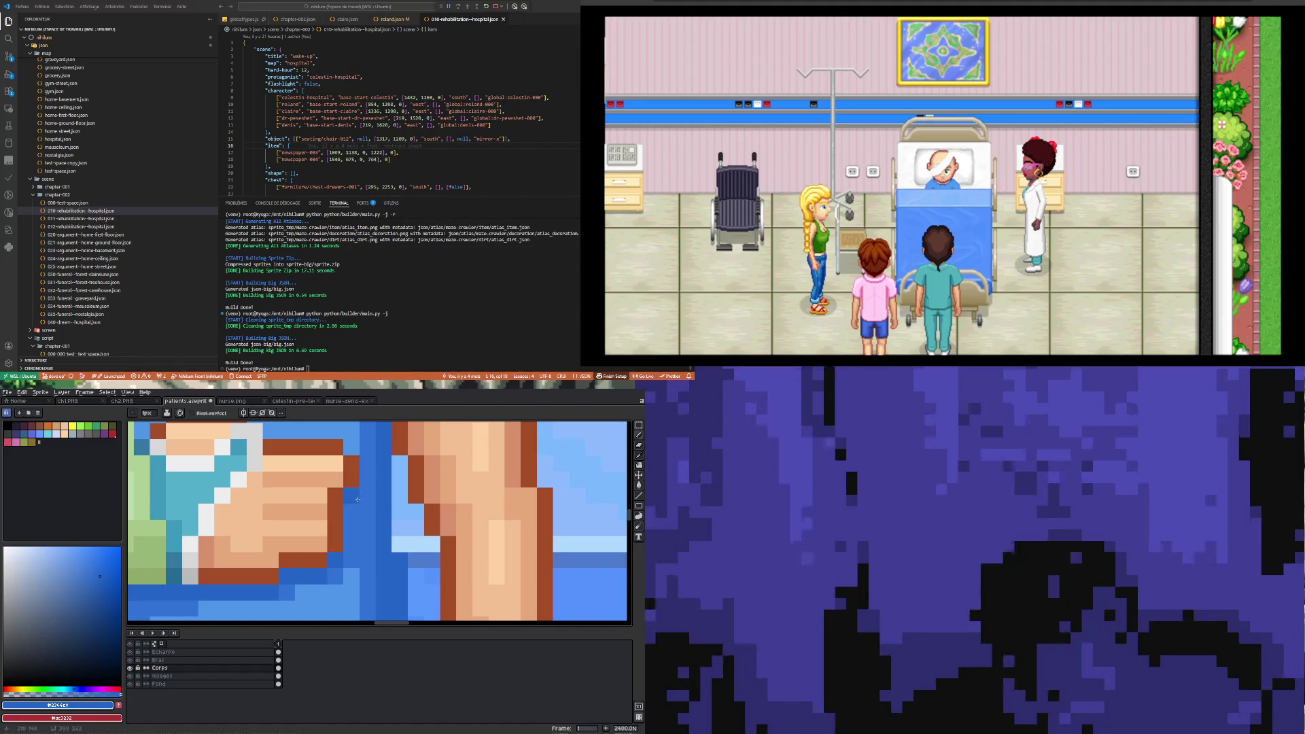
left_click_drag(358, 499, 349, 550)
- Sample shirt blues like #3272d5, ending with blue palette entry 21 as the drawing colour
scroll(349, 546, "down", 3)
scroll(274, 557, "up", 1)
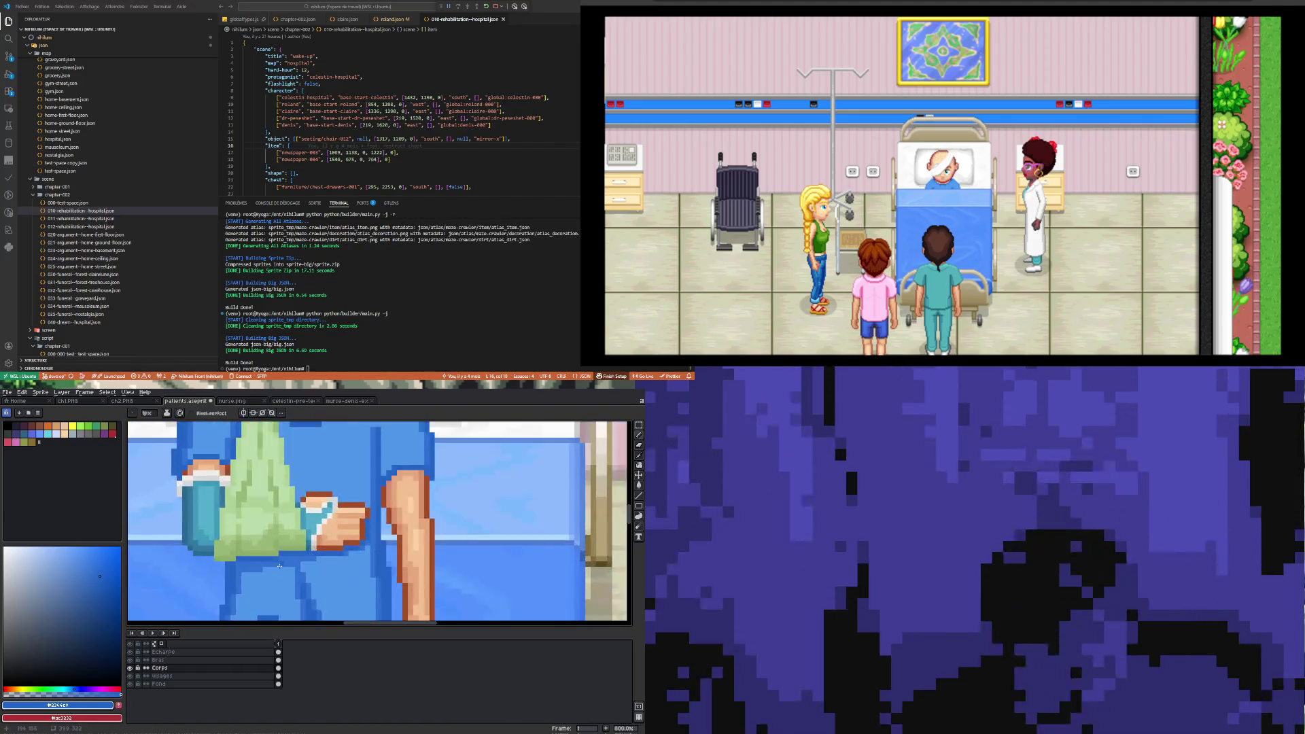
scroll(274, 557, "up", 1)
left_click(274, 557, "alt")
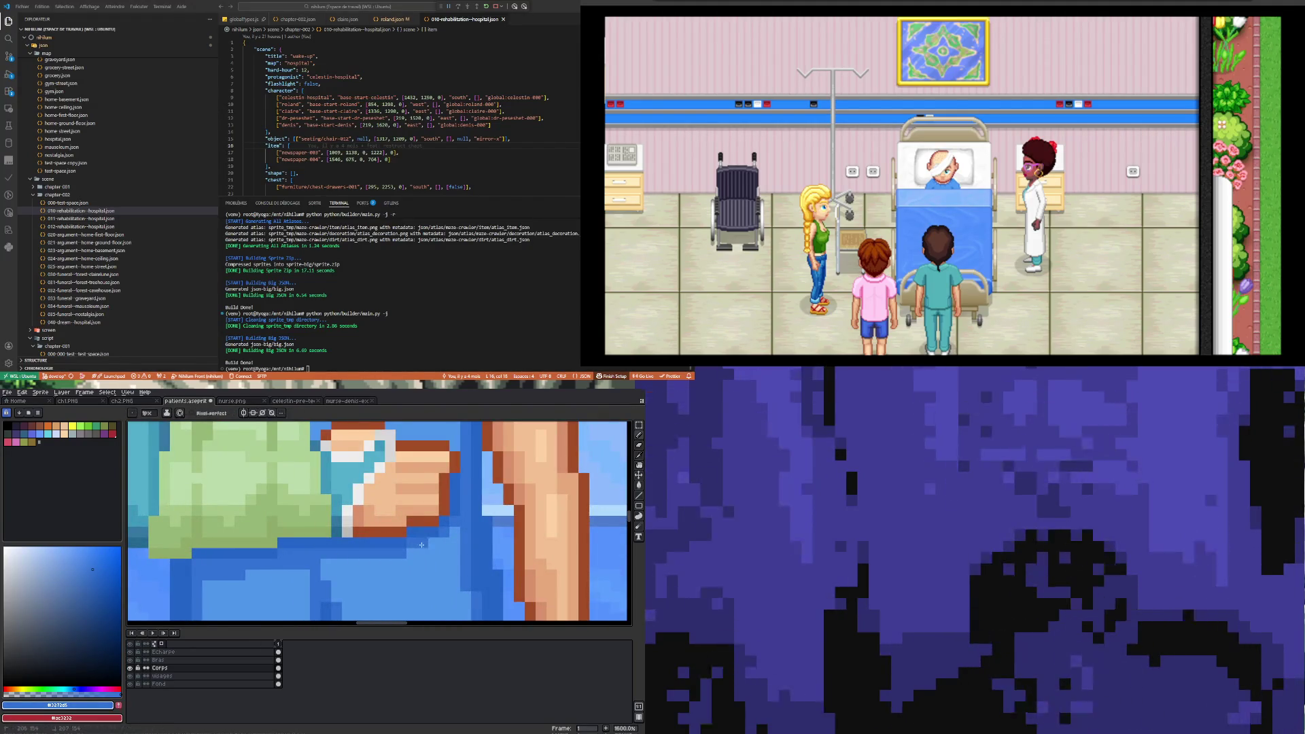
scroll(420, 545, "down", 6)
scroll(285, 561, "up", 5)
scroll(253, 583, "down", 2)
scroll(254, 577, "up", 3)
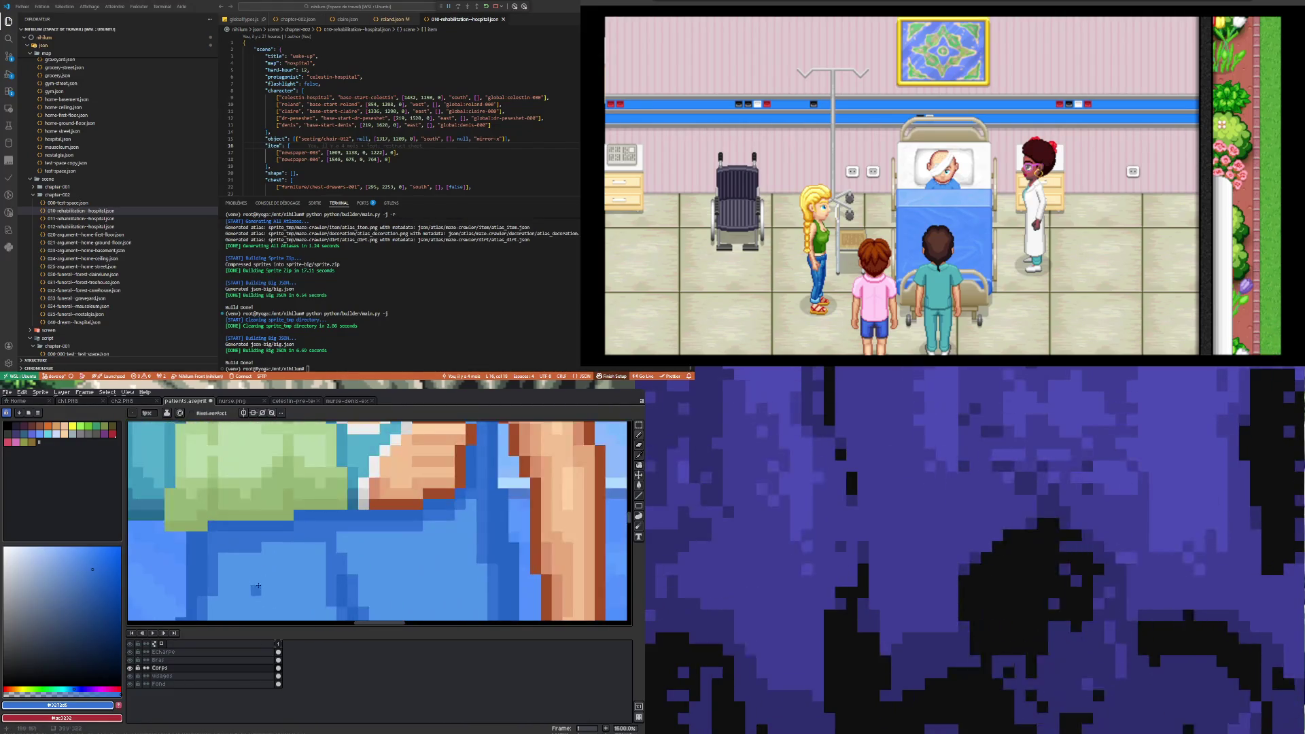
left_click(256, 574, "alt")
left_click(249, 545)
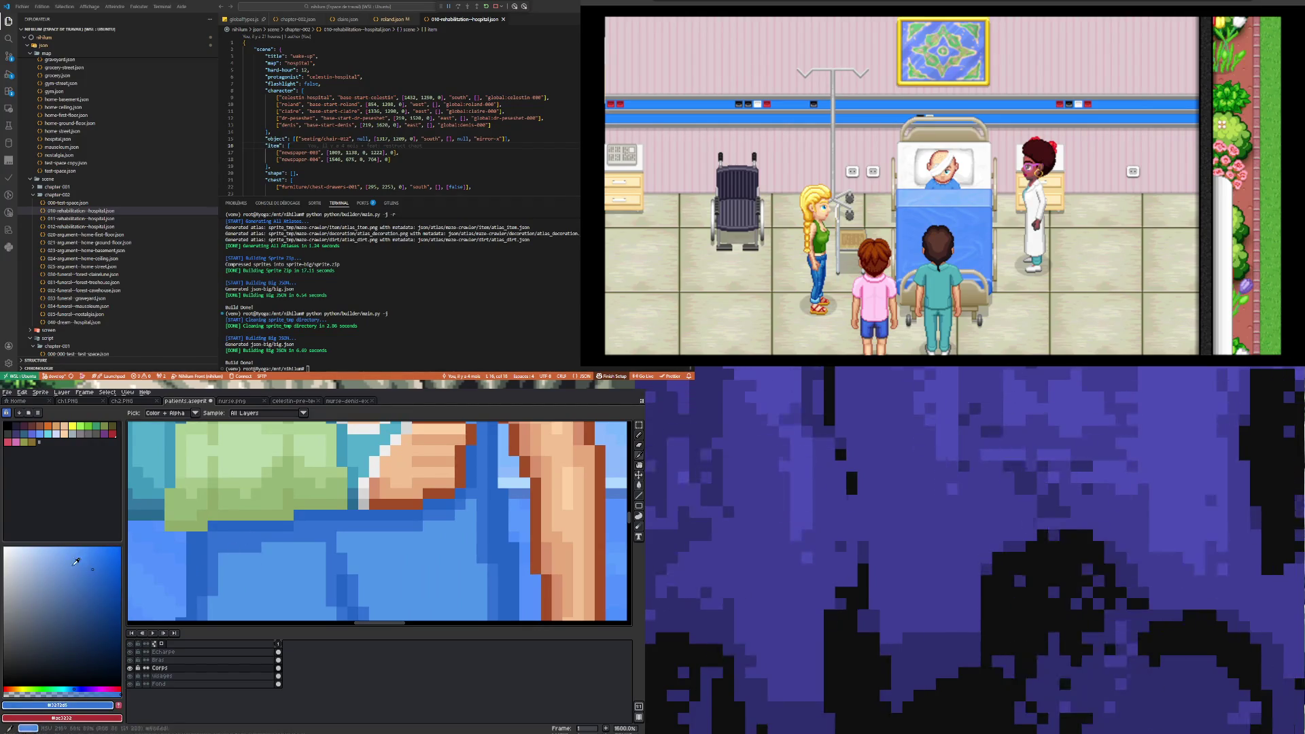
left_click(85, 563)
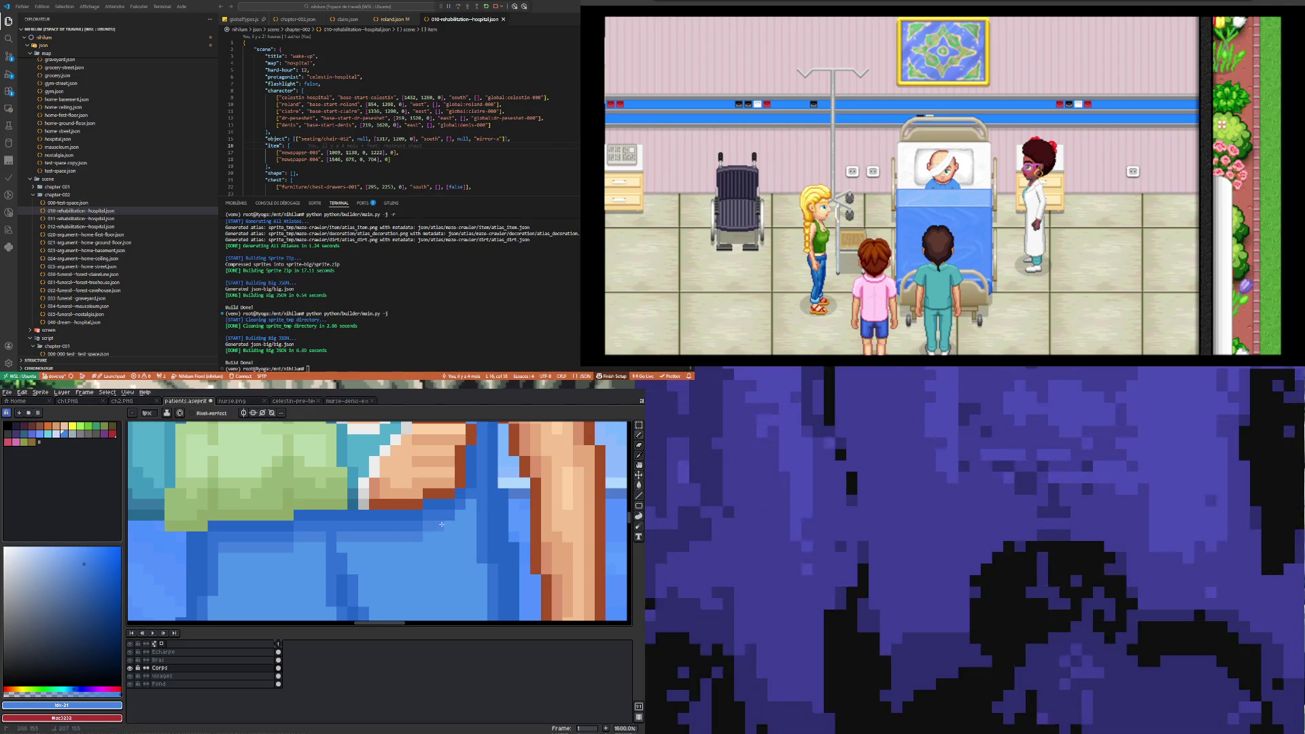
scroll(439, 524, "down", 5)
scroll(247, 567, "up", 3)
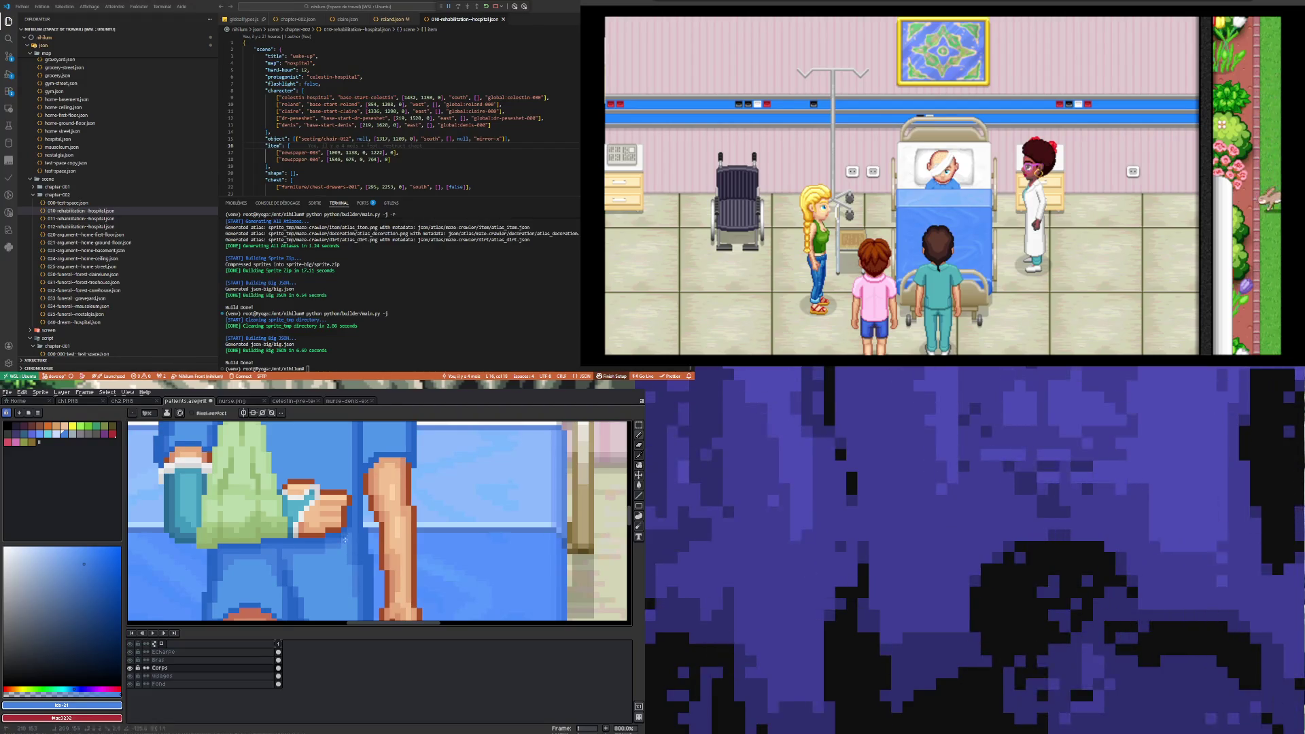
scroll(344, 551, "down", 3)
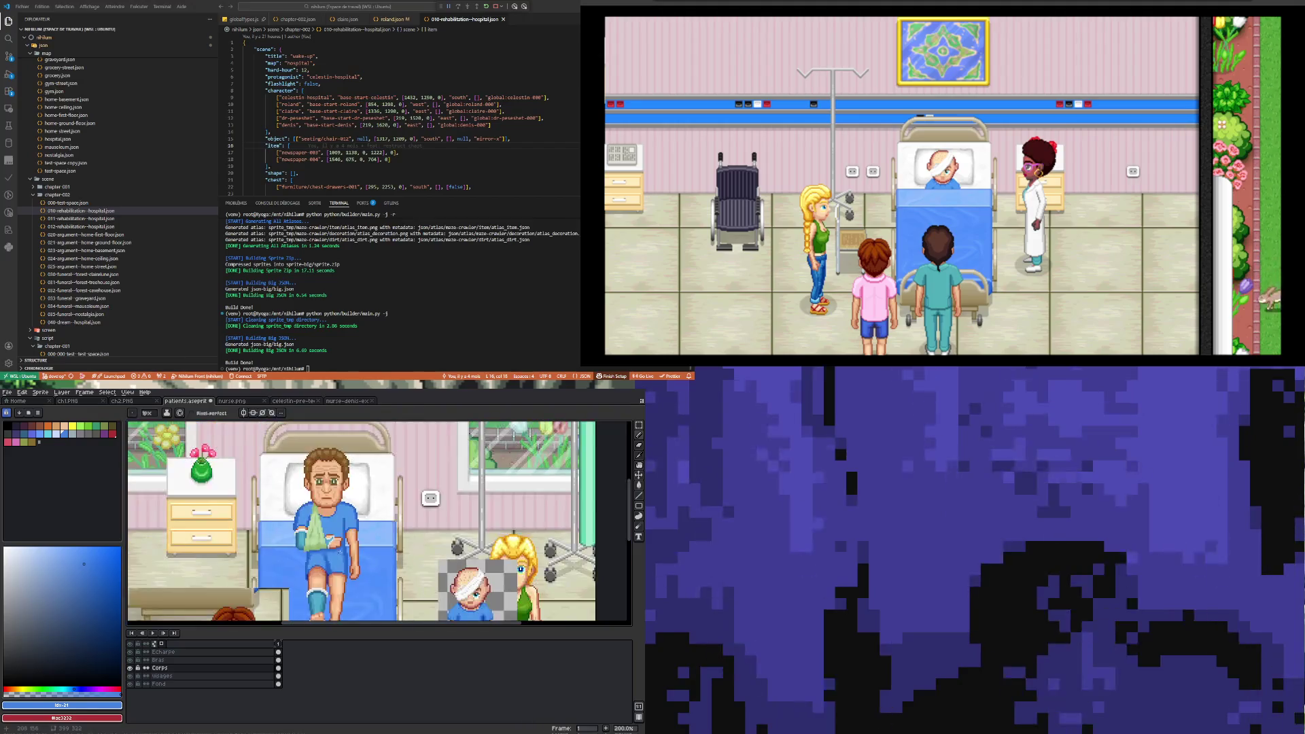
scroll(344, 560, "up", 3)
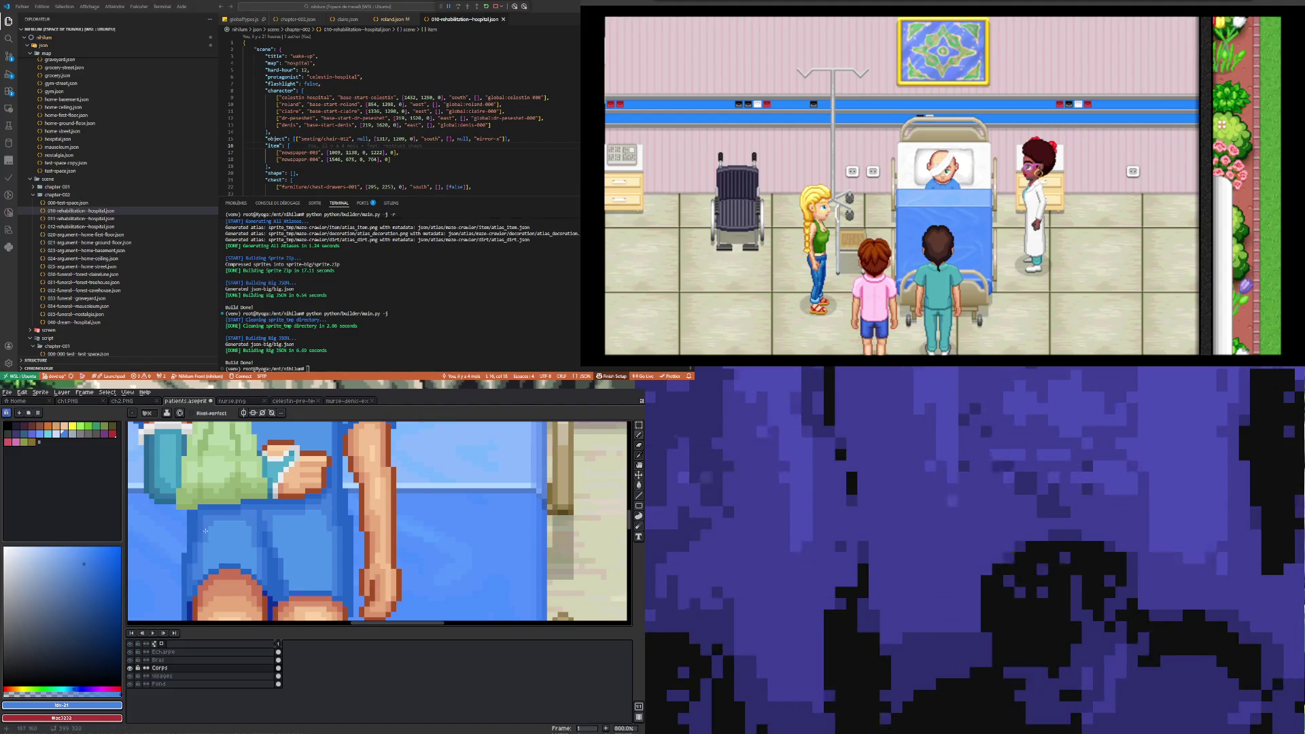
scroll(205, 530, "down", 5)
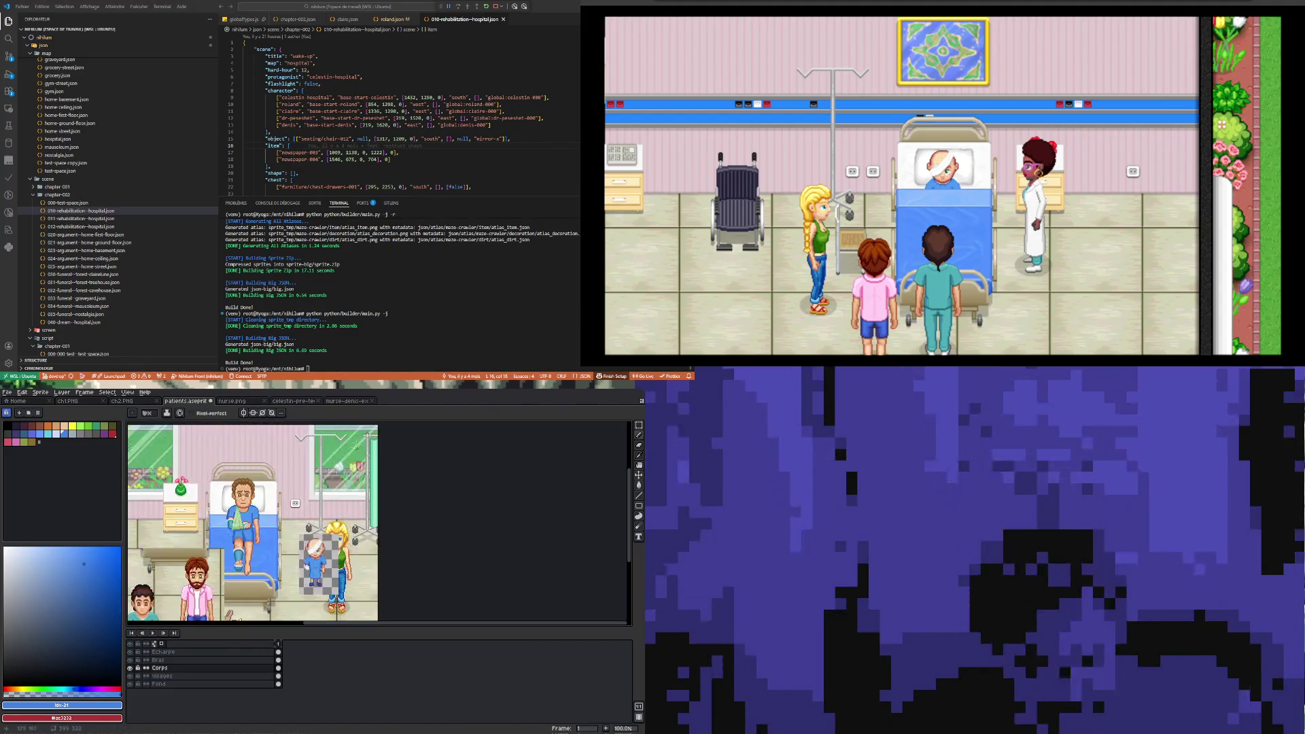
scroll(193, 534, "up", 5)
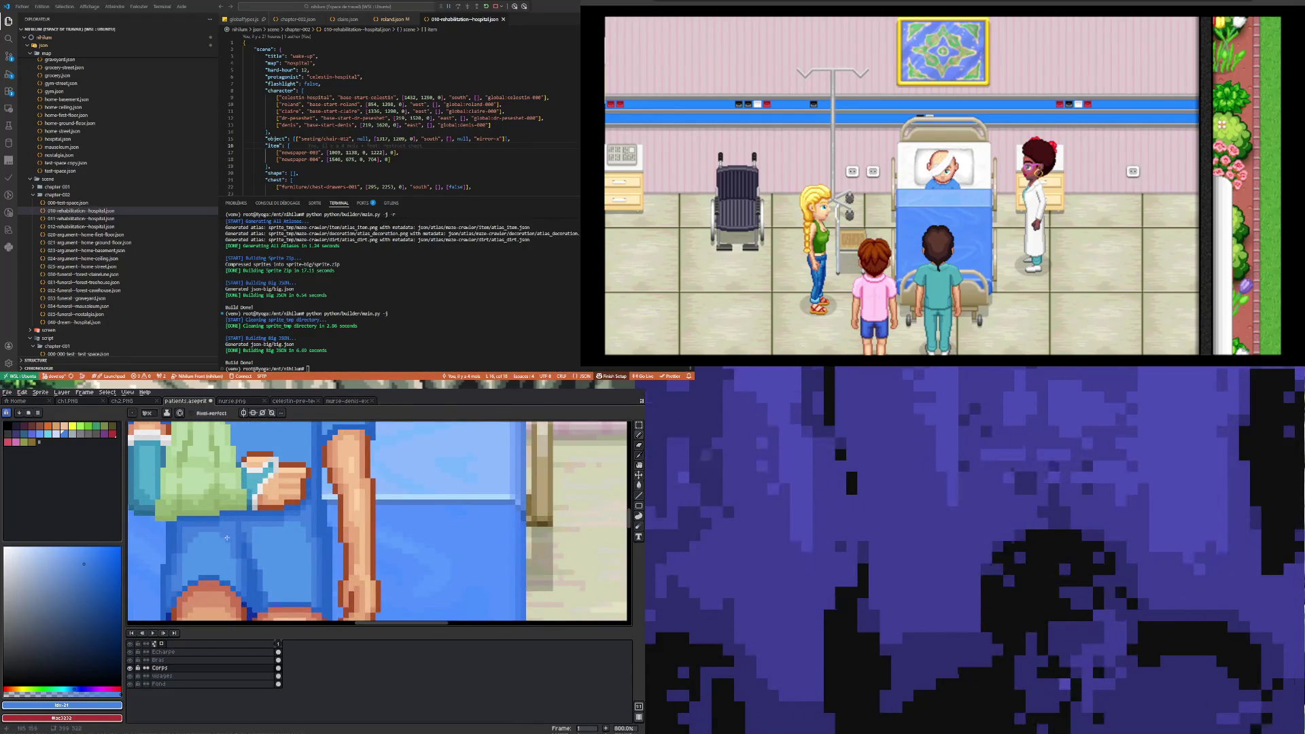
scroll(242, 535, "down", 1)
scroll(248, 533, "up", 3)
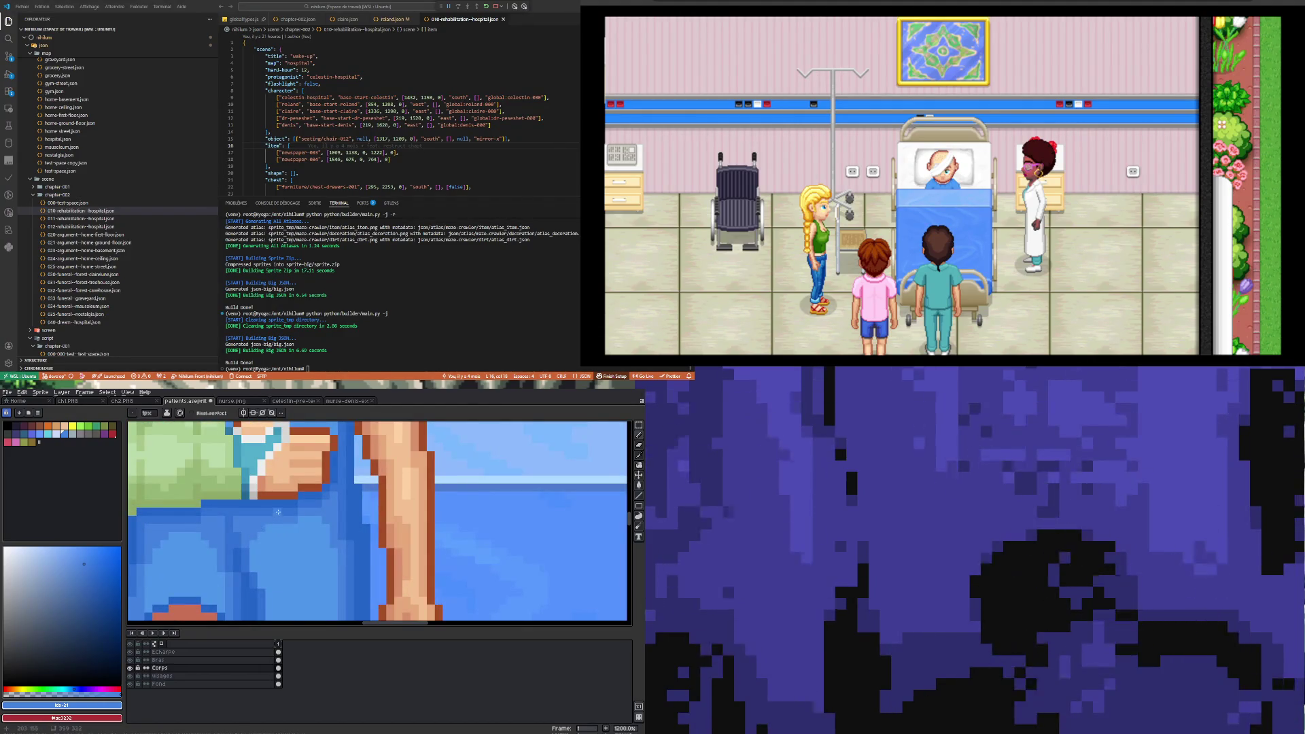
scroll(311, 565, "down", 2)
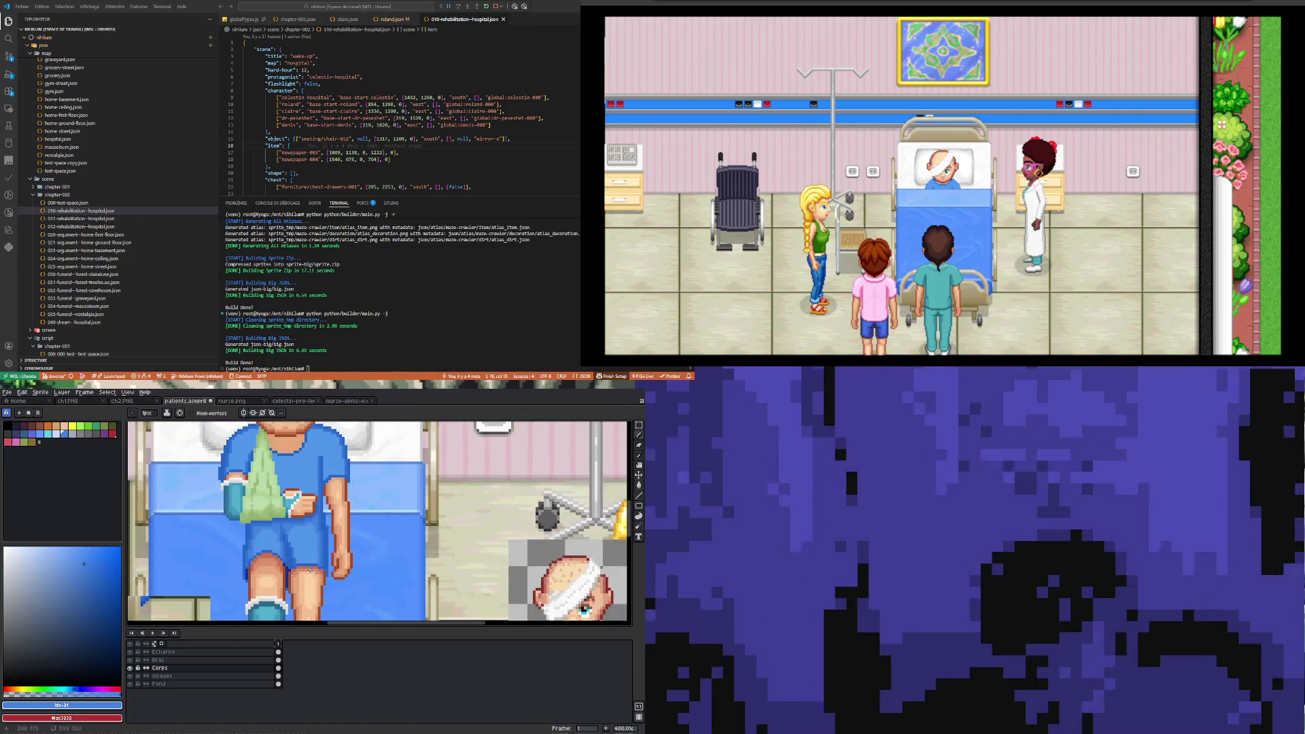
scroll(310, 569, "up", 2)
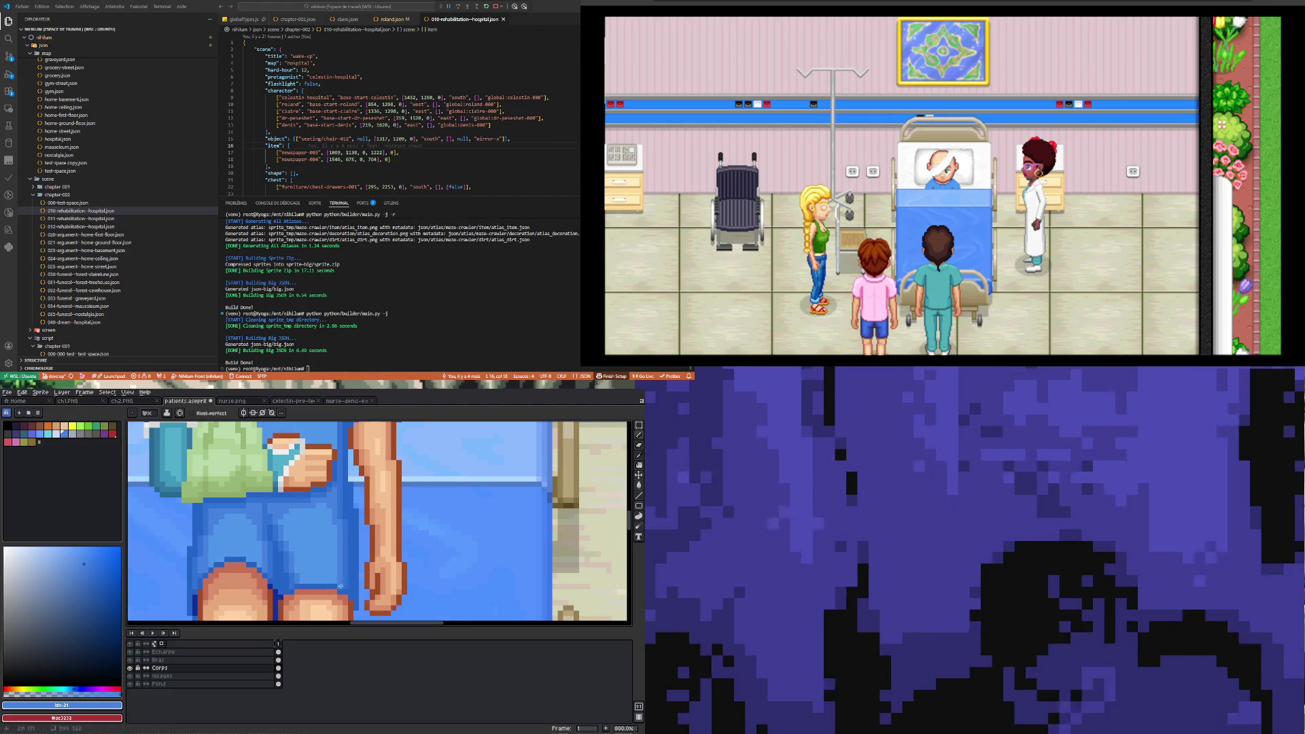
scroll(273, 539, "down", 2)
scroll(288, 552, "down", 3)
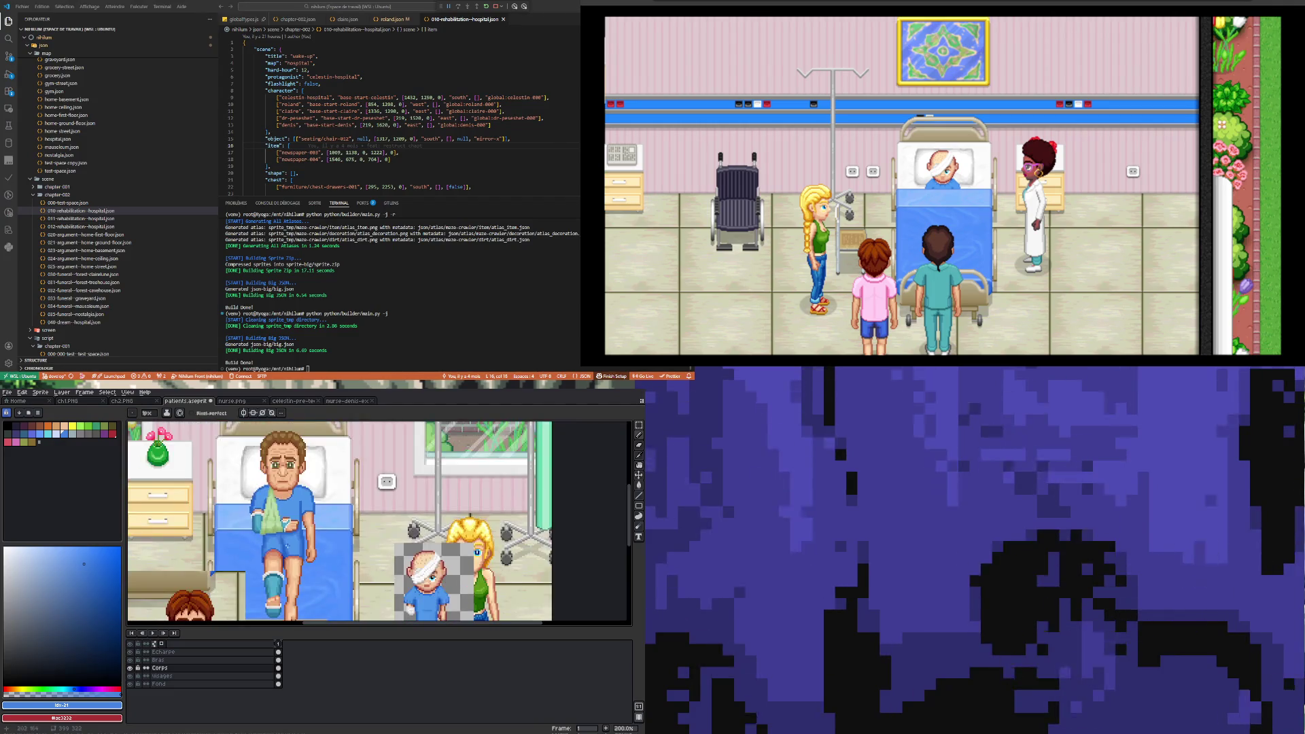
scroll(280, 548, "up", 5)
scroll(280, 547, "down", 3)
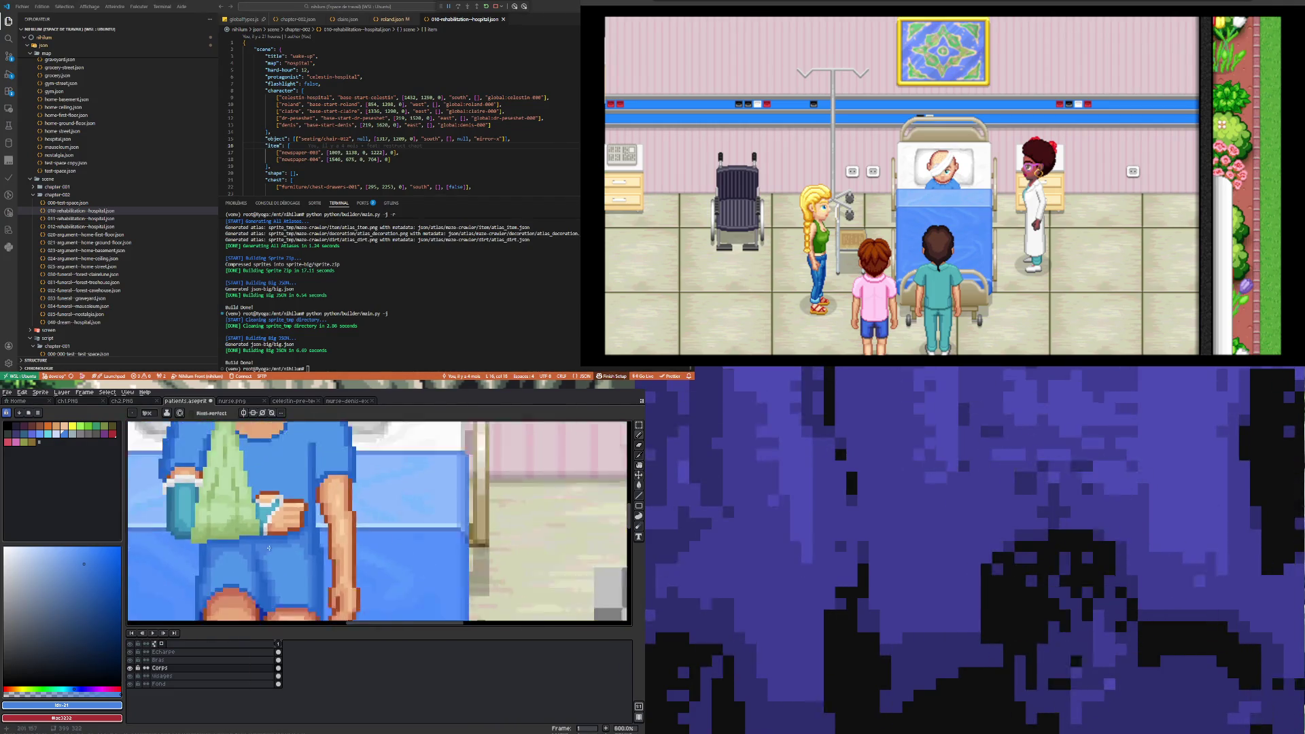
scroll(257, 505, "up", 3)
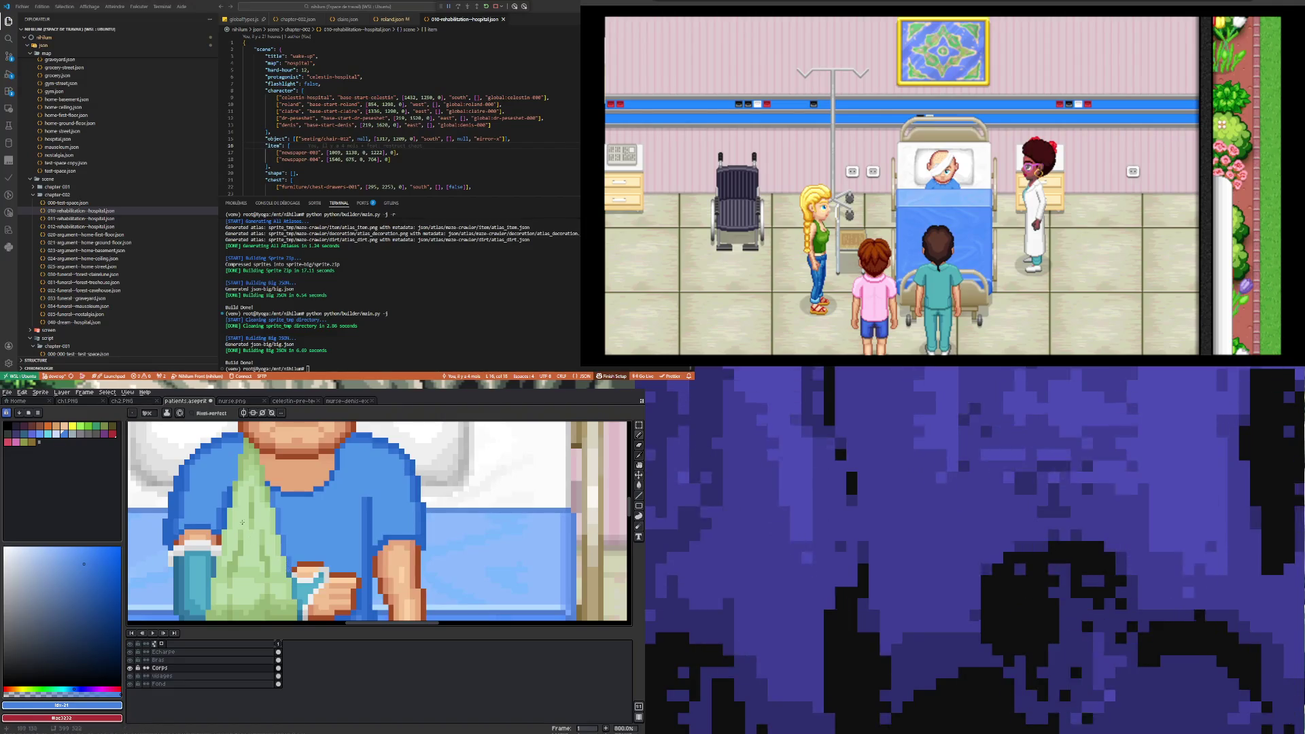
scroll(226, 524, "down", 4)
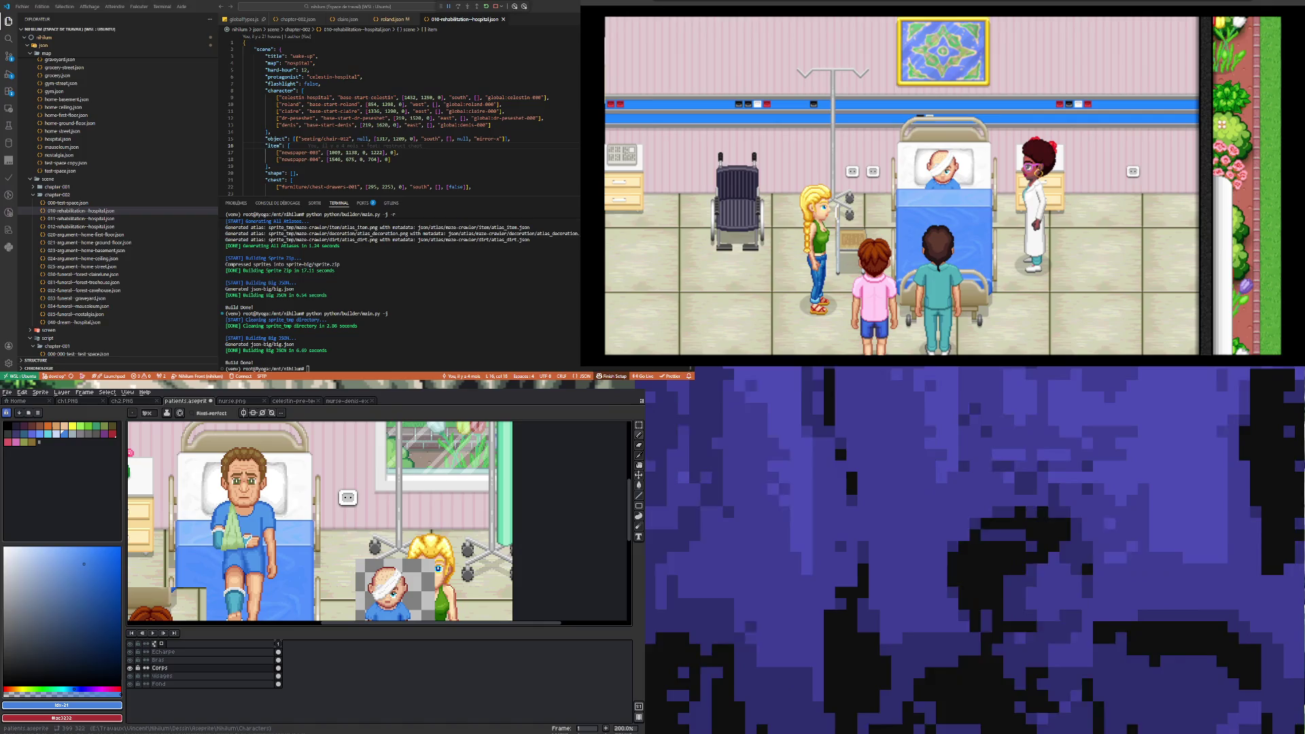
- Pick the light skin tone #fdd1a3 from the patient's hand
scroll(245, 544, "up", 5)
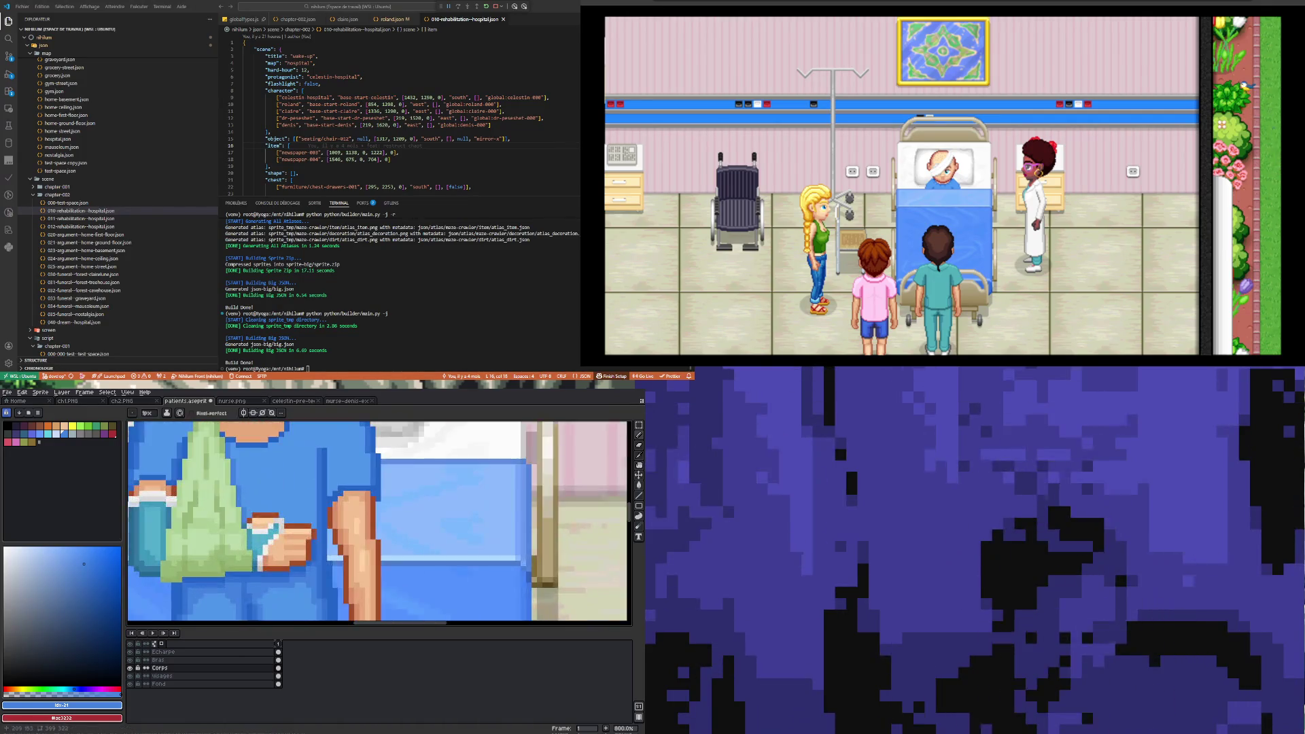
scroll(255, 553, "up", 5)
key("i")
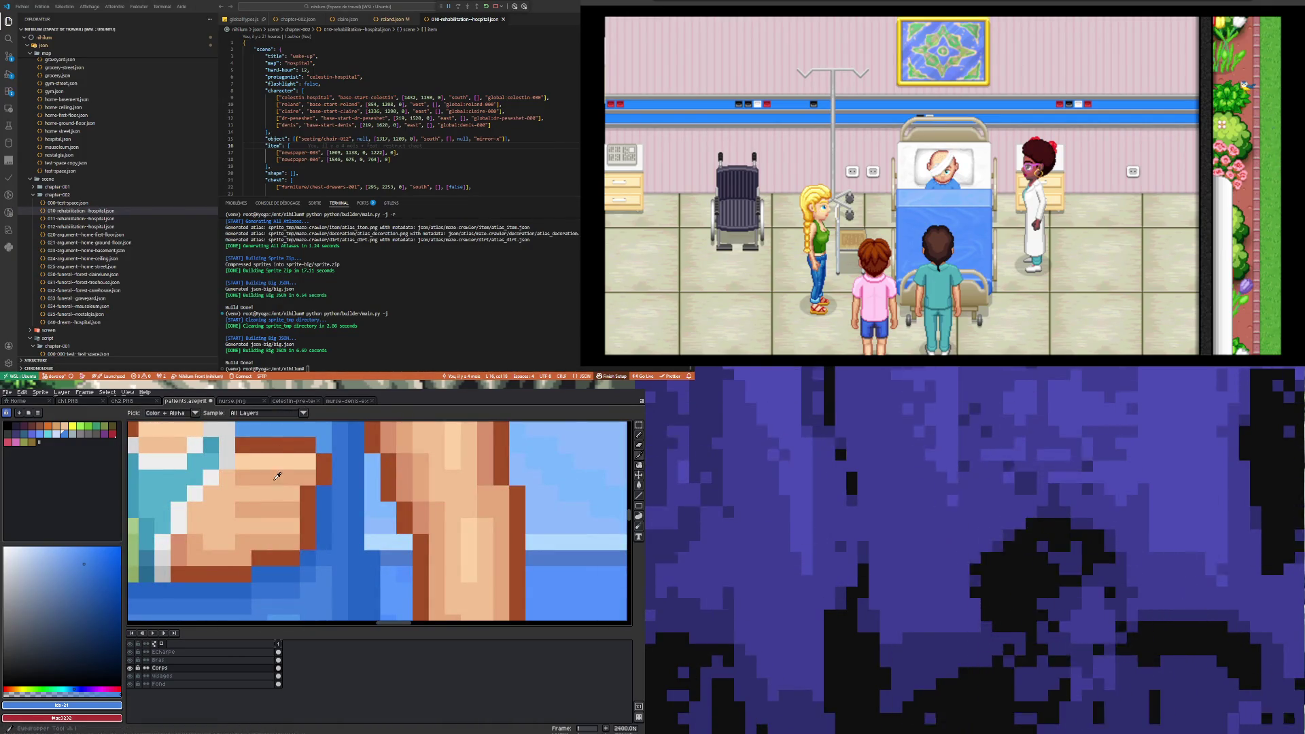
left_click(277, 475)
key("b")
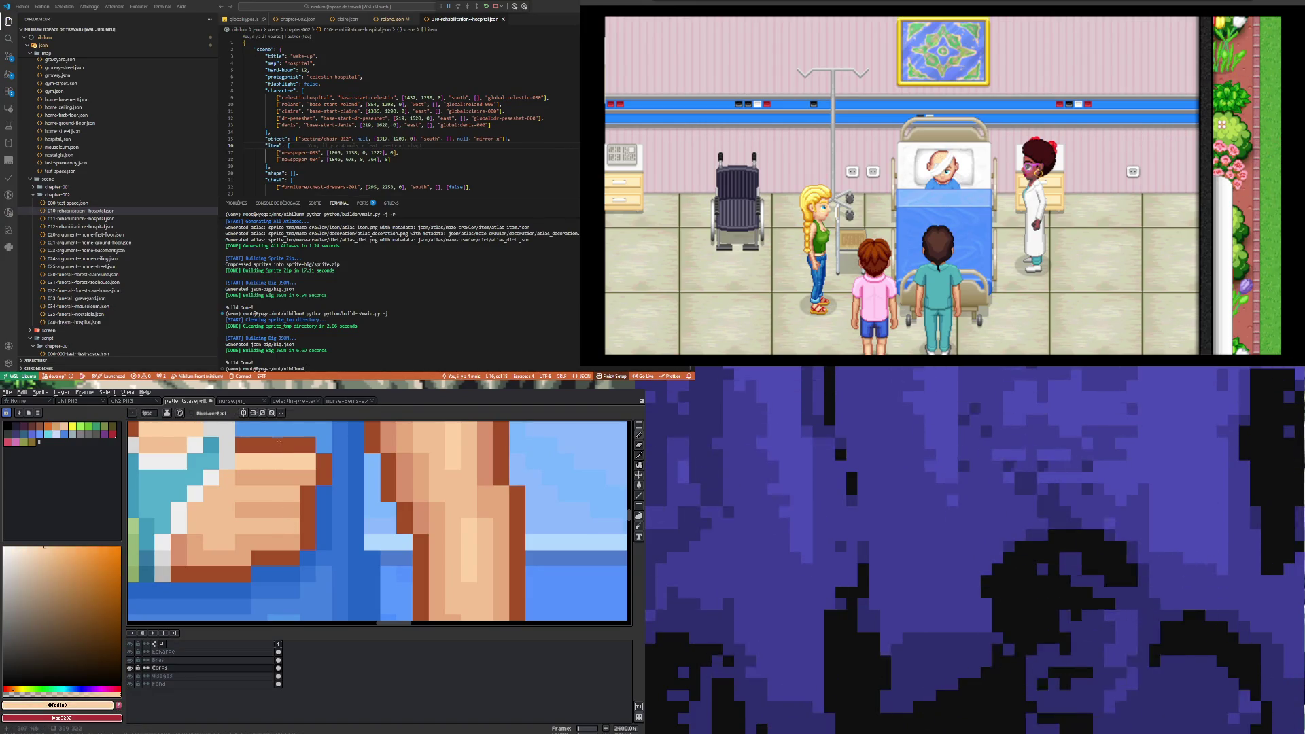
- On the Bras arm layer, try #f3c092, then return to the lighter hand skin tone
key("i")
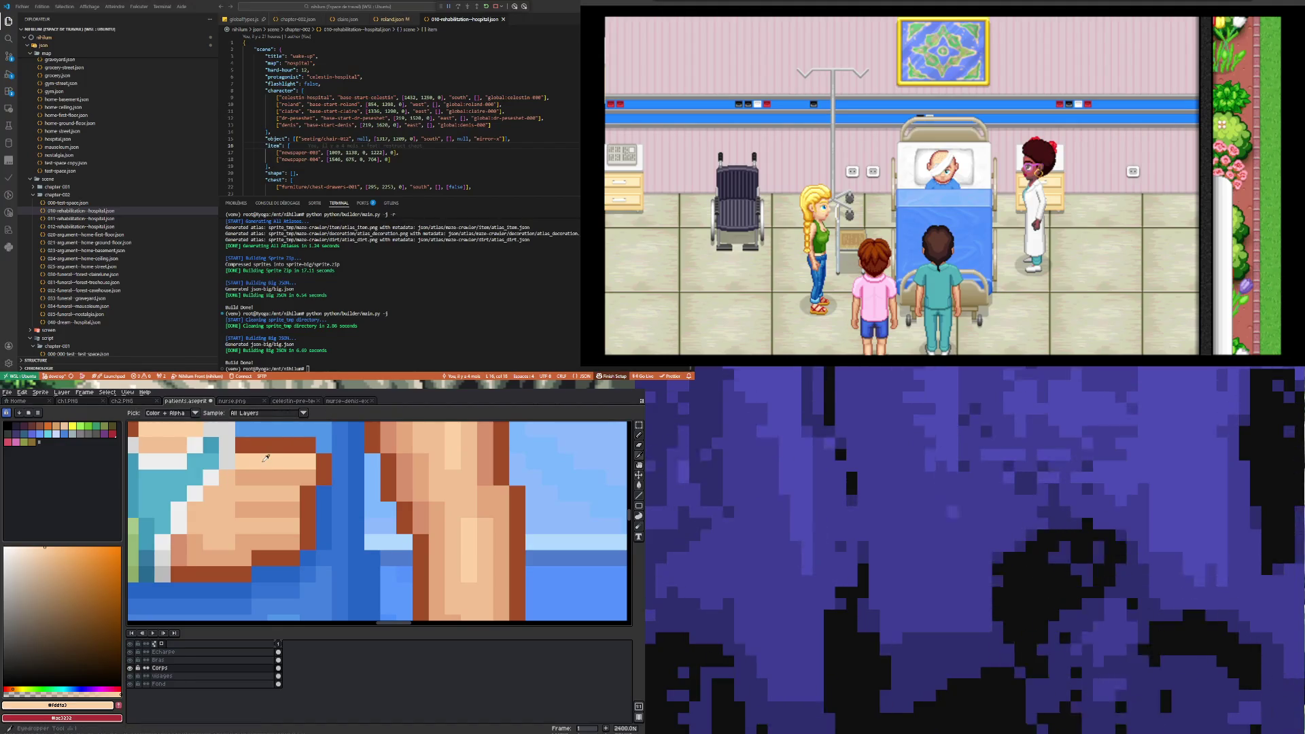
key("b")
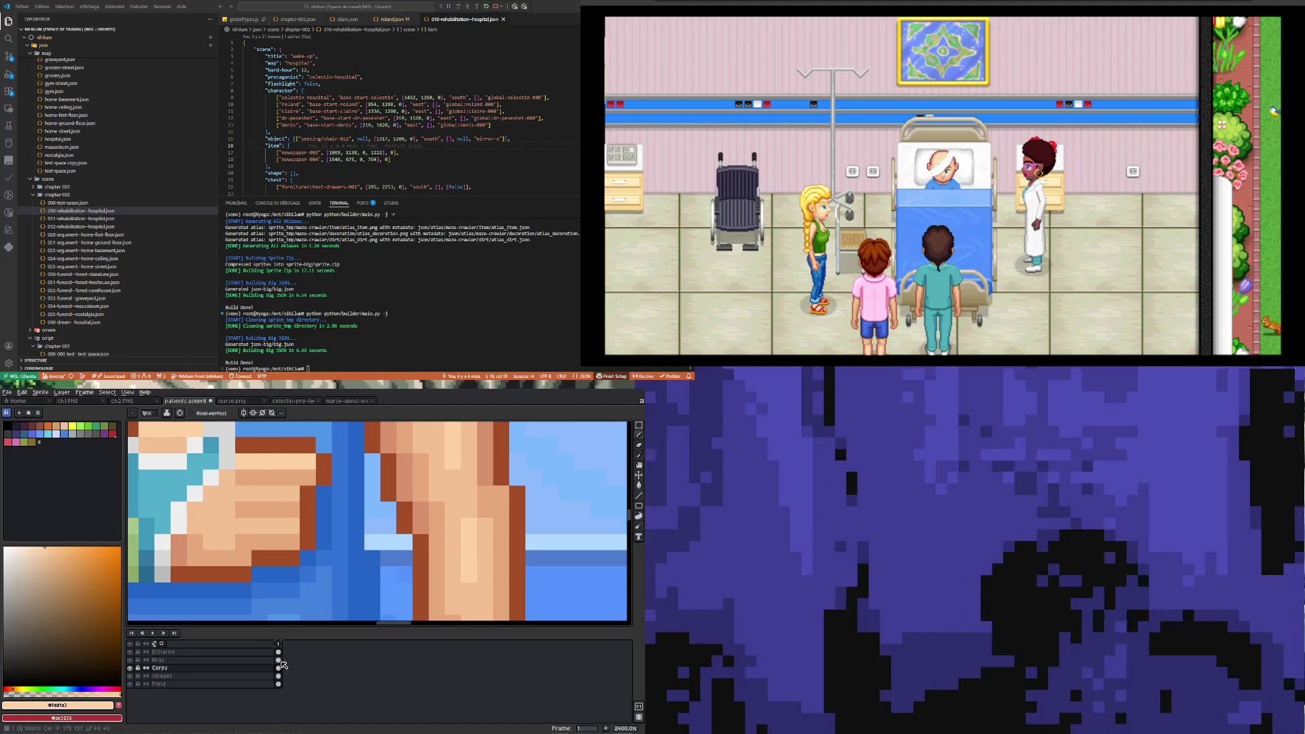
key("Up")
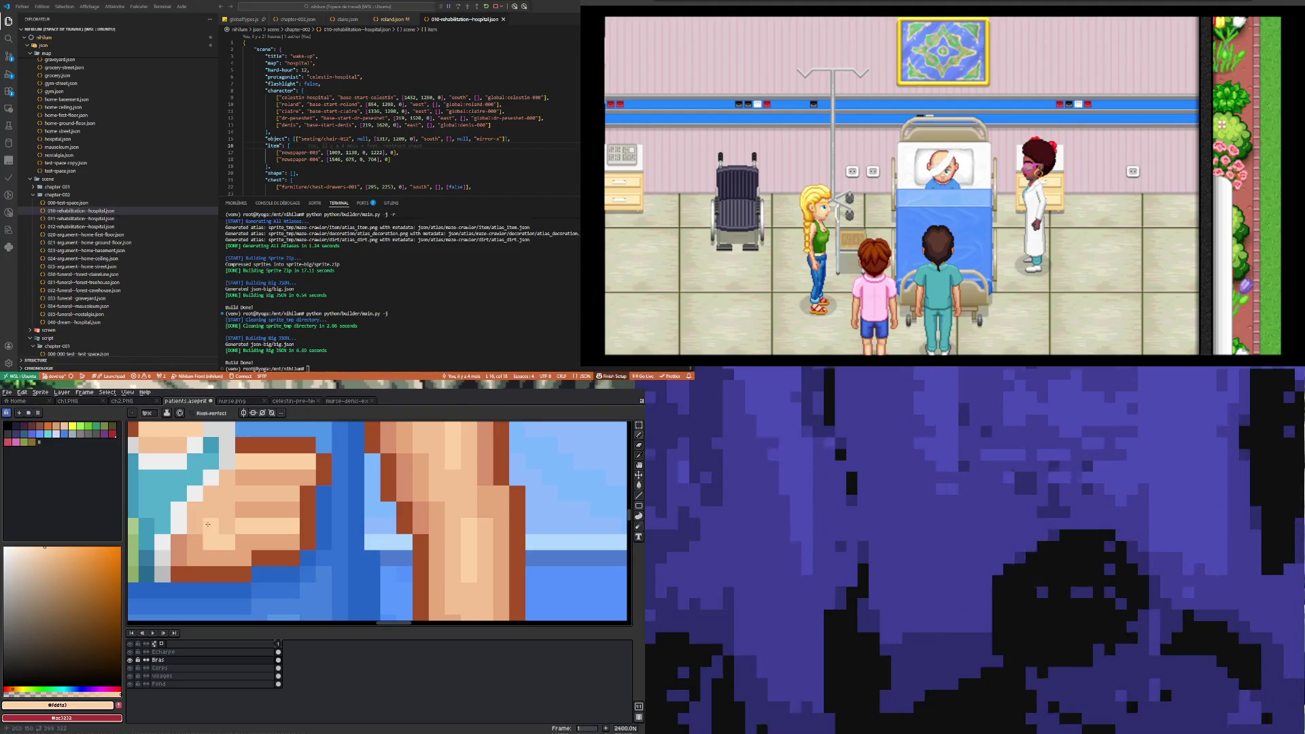
left_click(203, 542, "alt")
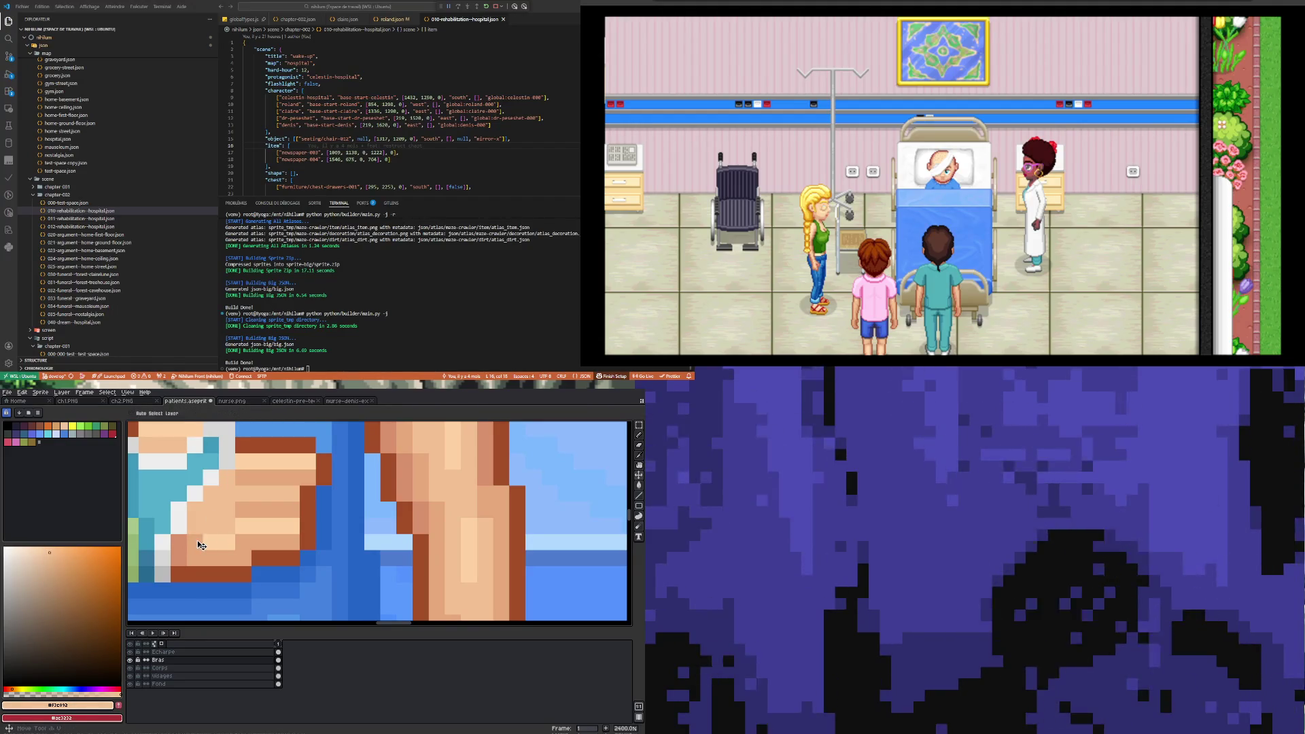
scroll(211, 554, "down", 9)
scroll(218, 565, "up", 6)
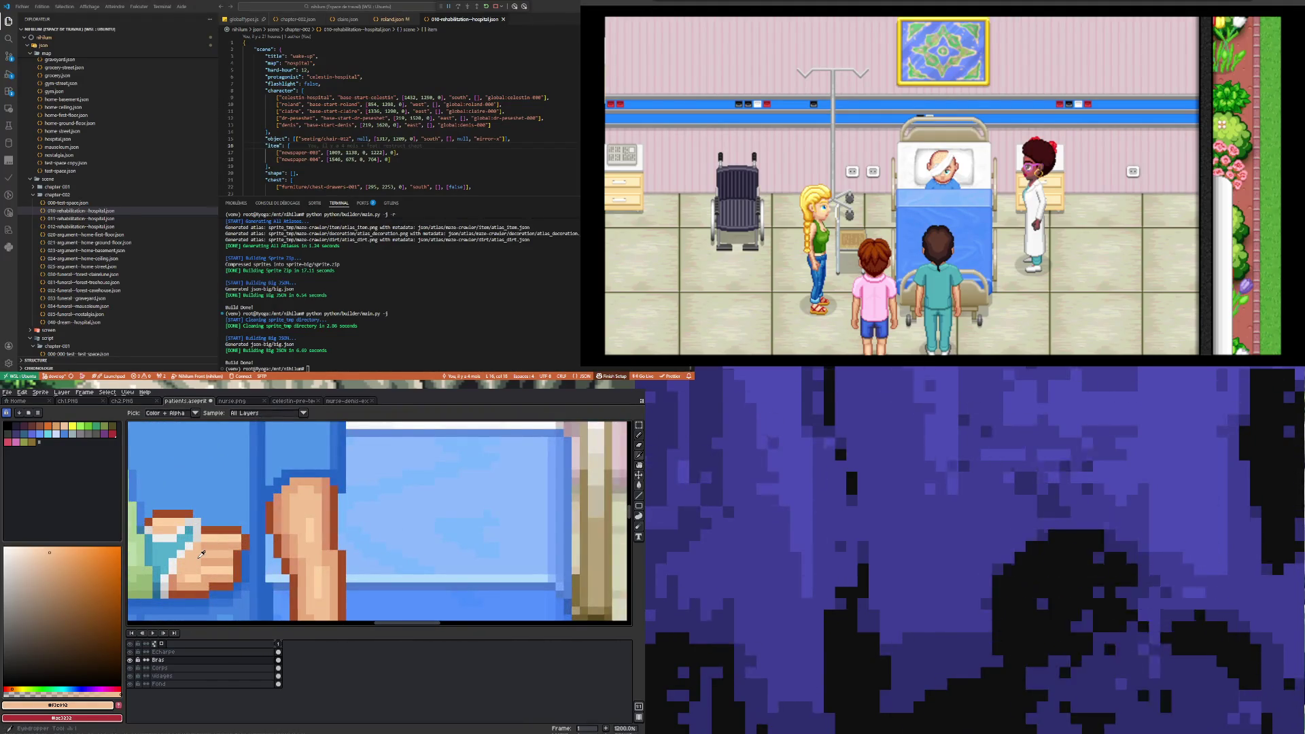
key("alt")
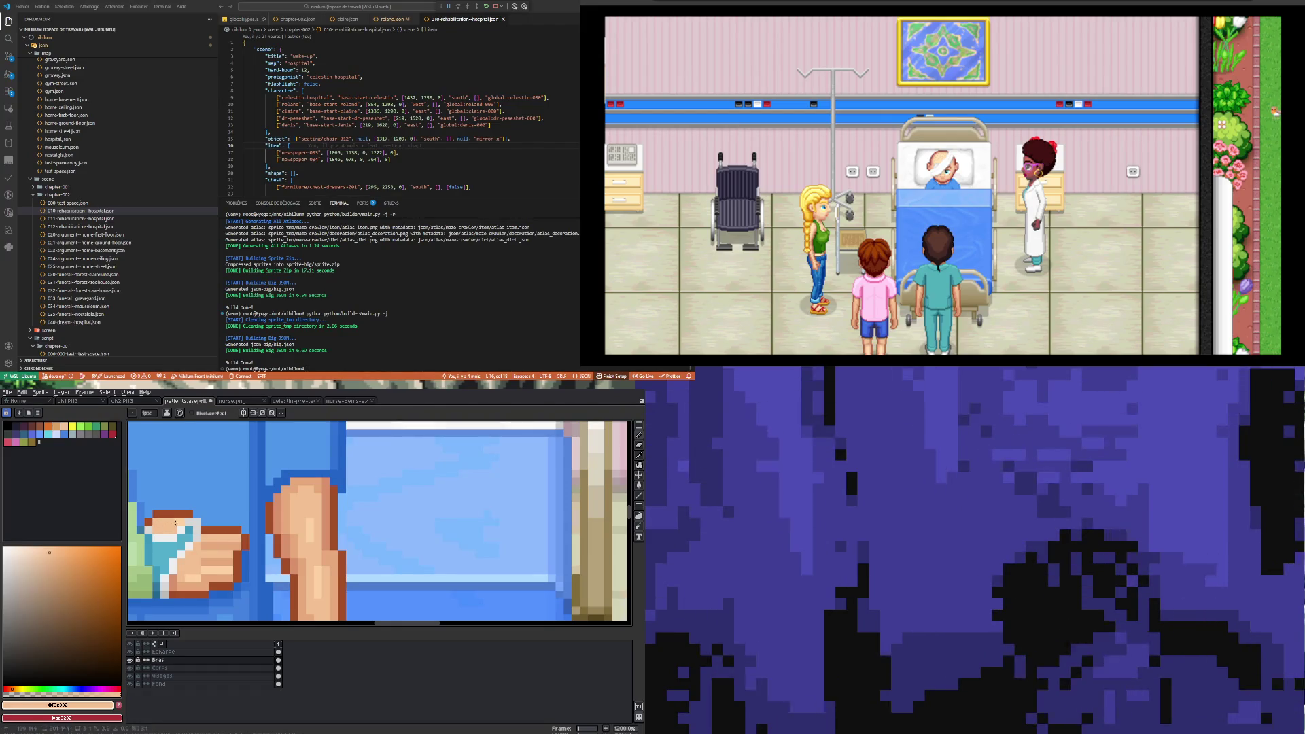
left_click(158, 530, "alt")
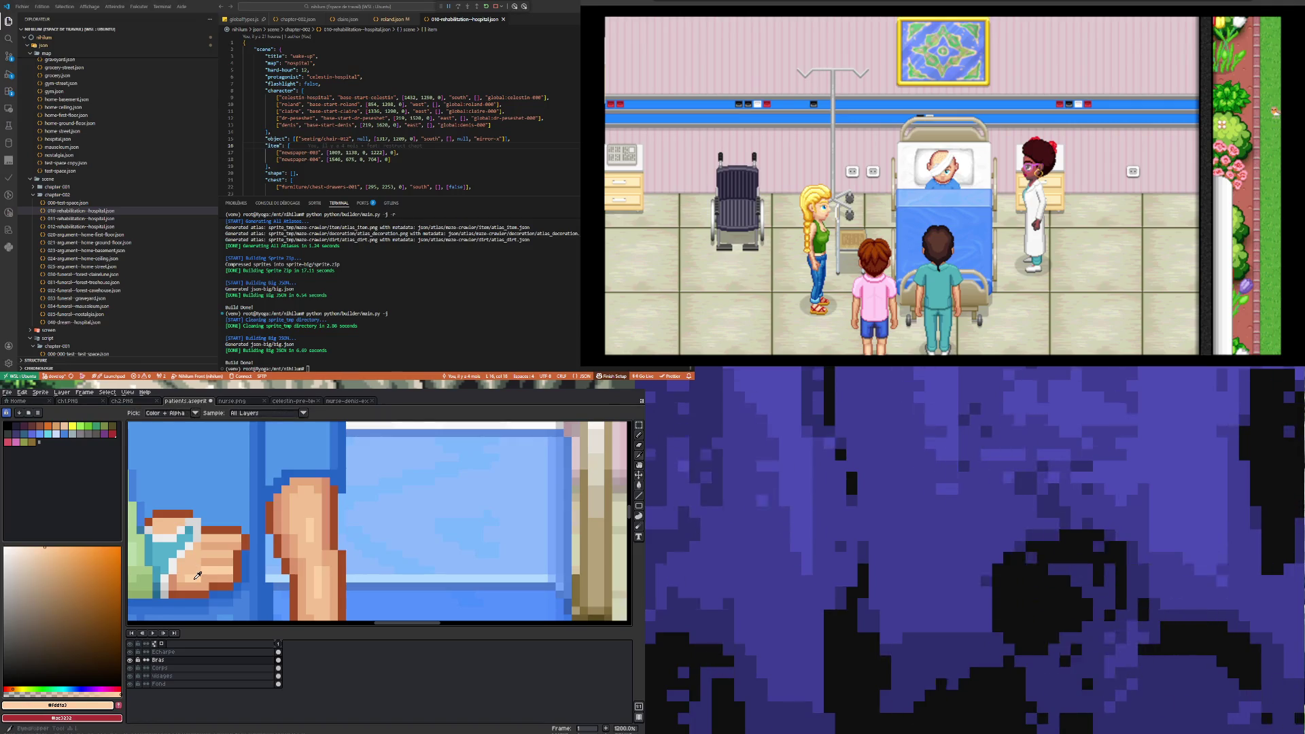
scroll(192, 577, "down", 6)
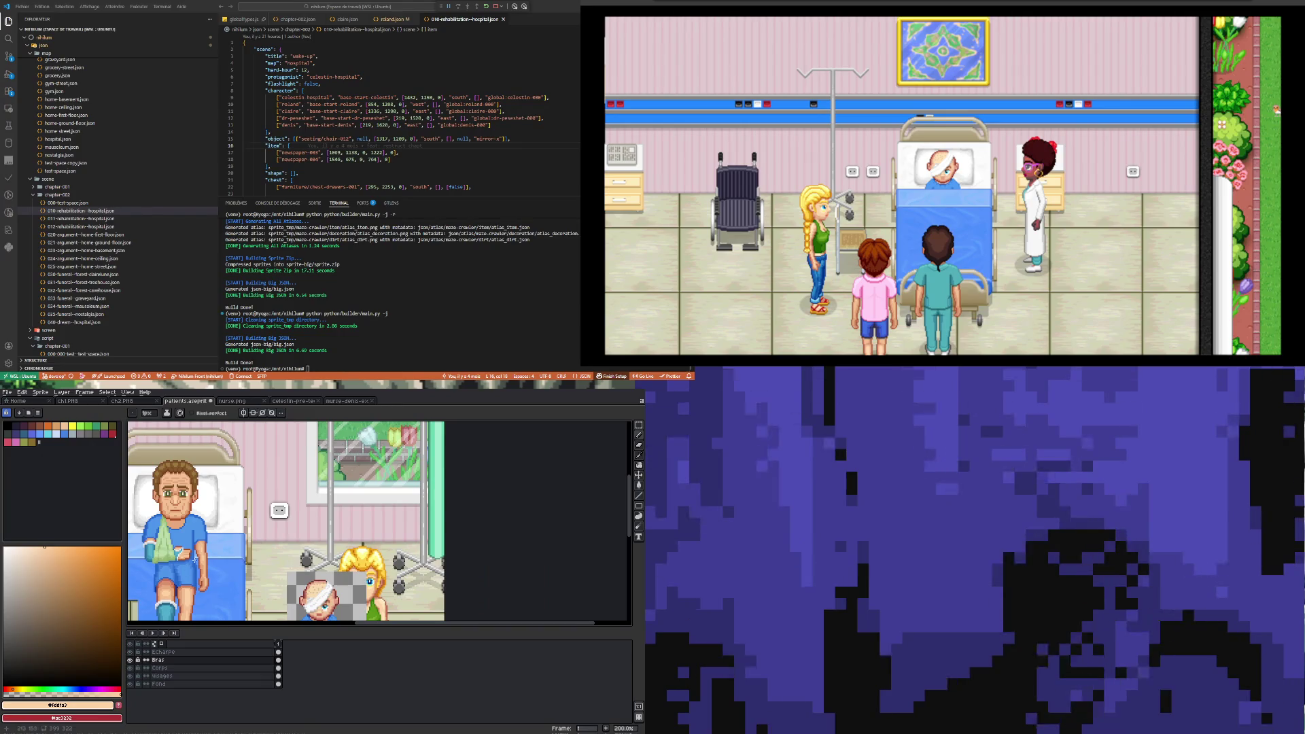
- Sample the darker skin tone from the patient's arm
scroll(187, 564, "up", 4)
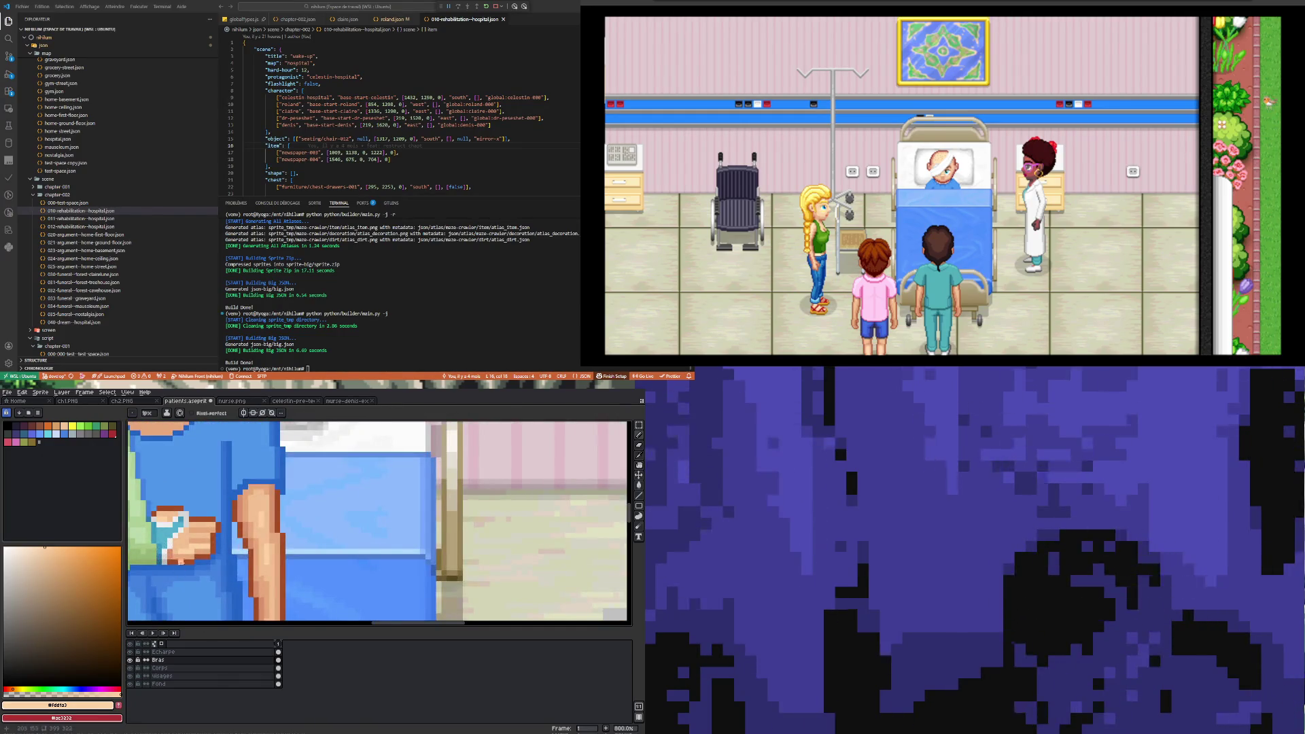
scroll(194, 557, "up", 5)
left_click(200, 578, "alt")
scroll(204, 581, "down", 9)
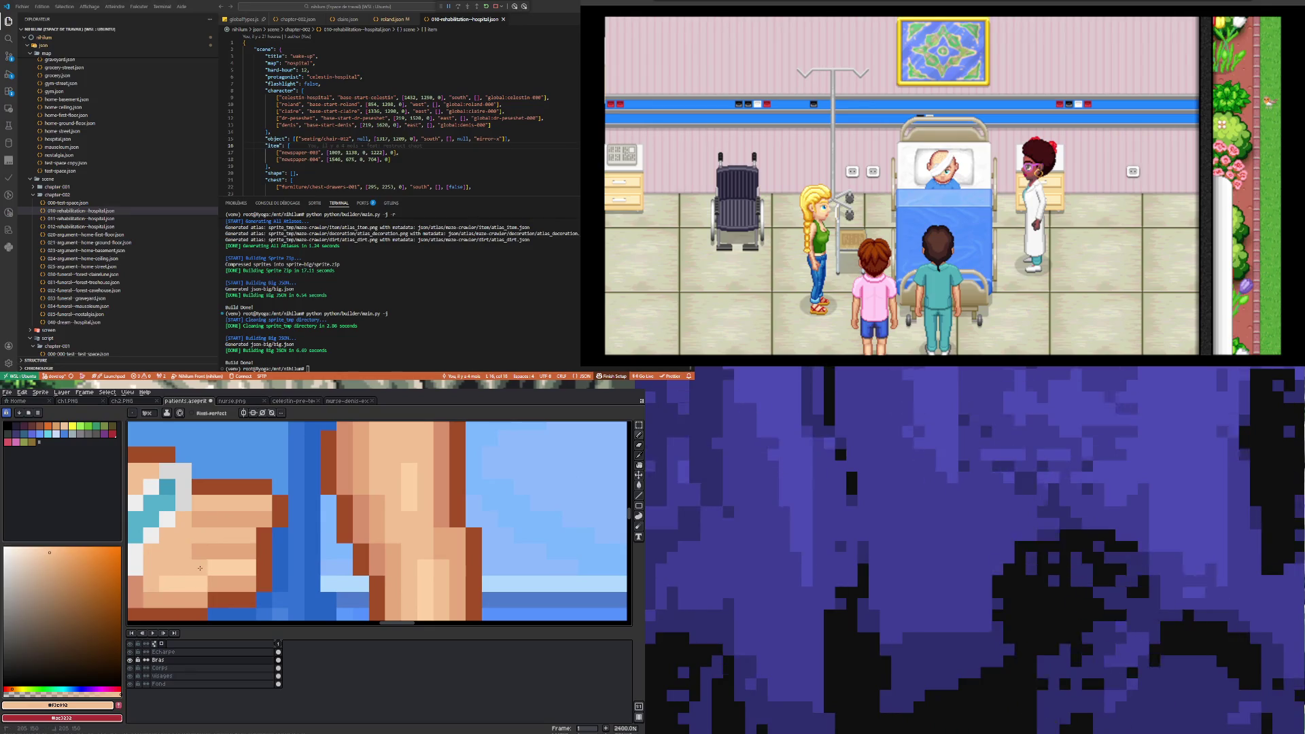
scroll(204, 585, "up", 5)
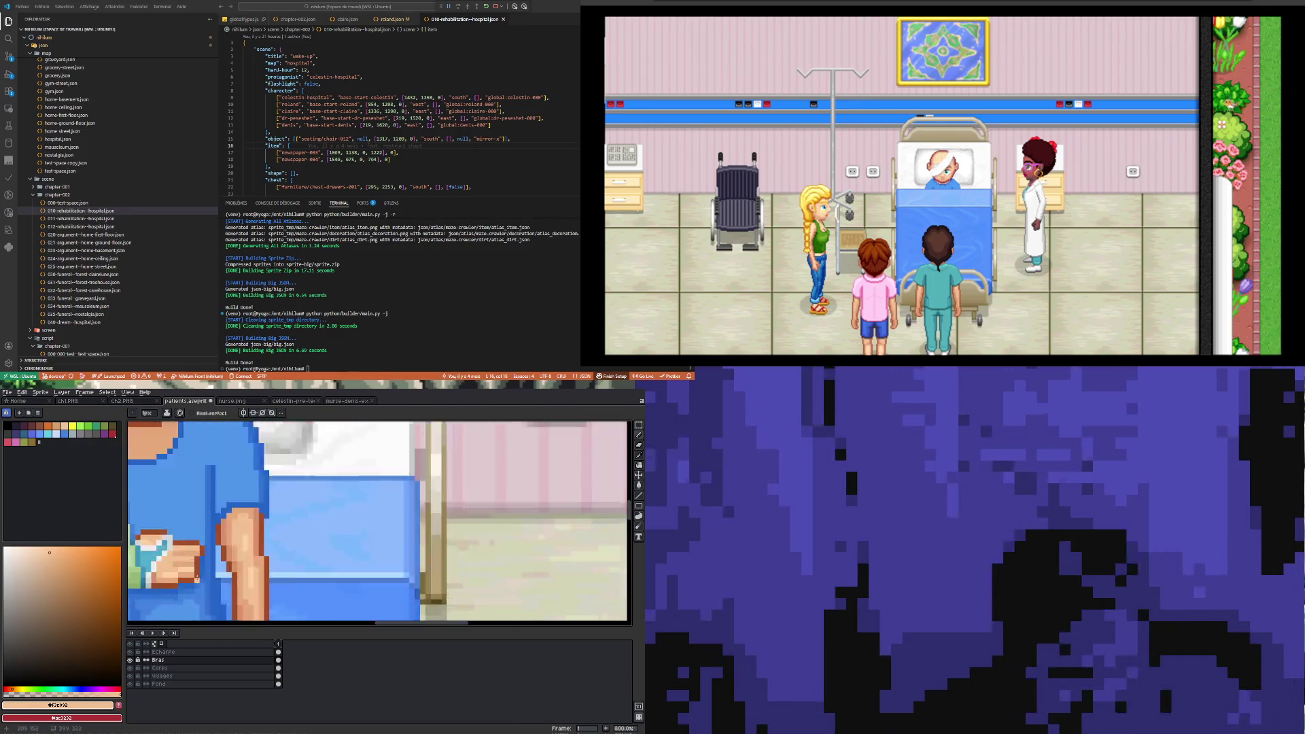
scroll(200, 583, "down", 5)
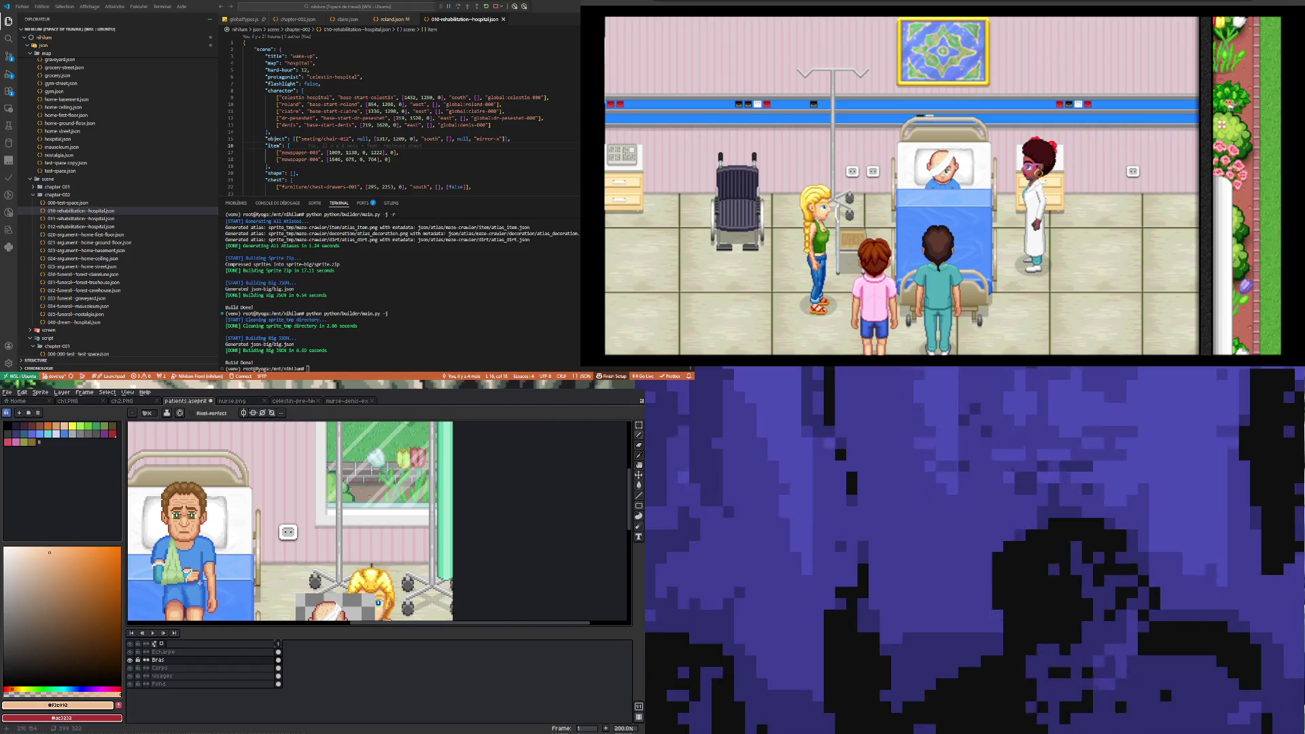
scroll(200, 583, "down", 2)
scroll(259, 565, "up", 5)
scroll(251, 564, "up", 2)
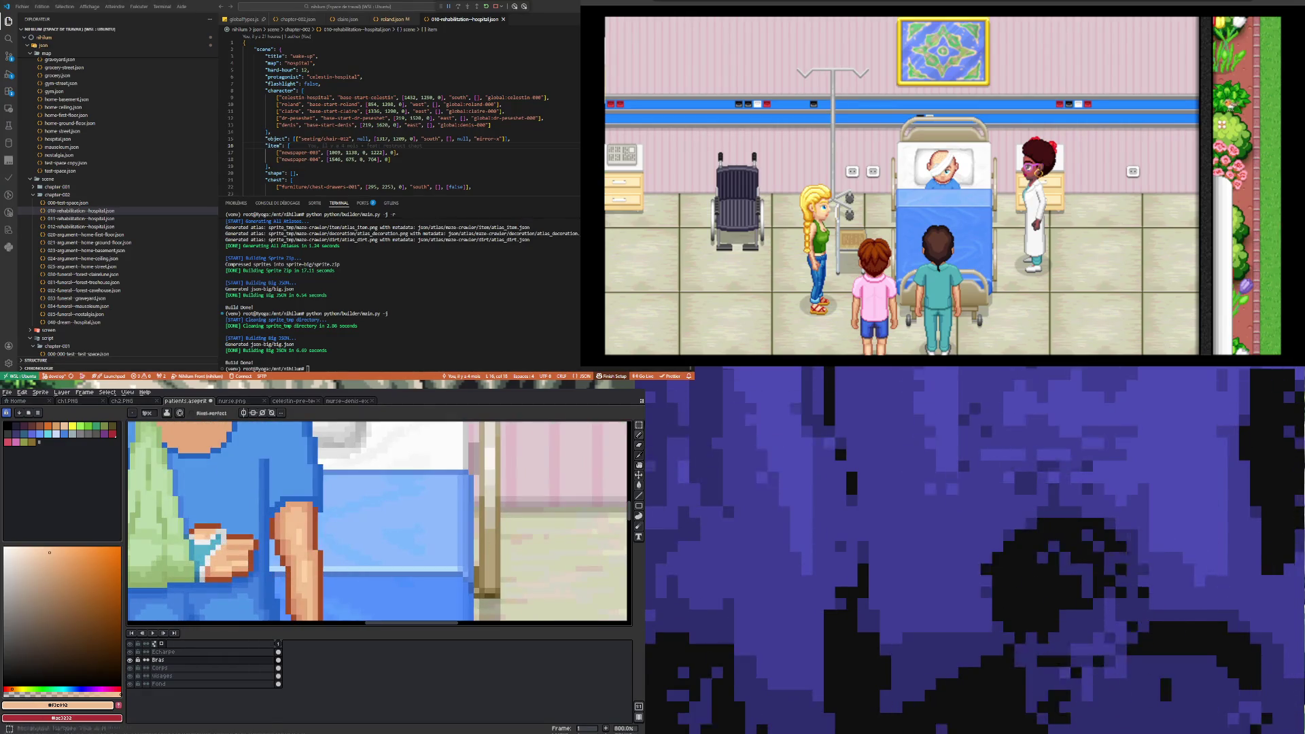
- Paint over the blue gap on the hand with skin tone and add a brown outline pixel
key("m")
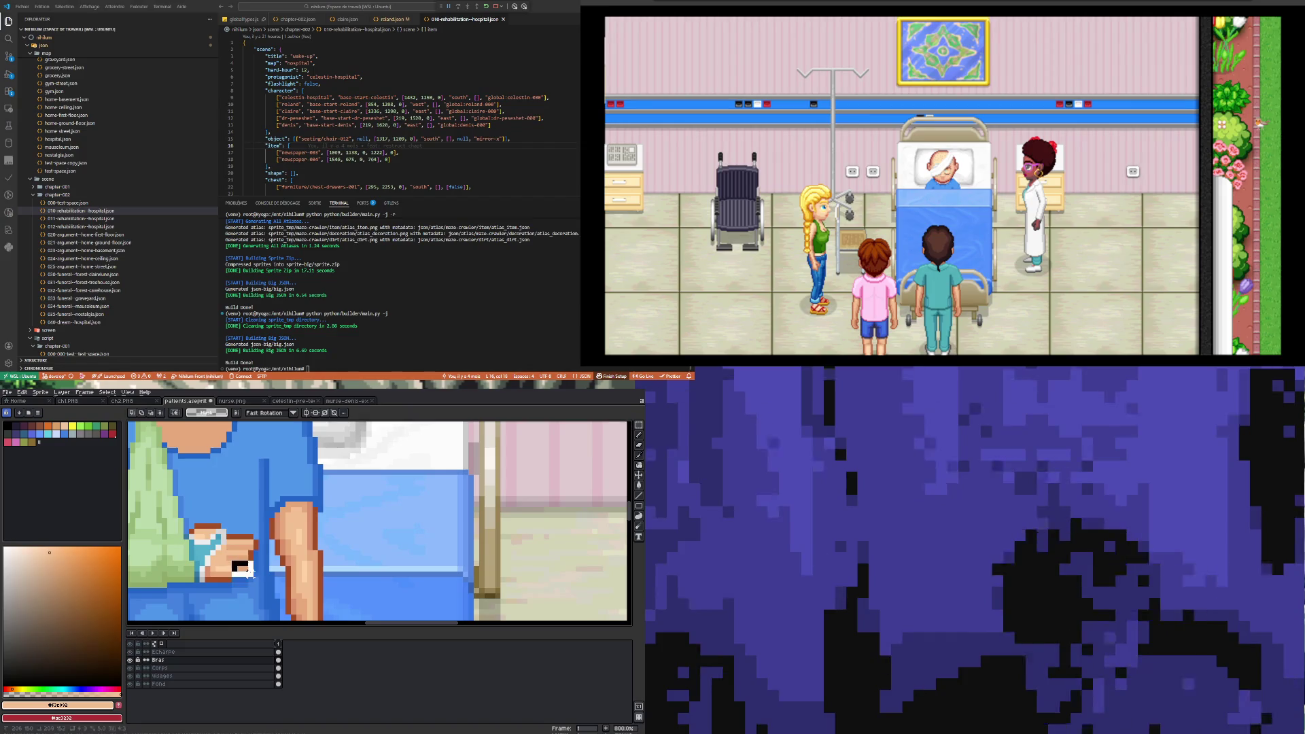
scroll(249, 569, "up", 3)
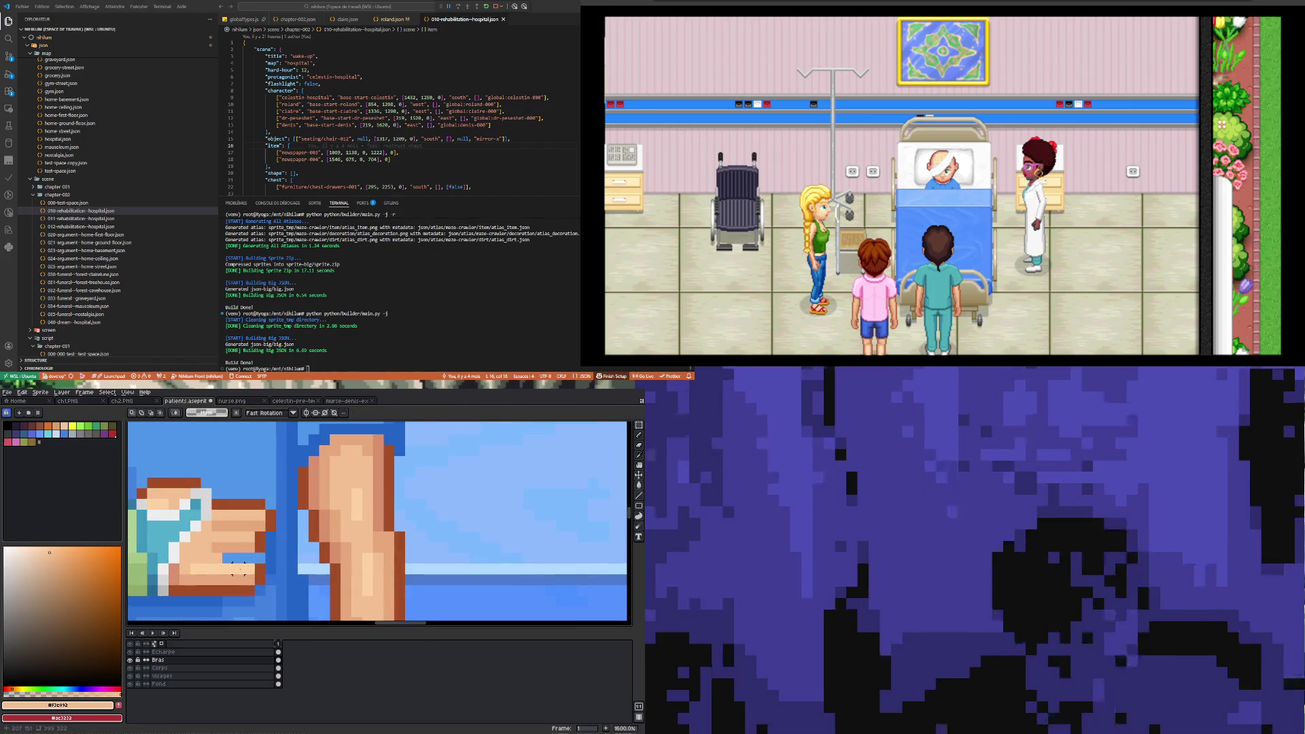
scroll(237, 567, "up", 2)
key("b")
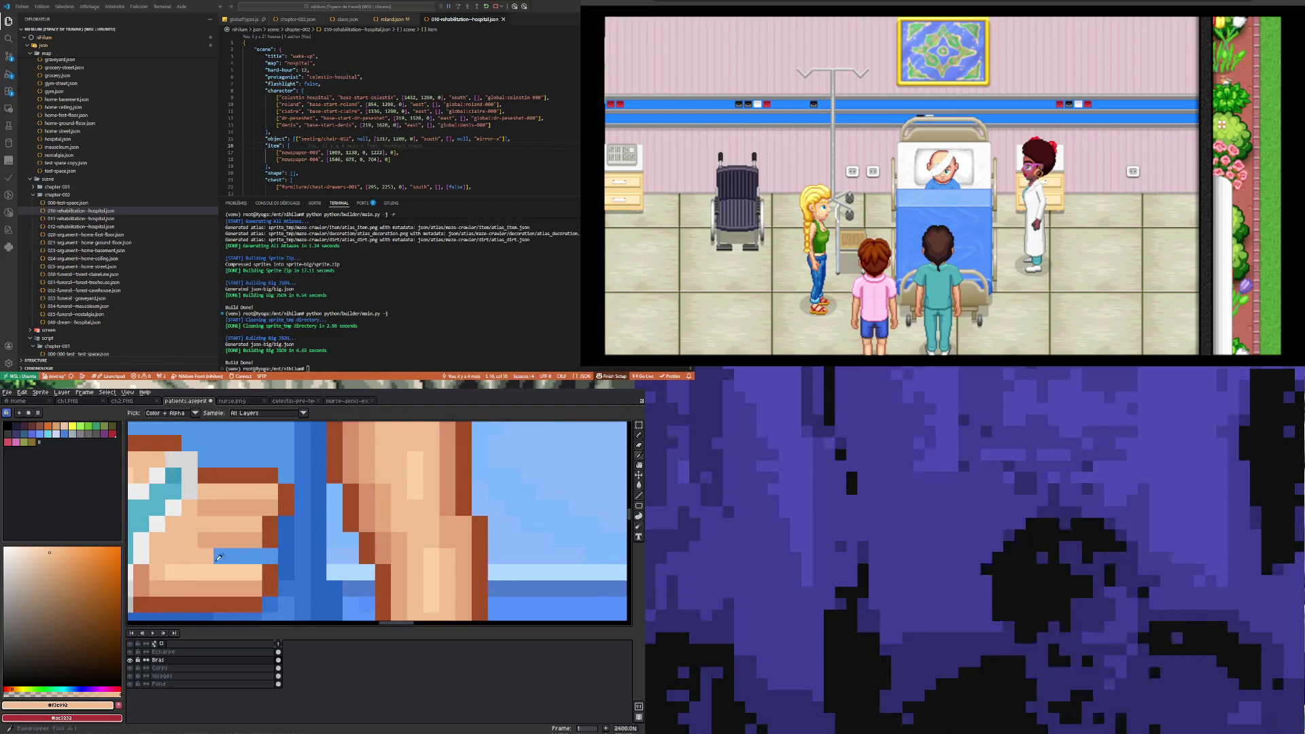
left_click(218, 556)
left_click_drag(217, 556, 255, 556)
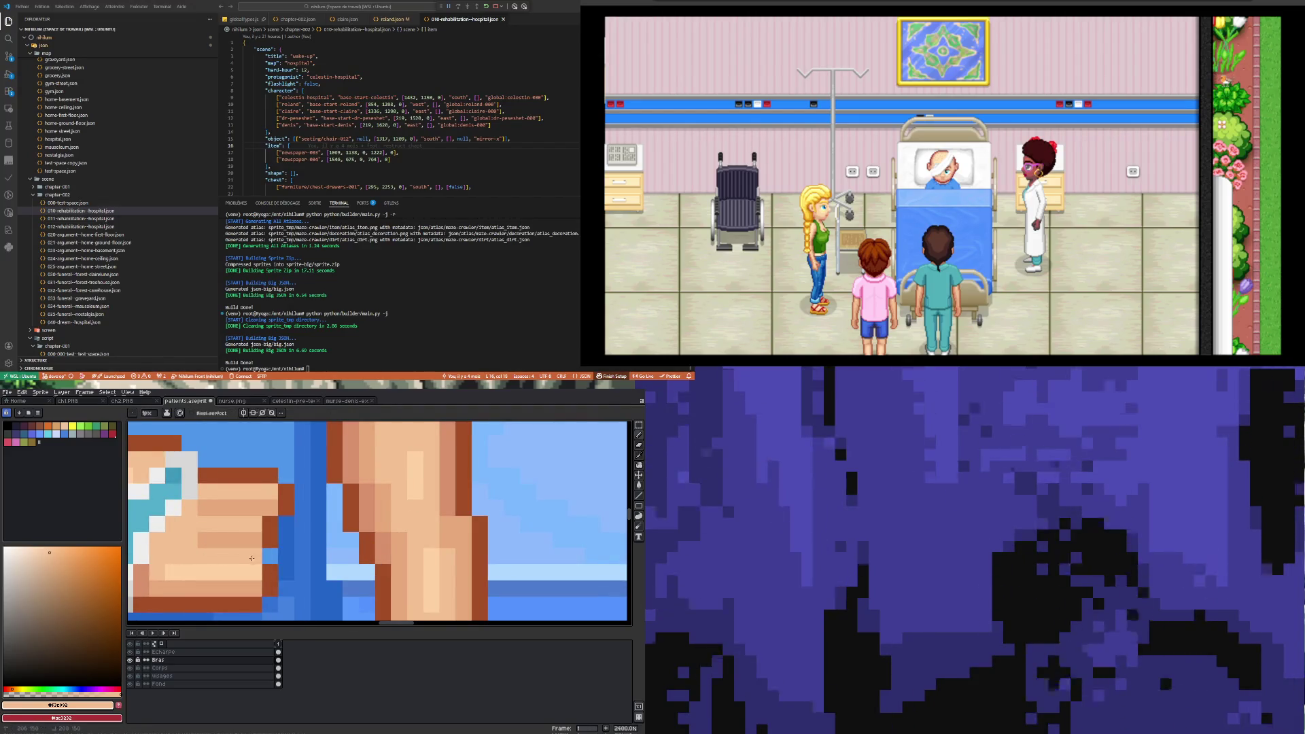
left_click(269, 537, "alt")
left_click(268, 550)
- Select a 2x2 area of the hand and shift it one pixel up and right
scroll(268, 551, "down", 6)
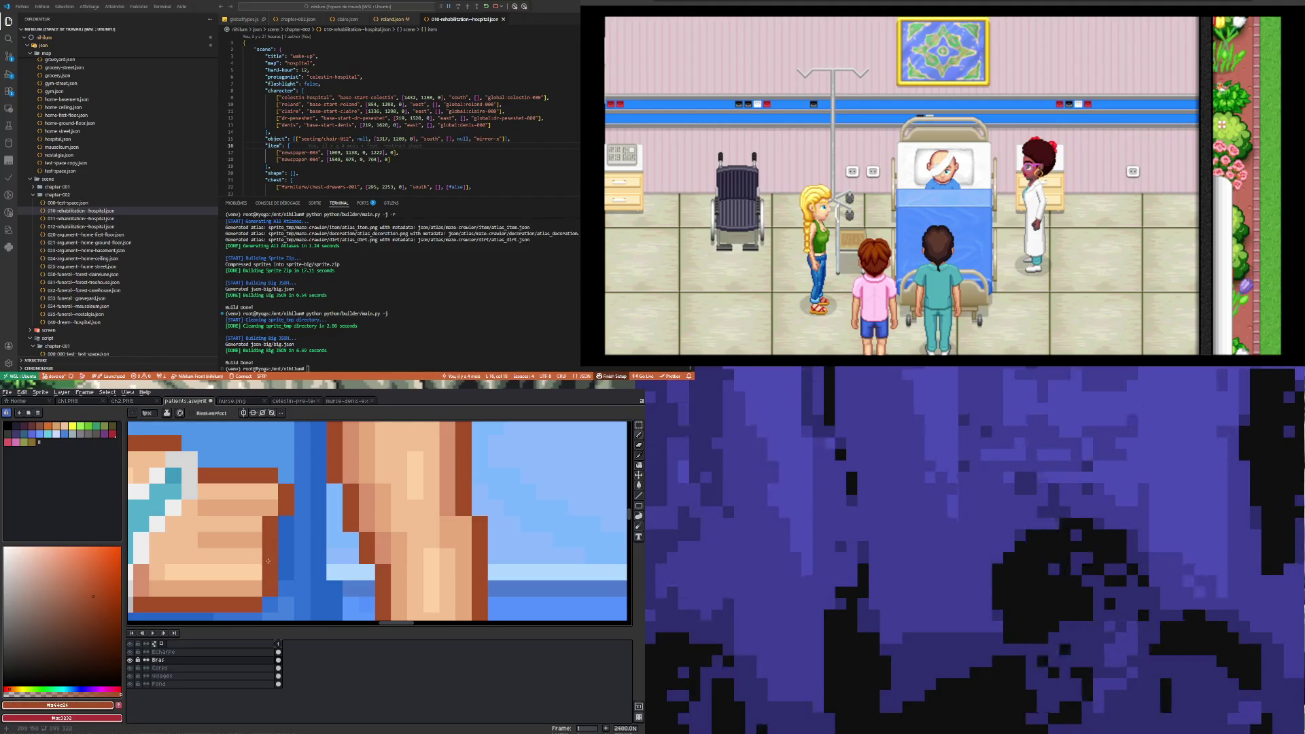
left_click(639, 424)
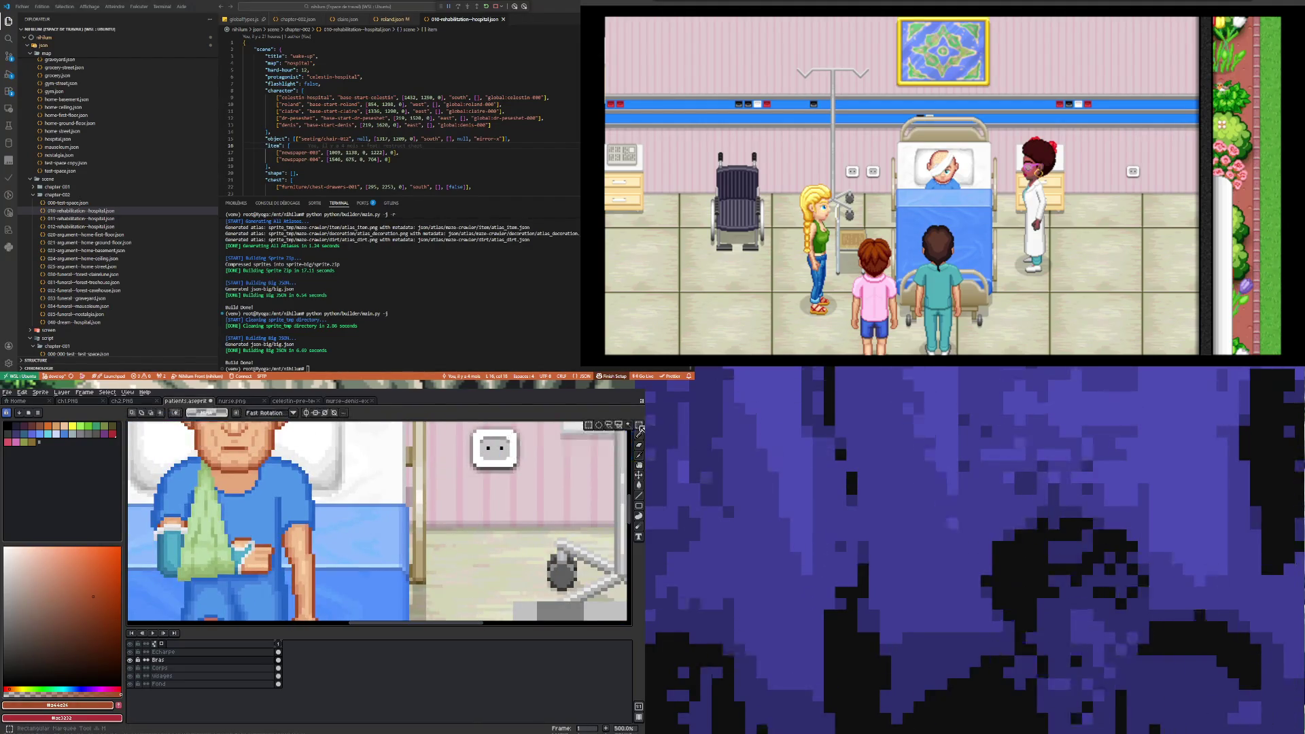
scroll(267, 575, "up", 2)
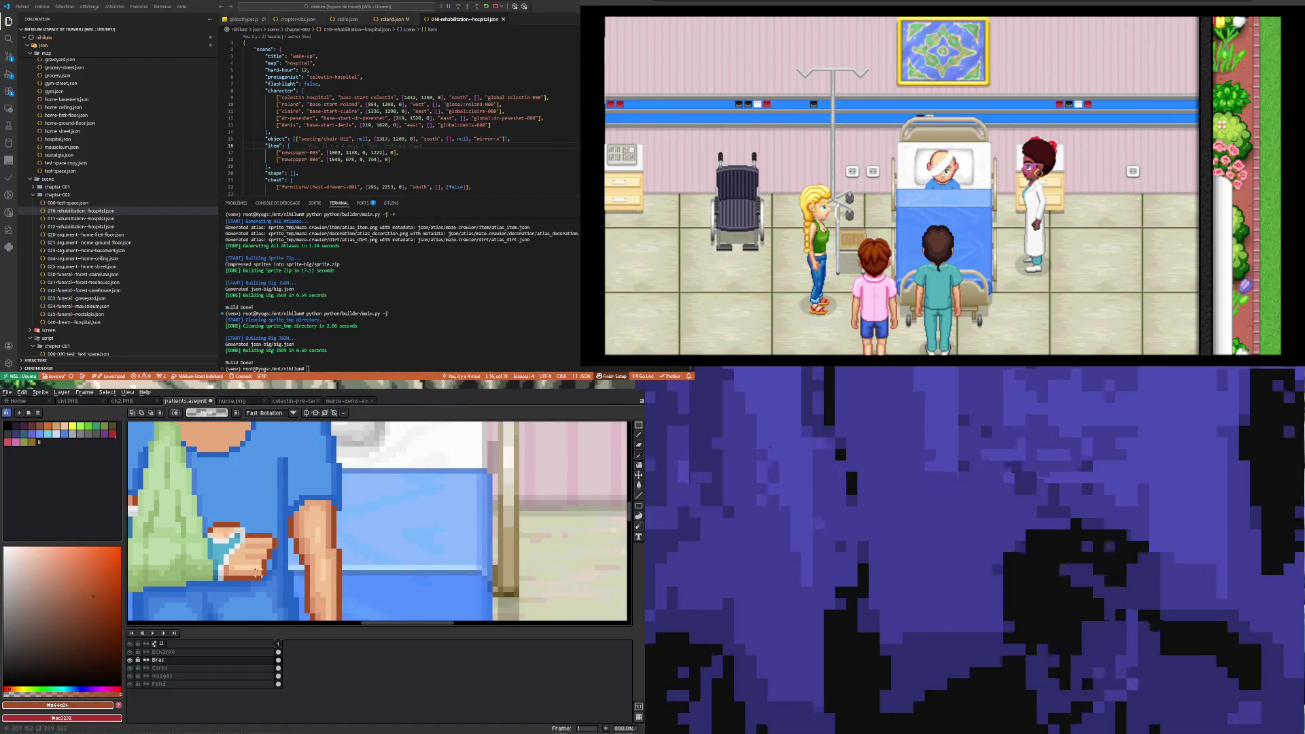
left_click_drag(250, 564, 261, 579)
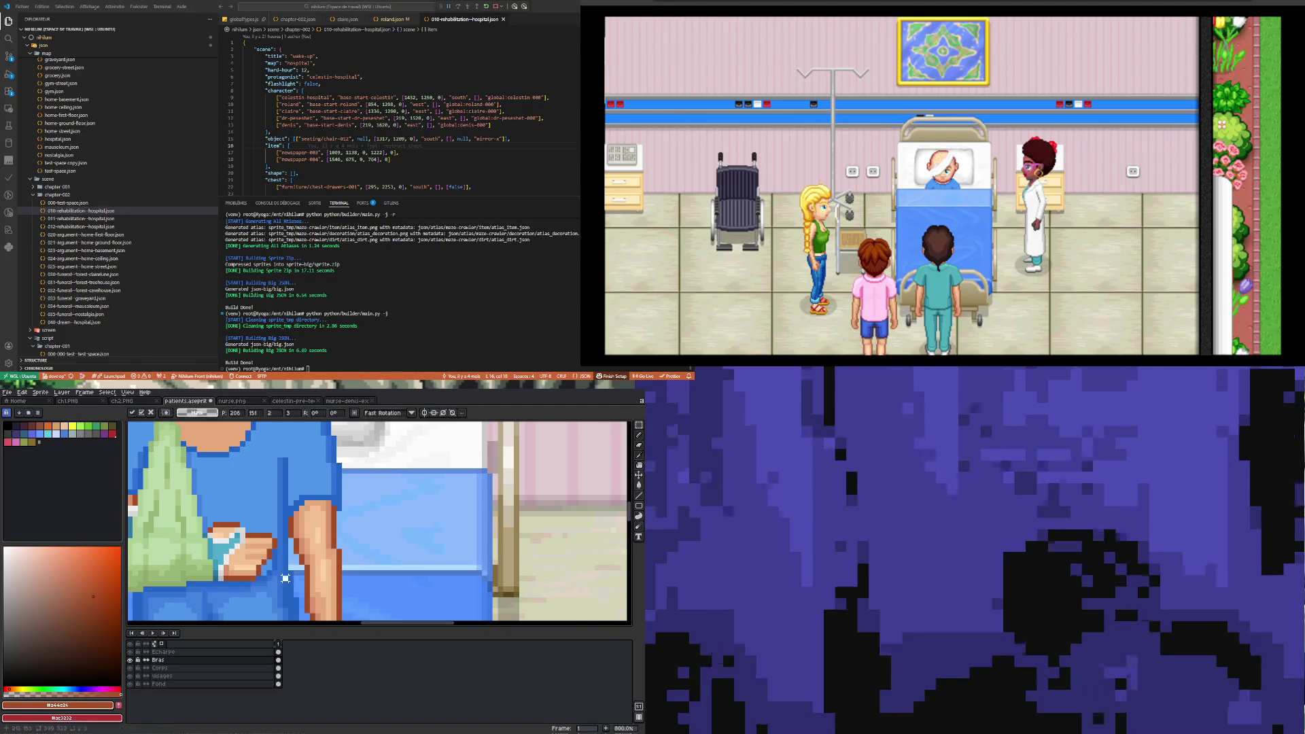
key("ctrl+z")
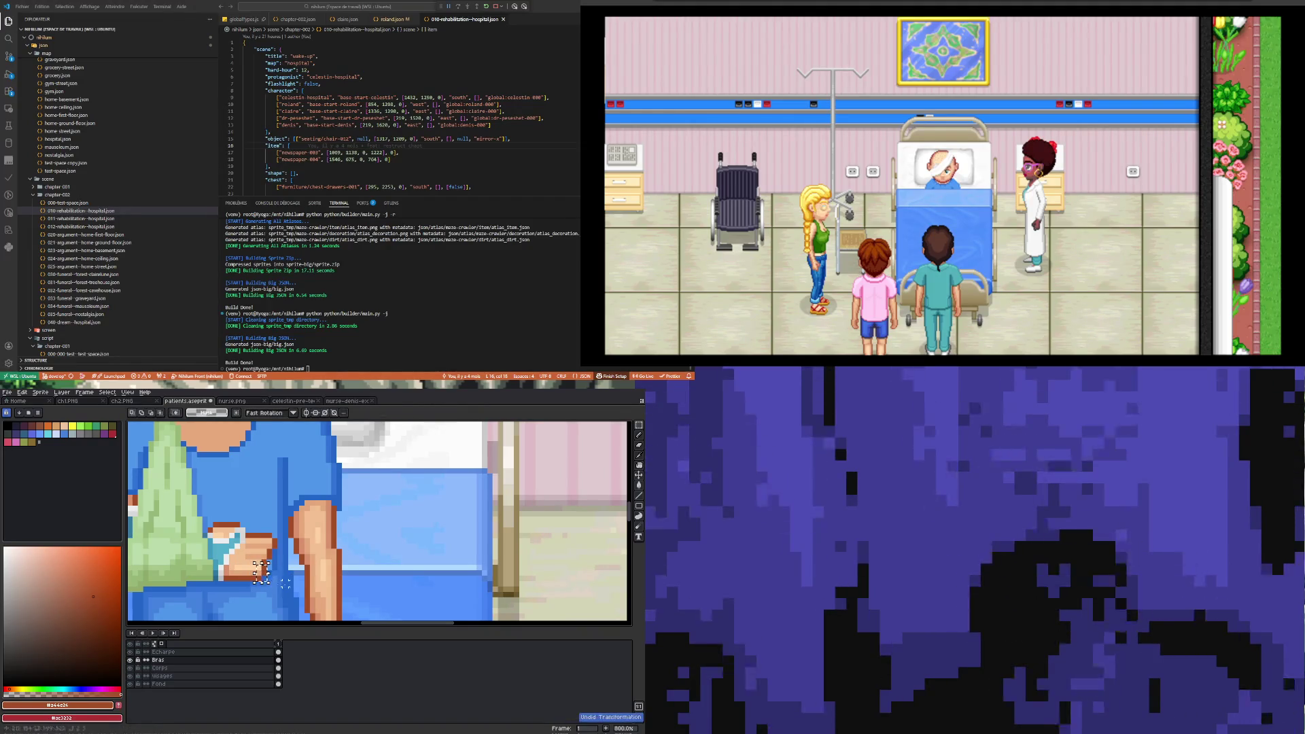
left_click_drag(257, 569, 264, 576)
scroll(261, 575, "down", 5)
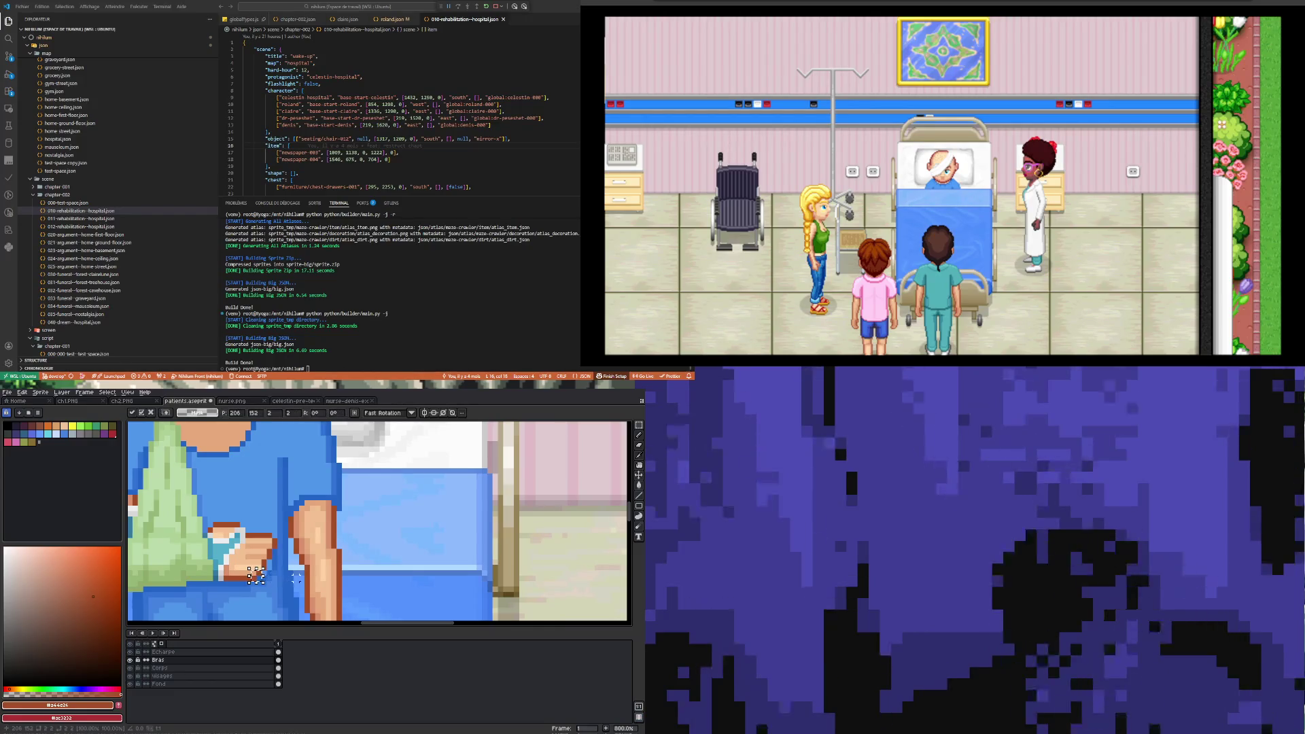
scroll(264, 590, "up", 7)
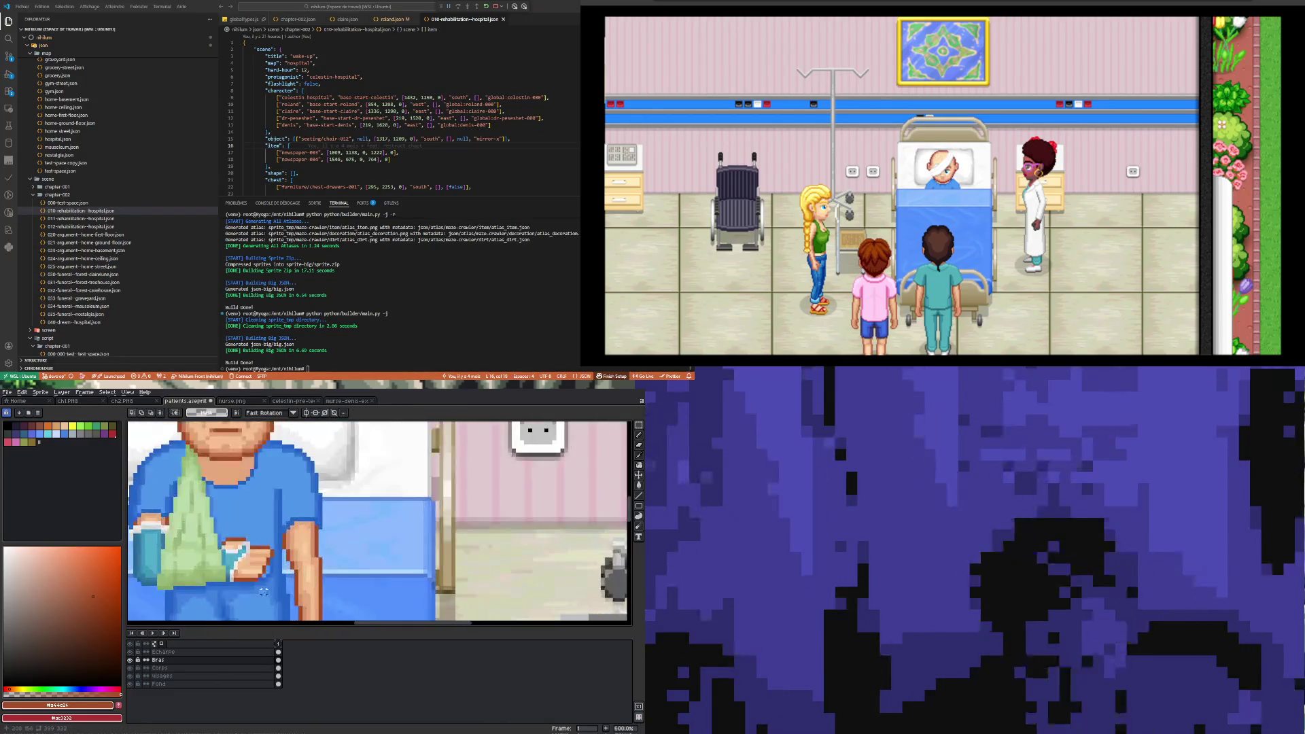
key("ctrl+z")
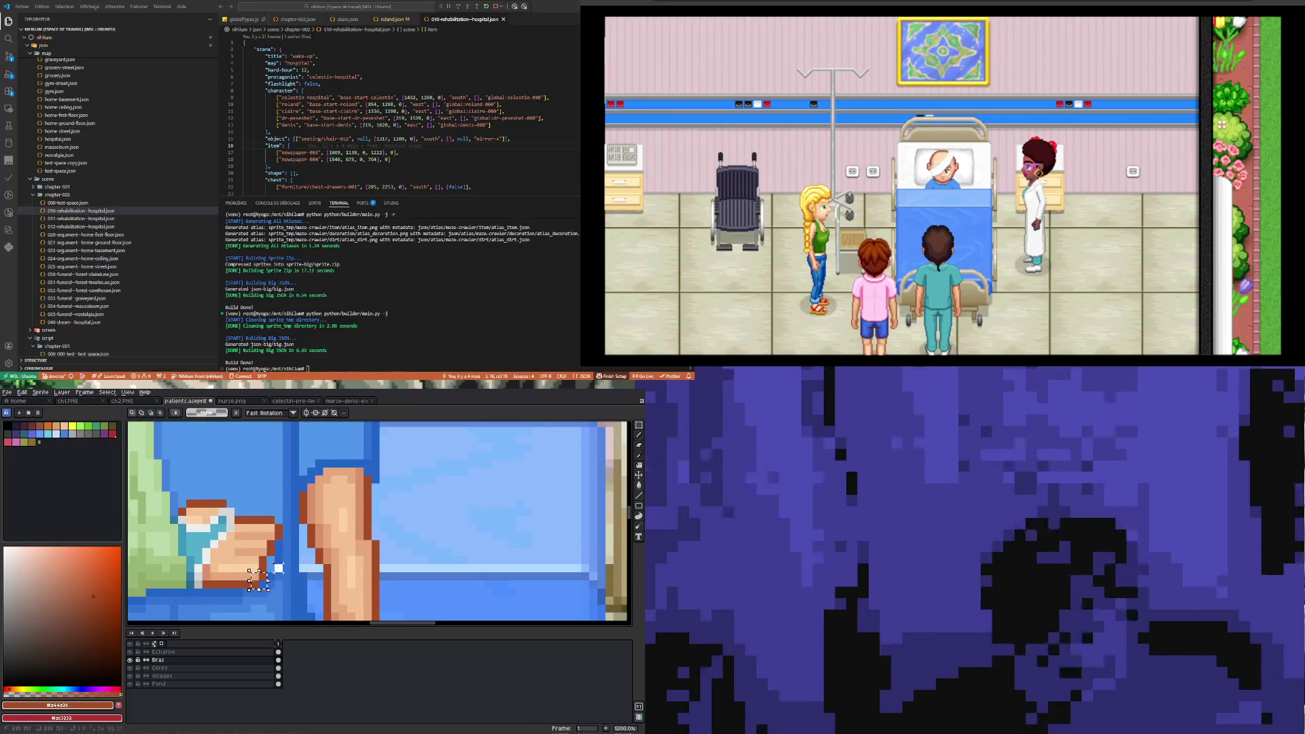
key("Up")
key("Up")
key("Right")
key("Right")
key("Return")
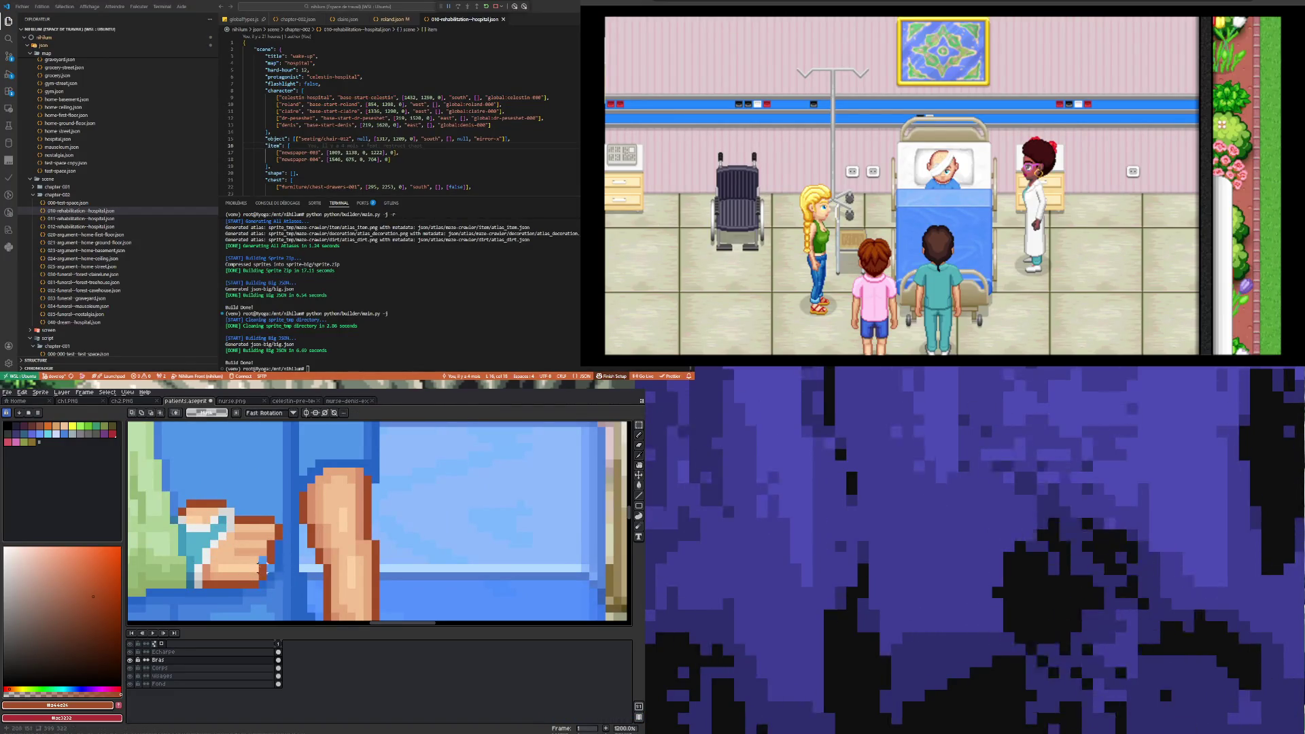
- Sample skin tone #f3c092, then the blue shirt colour, and switch to the Corps layer
scroll(265, 559, "up", 1)
key("i")
left_click(258, 557)
key("b")
scroll(273, 596, "down", 5)
scroll(280, 579, "up", 5)
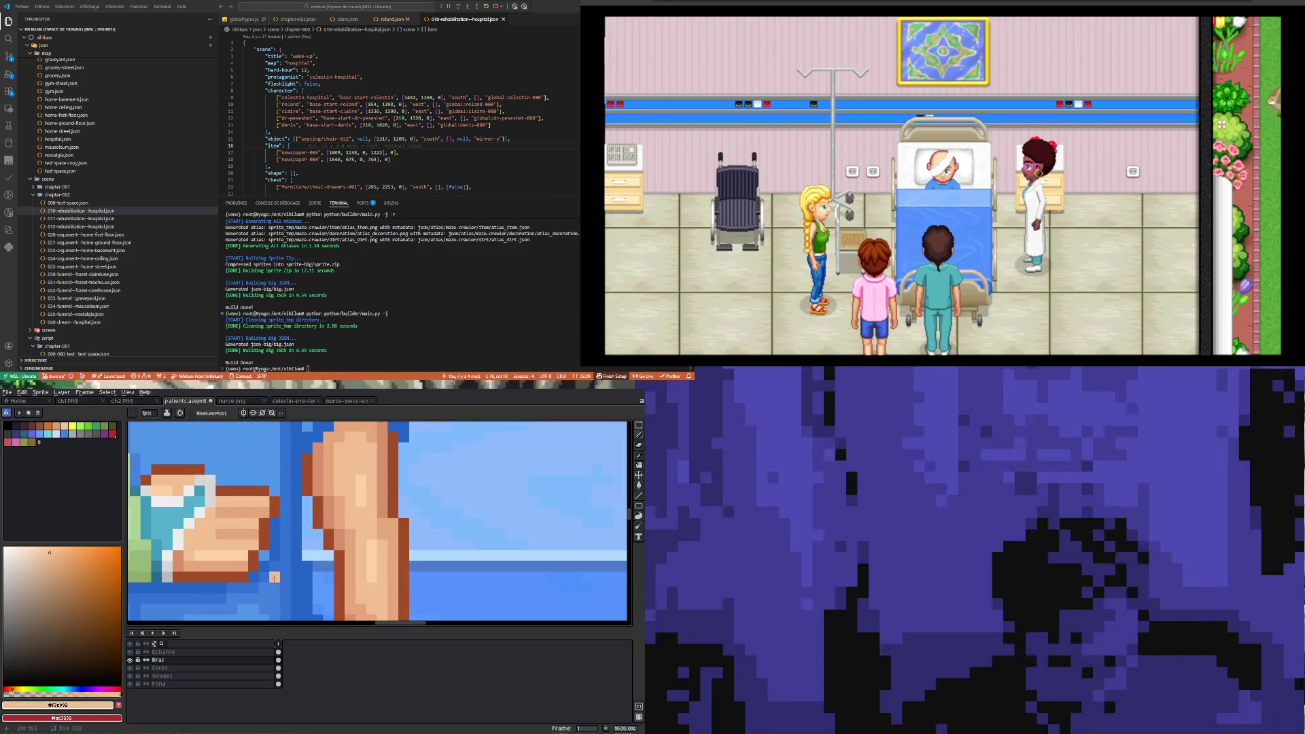
key("i")
left_click(268, 557)
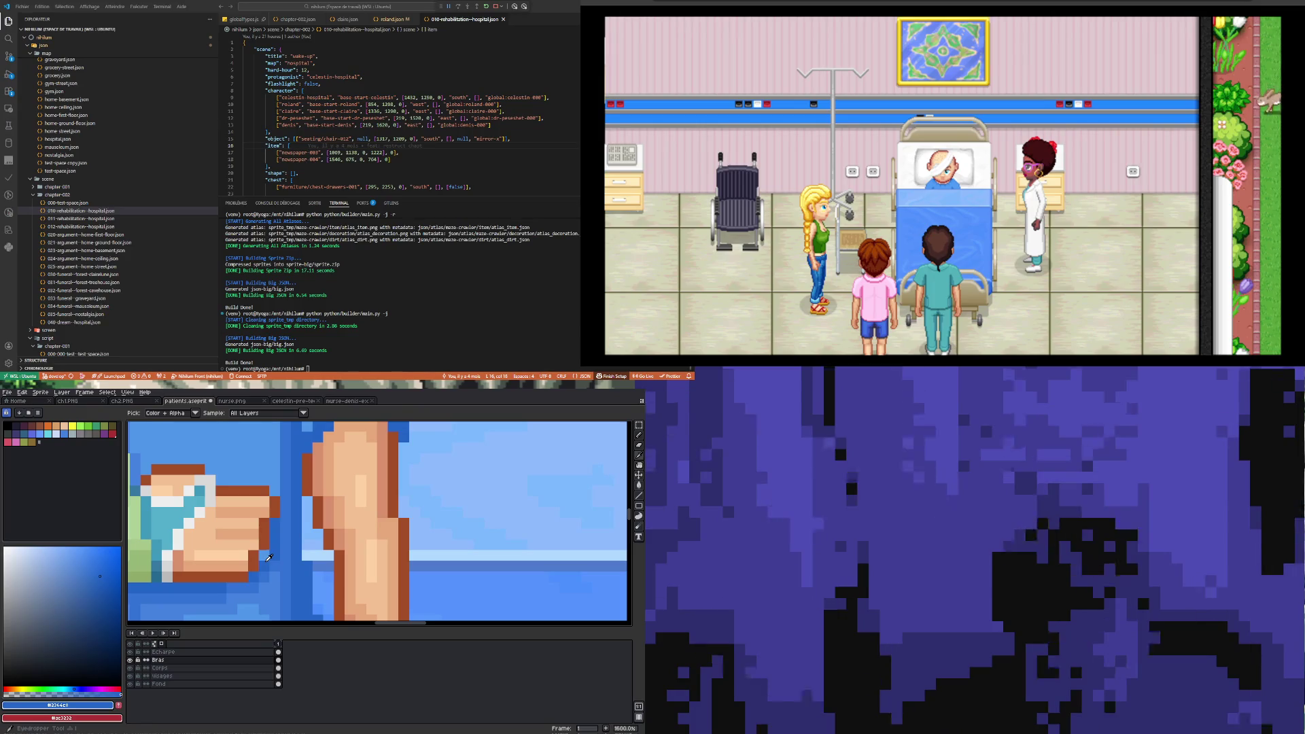
left_click(278, 667)
key("b")
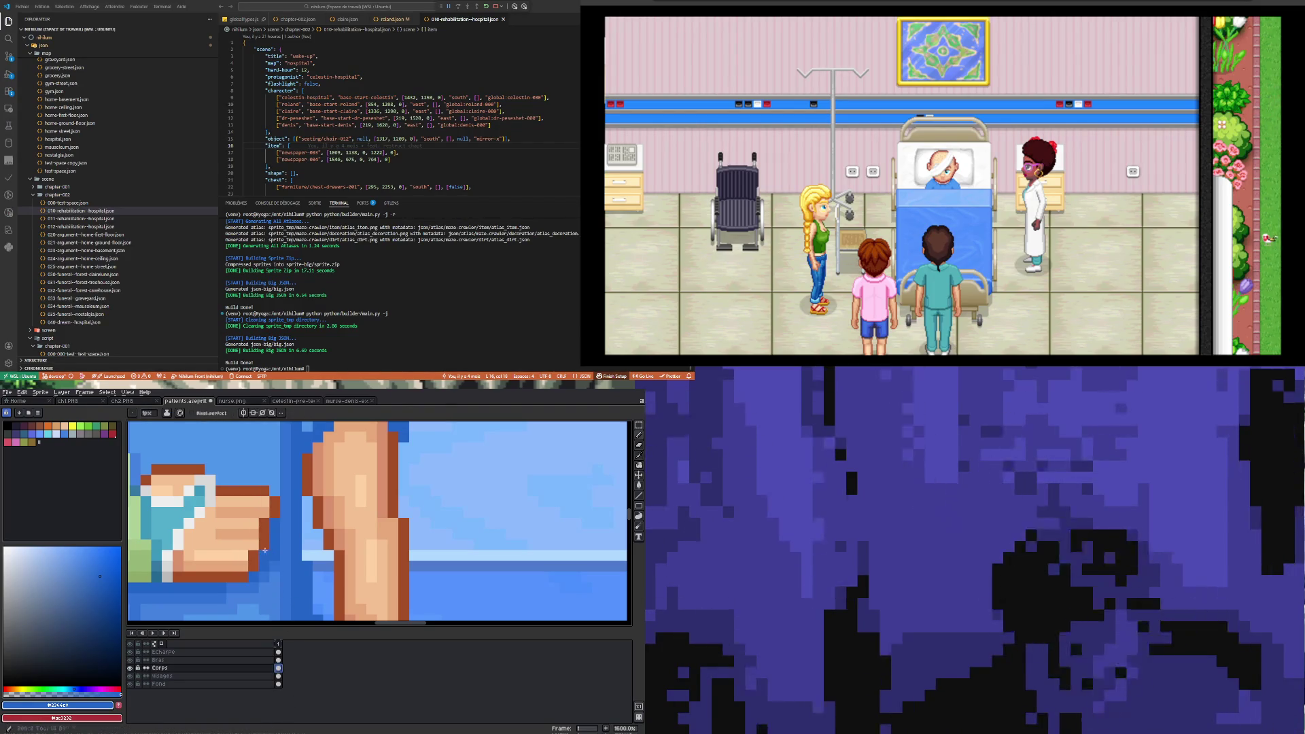
scroll(265, 554, "down", 8)
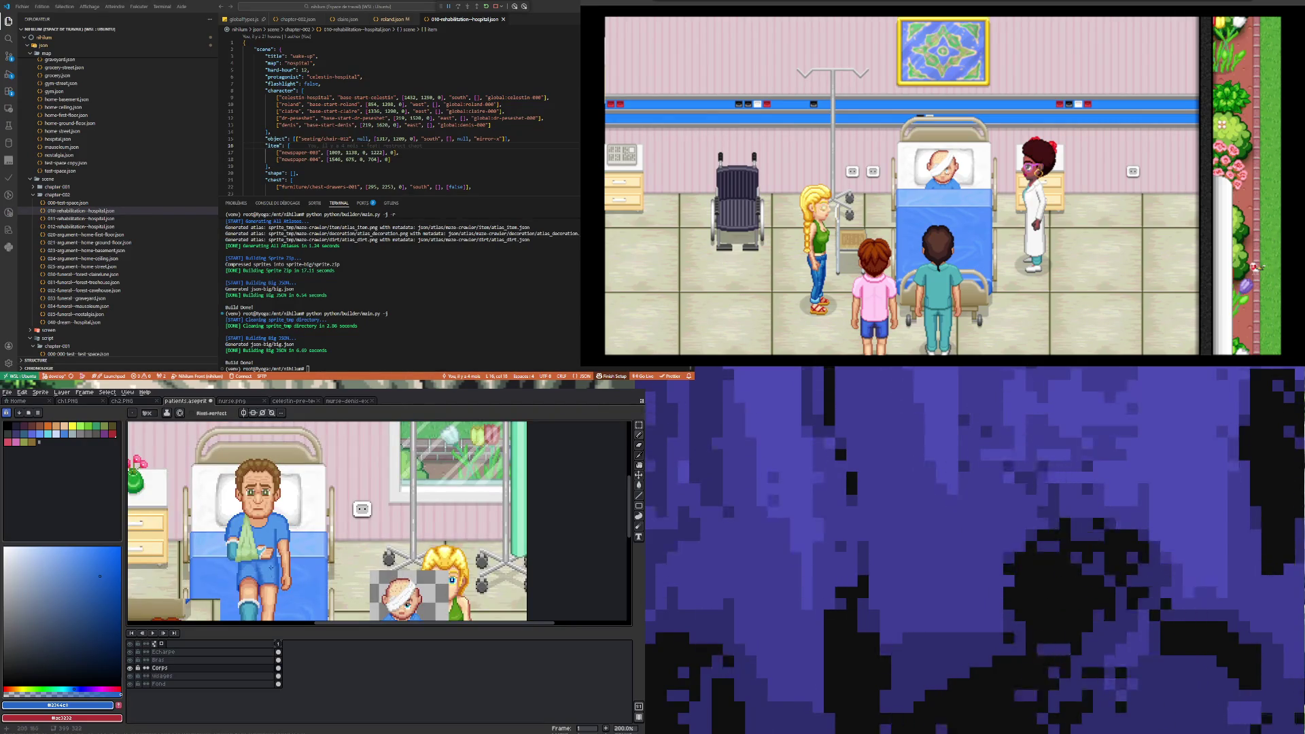
- Select the hand area on the Bras layer and move it down one pixel
scroll(271, 566, "down", 1)
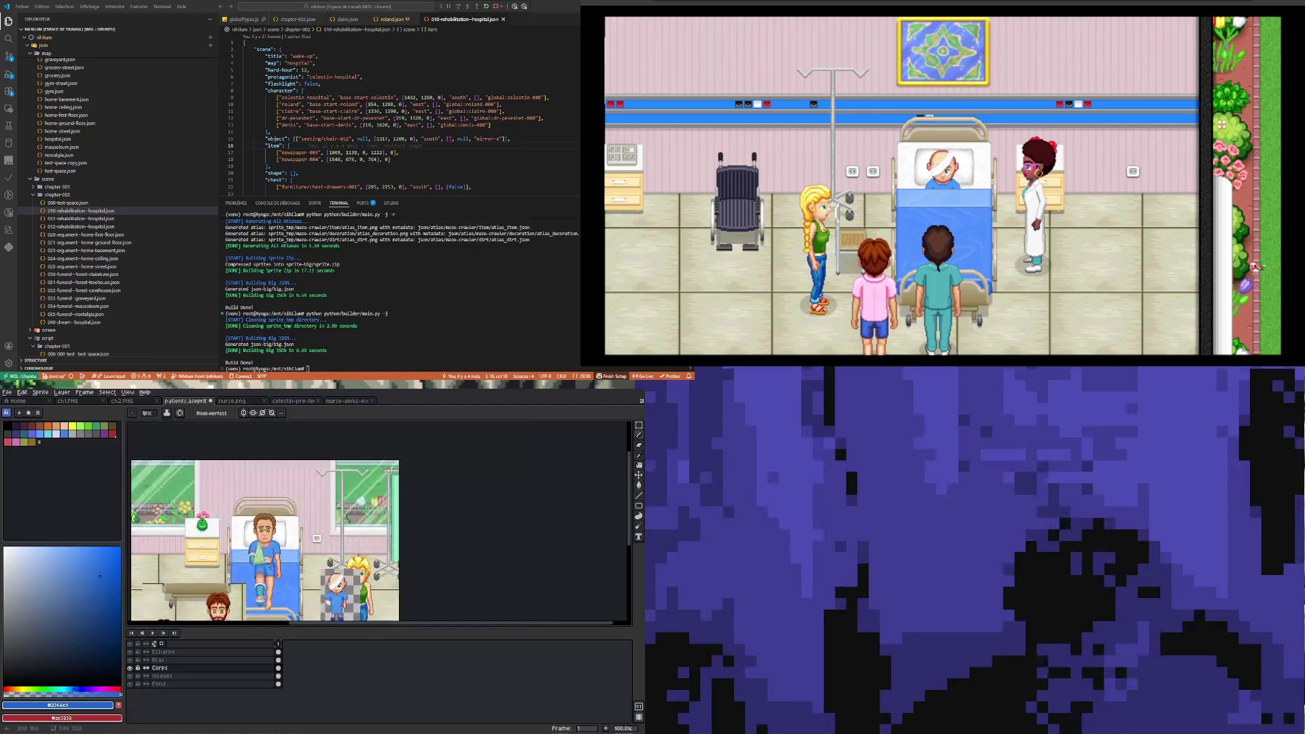
scroll(275, 552, "up", 2)
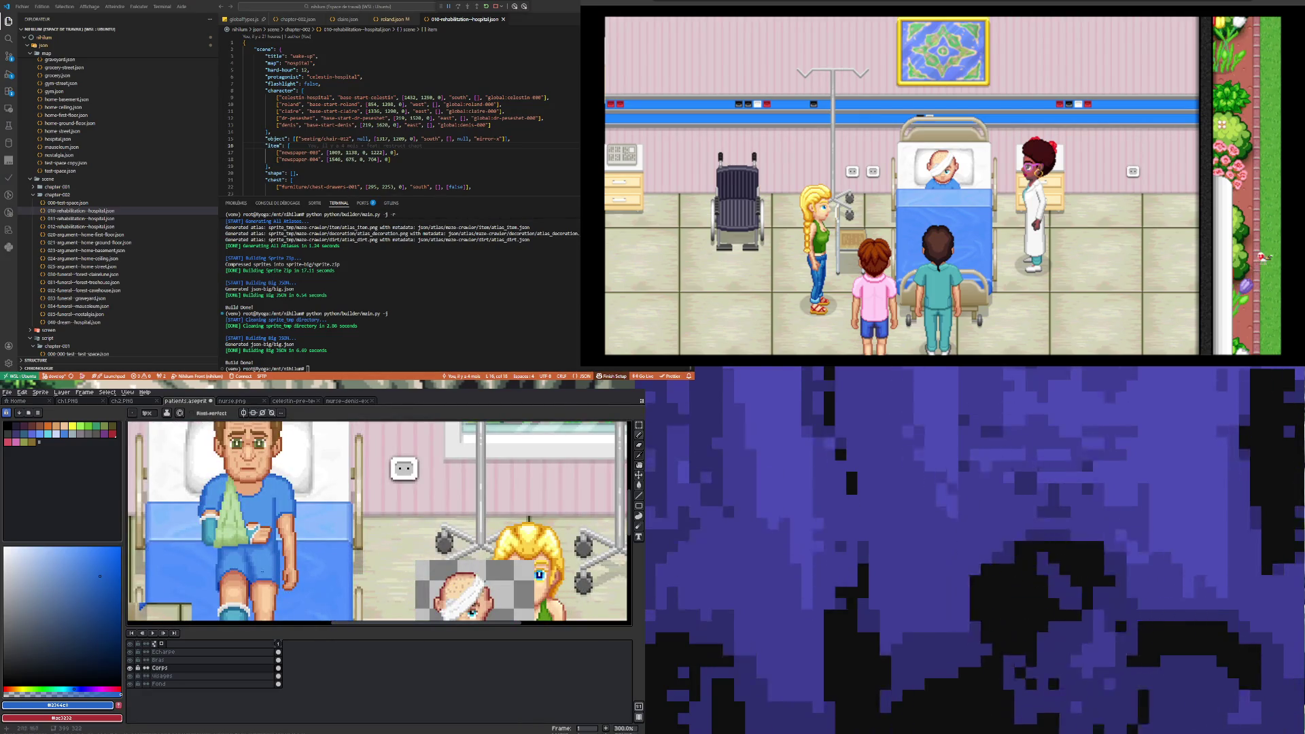
scroll(256, 532, "up", 3)
scroll(256, 531, "up", 3)
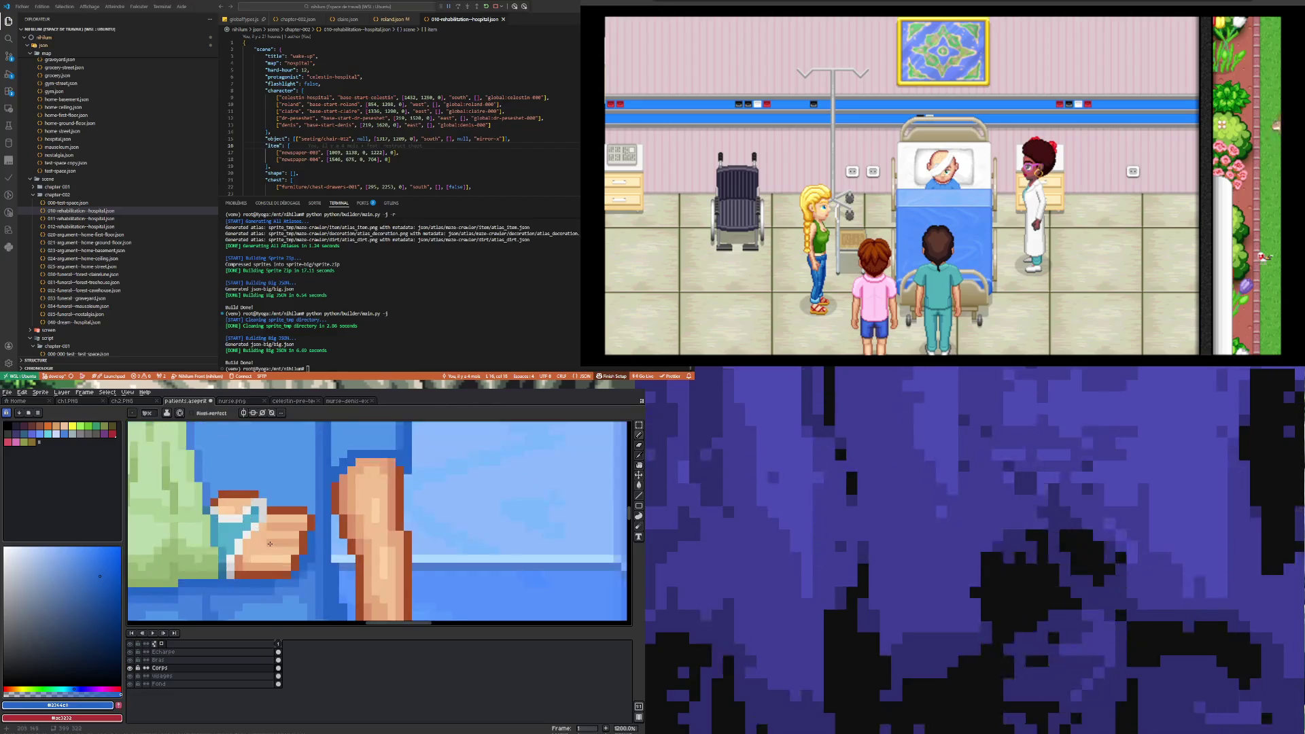
left_click(640, 424)
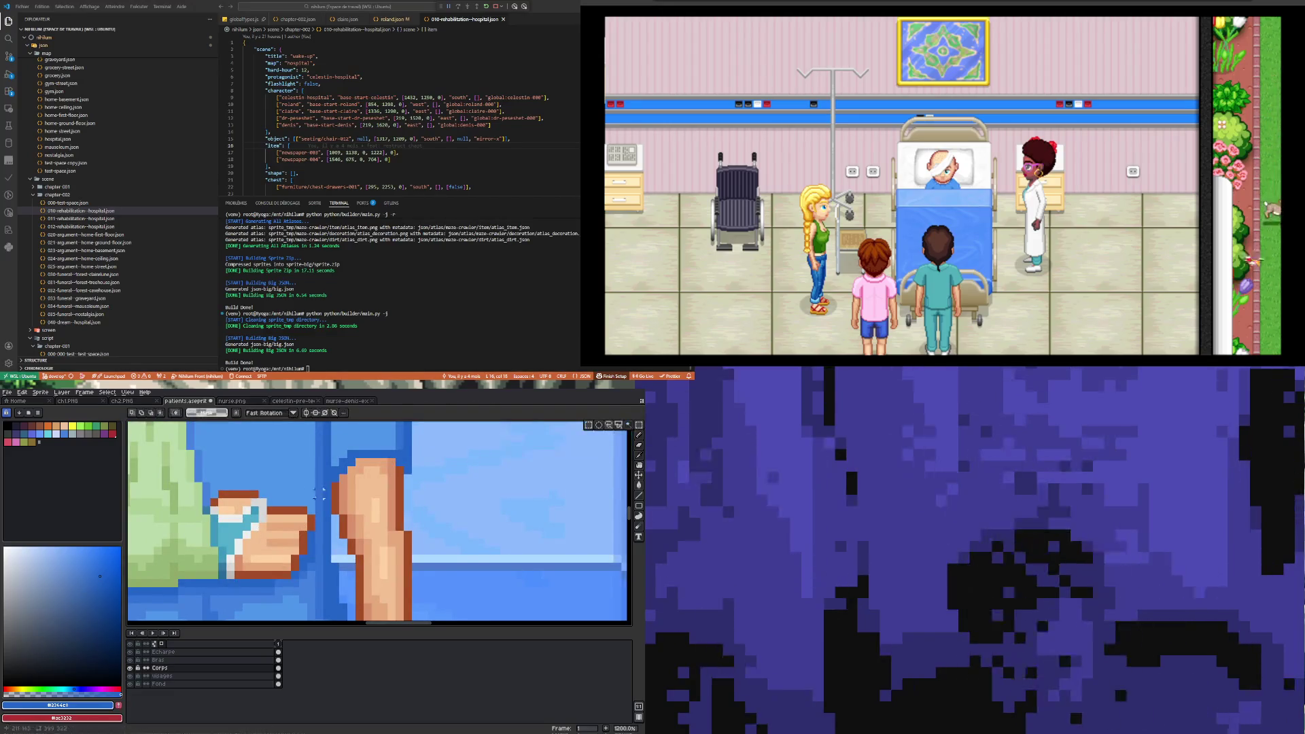
left_click_drag(267, 507, 323, 541)
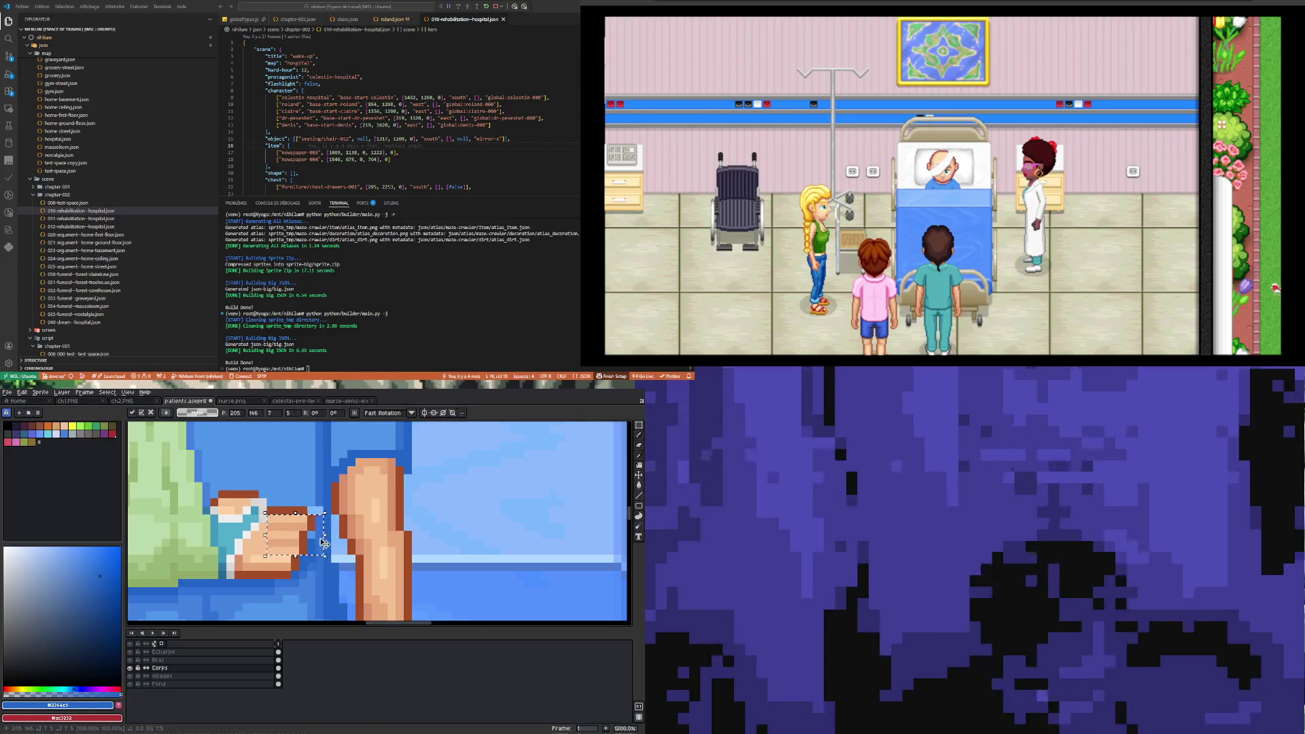
left_click(278, 660)
key("Down")
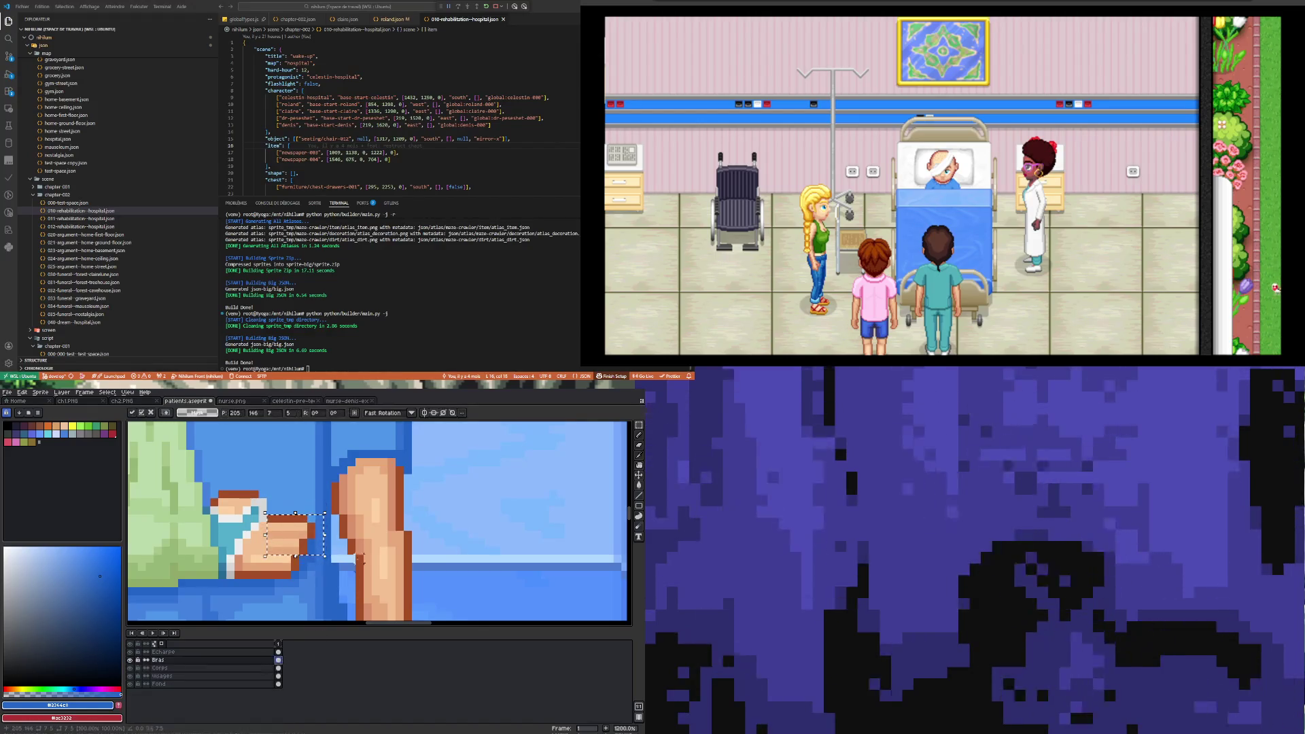
key("Return")
- Select a small strip of the brown cuff pixels
scroll(294, 478, "down", 4)
scroll(270, 536, "up", 2)
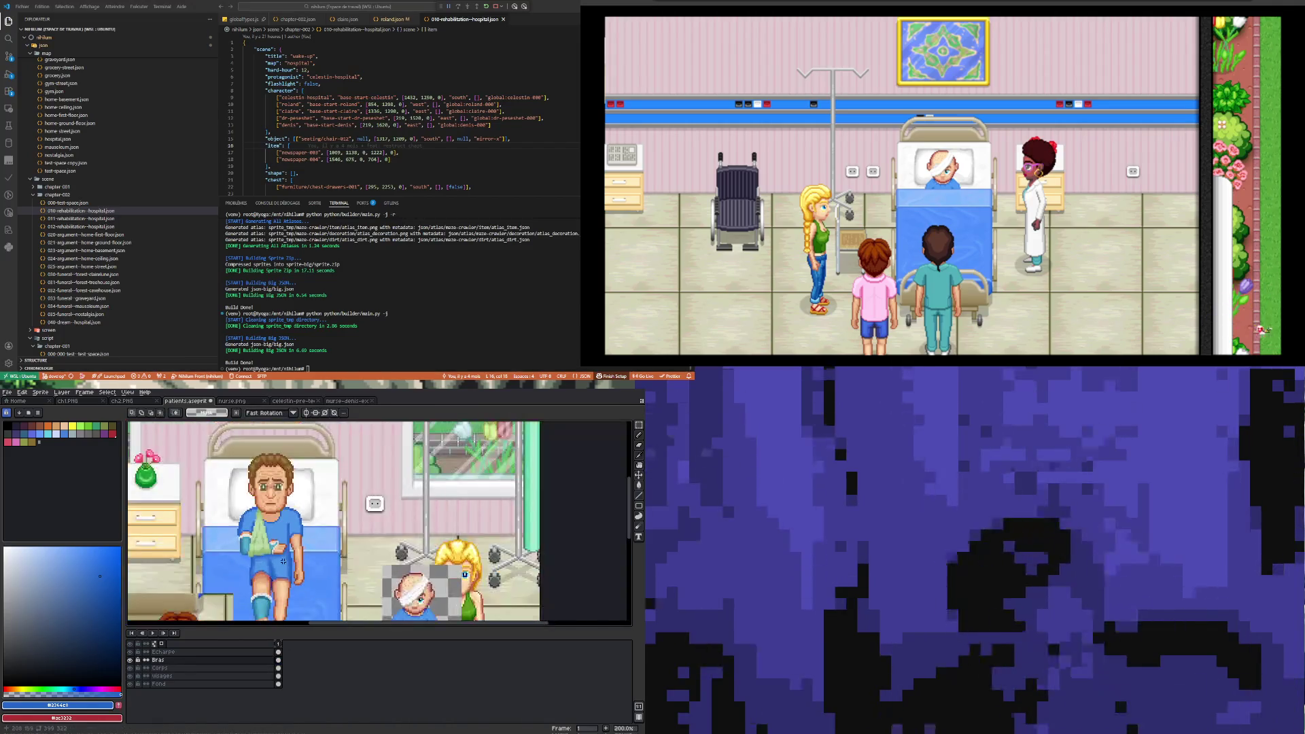
scroll(271, 535, "up", 2)
left_click_drag(263, 549, 306, 567)
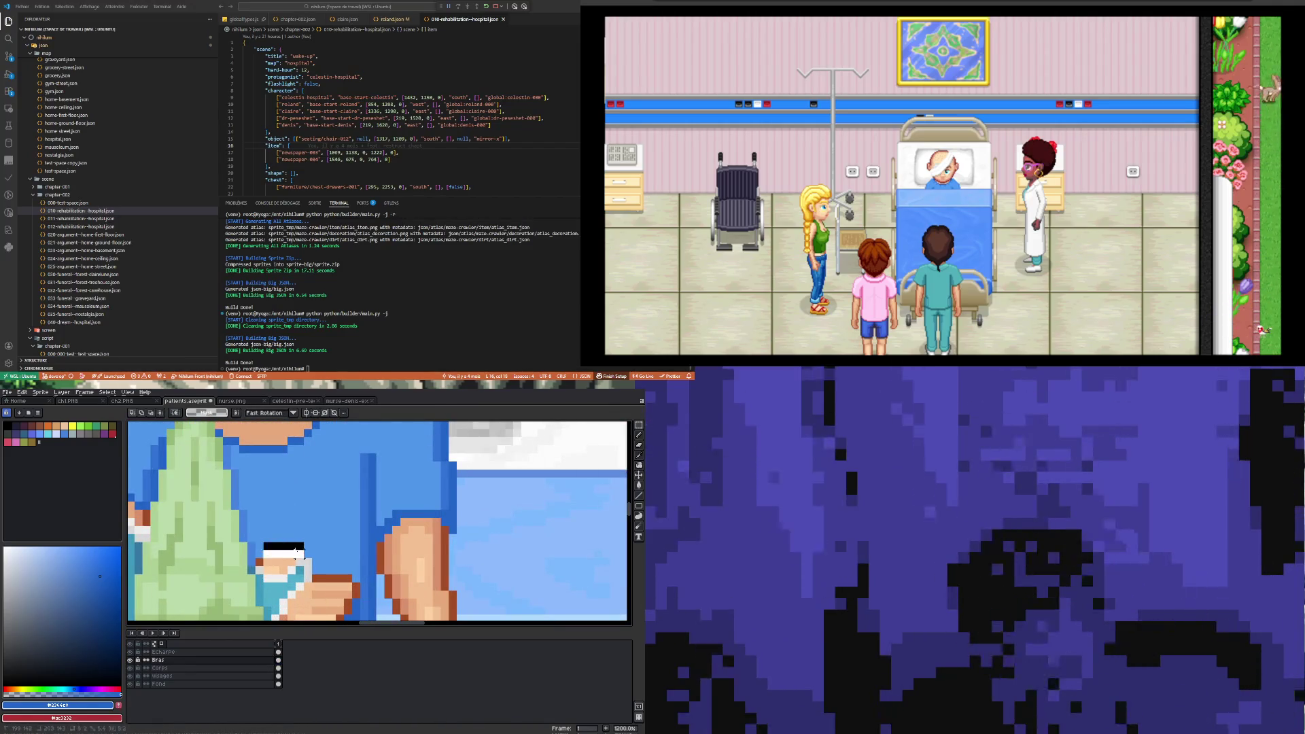
- Reselect a 2x2 patch of the brown cuff and sample white from the sprite
key("ctrl+d")
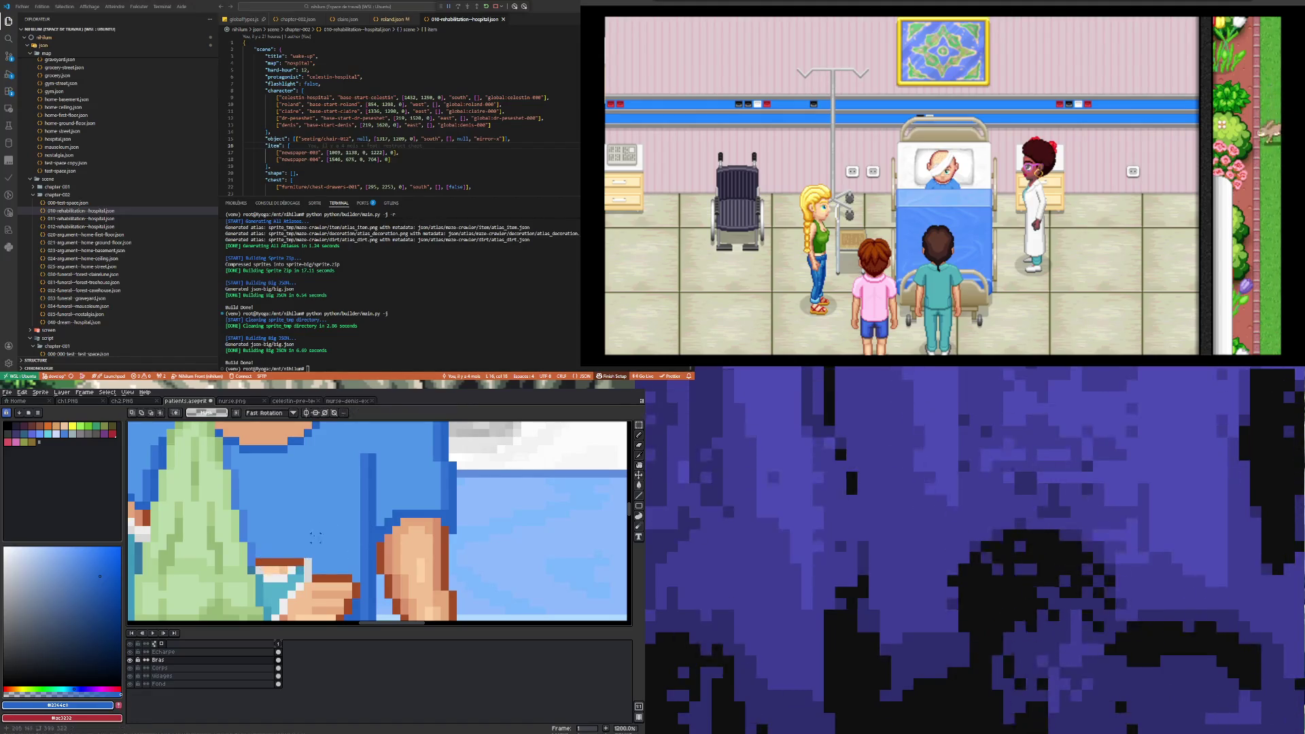
left_click_drag(291, 554, 303, 566)
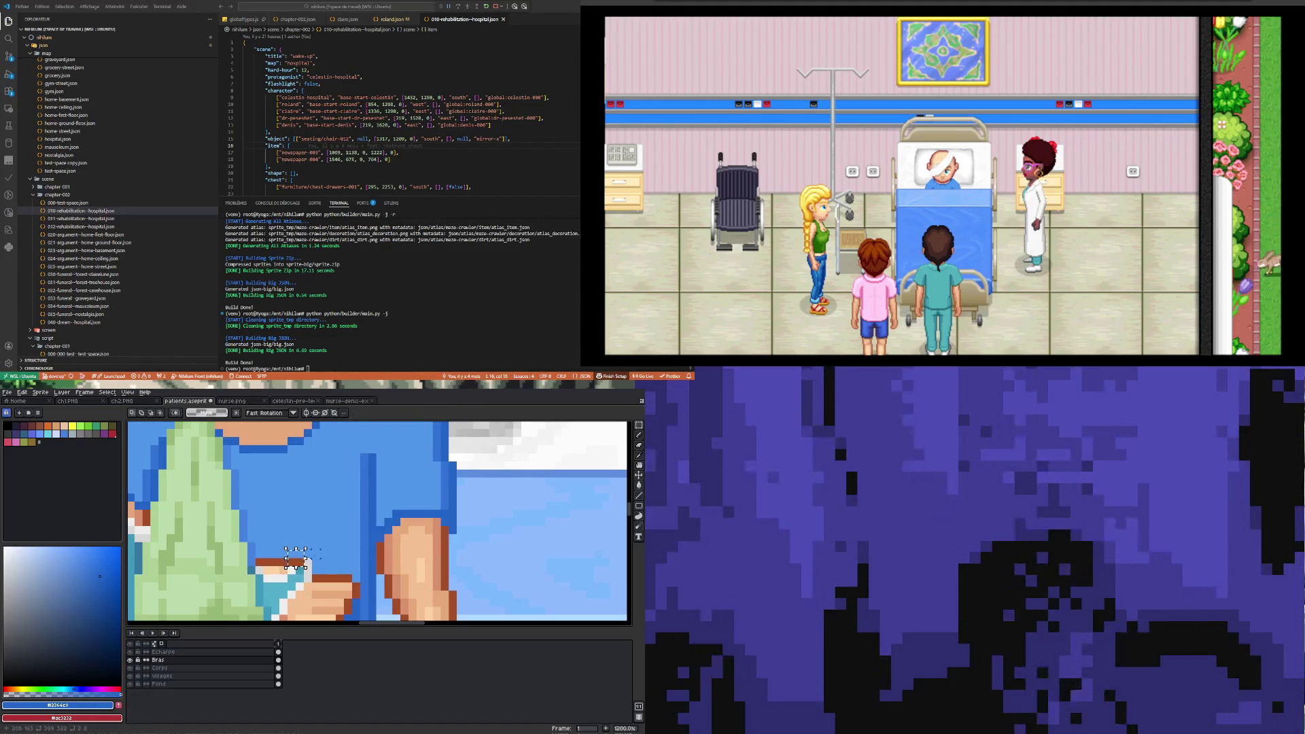
scroll(310, 559, "up", 3)
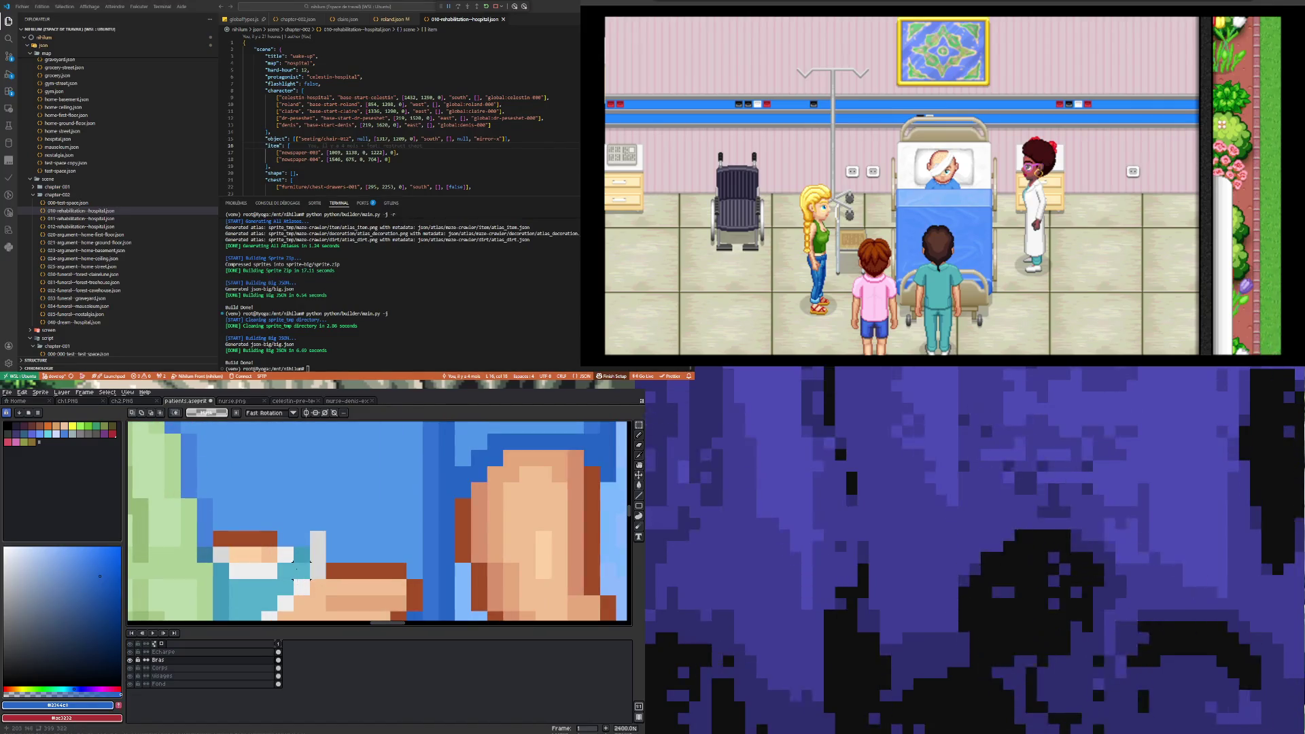
key("b")
left_click(289, 542, "alt")
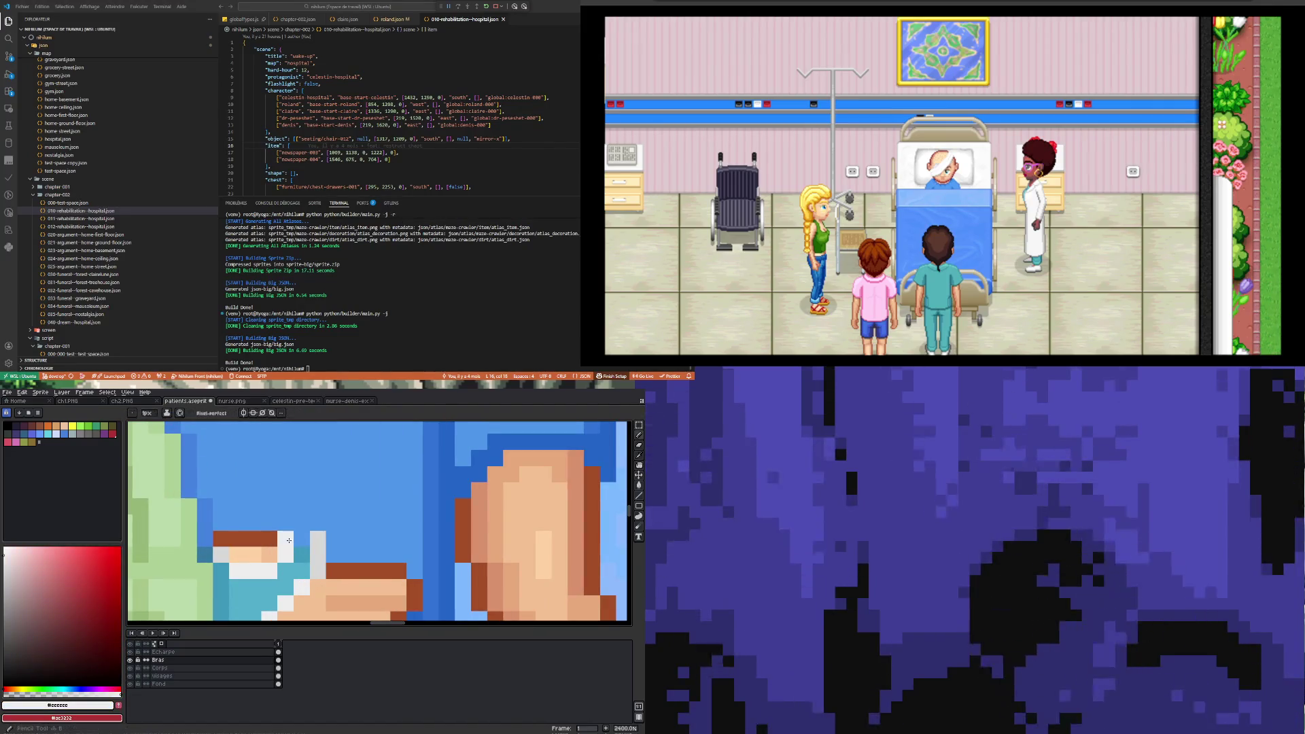
scroll(289, 541, "down", 5)
scroll(297, 527, "up", 2)
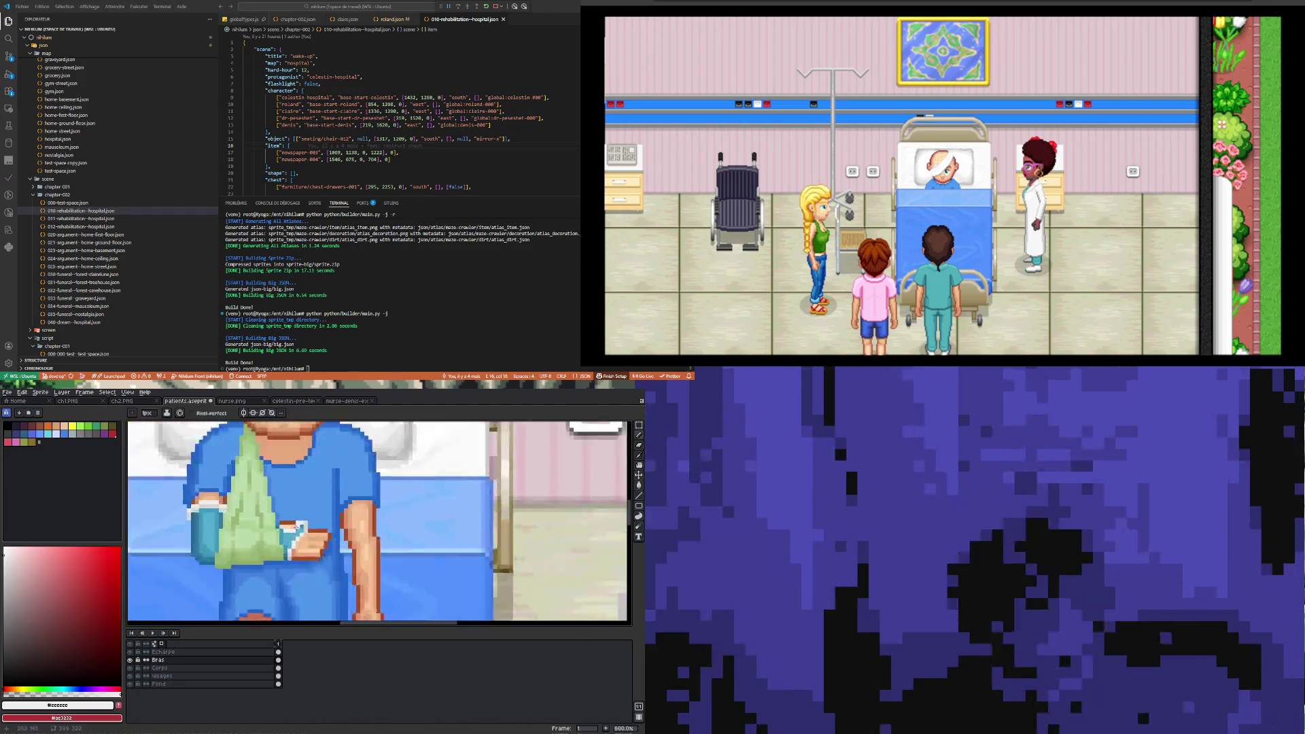
scroll(288, 520, "up", 3)
- Erase stray cuff pixels and sample the hand's skin colour
key("e")
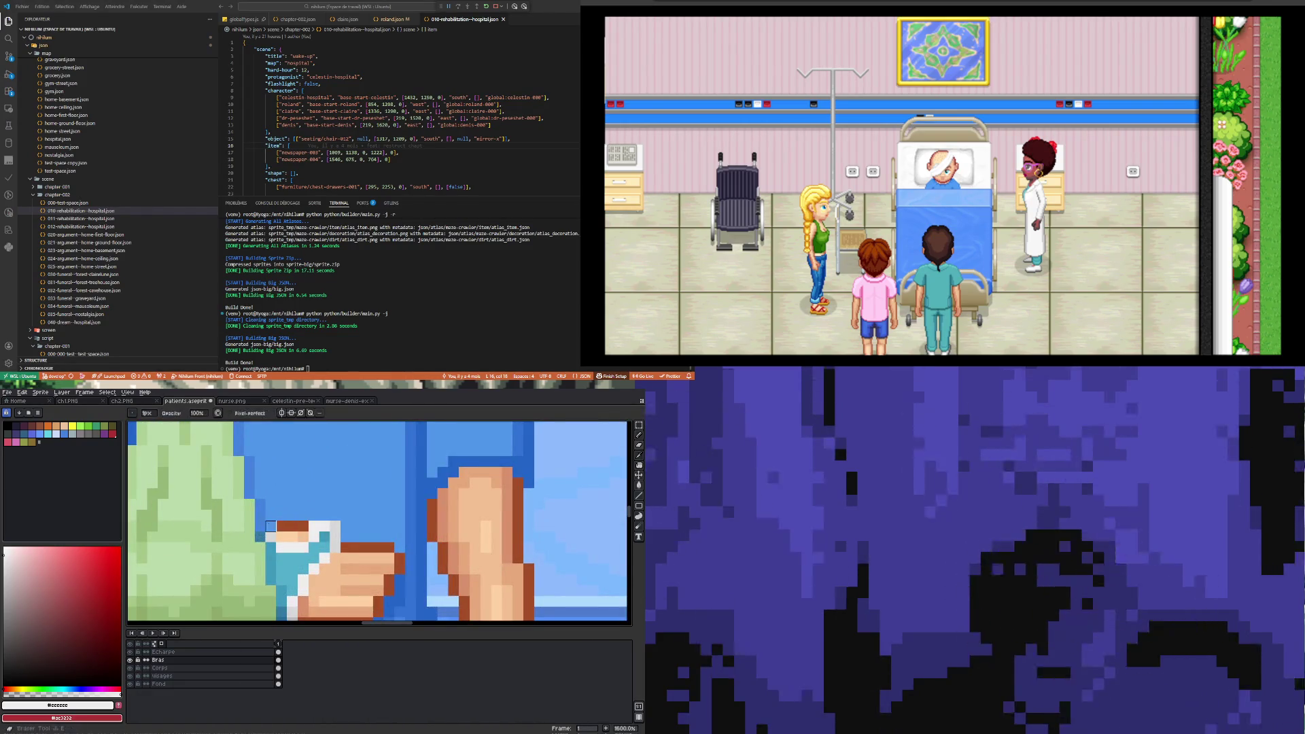
scroll(303, 482, "down", 3)
scroll(305, 536, "up", 3)
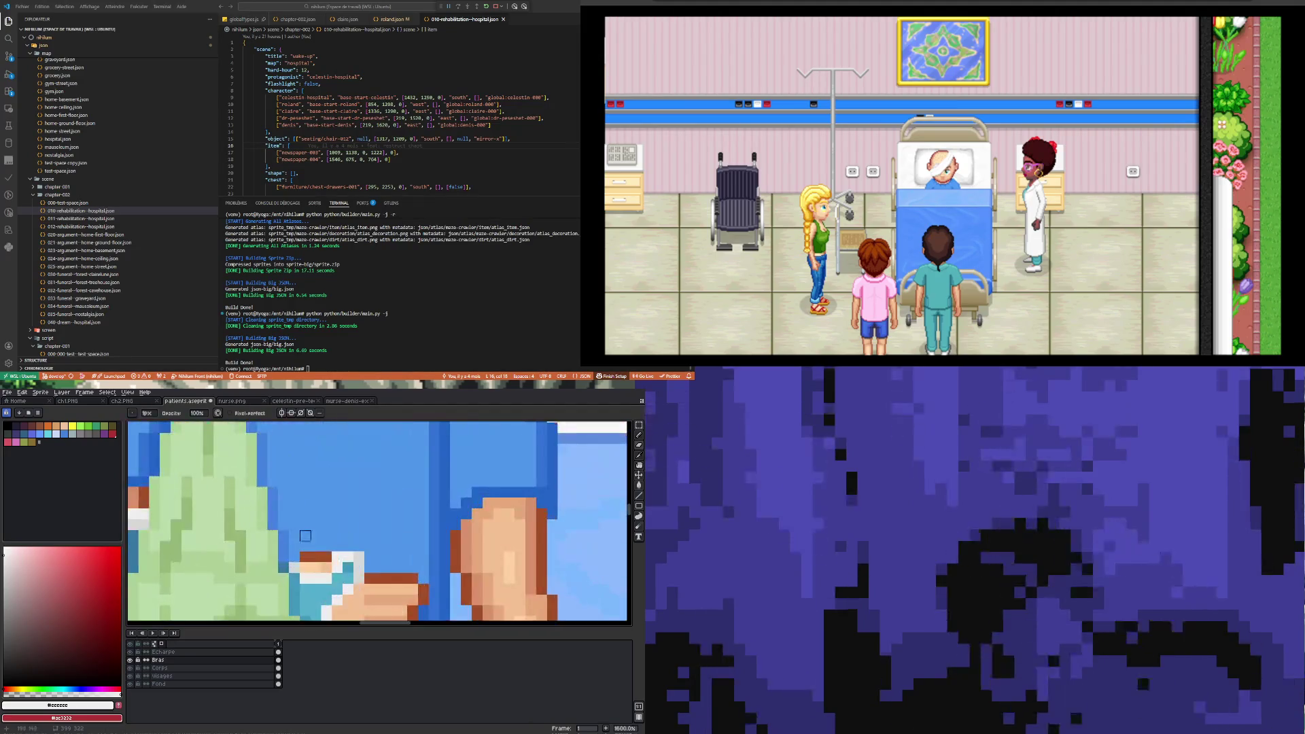
scroll(294, 514, "down", 3)
scroll(300, 522, "down", 2)
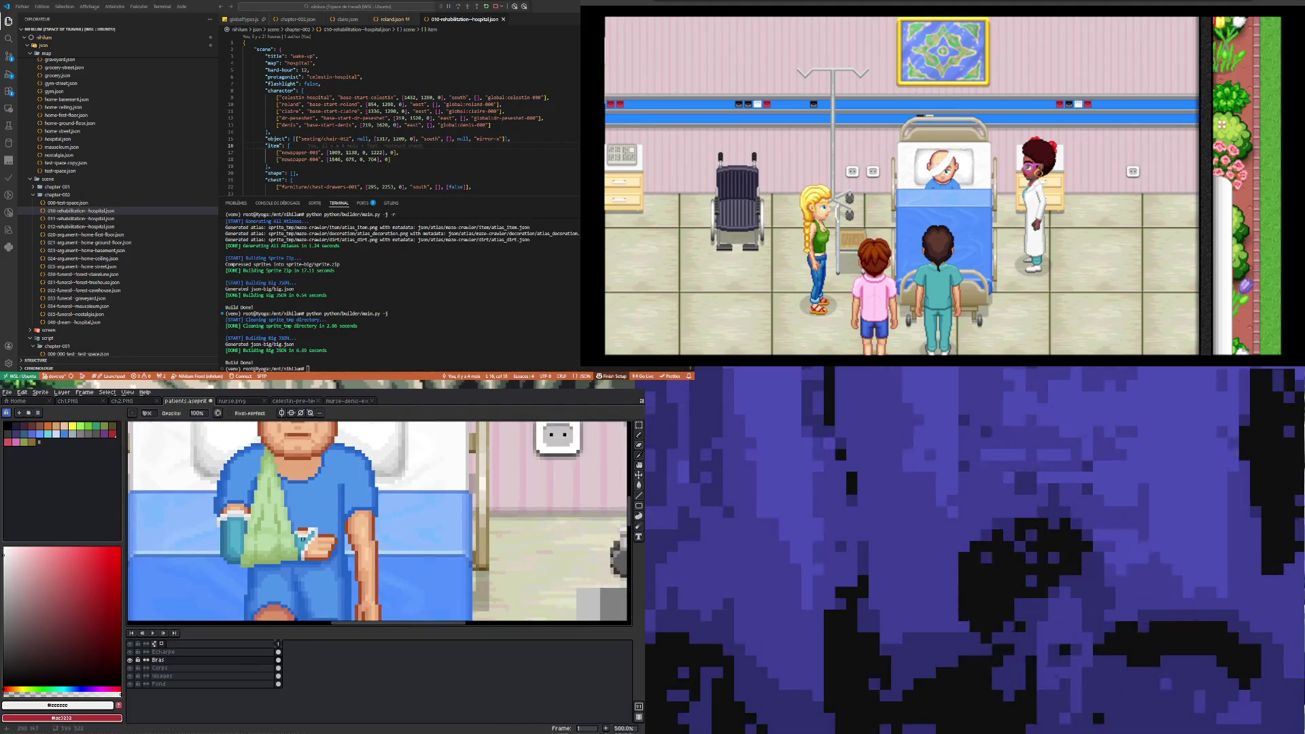
scroll(318, 539, "up", 4)
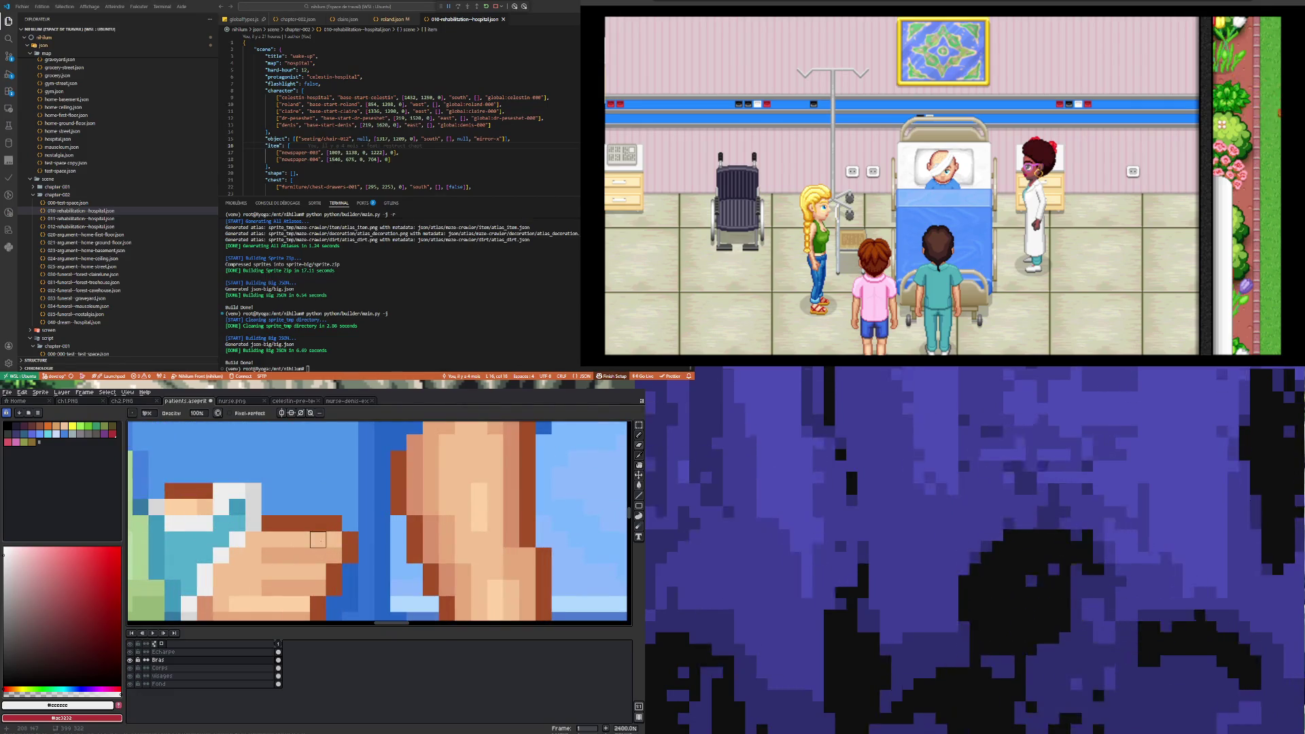
key("i")
left_click(301, 555)
key("b")
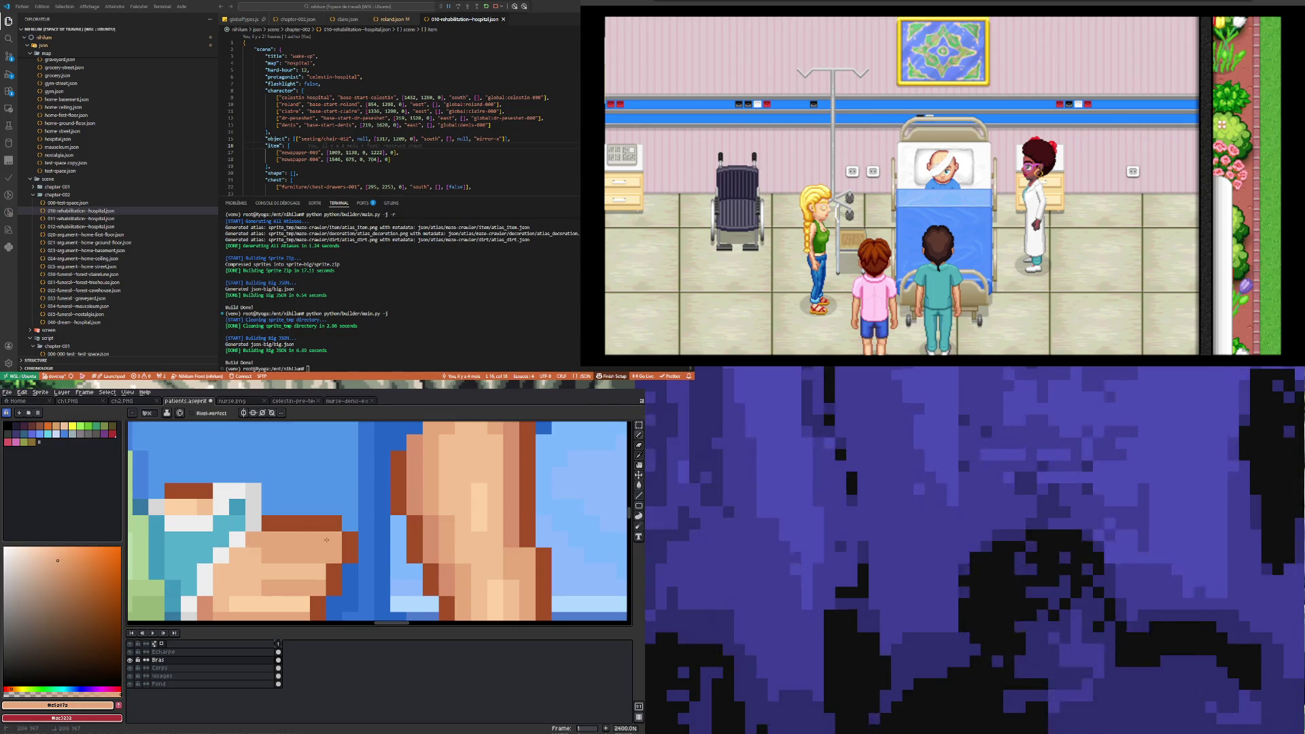
- Switch to the lighter skin tone from the hand for repainting
scroll(195, 514, "down", 5)
scroll(245, 548, "up", 4)
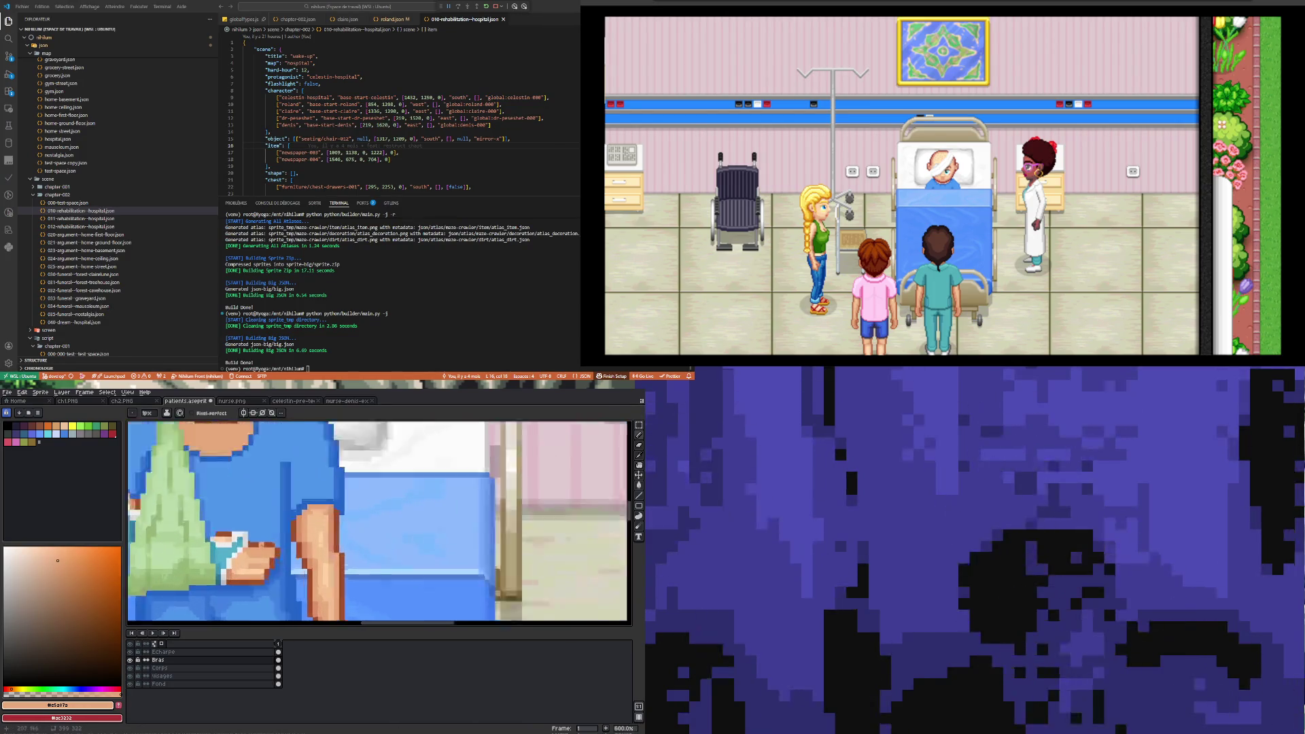
key("i")
left_click(245, 548)
key("b")
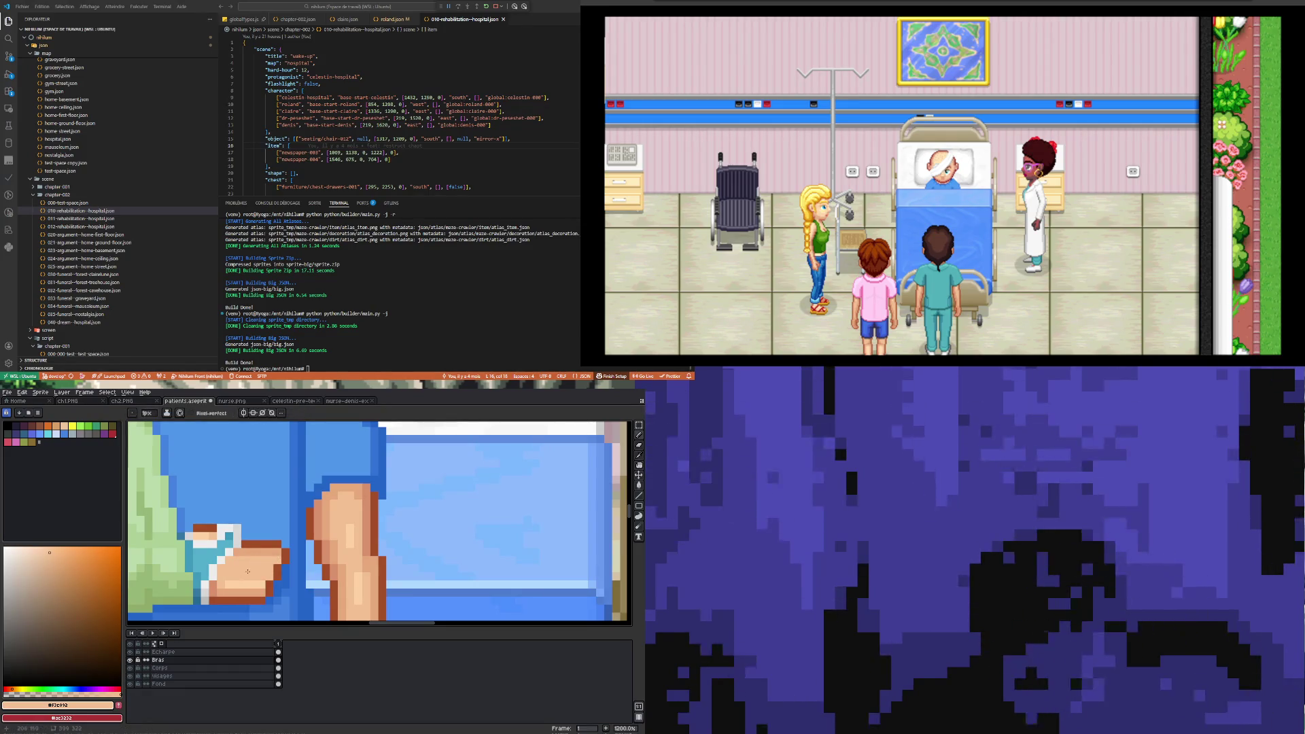
scroll(248, 571, "down", 8)
scroll(275, 574, "up", 2)
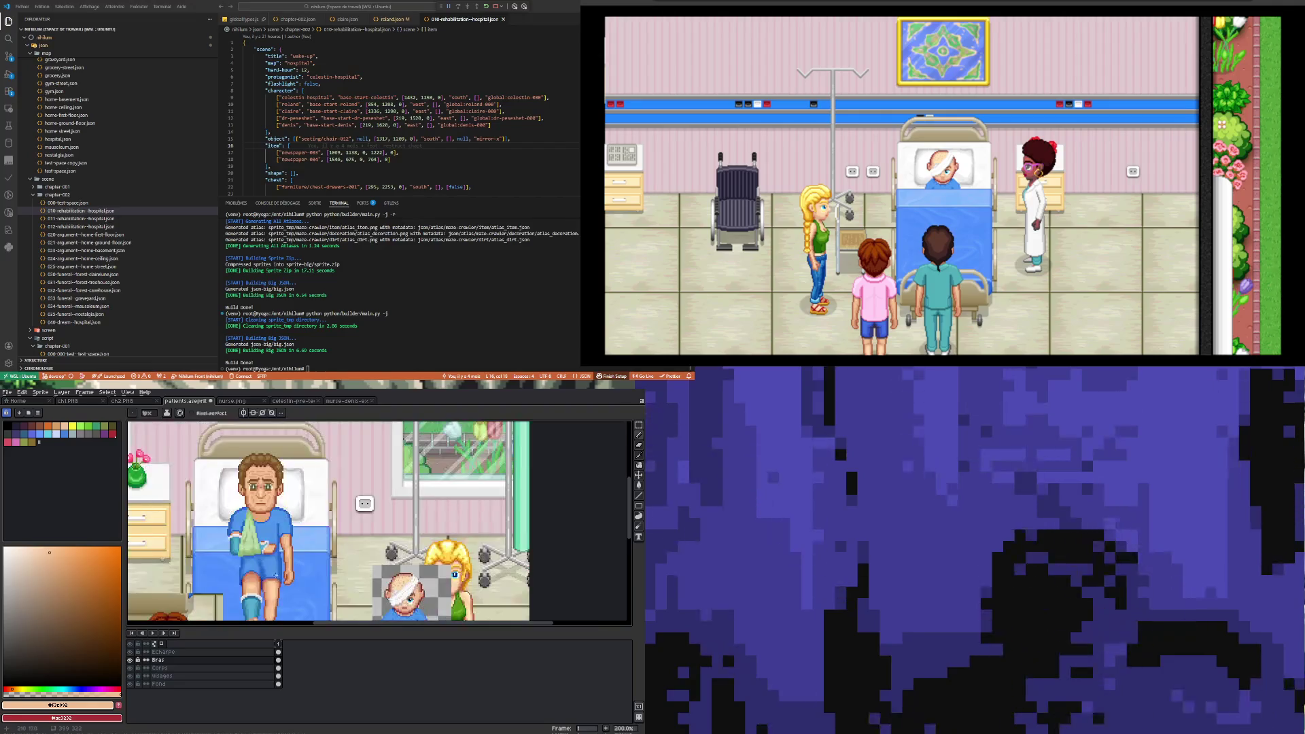
- Sample the darker skin tone from the hand and pencil it onto the hand pixels
scroll(276, 575, "up", 2)
scroll(266, 569, "up", 3)
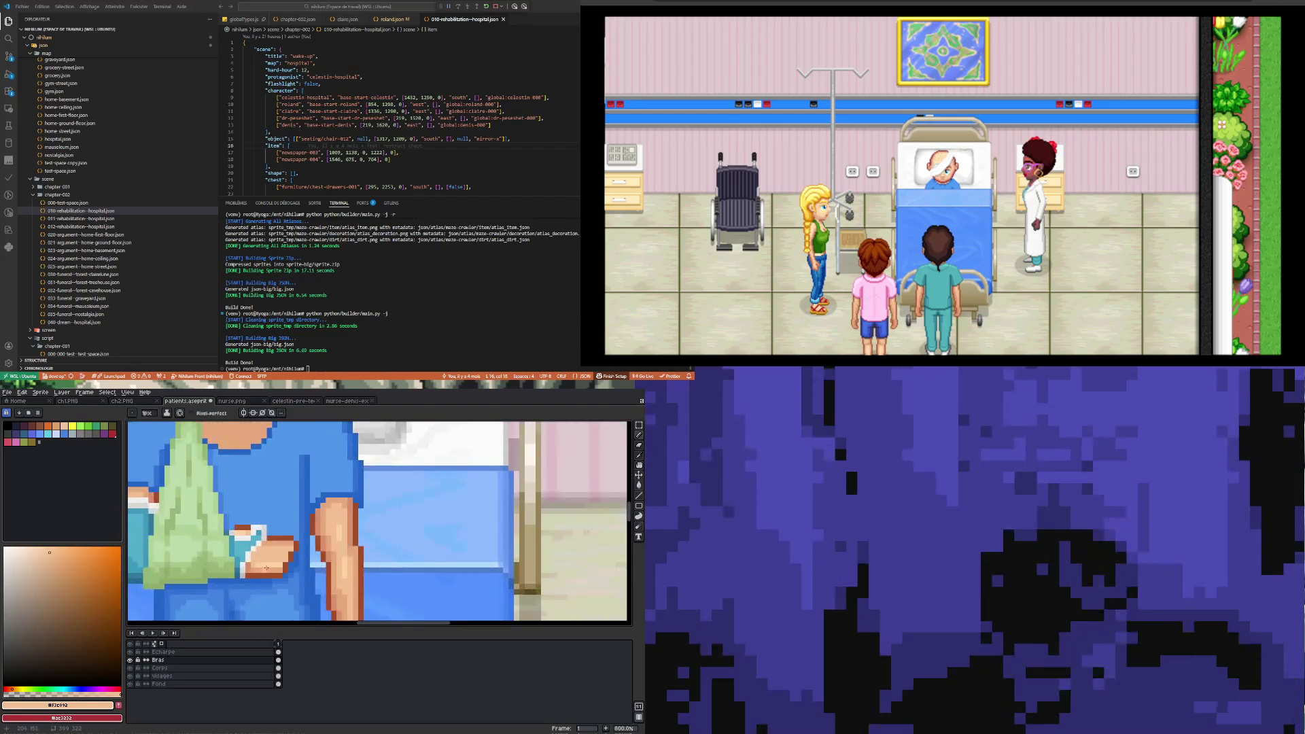
scroll(265, 567, "up", 1)
scroll(262, 567, "down", 4)
scroll(257, 566, "up", 4)
key("i")
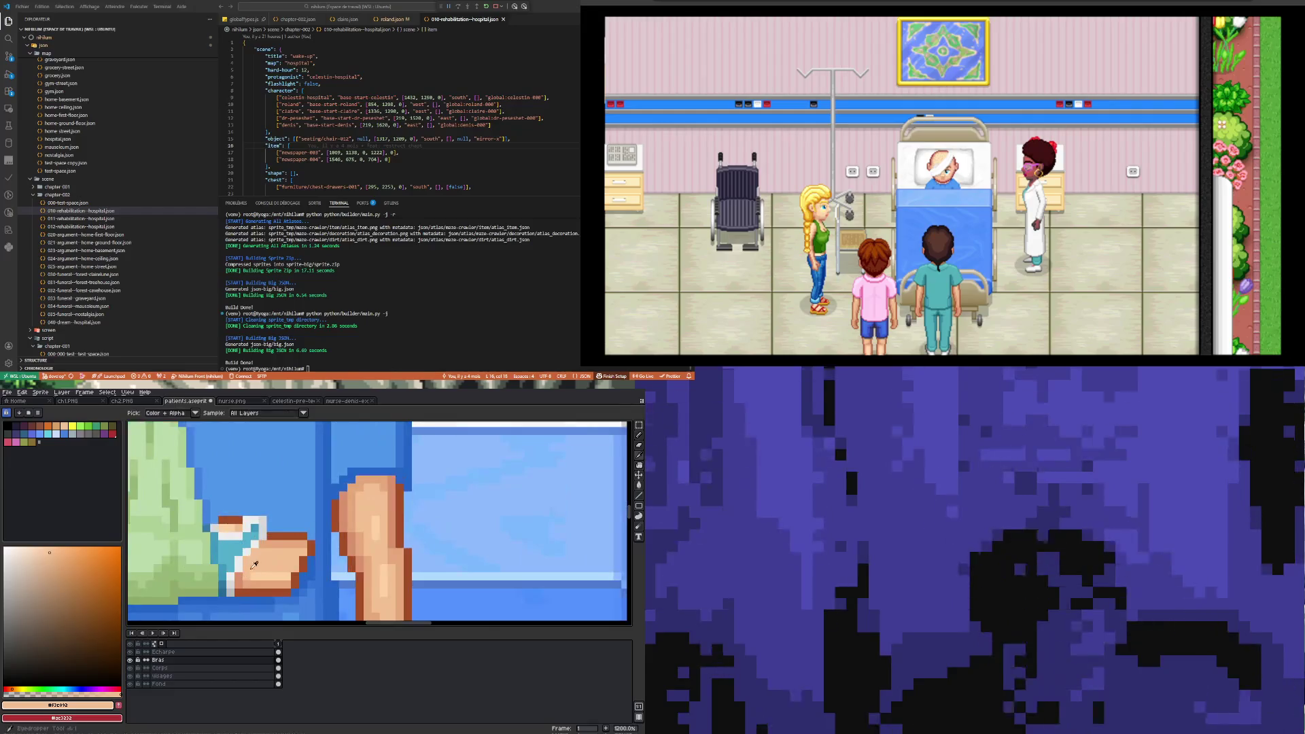
left_click(272, 538)
key("b")
scroll(245, 569, "up", 3)
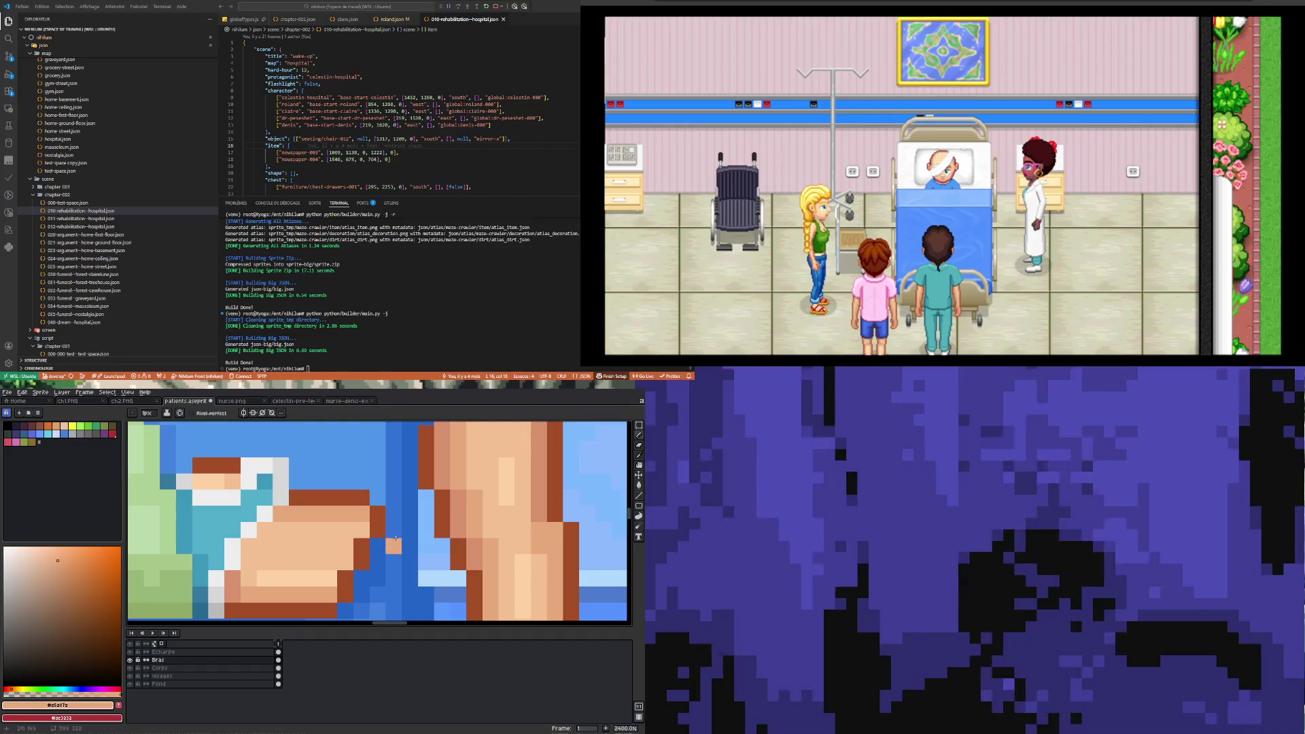
scroll(249, 549, "down", 7)
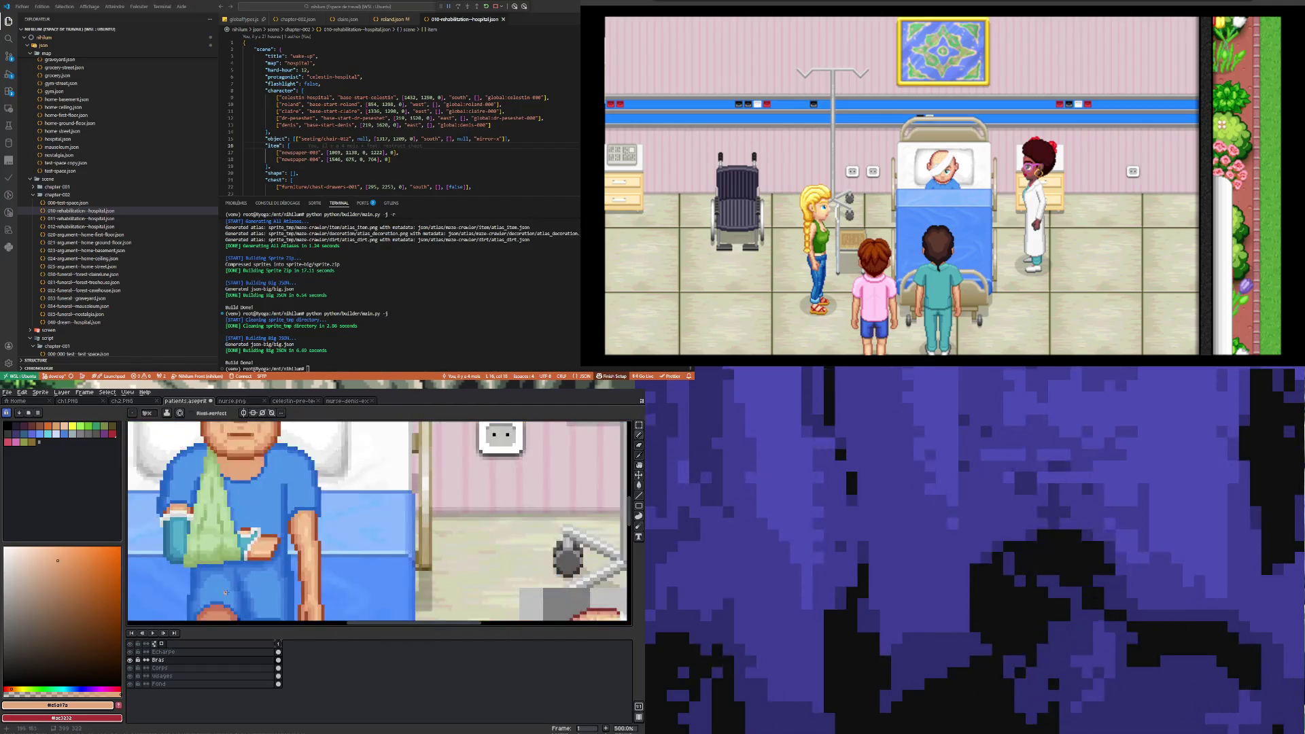
scroll(229, 590, "down", 2)
scroll(225, 597, "up", 3)
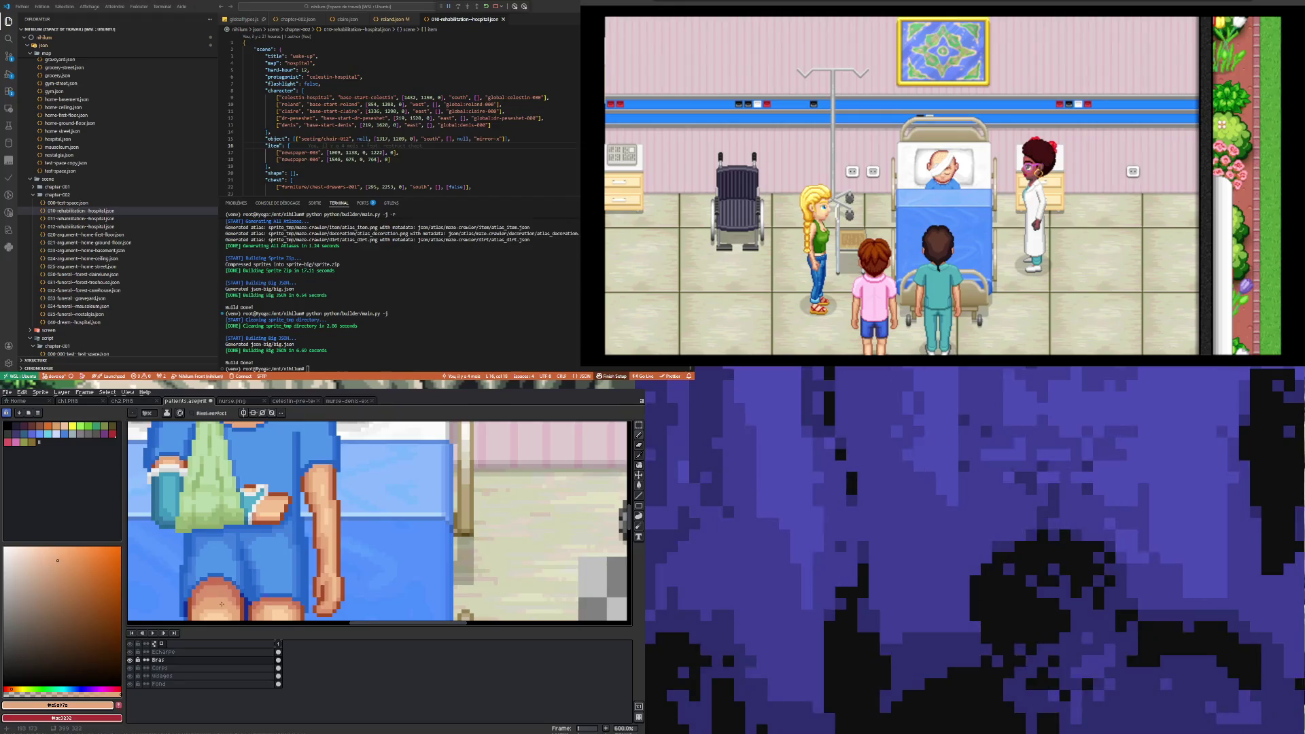
scroll(222, 604, "up", 3)
scroll(237, 571, "down", 3)
scroll(263, 518, "up", 1)
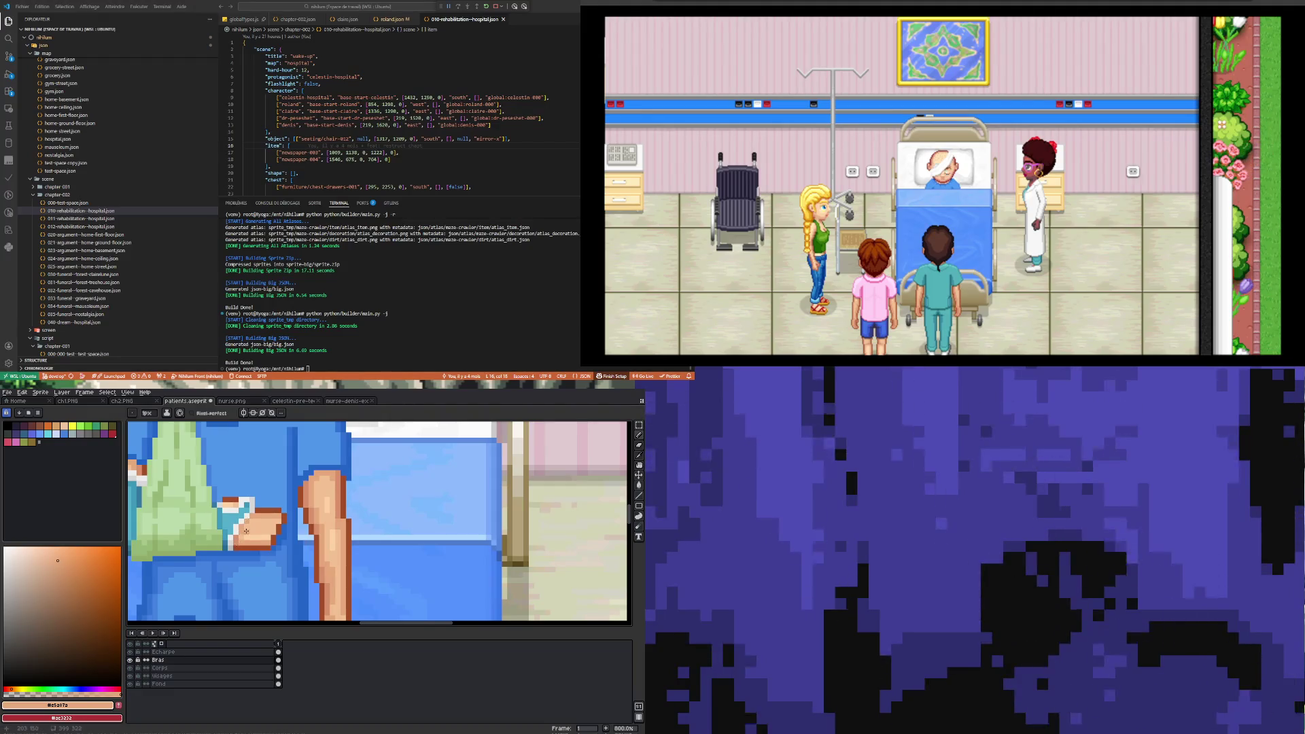
scroll(248, 520, "up", 5)
- Undo the unwanted last pencil stroke on the hand
key("ctrl+z")
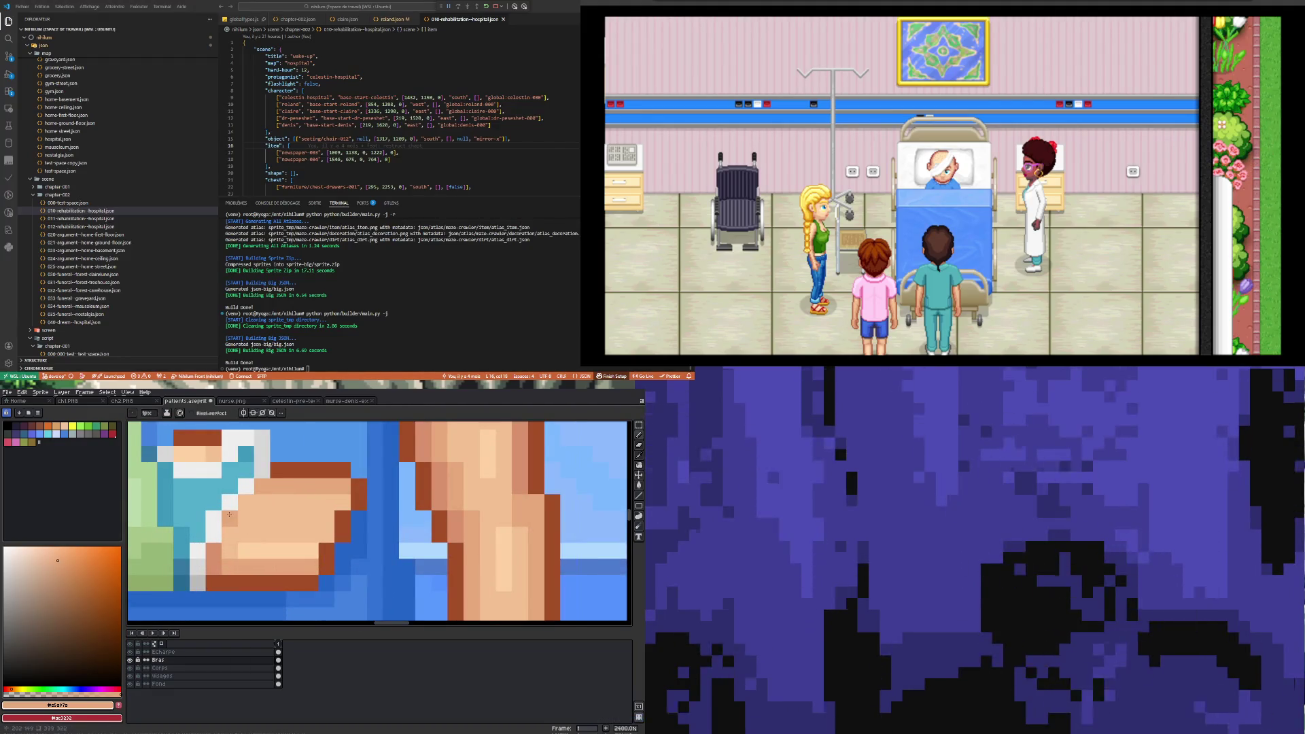
scroll(261, 554, "down", 6)
scroll(245, 506, "up", 1)
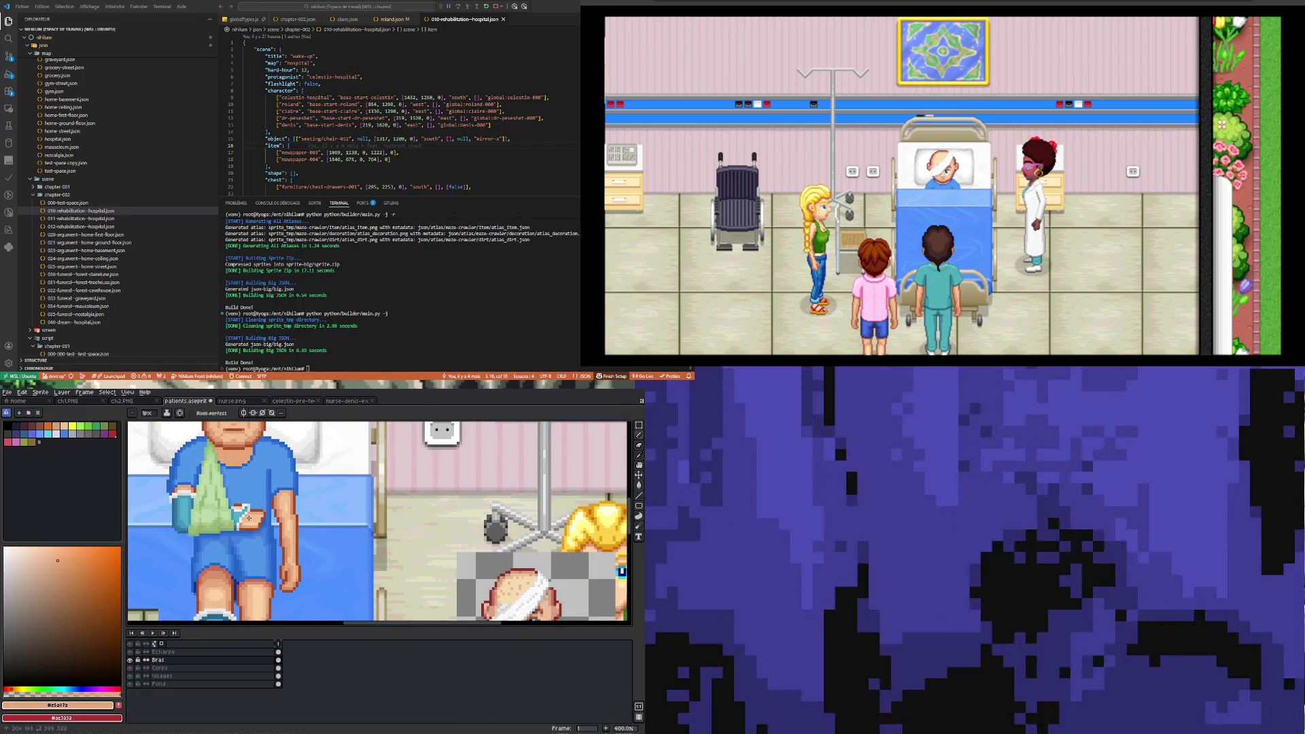
scroll(249, 518, "up", 3)
scroll(252, 523, "down", 3)
scroll(253, 528, "up", 3)
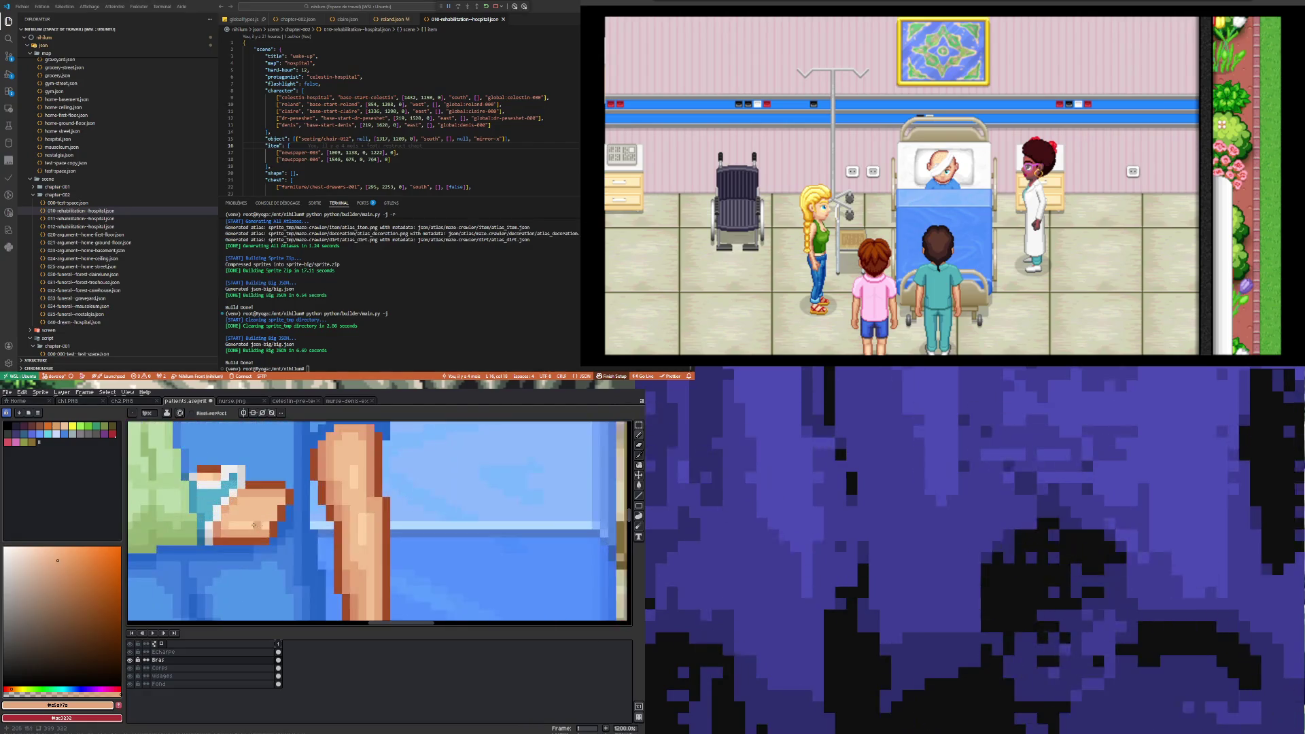
scroll(245, 529, "down", 4)
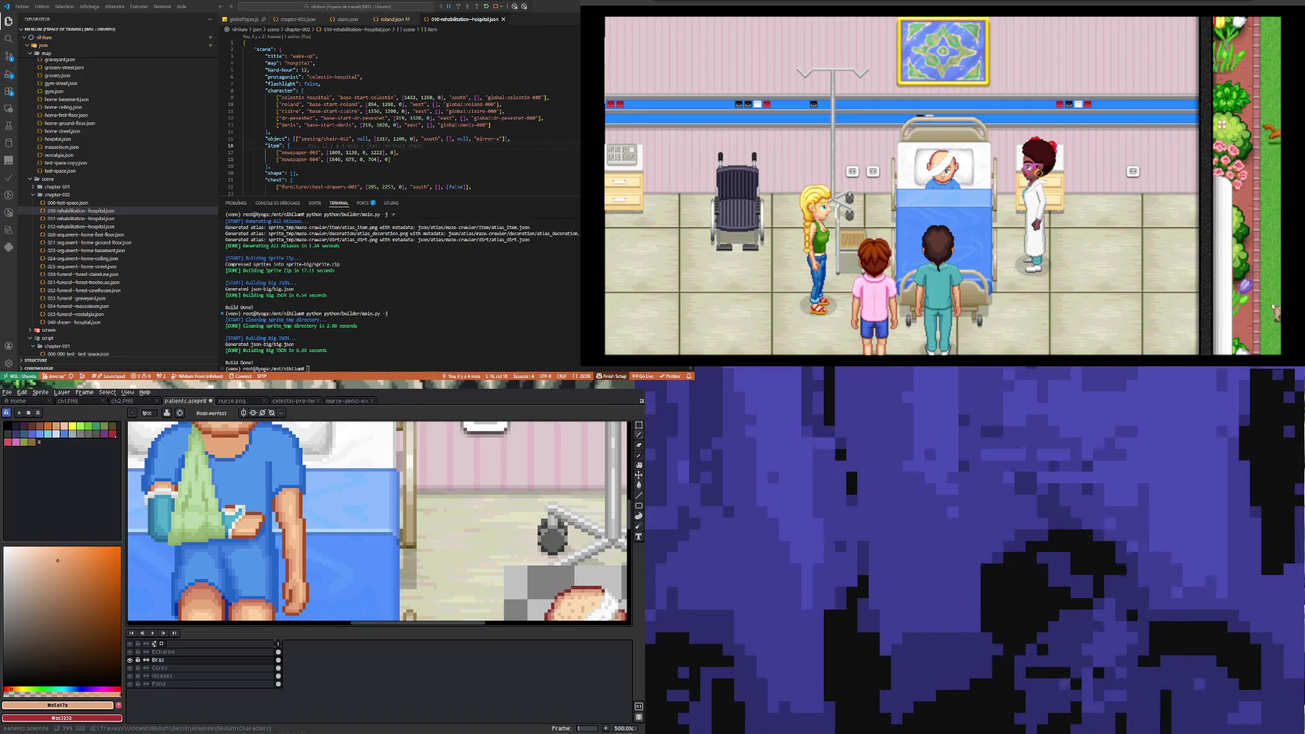
- Zoom out to check the whole hospital scene with the patient, child and girl
scroll(344, 567, "down", 5)
scroll(344, 567, "up", 2)
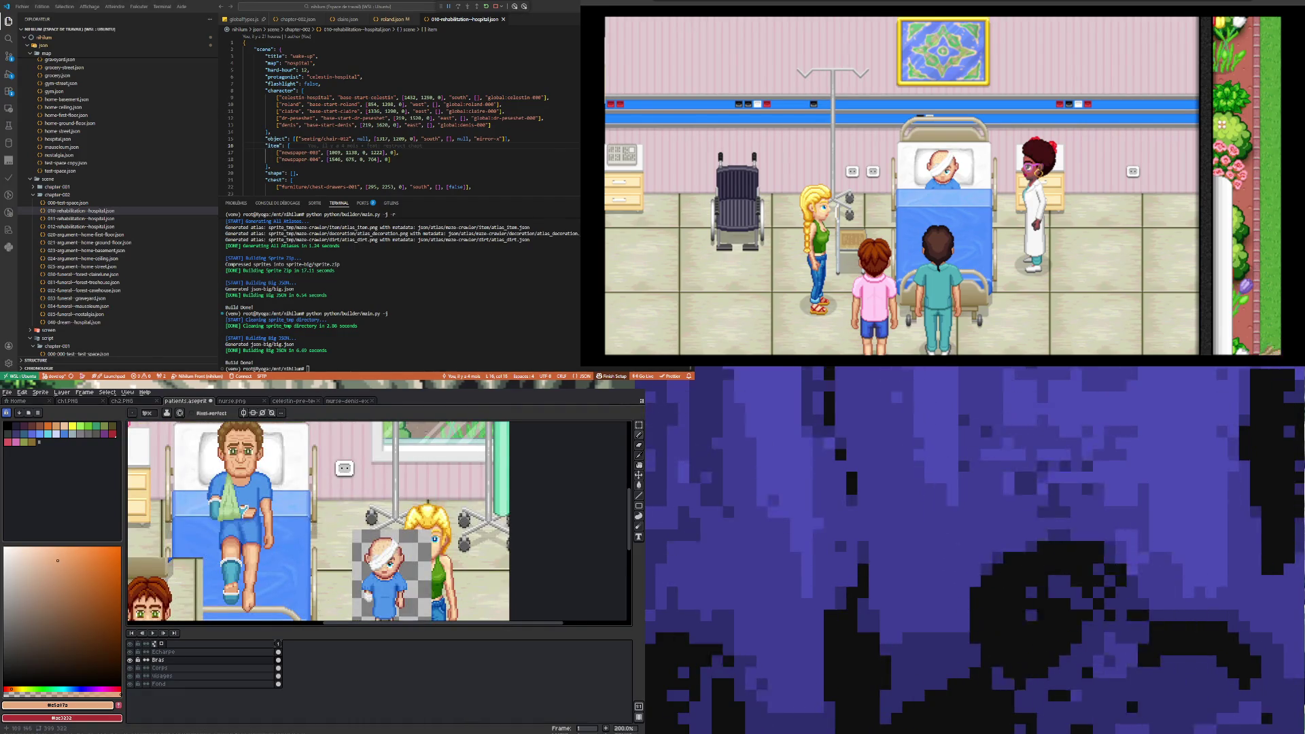
scroll(318, 459, "down", 2)
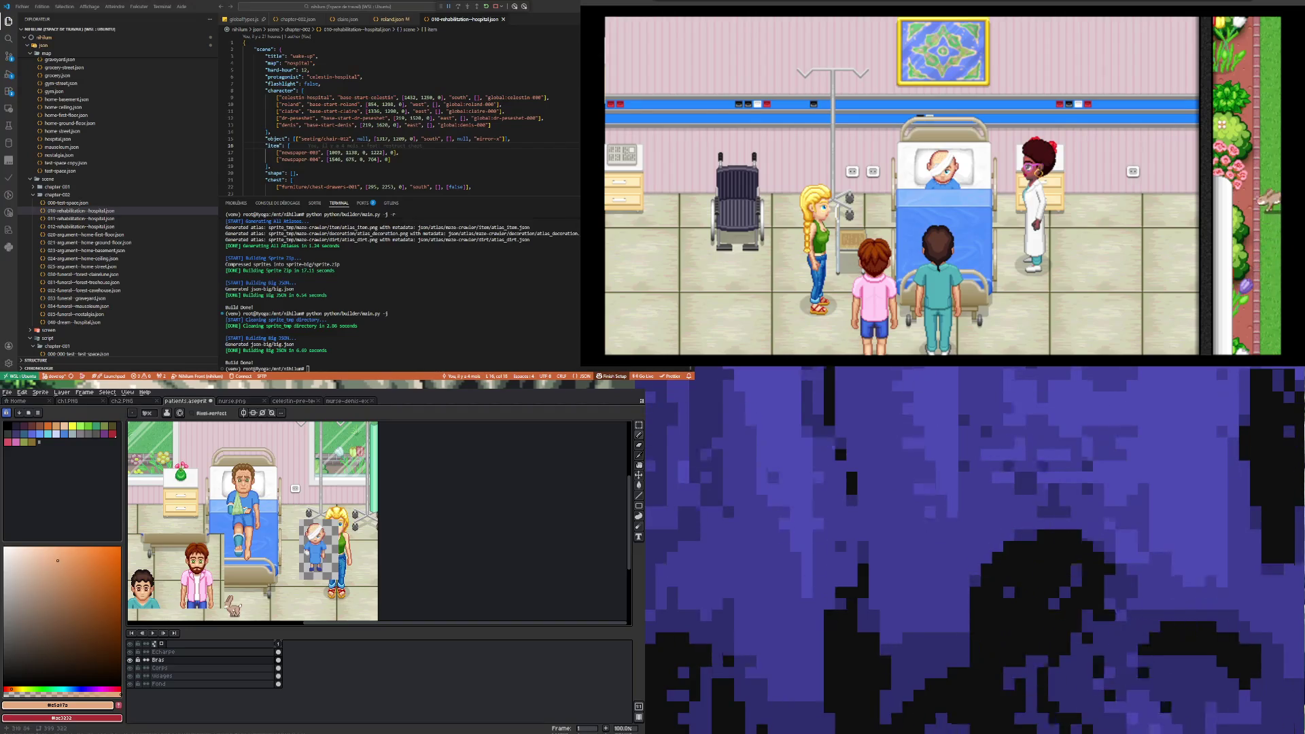
scroll(252, 520, "down", 1)
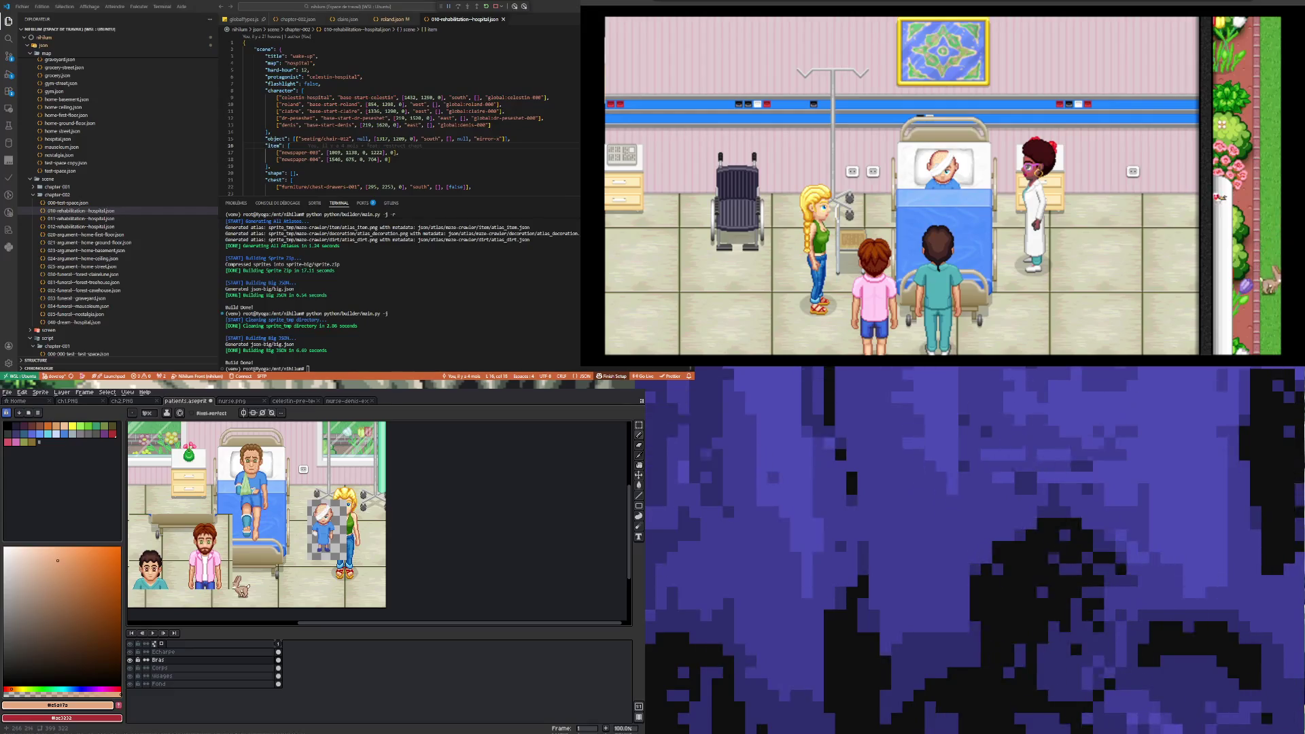
scroll(235, 510, "up", 1)
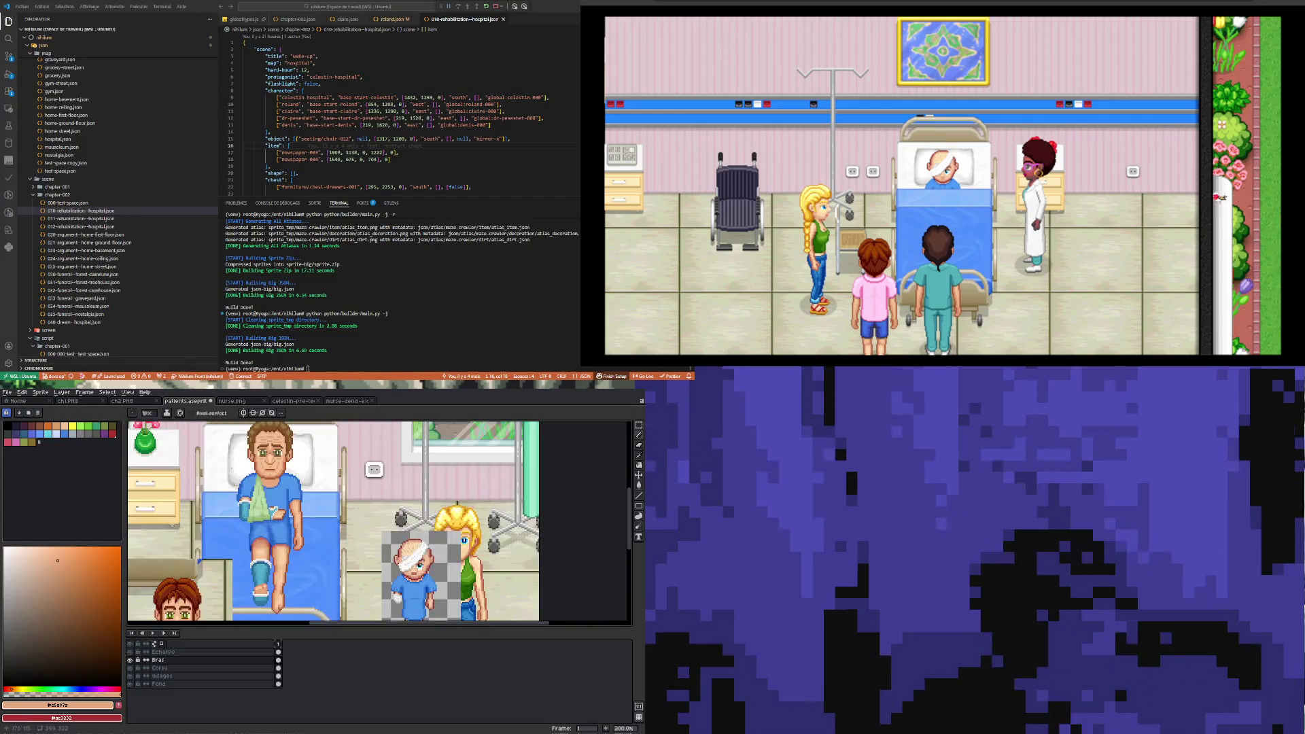
scroll(268, 500, "up", 1)
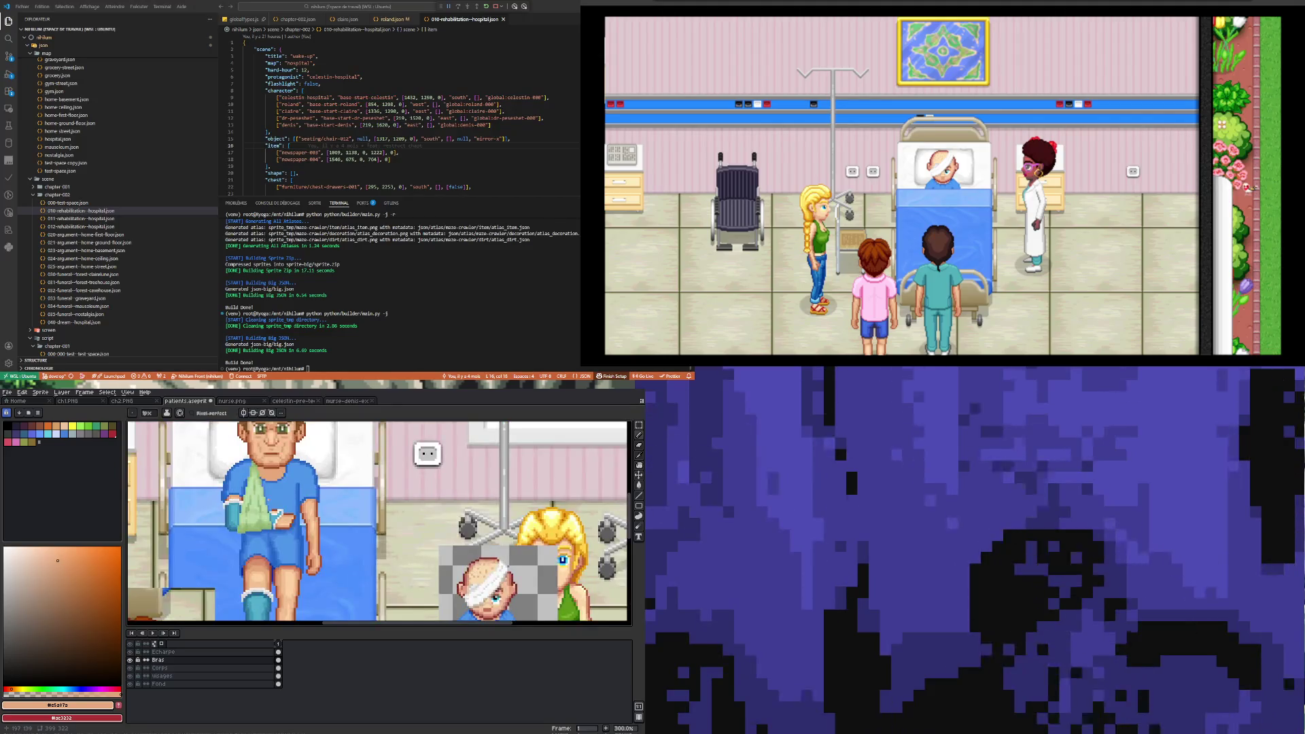
scroll(265, 499, "down", 1)
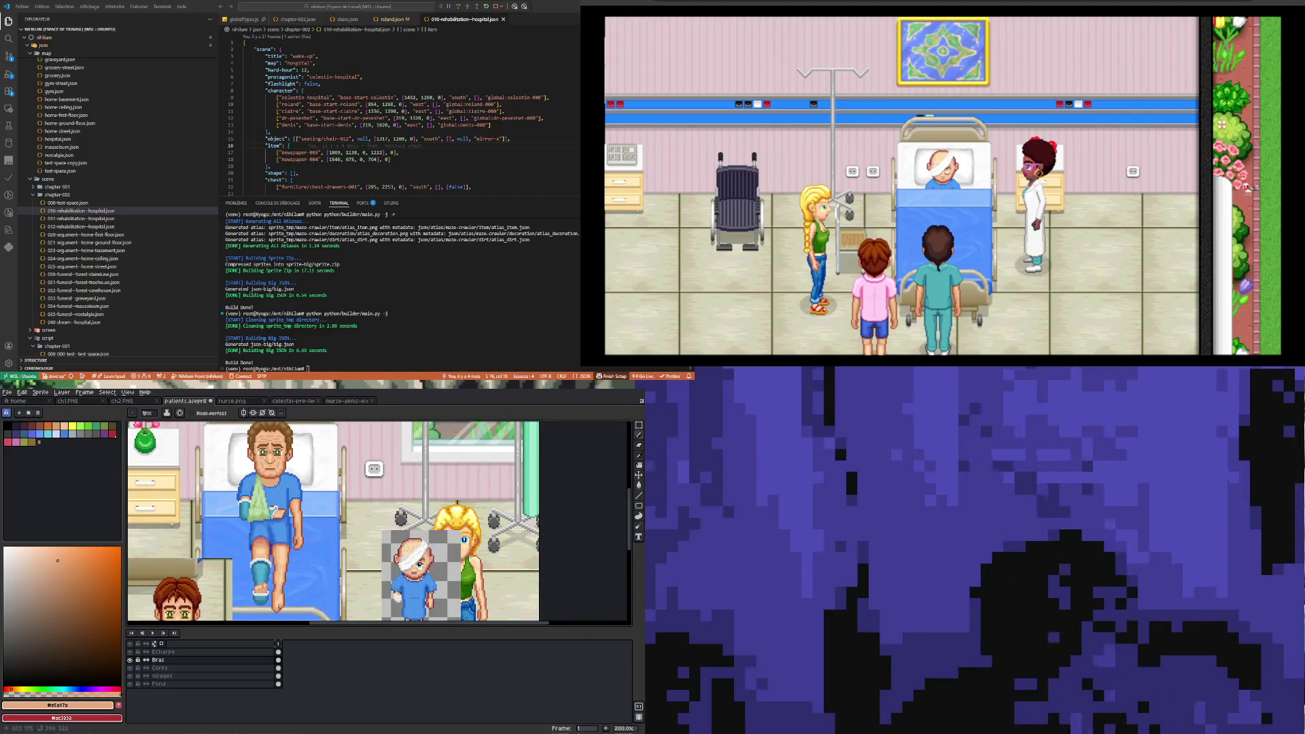
scroll(271, 469, "up", 1)
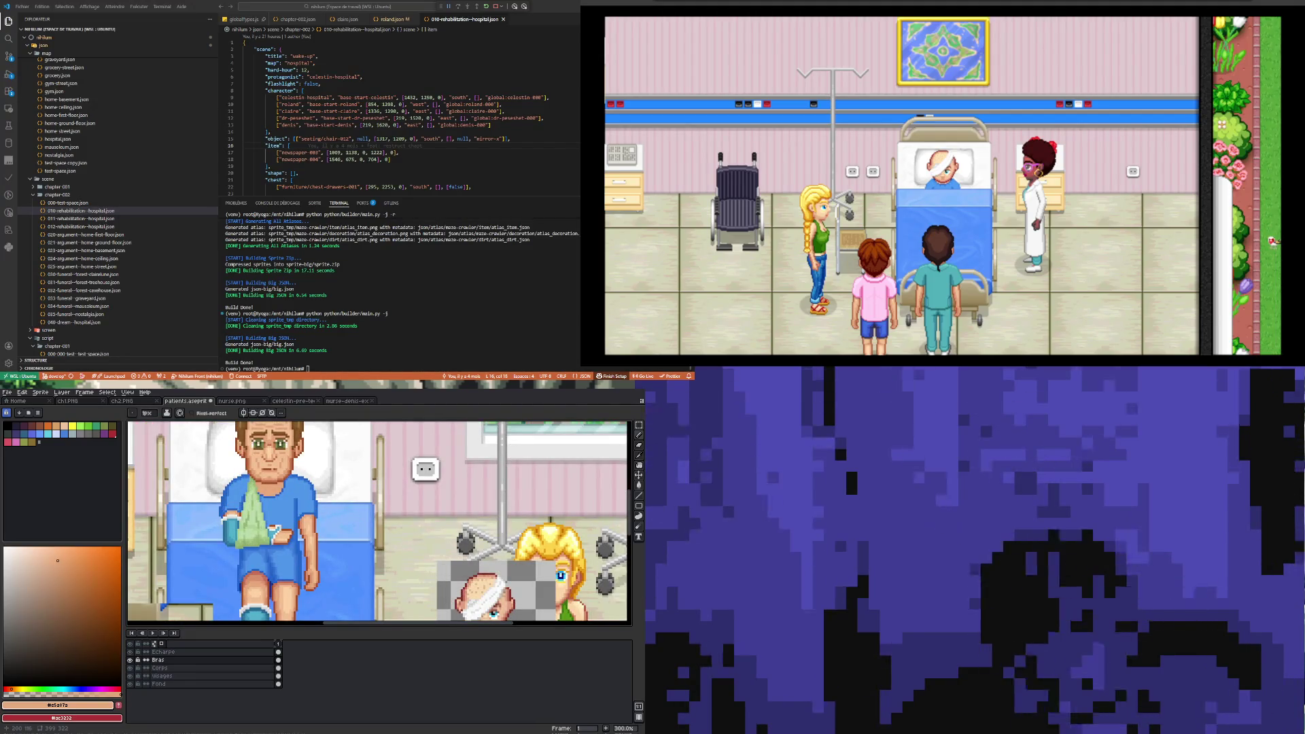
- On the Corps layer, sample the shirt blue and switch back to the Pencil near the collar
scroll(270, 504, "down", 2)
scroll(270, 505, "up", 5)
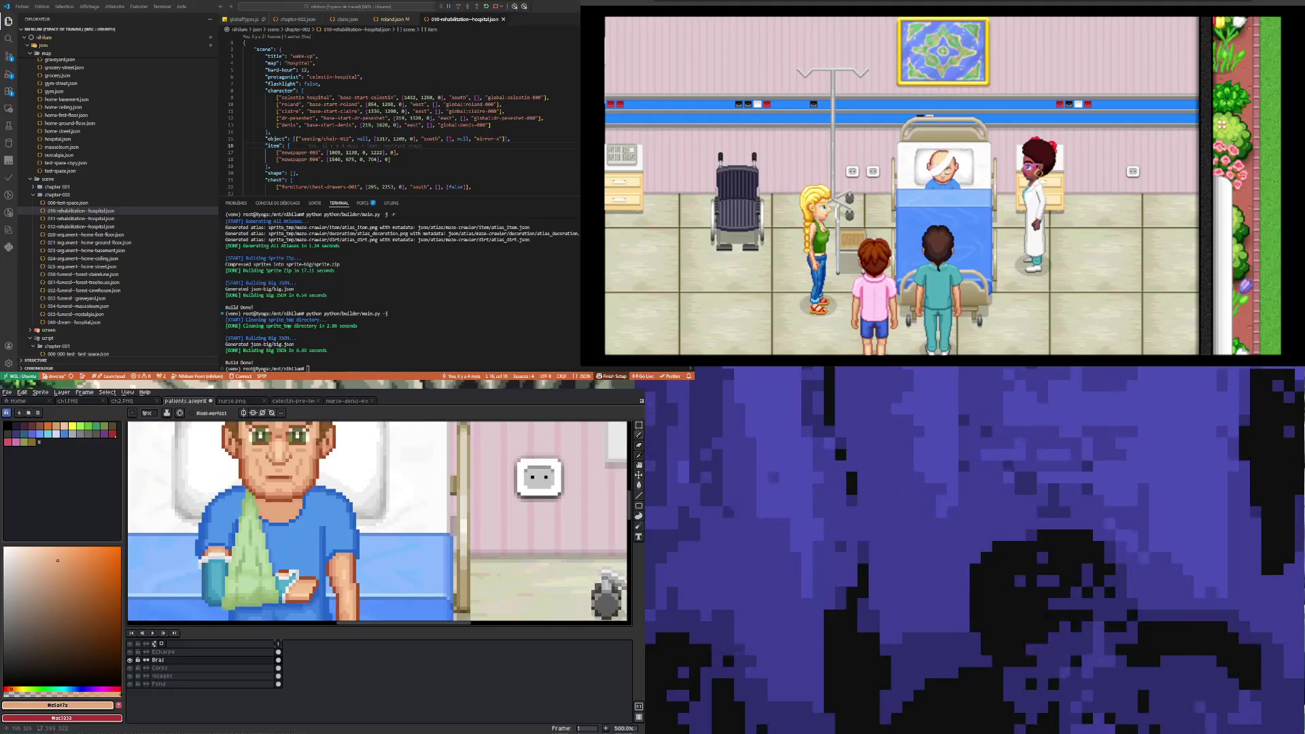
scroll(296, 501, "up", 1)
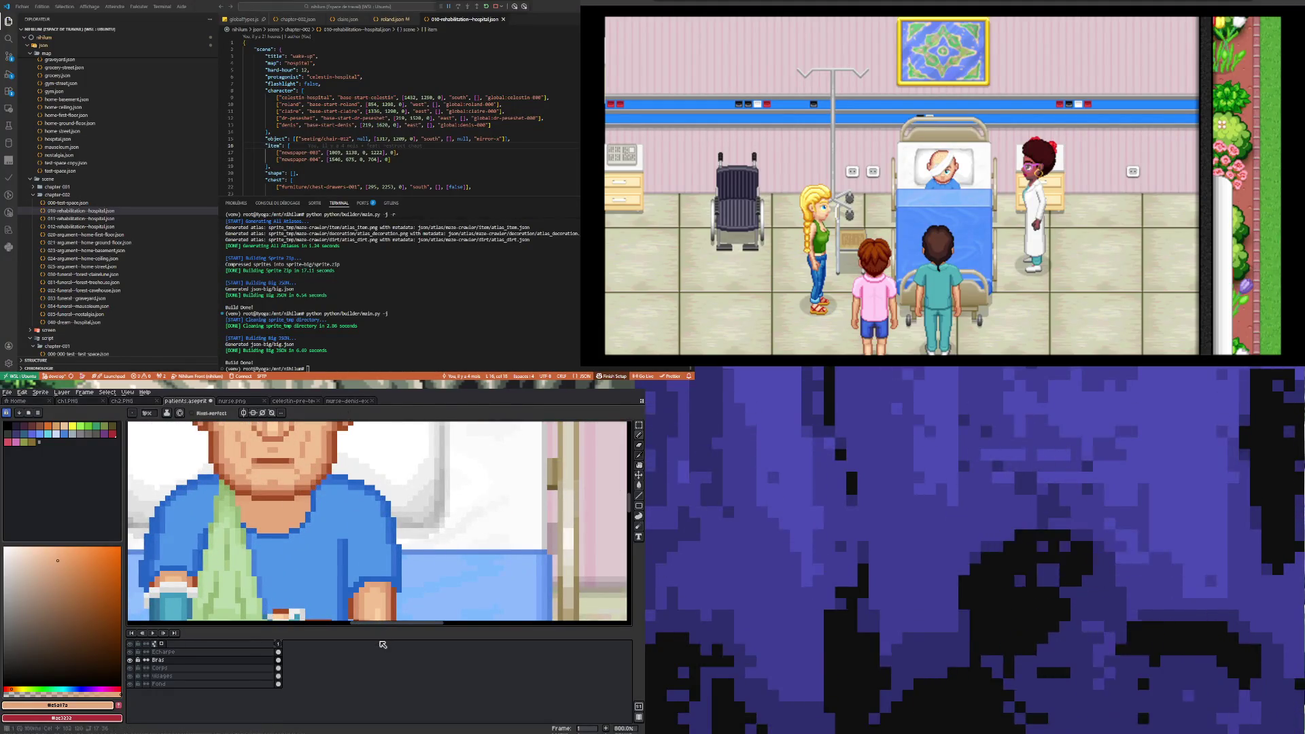
left_click(278, 668)
key("i")
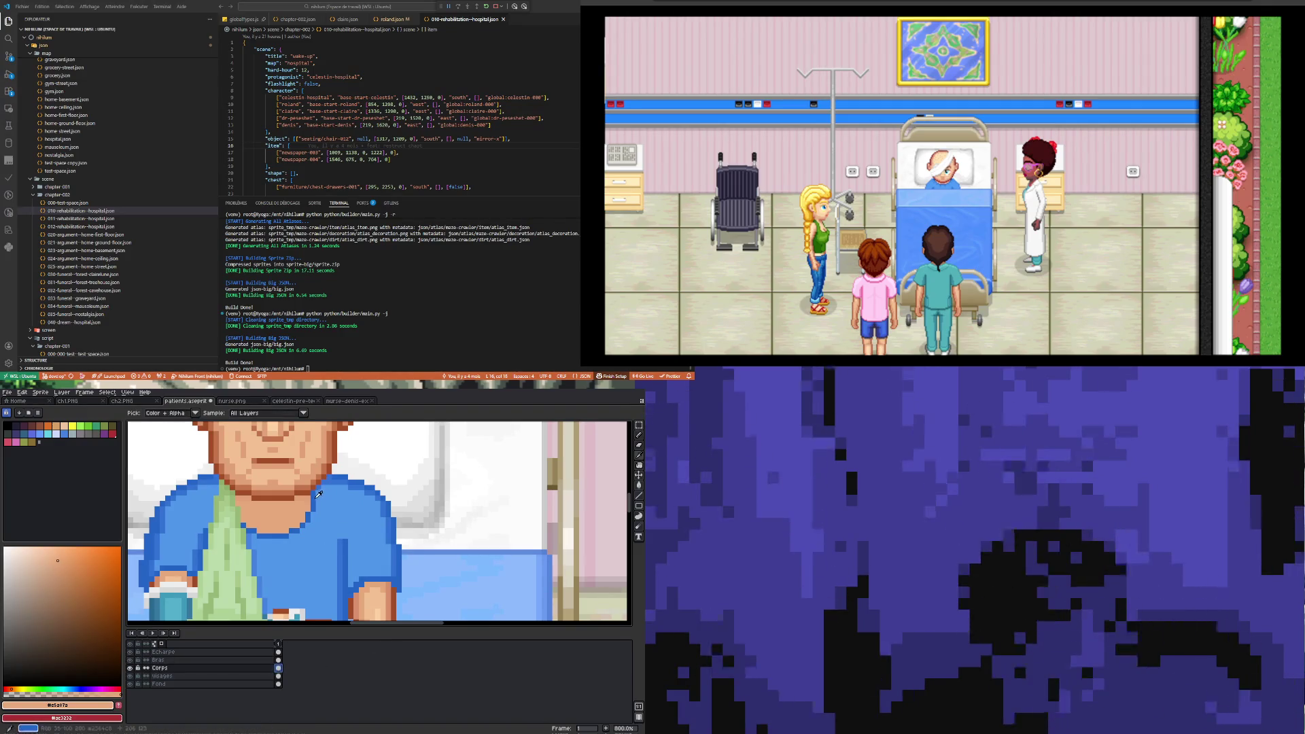
left_click(317, 495)
key("b")
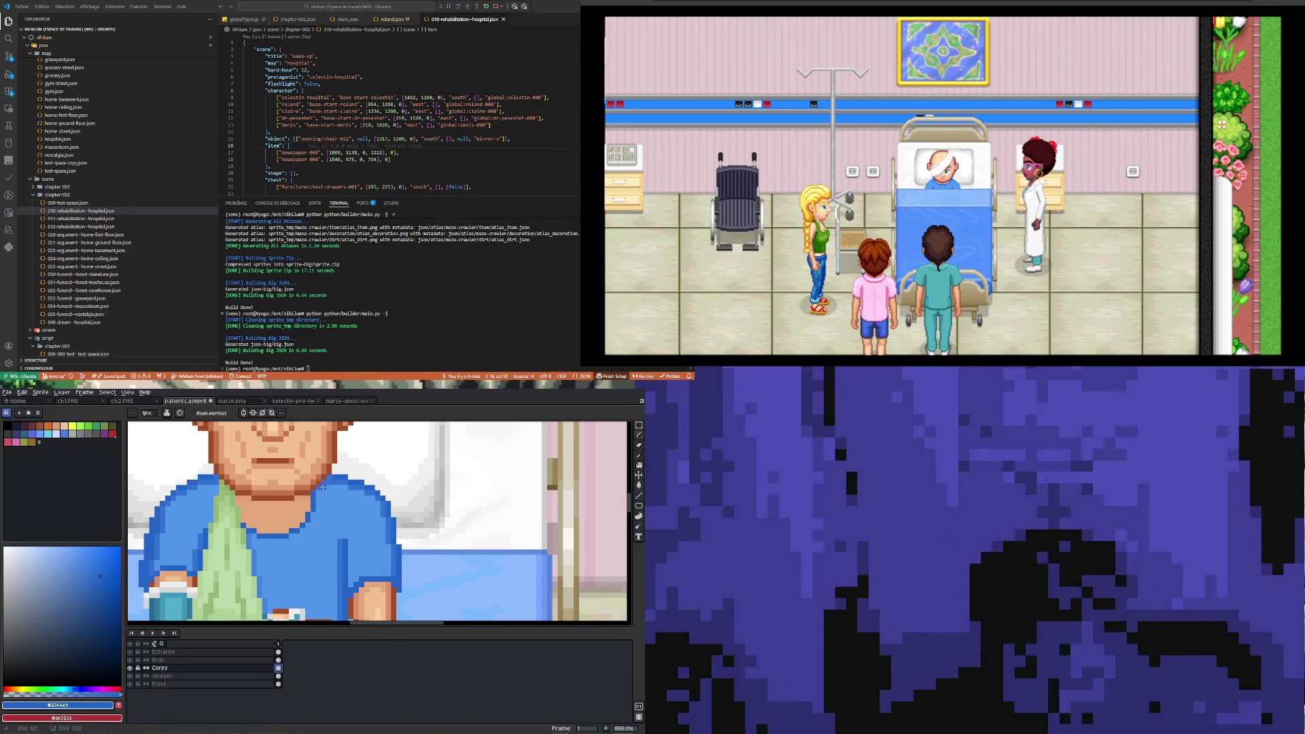
scroll(307, 505, "up", 2)
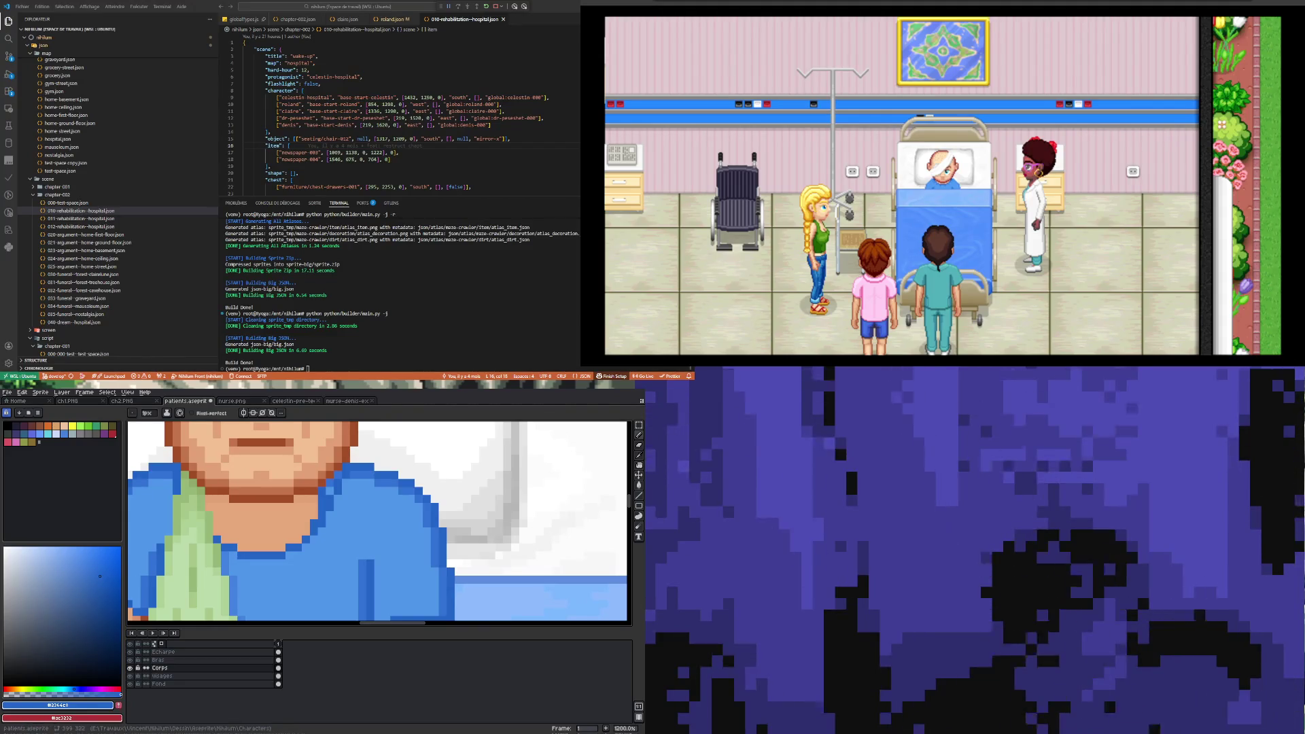
- Sample the chin's skin tone and repaint neckline pixels with the Pencil
scroll(305, 500, "down", 5)
scroll(299, 506, "up", 3)
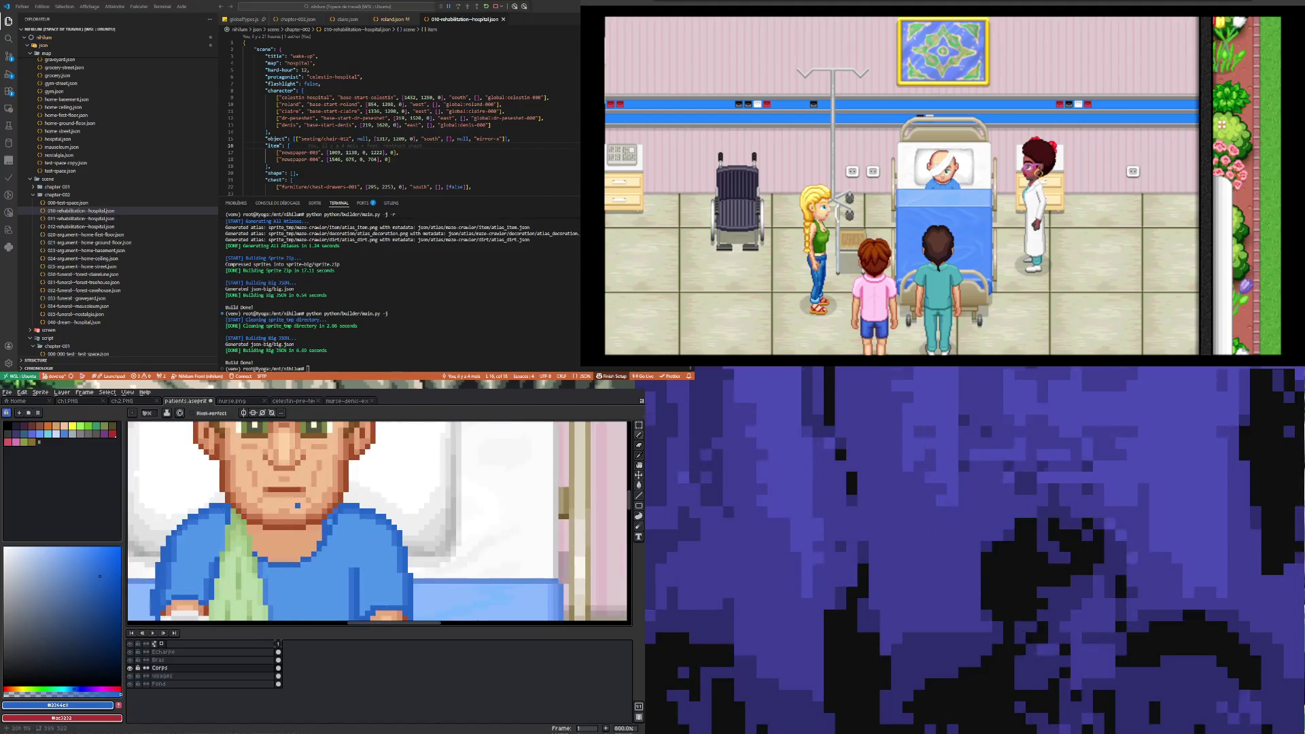
scroll(300, 507, "up", 2)
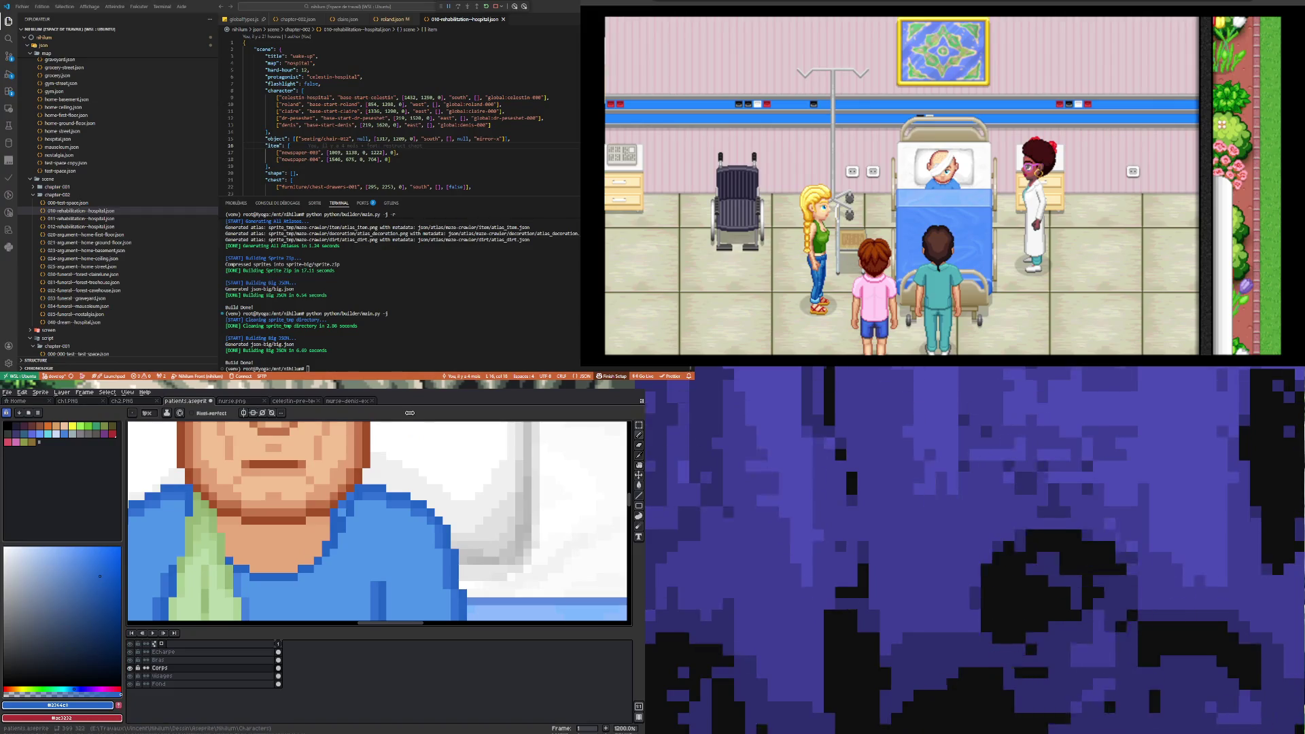
key("i")
left_click(309, 550)
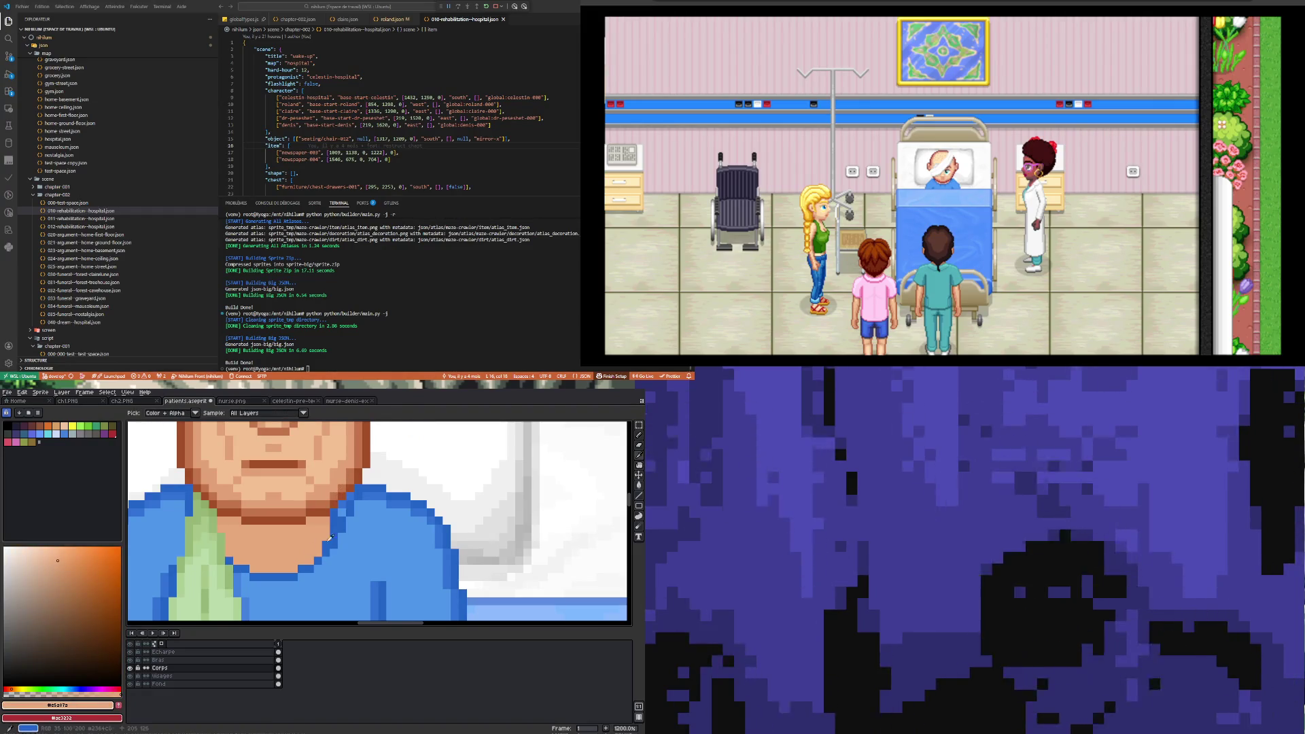
key("b")
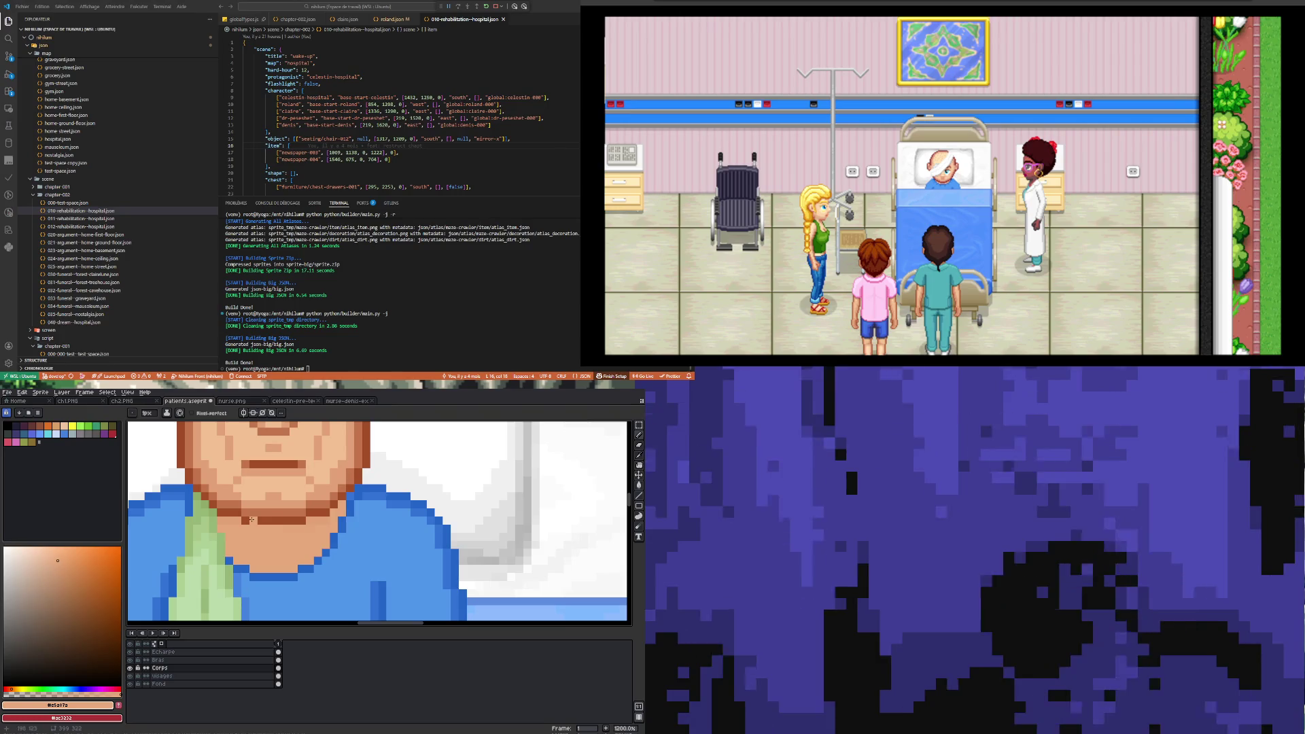
- Resample the shirt blue and touch up the shirt pixels at the neckline
scroll(250, 520, "up", 1)
key("i")
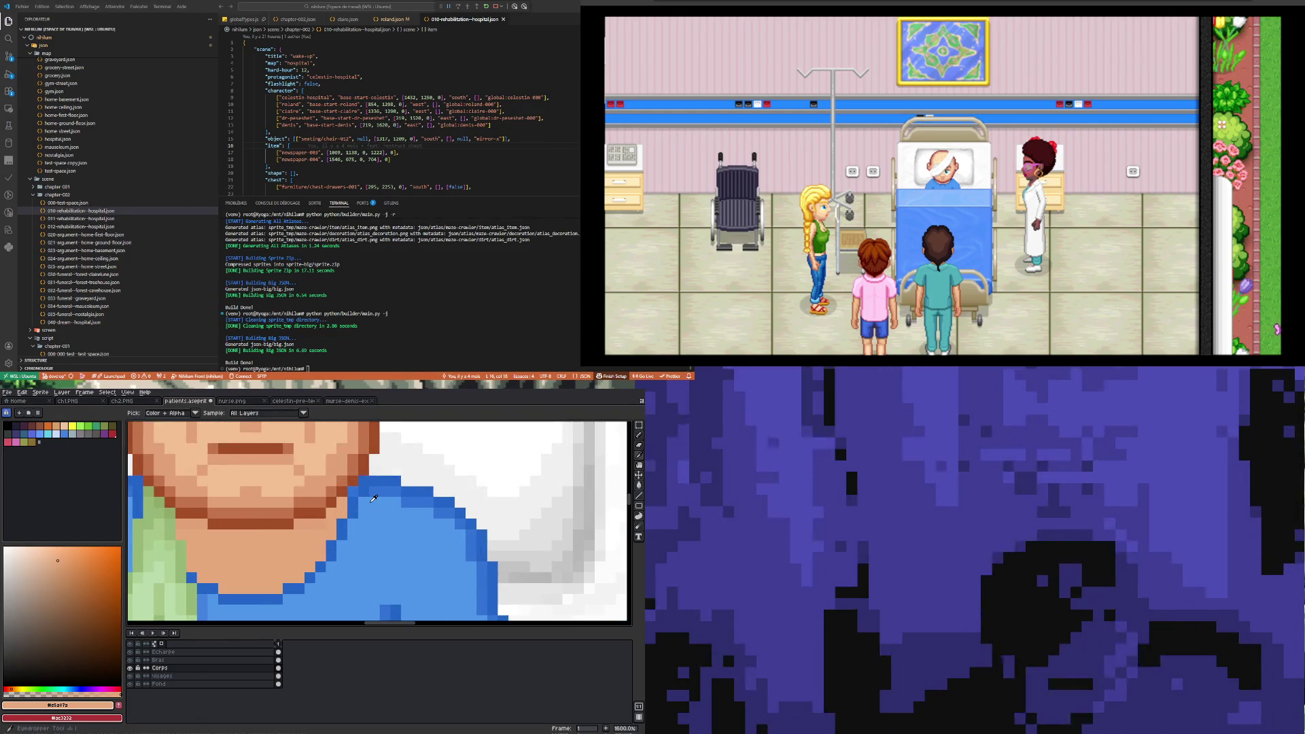
left_click(360, 504)
key("b")
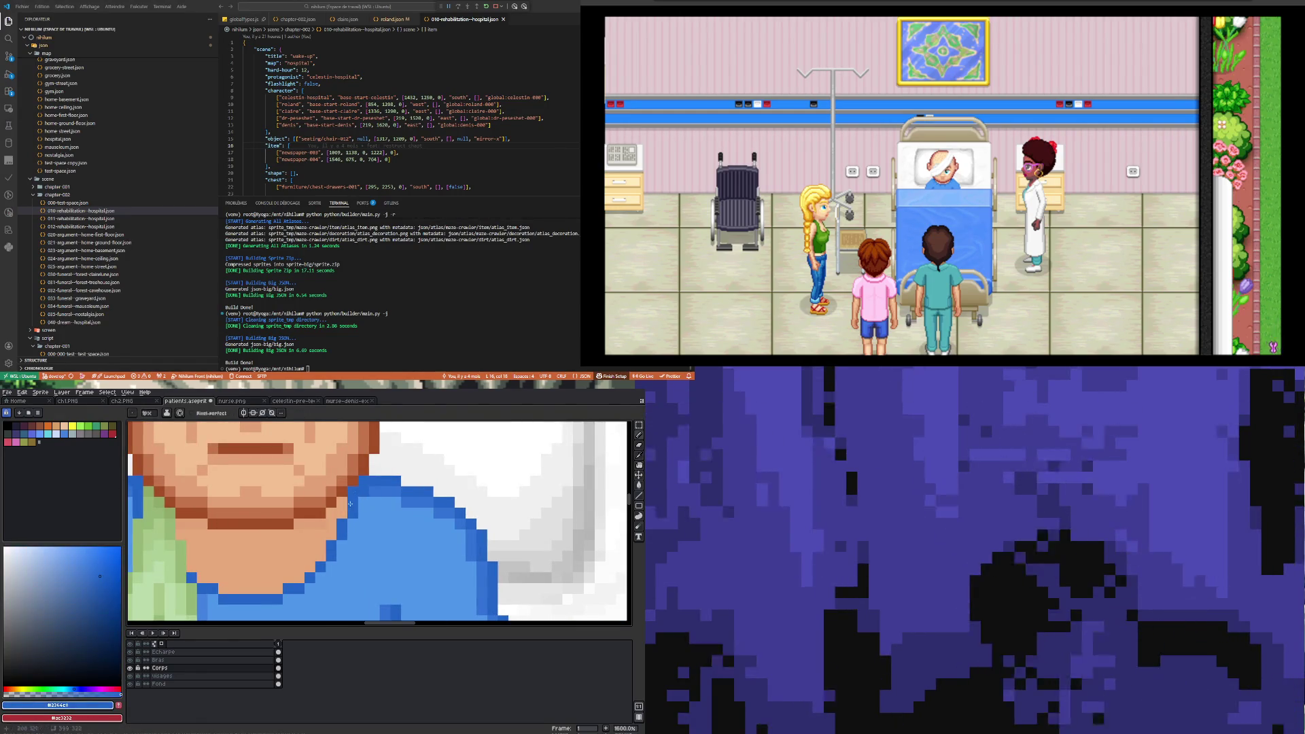
scroll(350, 501, "down", 4)
scroll(357, 511, "up", 3)
key("i")
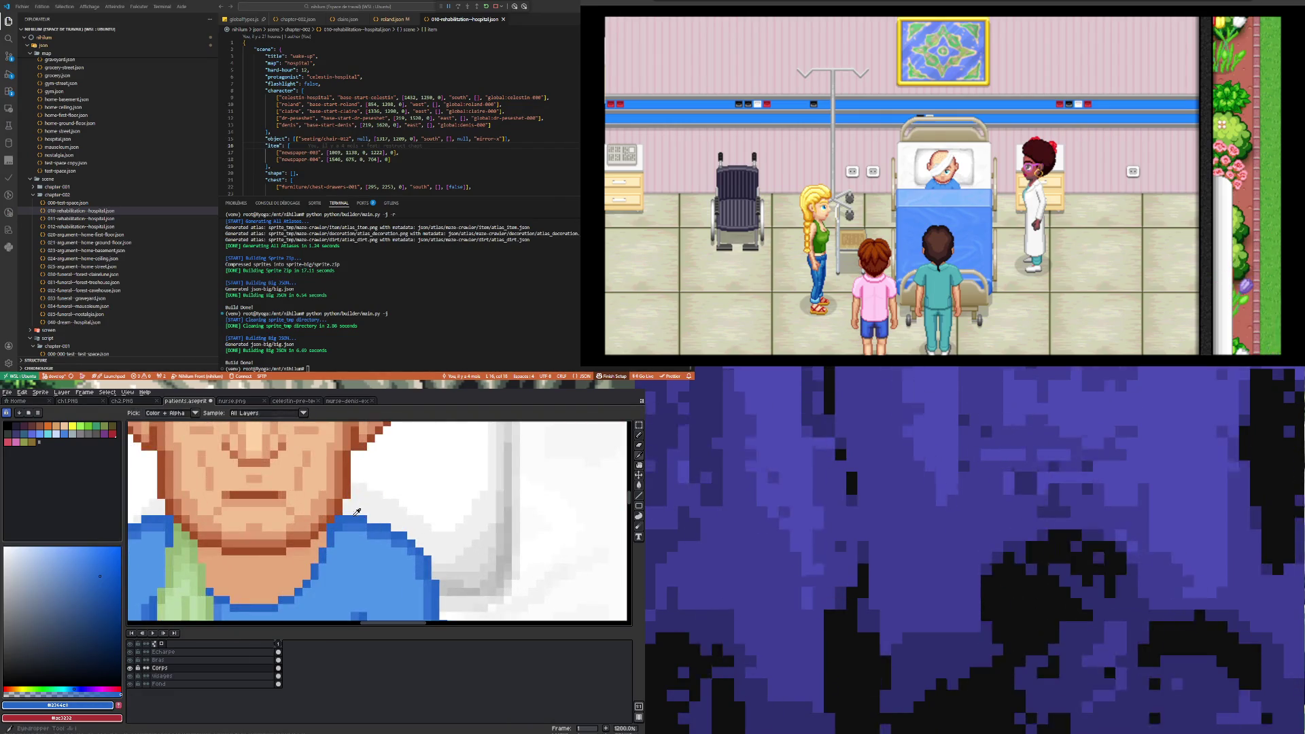
key("b")
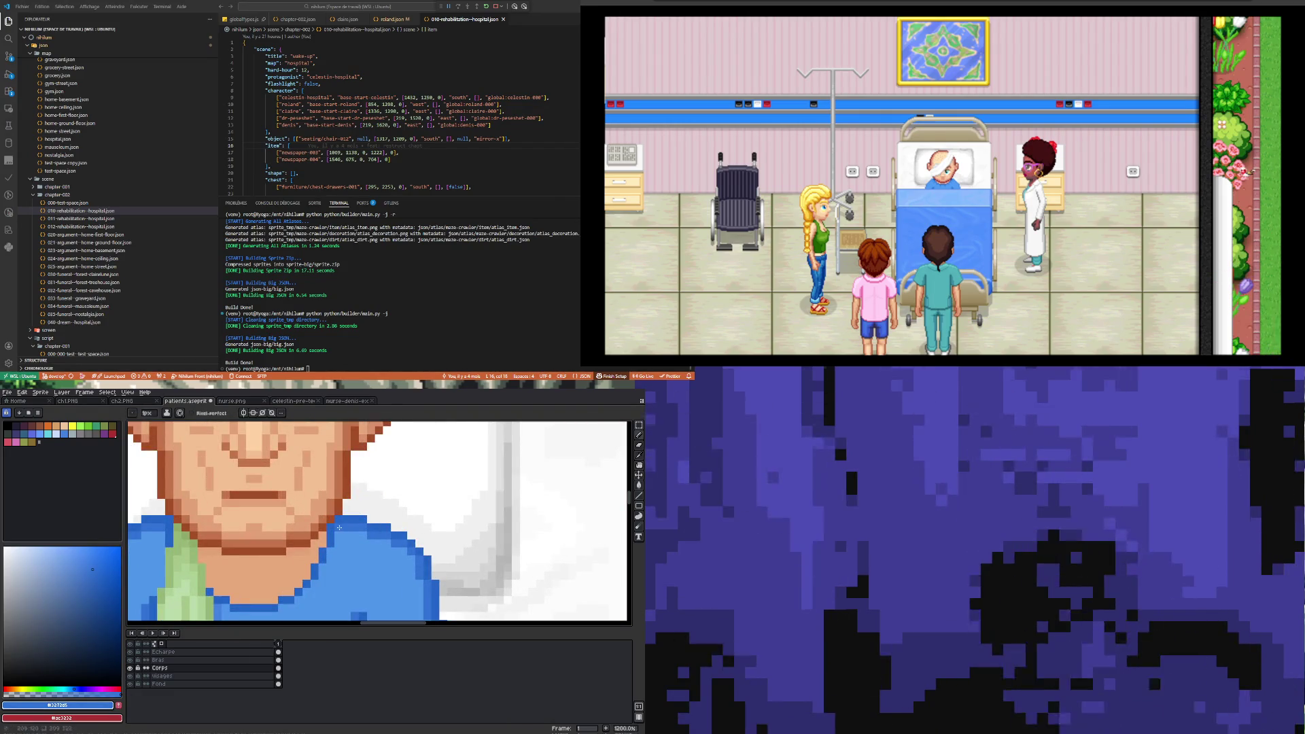
- Choose a lighter blue for the shirt highlights
scroll(339, 527, "down", 4)
scroll(345, 523, "up", 3)
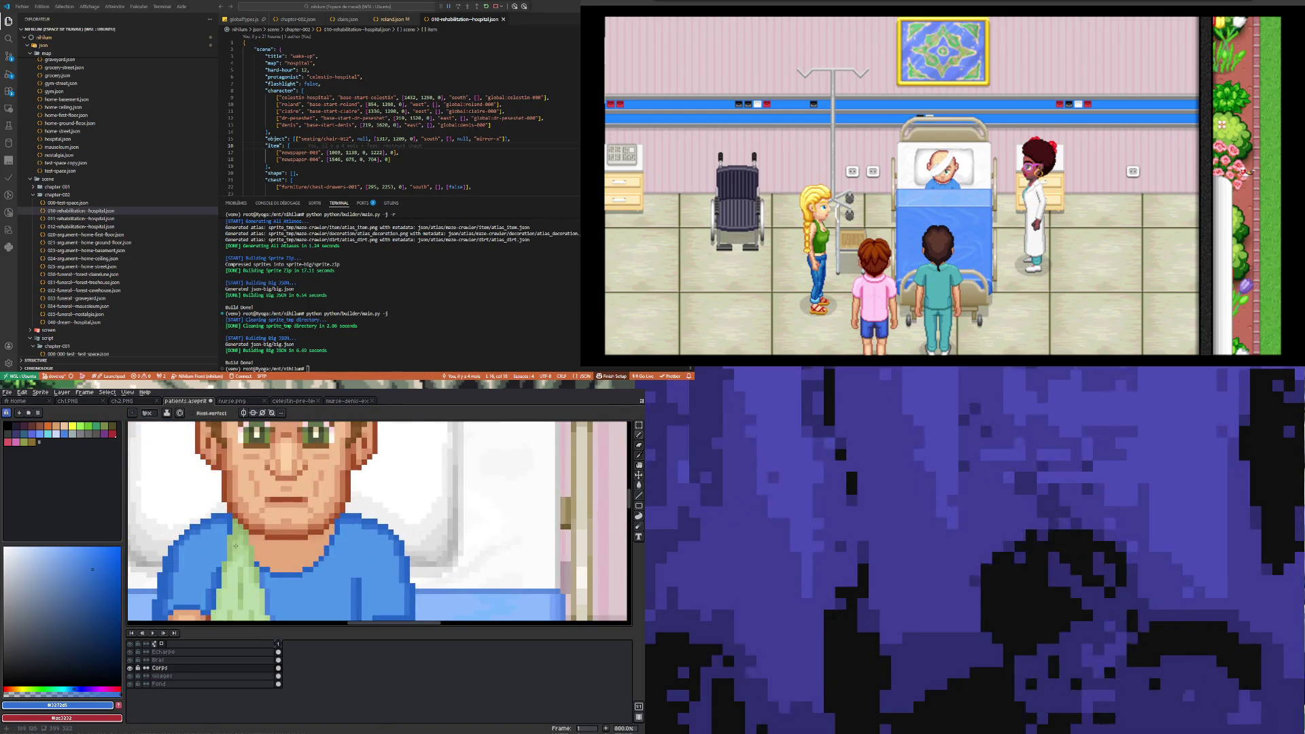
scroll(236, 546, "down", 2)
scroll(327, 585, "up", 4)
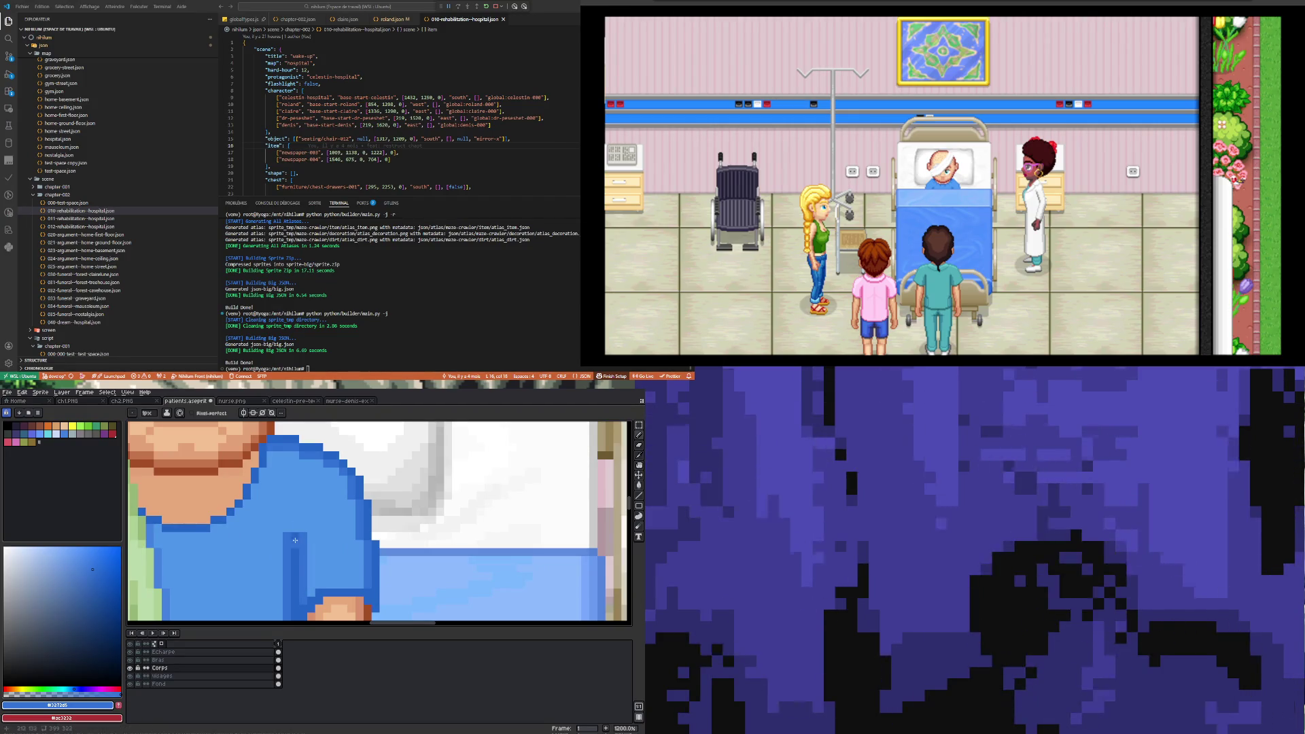
scroll(293, 521, "down", 5)
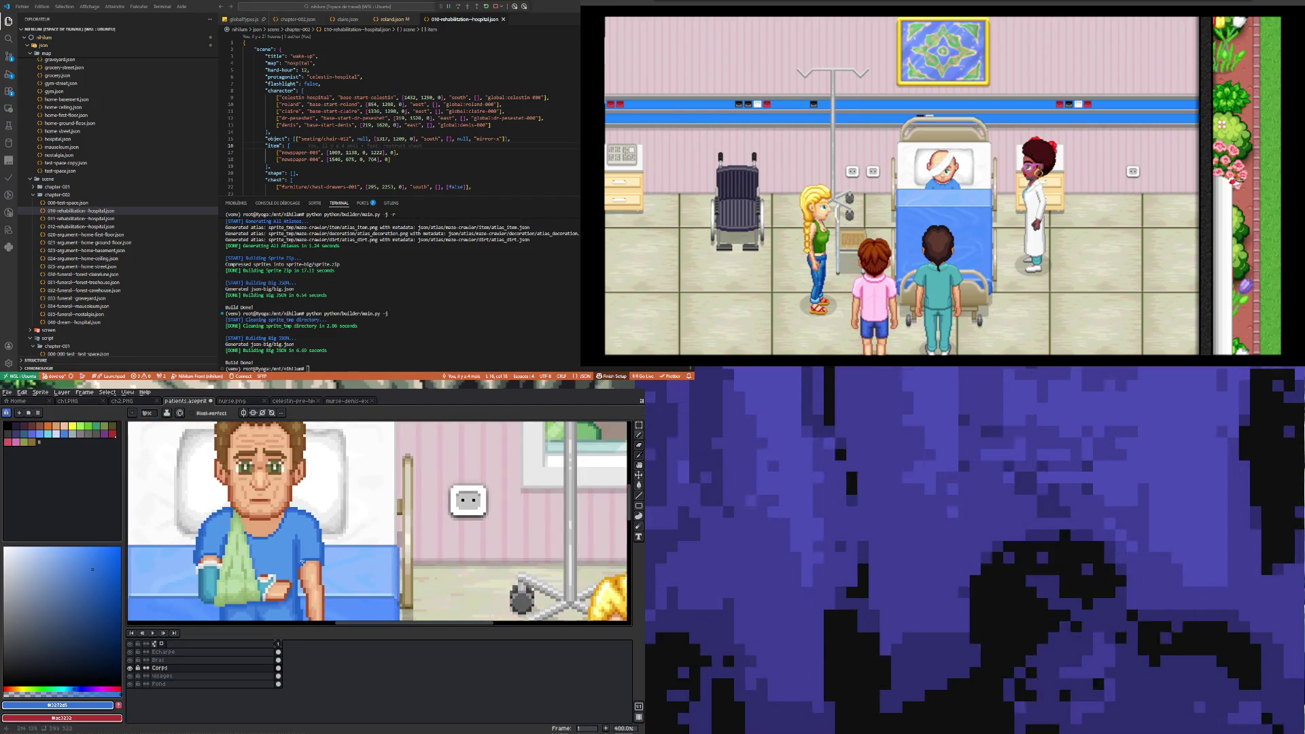
scroll(302, 562, "up", 3)
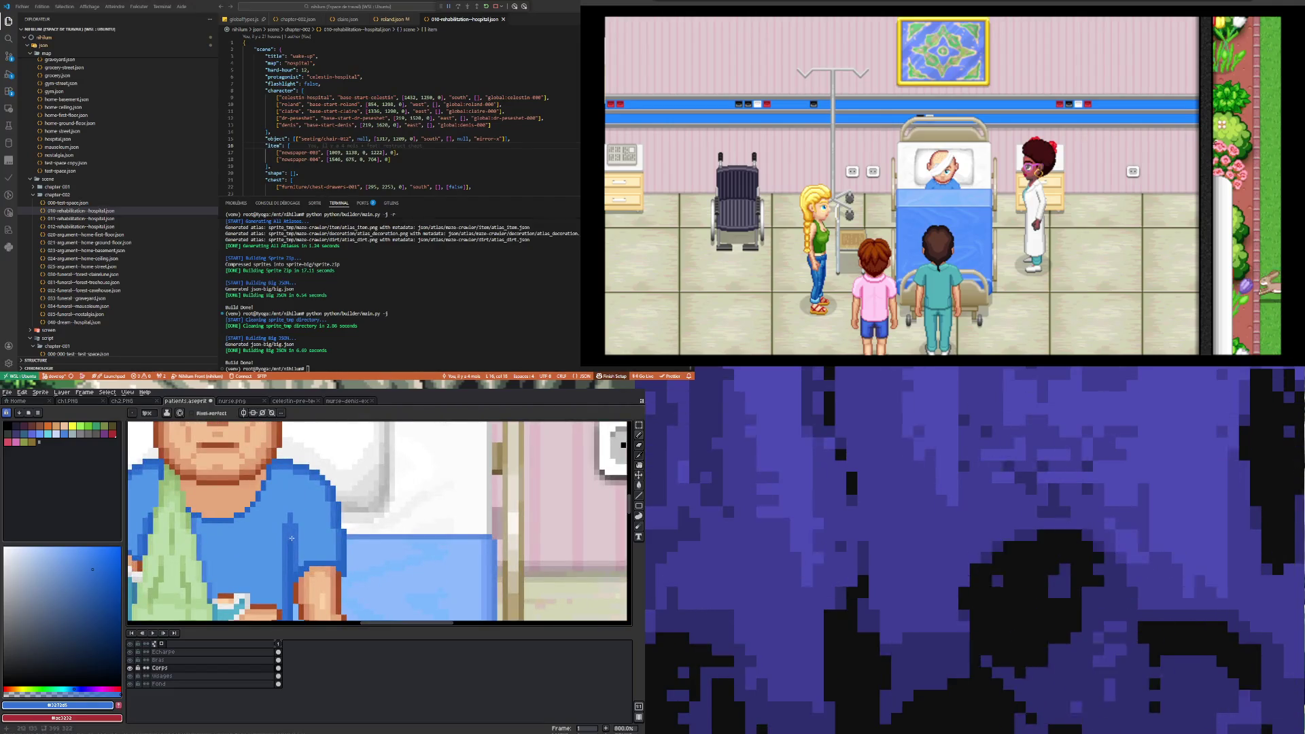
left_click(289, 535, "alt")
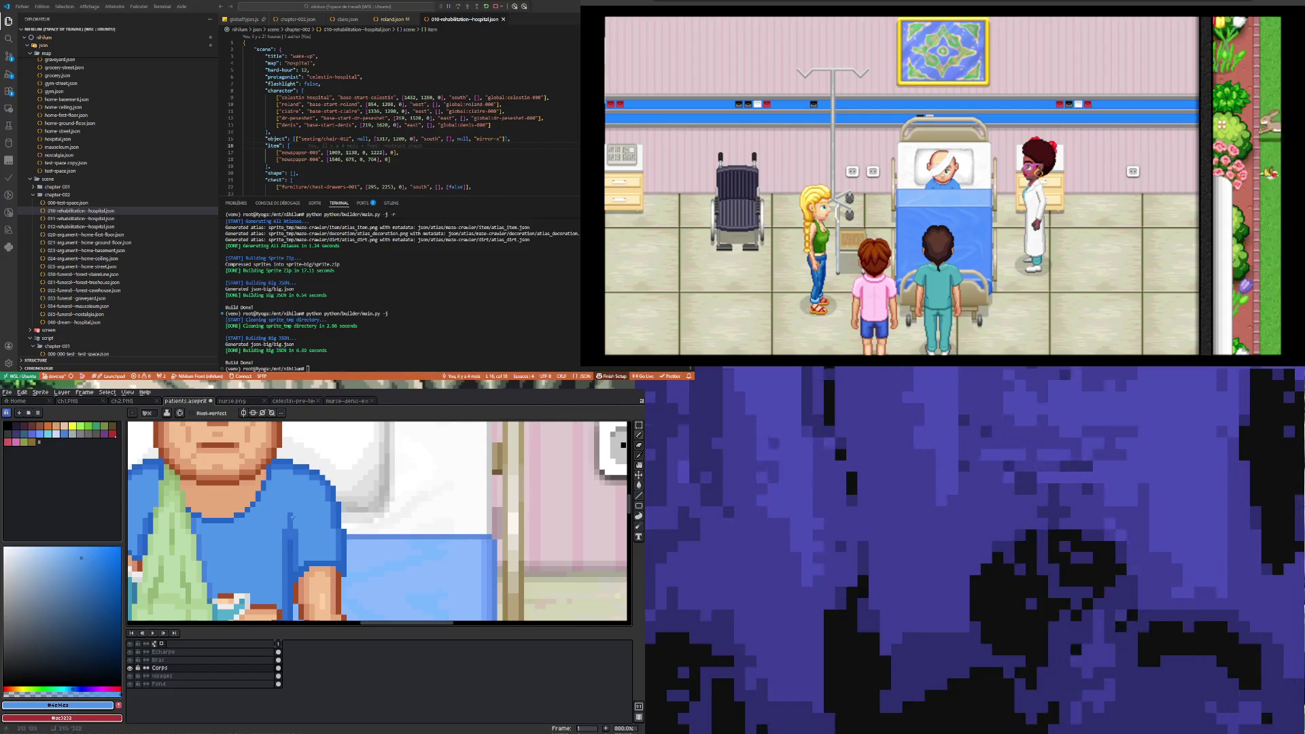
scroll(293, 517, "down", 5)
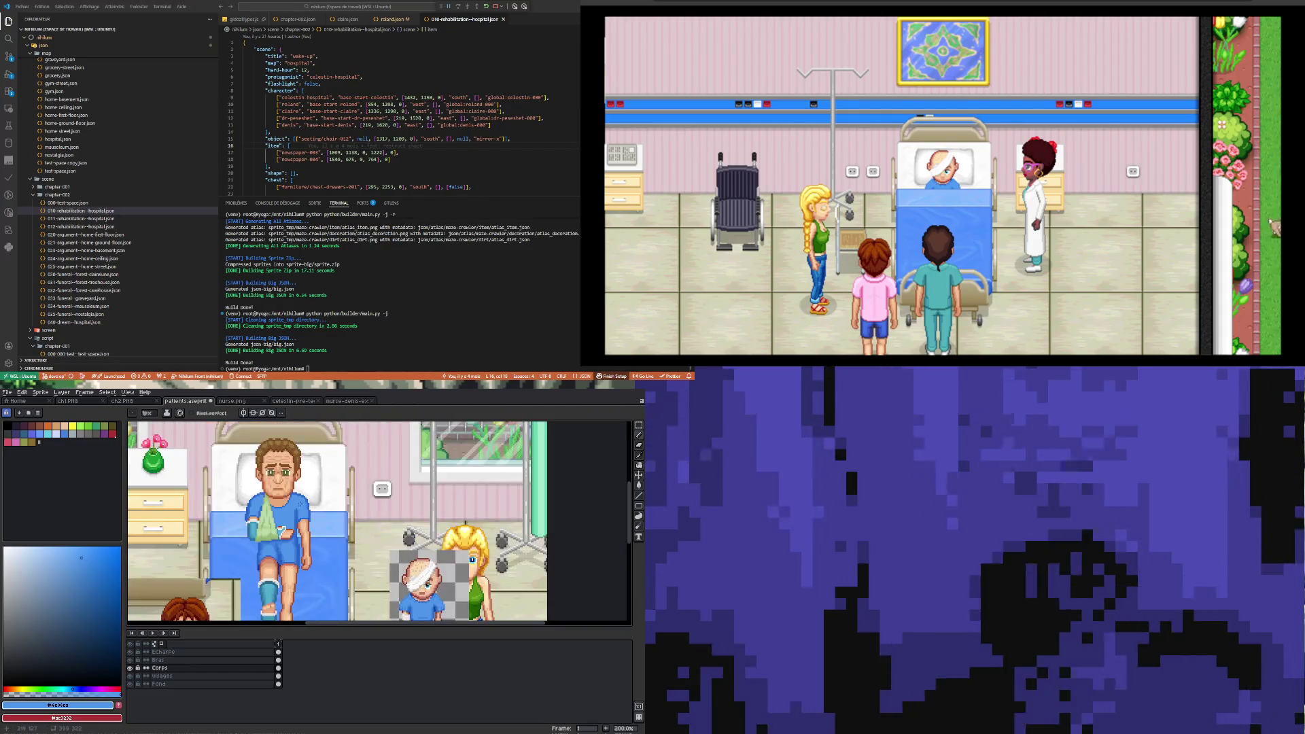
- Edit the shirt pixels beside the sling and choose a darker blue for shading
scroll(301, 513, "up", 4)
scroll(300, 514, "up", 4)
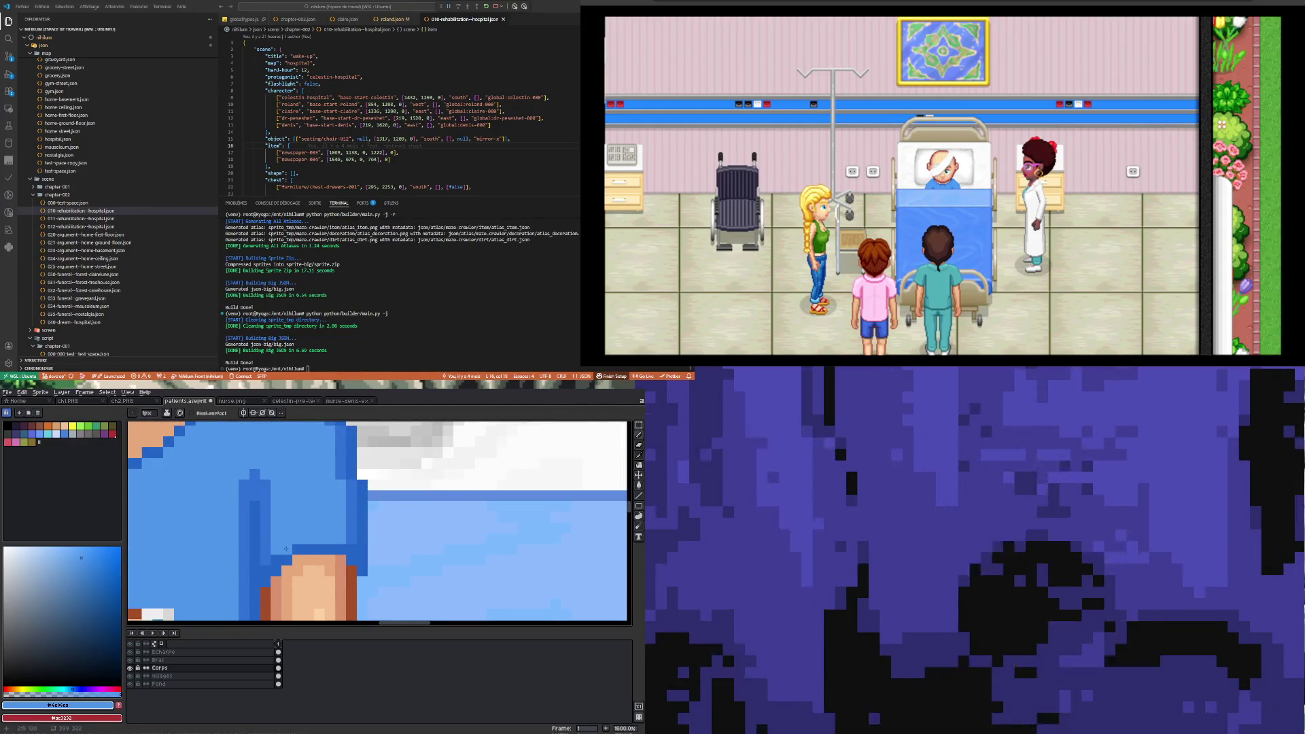
scroll(286, 549, "down", 3)
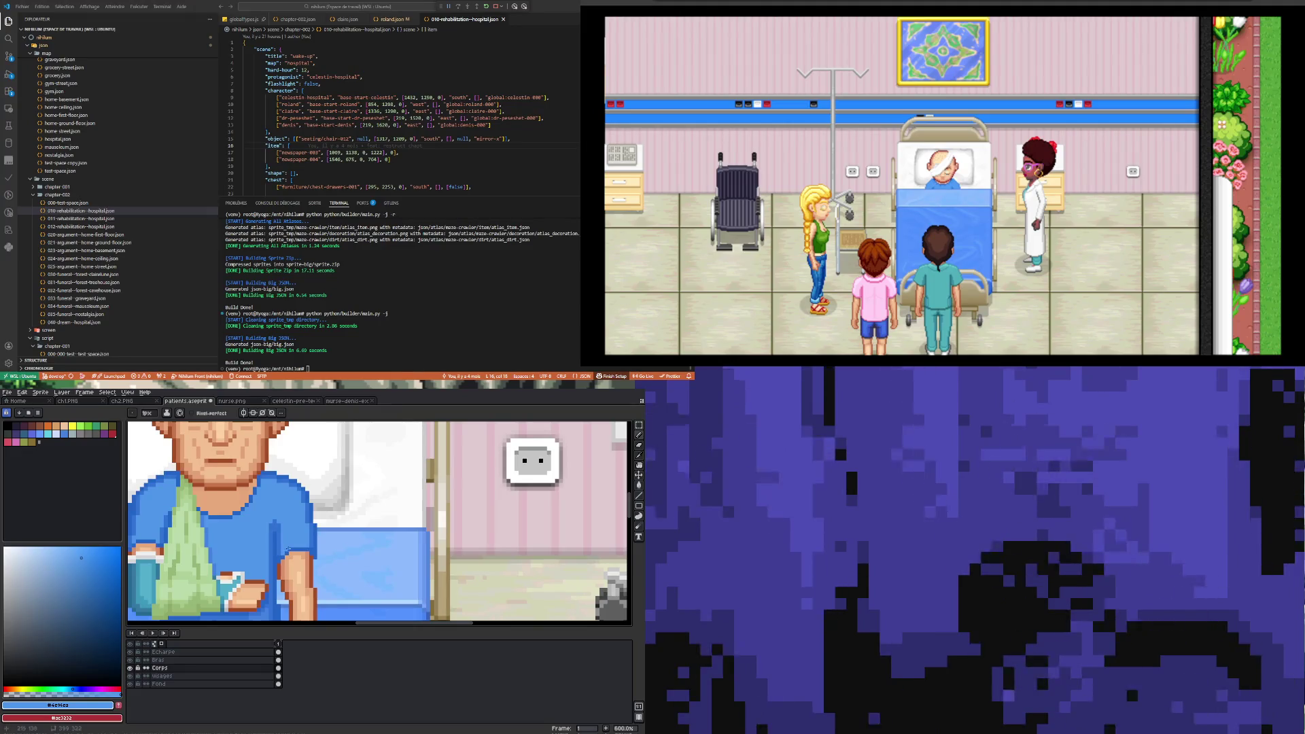
scroll(288, 549, "up", 3)
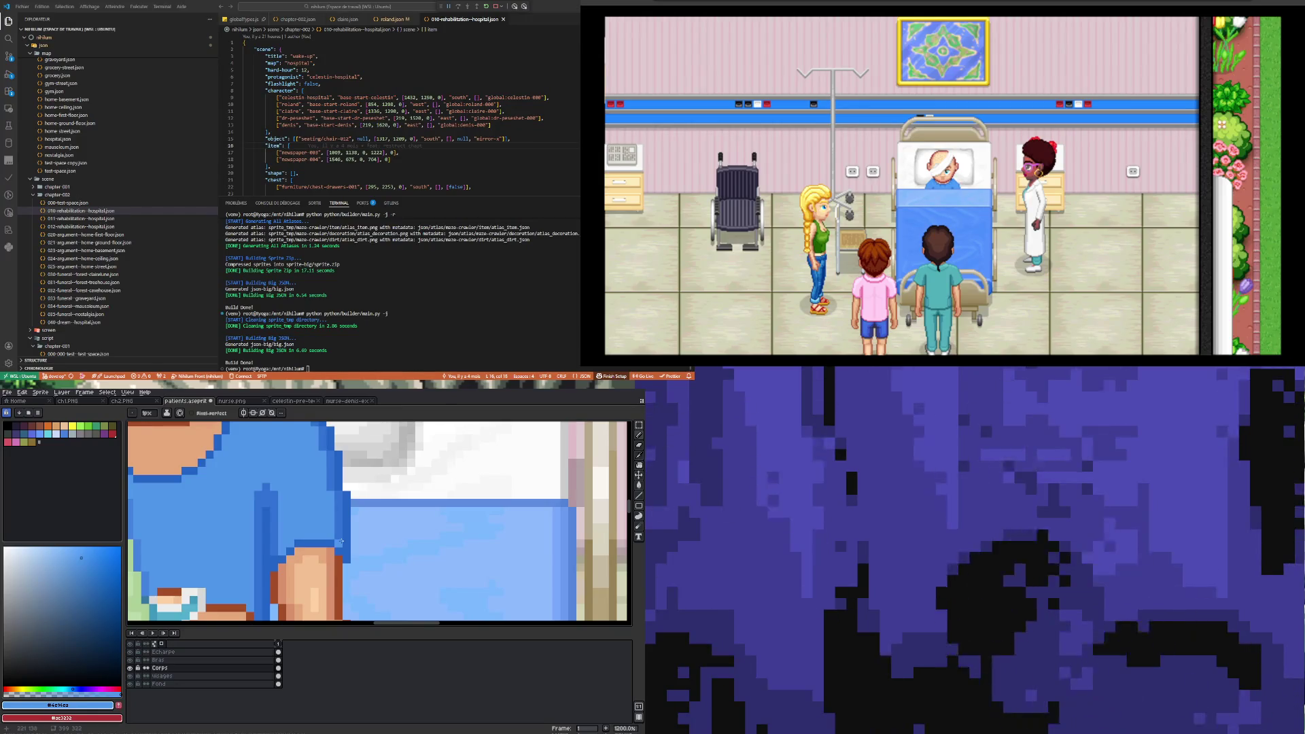
key("i")
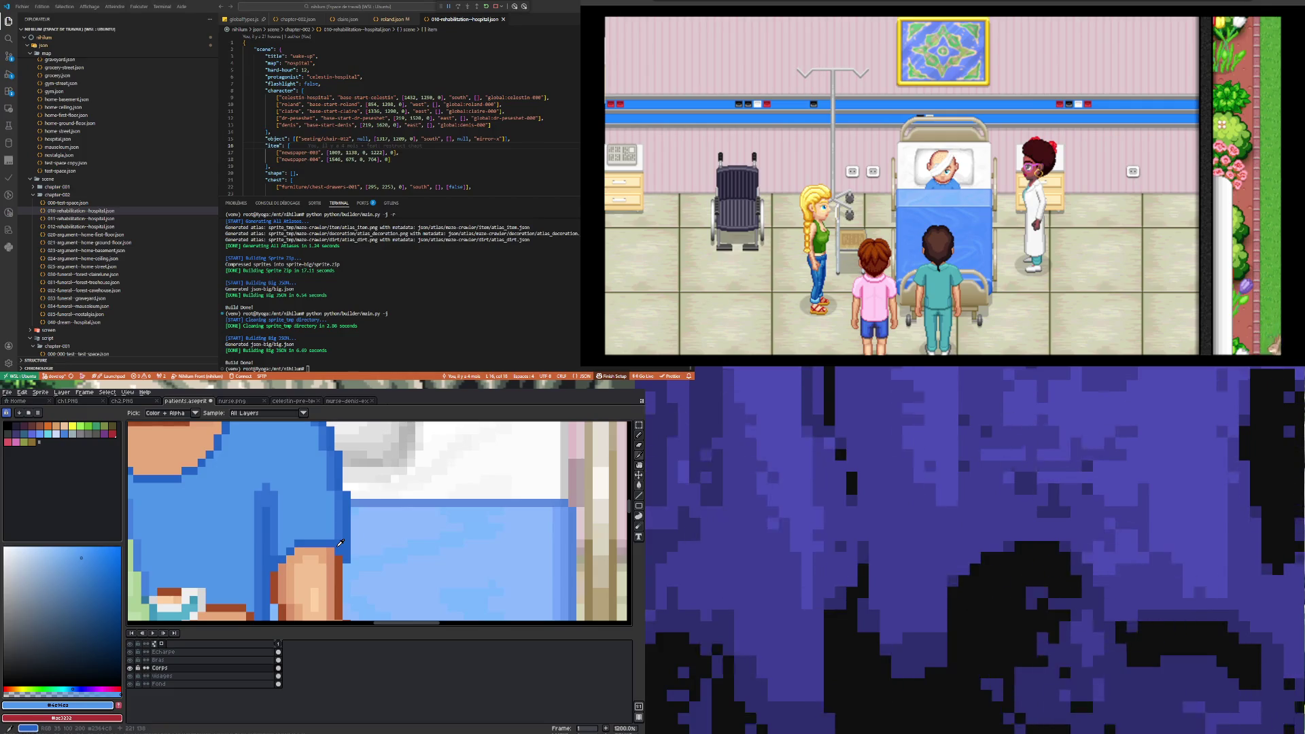
key("b")
scroll(272, 538, "down", 4)
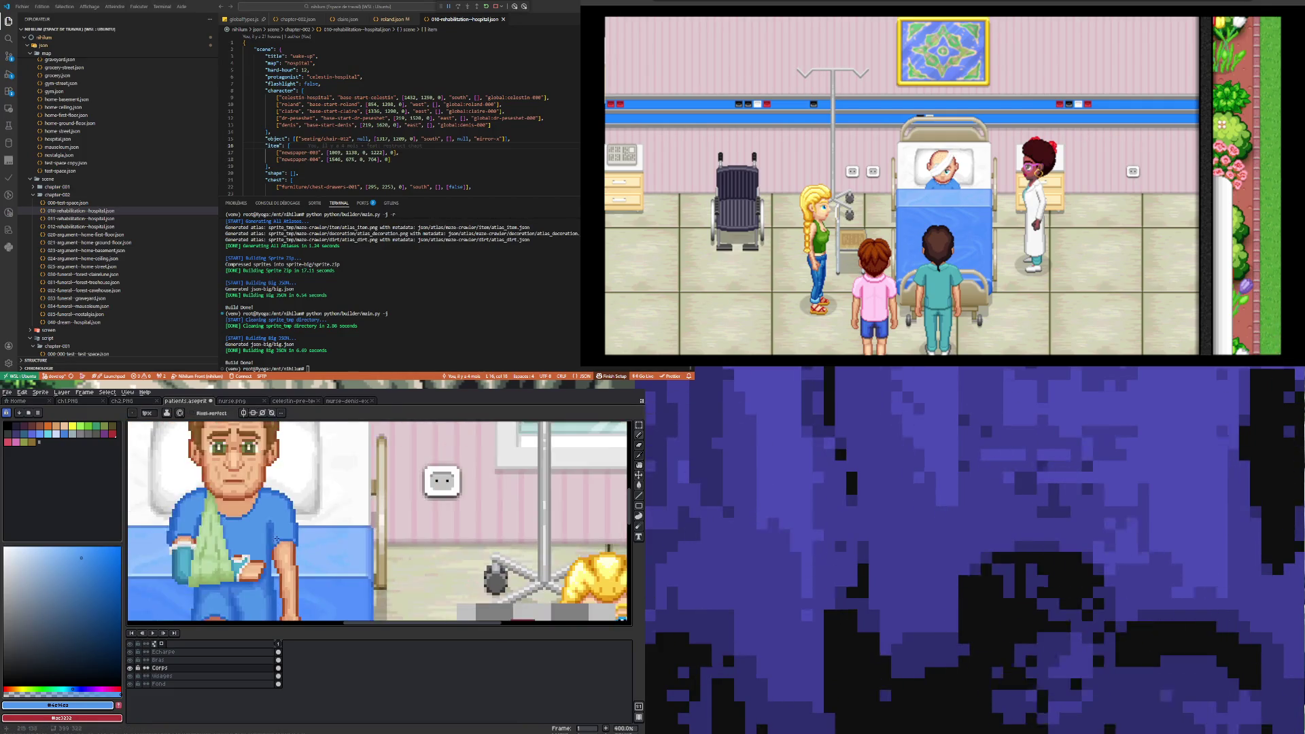
scroll(268, 554, "up", 4)
scroll(264, 558, "down", 5)
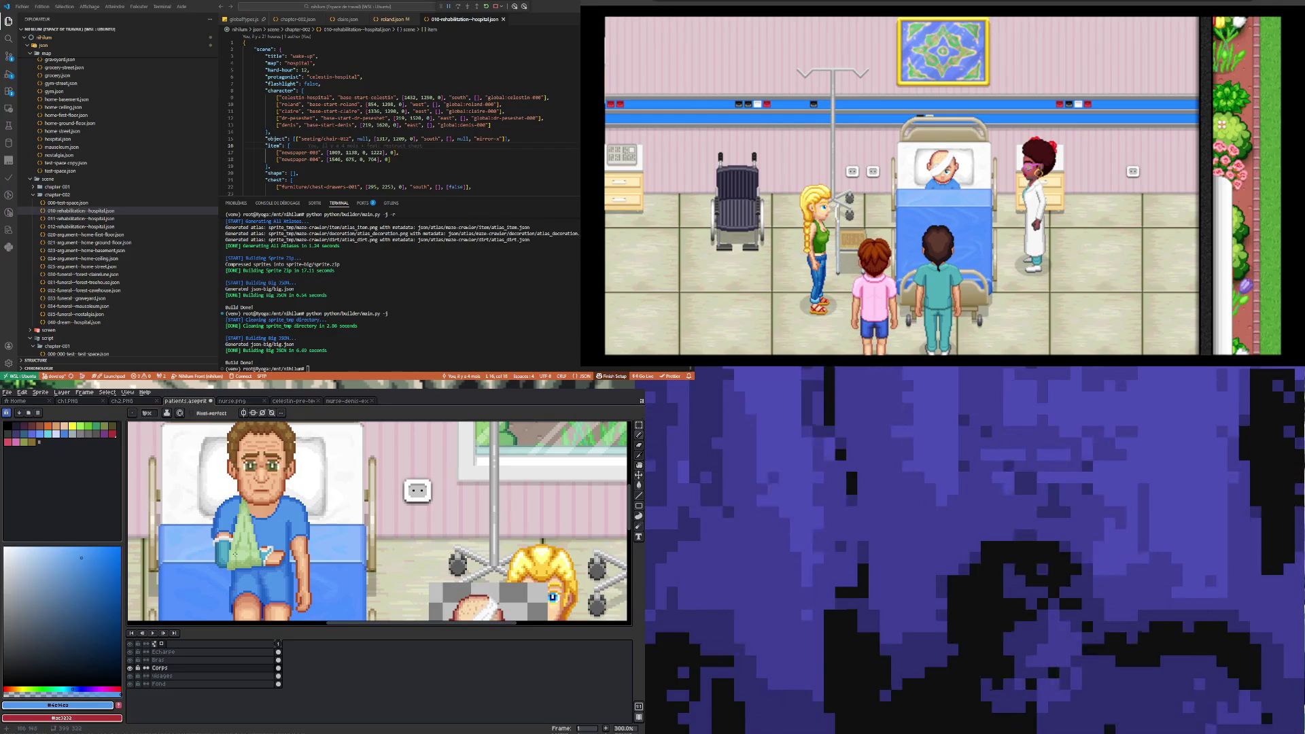
scroll(222, 544, "up", 3)
scroll(211, 545, "up", 3)
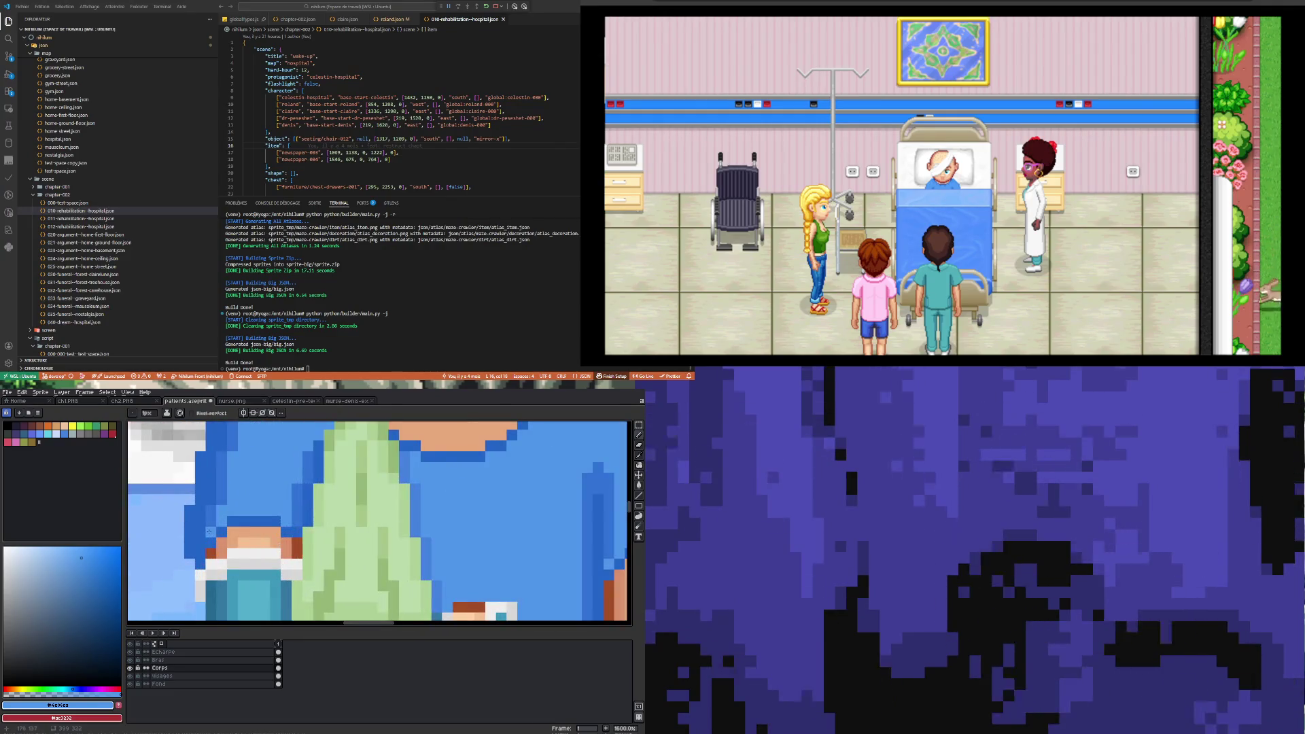
scroll(204, 547, "down", 3)
scroll(205, 545, "down", 4)
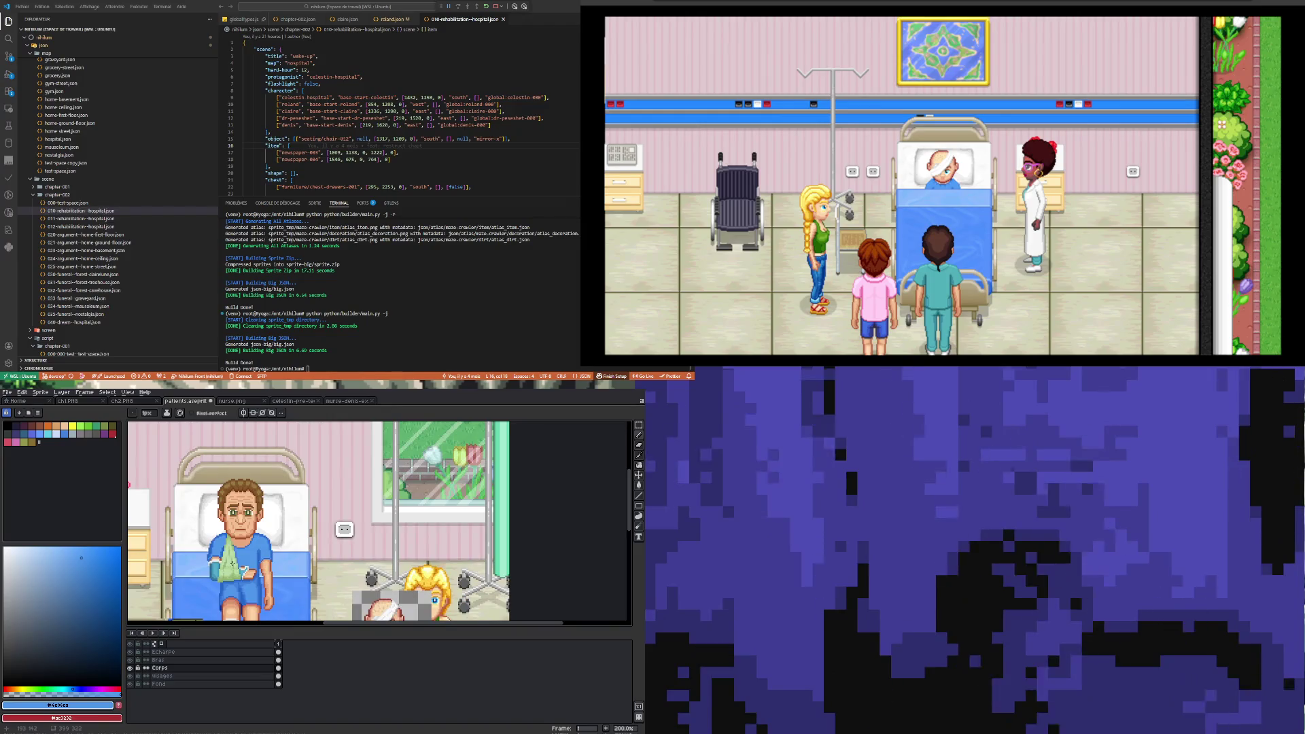
scroll(218, 546, "up", 4)
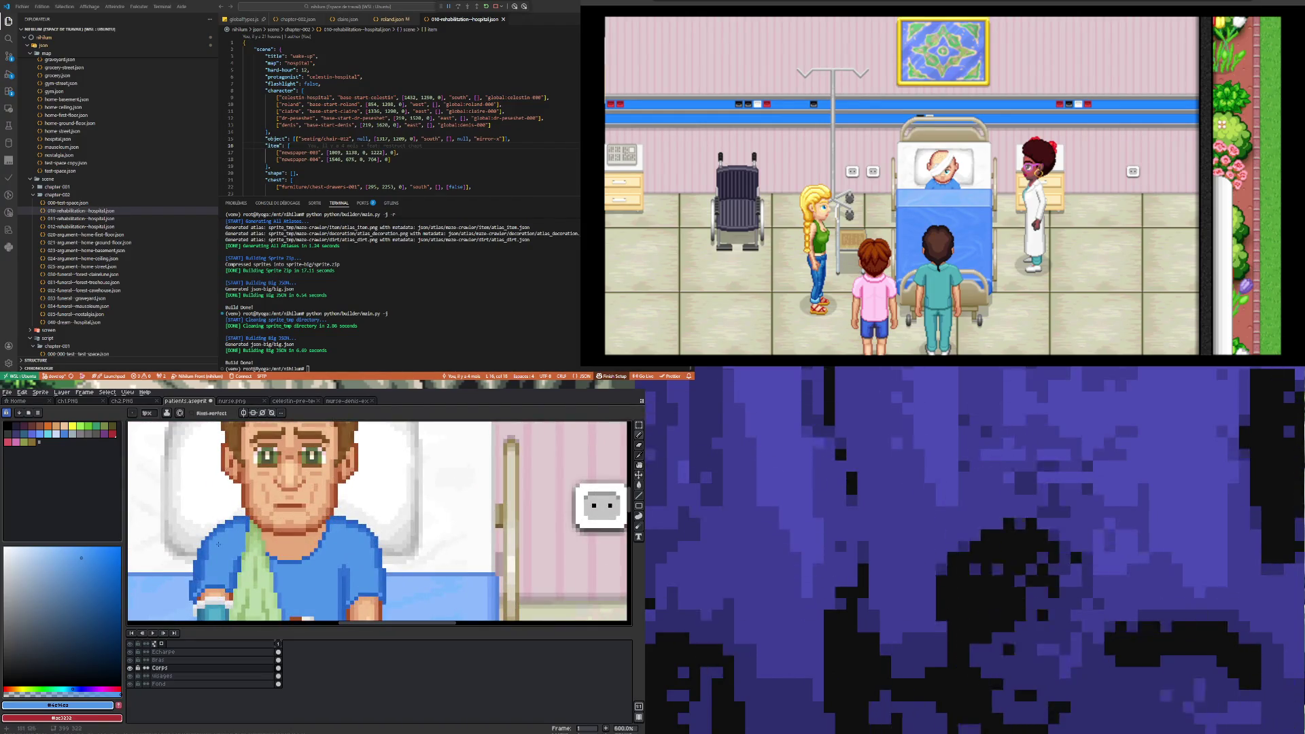
scroll(243, 546, "up", 4)
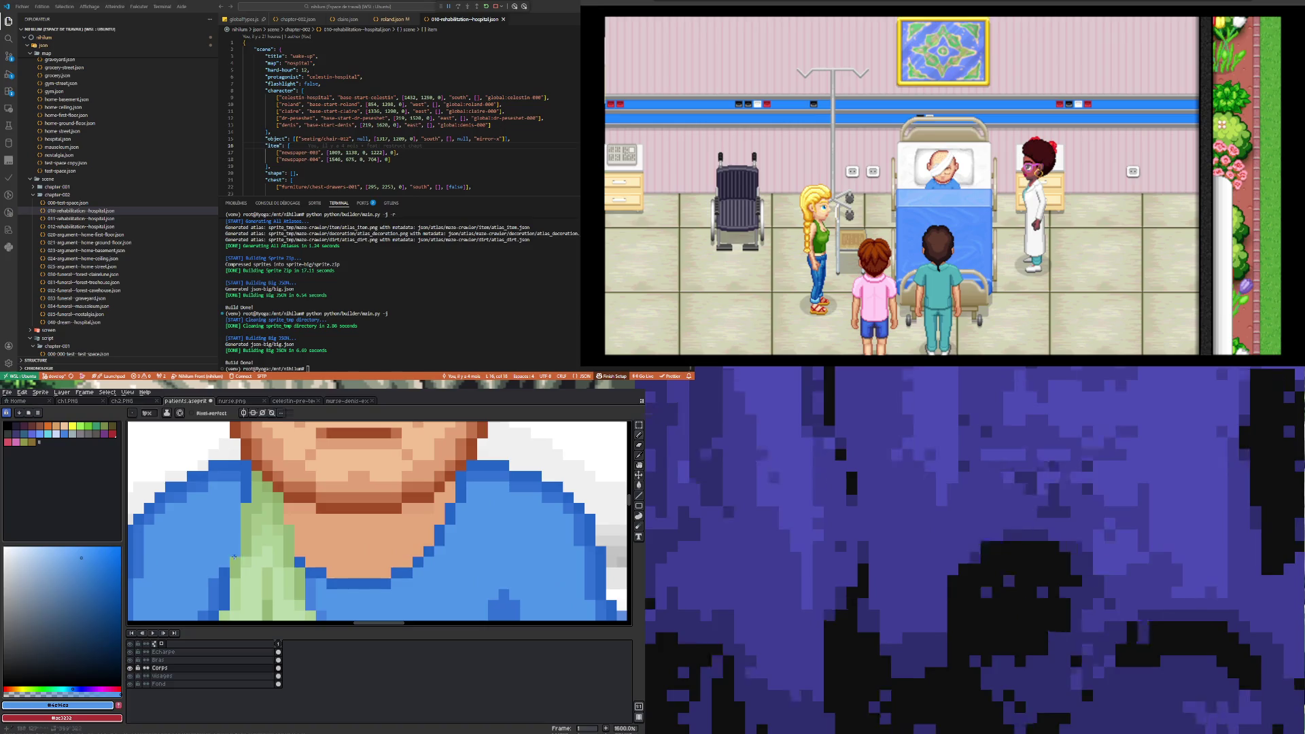
left_click(238, 544, "alt")
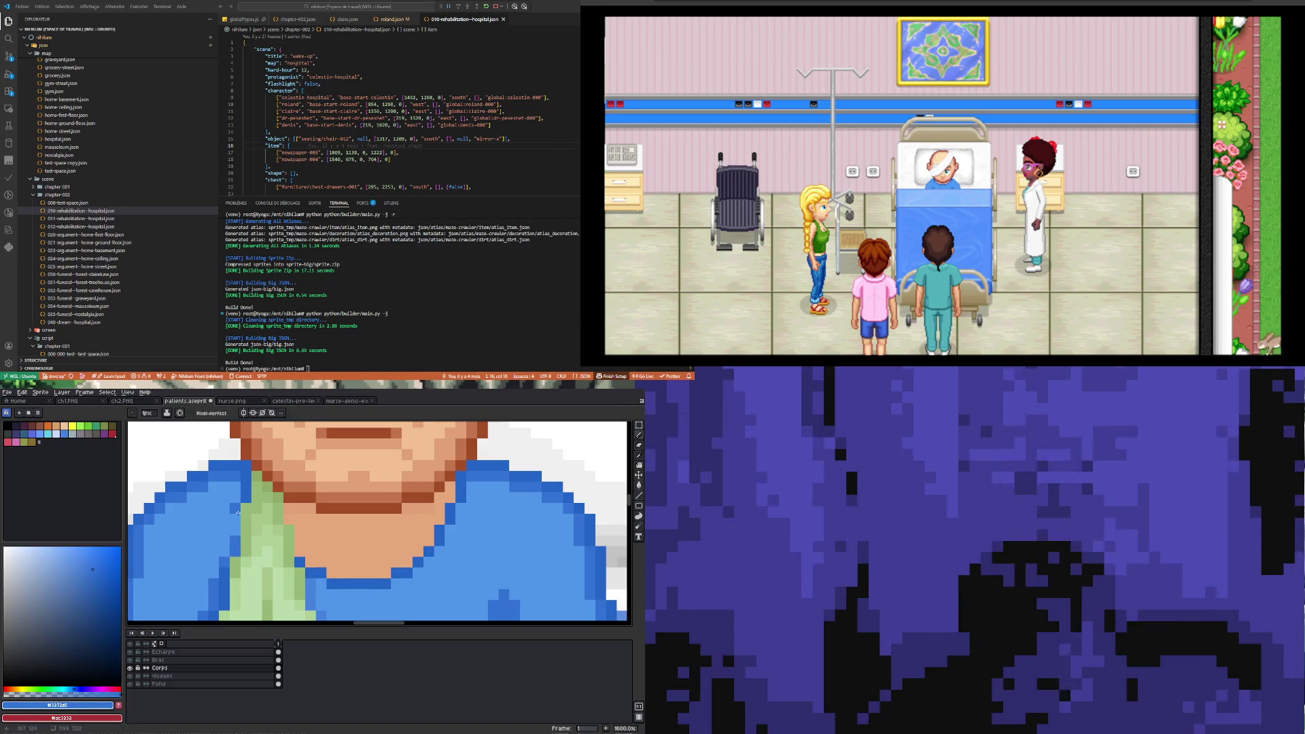
- Pick the lighter shirt blue from the canvas, then zoom out to the whole scene
scroll(235, 535, "down", 4)
scroll(239, 550, "up", 4)
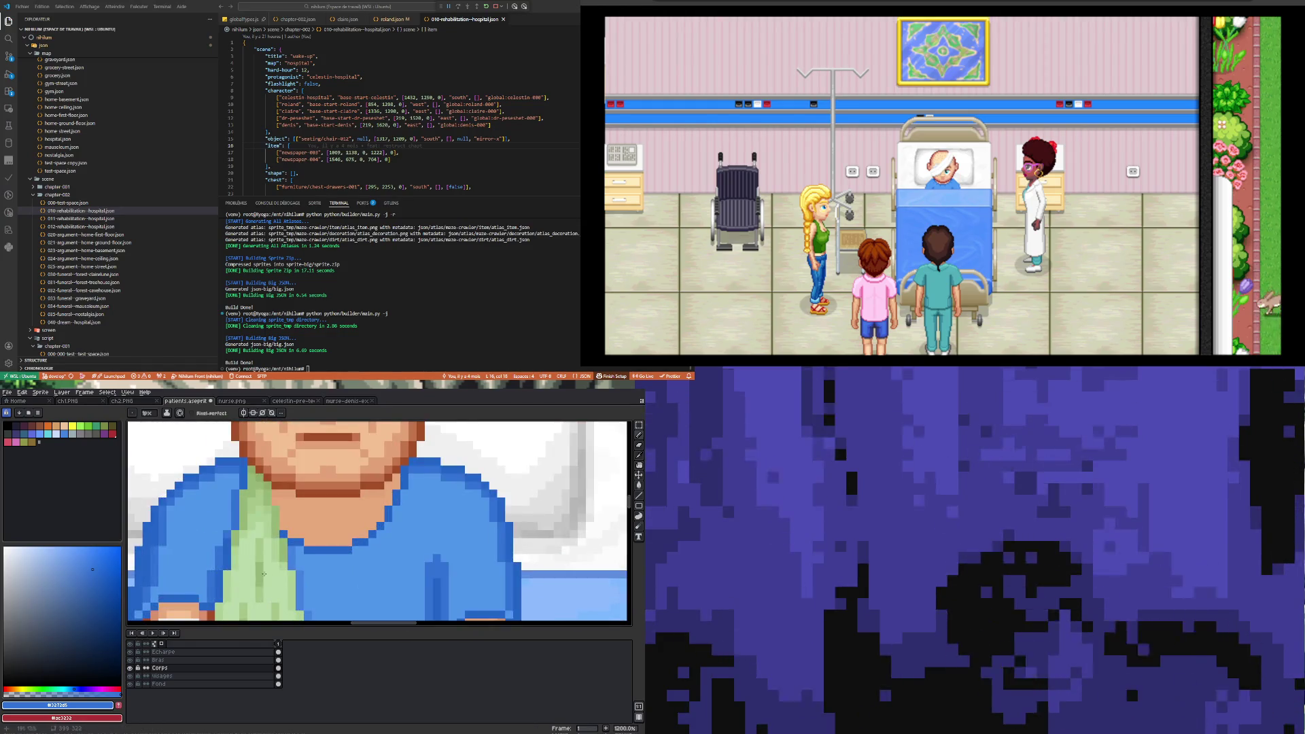
scroll(272, 552, "down", 1)
scroll(293, 555, "up", 1)
left_click(294, 555, "alt")
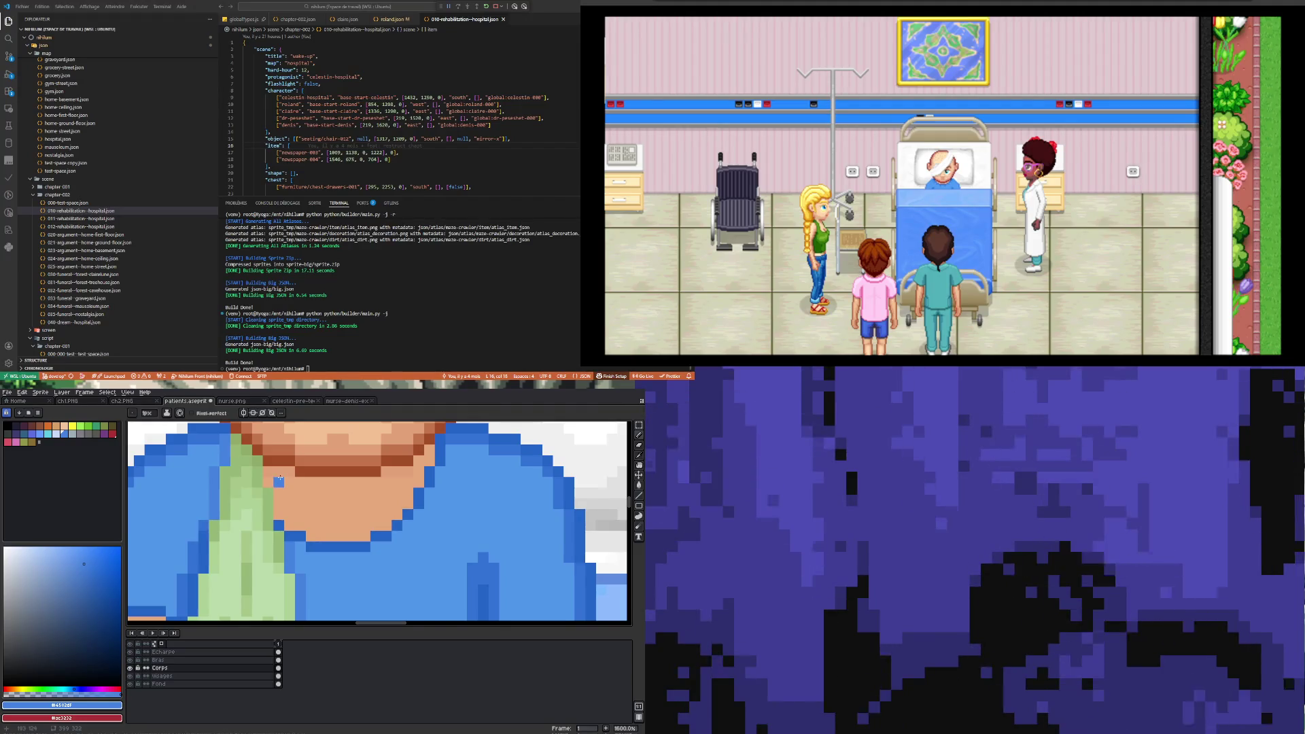
scroll(205, 526, "down", 4)
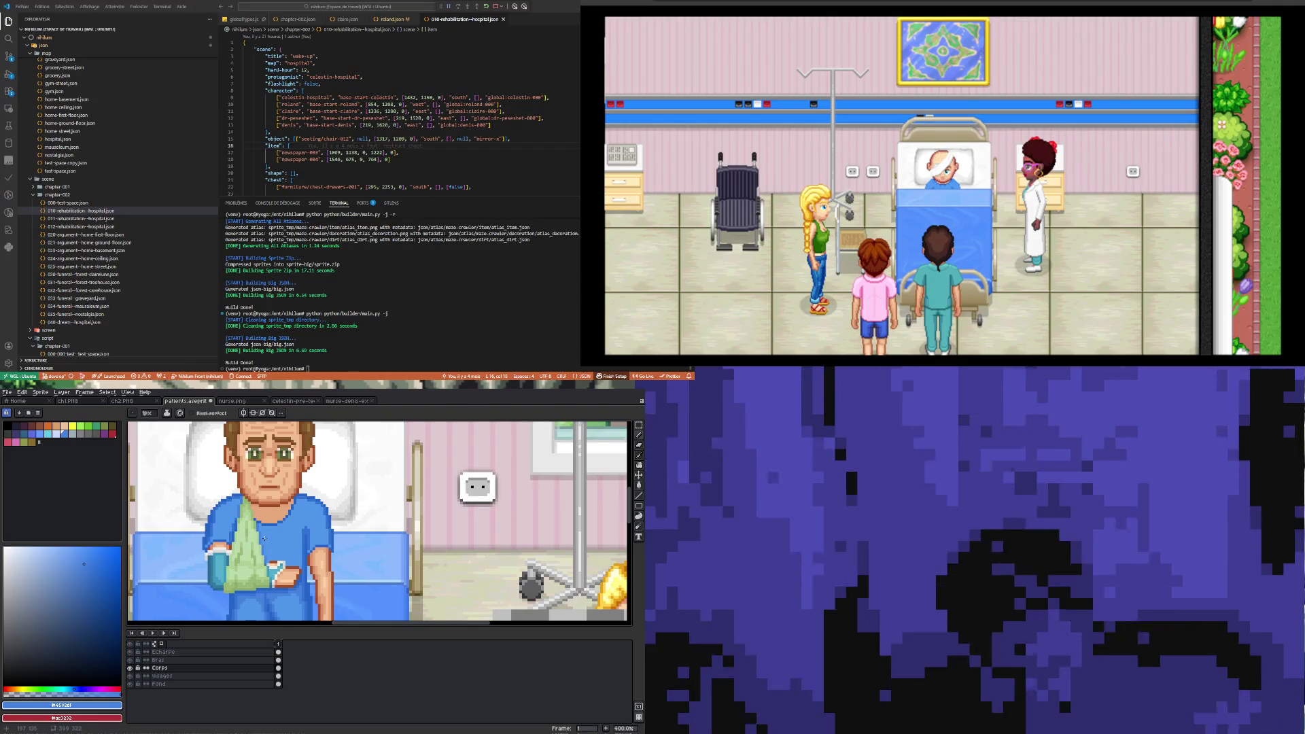
scroll(278, 562, "up", 3)
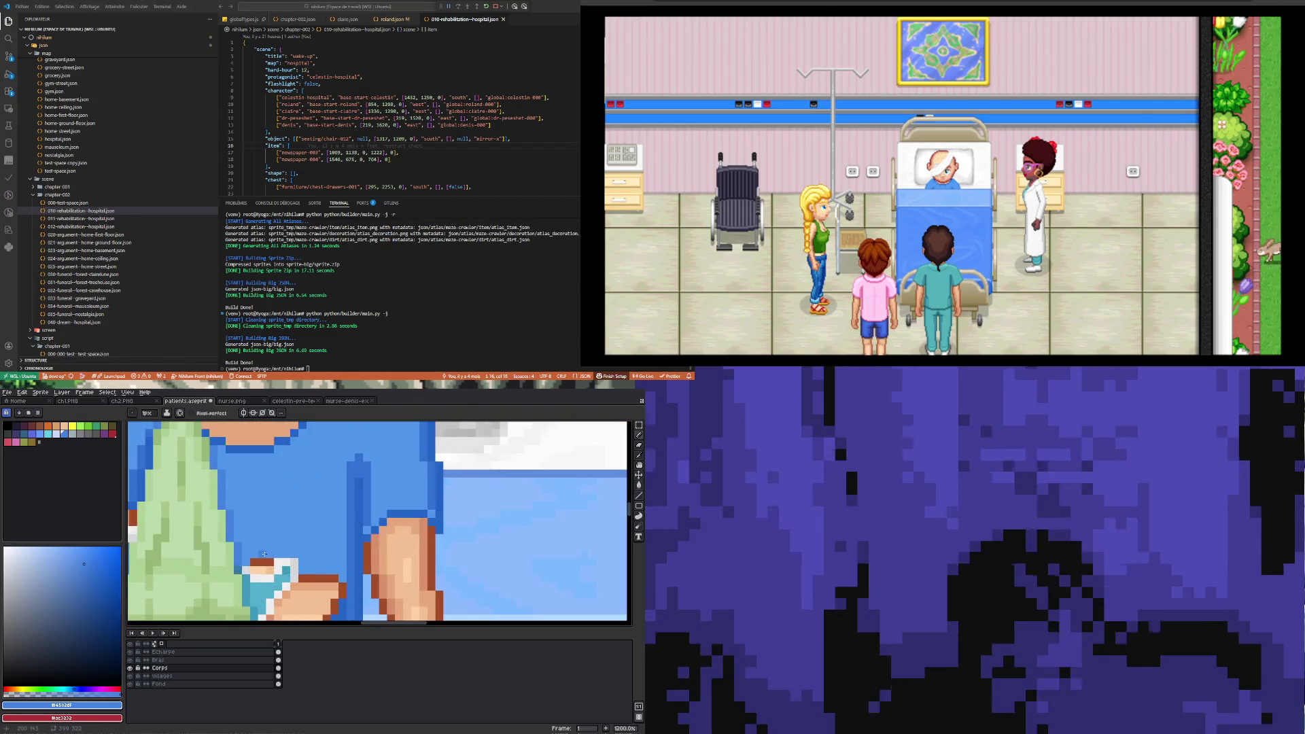
scroll(278, 562, "down", 7)
scroll(285, 552, "down", 1)
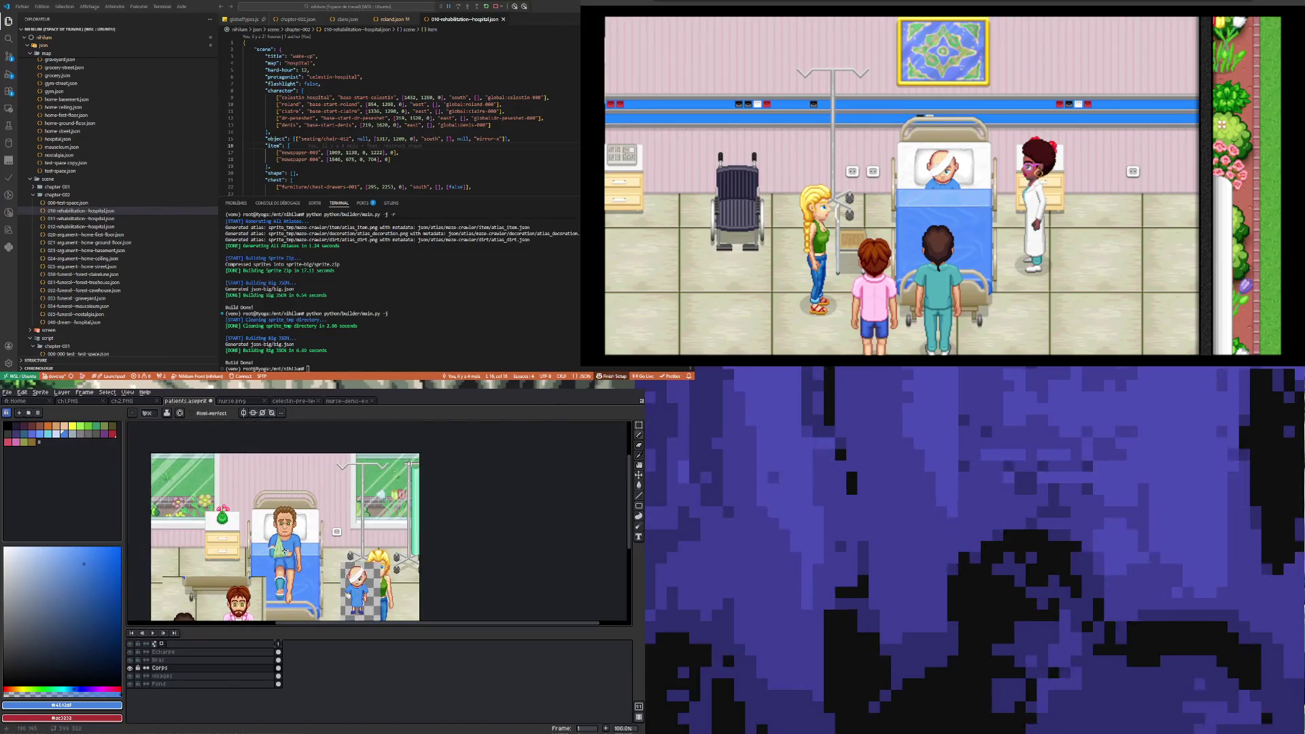
- Sample the hand's skin colour, the lighter chin tone and the dark brown hand outline
scroll(280, 527, "up", 6)
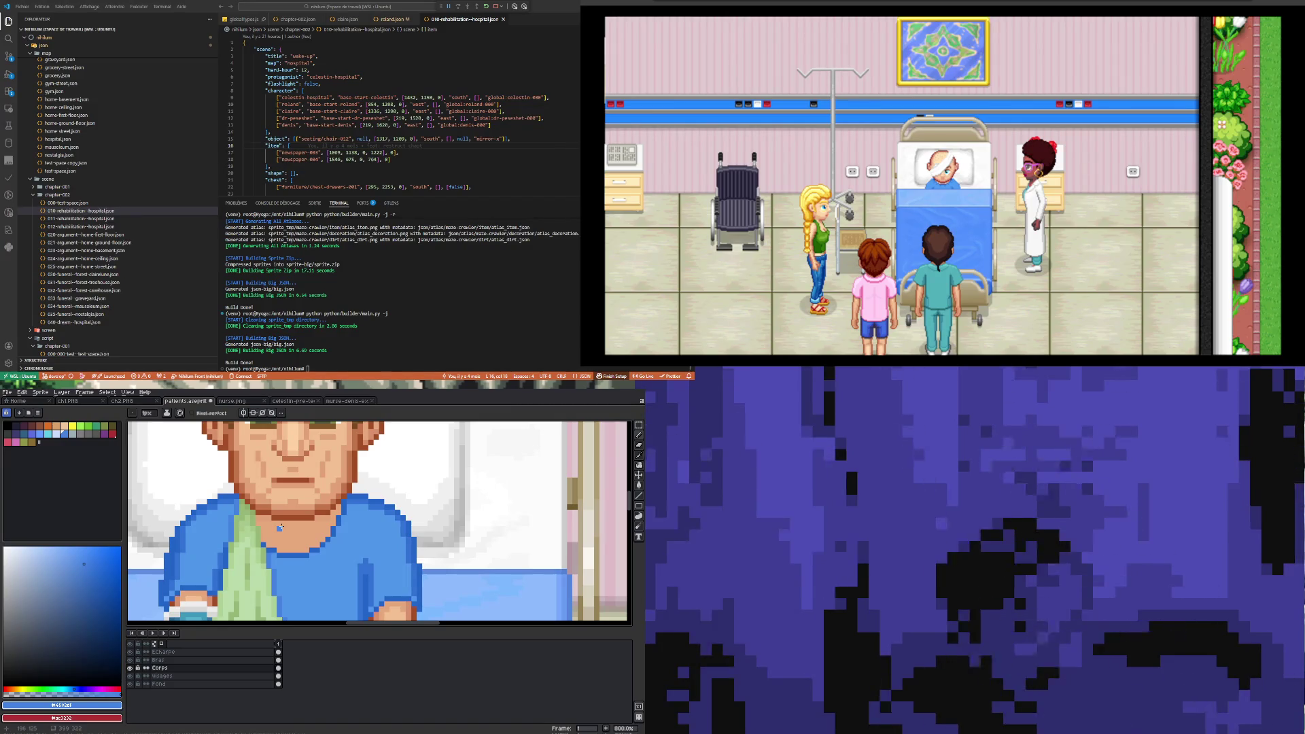
scroll(286, 527, "up", 3)
scroll(286, 530, "down", 4)
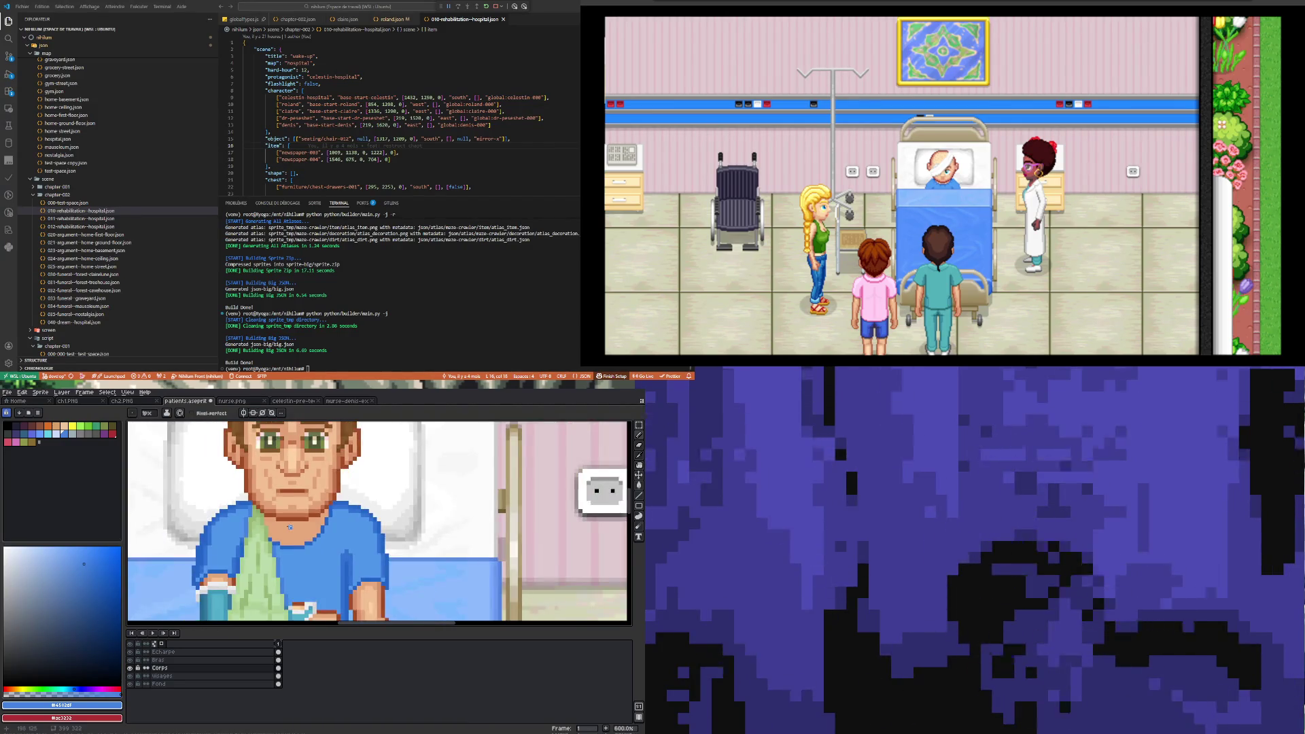
scroll(231, 565, "up", 3)
key("i")
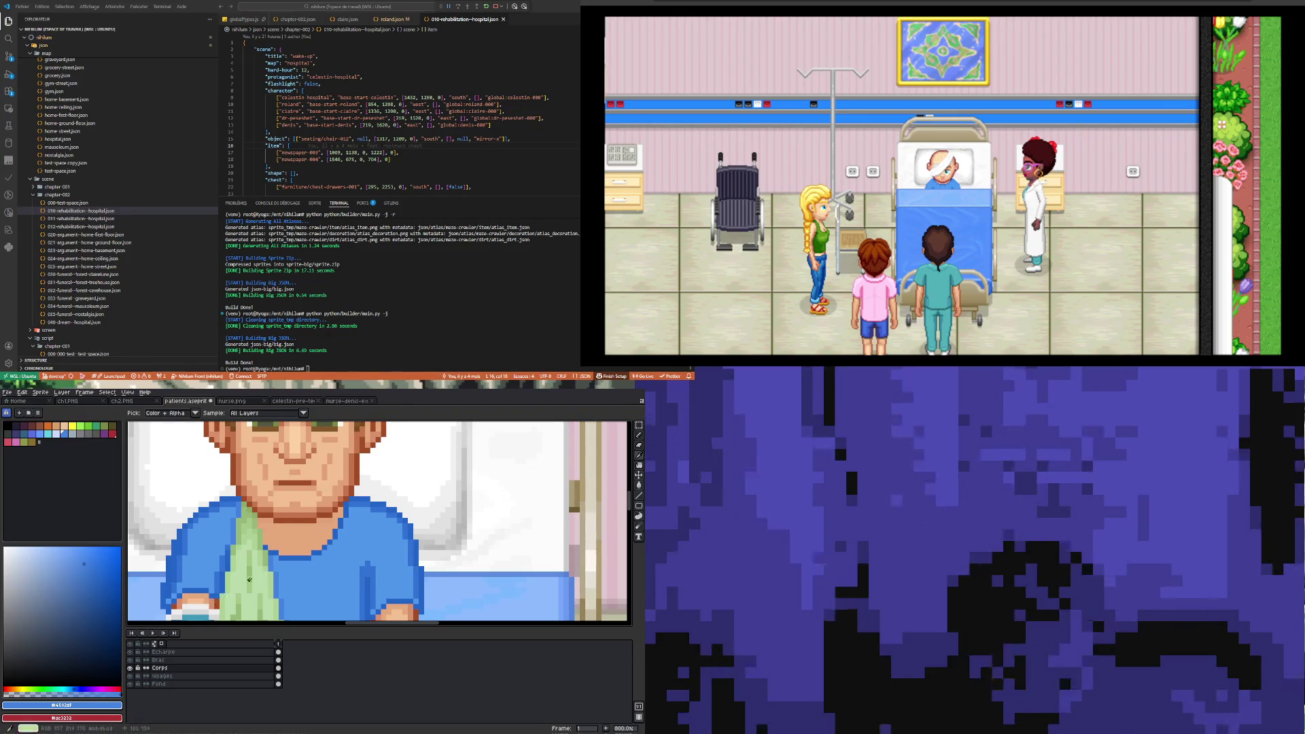
left_click(183, 598)
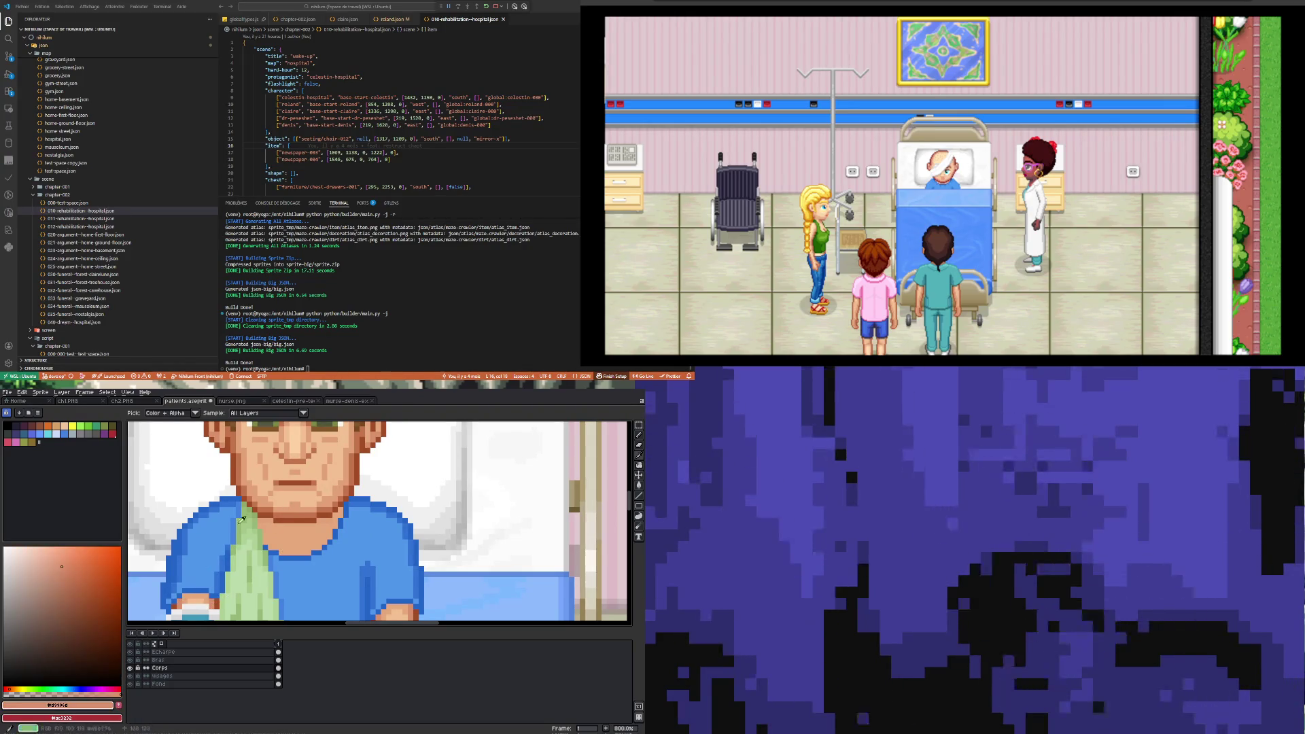
left_click(264, 495)
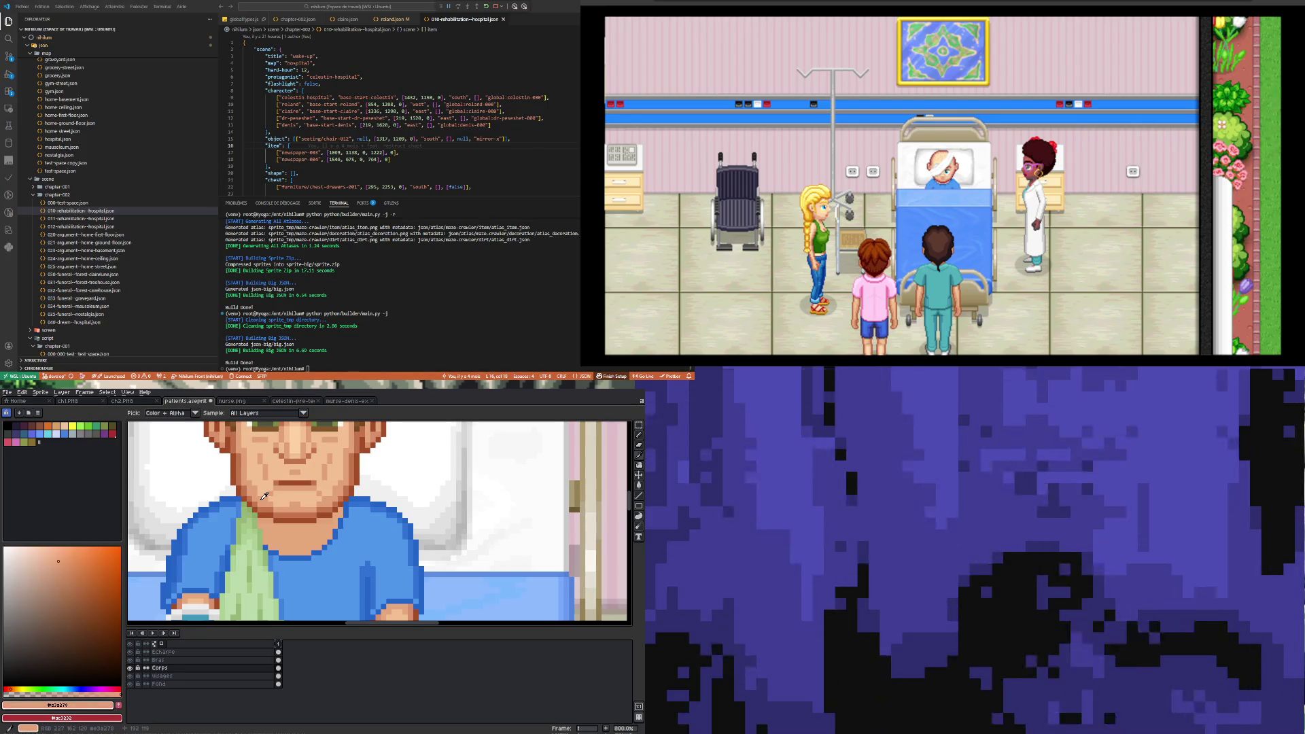
left_click(185, 601)
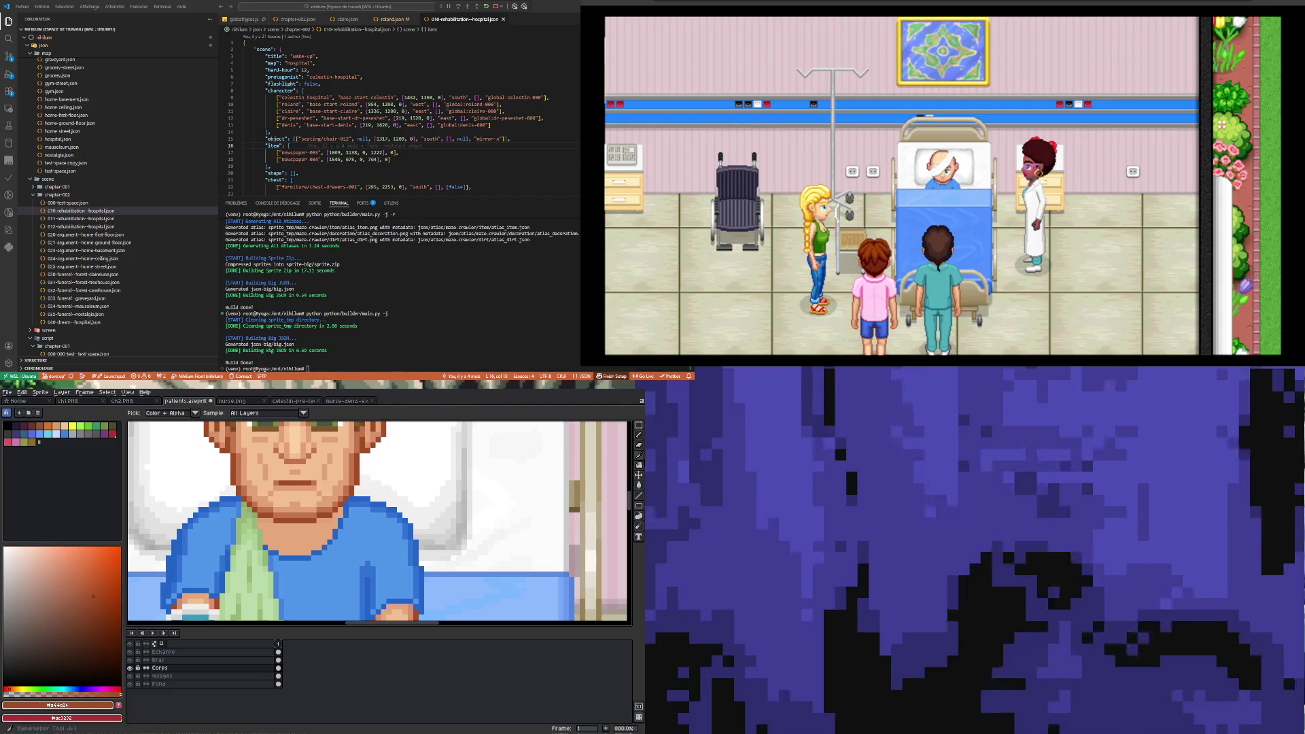
- Unlock the Visages layer, test a brown fill around the patient, and undo it
key("alt+Down")
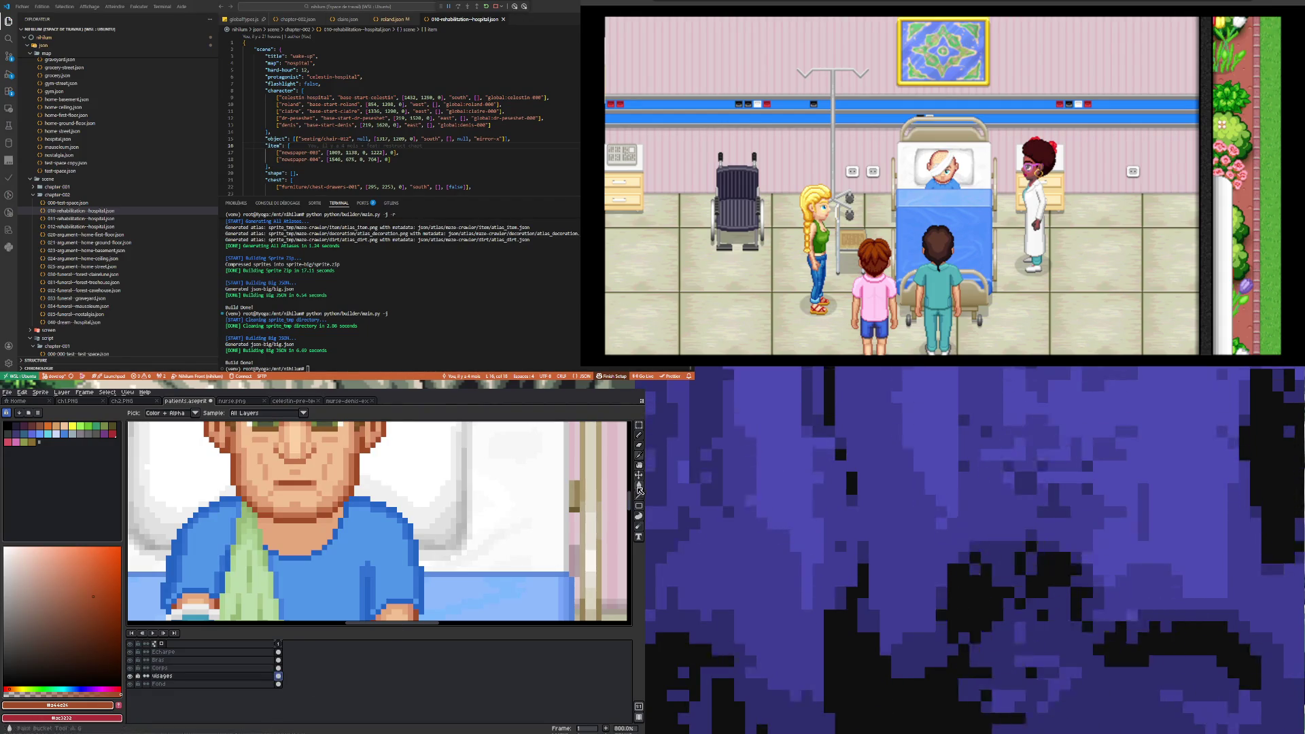
left_click(639, 487)
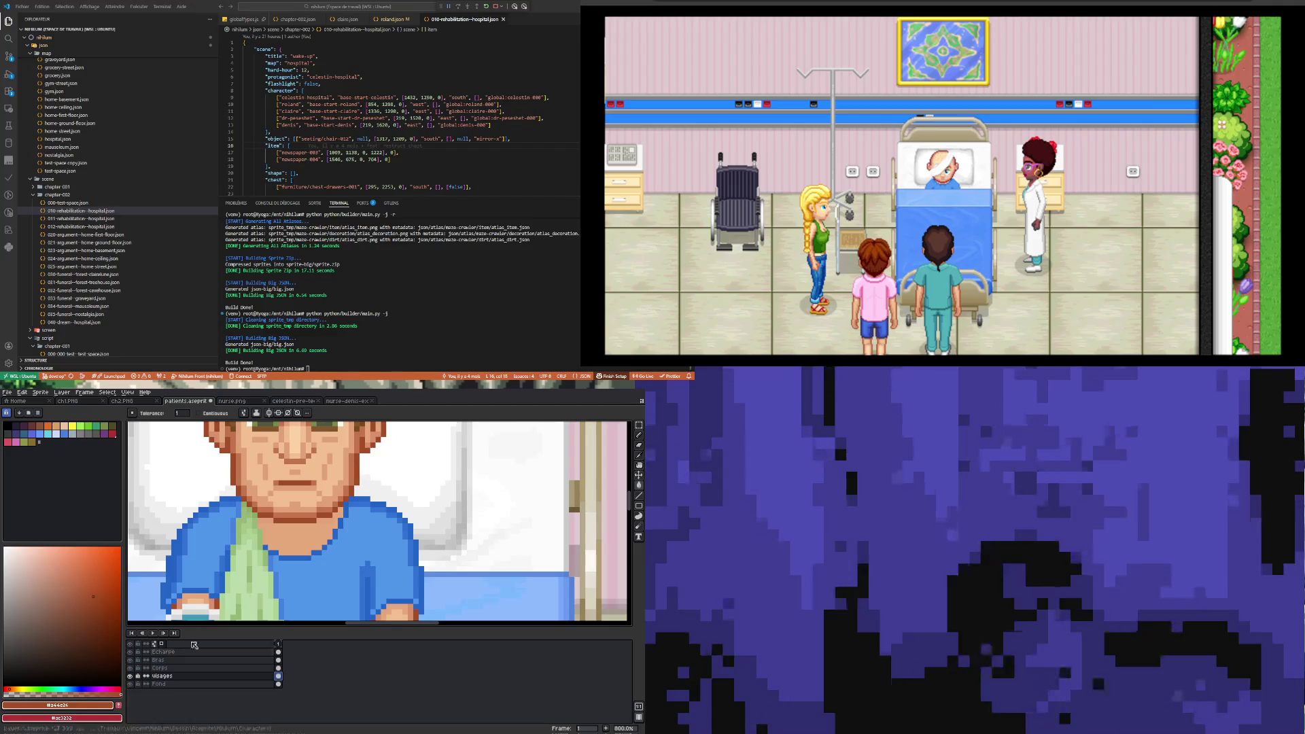
left_click(137, 676)
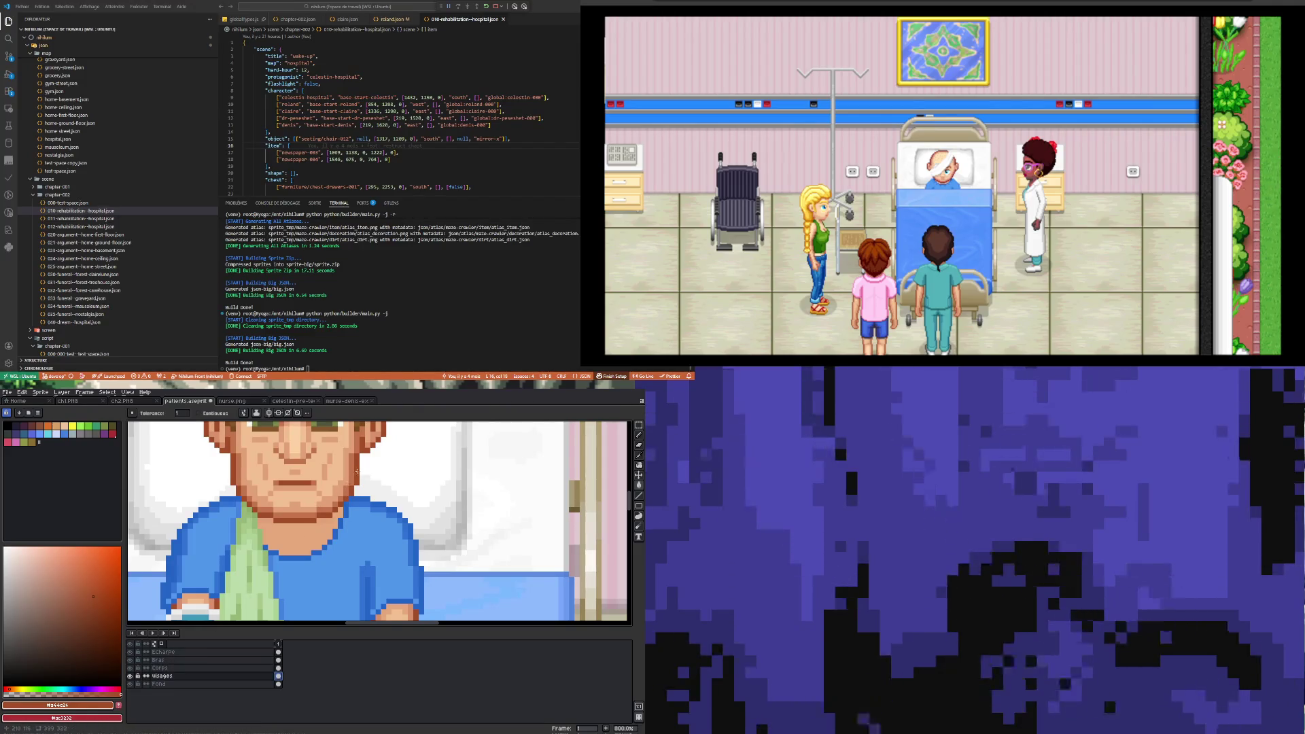
left_click(357, 471)
key("ctrl+z")
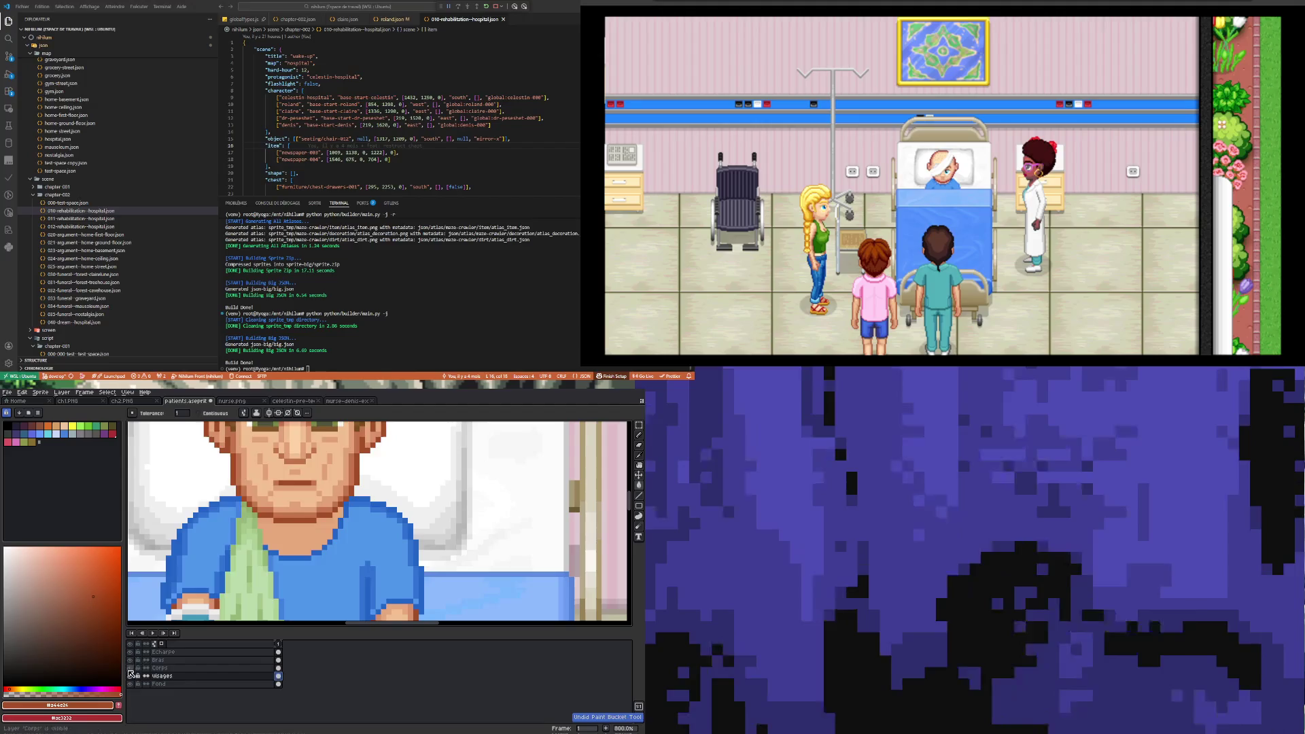
left_click(232, 472)
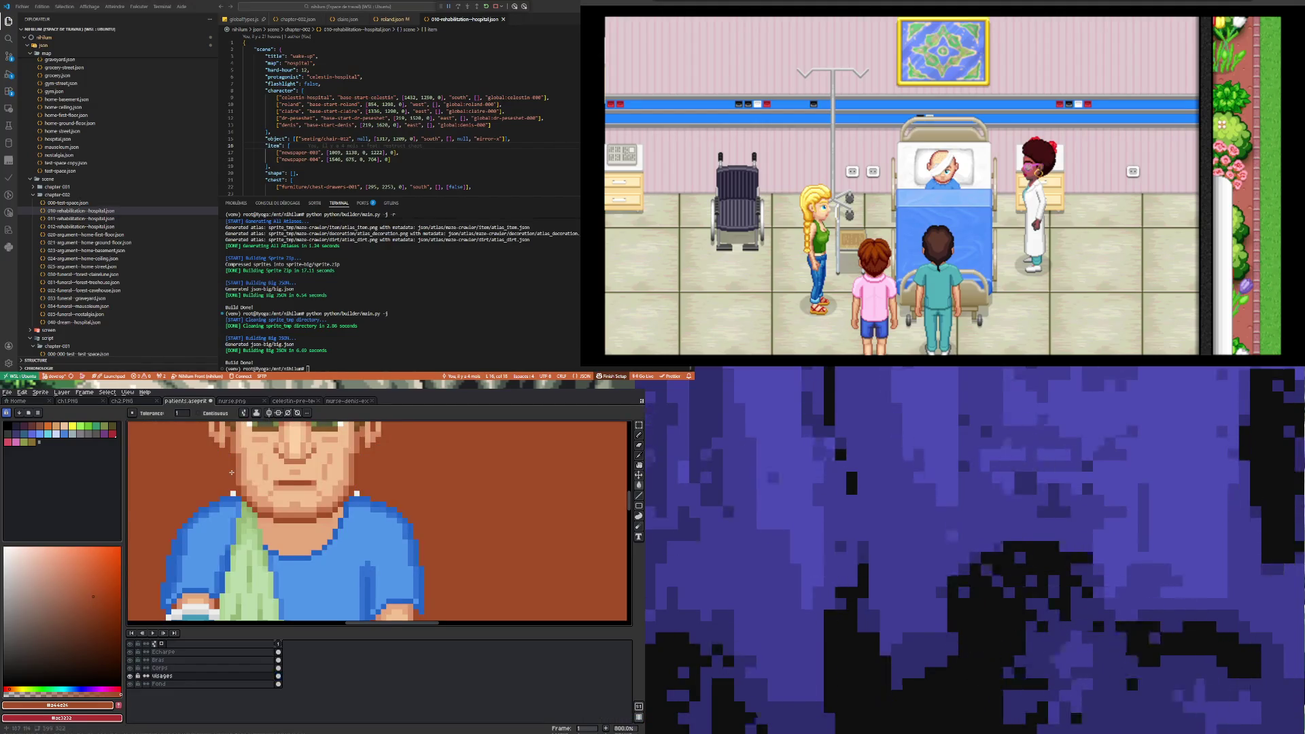
key("ctrl+z")
left_click(279, 668)
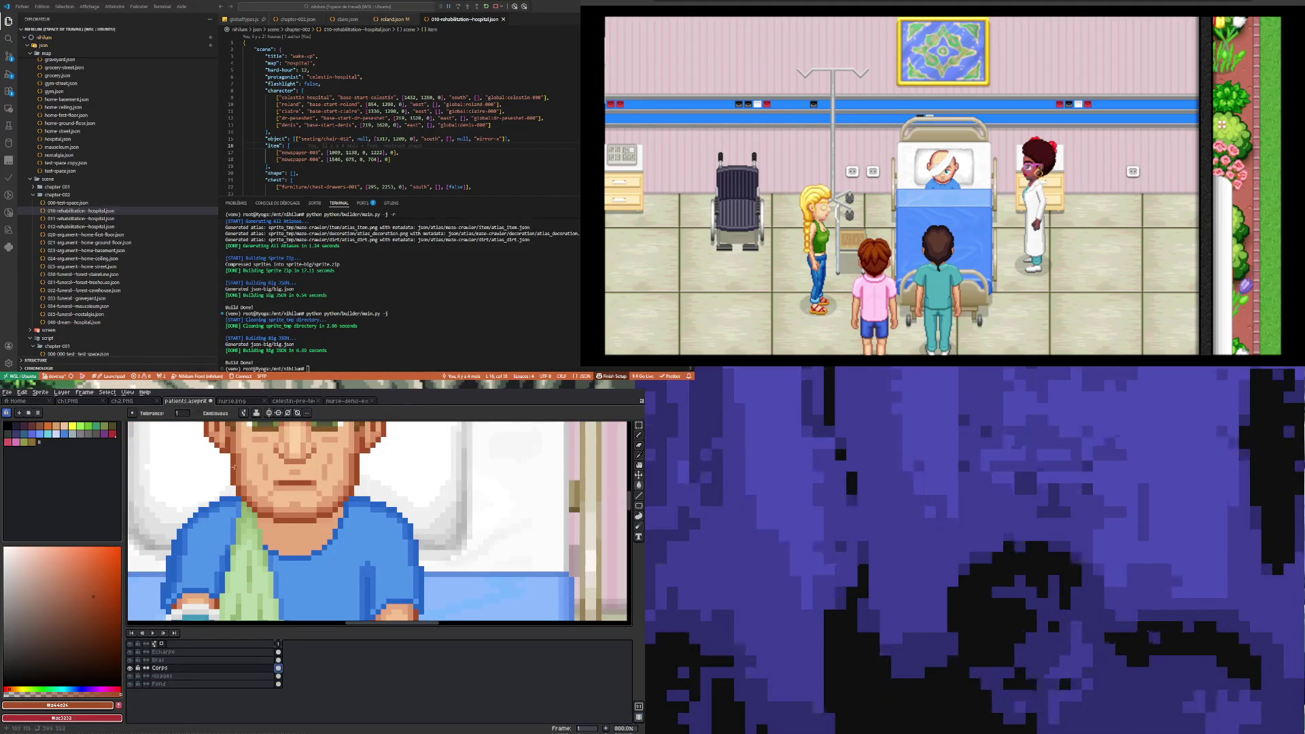
- Sample the hand and face skin tones, then test and undo a peach background fill
key("i")
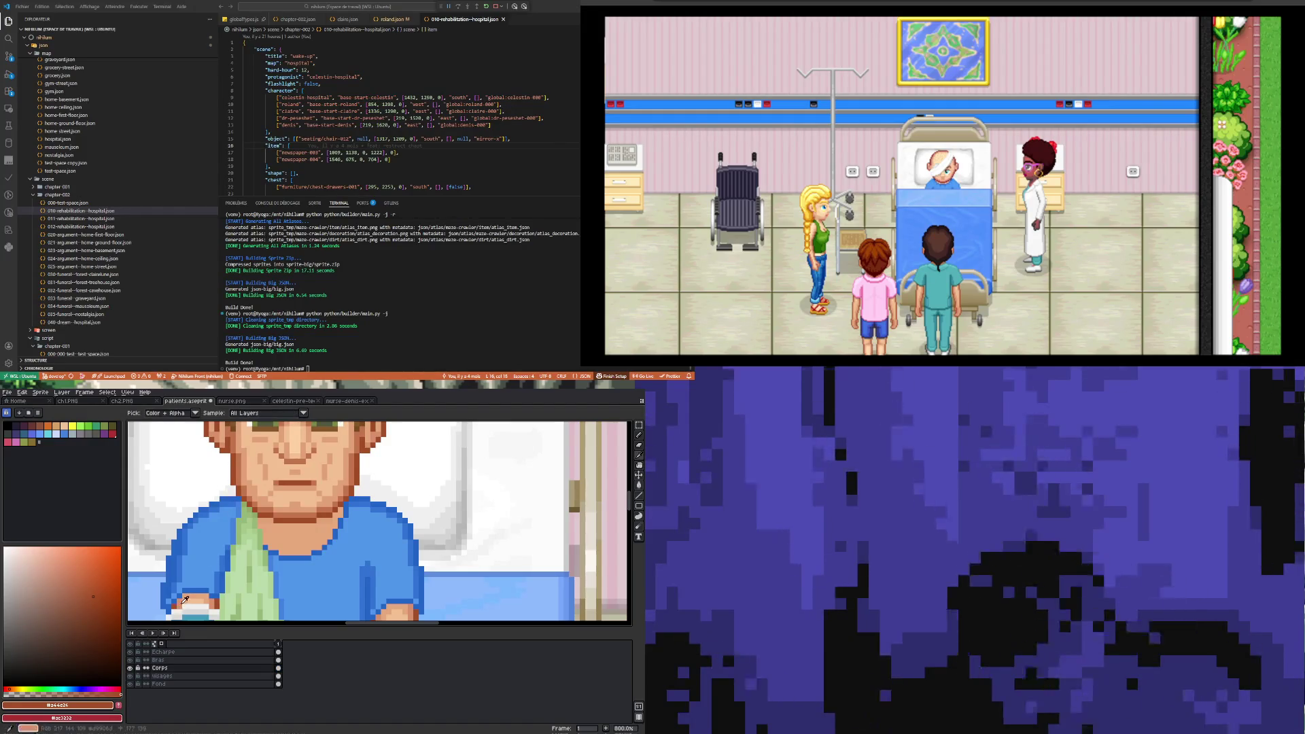
left_click(184, 599)
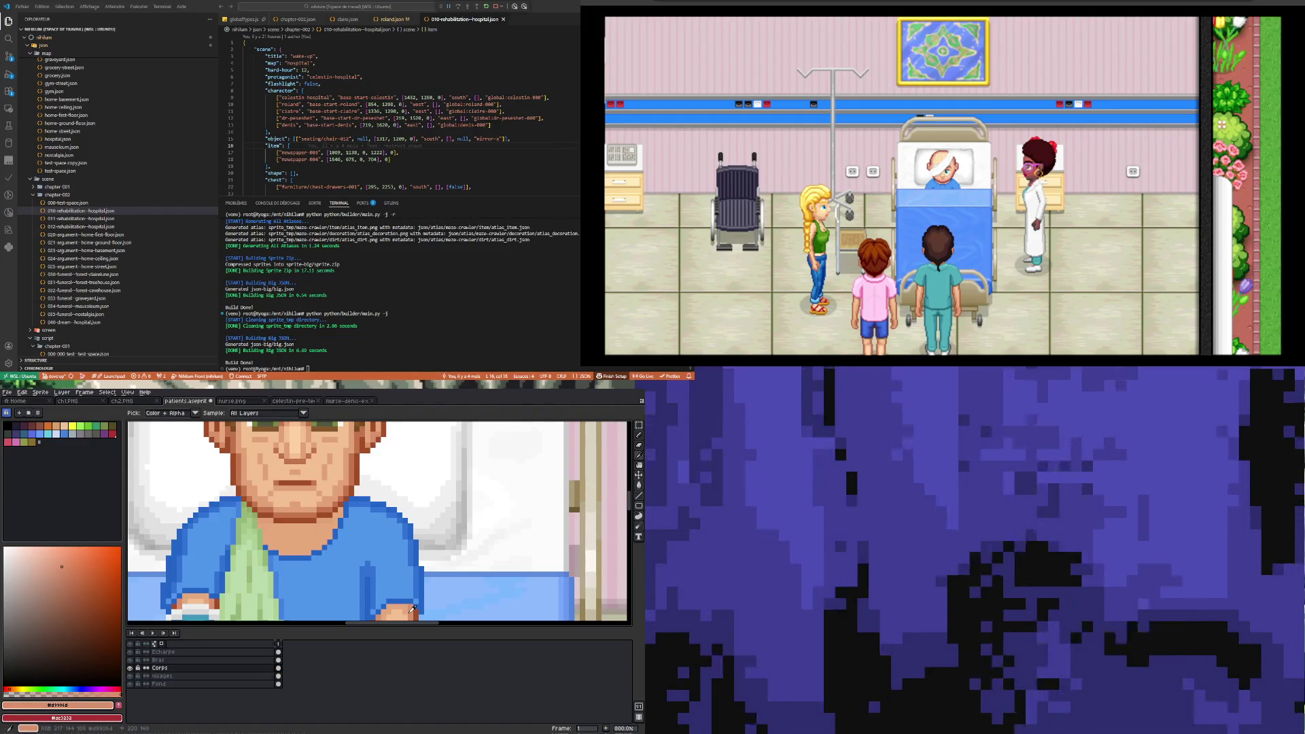
left_click(639, 485)
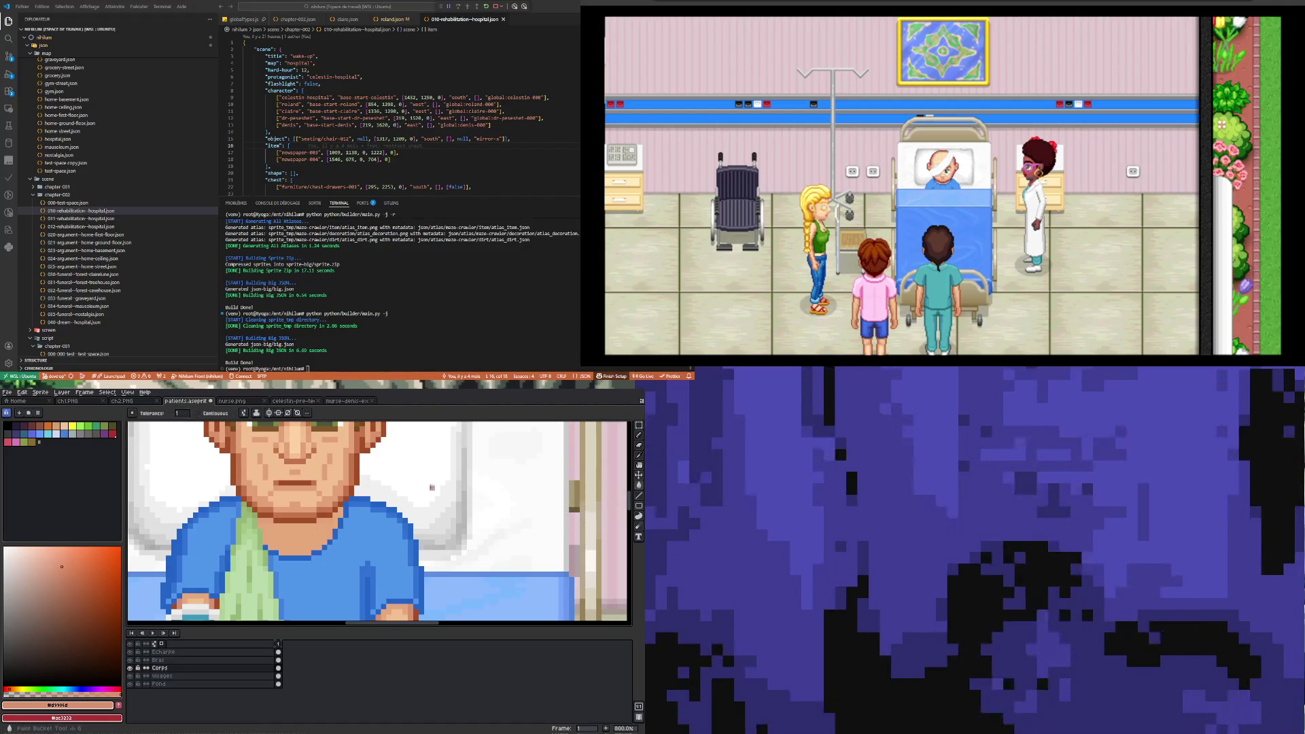
scroll(352, 469, "down", 3)
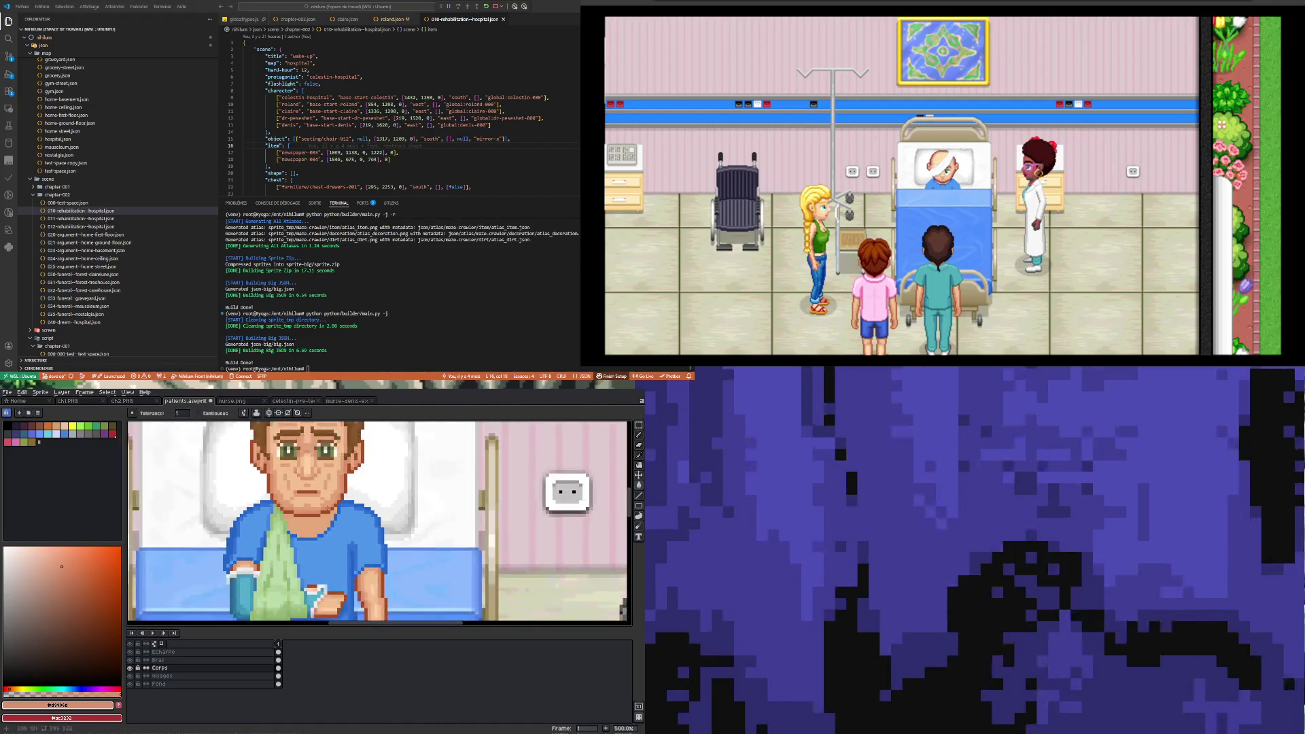
scroll(340, 485, "up", 2)
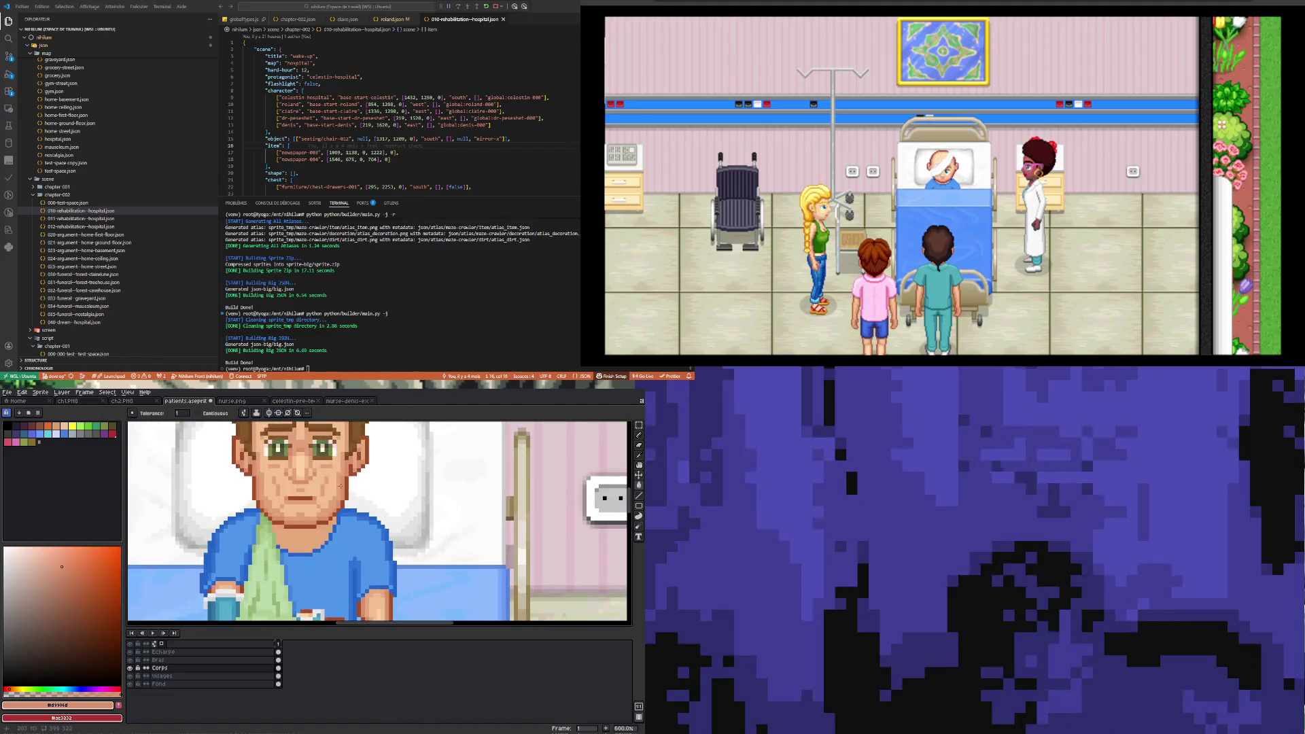
left_click(640, 458)
left_click(384, 587)
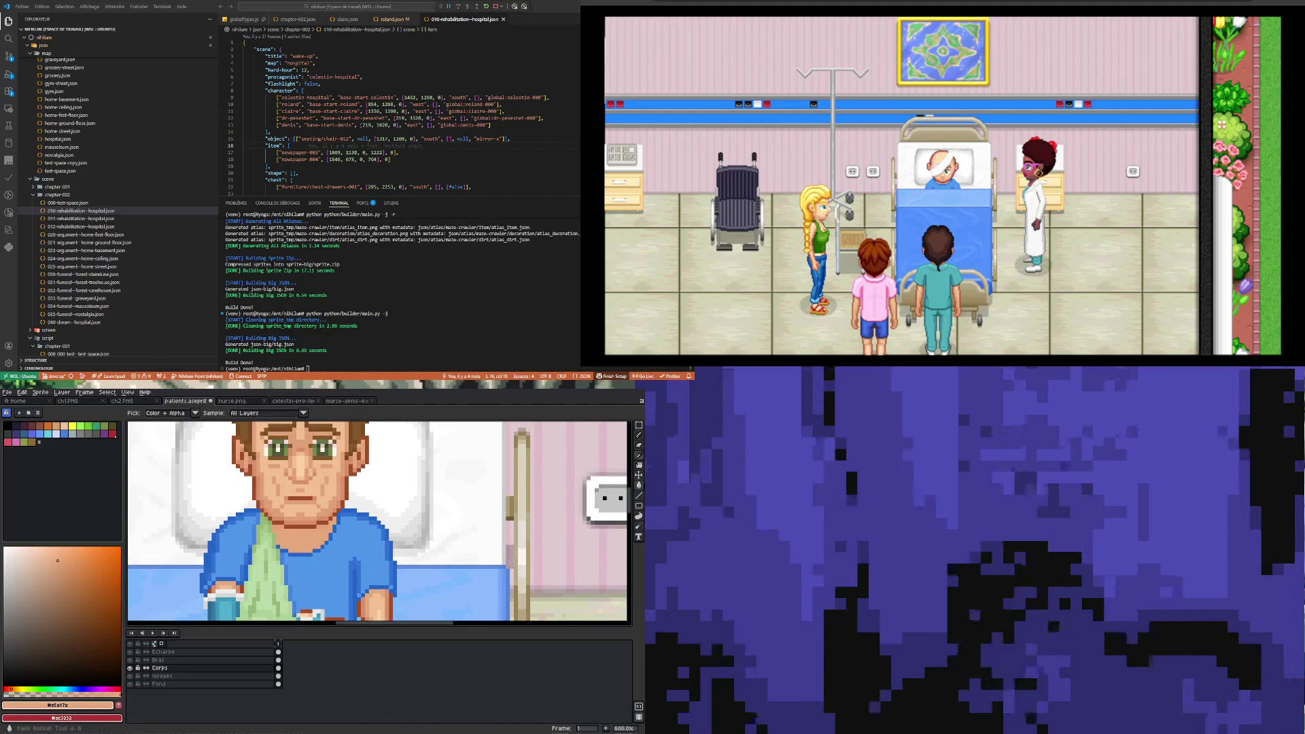
left_click(639, 485)
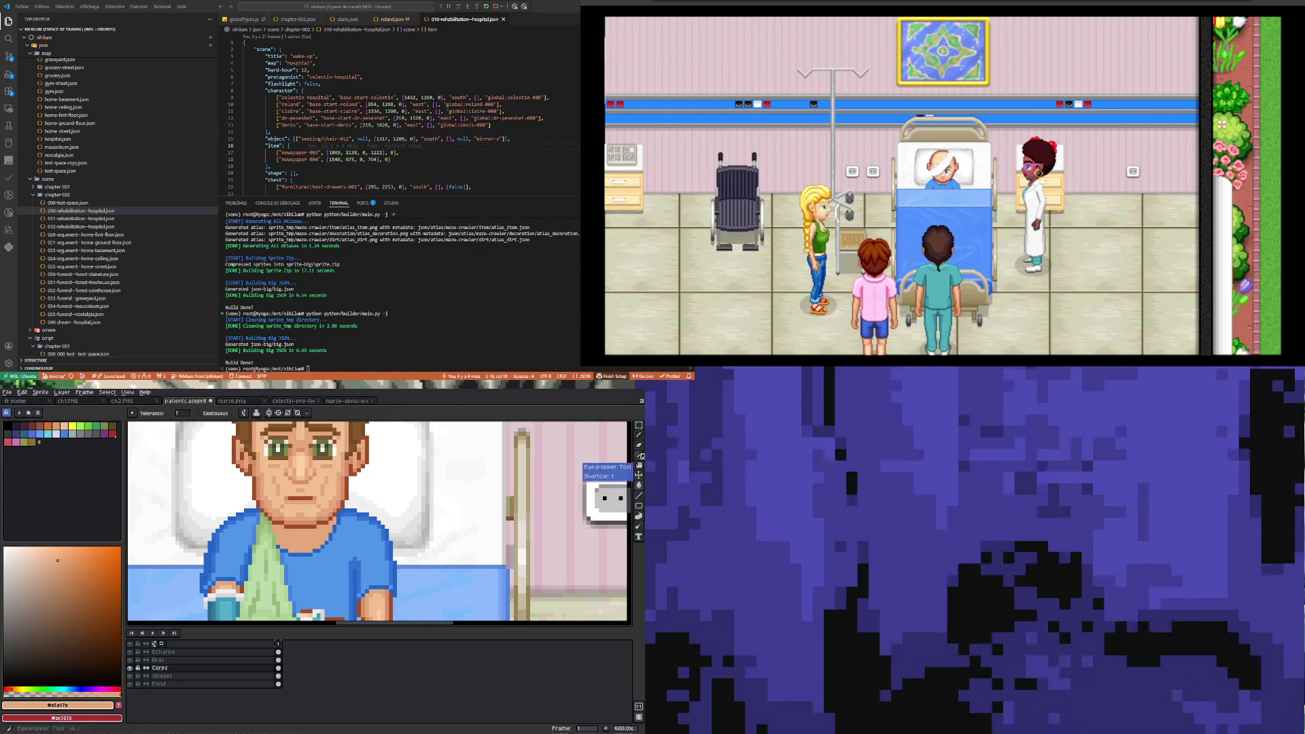
left_click(640, 456)
left_click(639, 485)
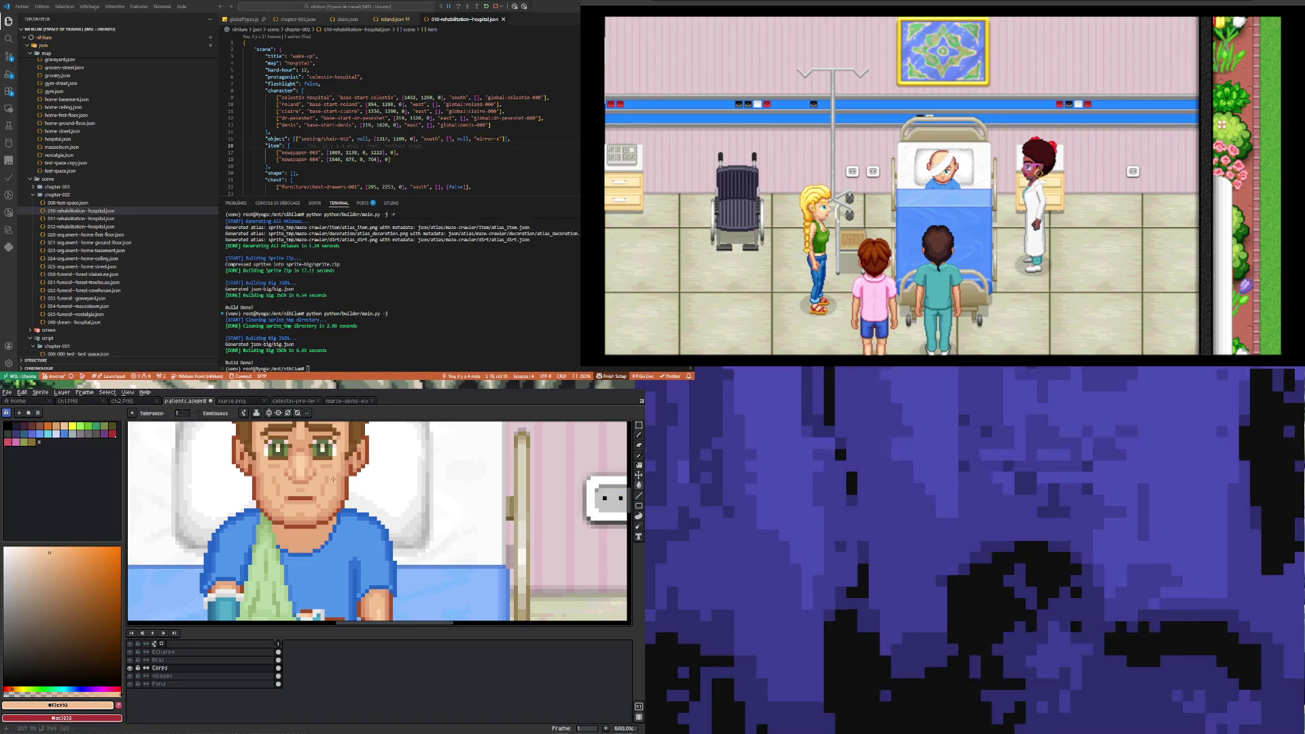
left_click(614, 485)
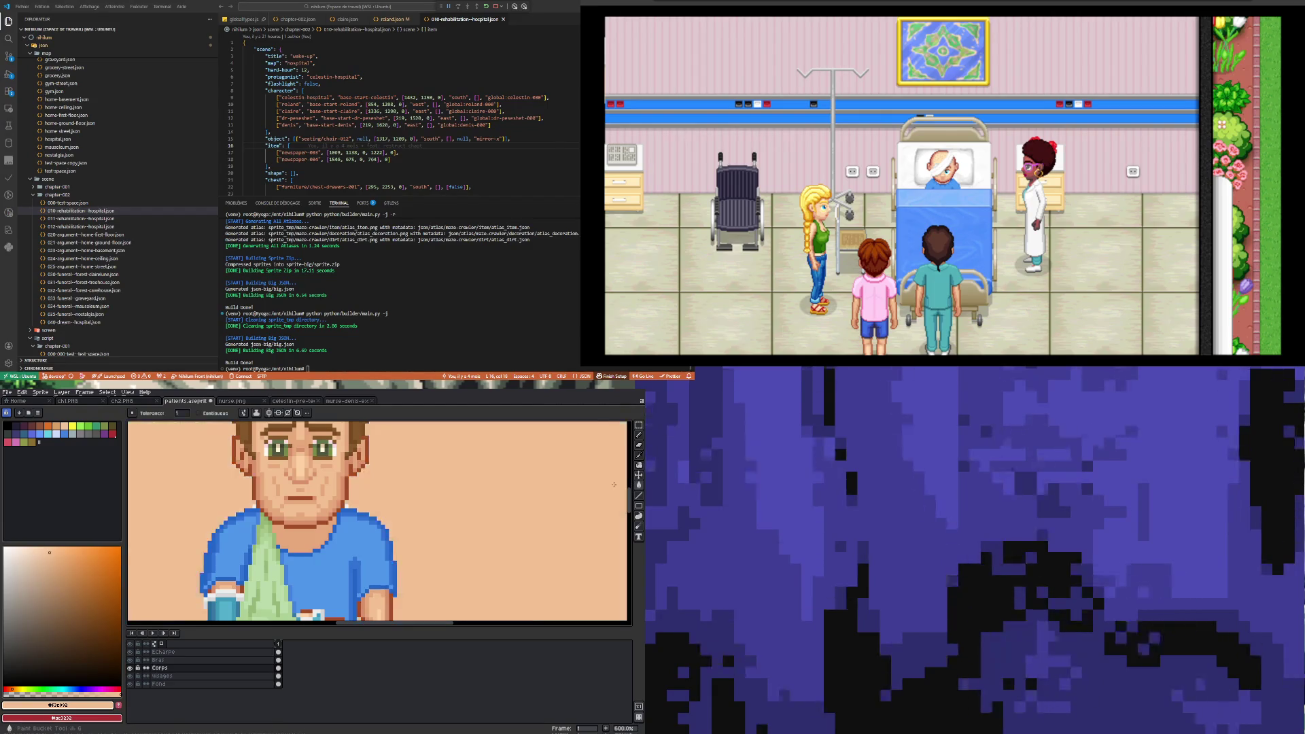
key("ctrl+z")
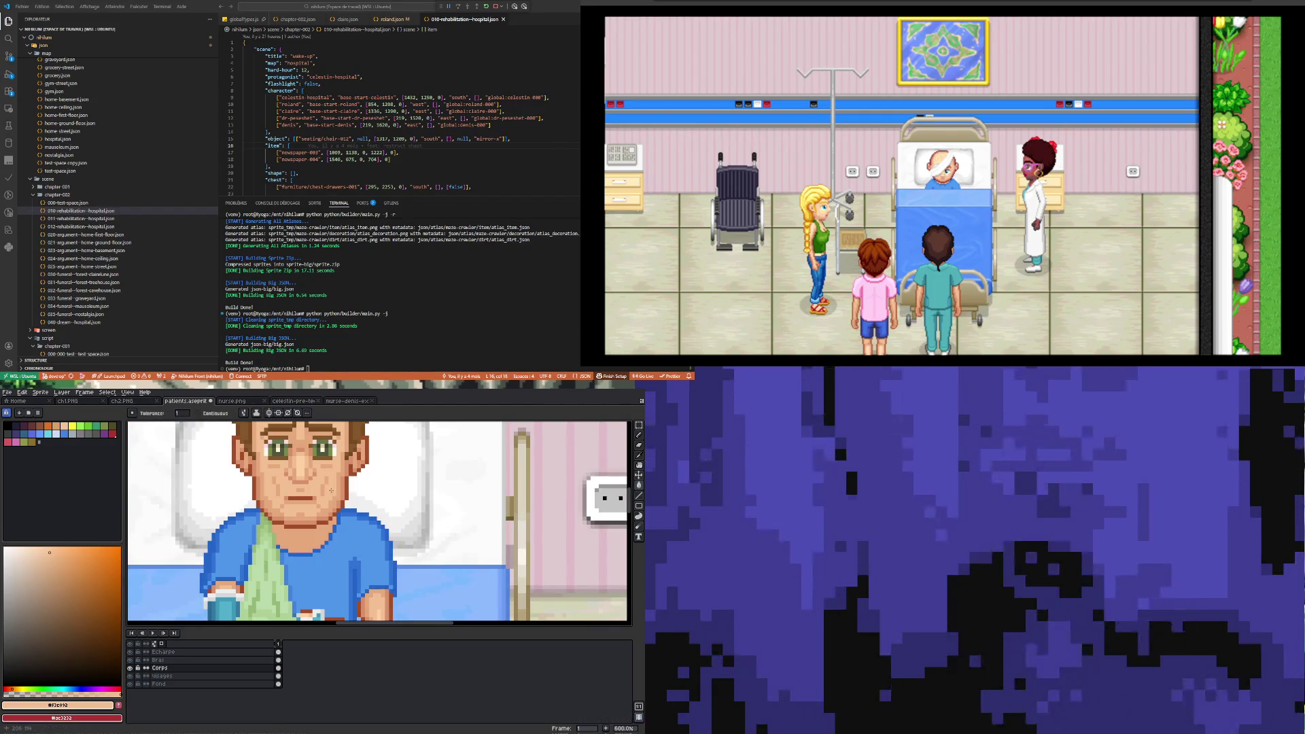
- Sample the pale highlight skin tone and switch to the Paint Bucket
scroll(331, 490, "down", 3)
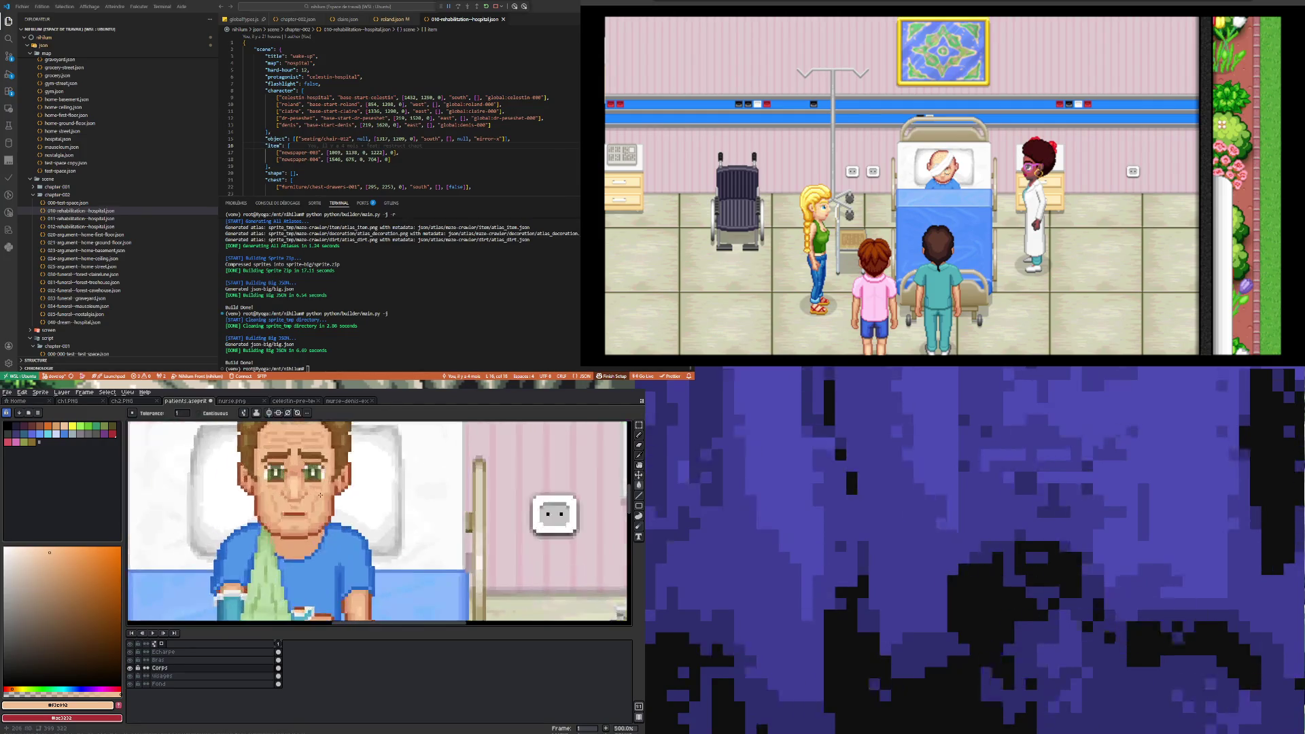
key("i")
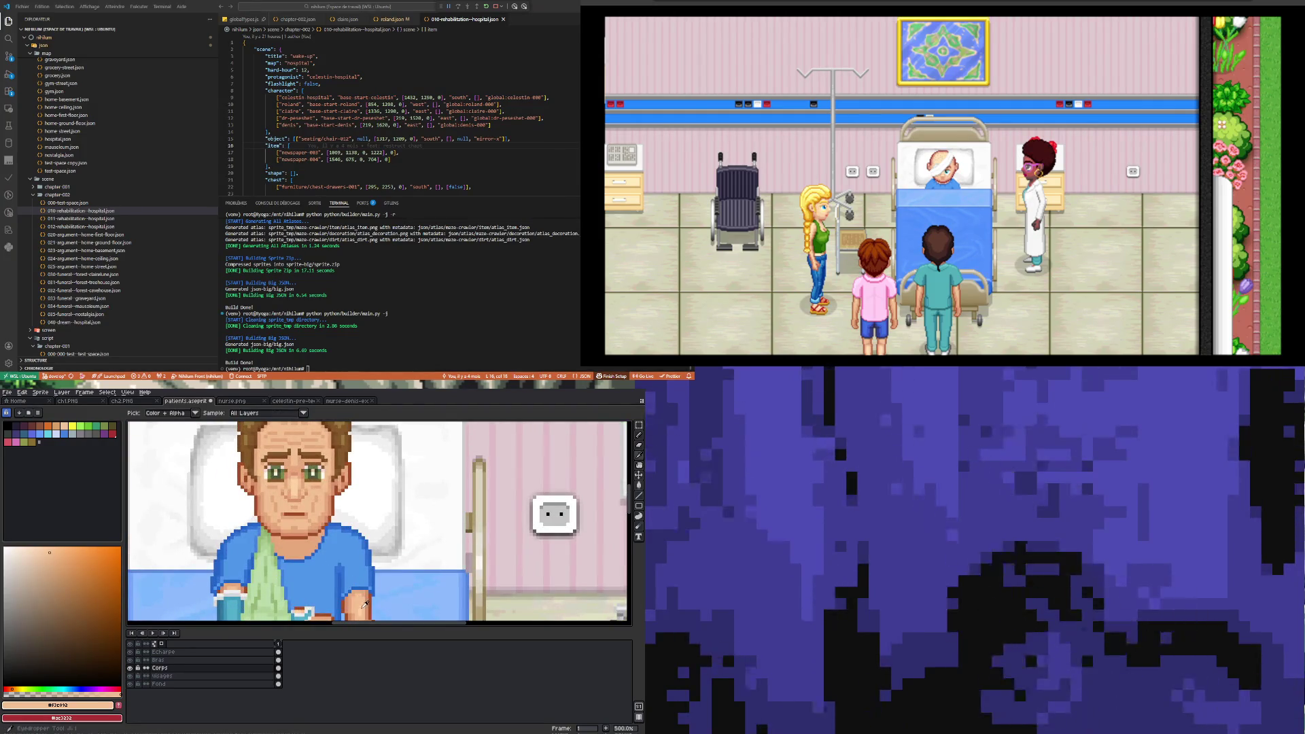
left_click(365, 605)
left_click(639, 486)
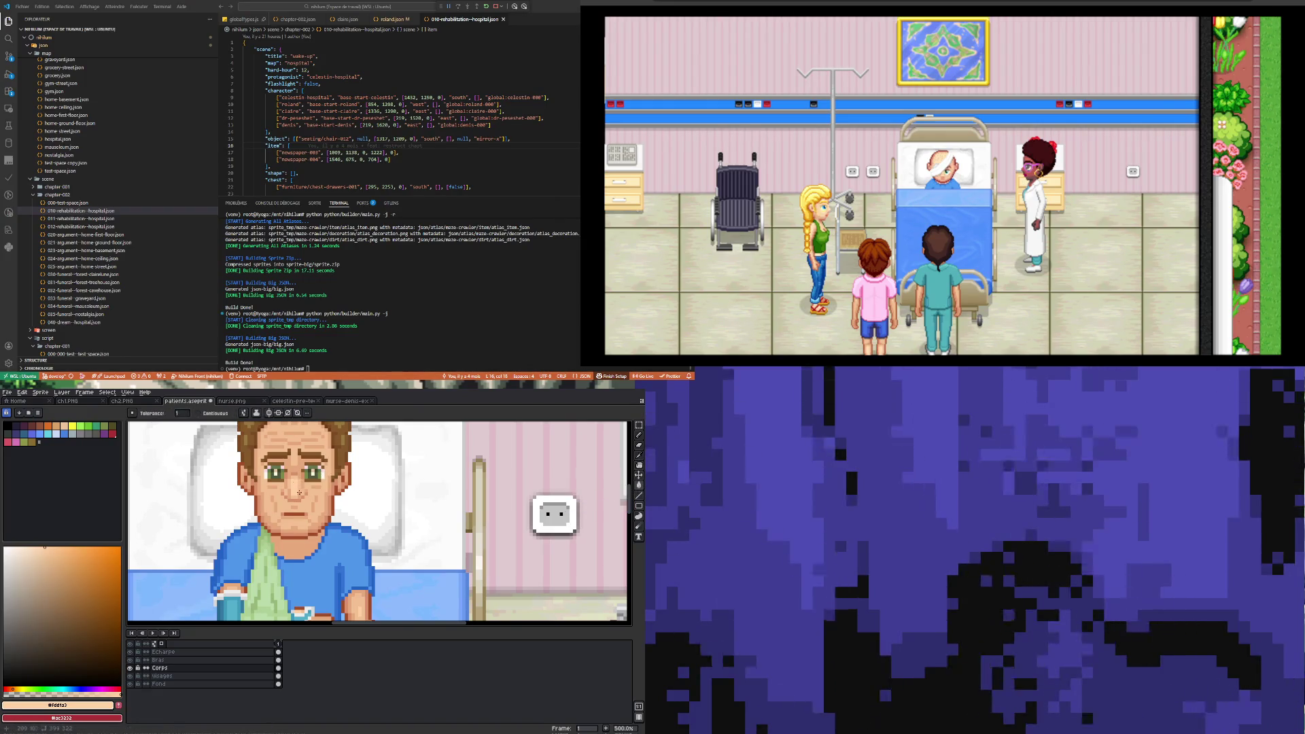
scroll(297, 486, "down", 3)
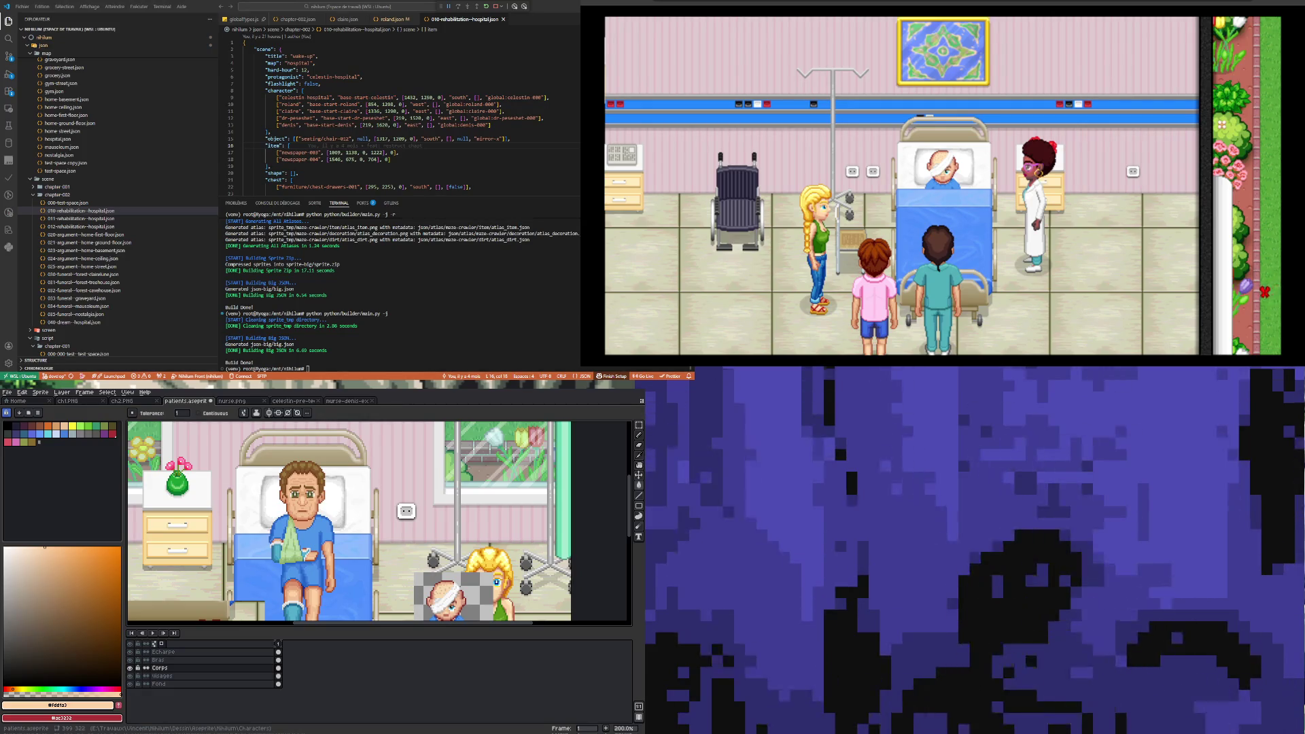
- Zoom the view in on the patient's blue shirt
scroll(313, 533, "down", 1)
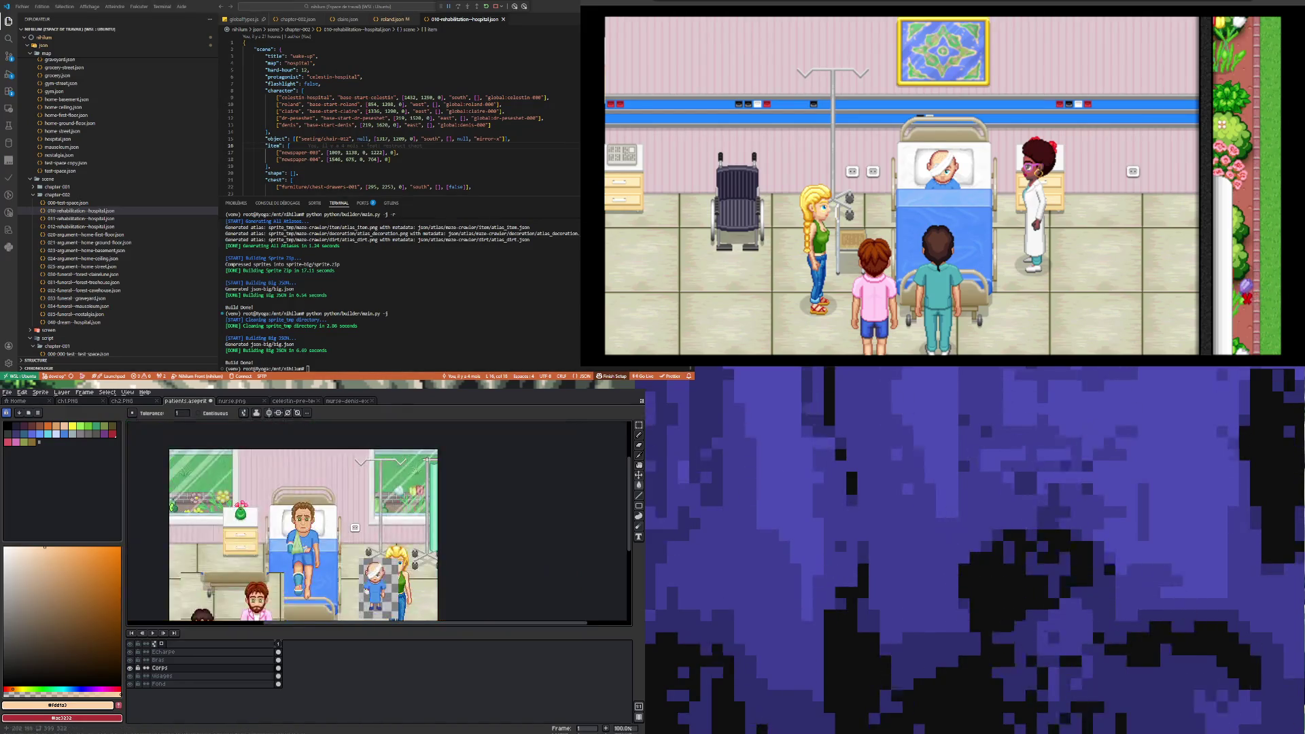
scroll(312, 532, "up", 1)
scroll(313, 533, "up", 4)
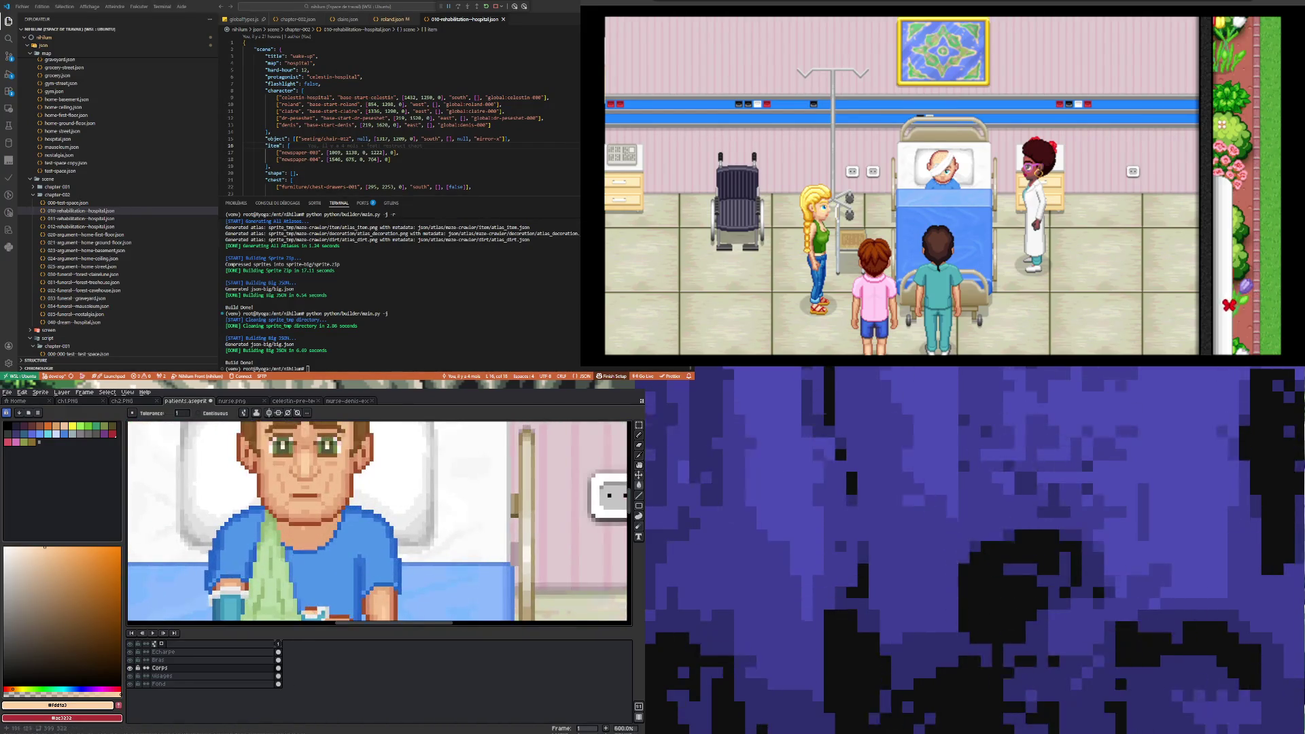
- Pick the darker face skin tone and paint a stroke along the chin's lower edge
key("i")
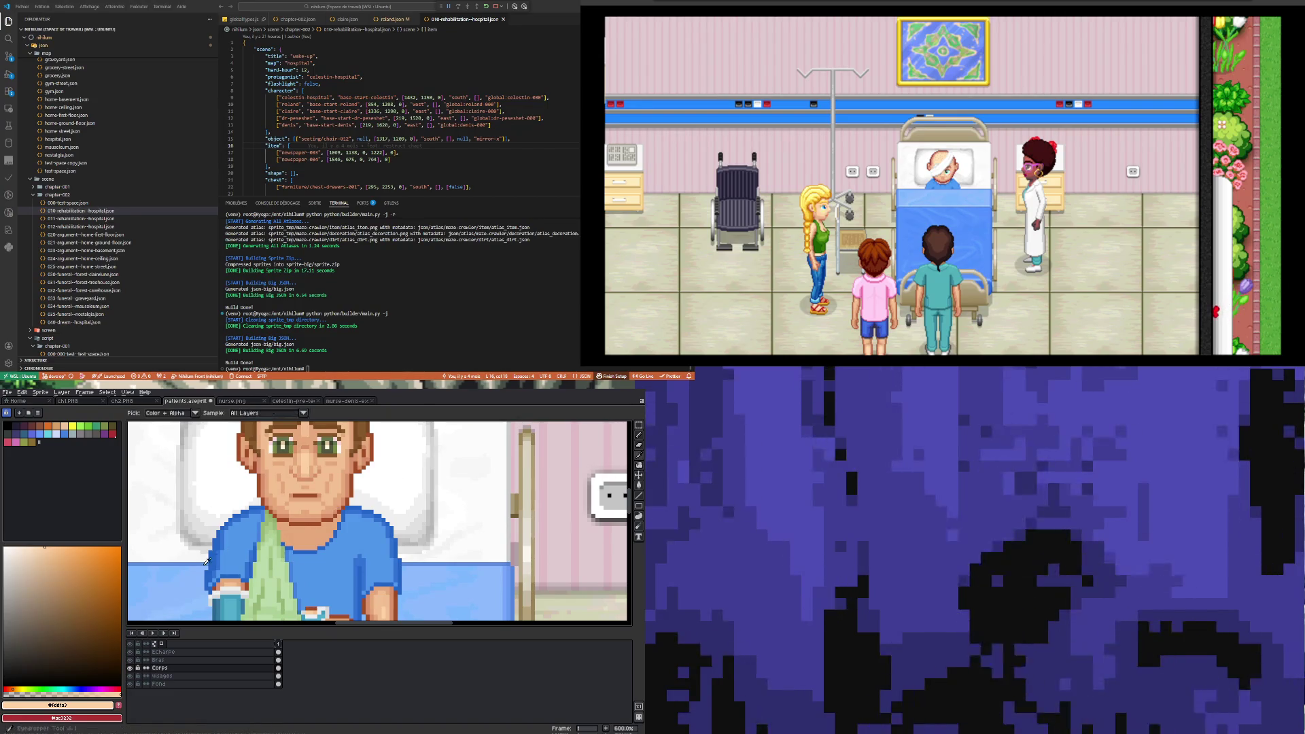
left_click(225, 588)
scroll(272, 564, "up", 2)
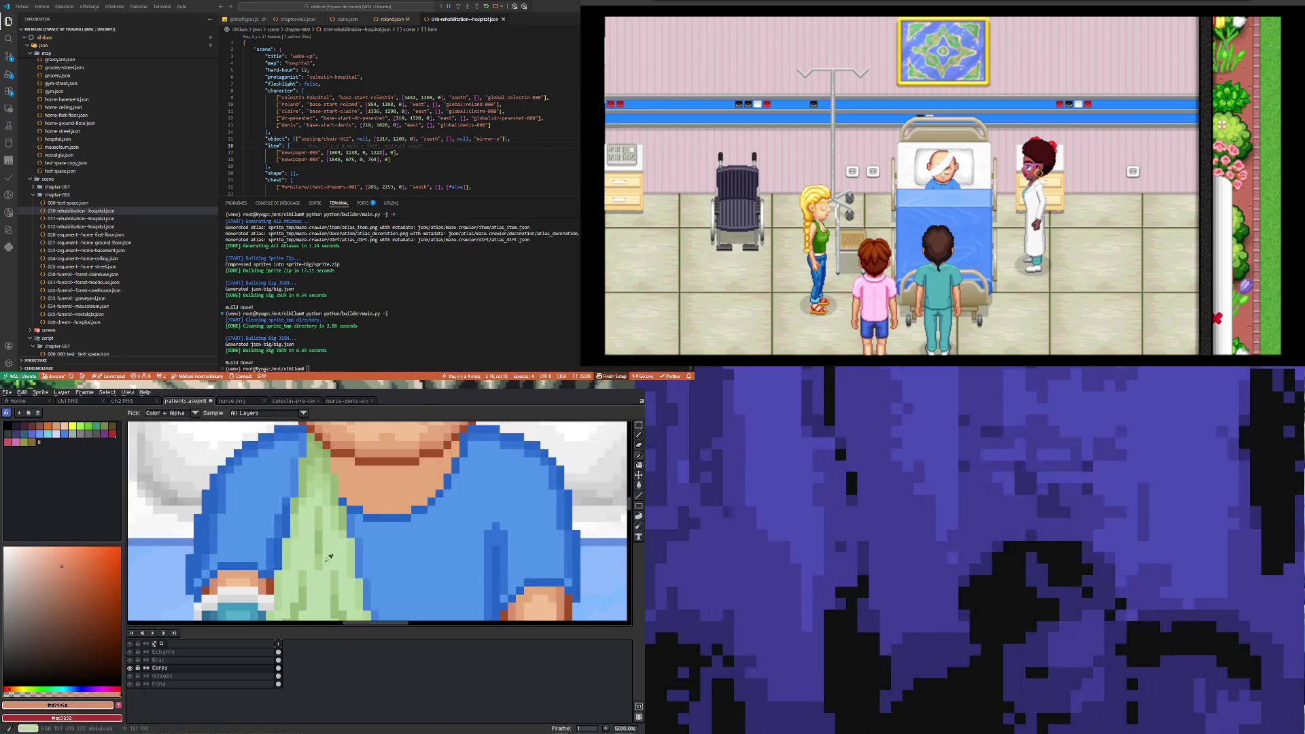
scroll(321, 549, "down", 4)
key("b")
scroll(307, 518, "up", 5)
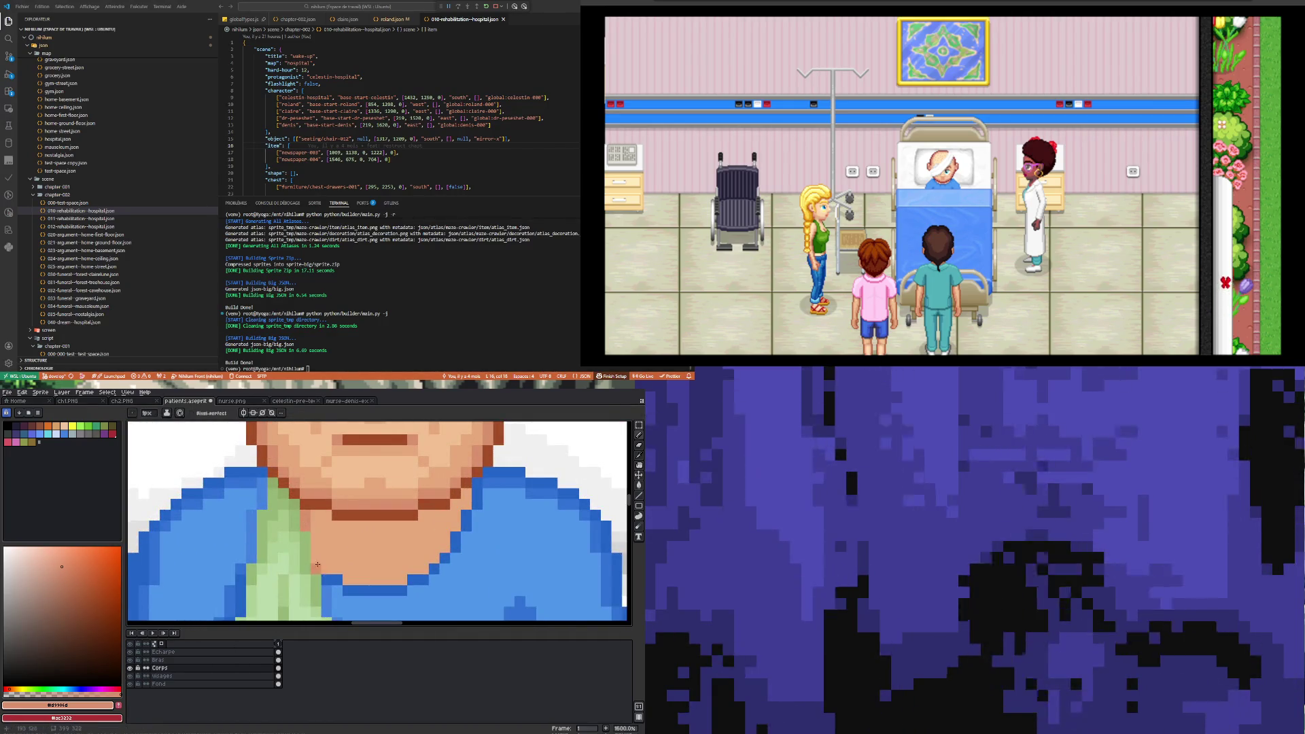
left_click_drag(317, 568, 420, 571)
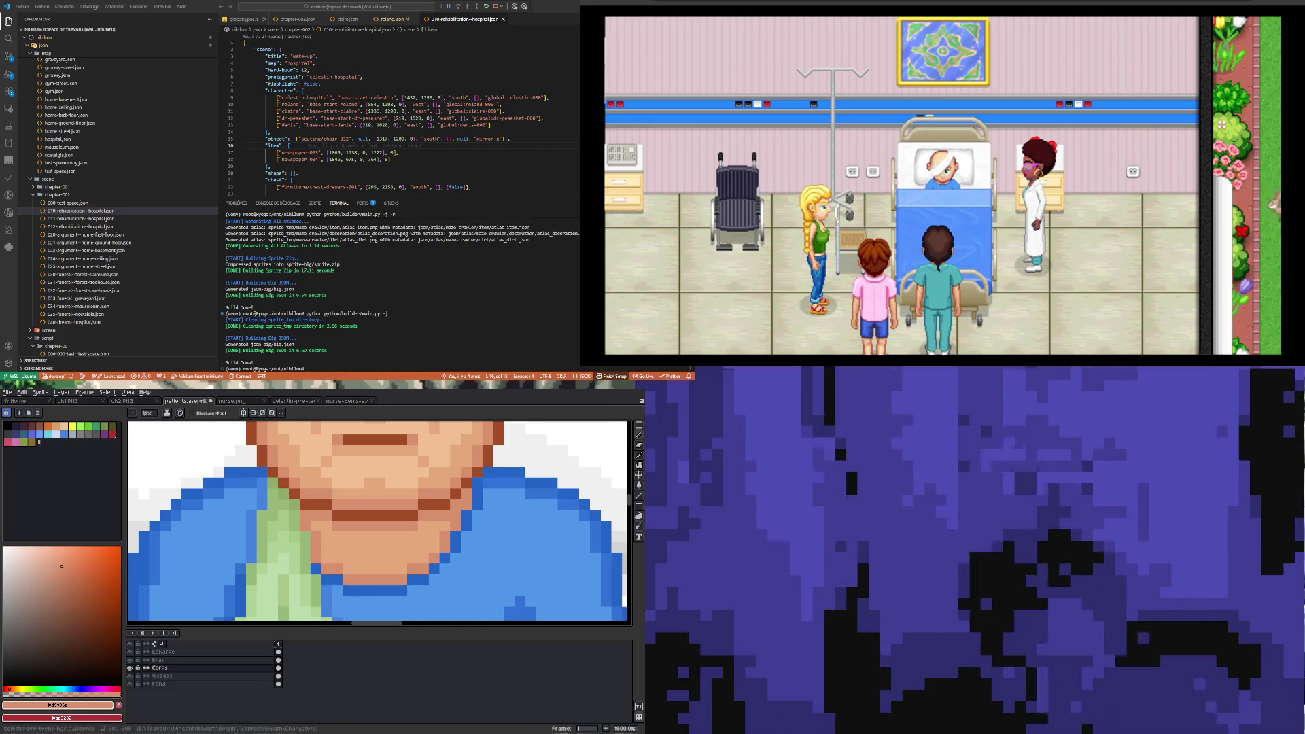
- Extend the dark shading row under the chin to the right
scroll(339, 526, "down", 3)
scroll(434, 529, "down", 1)
scroll(434, 529, "up", 5)
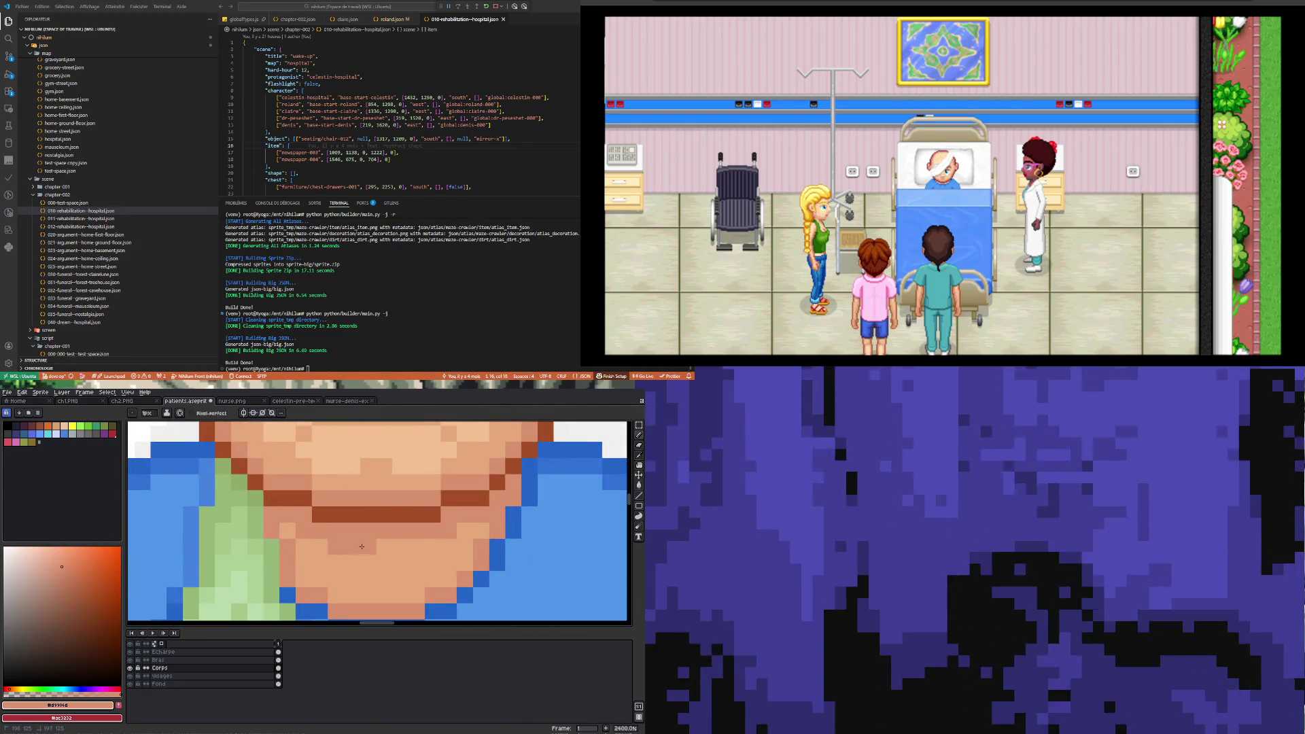
left_click_drag(361, 547, 410, 548)
- Zoom in and out to check the chin shading against the full hospital sprite
scroll(378, 535, "down", 8)
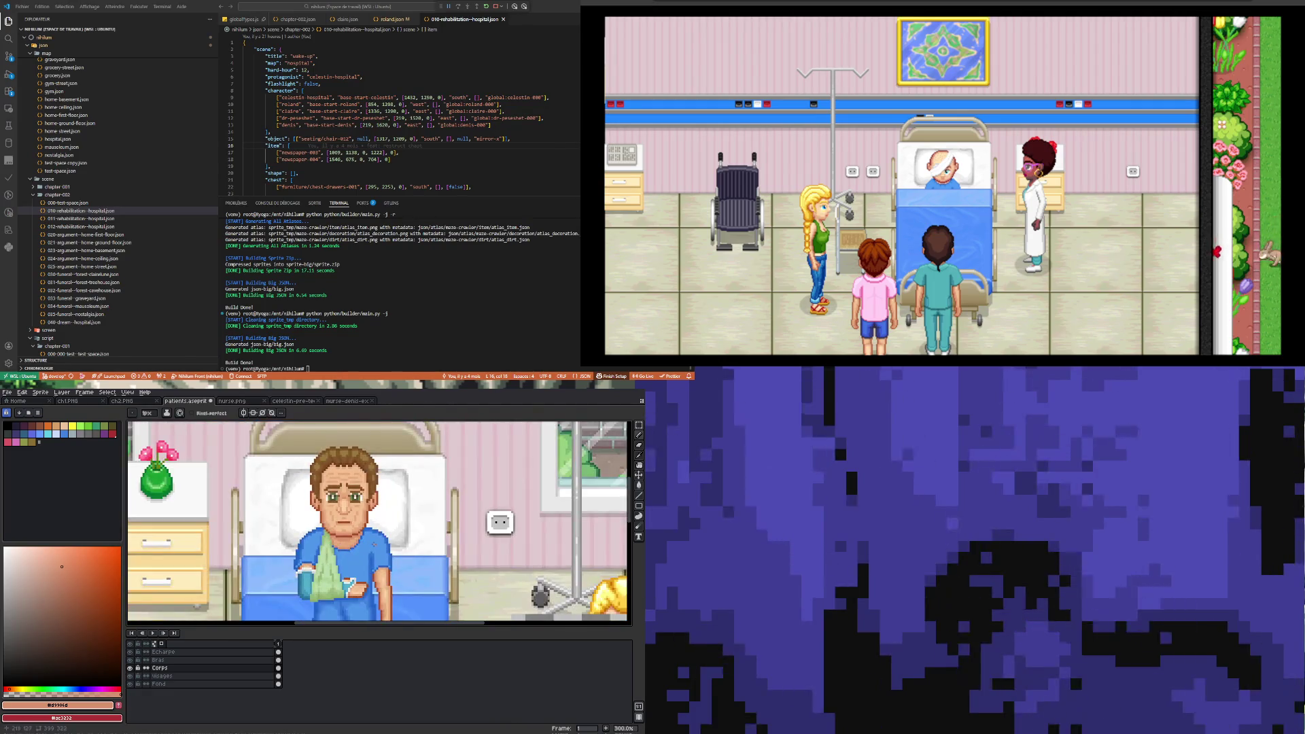
scroll(379, 534, "up", 3)
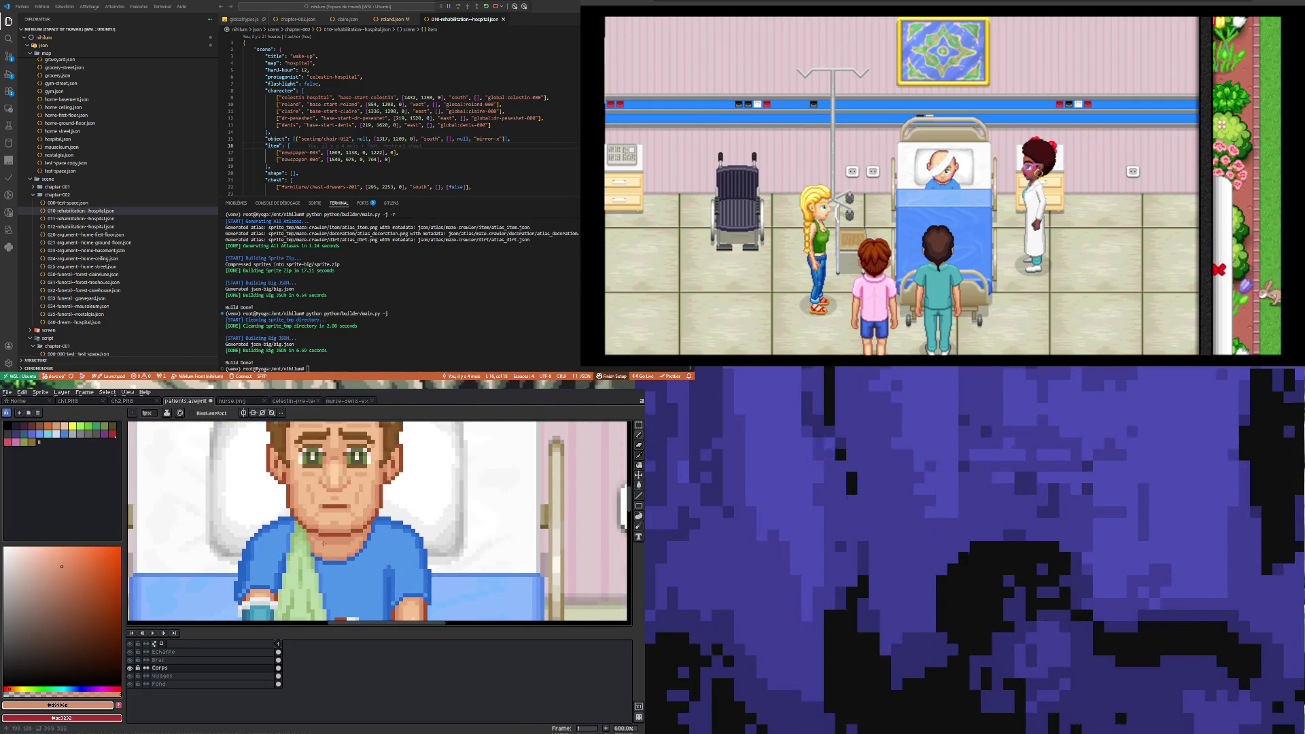
scroll(320, 543, "up", 1)
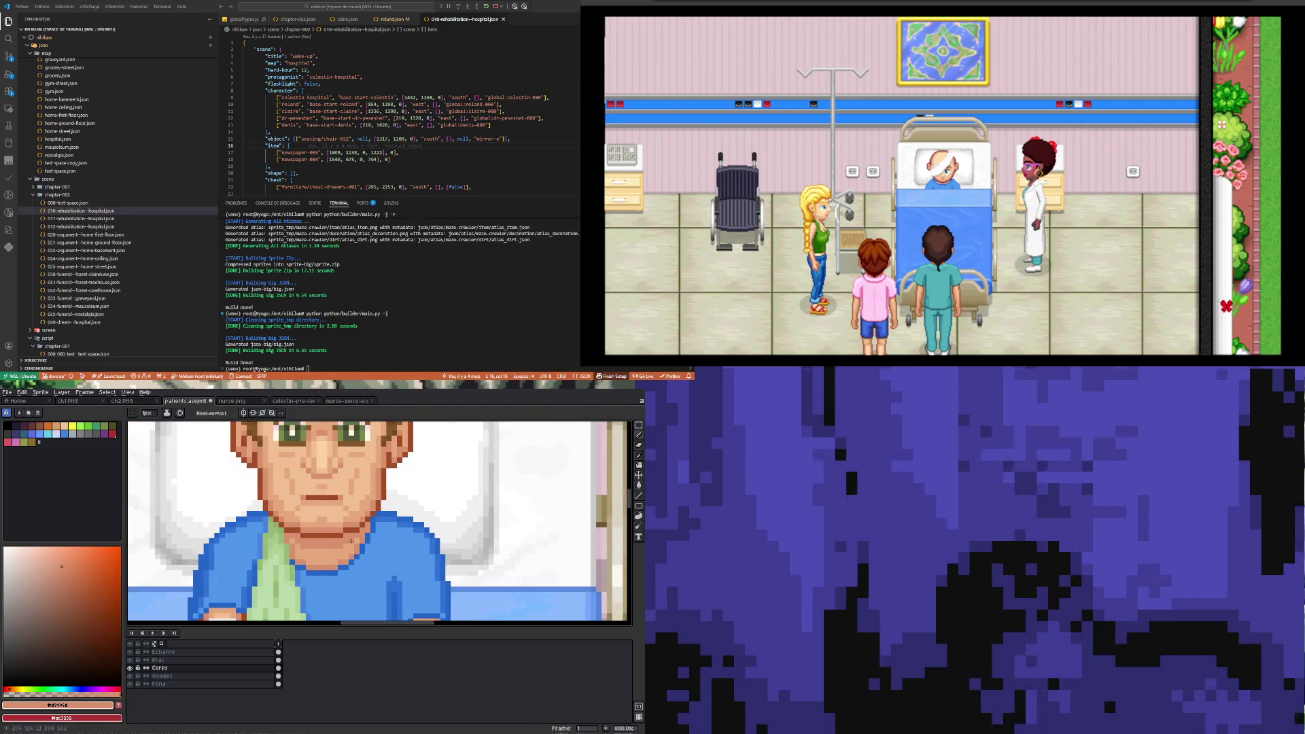
scroll(310, 542, "down", 3)
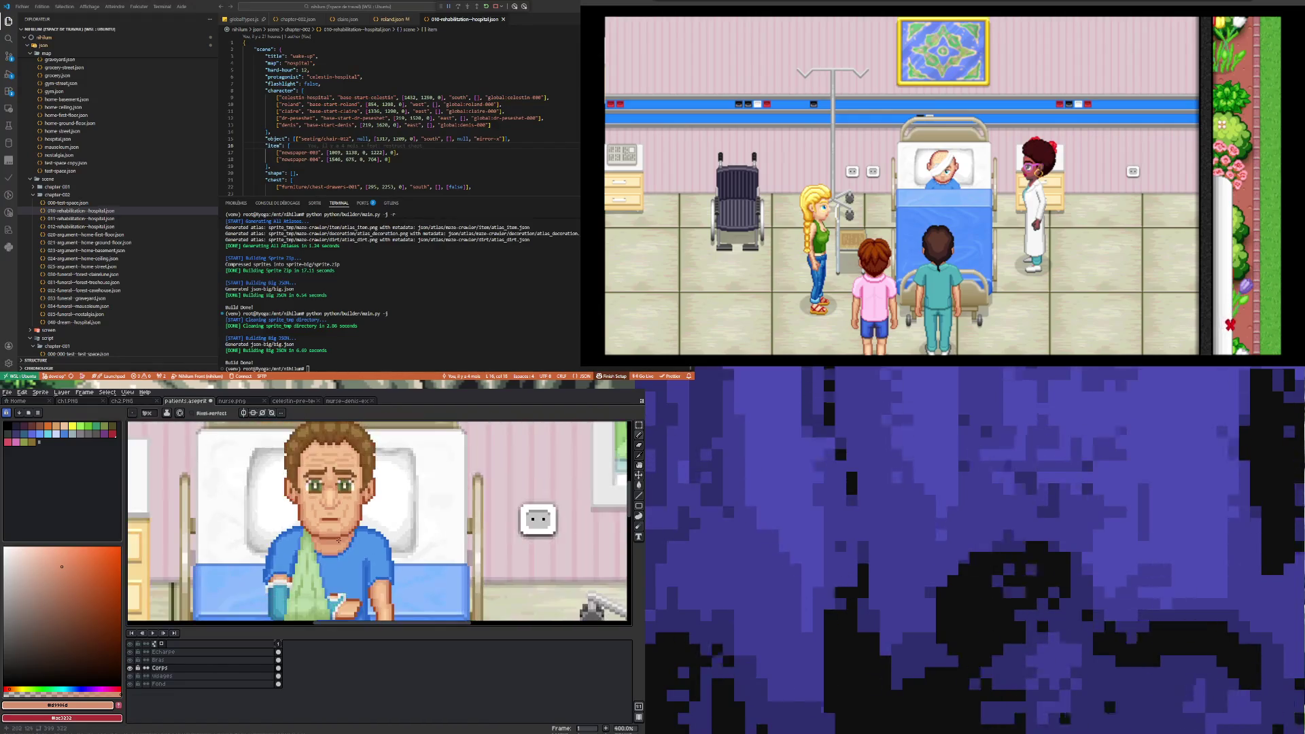
scroll(313, 543, "up", 2)
scroll(339, 564, "down", 2)
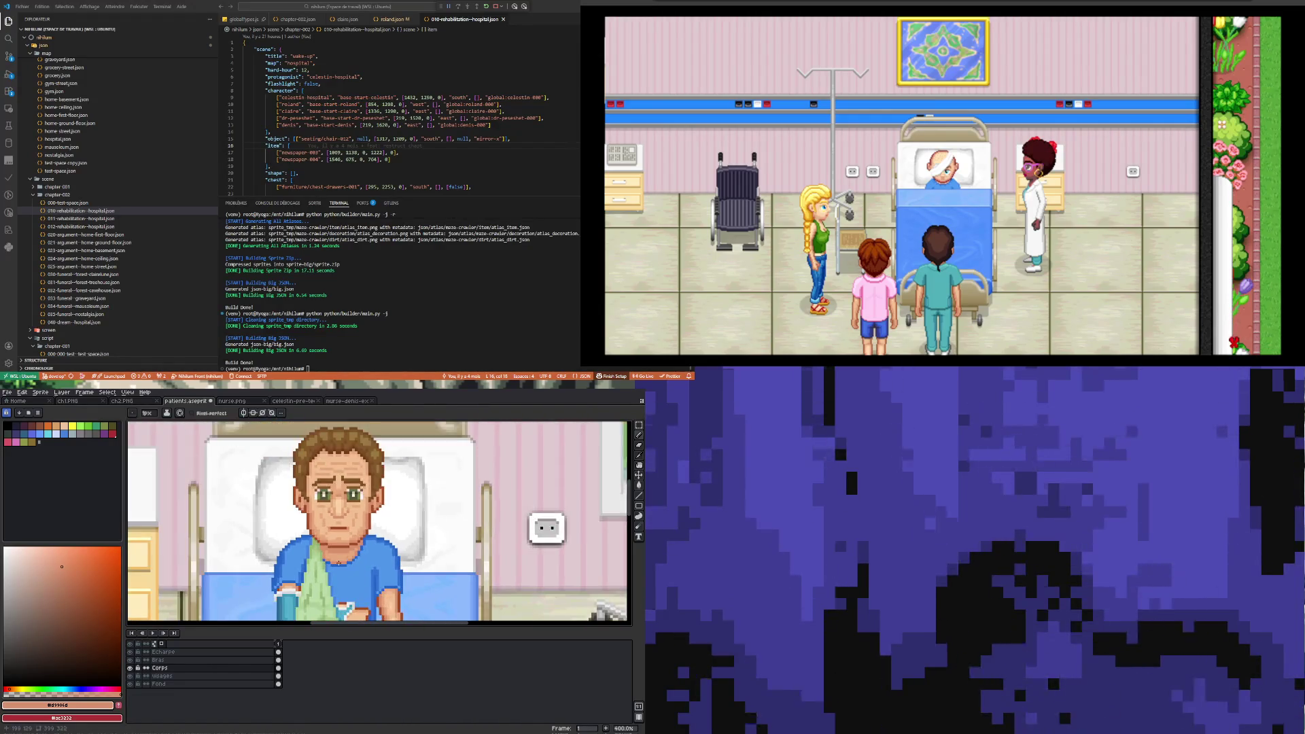
scroll(336, 566, "up", 2)
scroll(338, 567, "down", 4)
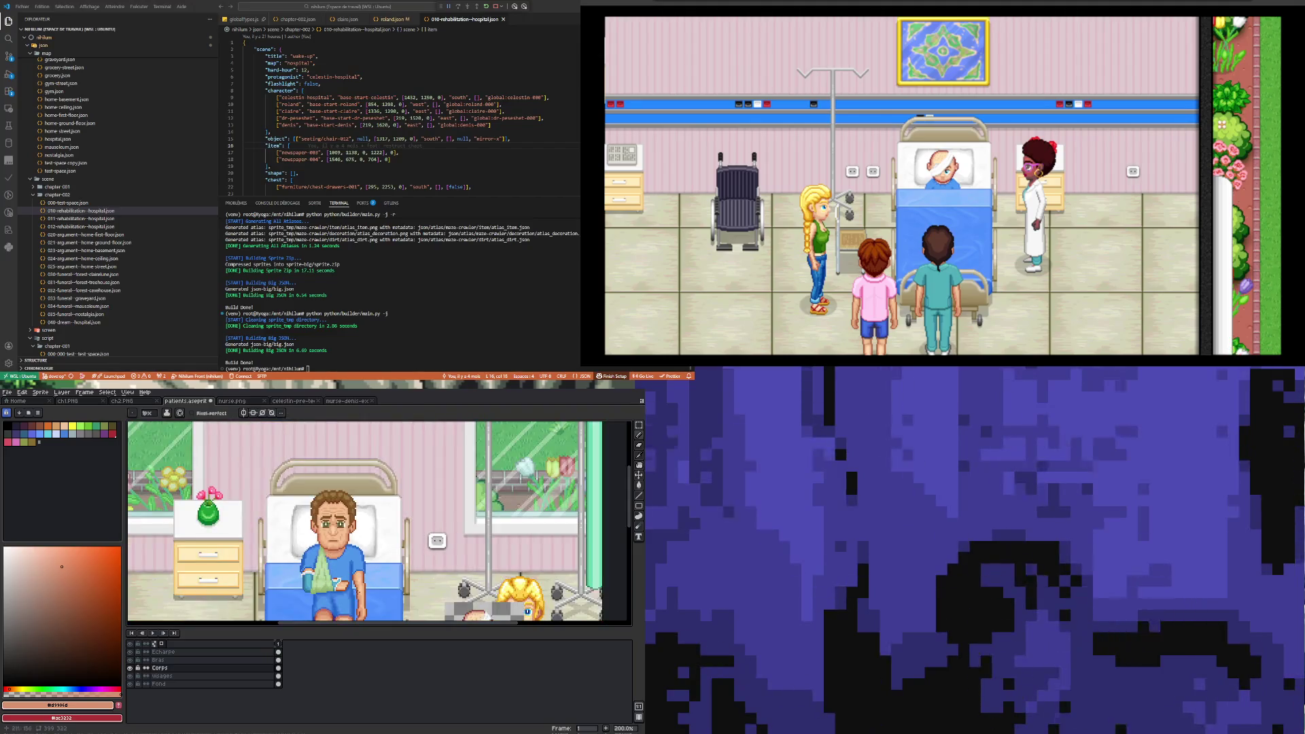
scroll(360, 565, "up", 4)
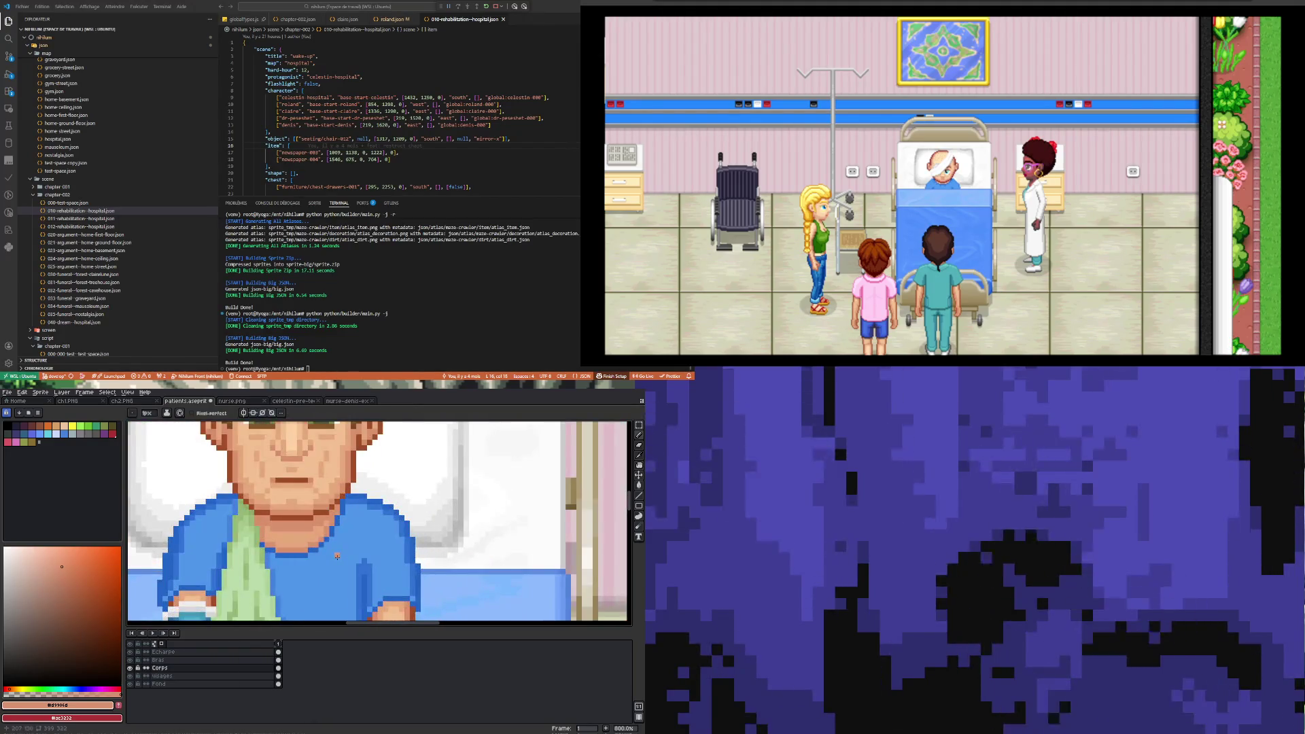
scroll(319, 547, "down", 4)
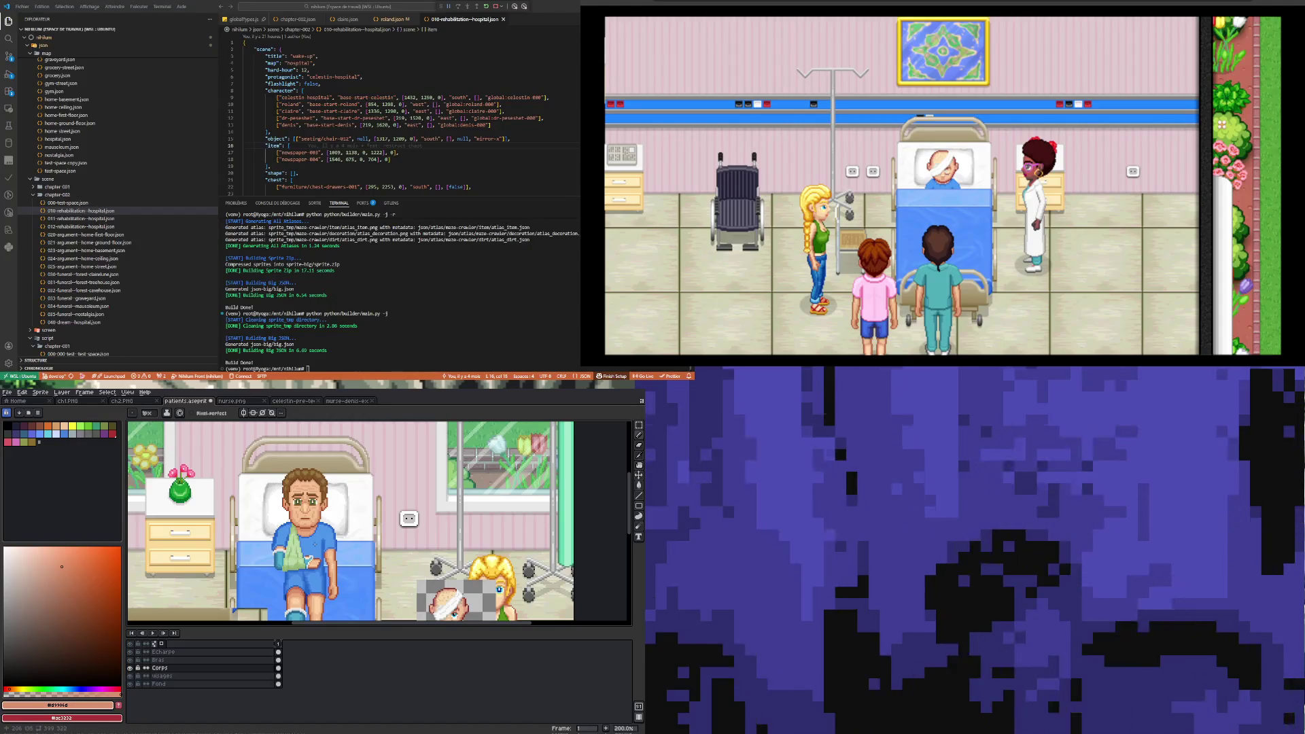
scroll(311, 540, "down", 2)
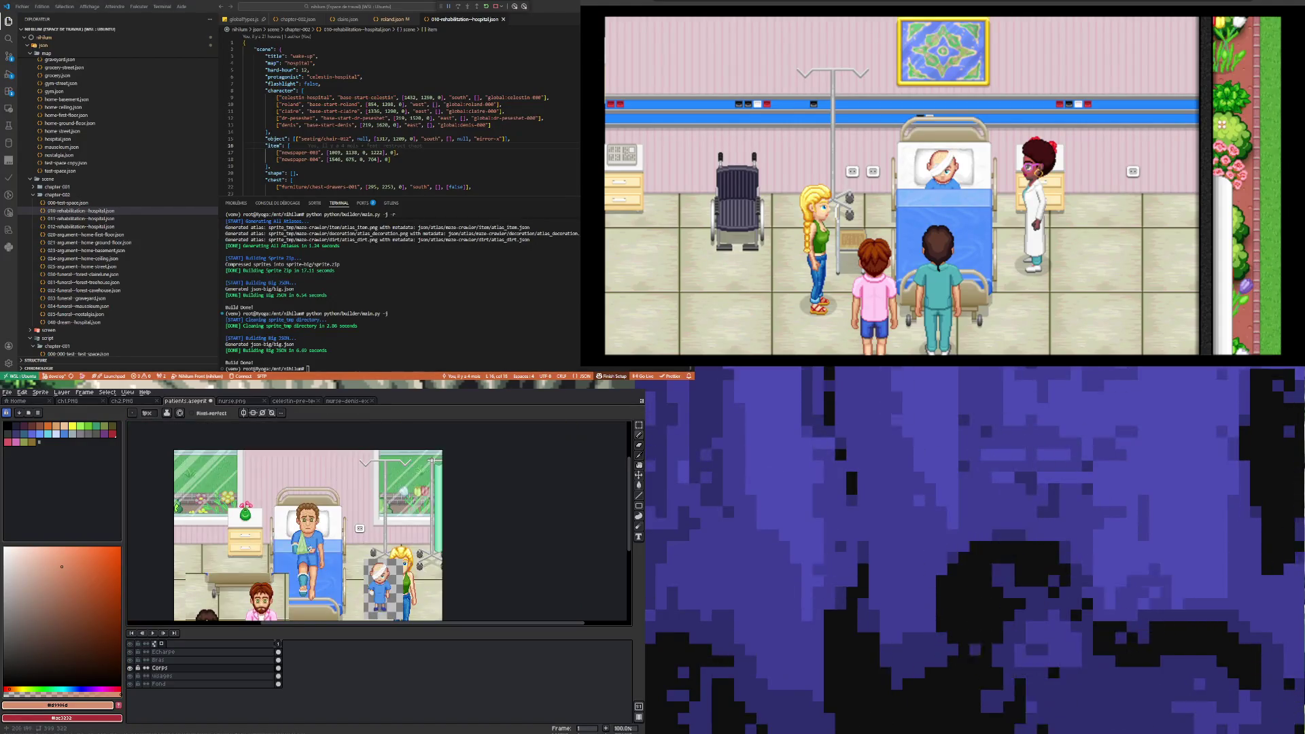
scroll(311, 548, "up", 2)
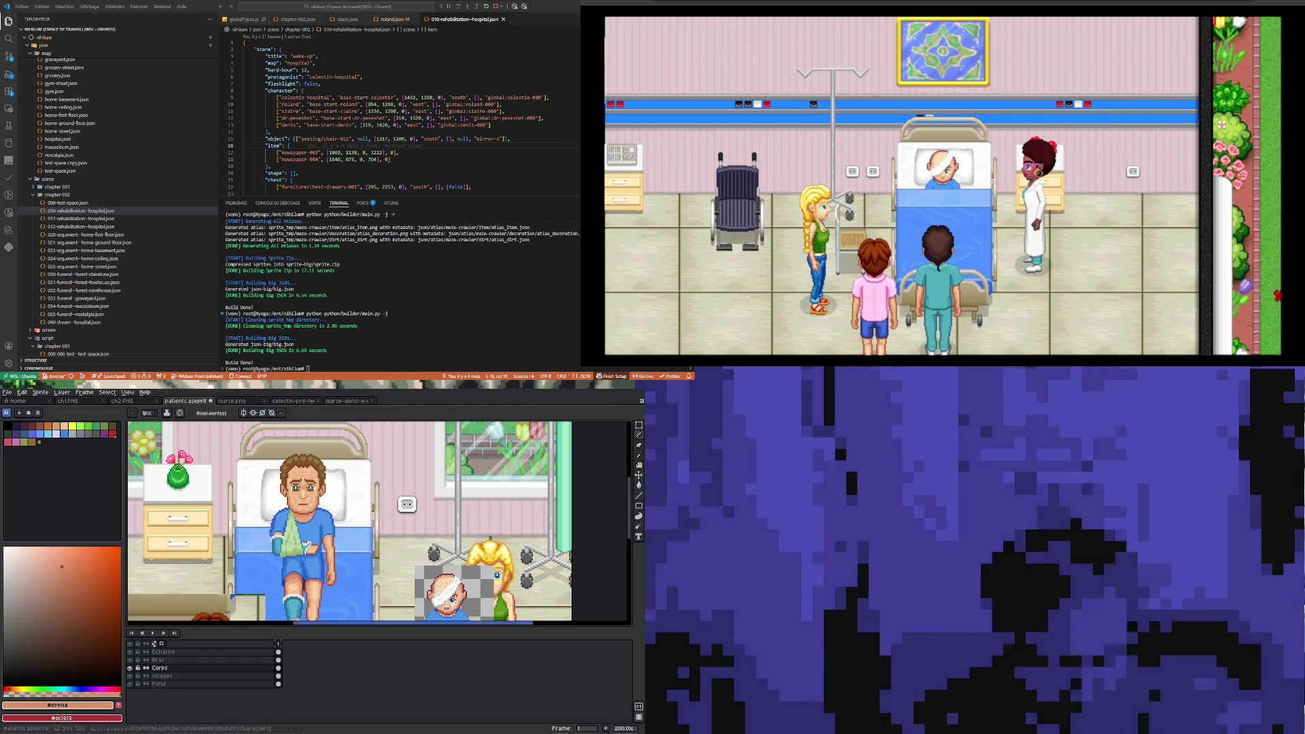
scroll(283, 594, "up", 5)
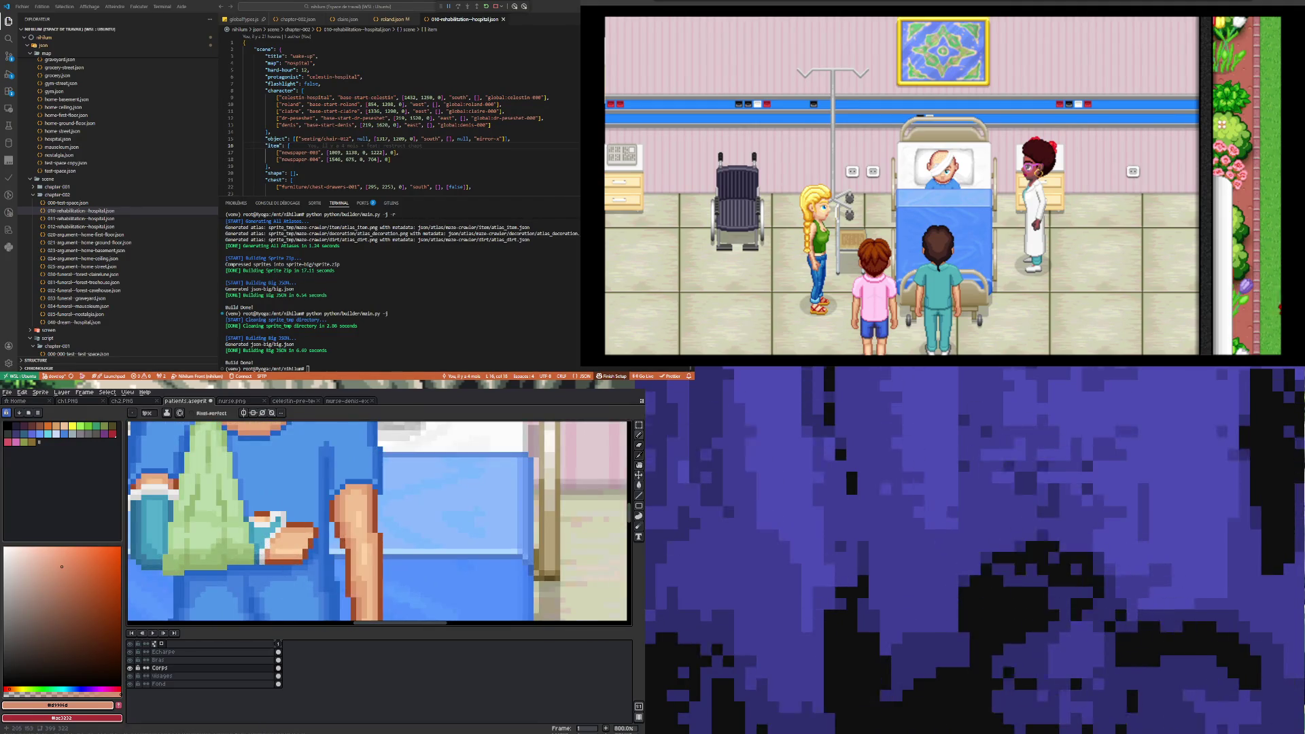
scroll(269, 551, "down", 4)
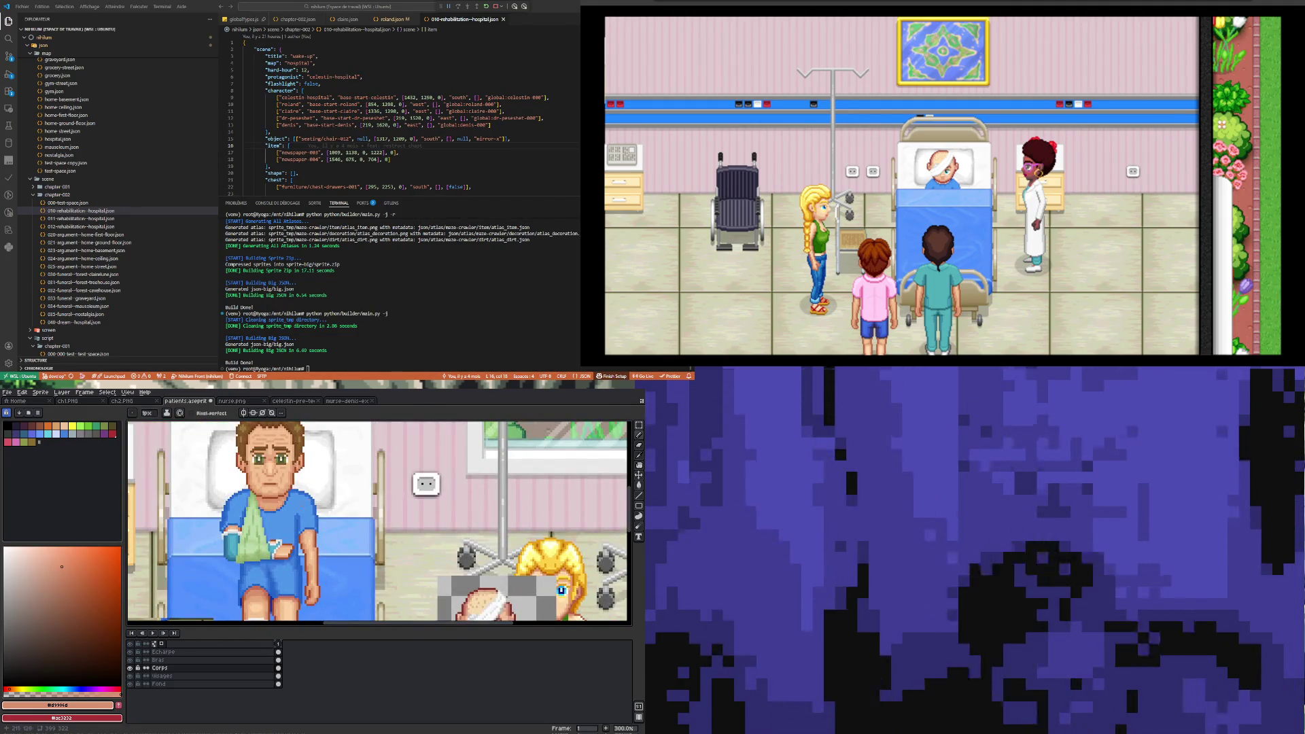
scroll(266, 488, "up", 4)
scroll(272, 489, "down", 4)
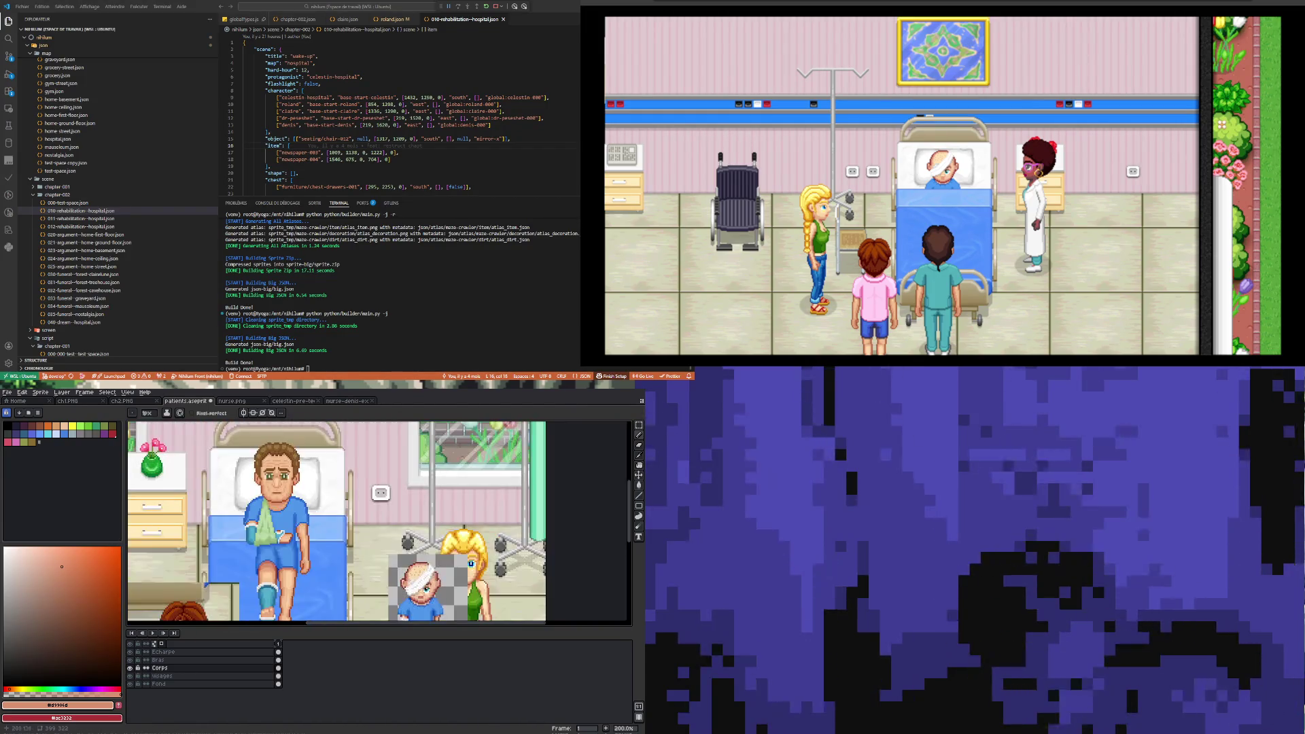
scroll(284, 520, "up", 2)
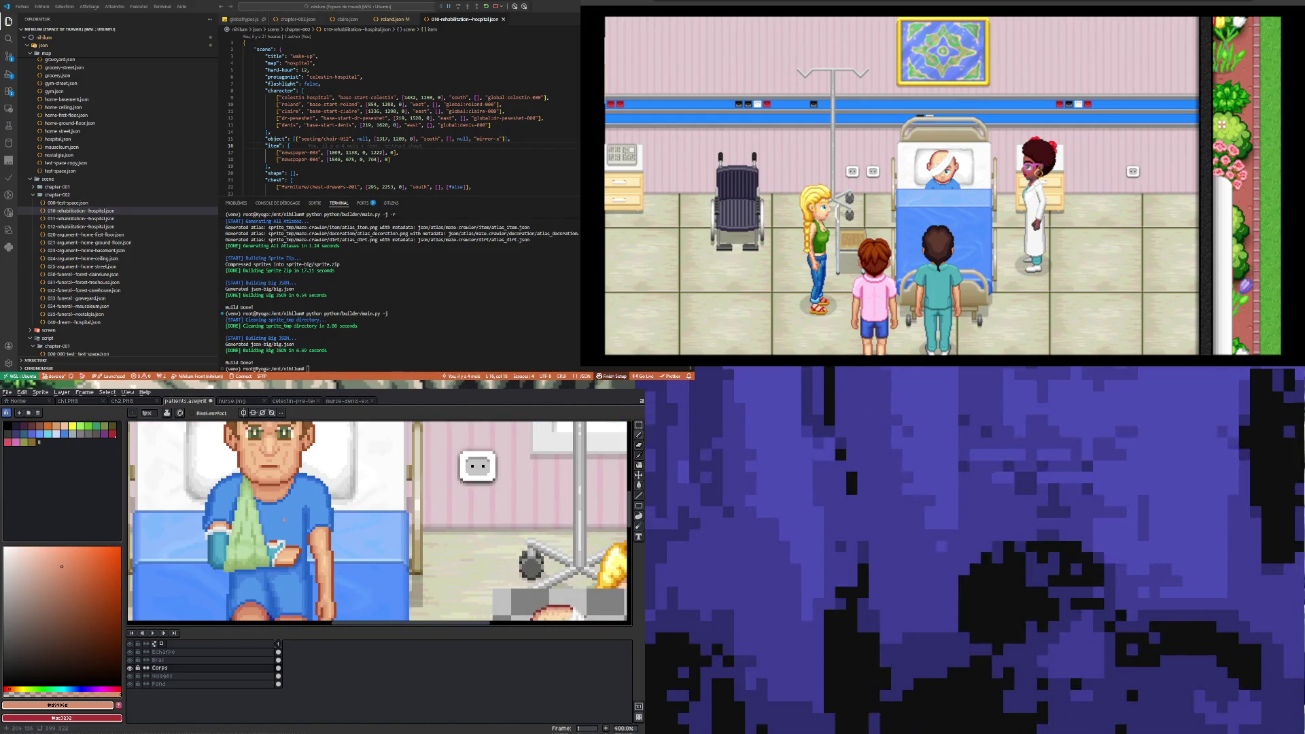
scroll(290, 525, "up", 1)
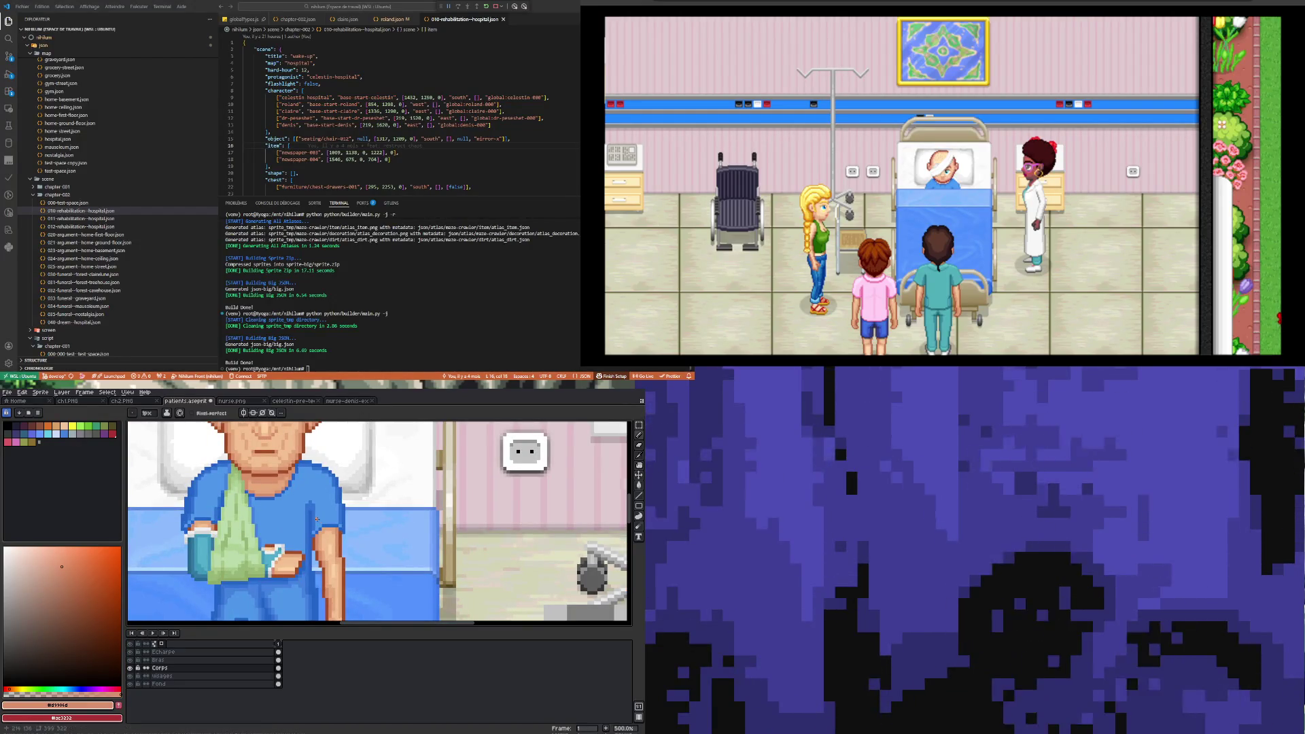
key("i")
scroll(317, 520, "down", 3)
scroll(302, 539, "up", 2)
scroll(302, 501, "down", 3)
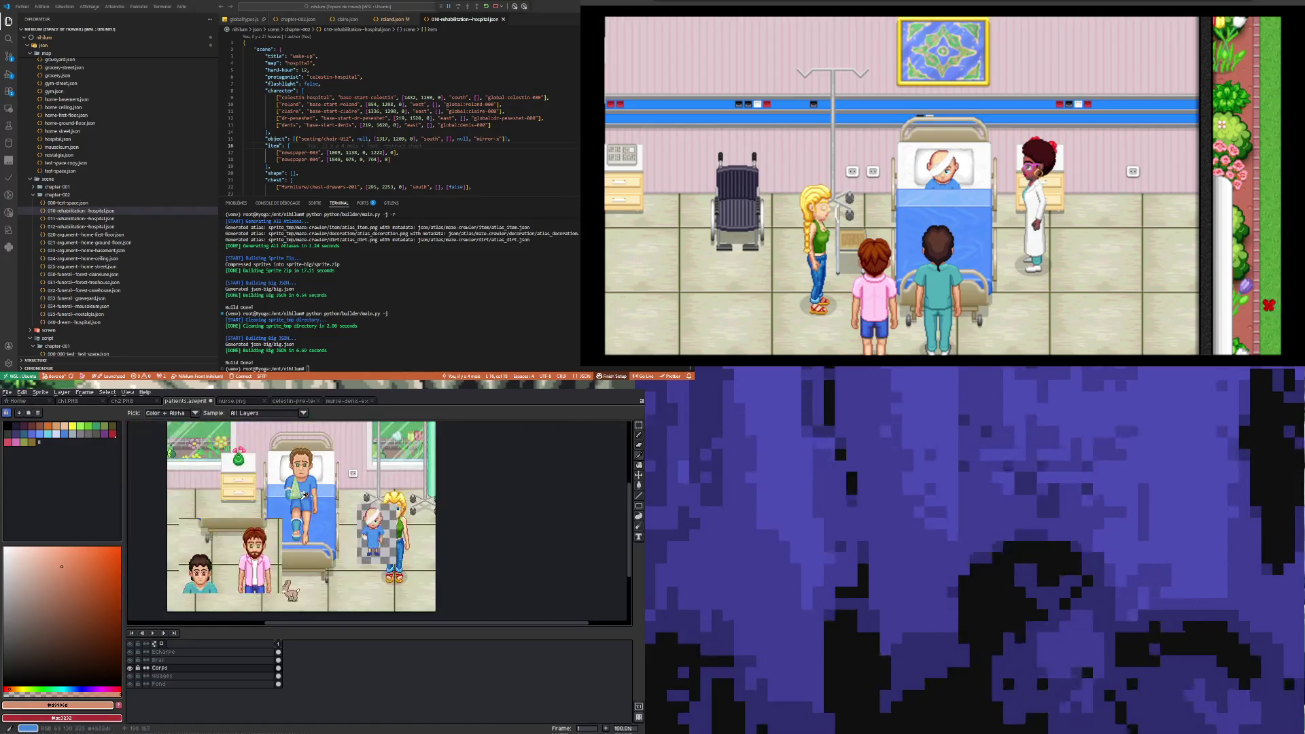
scroll(304, 482, "up", 2)
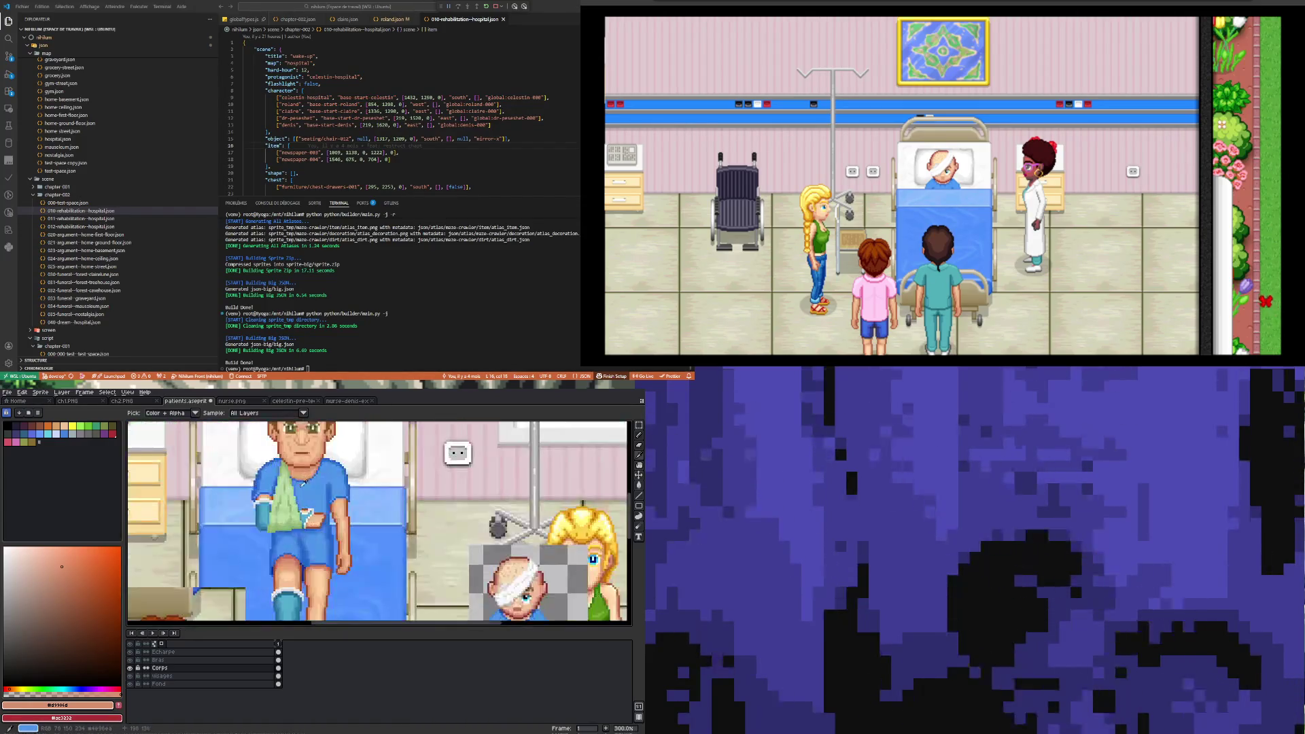
- Sample the shirt blue, then the darker blue, ending on the lighter shirt blue
left_click(295, 532)
key("b")
scroll(254, 497, "up", 3)
scroll(254, 494, "up", 1)
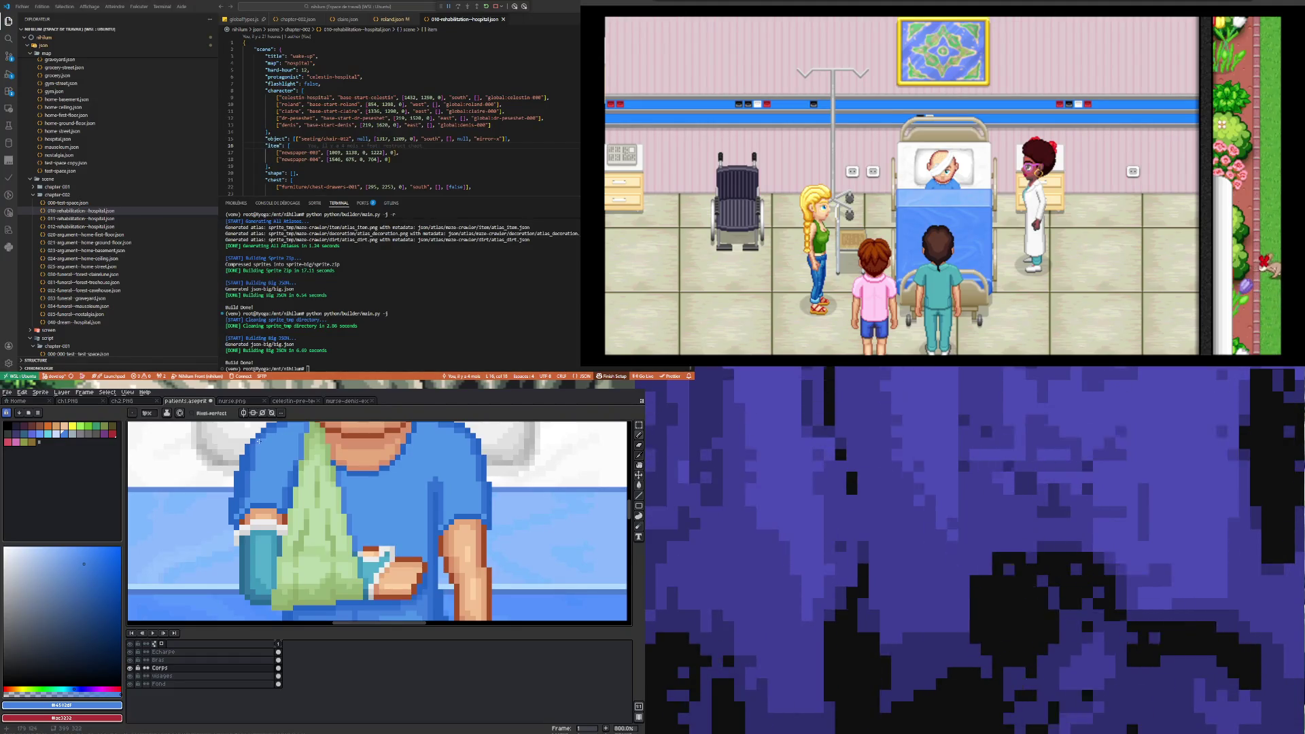
scroll(267, 491, "up", 3)
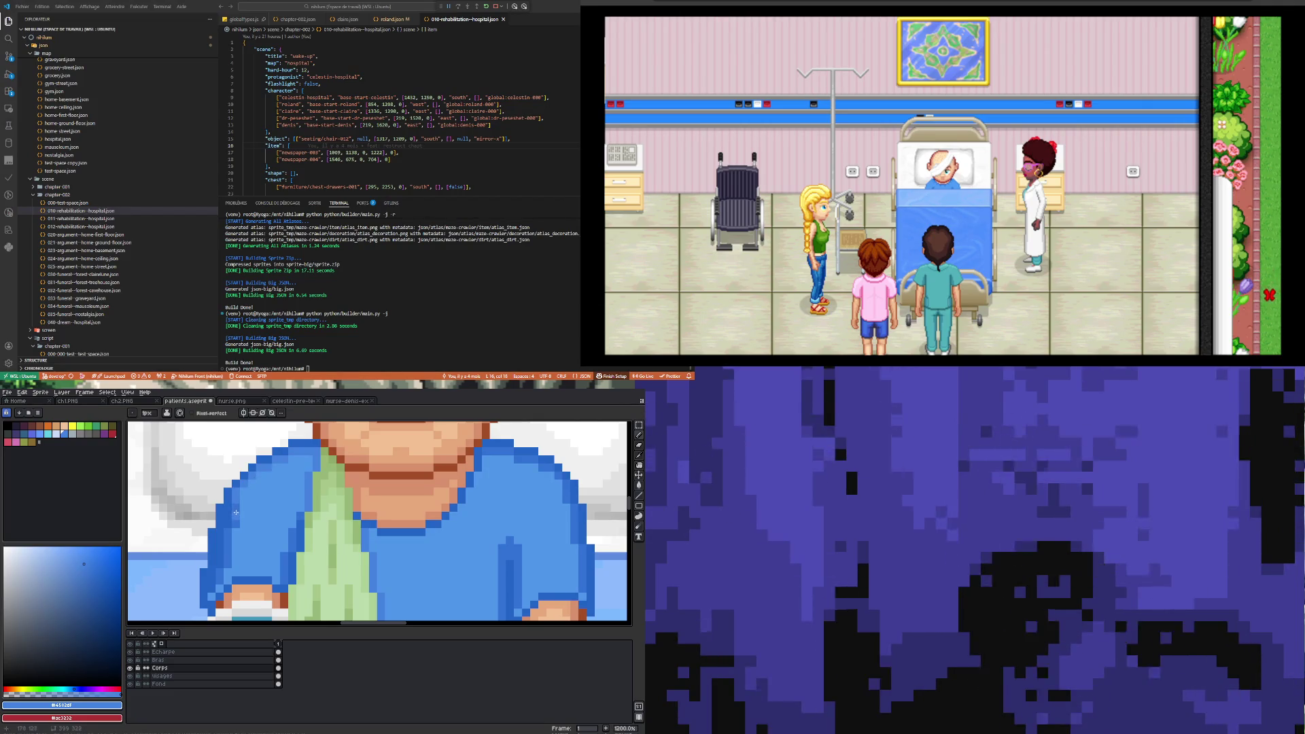
left_click(228, 521, "alt")
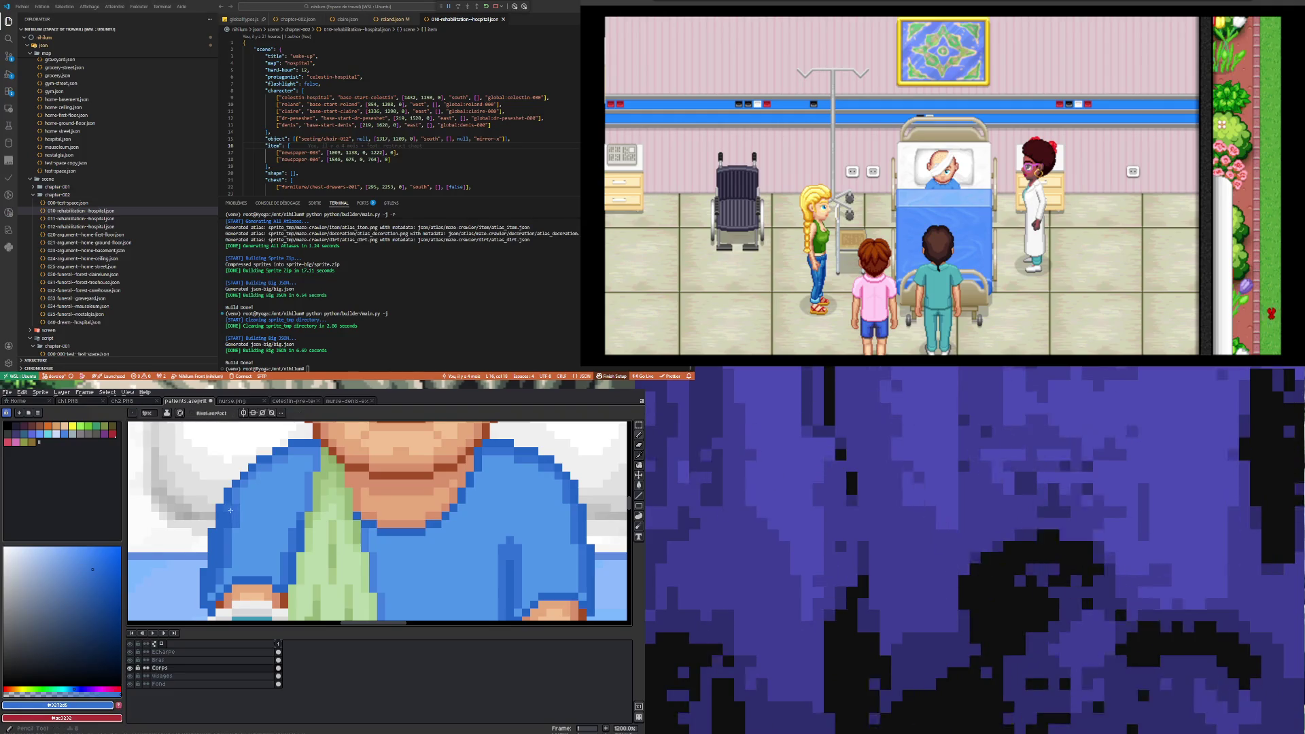
left_click(237, 518, "alt")
scroll(234, 506, "down", 3)
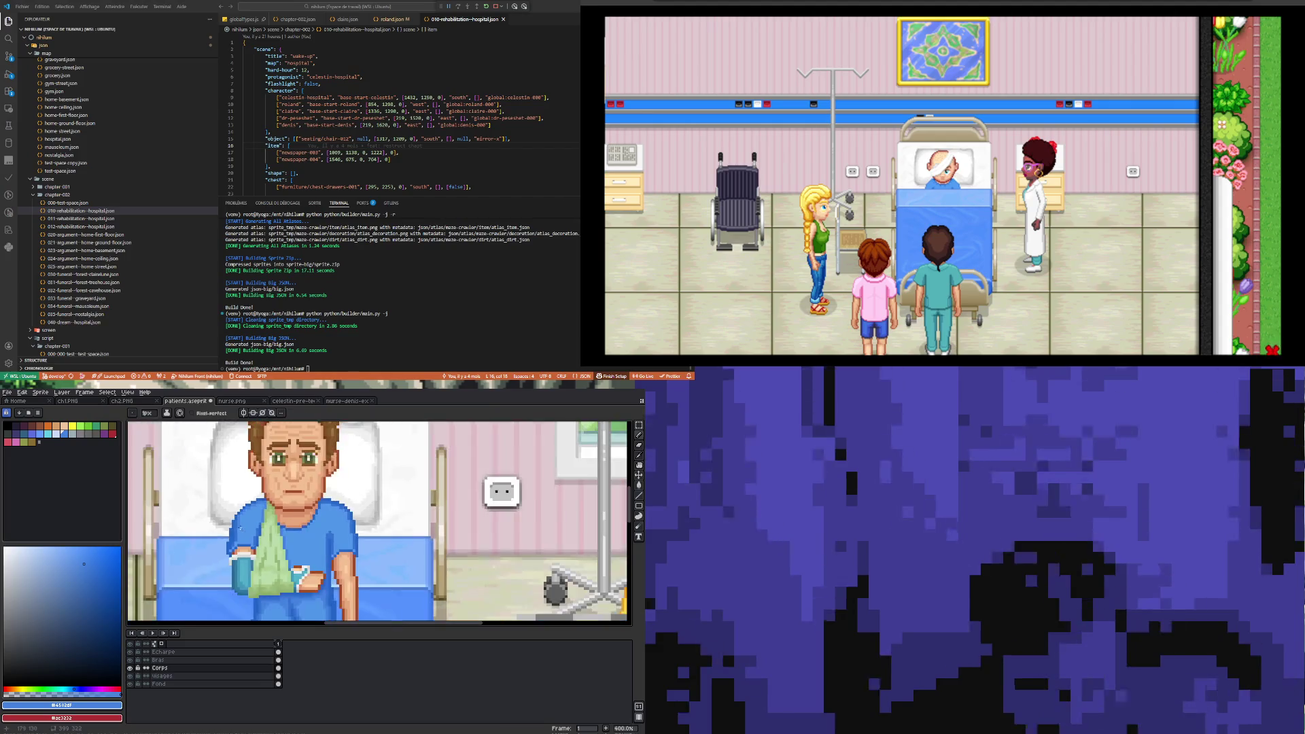
- Pick the darker shirt blue and repaint shading pixels on the shoulder
scroll(314, 517, "up", 1)
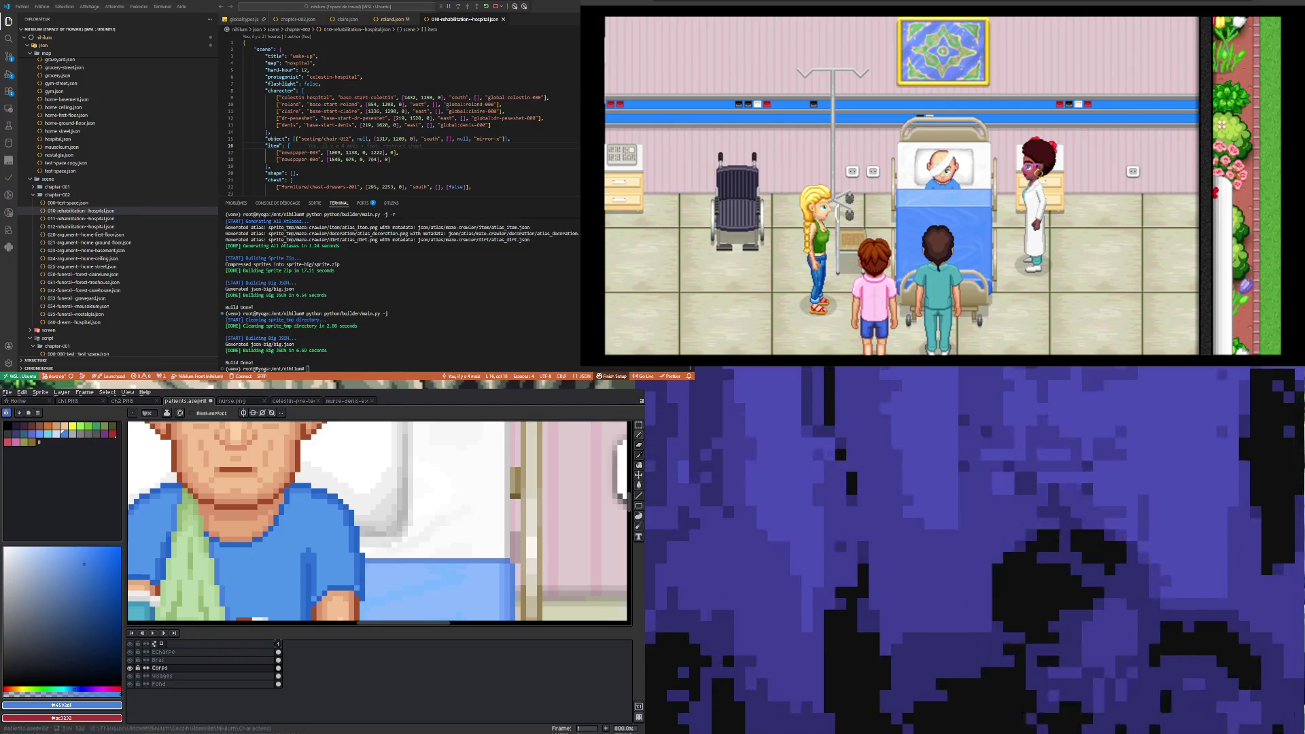
scroll(305, 497, "up", 2)
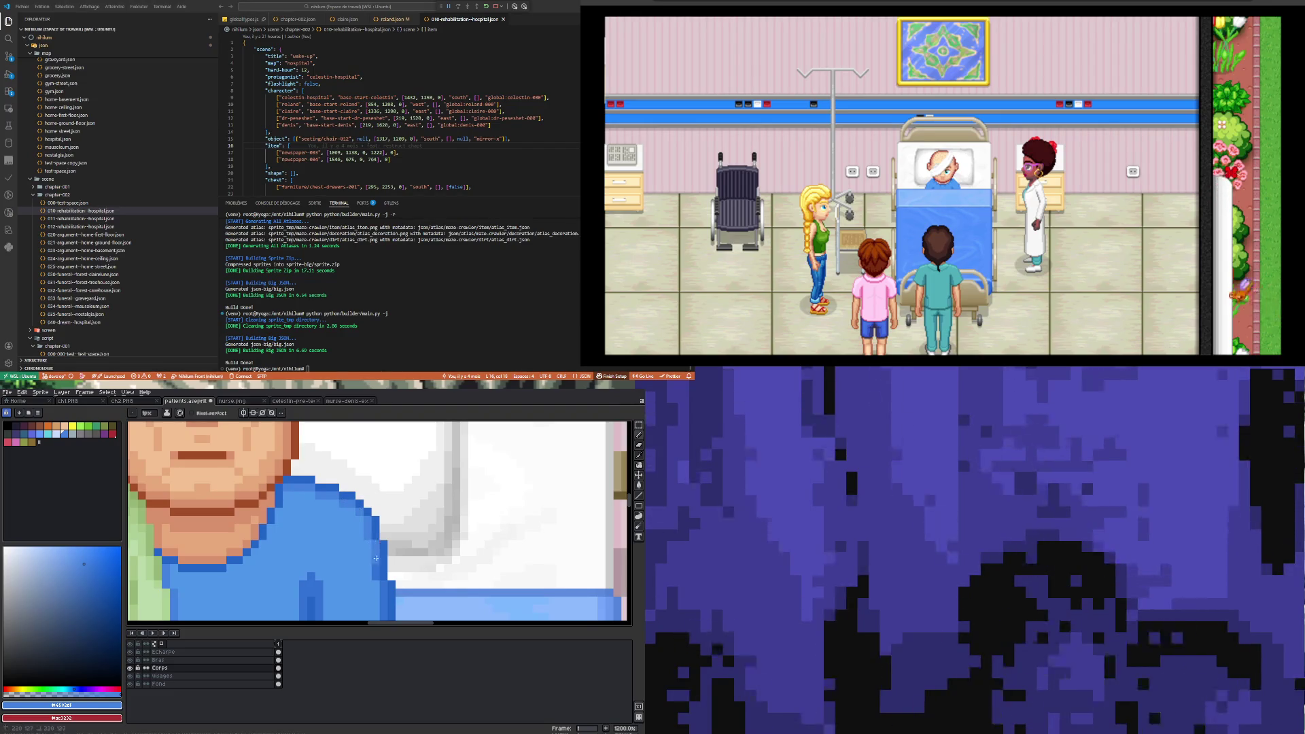
scroll(368, 534, "down", 4)
scroll(367, 528, "down", 1)
scroll(364, 537, "up", 2)
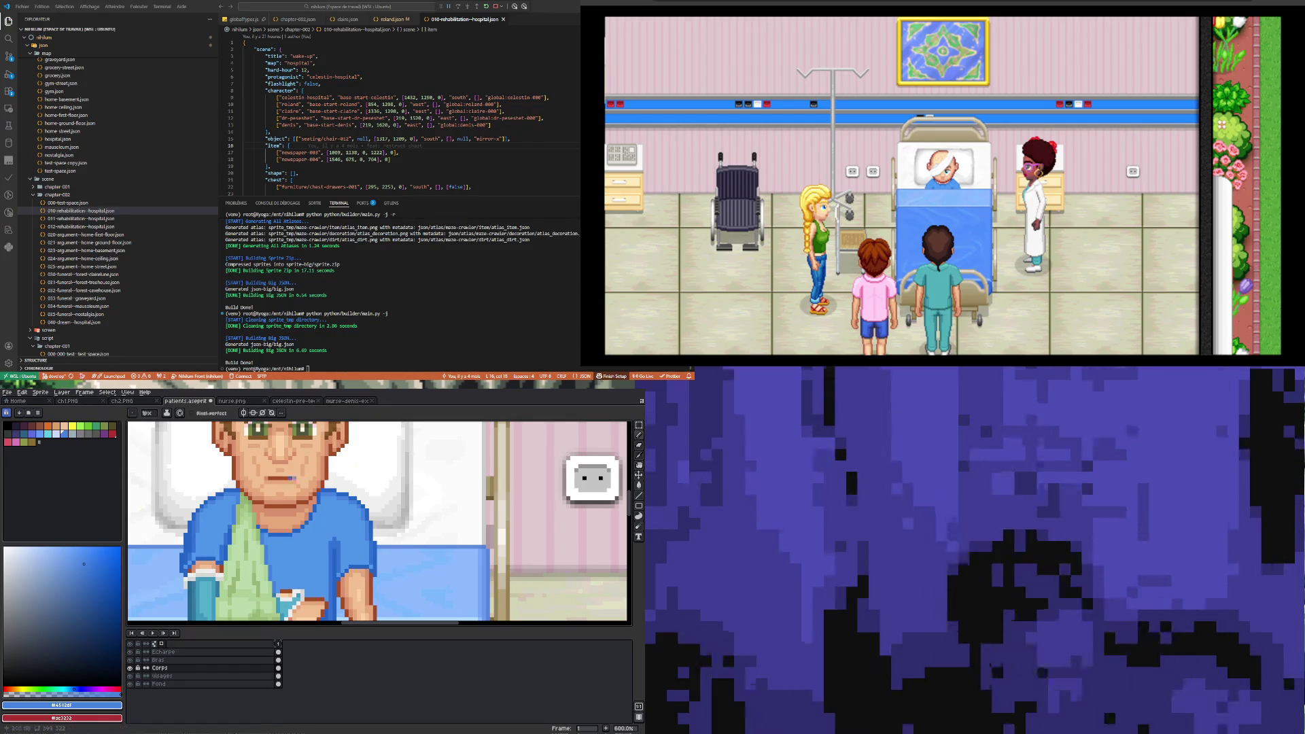
scroll(189, 522, "up", 4)
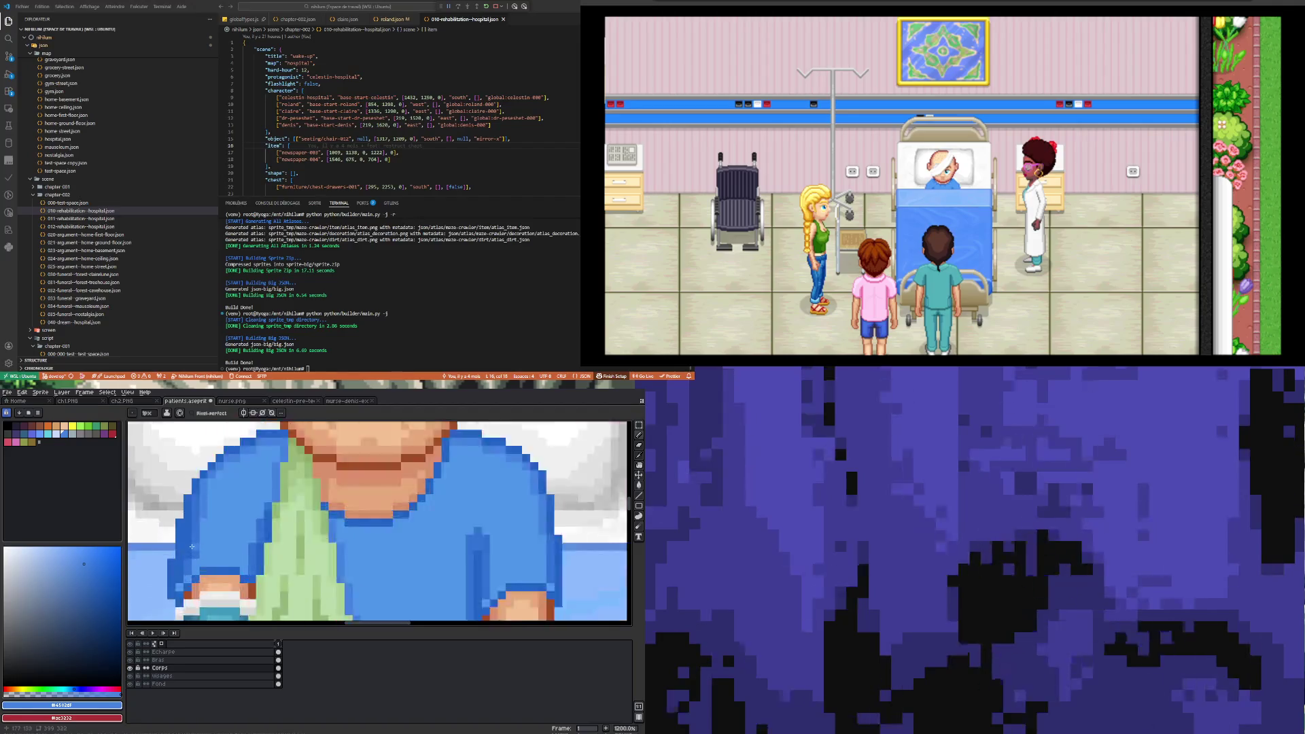
key("i")
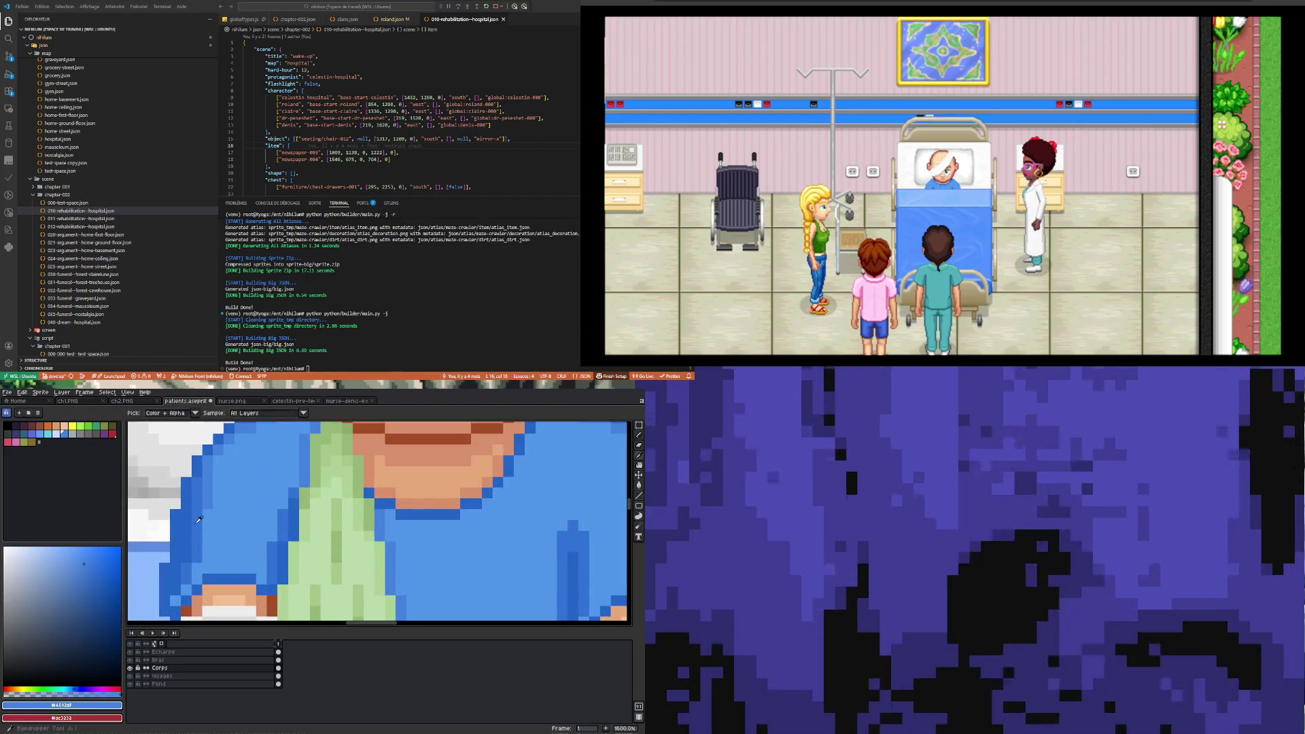
left_click(198, 519)
key("b")
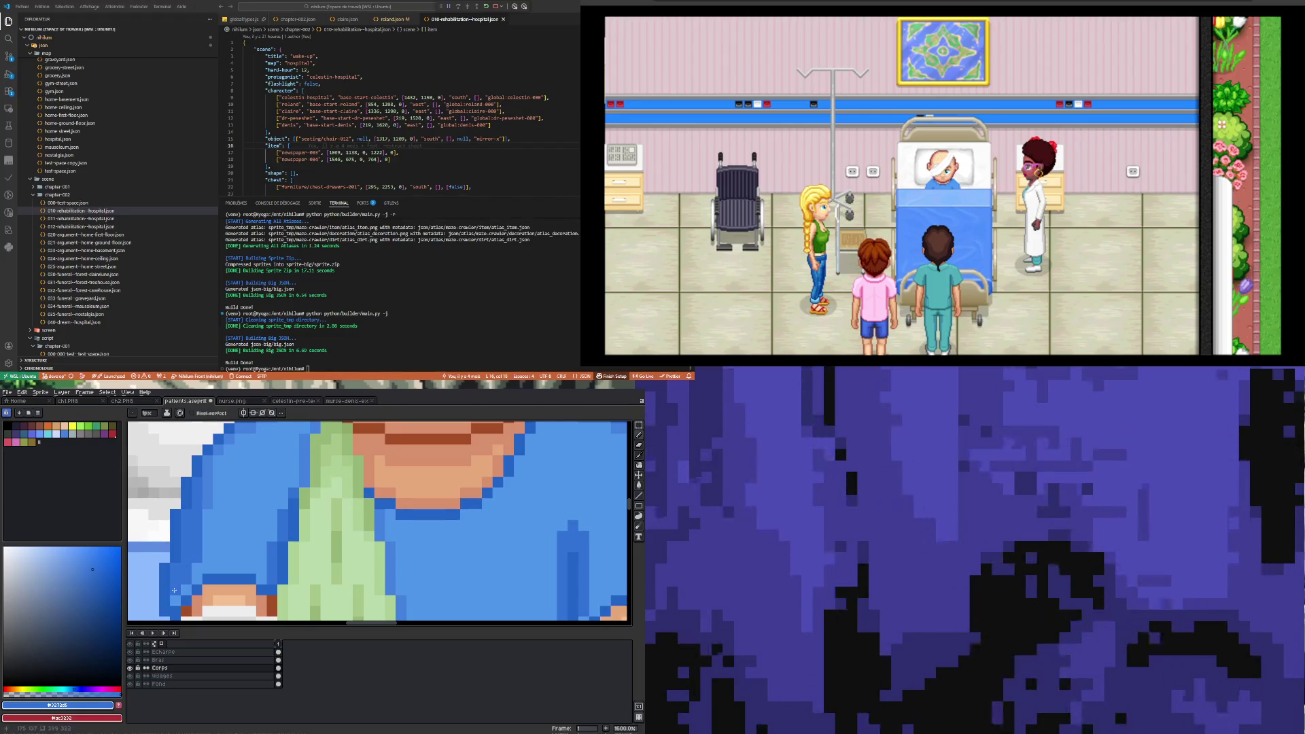
- Switch to the lighter shirt blue and repaint the lighter shirt pixels
key("i")
left_click(210, 491)
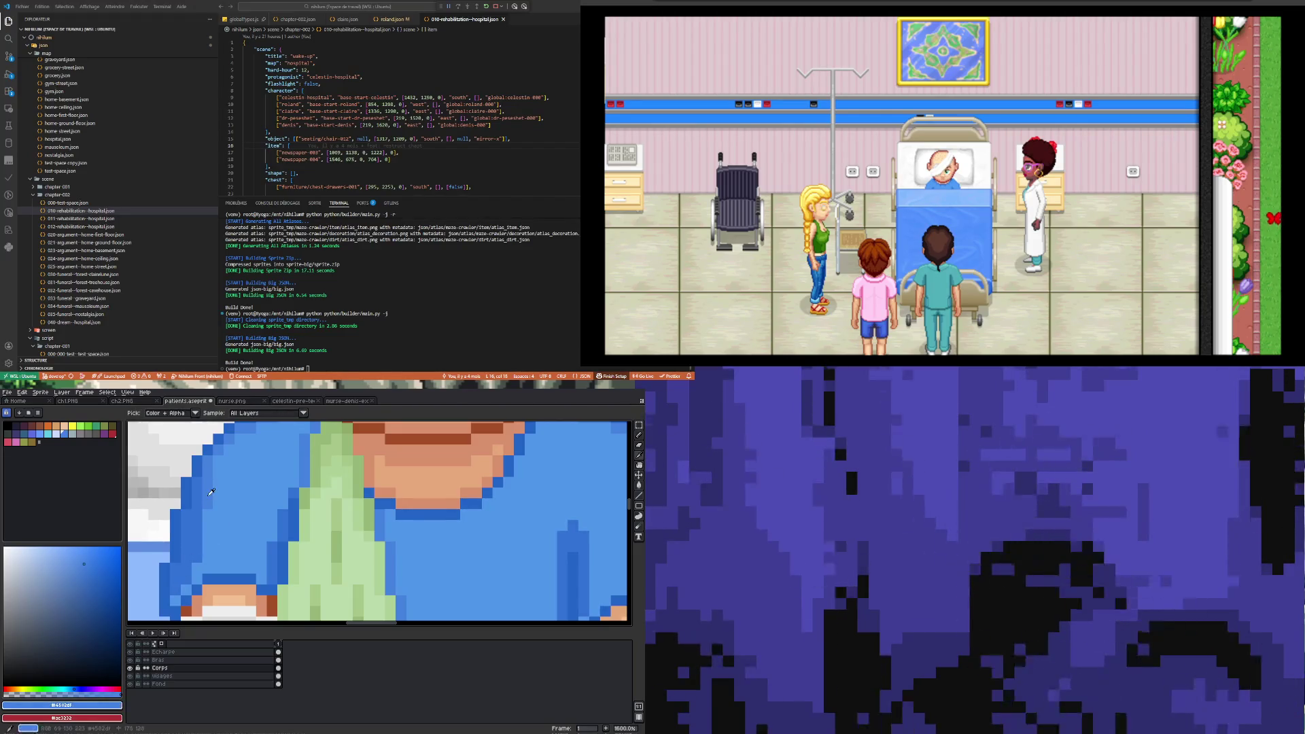
key("b")
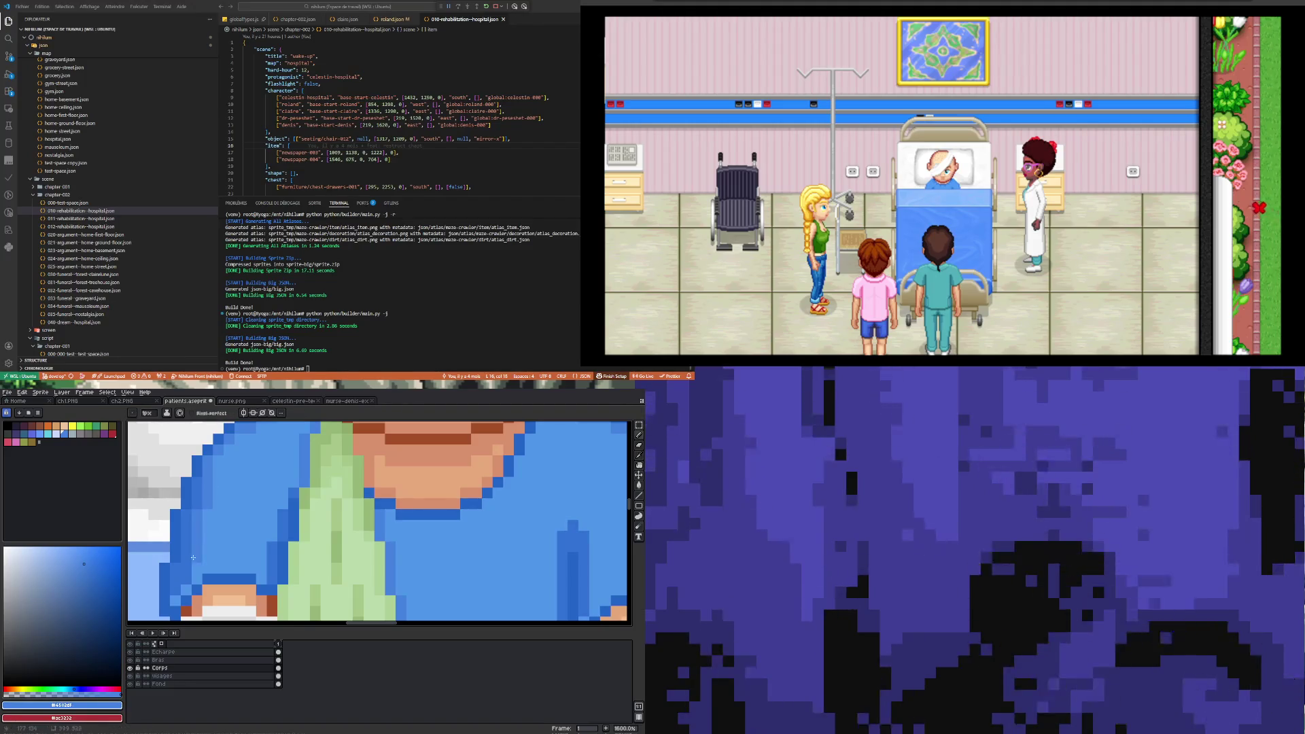
scroll(187, 576, "down", 3)
scroll(232, 547, "up", 4)
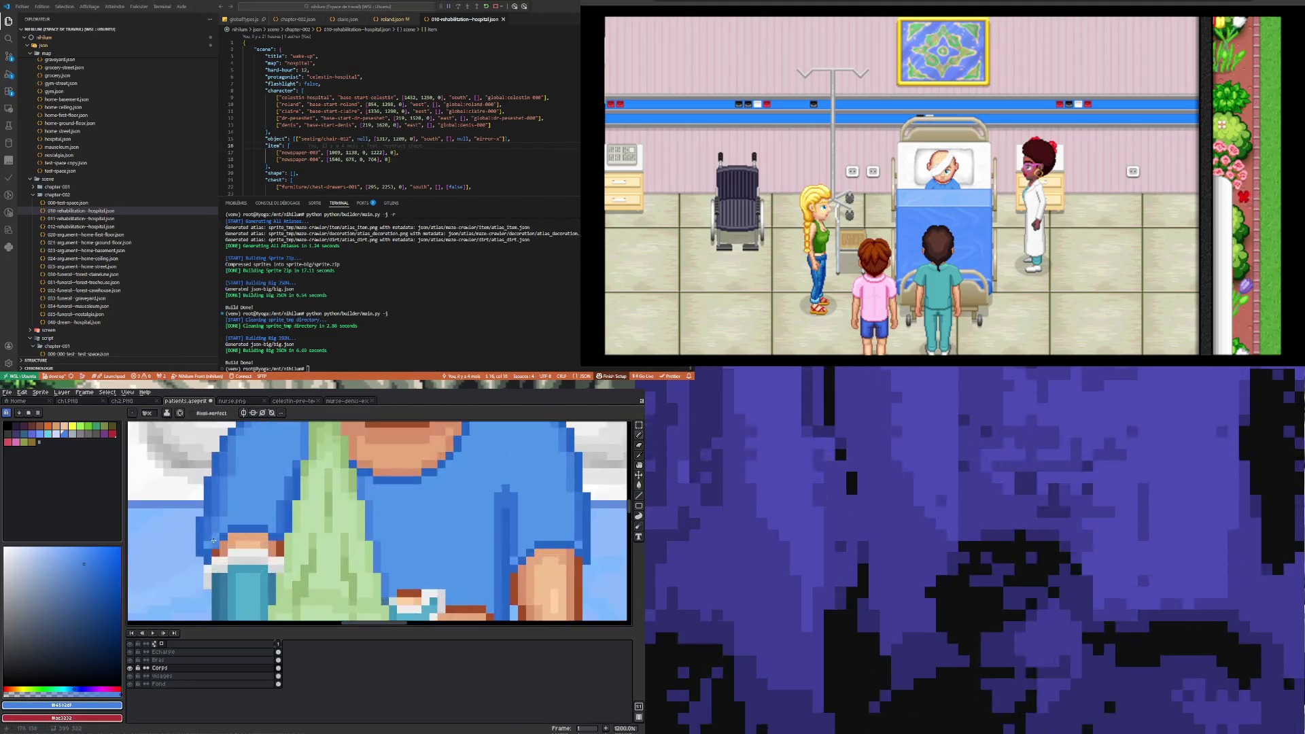
scroll(269, 586, "up", 1)
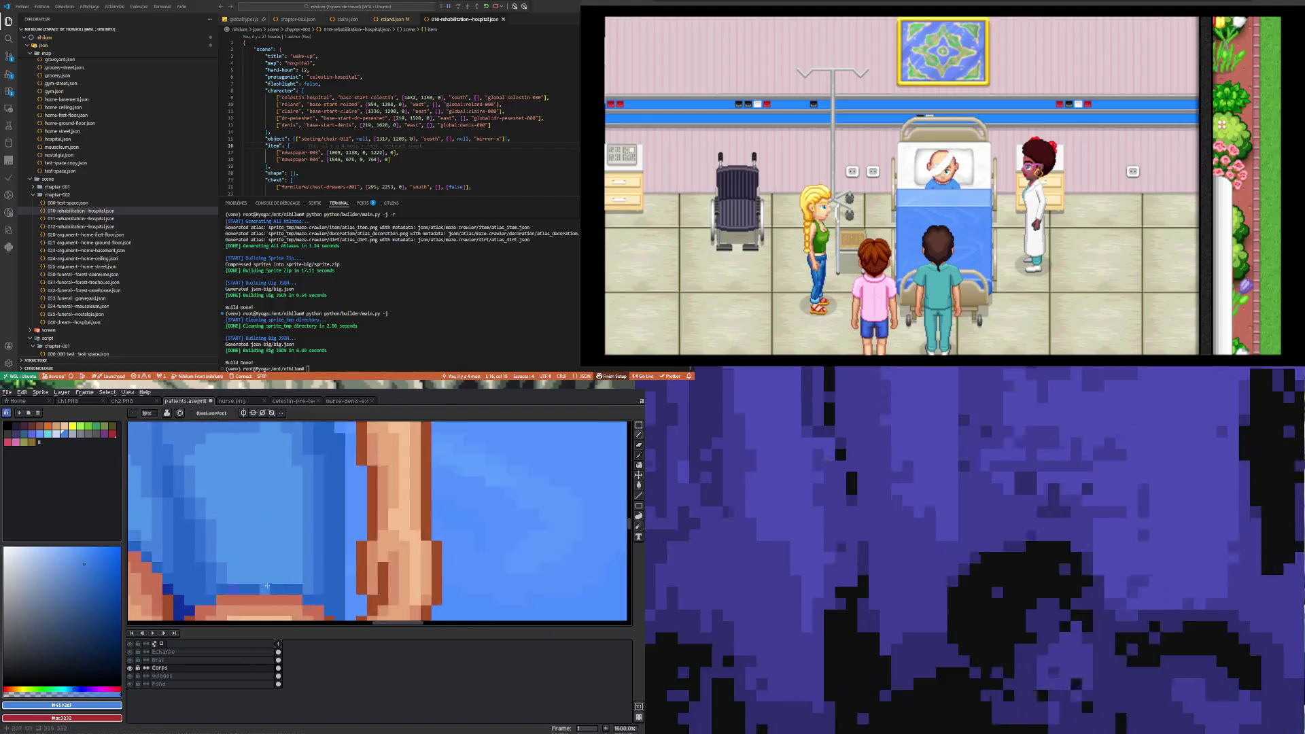
scroll(296, 577, "down", 8)
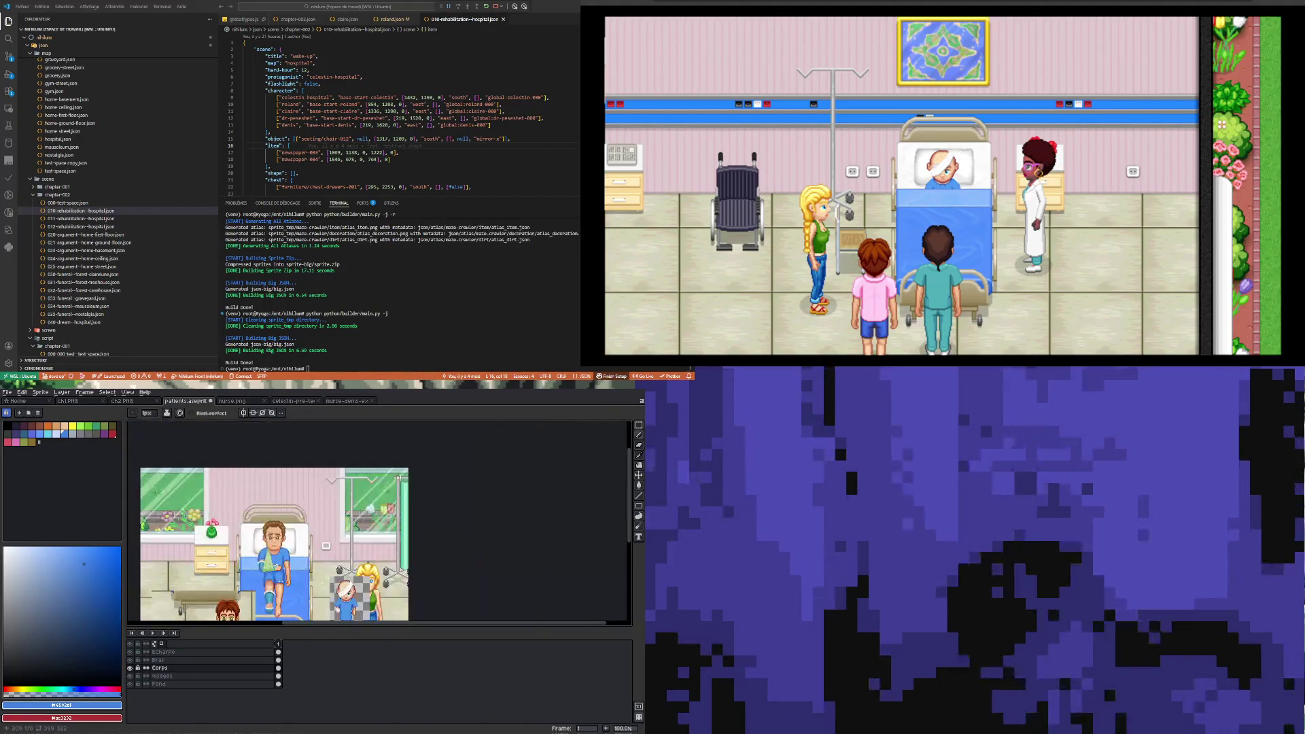
- Draw a 12px vertical dark-blue shading line down the shirt beside the arm
scroll(276, 570, "up", 2)
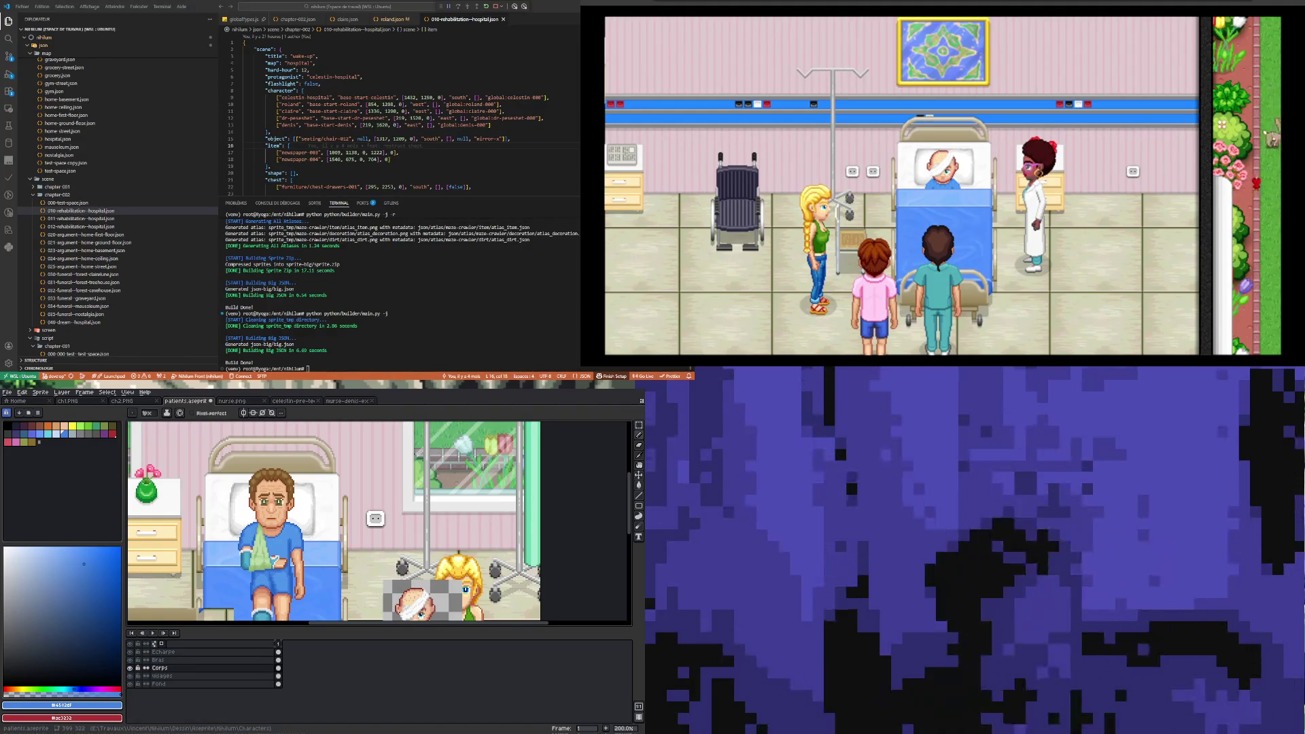
scroll(332, 557, "up", 2)
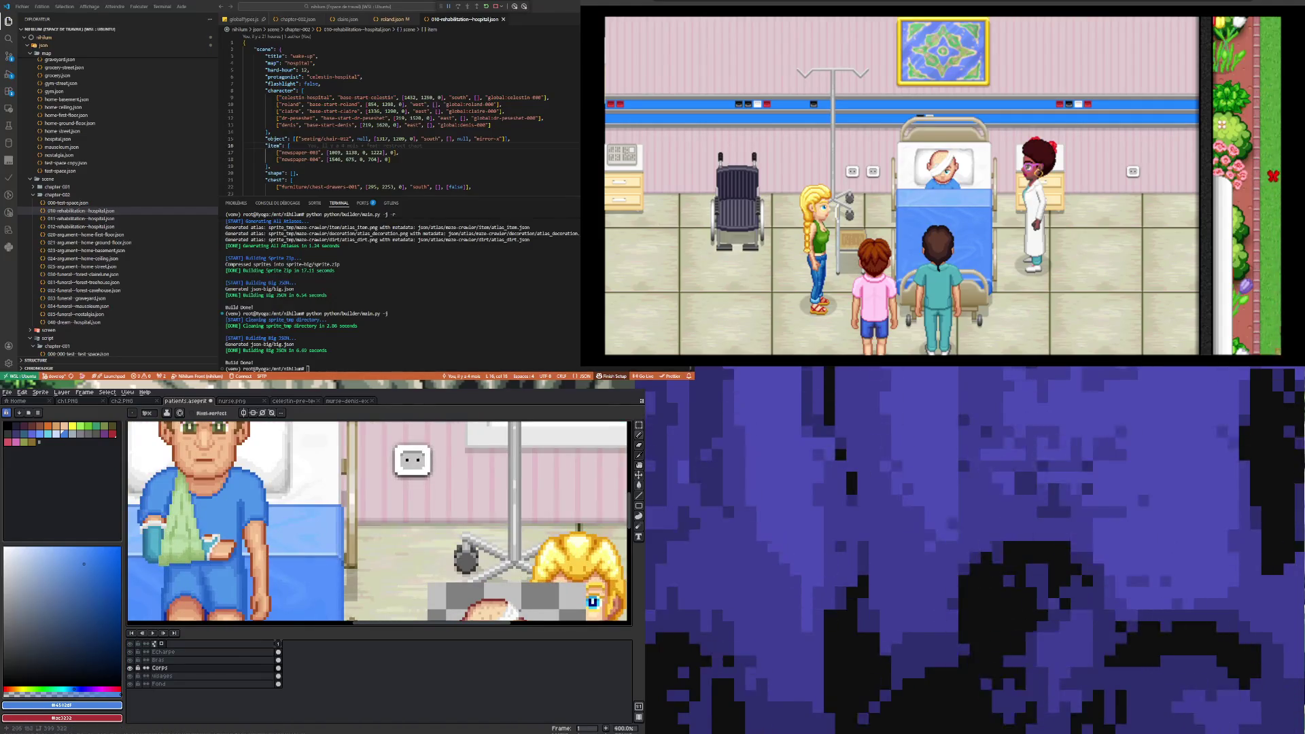
scroll(210, 542, "up", 1)
scroll(210, 542, "up", 1)
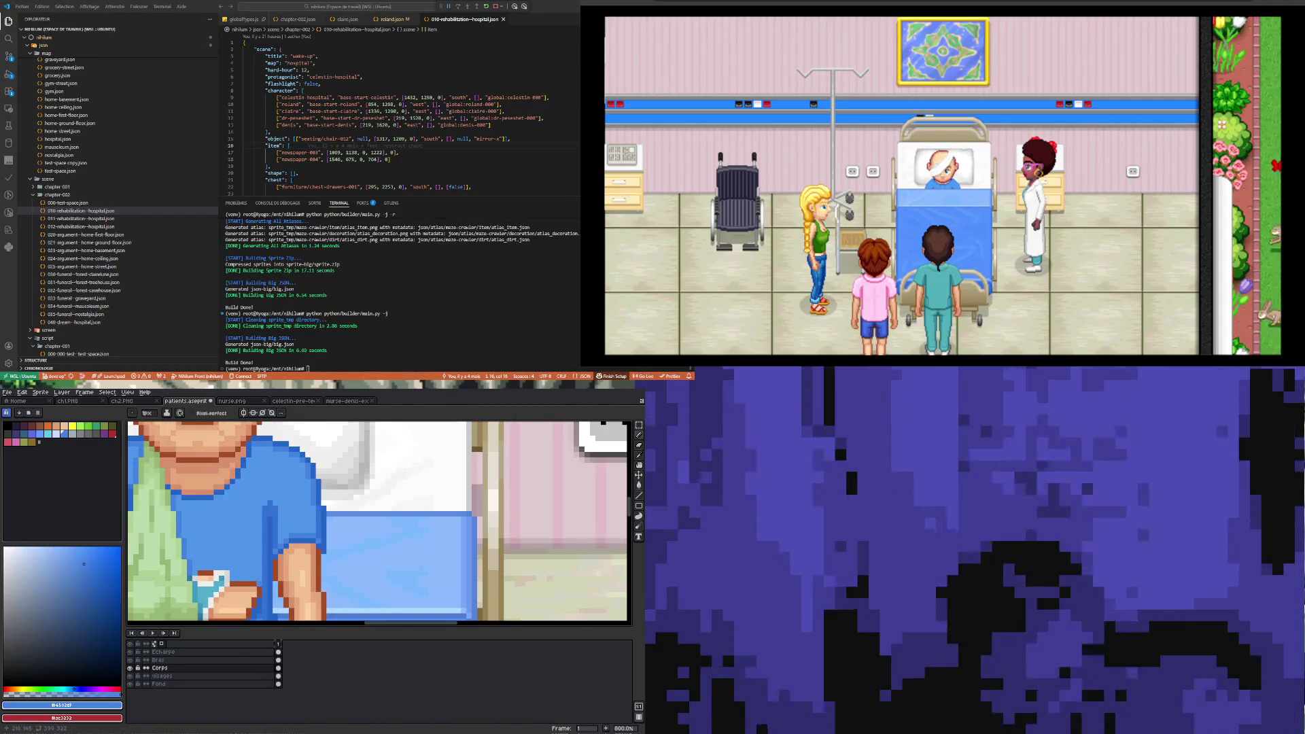
left_click(258, 522, "shift")
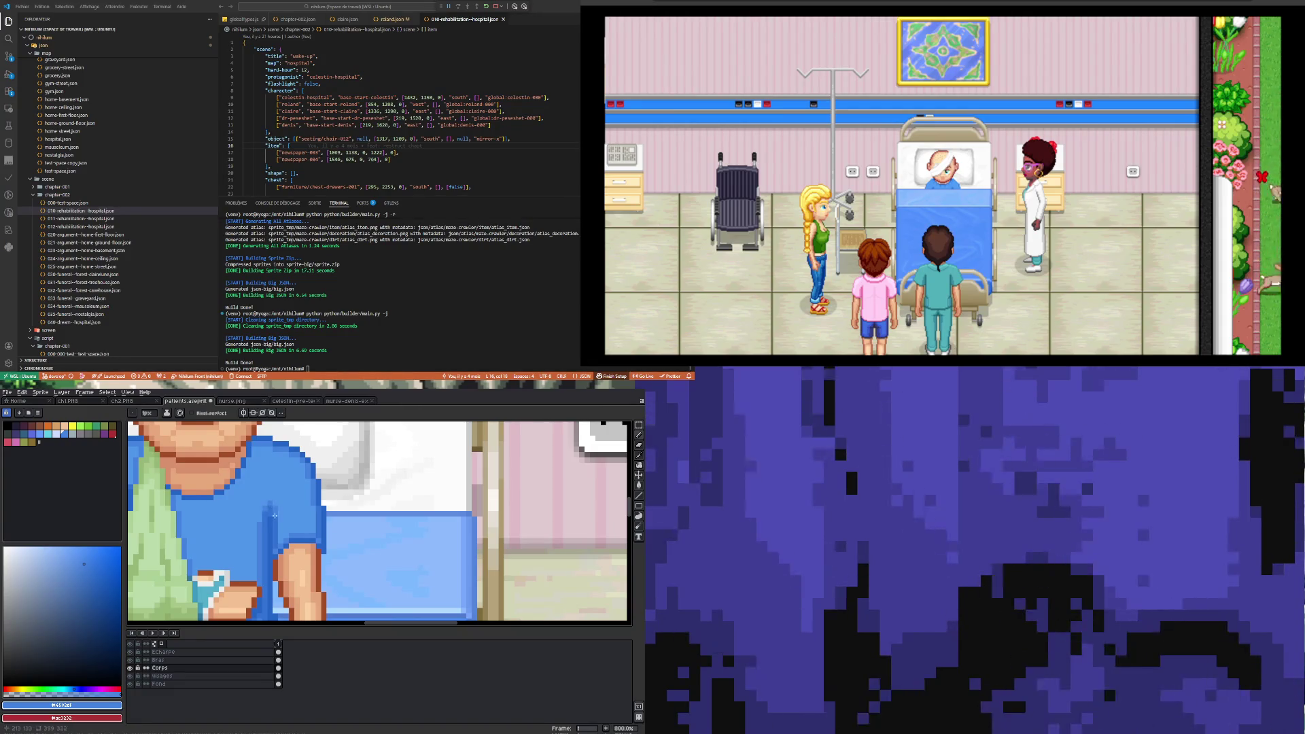
scroll(259, 519, "down", 5)
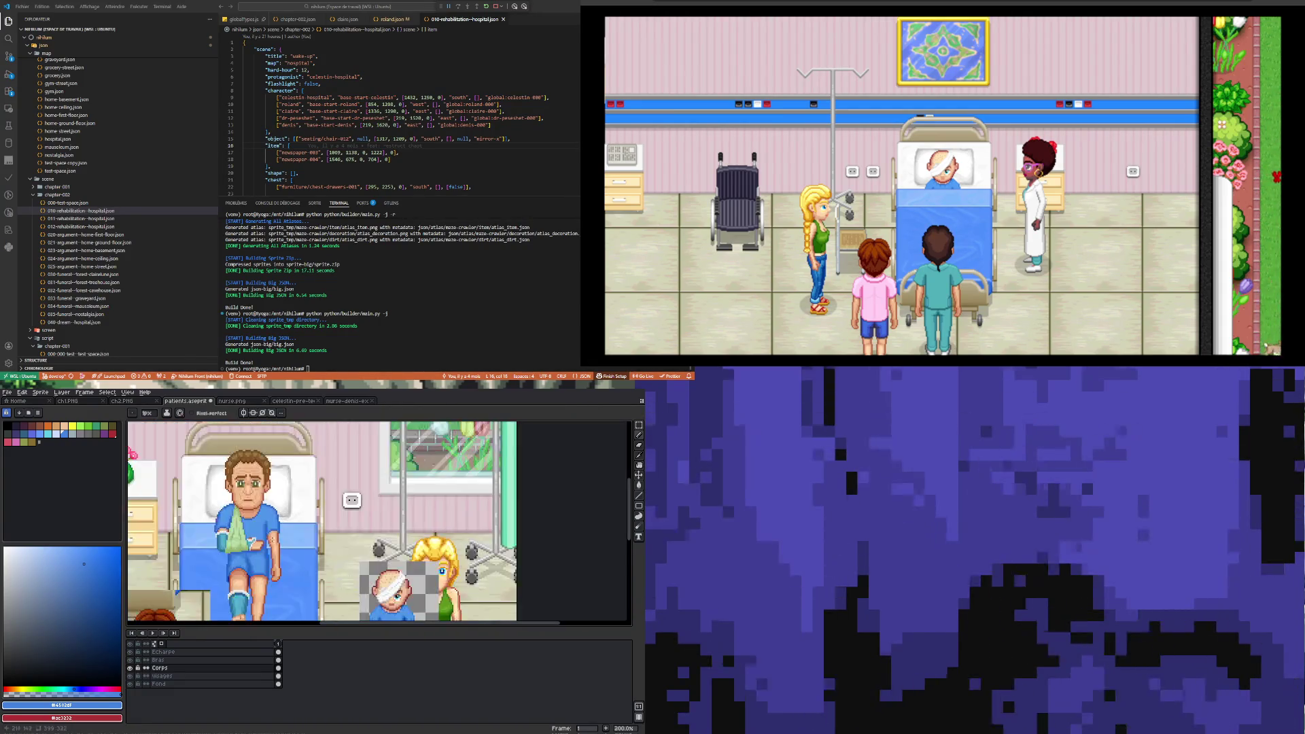
scroll(272, 527, "up", 5)
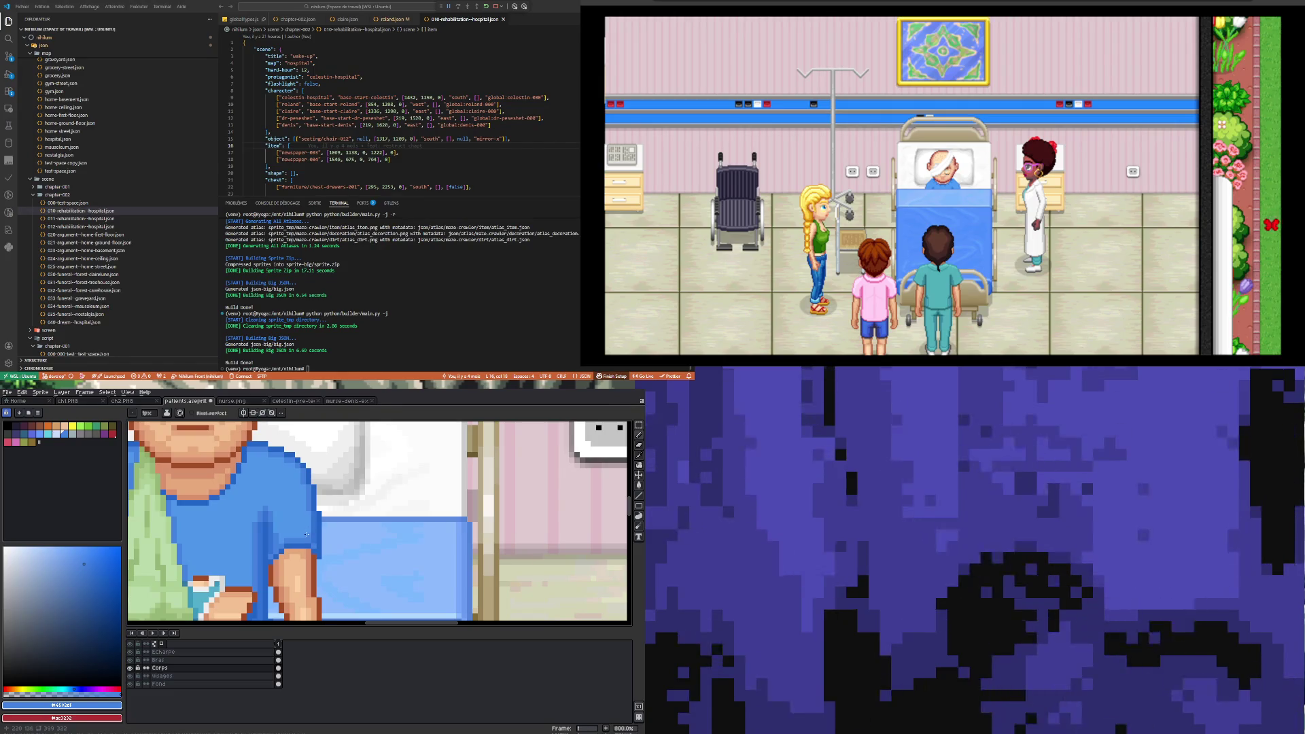
scroll(295, 540, "down", 5)
scroll(317, 551, "up", 5)
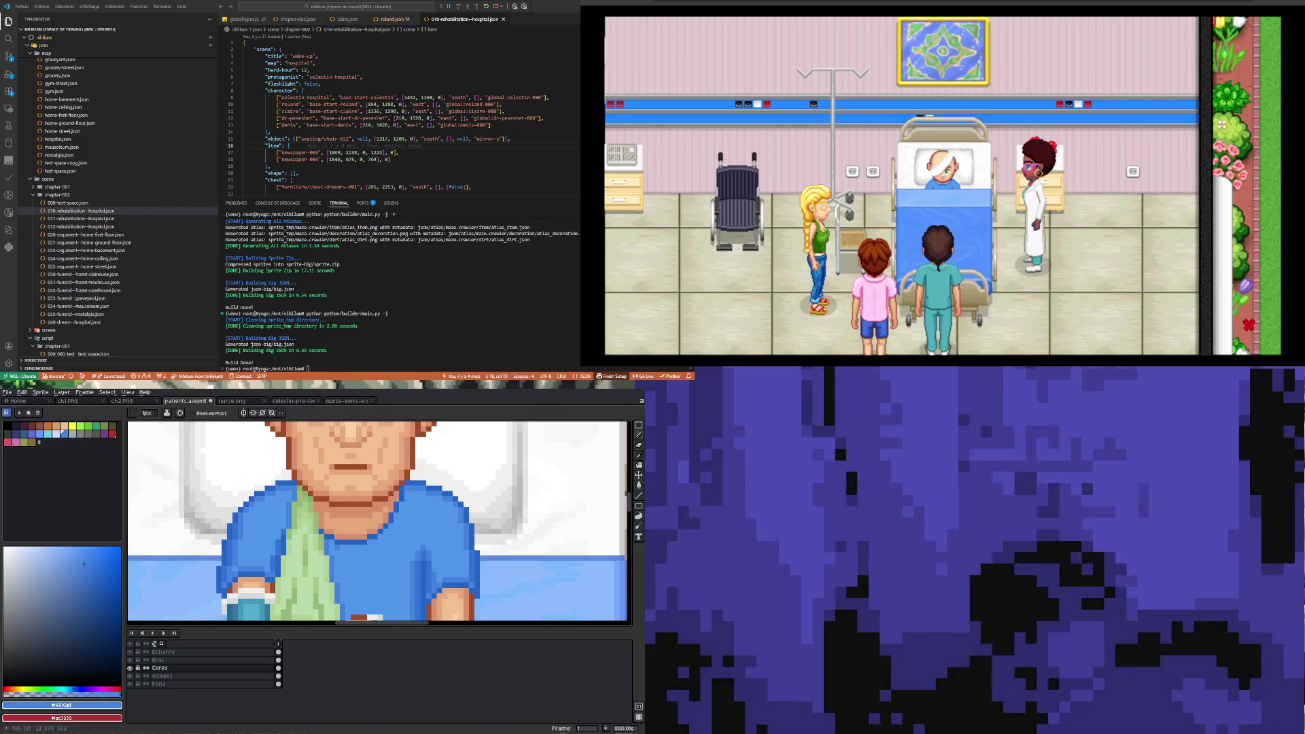
- Repaint the dark outline row under the chin in light blue
scroll(363, 482, "up", 2)
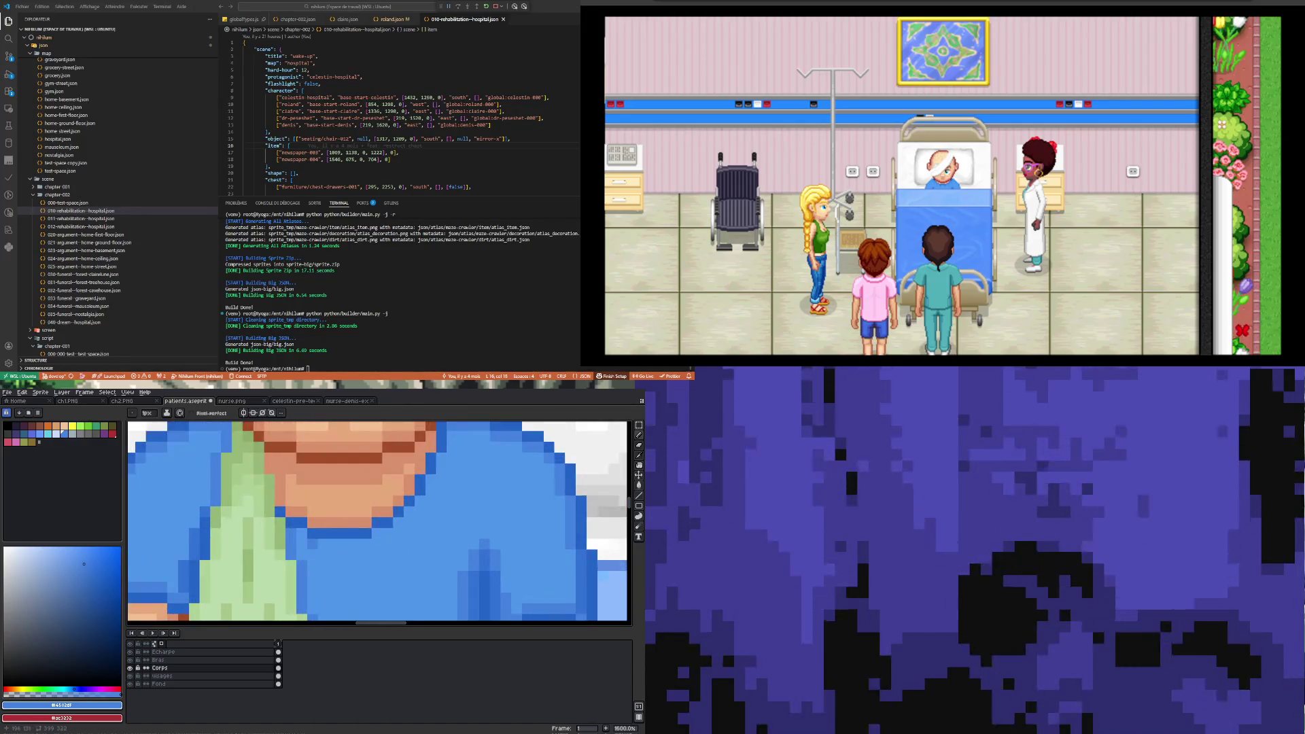
left_click_drag(310, 534, 364, 536)
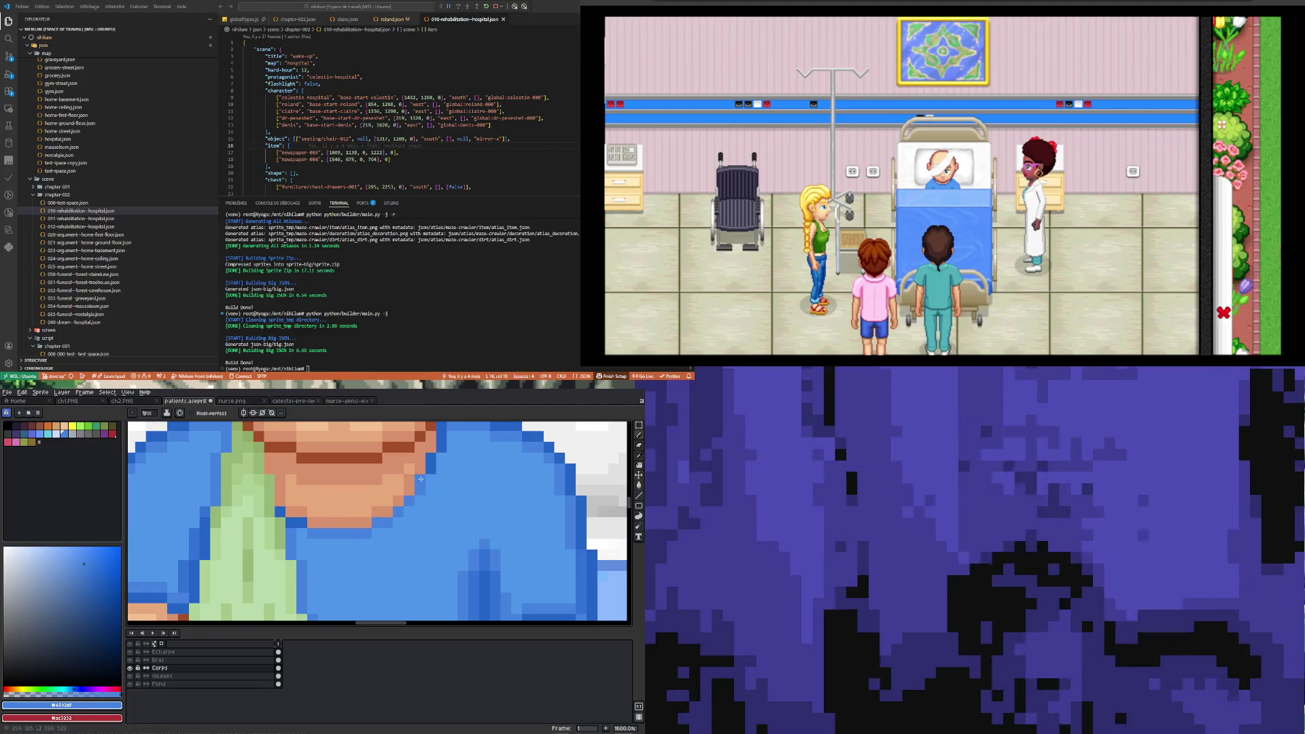
scroll(439, 450, "down", 3)
scroll(432, 463, "up", 3)
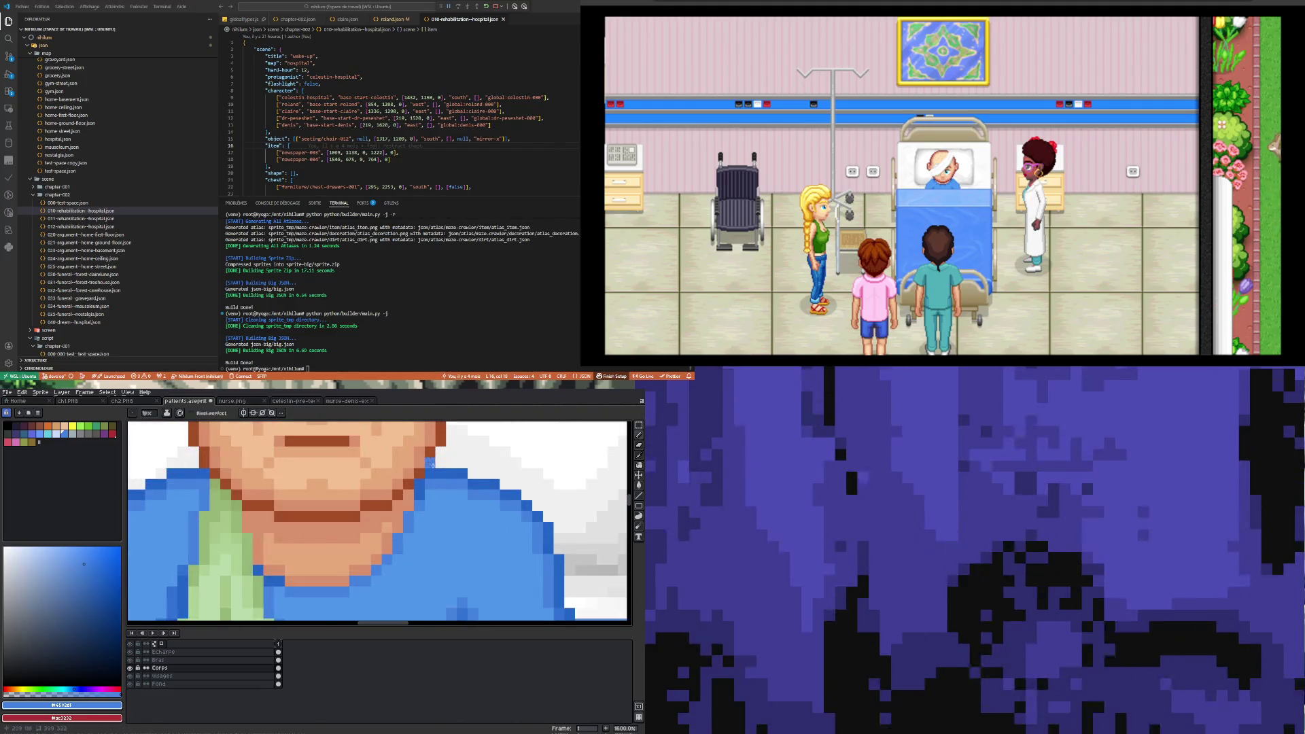
- Lighten the outline pixel just left of the chin
left_click(275, 579)
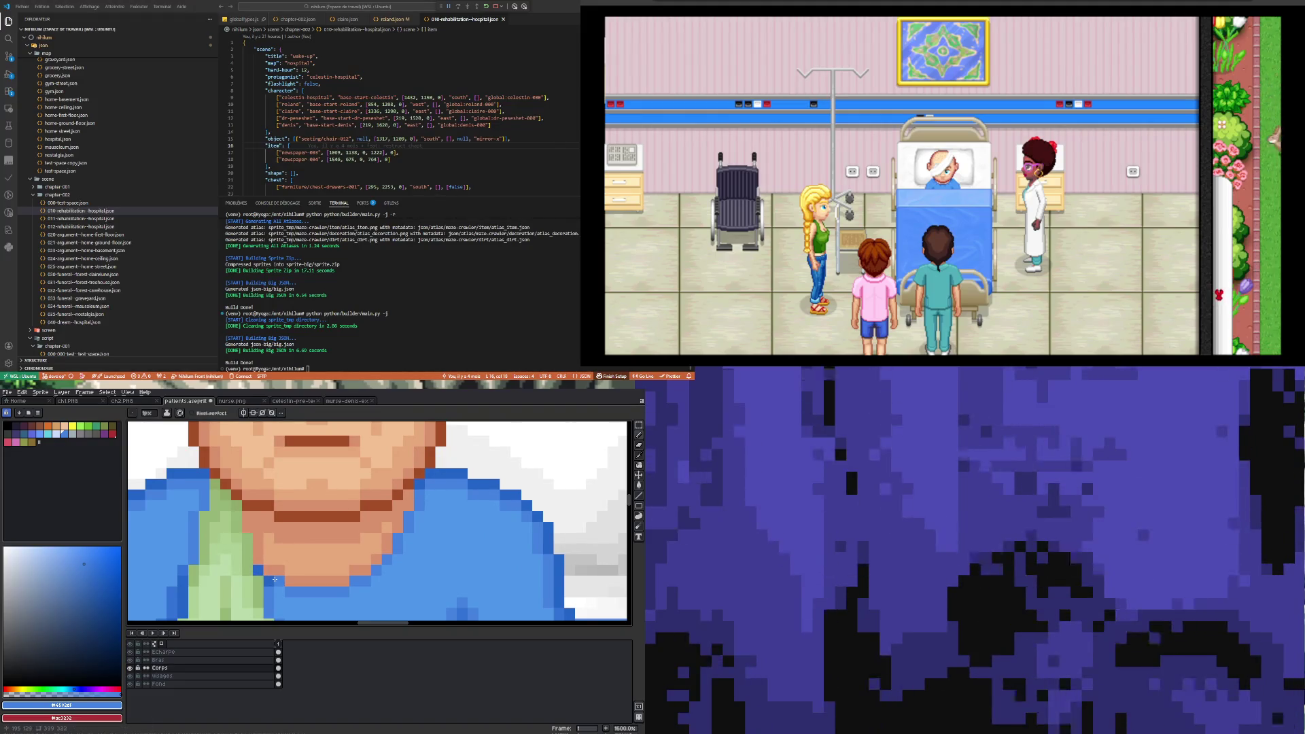
scroll(276, 580, "down", 3)
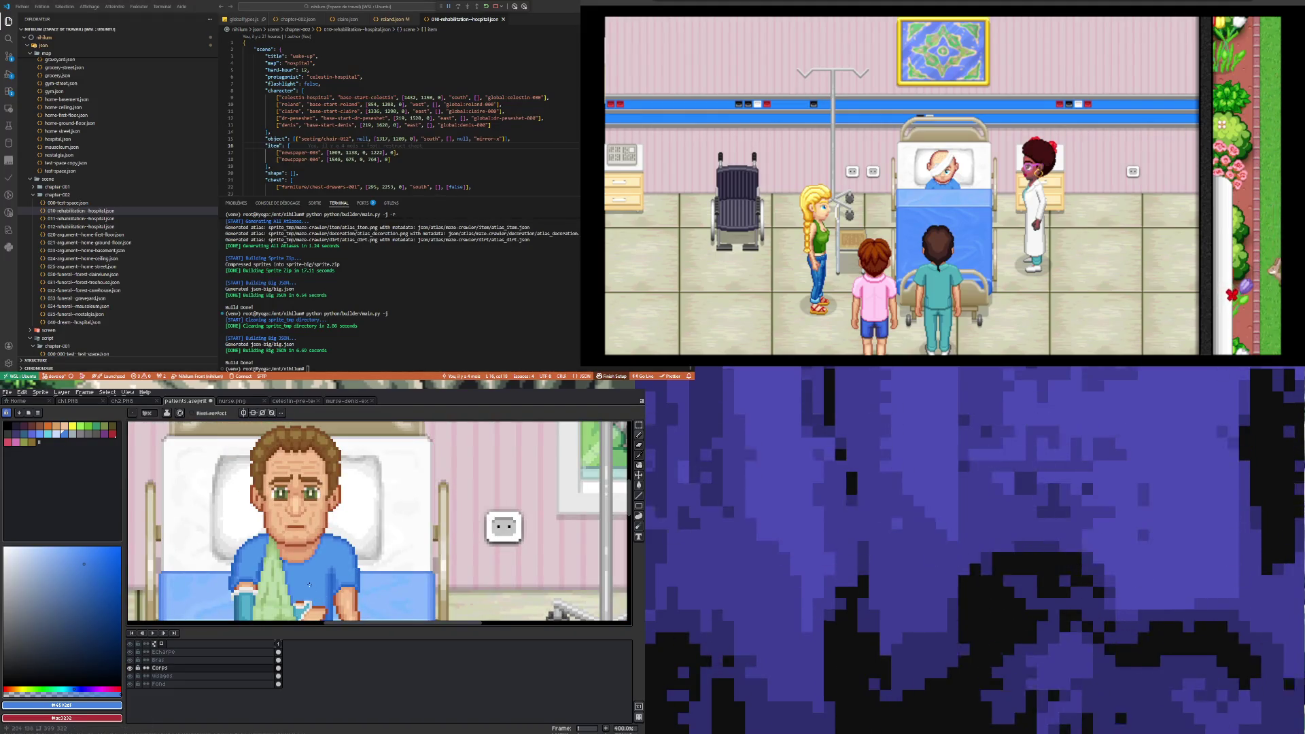
scroll(309, 585, "up", 4)
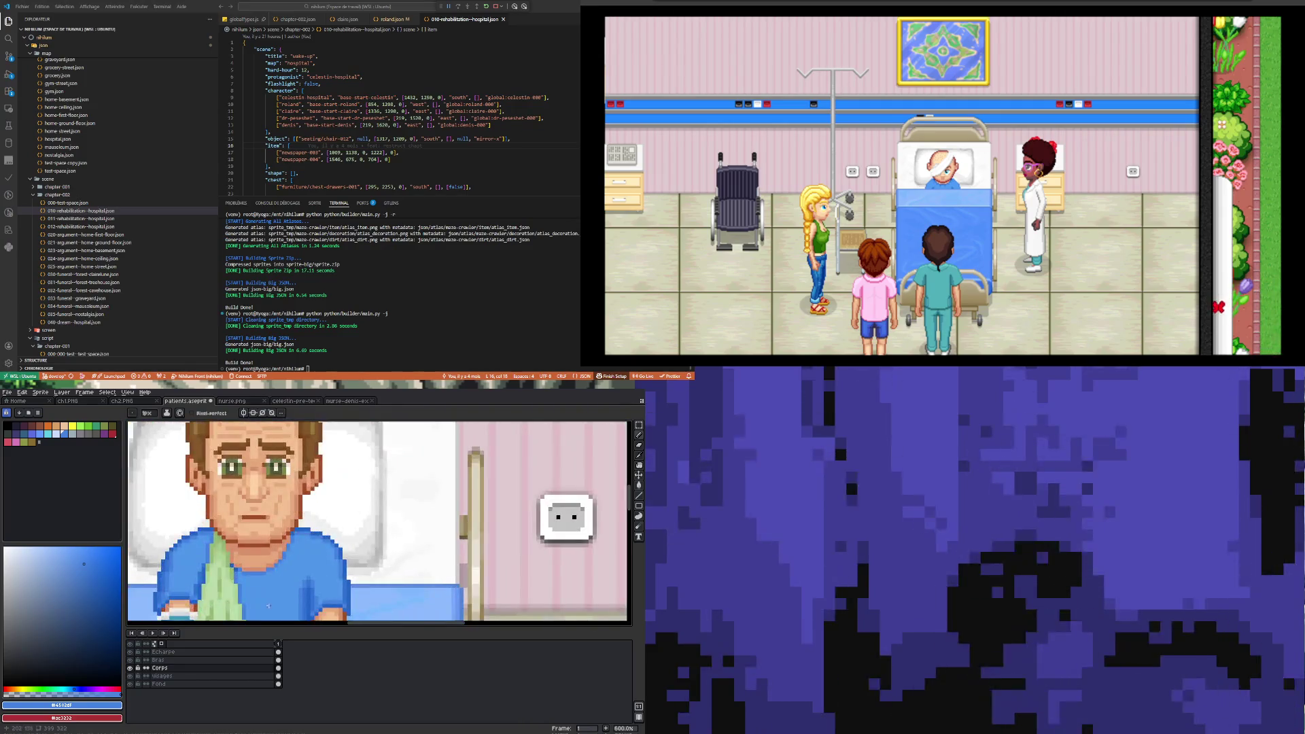
scroll(268, 606, "down", 3)
scroll(267, 597, "down", 1)
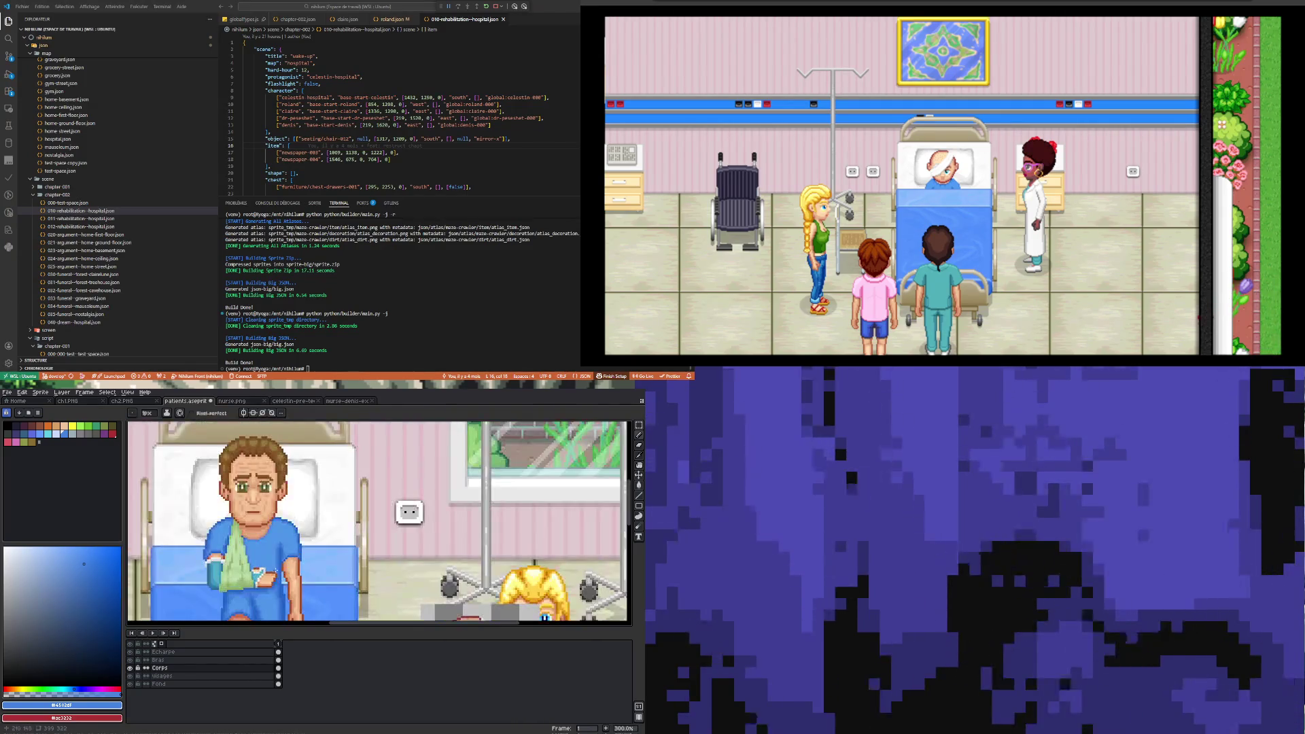
scroll(273, 565, "up", 3)
scroll(272, 580, "down", 5)
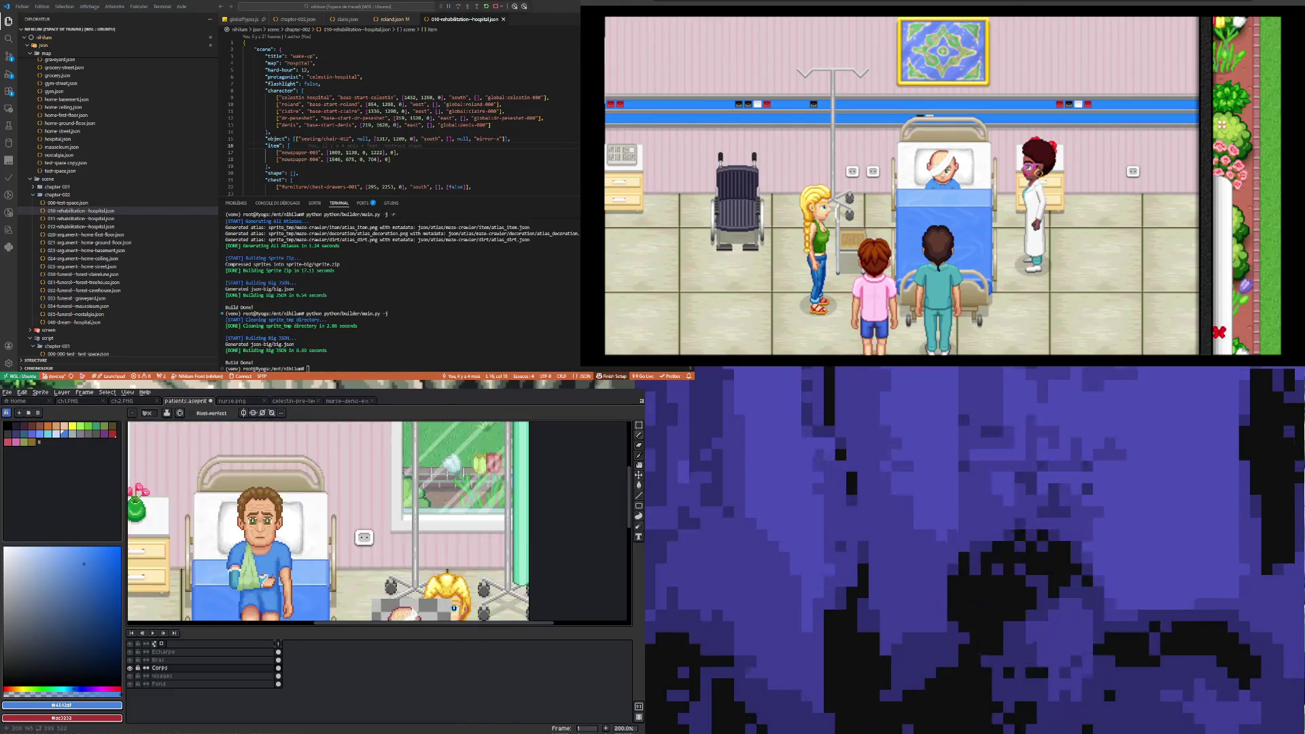
scroll(271, 576, "up", 1)
scroll(270, 575, "down", 2)
scroll(275, 560, "up", 2)
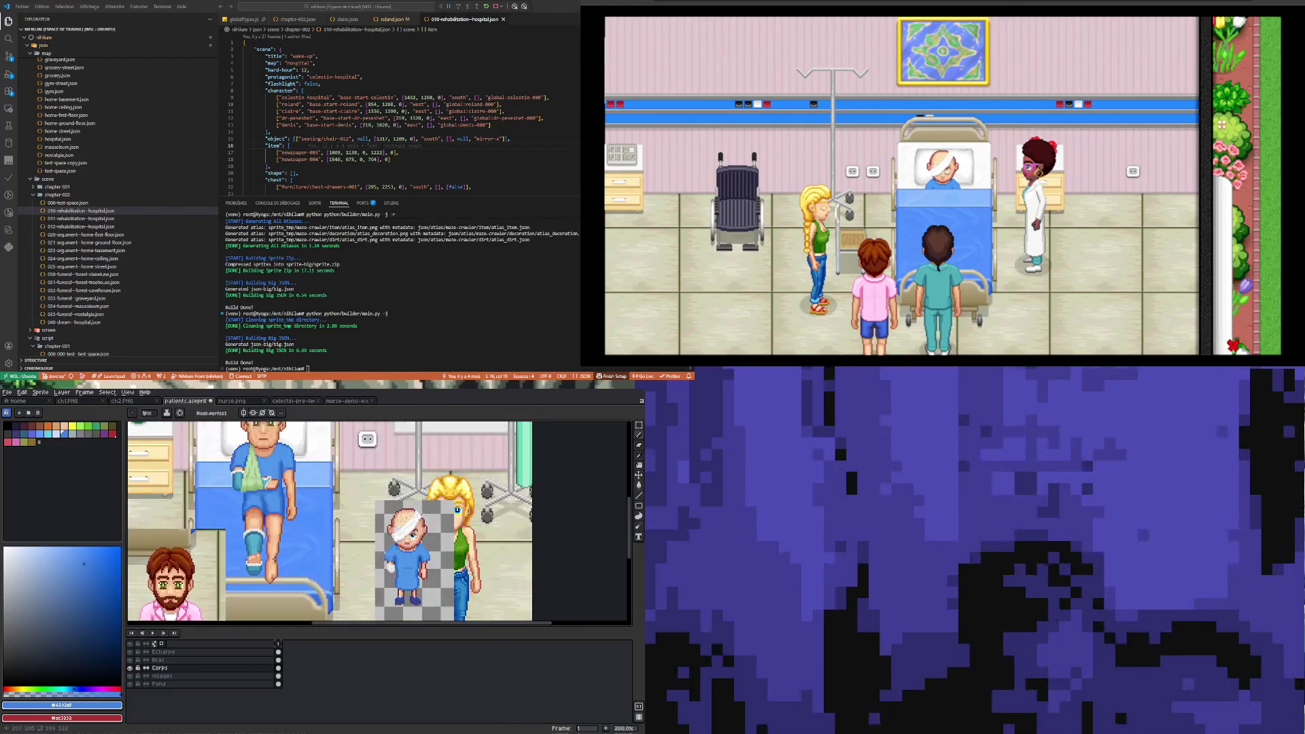
scroll(275, 560, "down", 2)
scroll(269, 570, "up", 2)
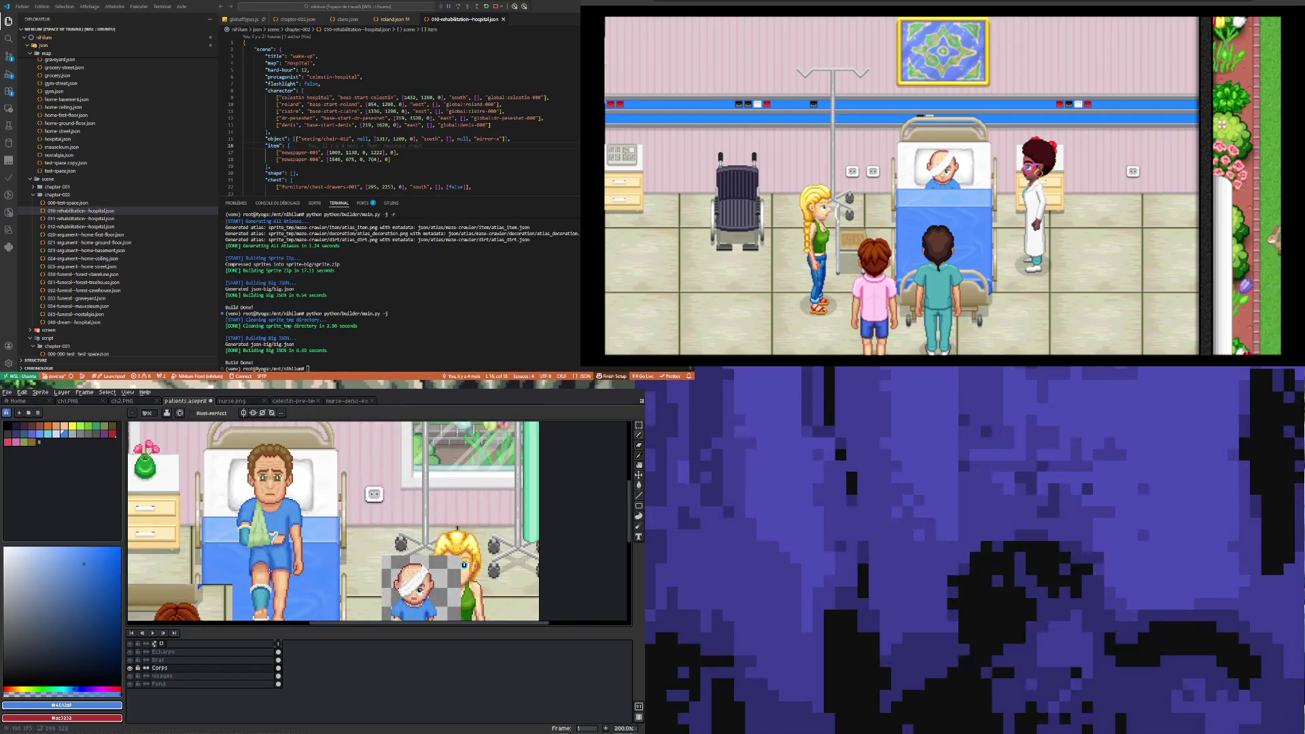
scroll(295, 547, "down", 1)
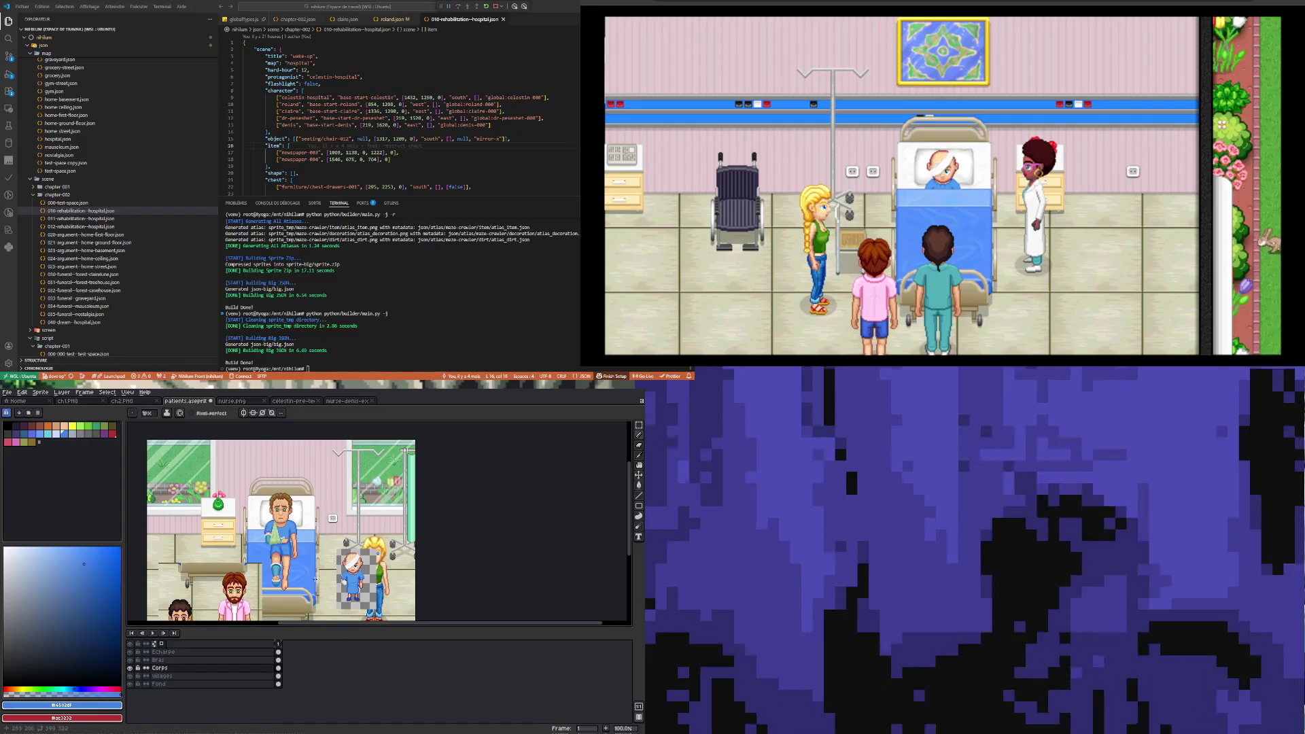
scroll(314, 579, "up", 3)
scroll(264, 569, "down", 2)
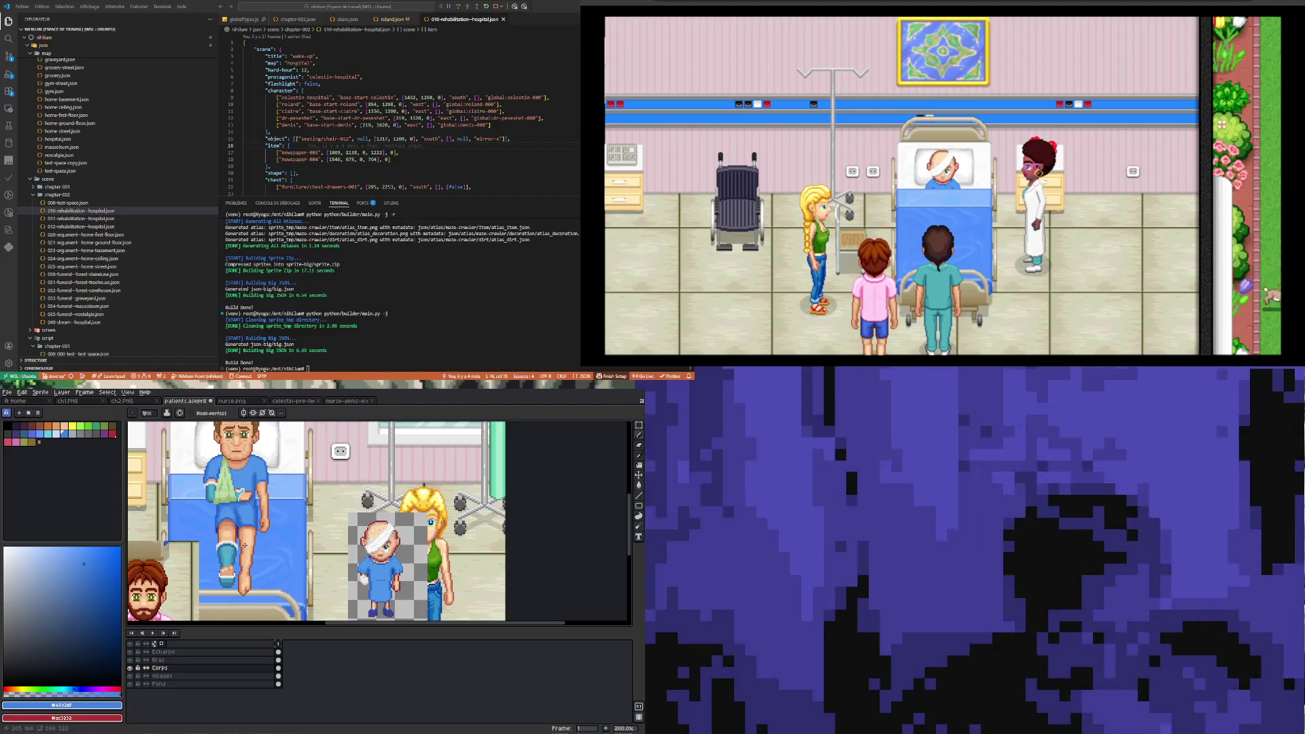
scroll(245, 546, "down", 1)
scroll(246, 530, "up", 4)
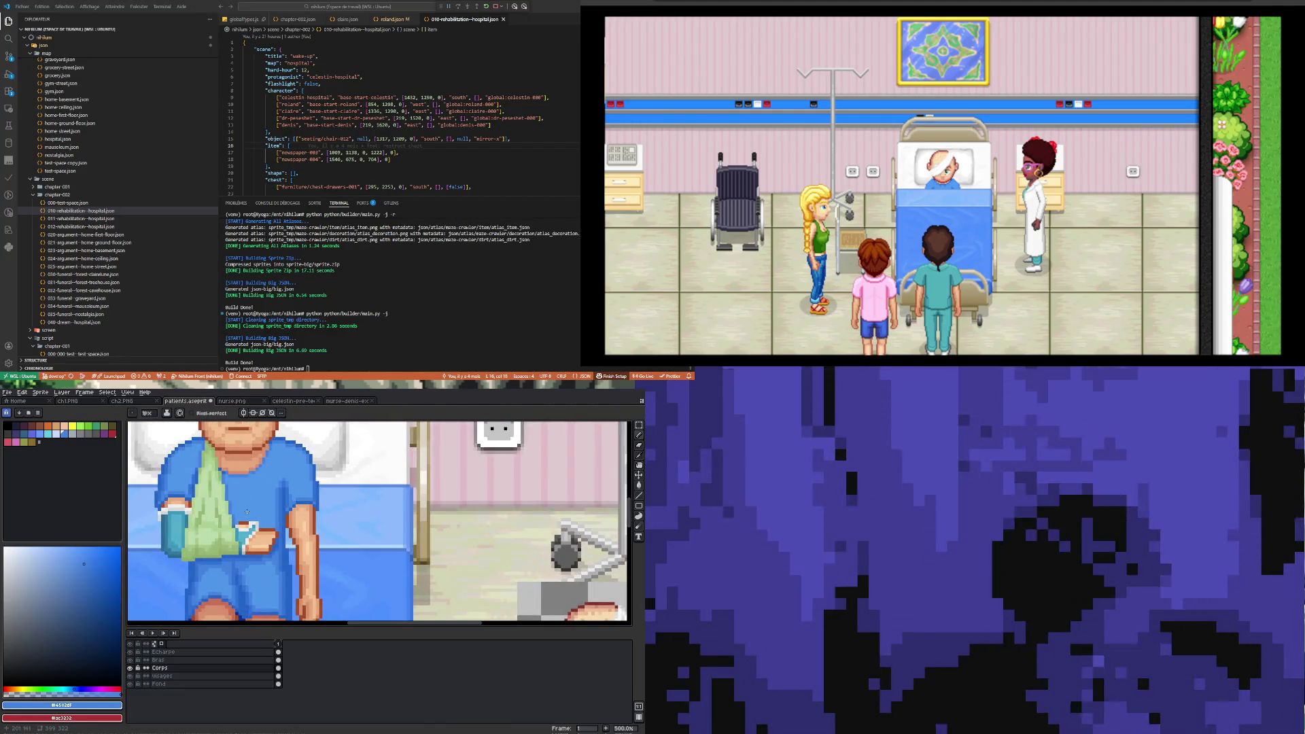
scroll(247, 511, "down", 2)
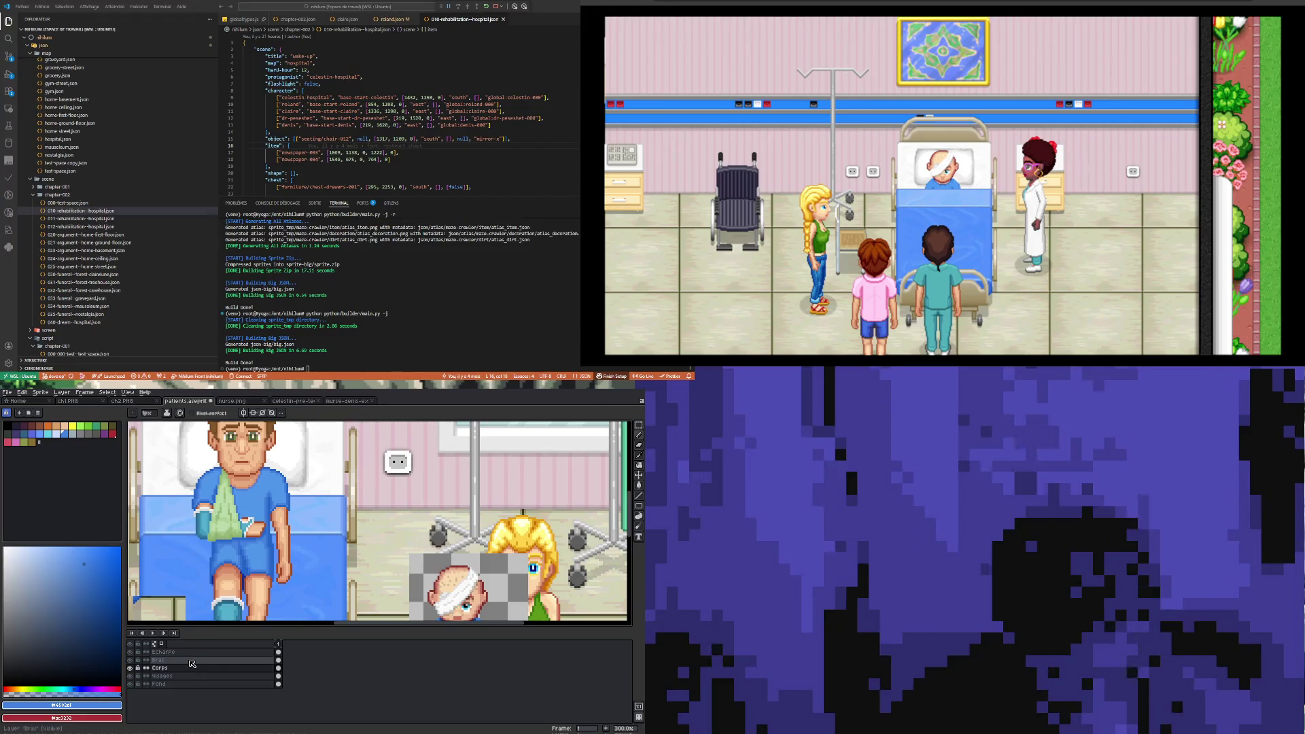
- Add a new layer above the Echarpe layer and name it Ombre
right_click(168, 663)
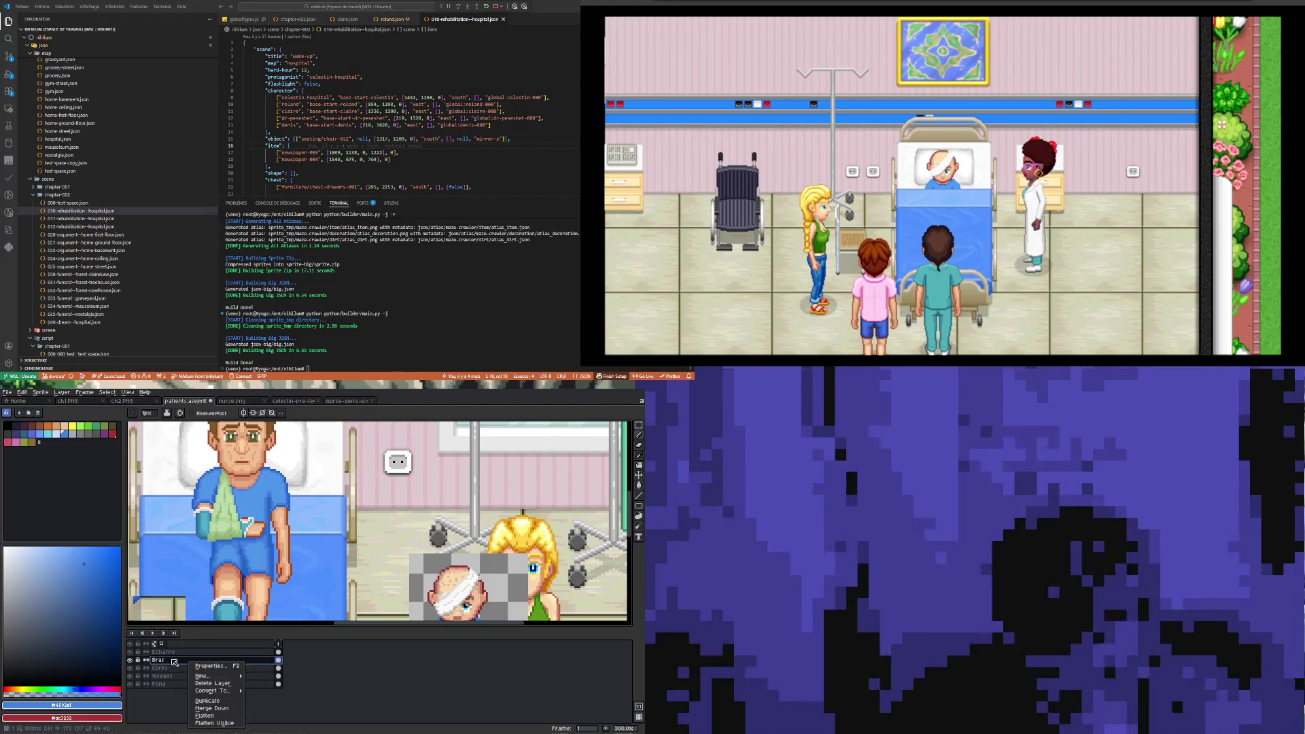
left_click(178, 652)
right_click(179, 652)
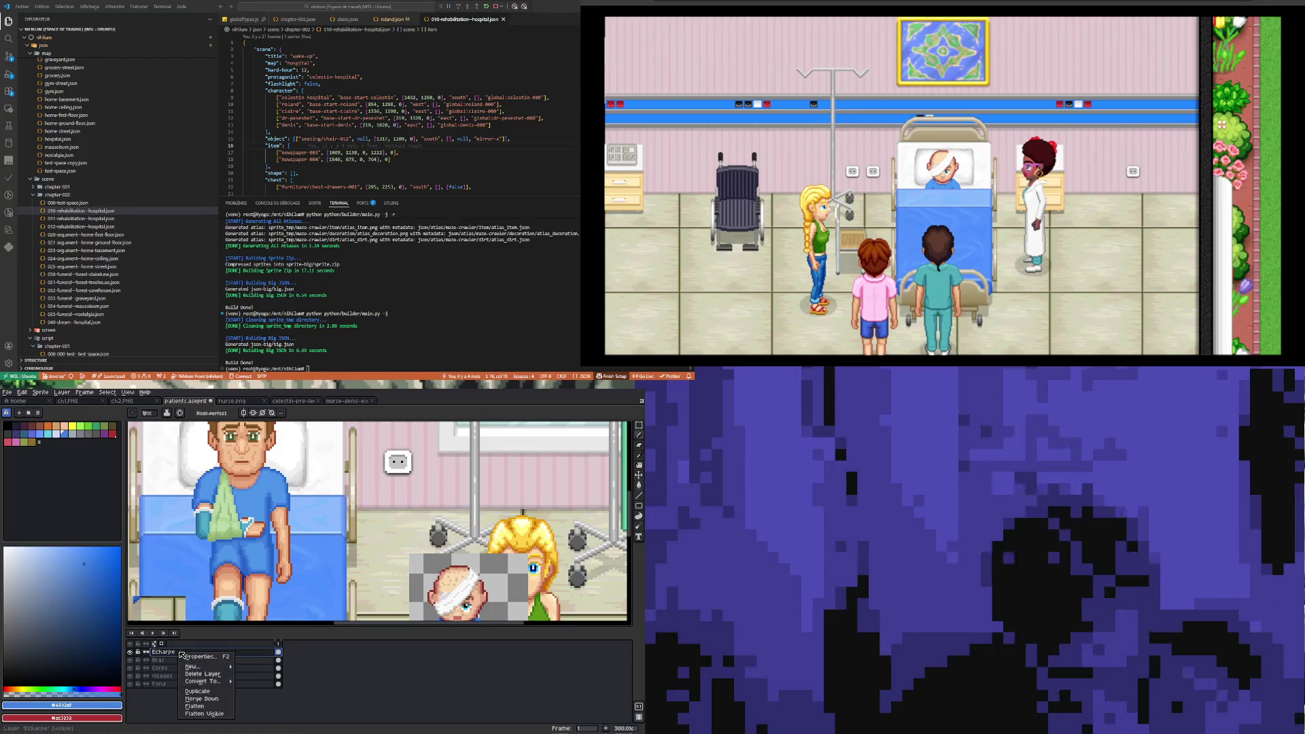
mouse_move(194, 666)
left_click(249, 668)
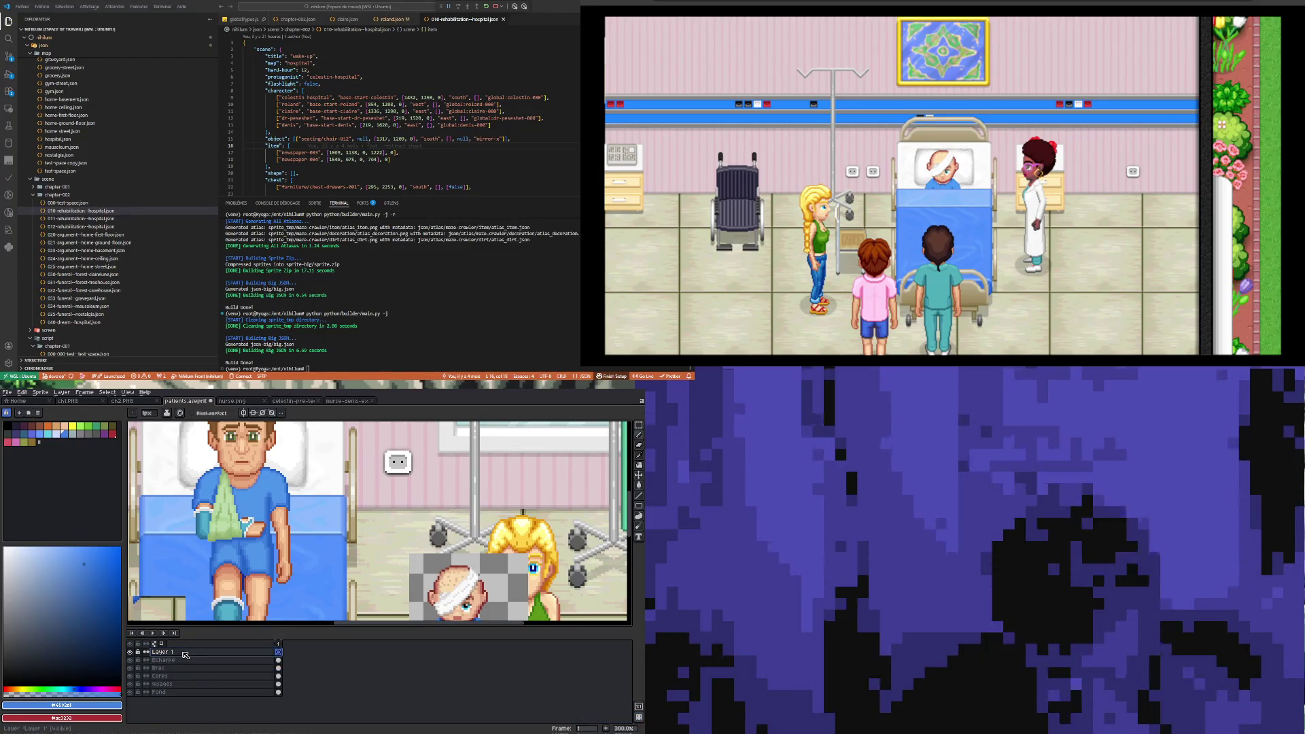
double_click(185, 653)
type("Ombre")
key("Return")
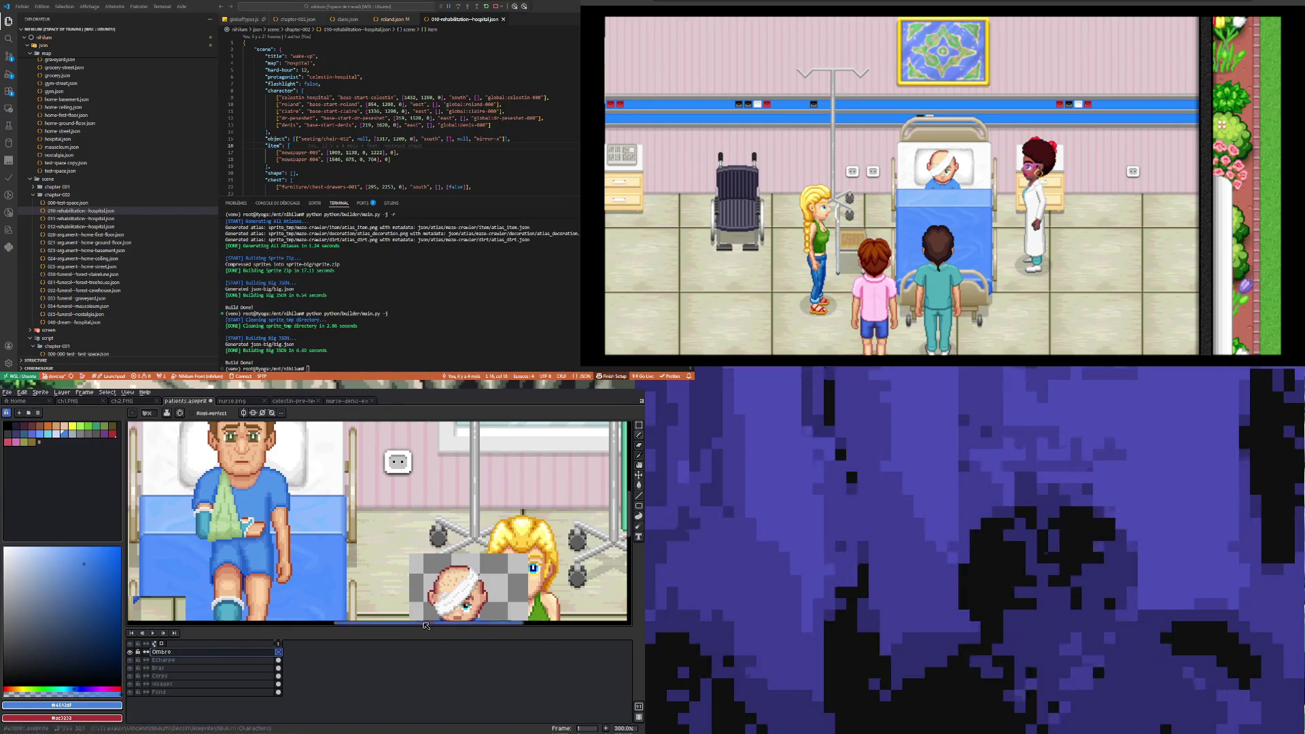
- Adjust the Ombre layer's opacity in Layer Properties
double_click(185, 653)
left_click_drag(547, 502, 550, 505)
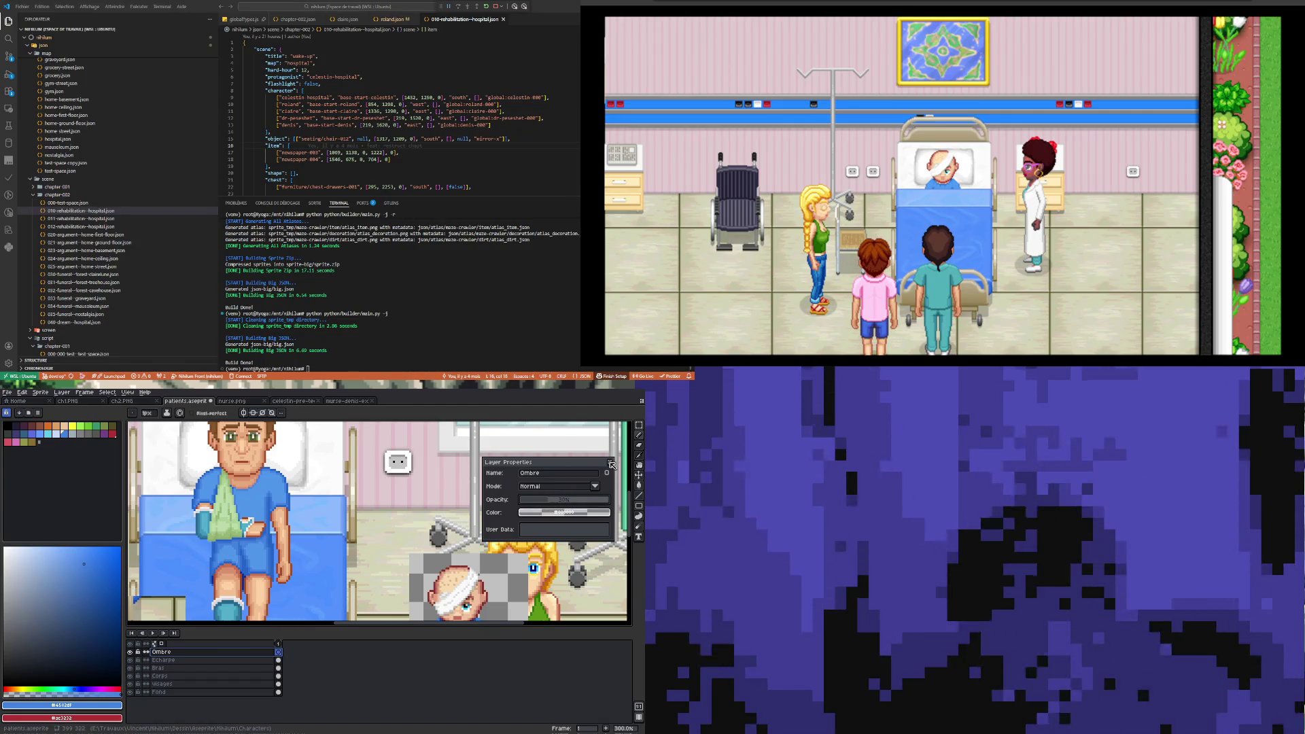
left_click(611, 465)
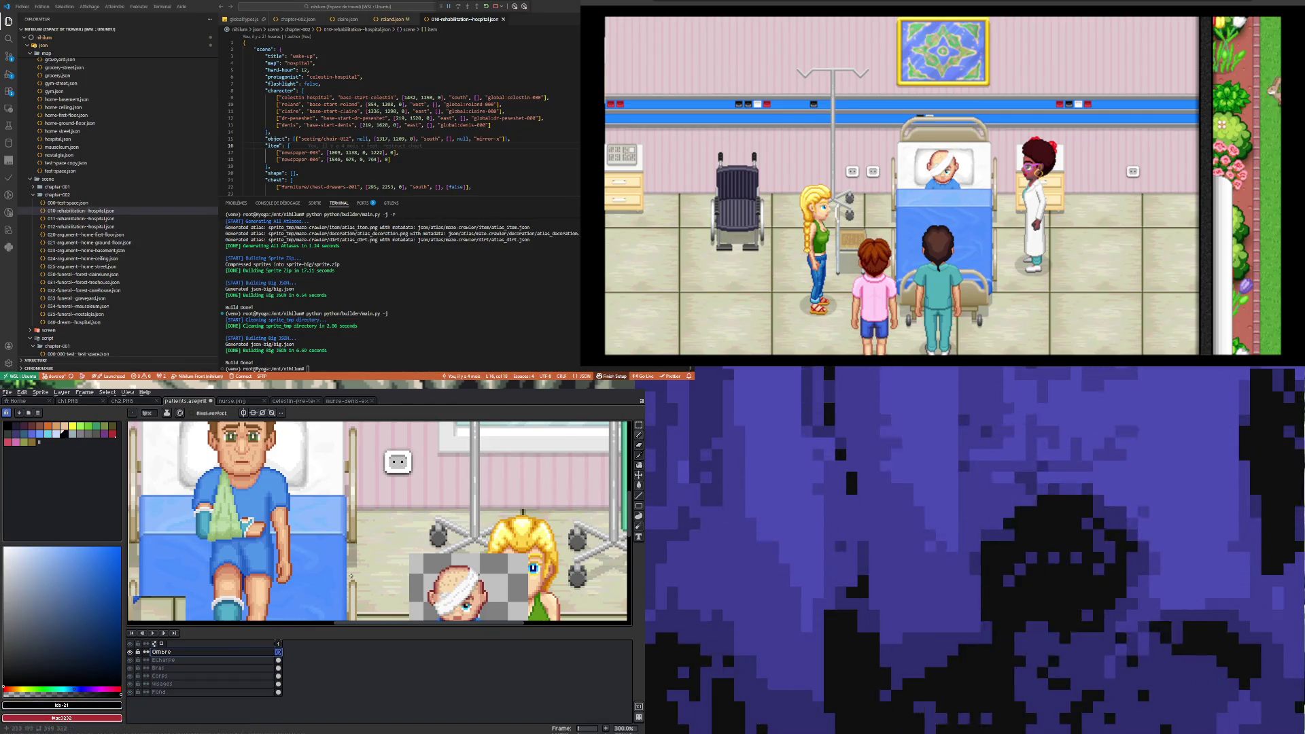
scroll(228, 504, "up", 6)
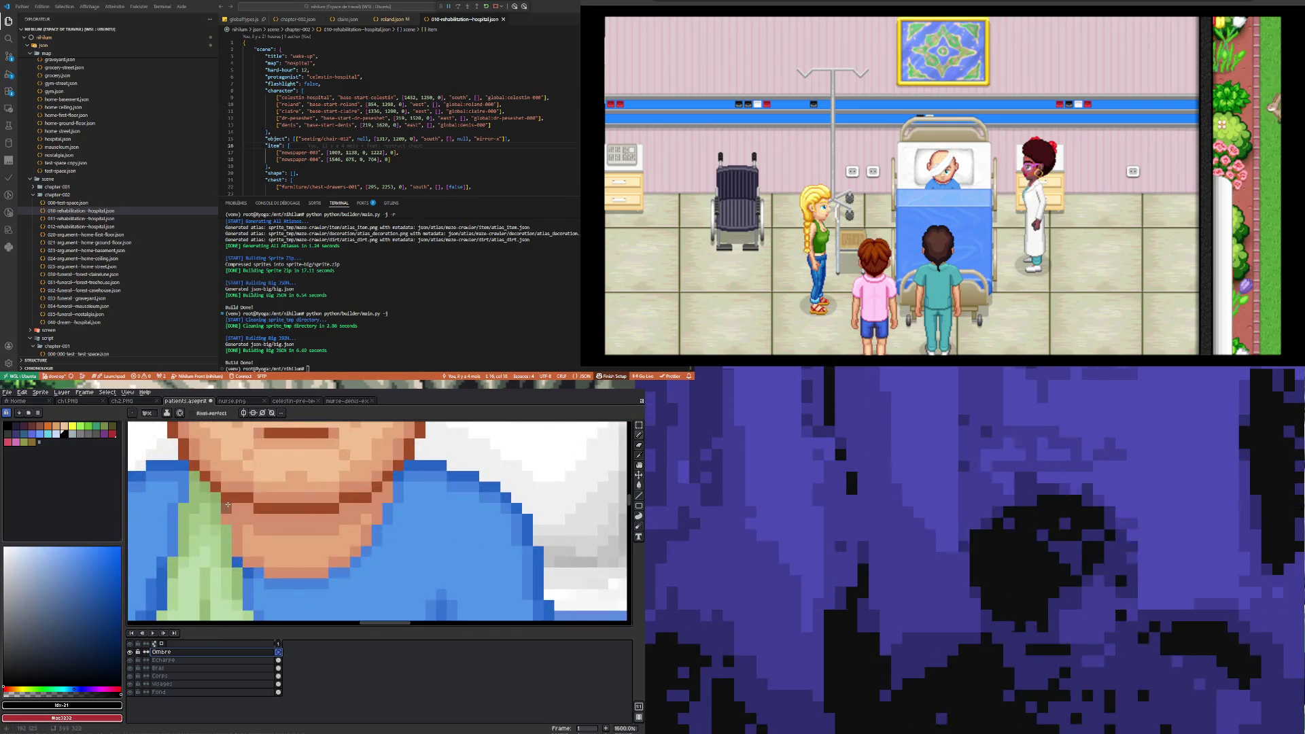
scroll(227, 504, "down", 6)
scroll(212, 547, "up", 5)
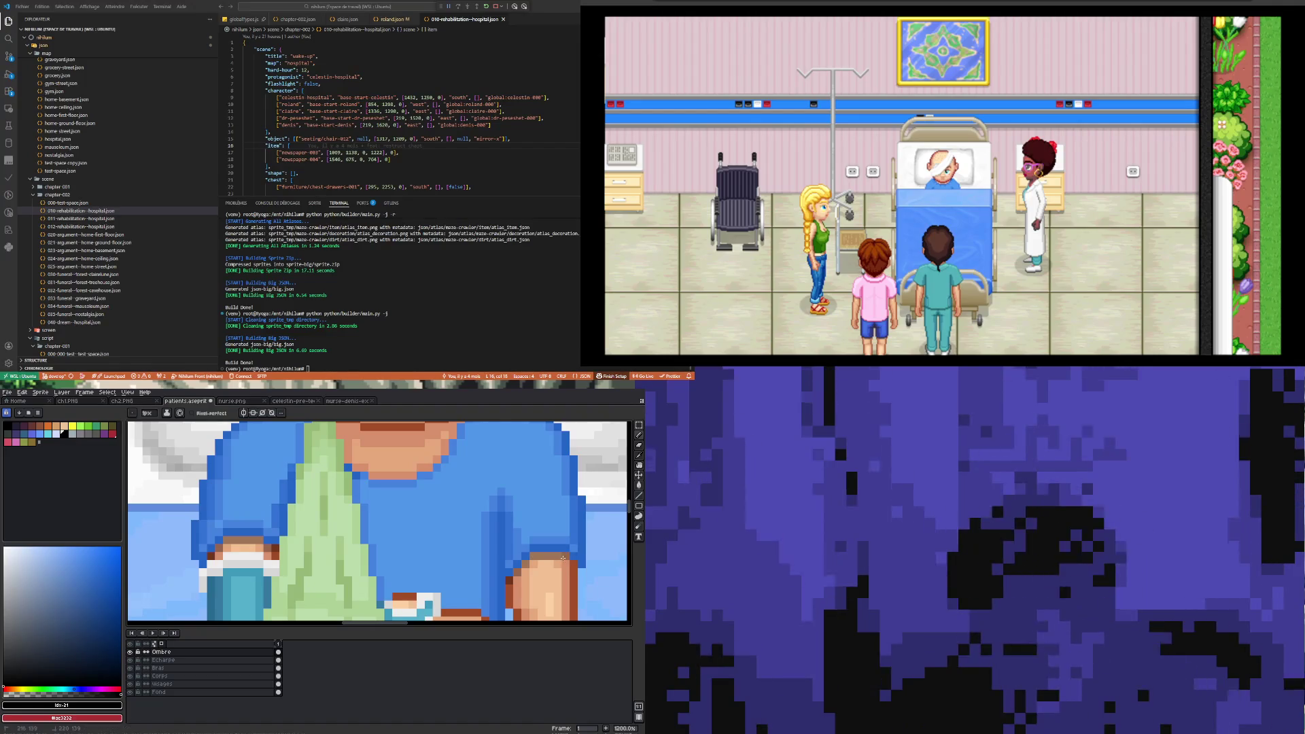
scroll(429, 525, "down", 4)
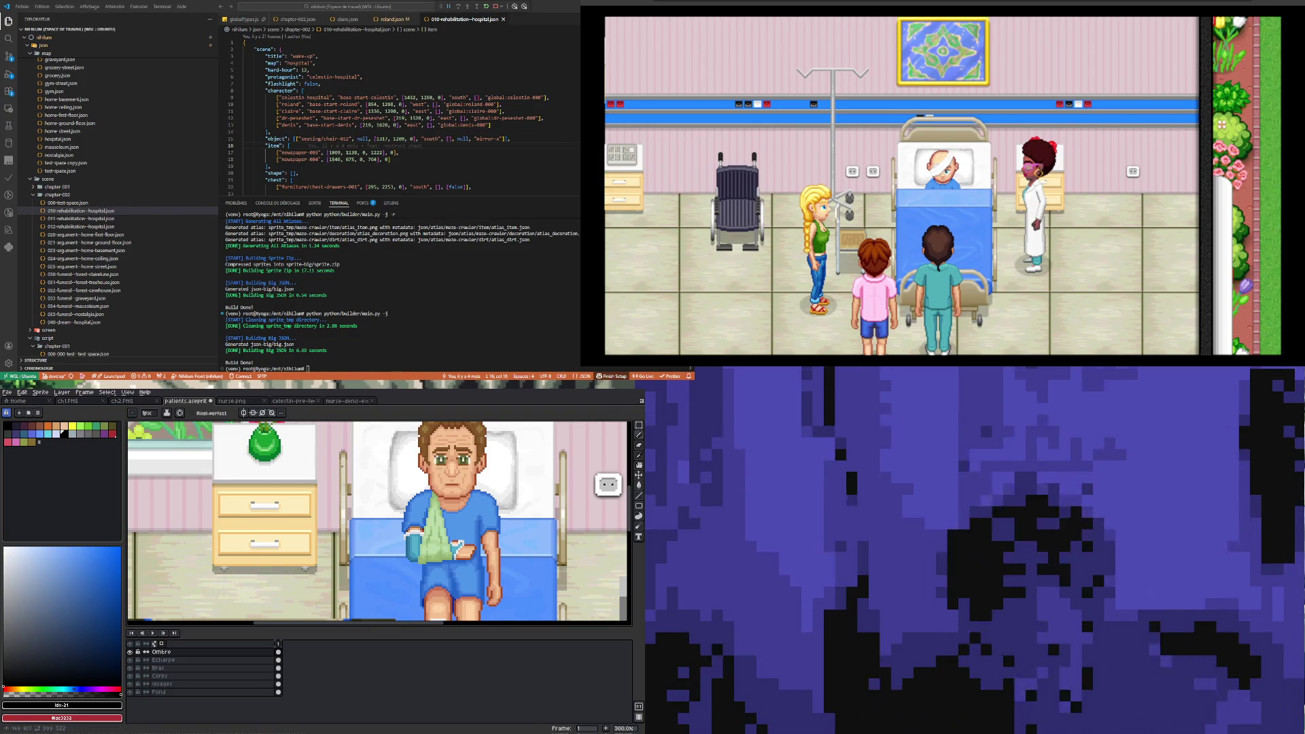
- View the hospital sprite at 100% and inspect the patient's legs and arm
key("1")
scroll(398, 537, "up", 8)
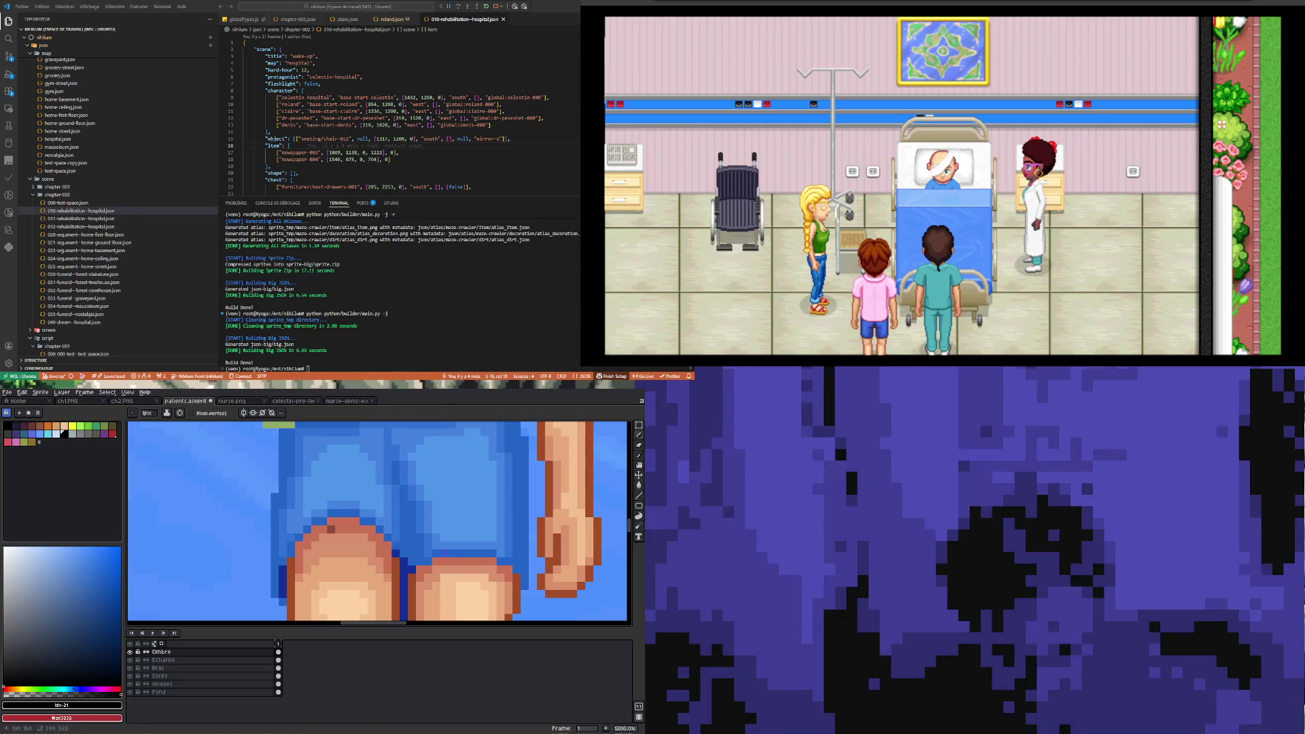
scroll(342, 511, "down", 4)
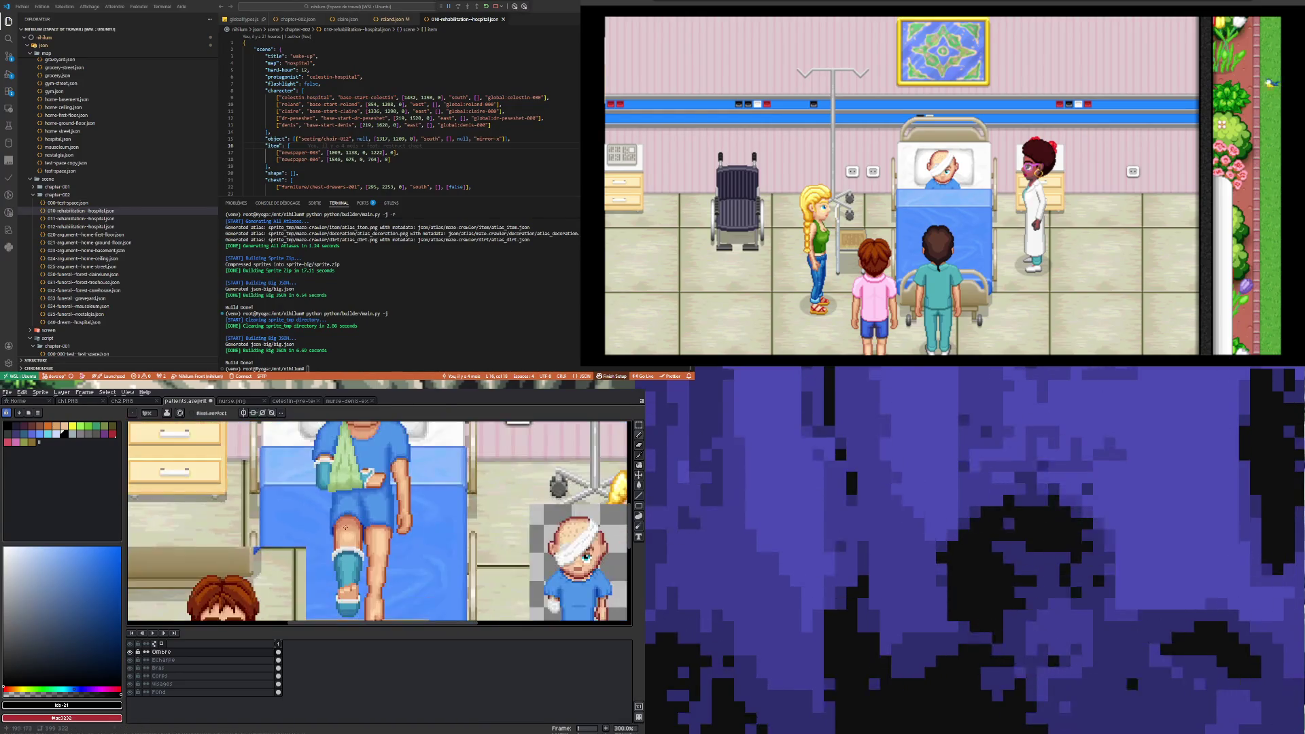
scroll(343, 511, "up", 4)
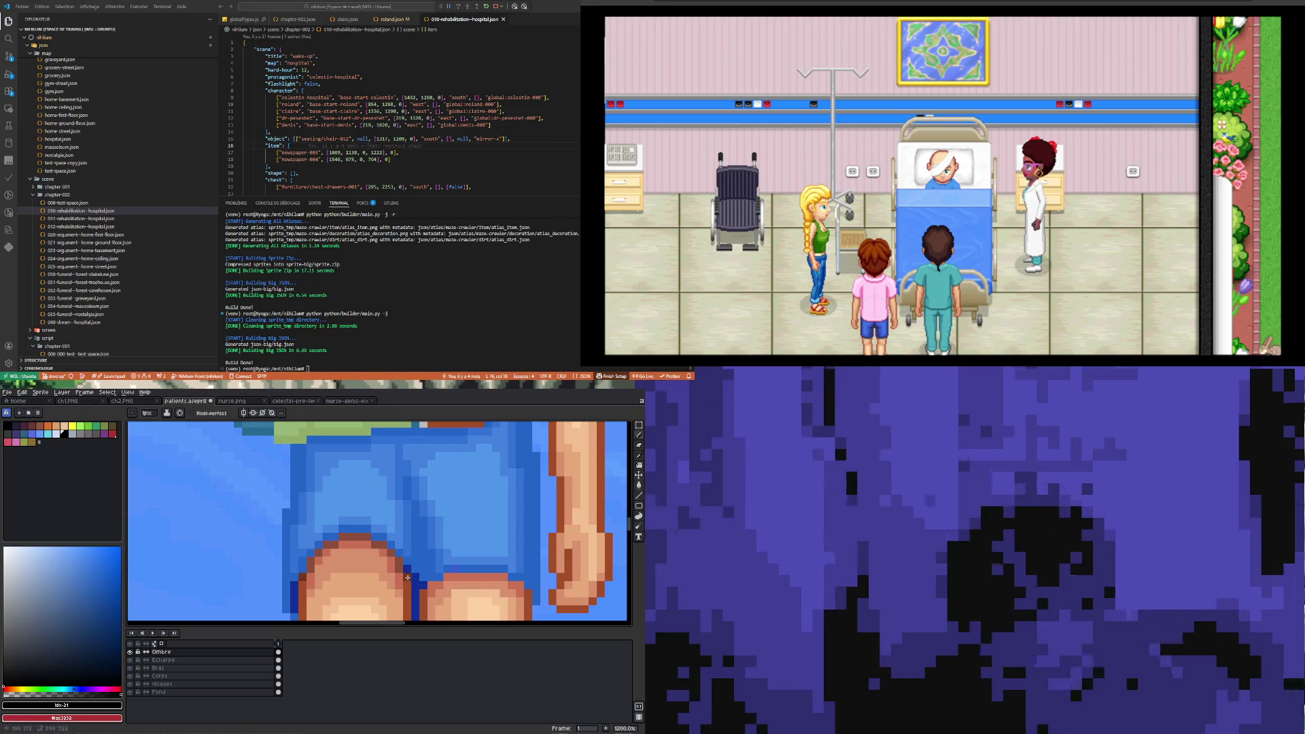
scroll(407, 577, "down", 4)
scroll(401, 570, "up", 6)
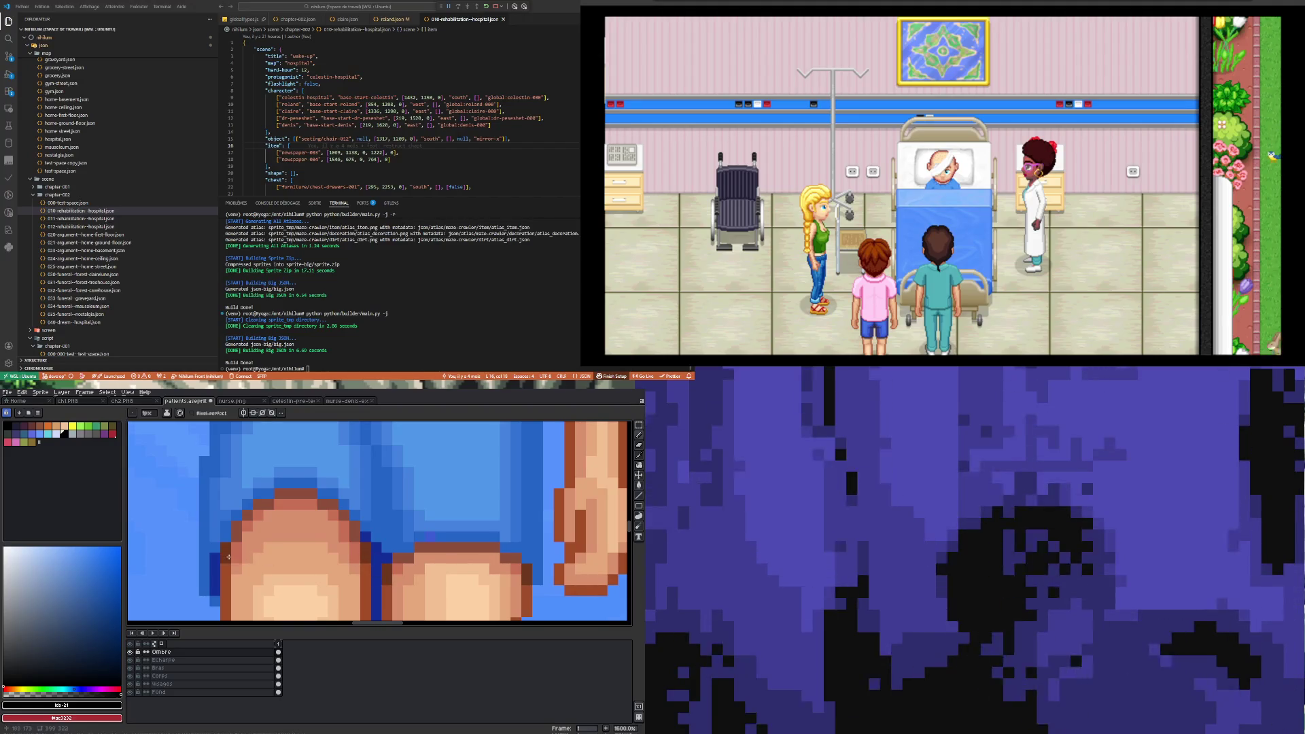
scroll(229, 557, "down", 5)
scroll(293, 468, "up", 2)
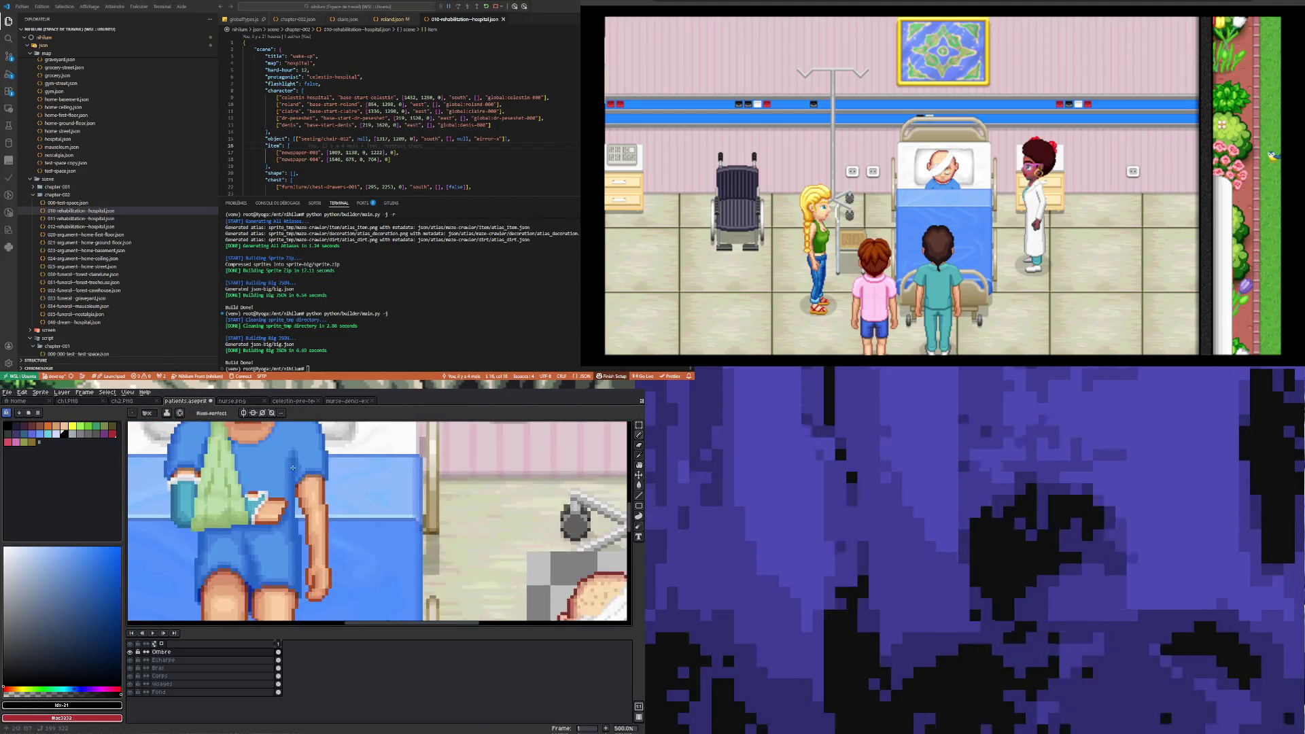
scroll(274, 497, "down", 2)
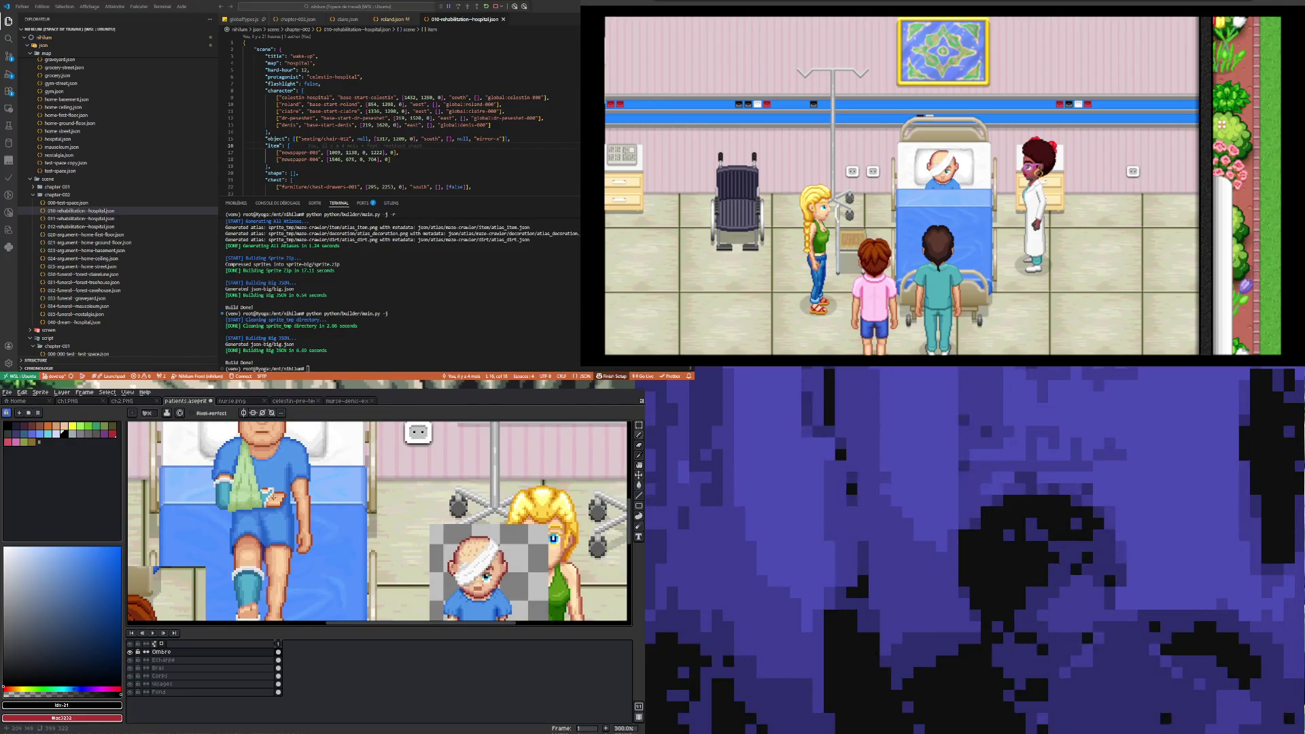
scroll(274, 496, "up", 4)
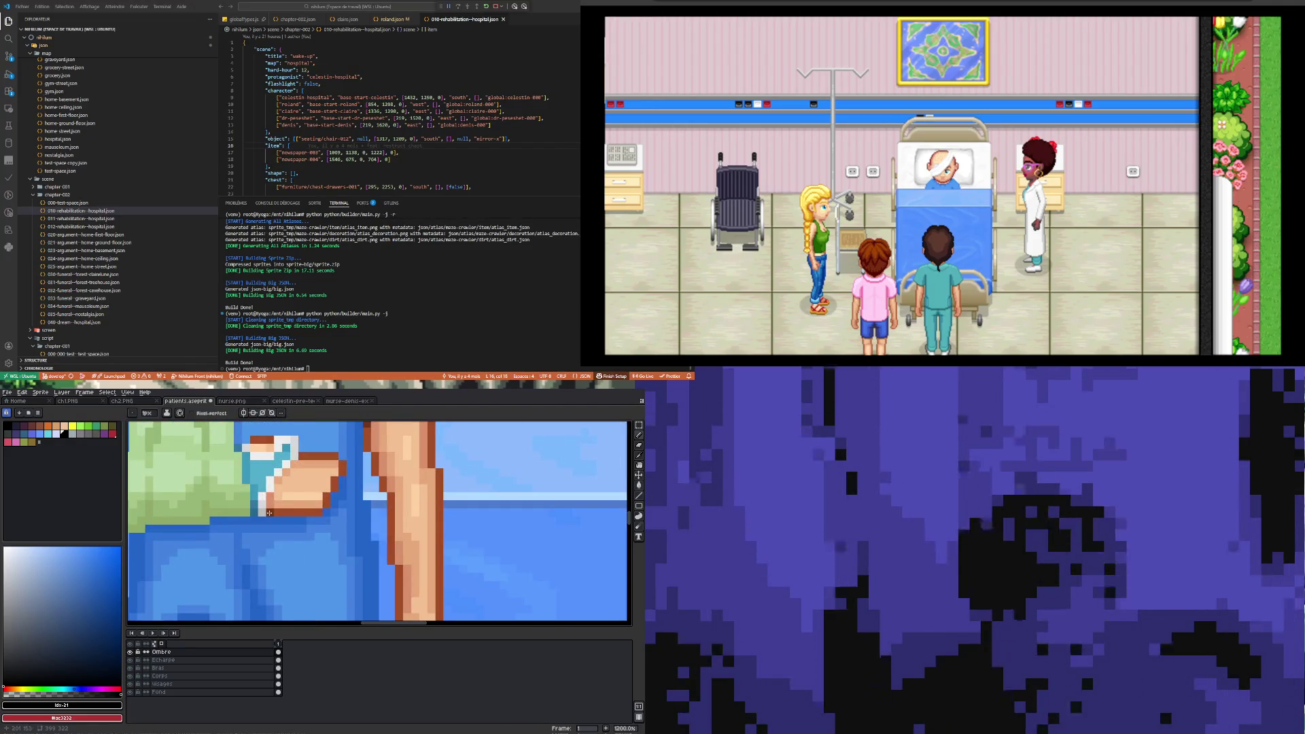
scroll(292, 541, "down", 4)
scroll(291, 535, "up", 4)
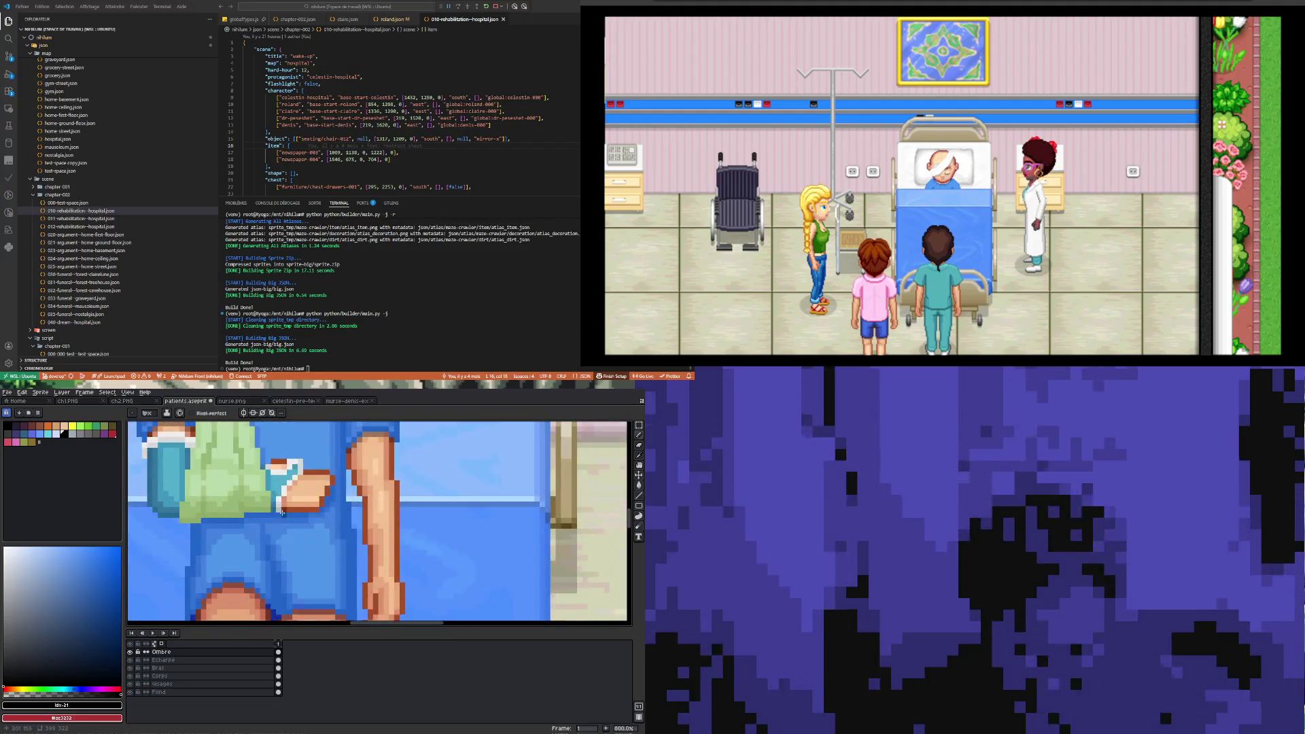
scroll(289, 531, "down", 4)
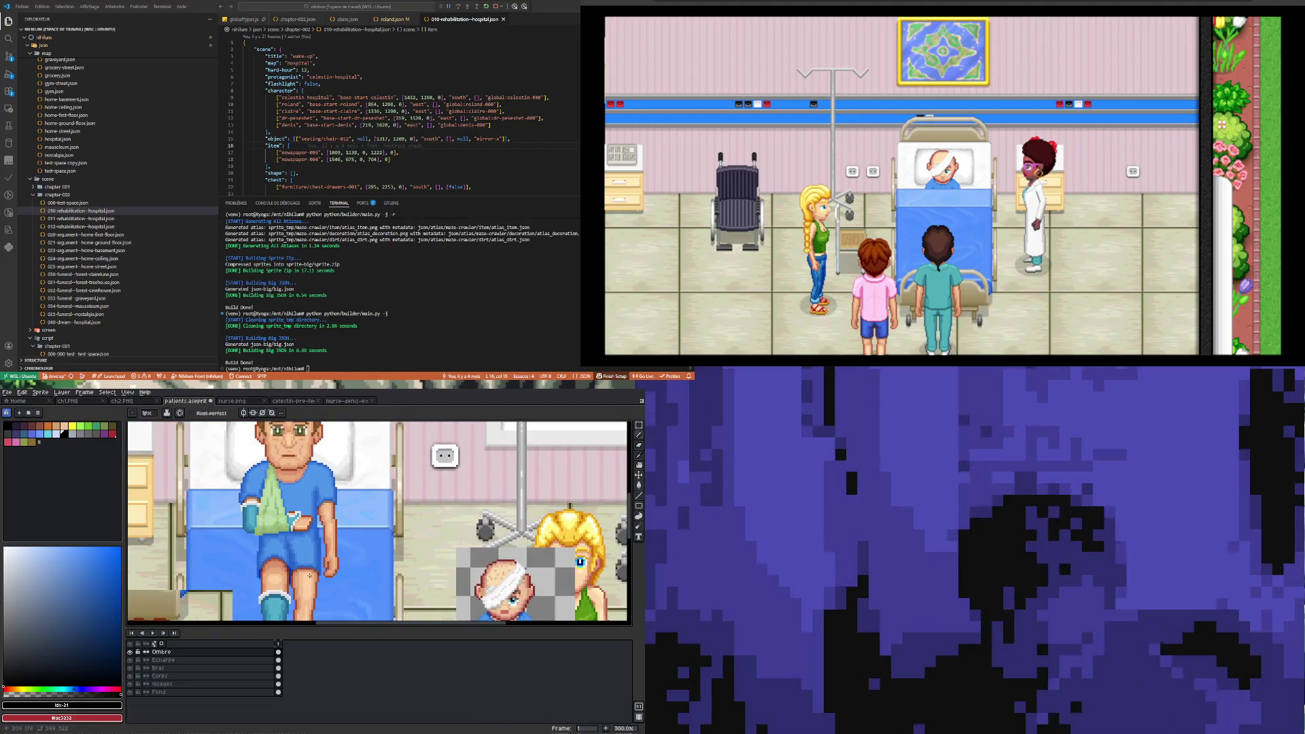
scroll(302, 556, "up", 3)
- Undo the last pencil stroke on the arm and sling
key("ctrl+z")
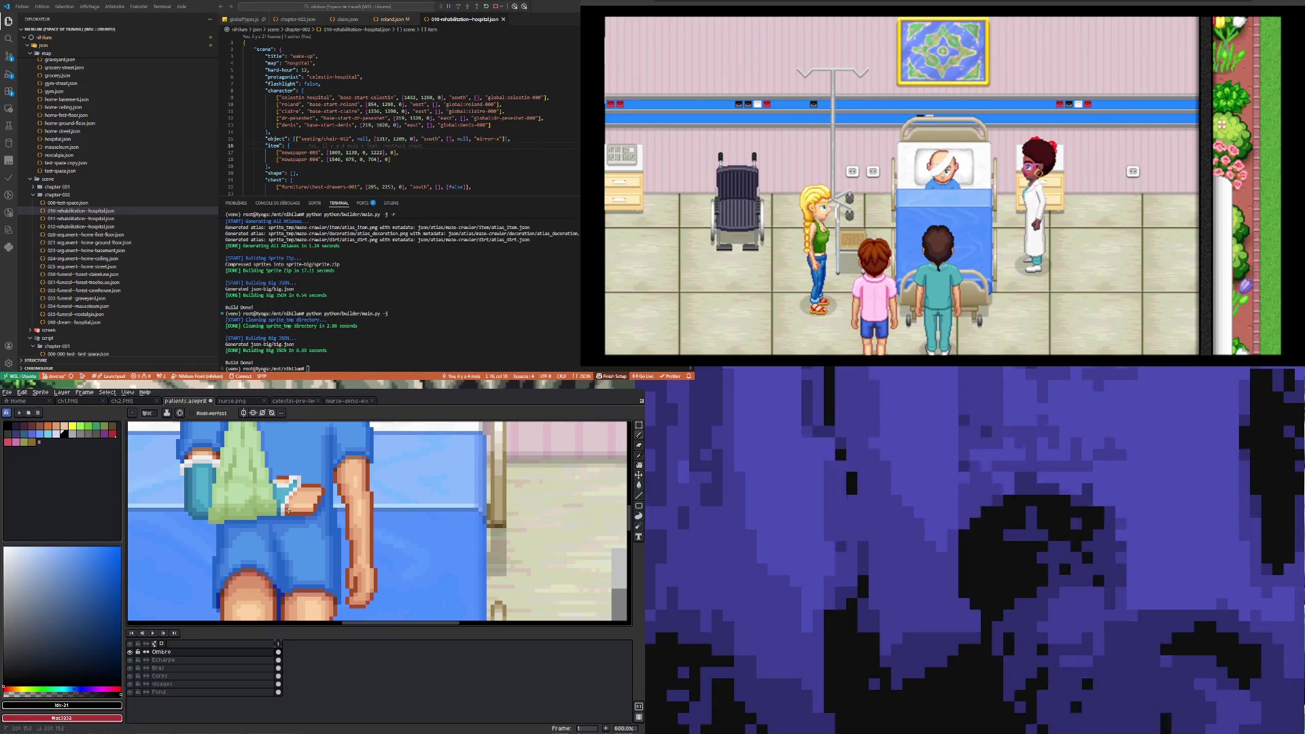
scroll(303, 543, "down", 3)
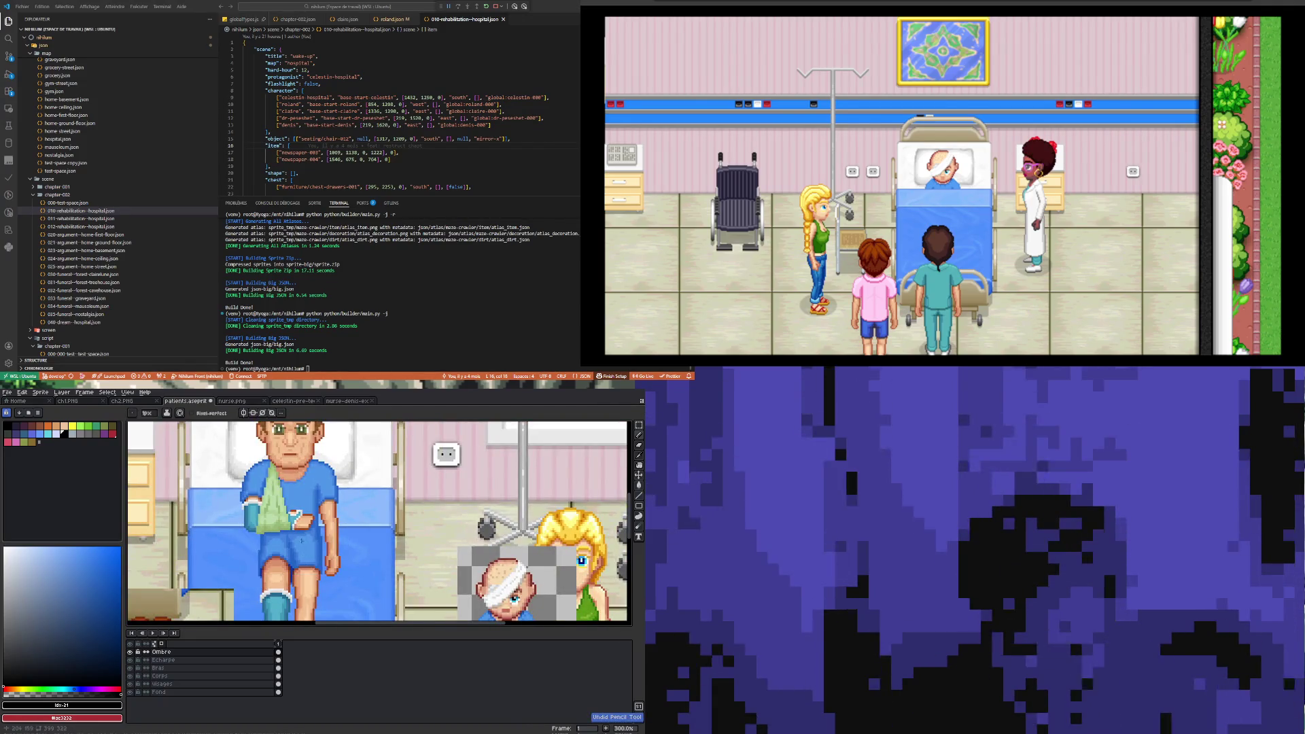
scroll(301, 540, "down", 2)
scroll(297, 567, "up", 2)
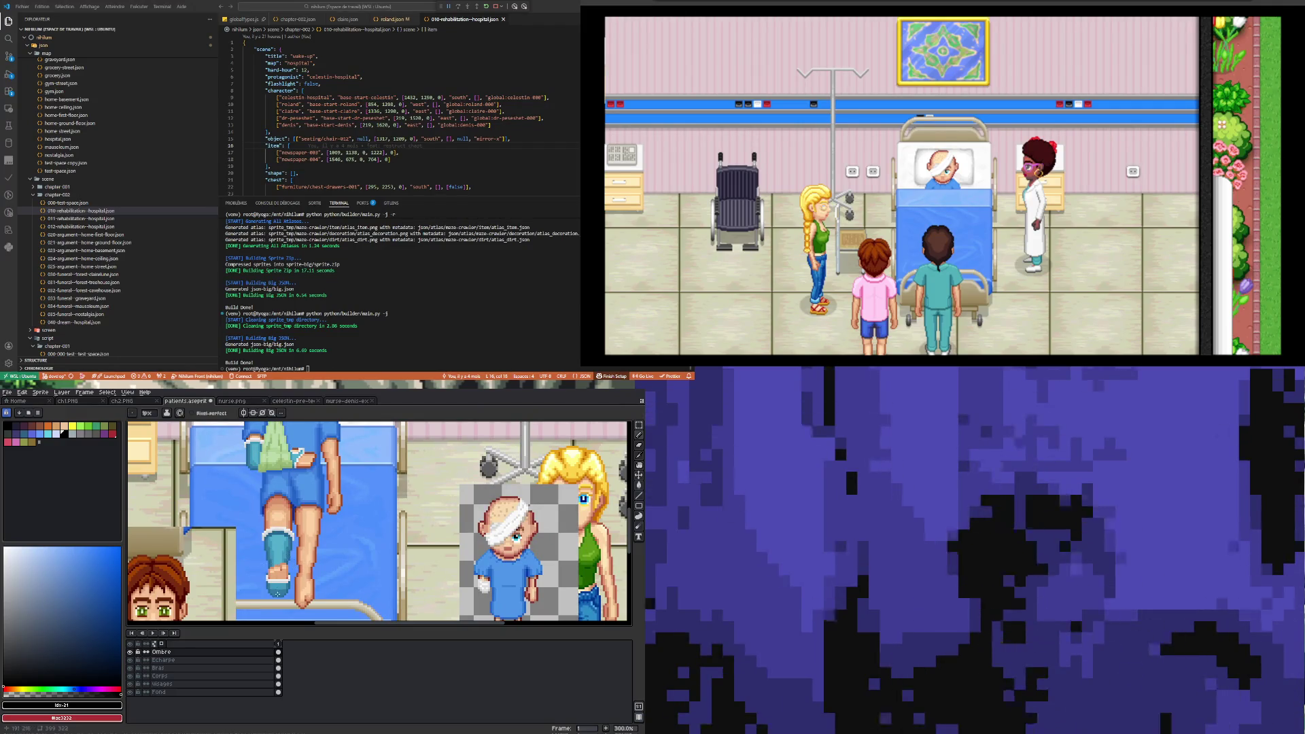
scroll(277, 594, "up", 1)
scroll(289, 574, "down", 2)
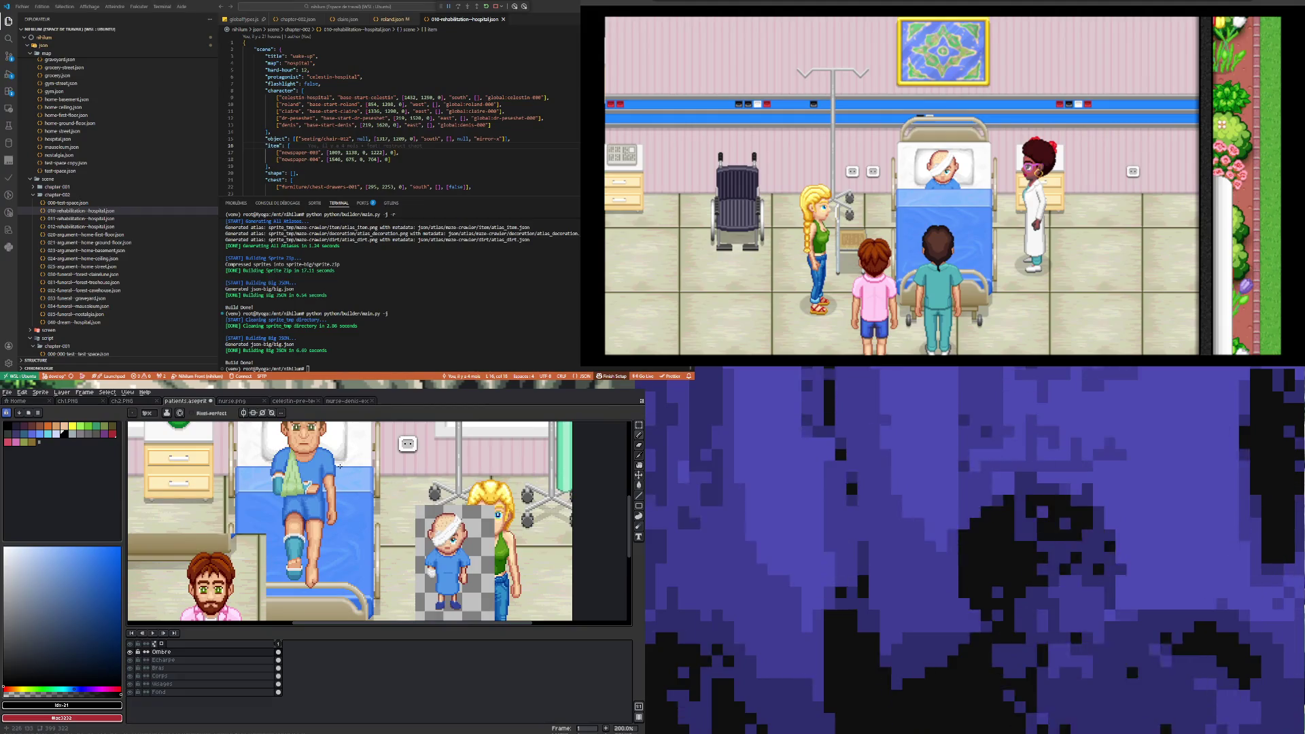
scroll(325, 459, "down", 5)
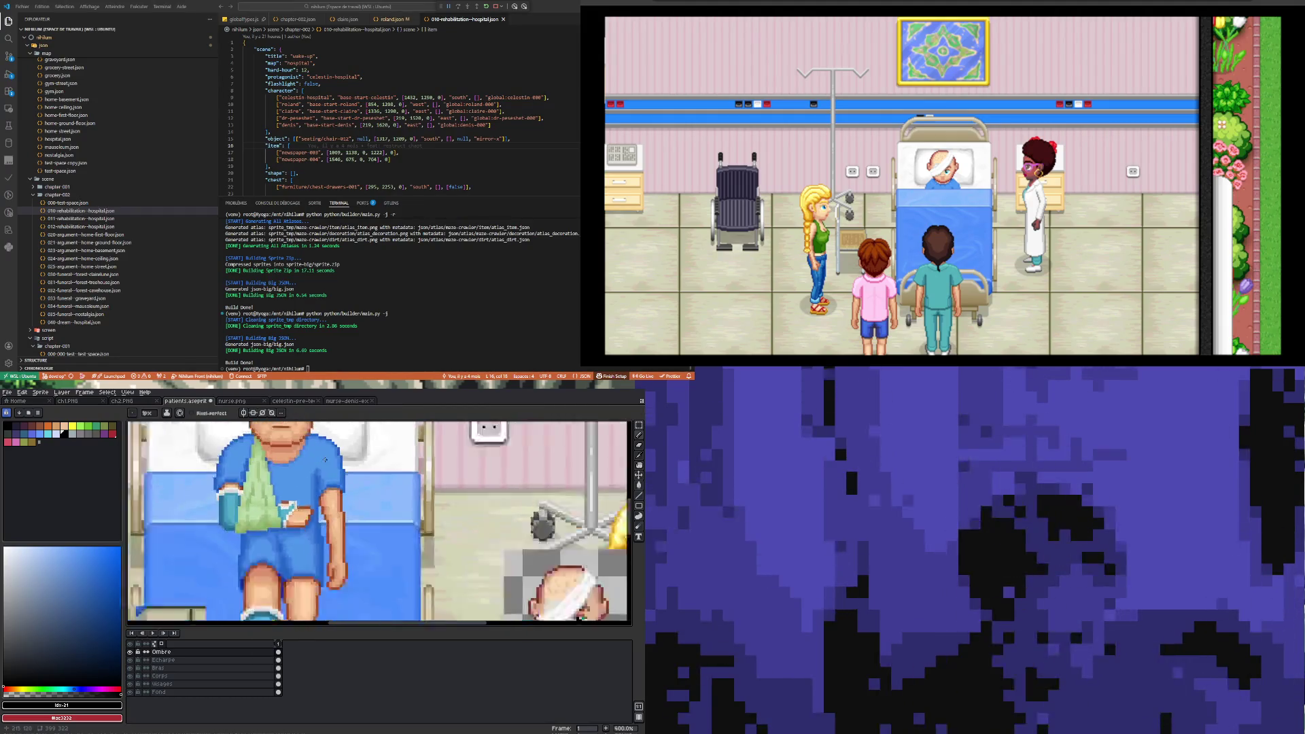
scroll(304, 444, "up", 3)
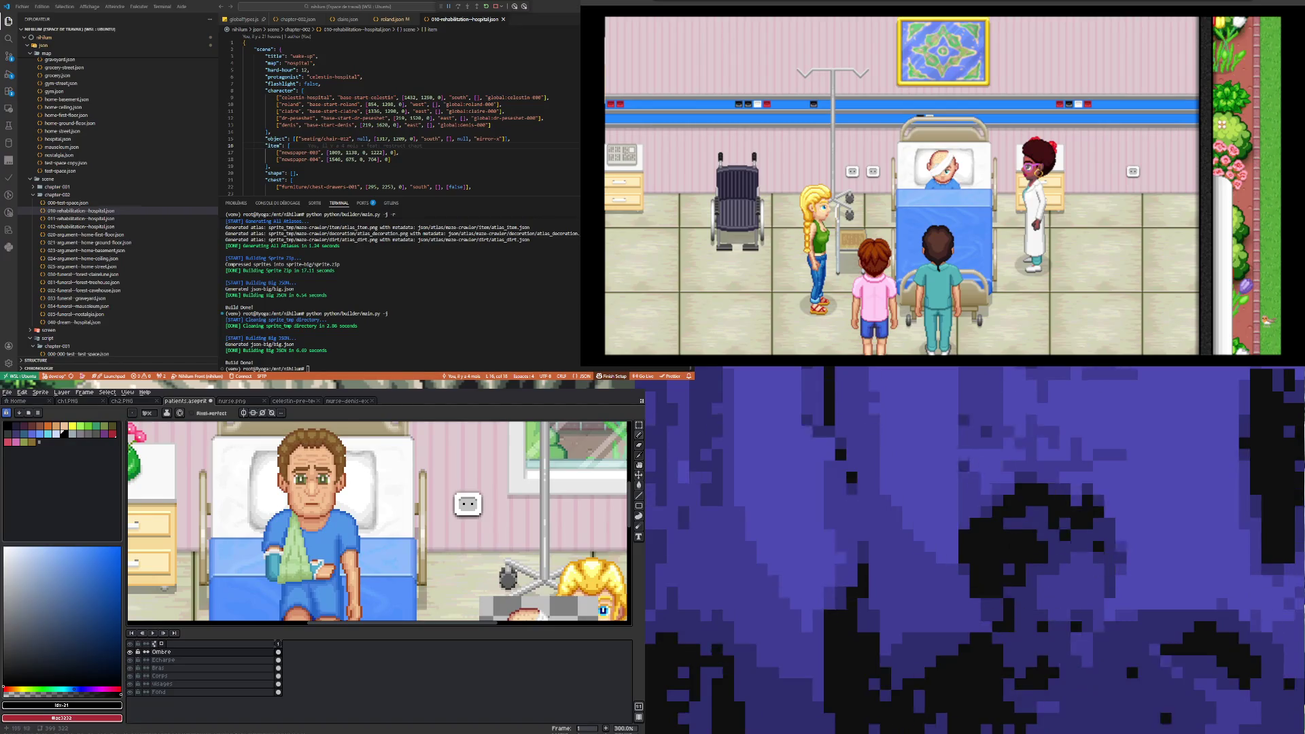
scroll(283, 520, "down", 3)
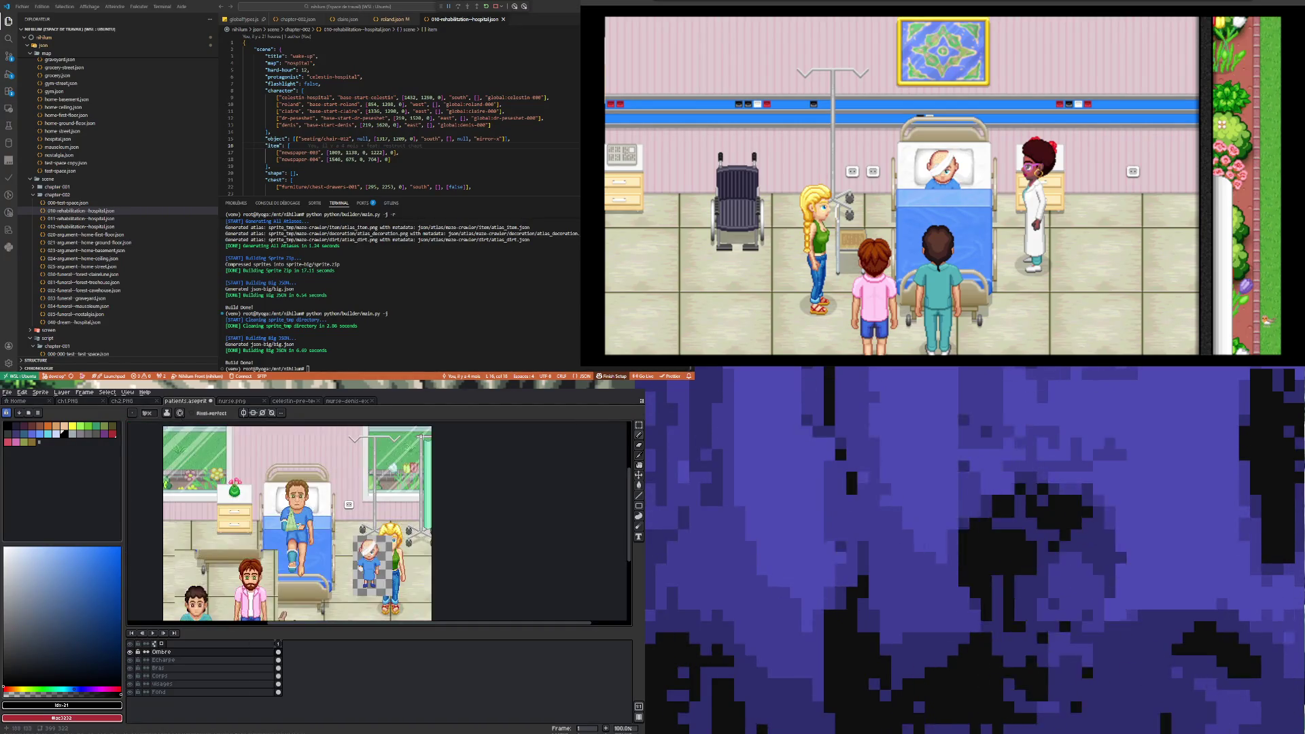
scroll(331, 519, "up", 3)
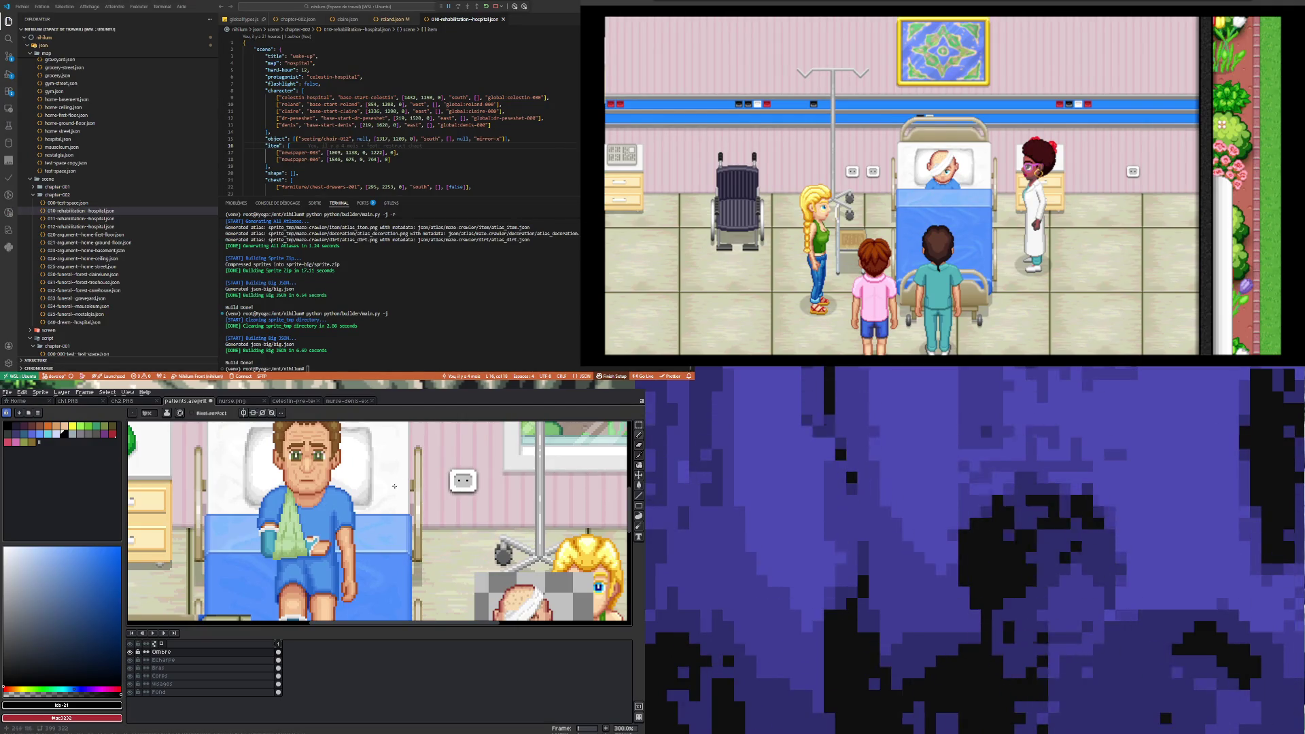
scroll(289, 525, "up", 2)
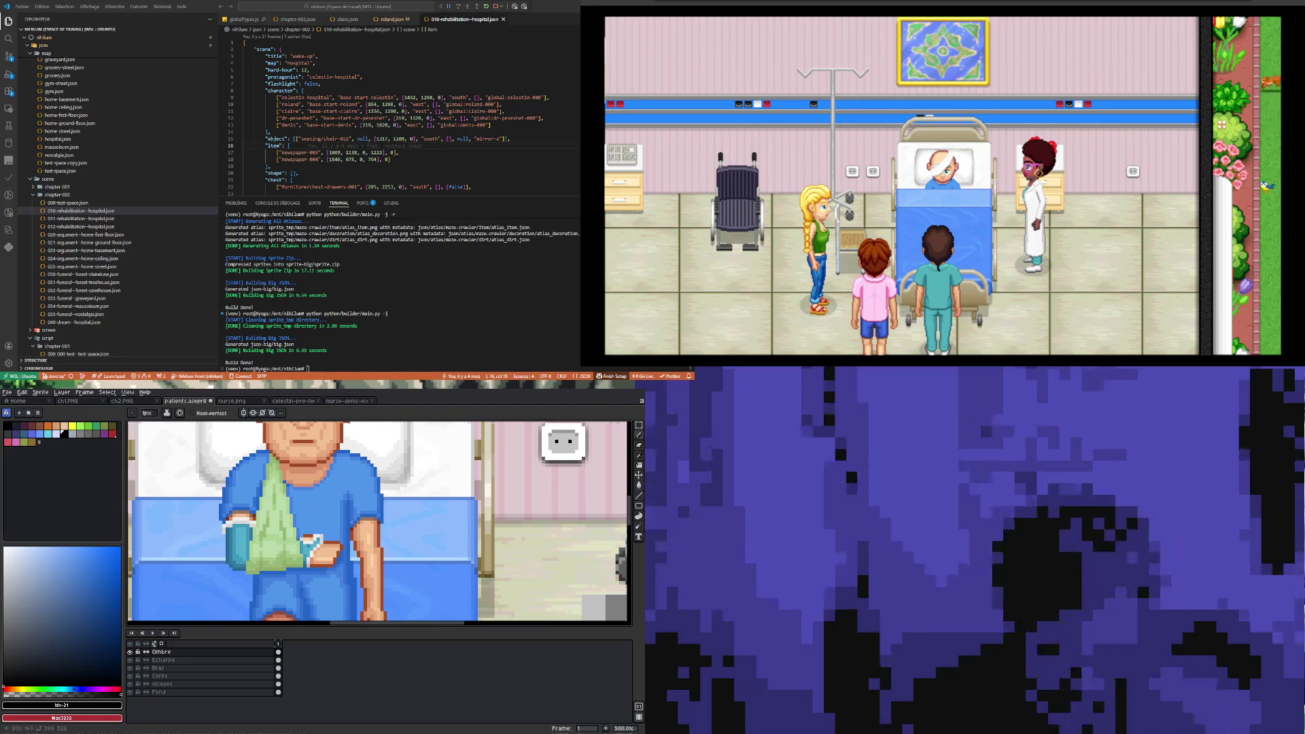
- Sample the blue of the patient's shirt and return to the Pencil
scroll(306, 448, "down", 2)
scroll(306, 448, "up", 3)
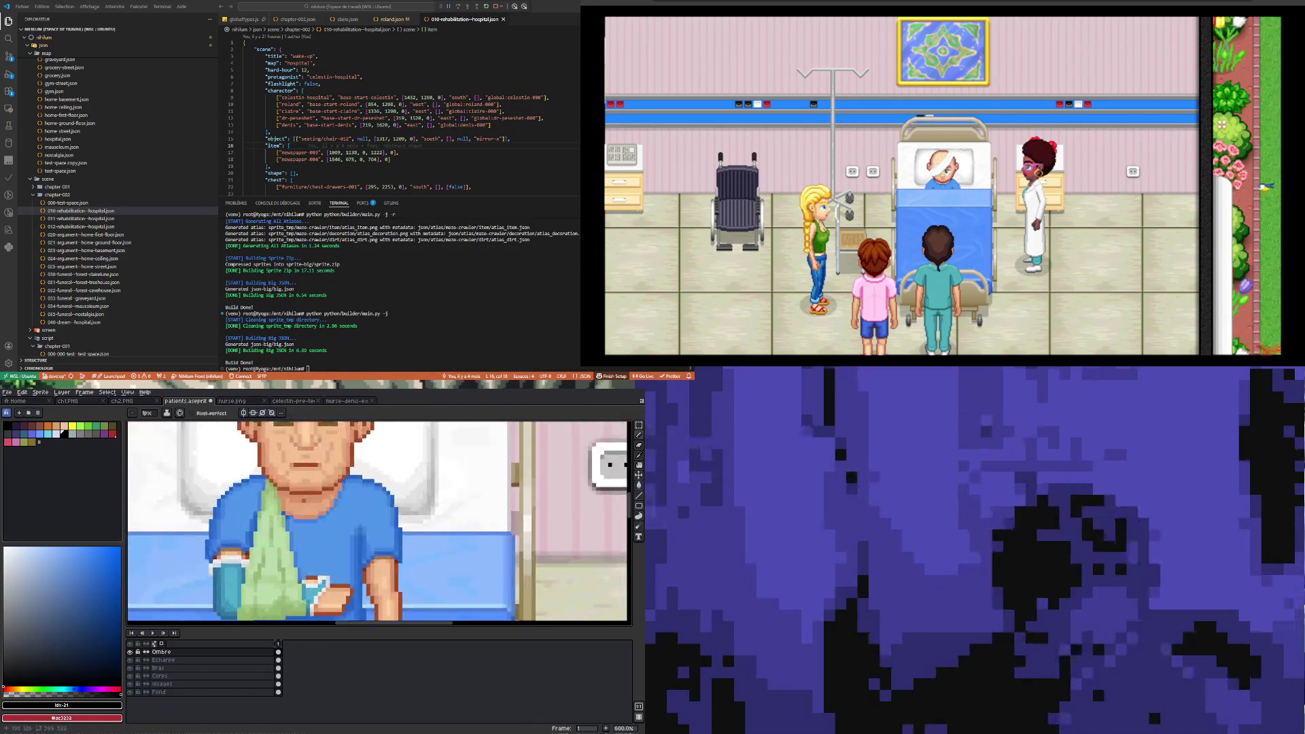
scroll(306, 475, "down", 5)
scroll(306, 476, "up", 4)
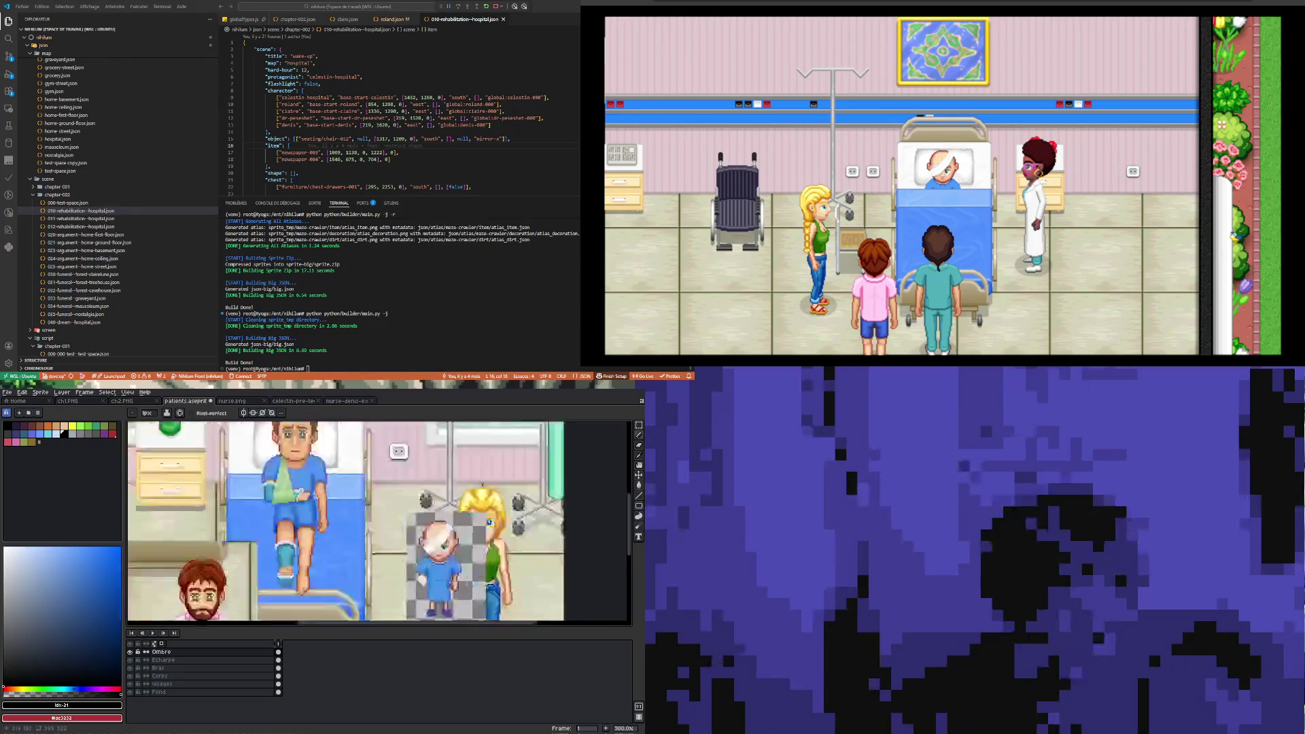
scroll(306, 475, "down", 2)
scroll(306, 490, "down", 1)
scroll(306, 490, "up", 1)
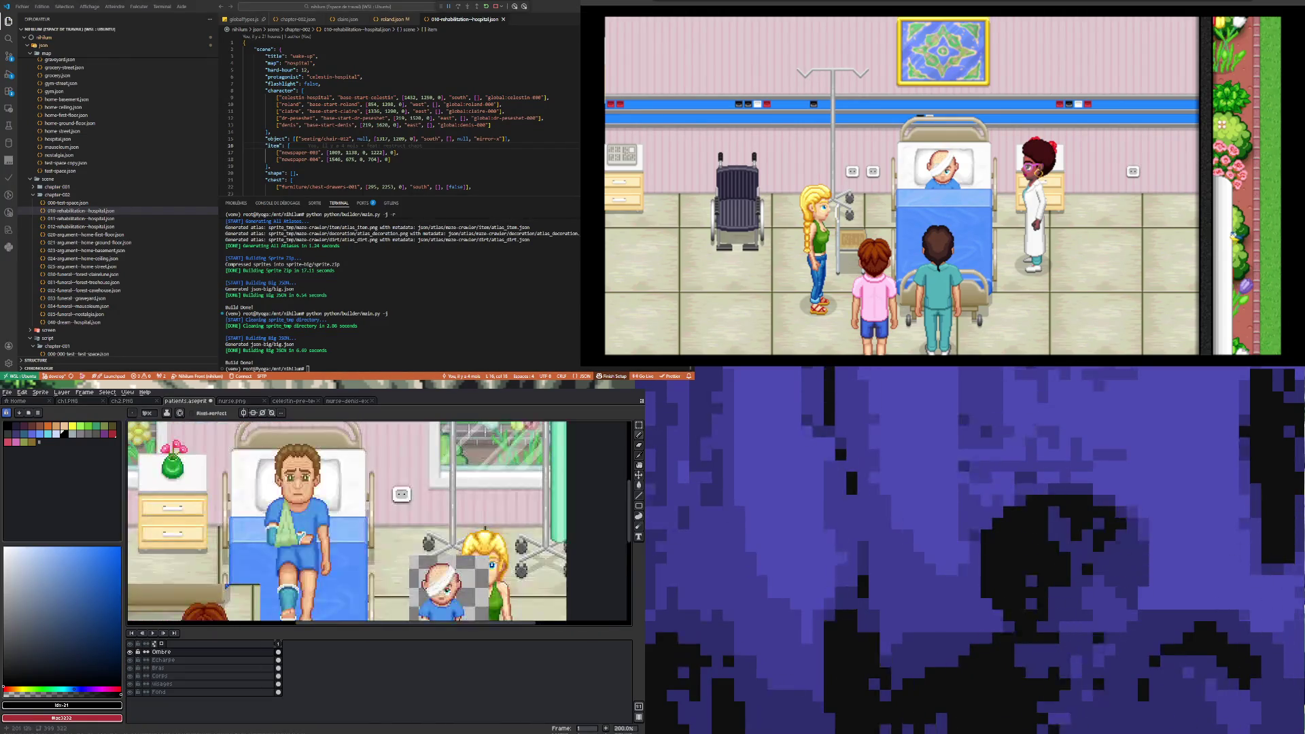
scroll(302, 491, "down", 1)
scroll(295, 530, "up", 1)
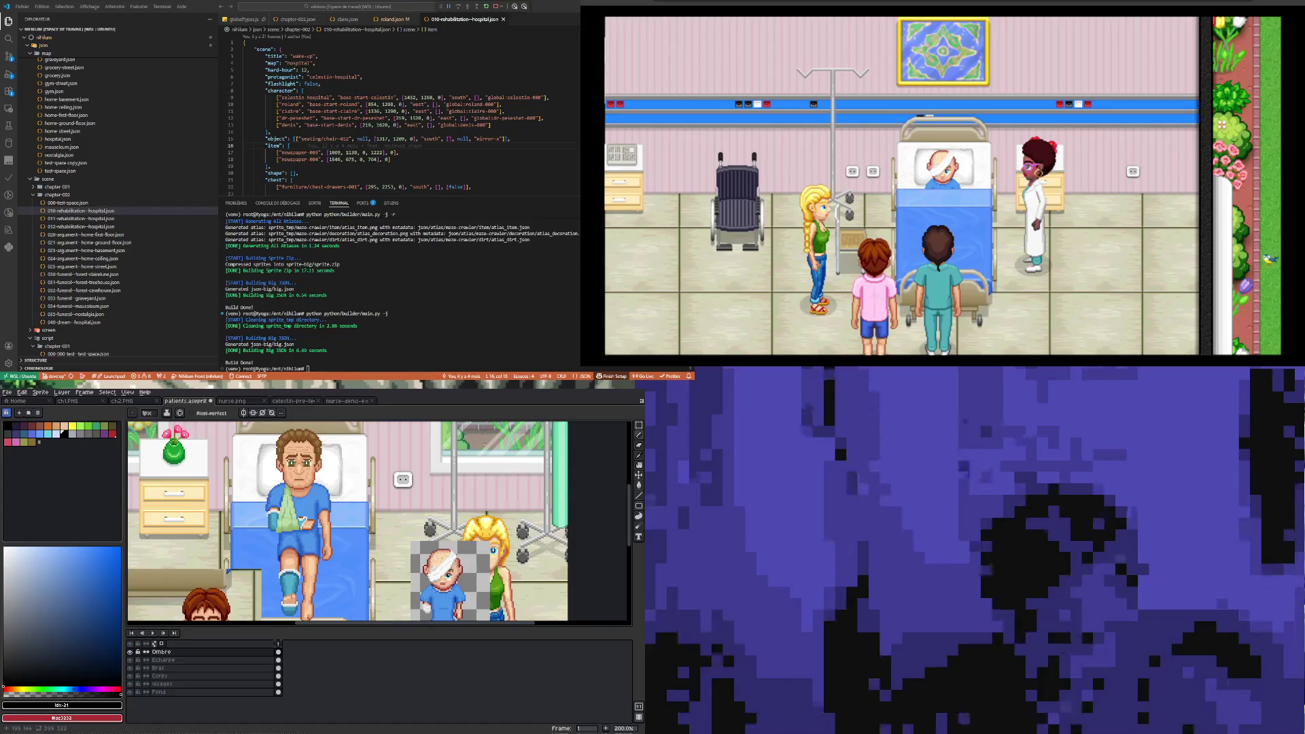
scroll(306, 510, "up", 5)
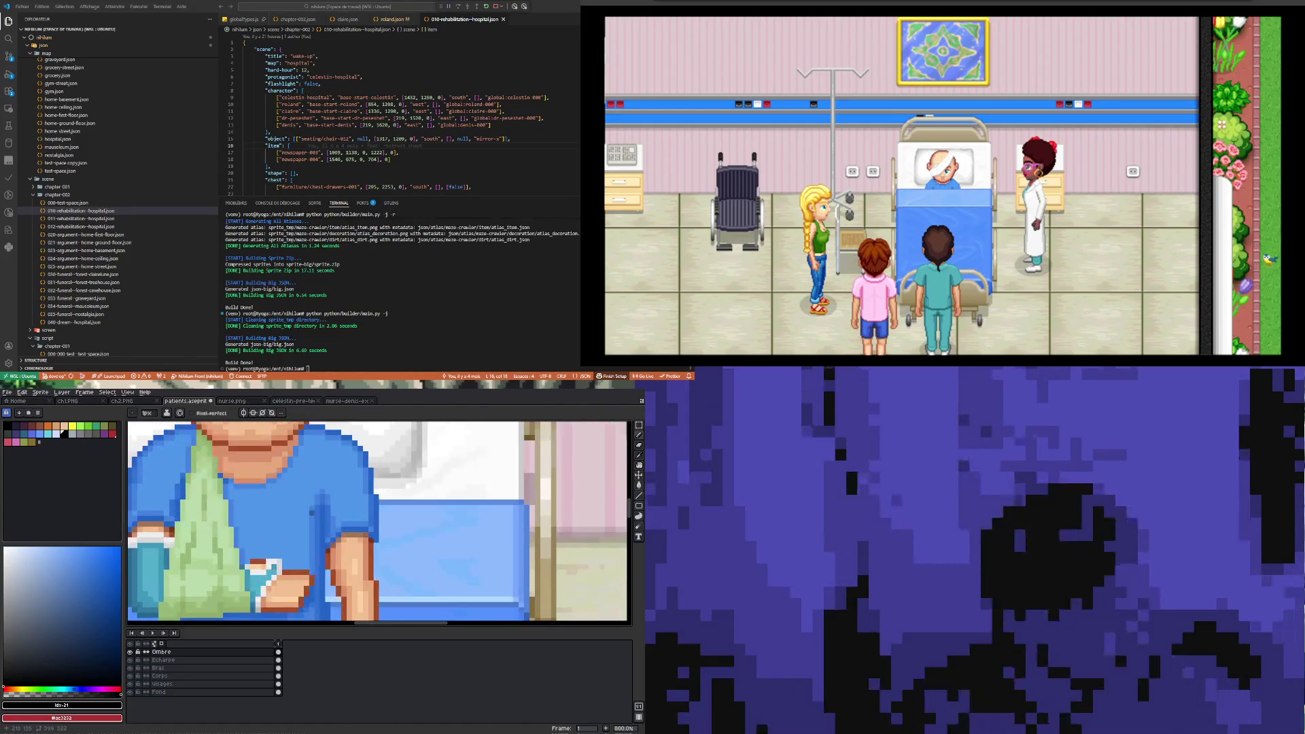
key("i")
left_click(319, 499)
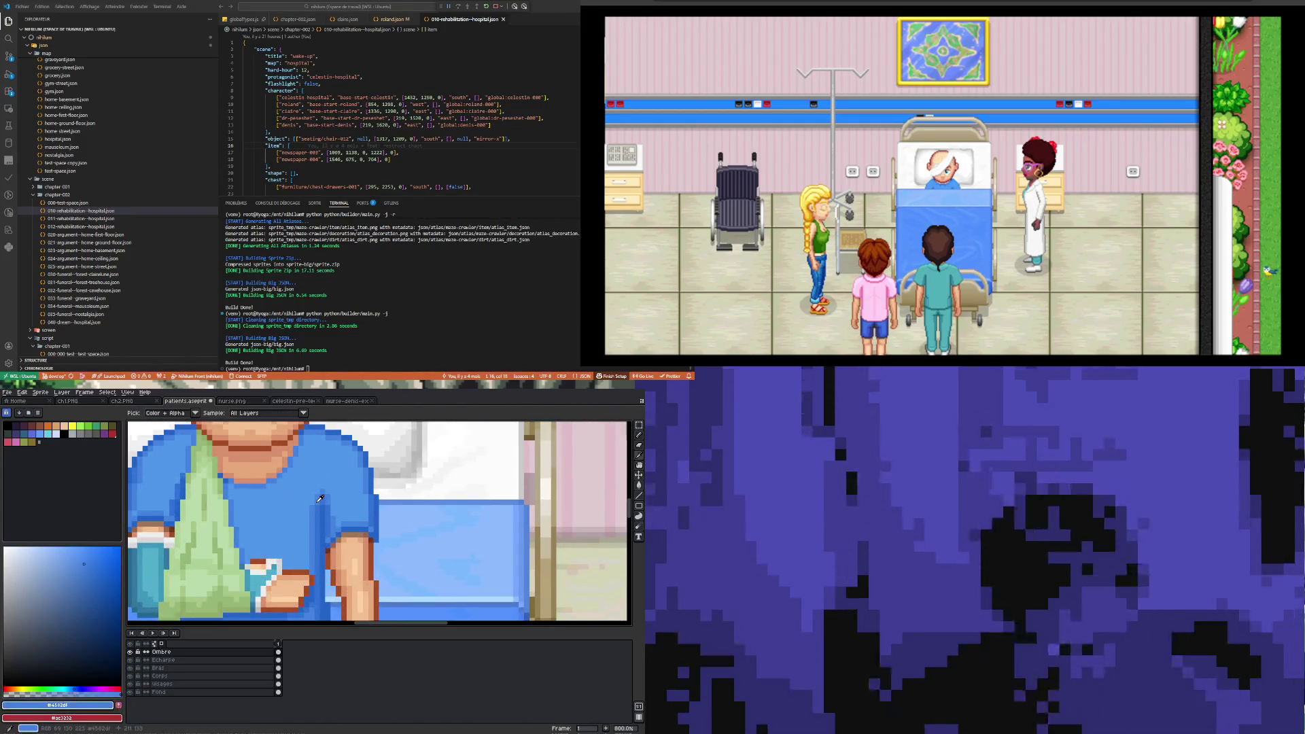
key("b")
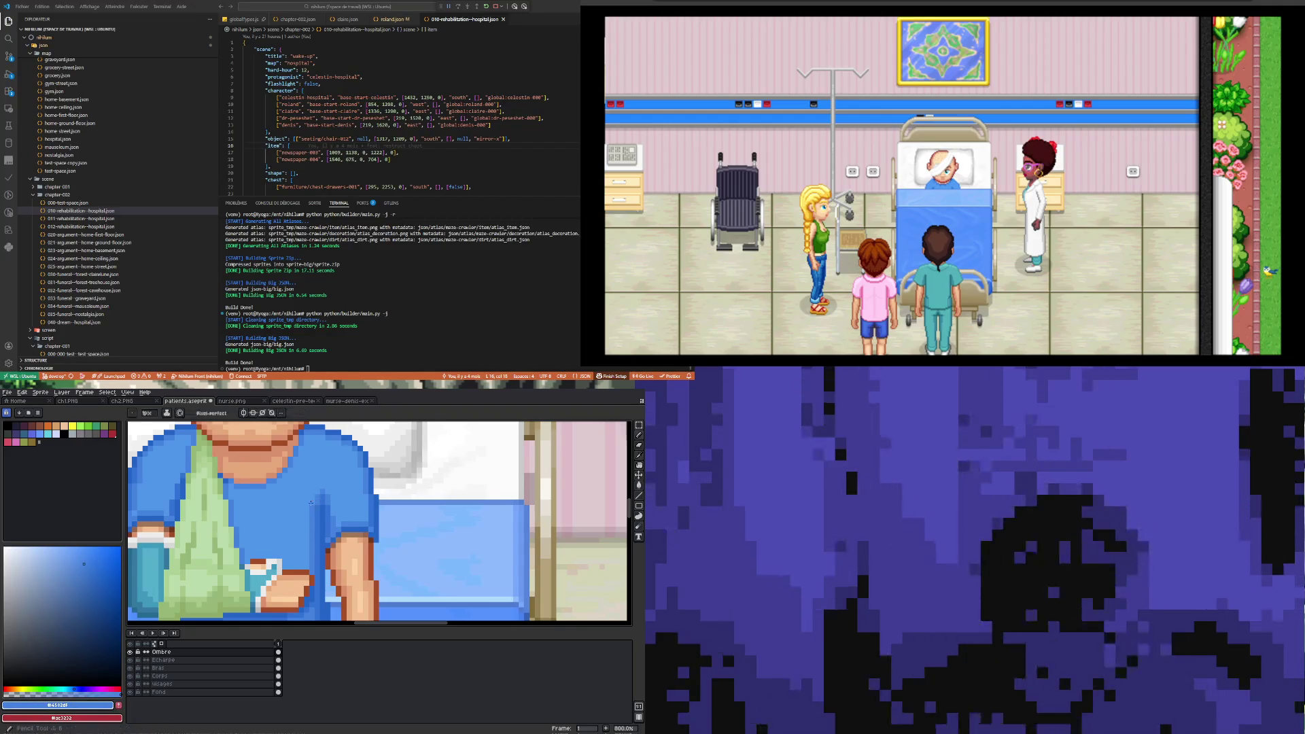
- Make Bras the only selected layer, clearing the Bras+Corps range
key("i")
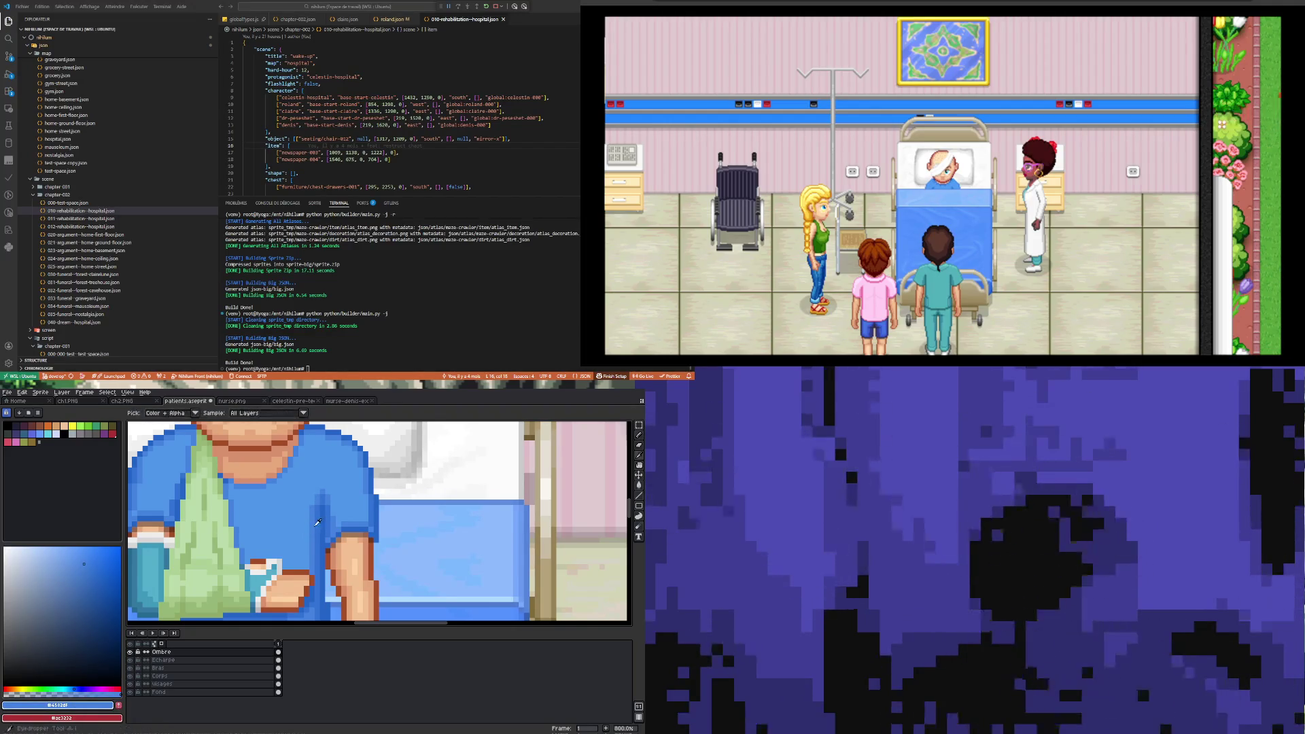
key("b")
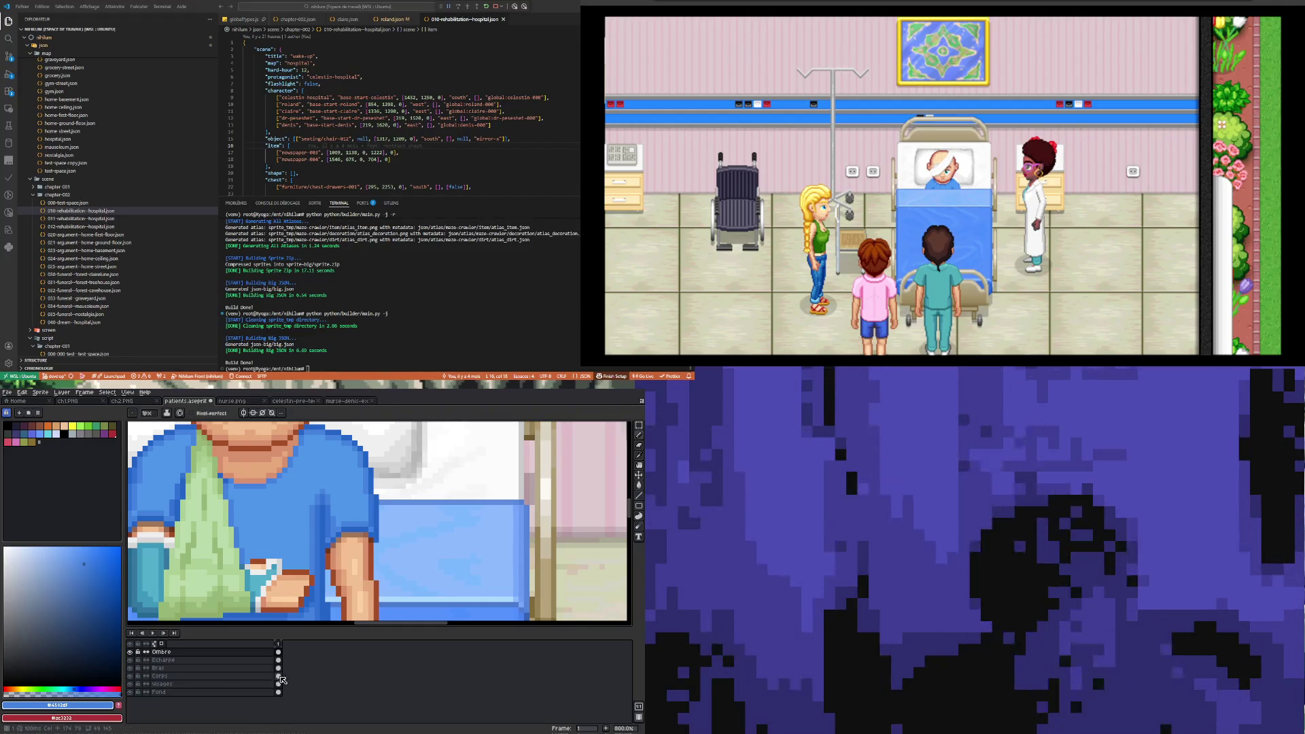
left_click_drag(278, 670, 279, 676)
key("Escape")
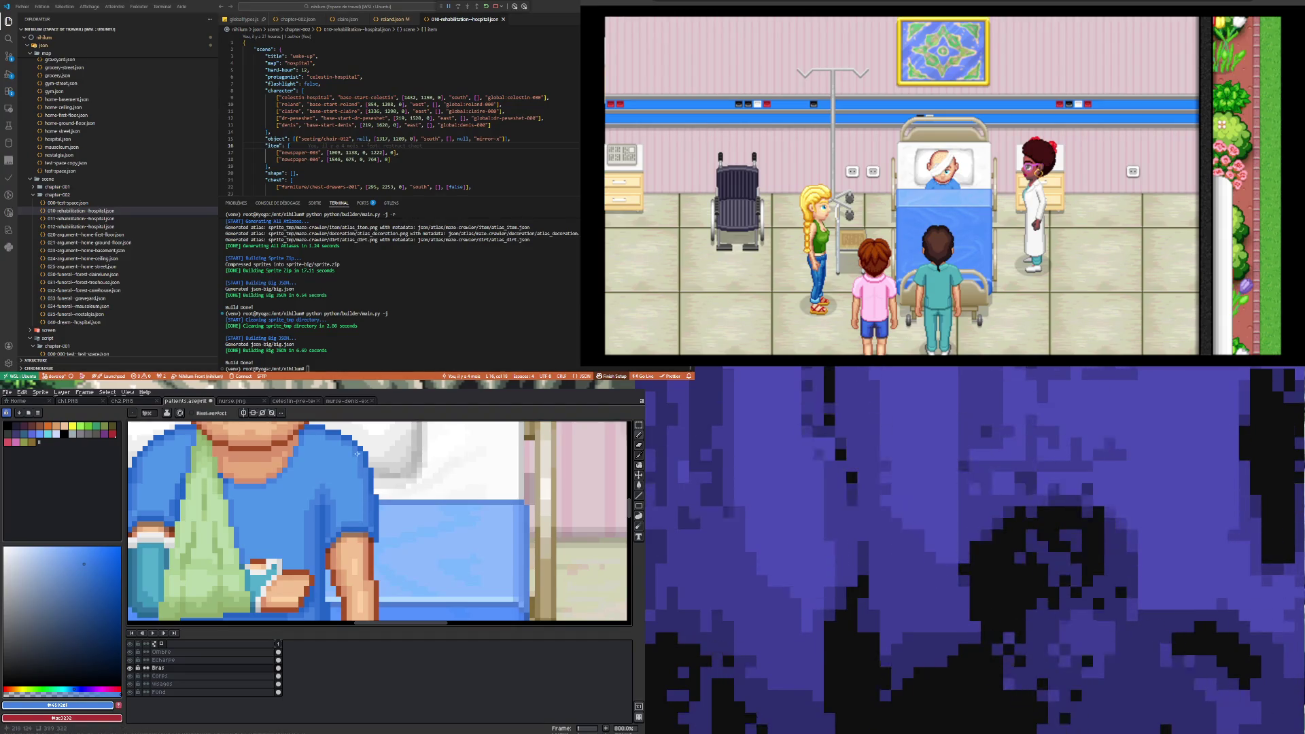
- Sample the darker blue from the arm edge and extend the shoulder outline with it
scroll(355, 500, "down", 4)
scroll(339, 515, "up", 4)
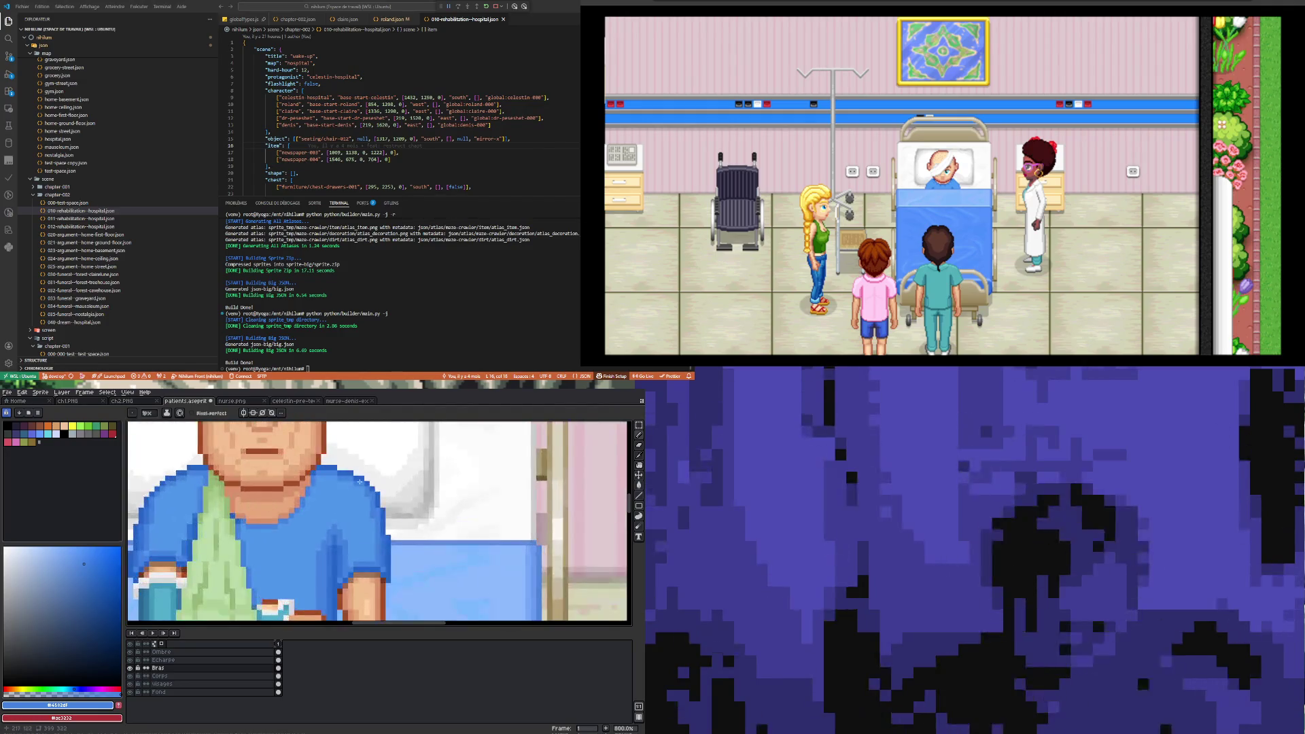
scroll(339, 514, "down", 1)
scroll(222, 535, "up", 4)
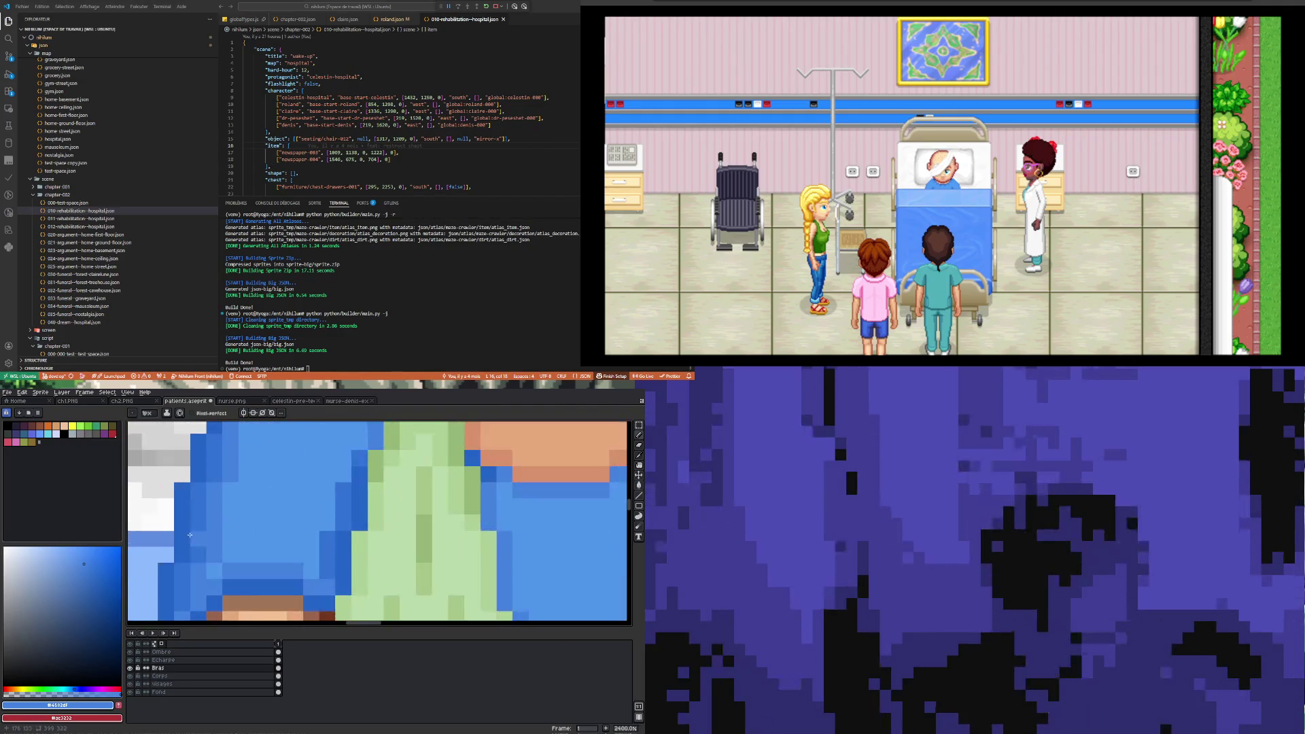
scroll(222, 534, "down", 4)
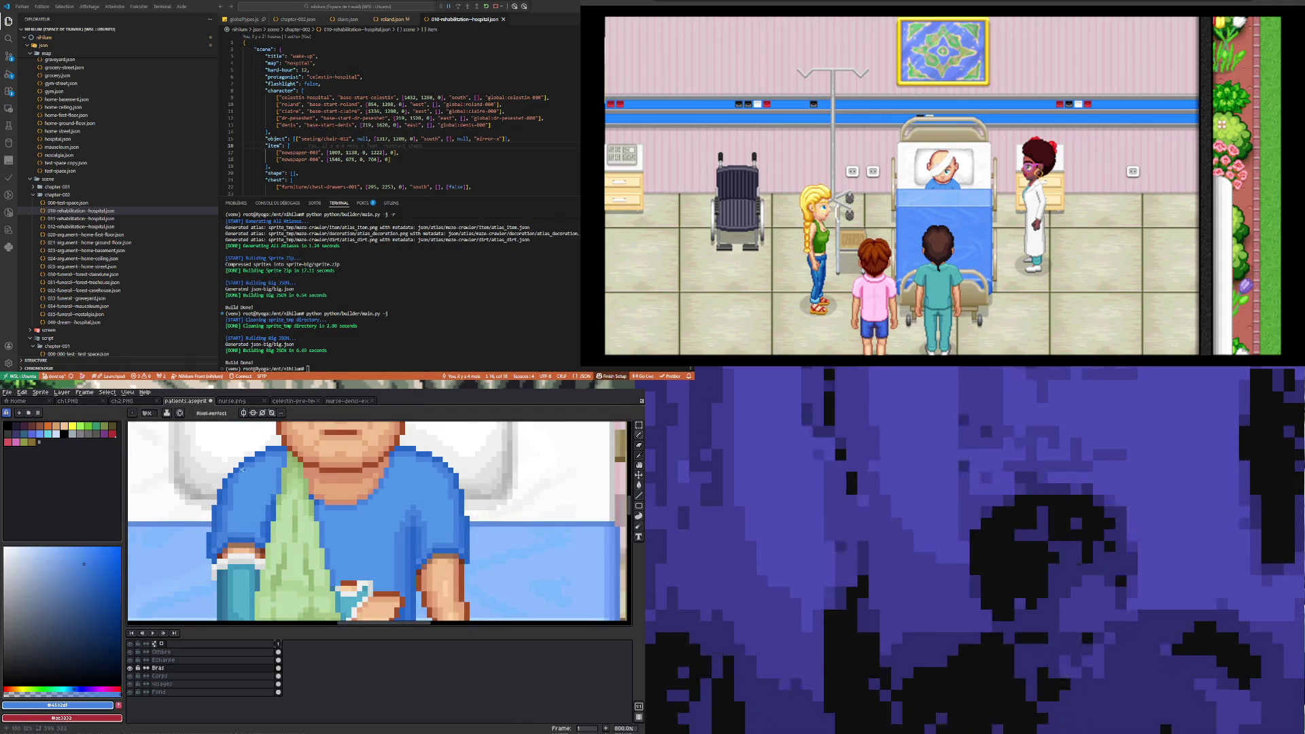
scroll(203, 512, "down", 2)
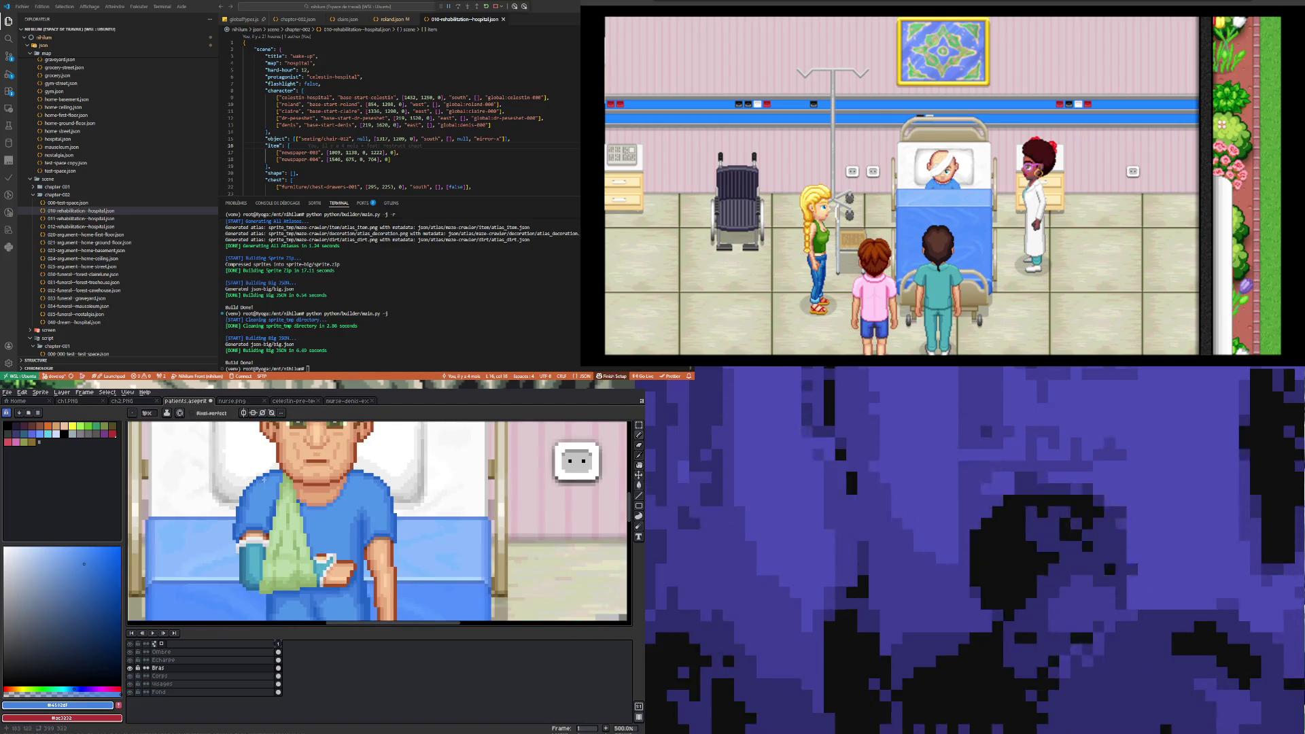
scroll(241, 500, "up", 3)
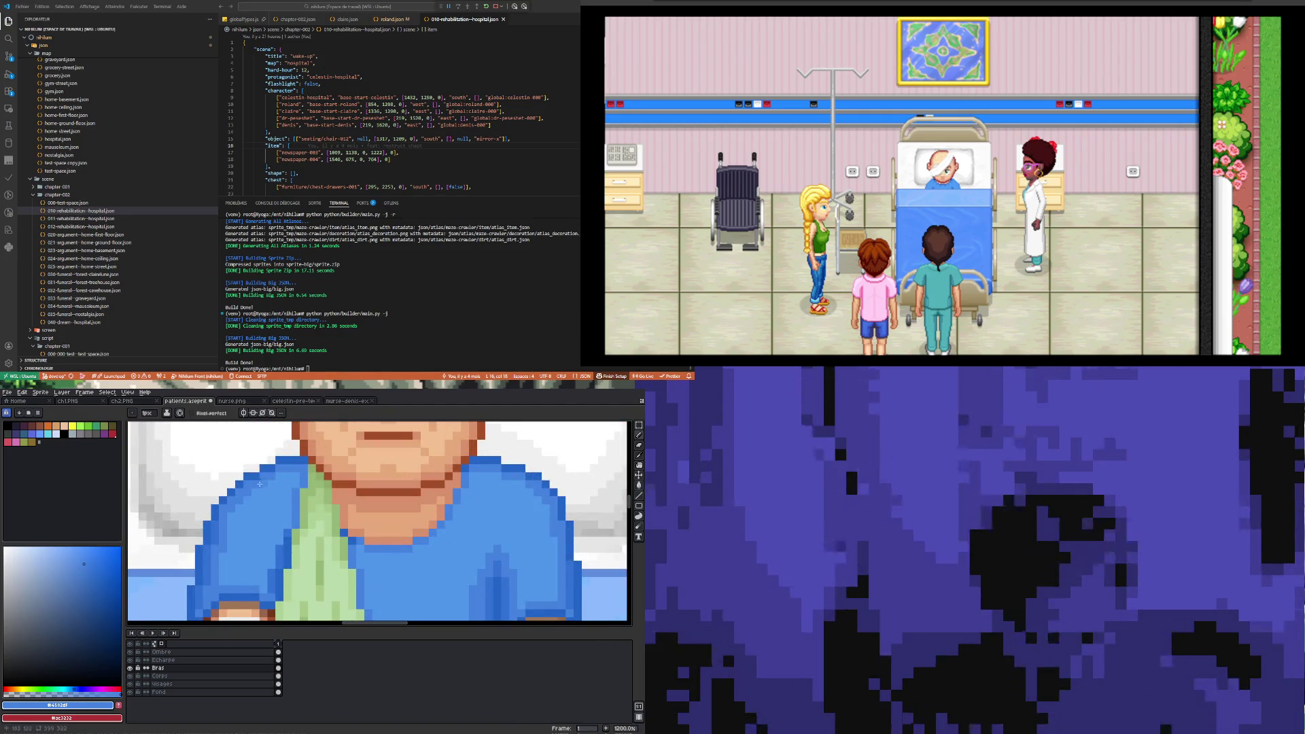
scroll(241, 507, "down", 3)
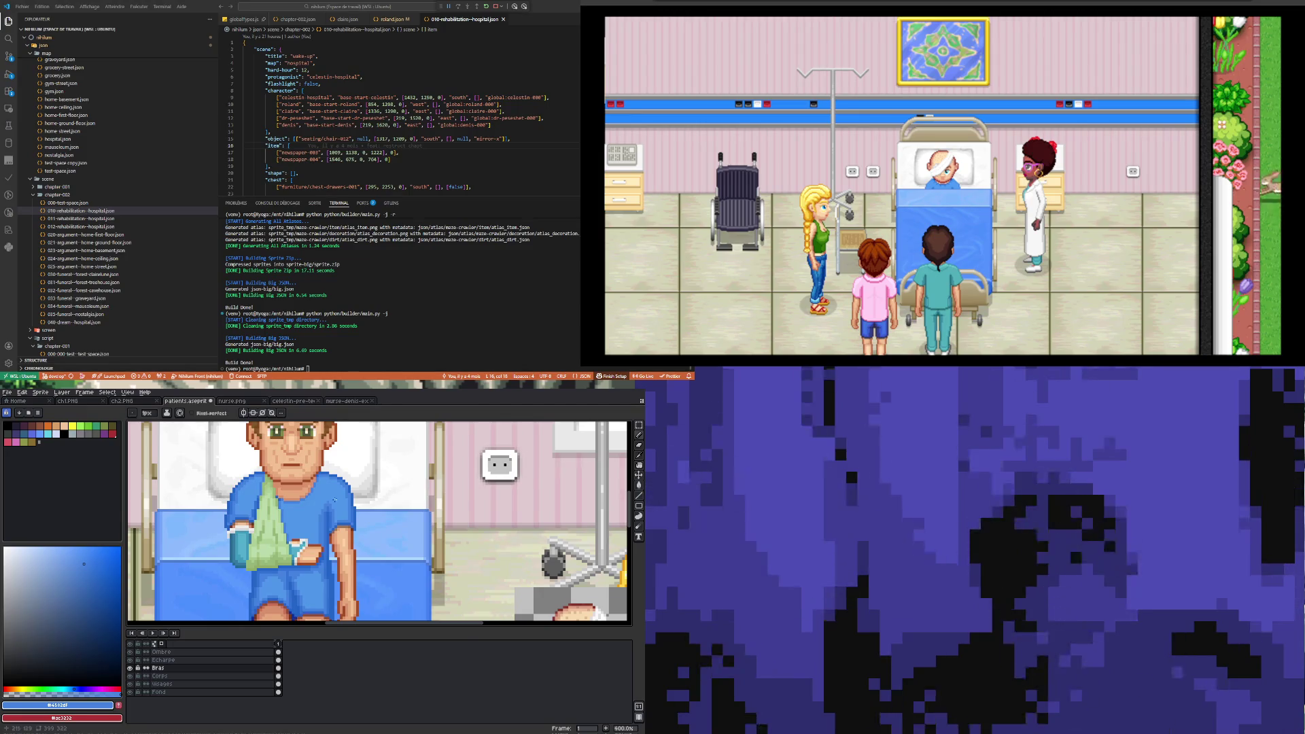
scroll(360, 499, "up", 1)
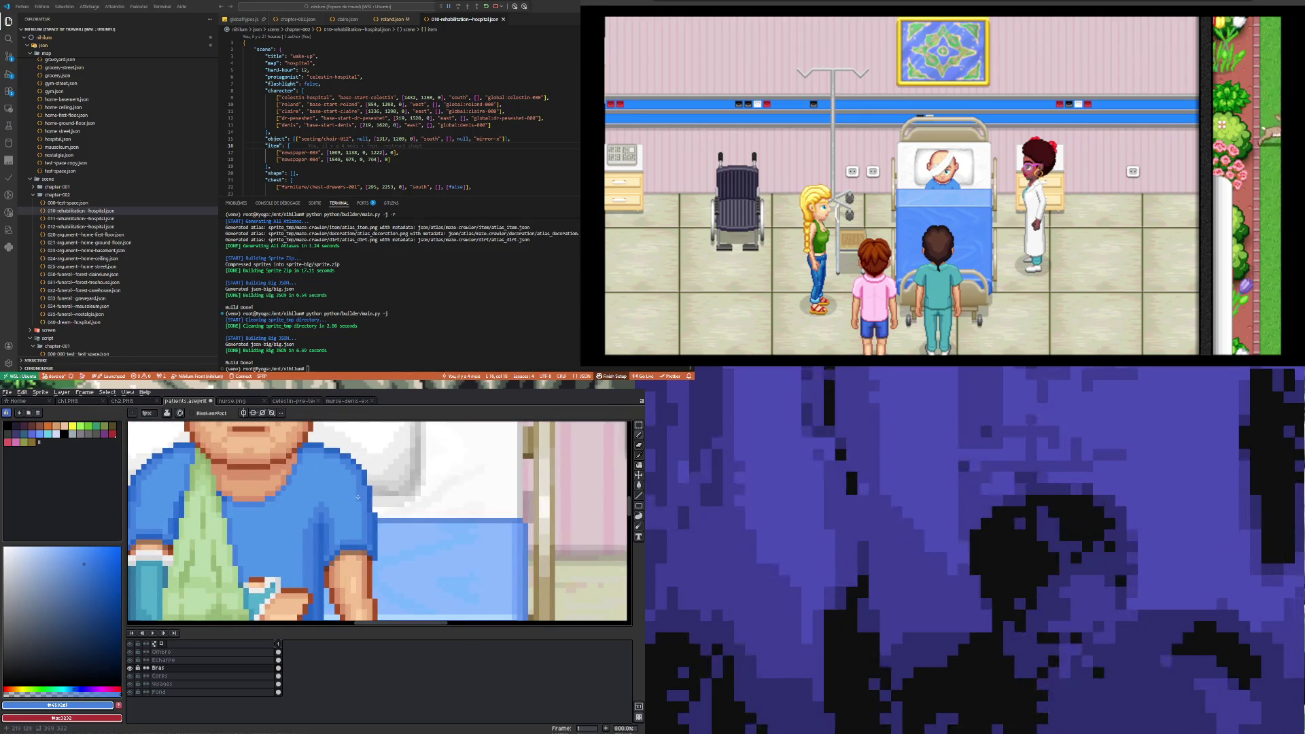
scroll(360, 499, "down", 1)
scroll(463, 516, "up", 3)
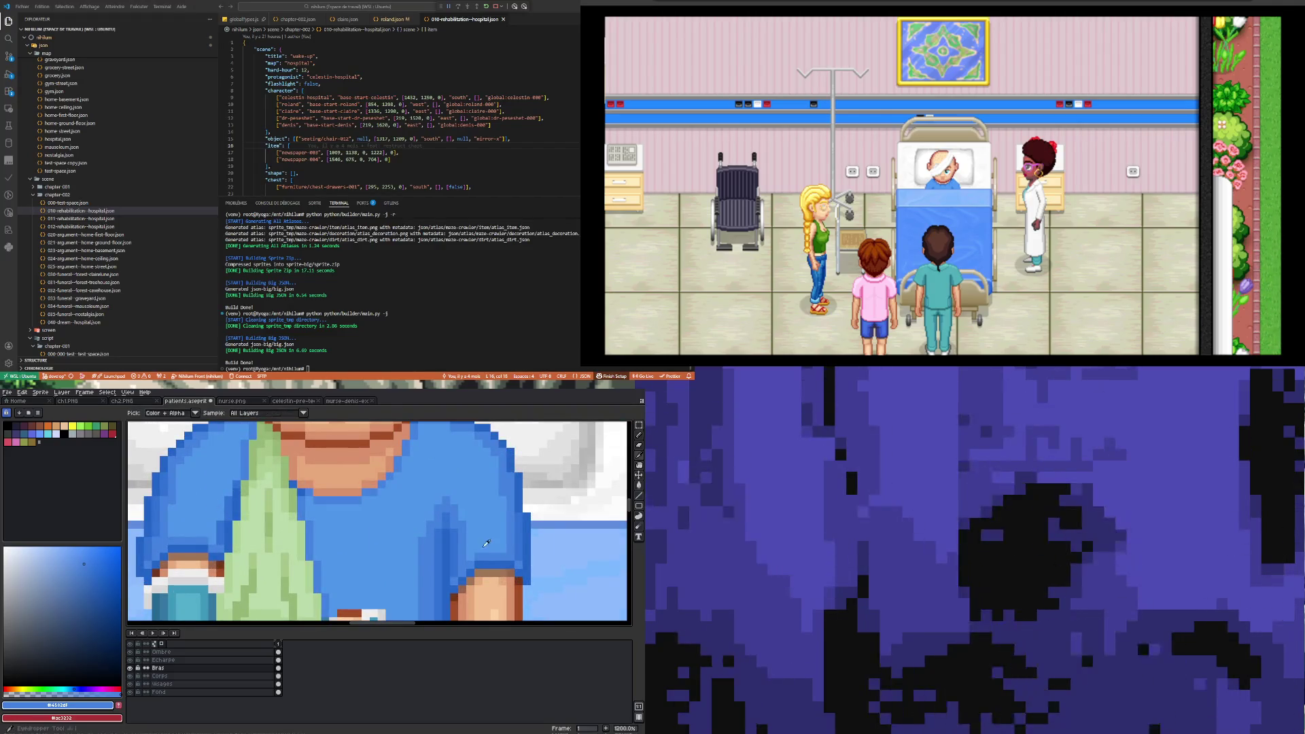
left_click(525, 518, "alt")
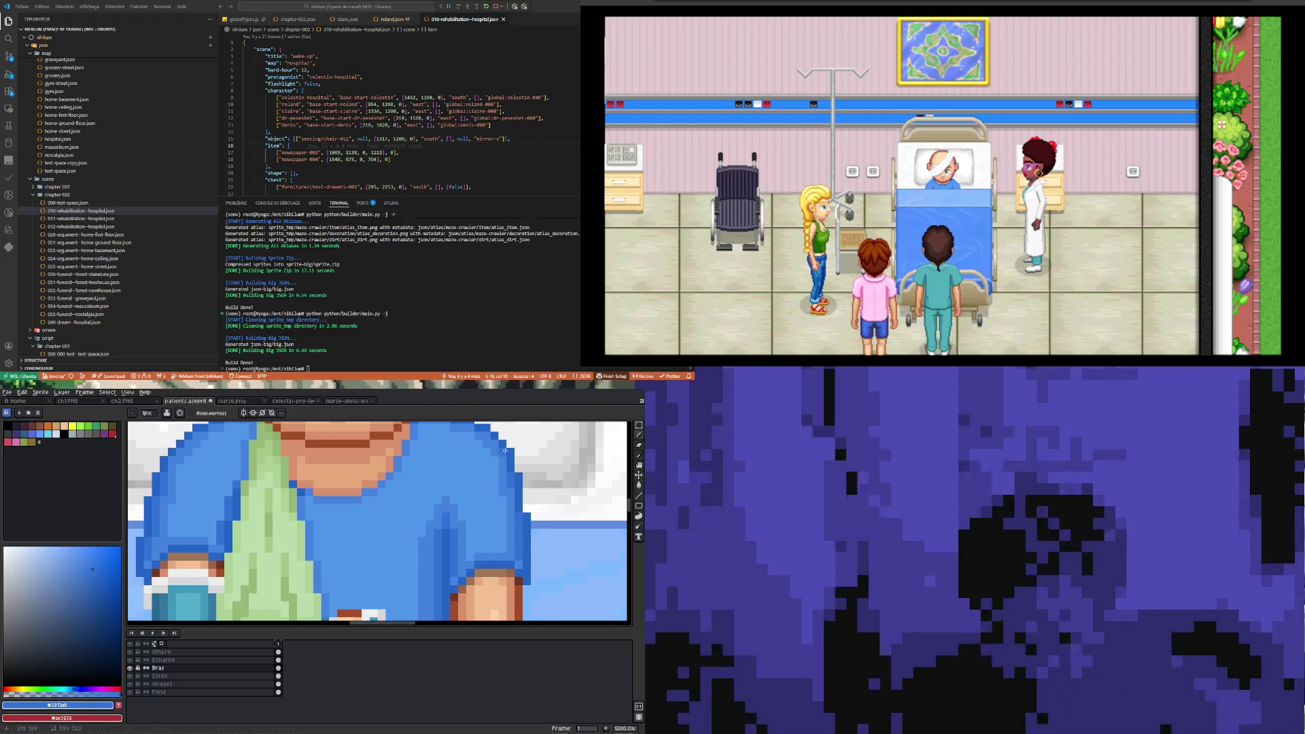
scroll(449, 480, "down", 3)
scroll(449, 479, "up", 3)
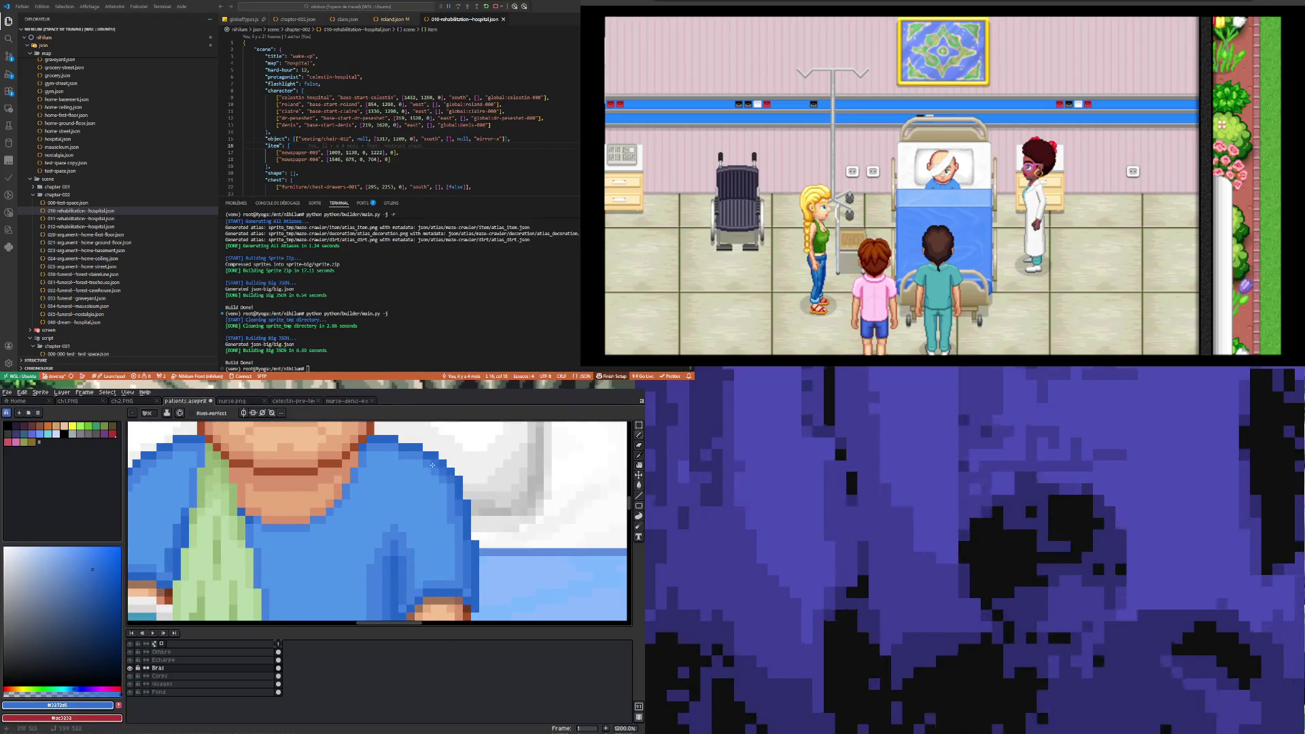
scroll(224, 490, "down", 3)
scroll(179, 507, "up", 3)
left_click_drag(178, 507, 212, 506)
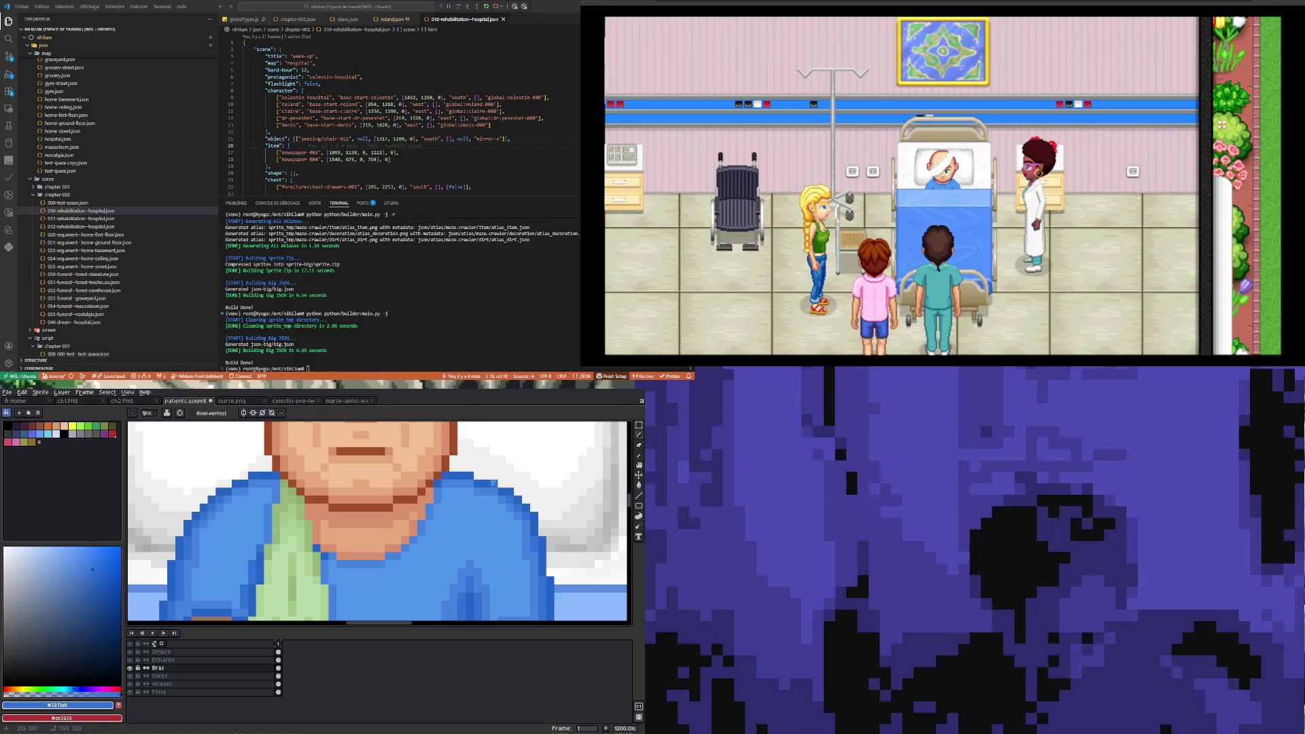
- Pick up the lighter shirt blue #4582df from the canvas
scroll(415, 522, "down", 4)
scroll(416, 522, "up", 4)
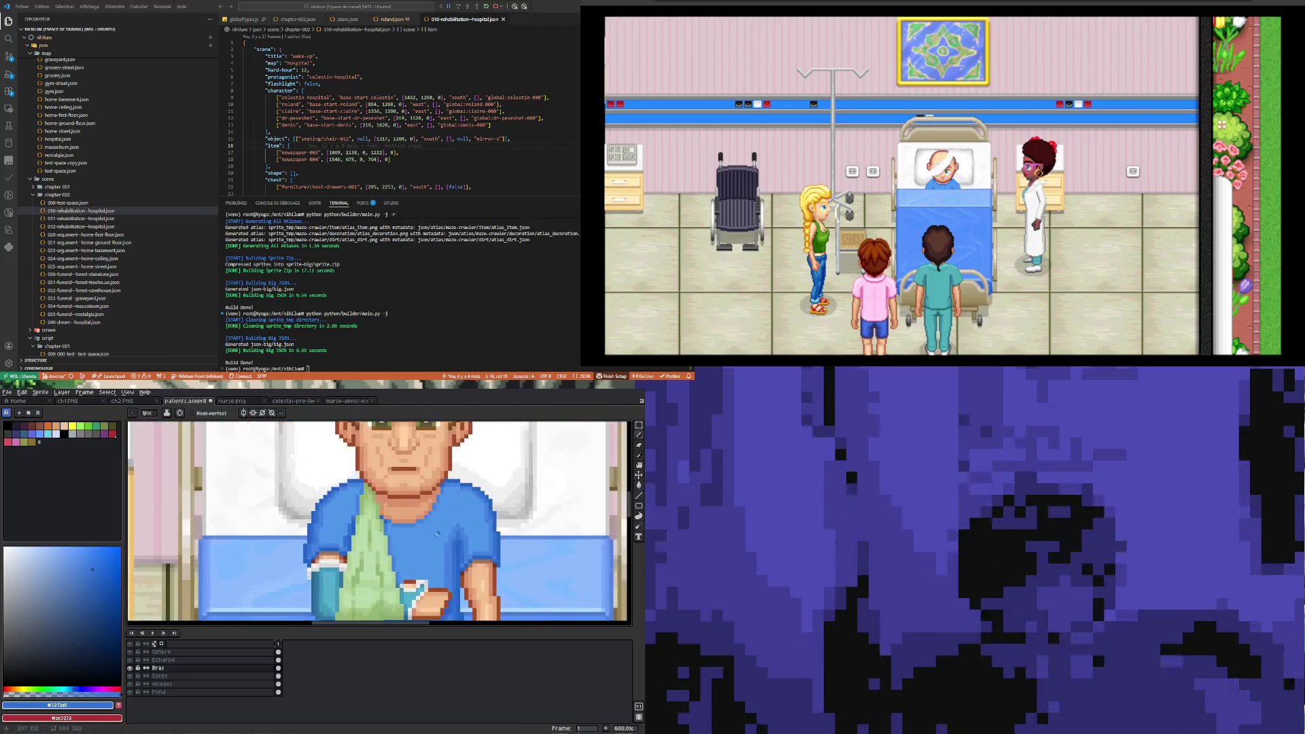
scroll(294, 499, "down", 3)
scroll(295, 500, "up", 3)
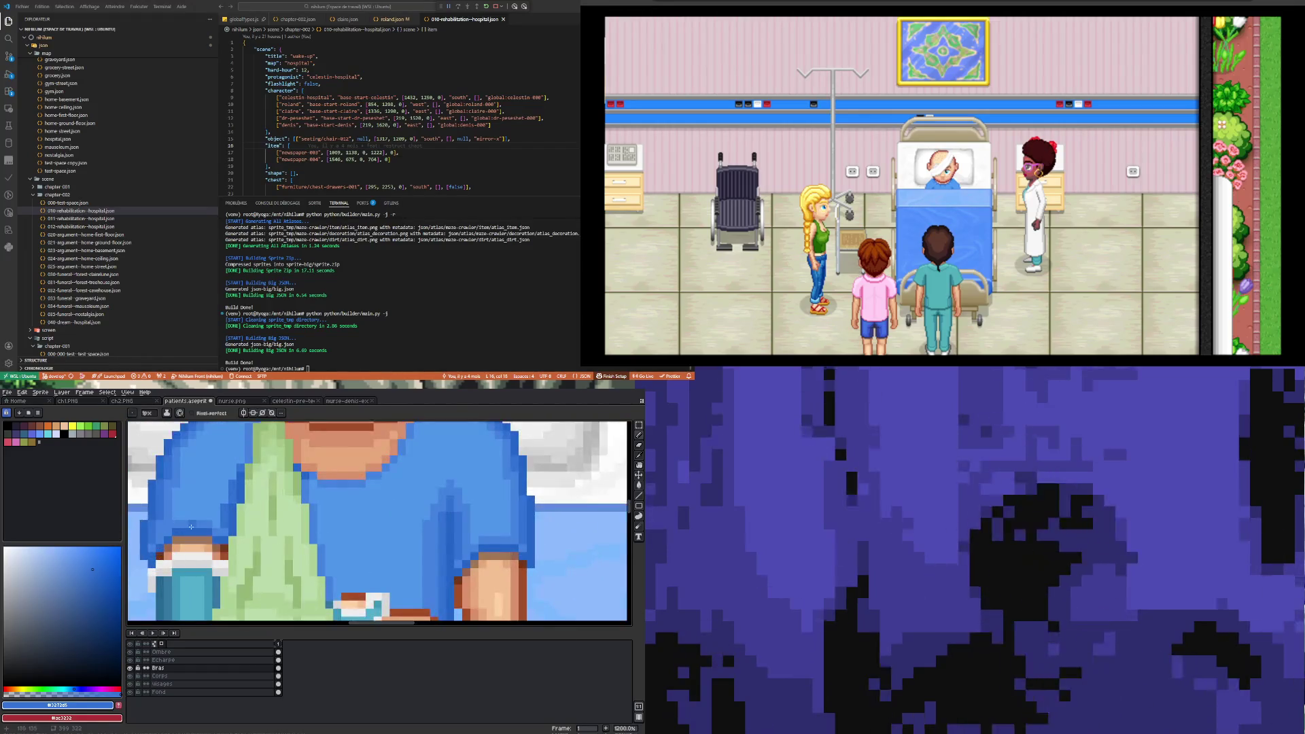
key("i")
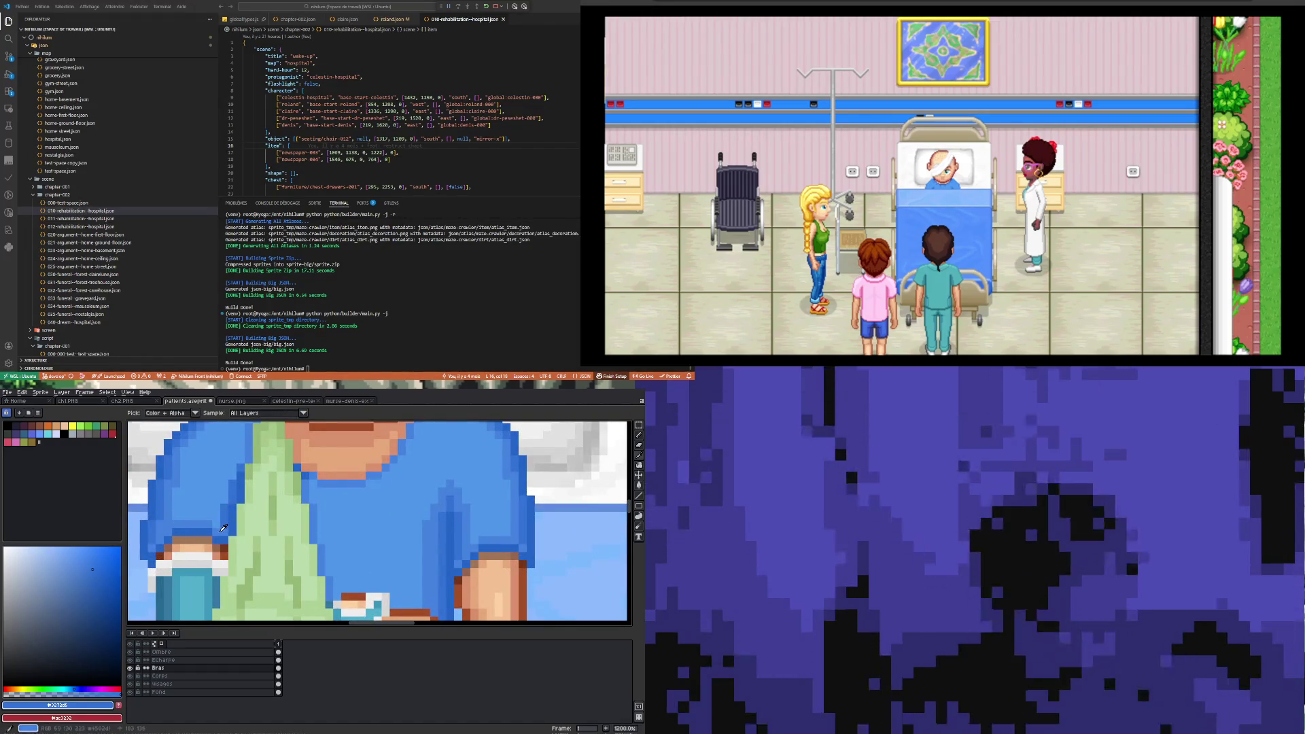
left_click(228, 526)
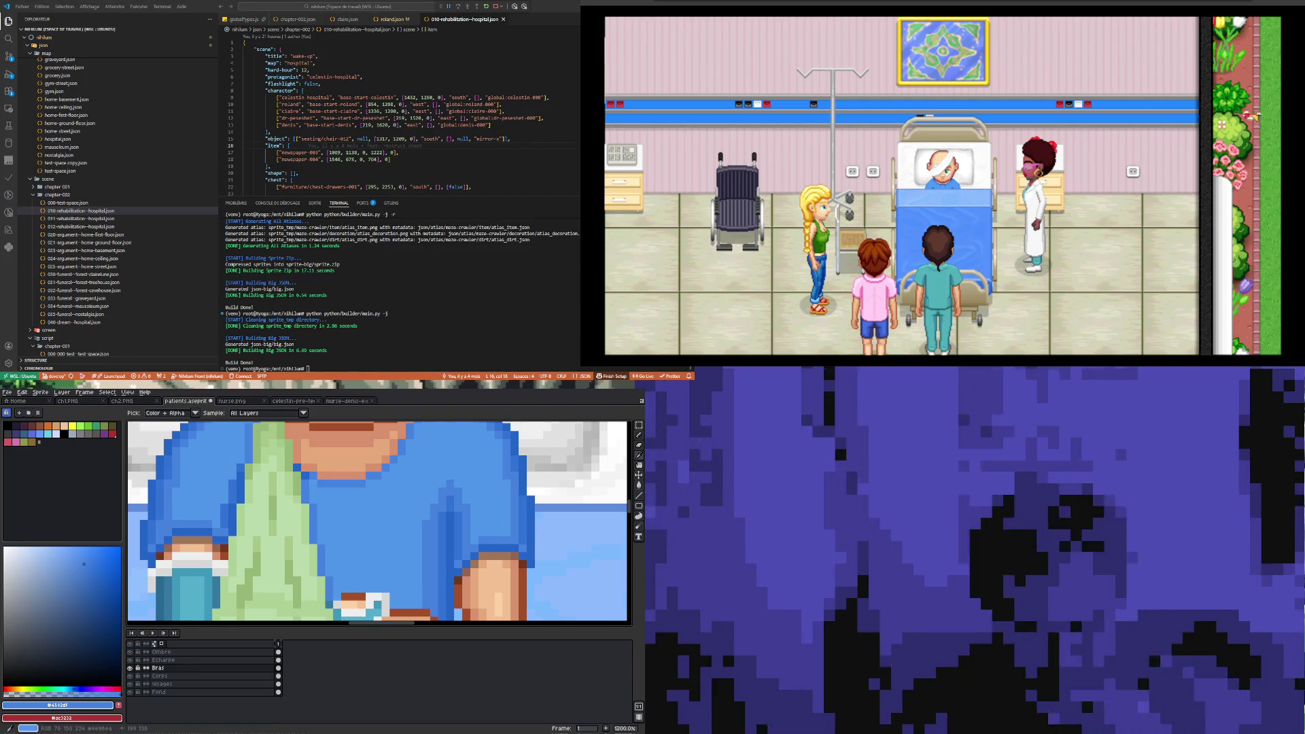
- Zoom out to about 200% to see the patient within the whole hospital scene
scroll(256, 490, "down", 6)
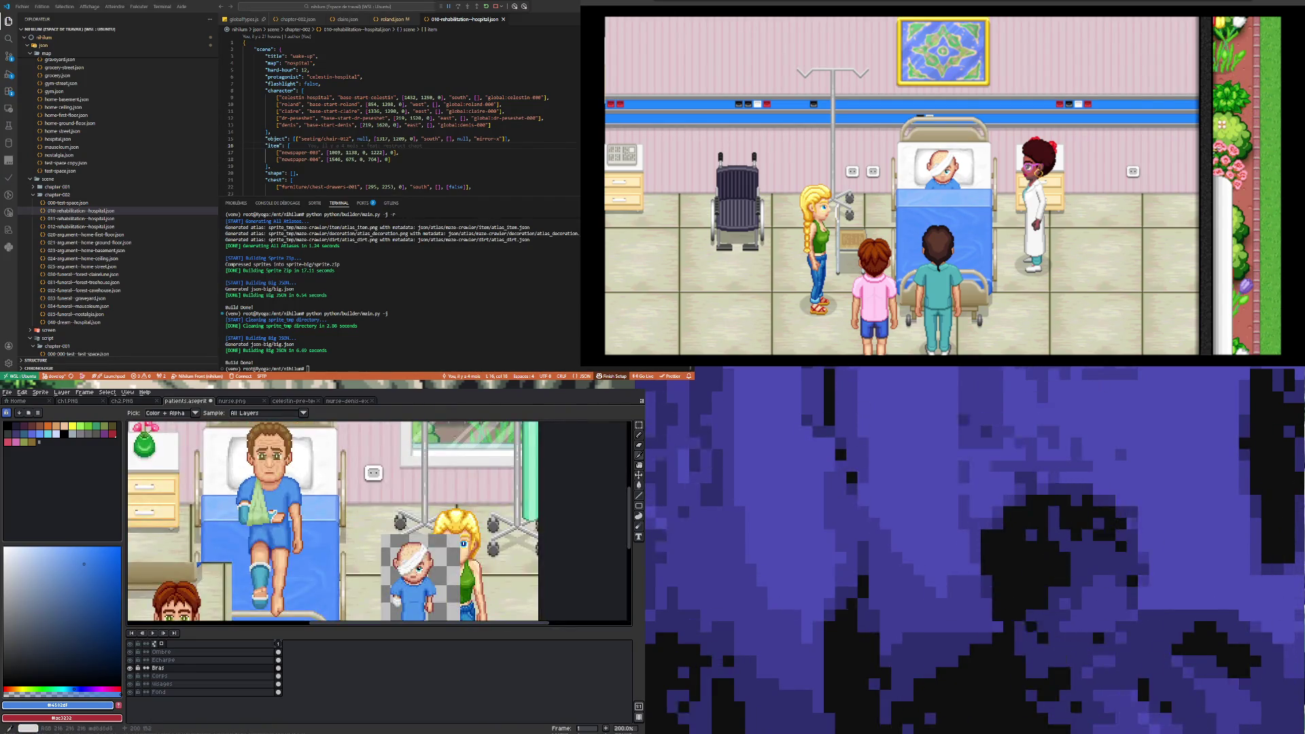
scroll(219, 484, "up", 3)
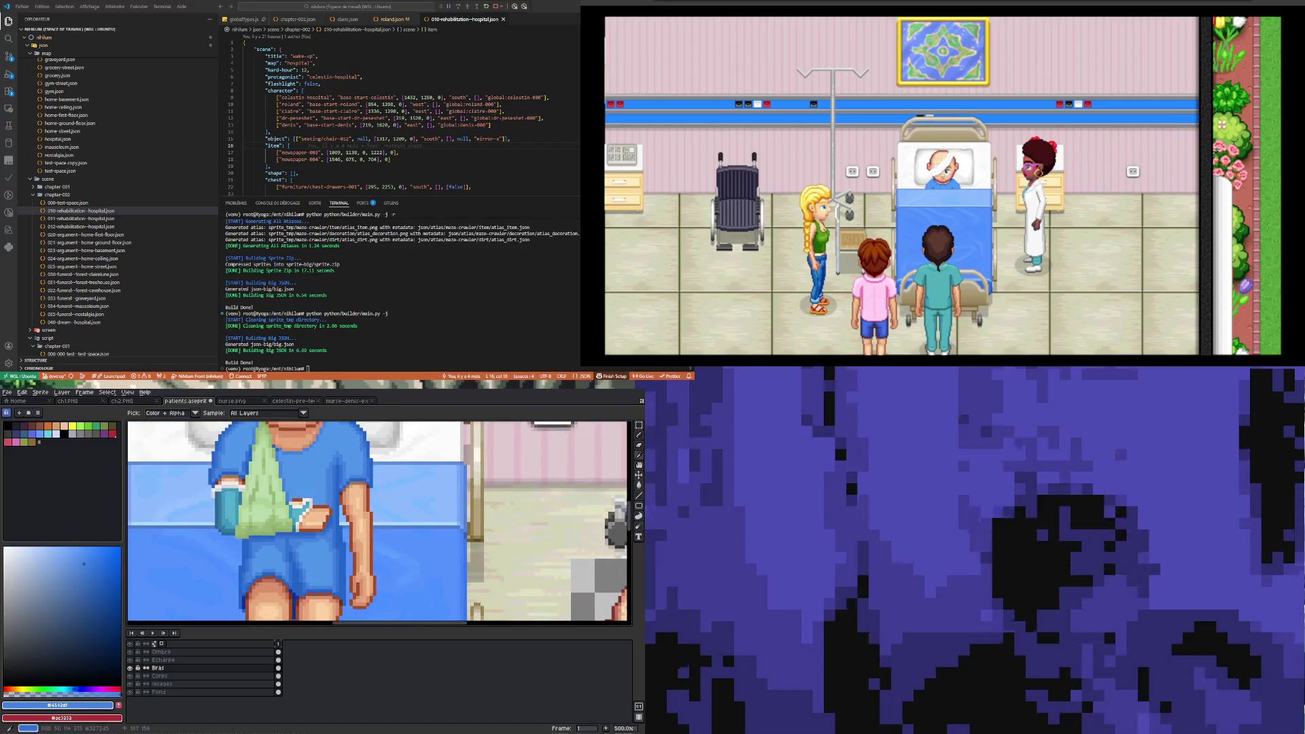
scroll(245, 544, "down", 3)
scroll(245, 543, "up", 5)
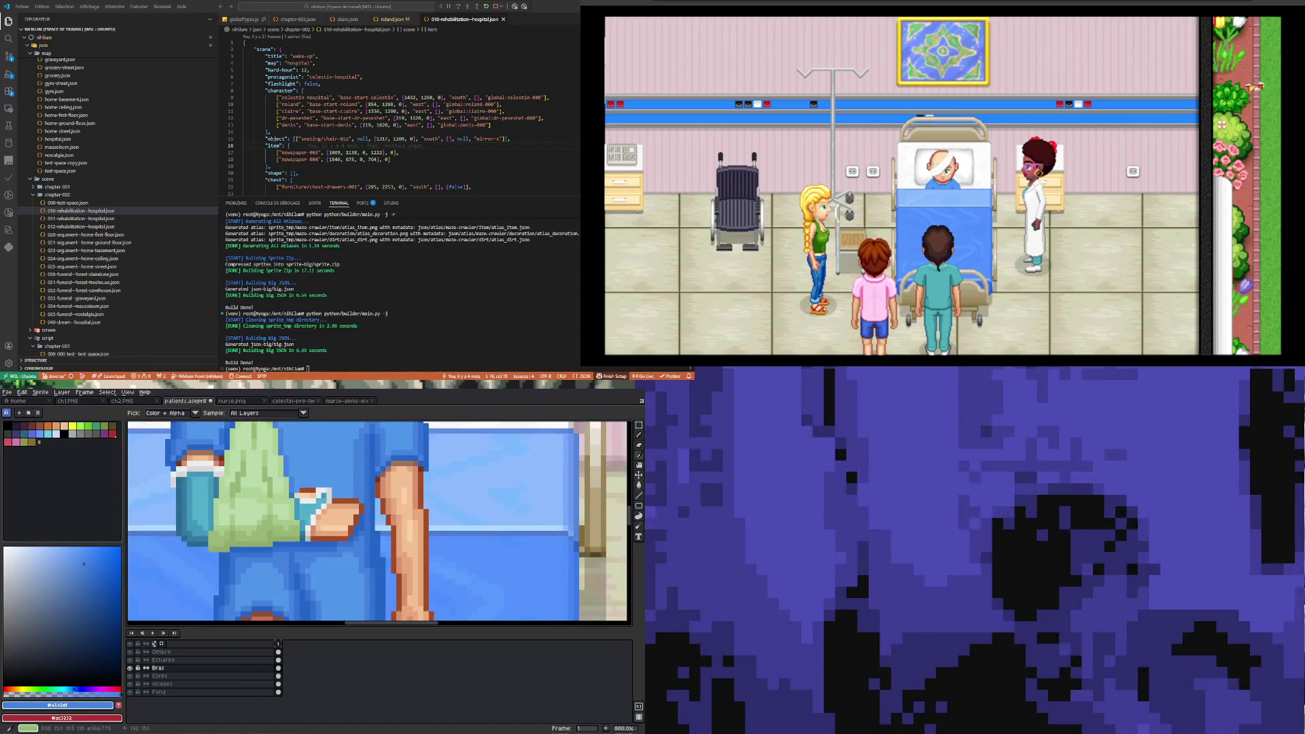
scroll(245, 544, "down", 4)
scroll(265, 489, "down", 3)
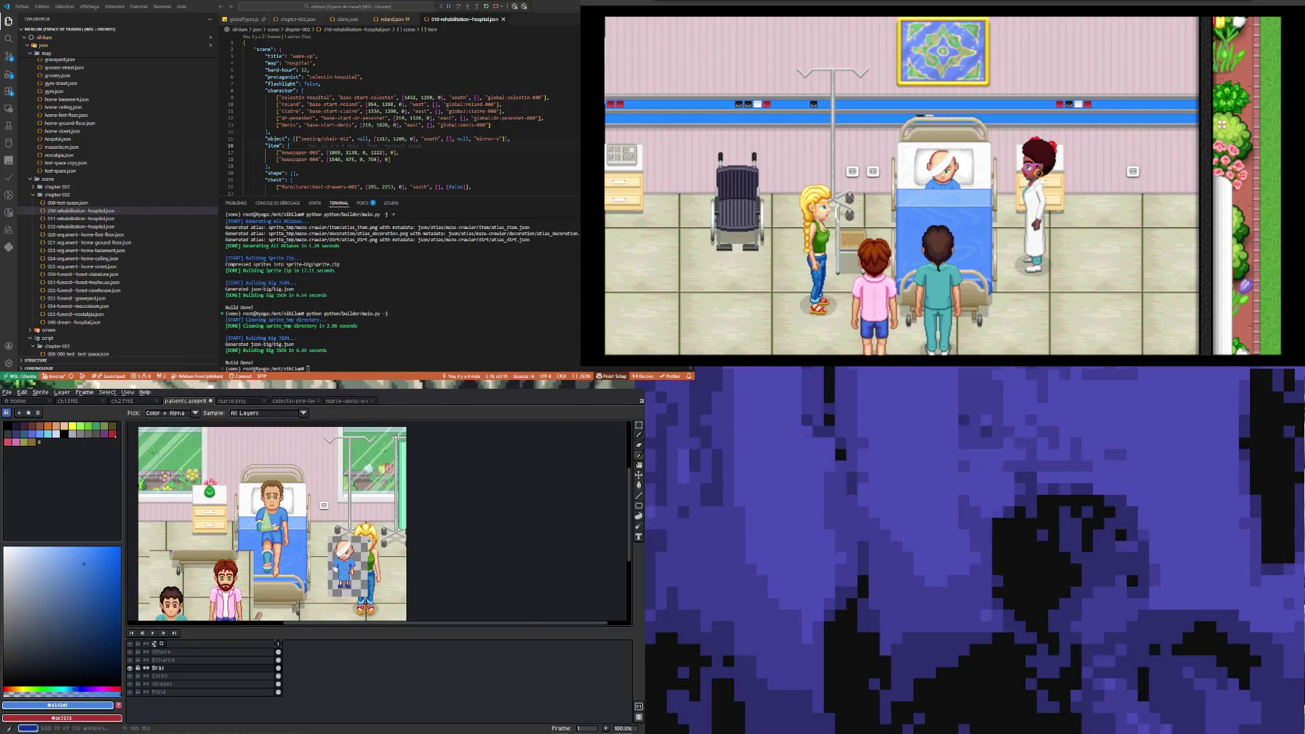
scroll(275, 509, "up", 2)
scroll(286, 578, "up", 1)
scroll(279, 551, "down", 2)
scroll(275, 537, "up", 1)
scroll(271, 524, "down", 1)
scroll(271, 524, "up", 1)
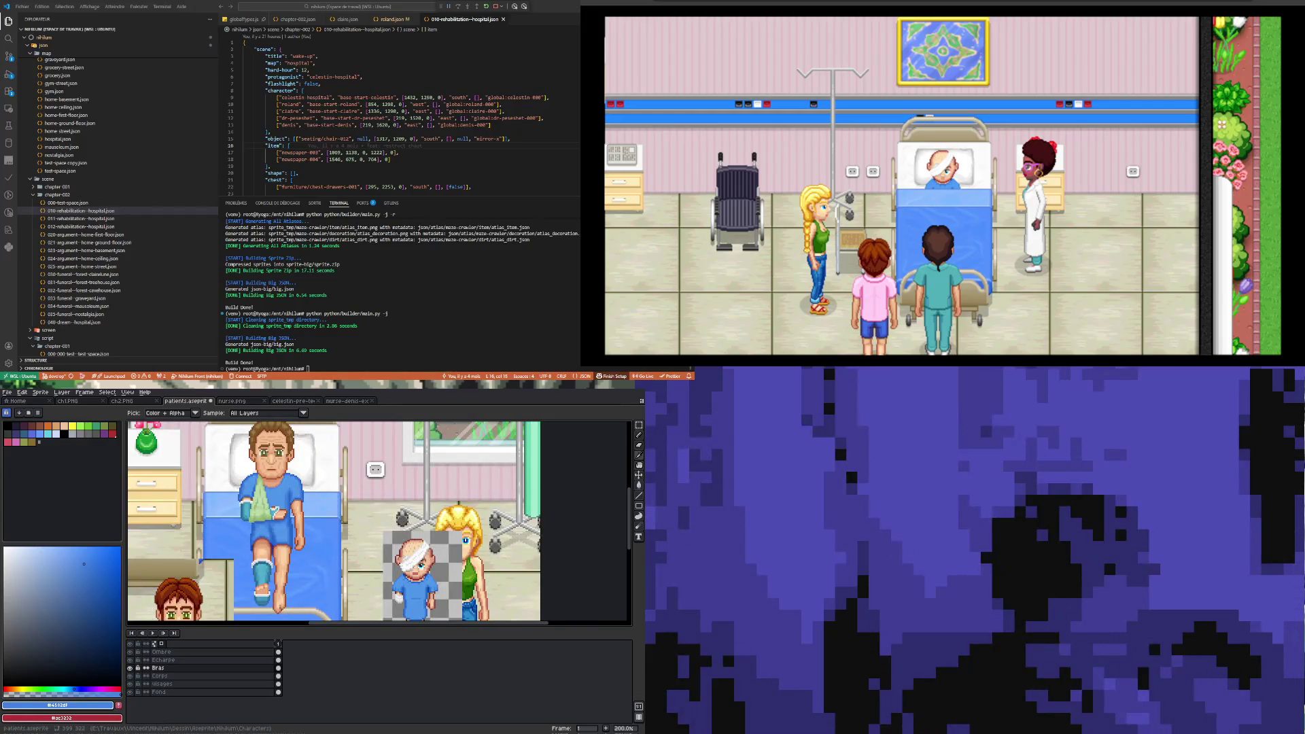
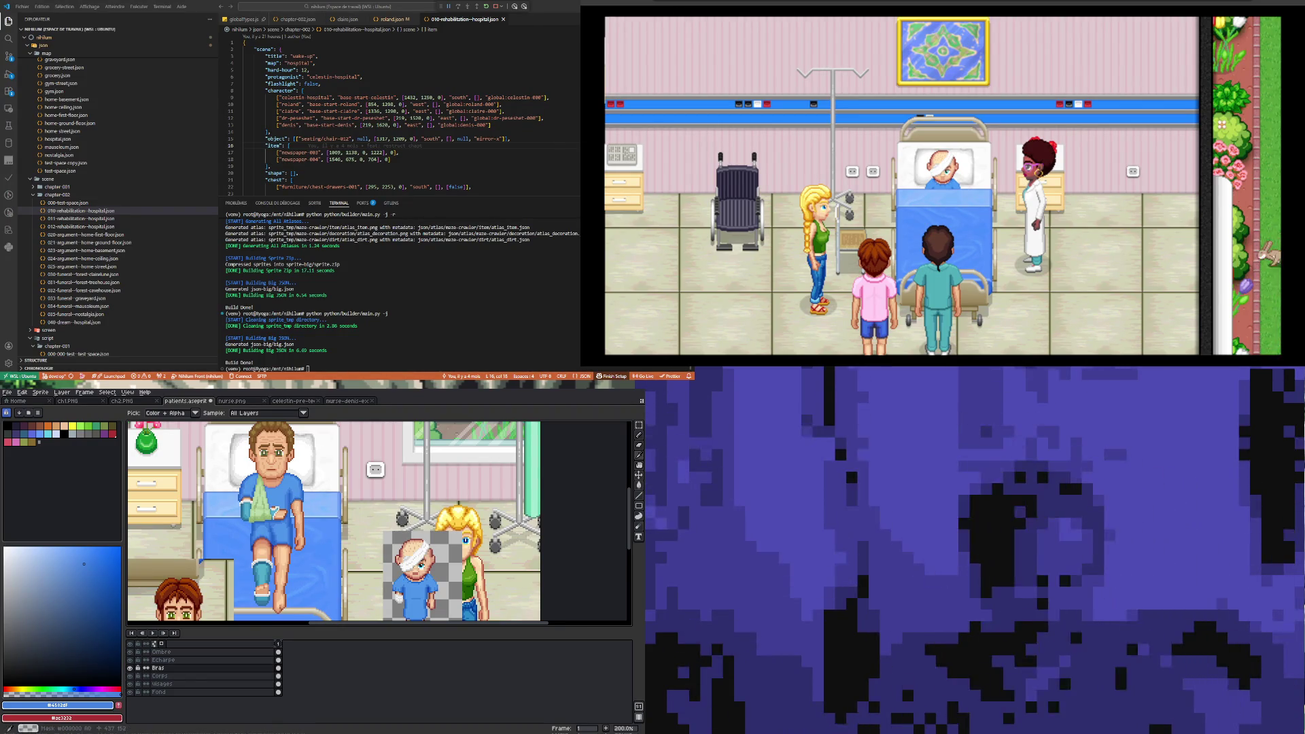
- Zoom the canvas from 200% to 1200% on the patient's mouth and chin
scroll(290, 452, "up", 1)
scroll(275, 544, "down", 2)
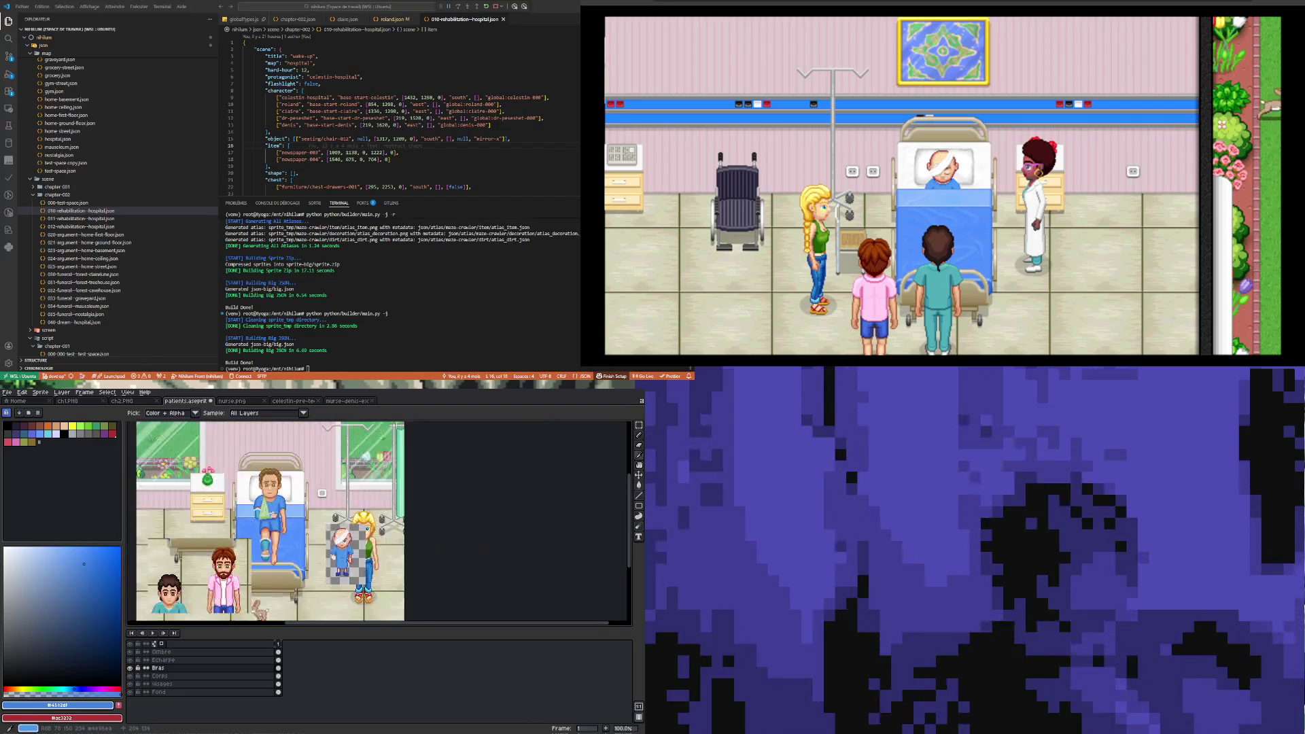
scroll(273, 535, "up", 1)
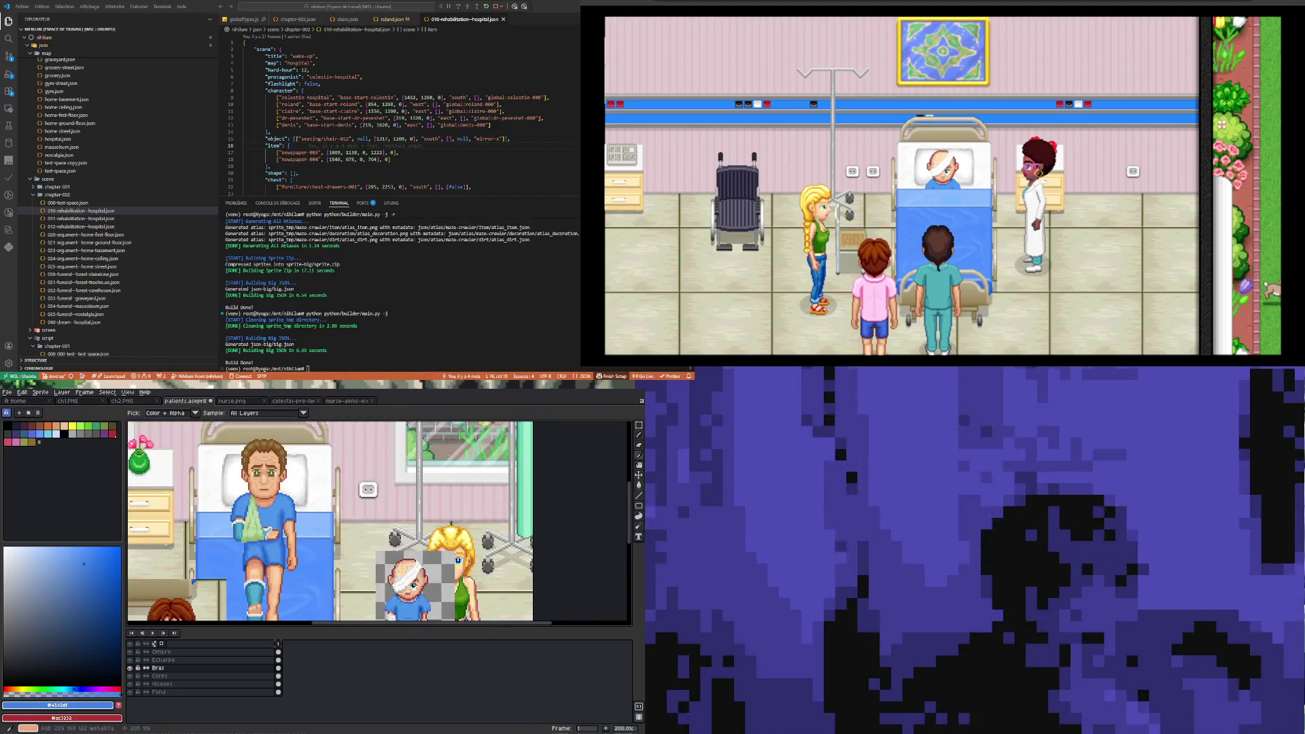
scroll(273, 493, "up", 3)
scroll(221, 450, "up", 4)
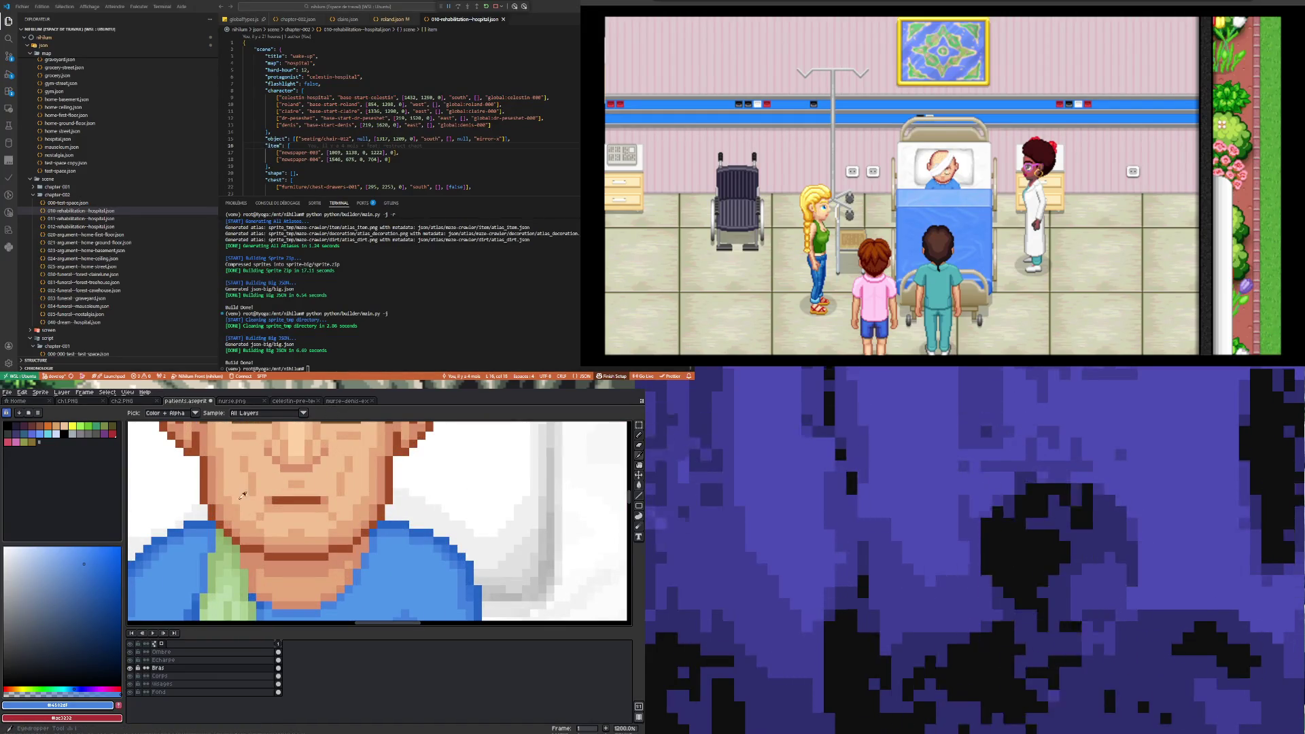
- Sample the chin's skin tone and set up the Pencil with vertical symmetry on the Corps layer
left_click(218, 476)
key("b")
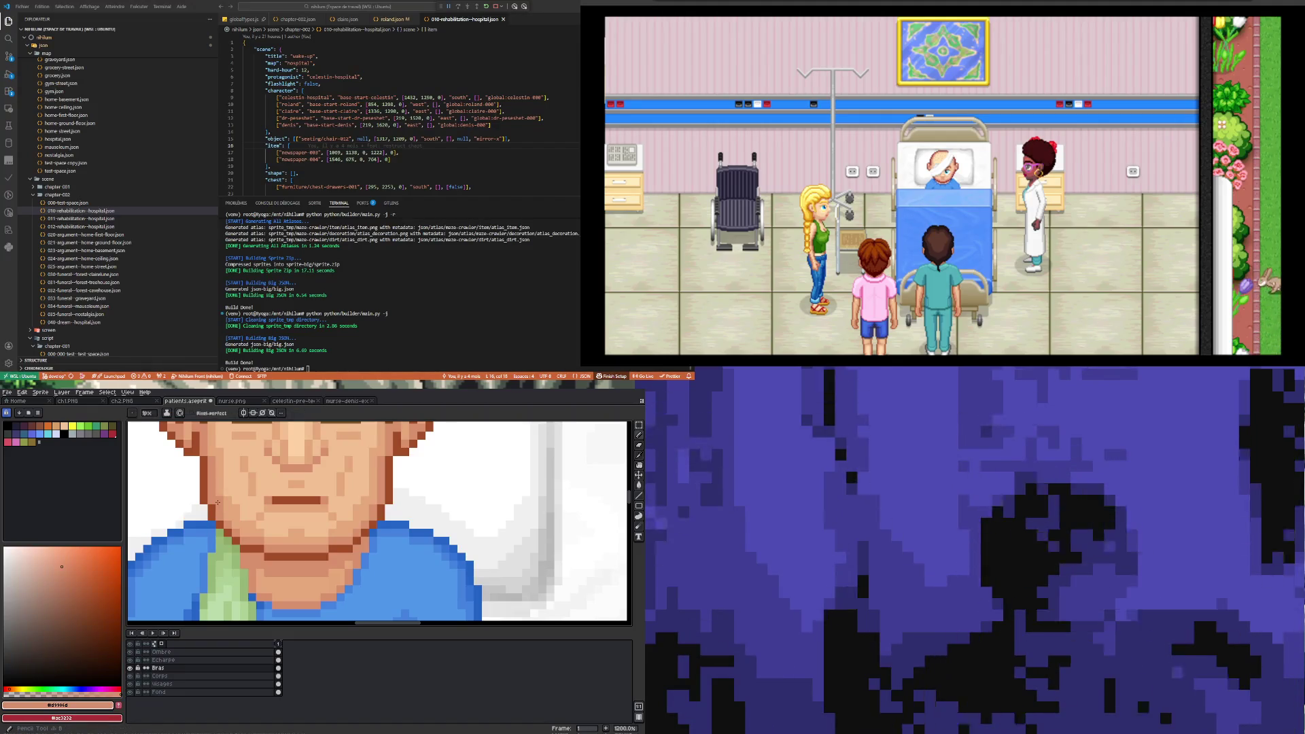
left_click(243, 413)
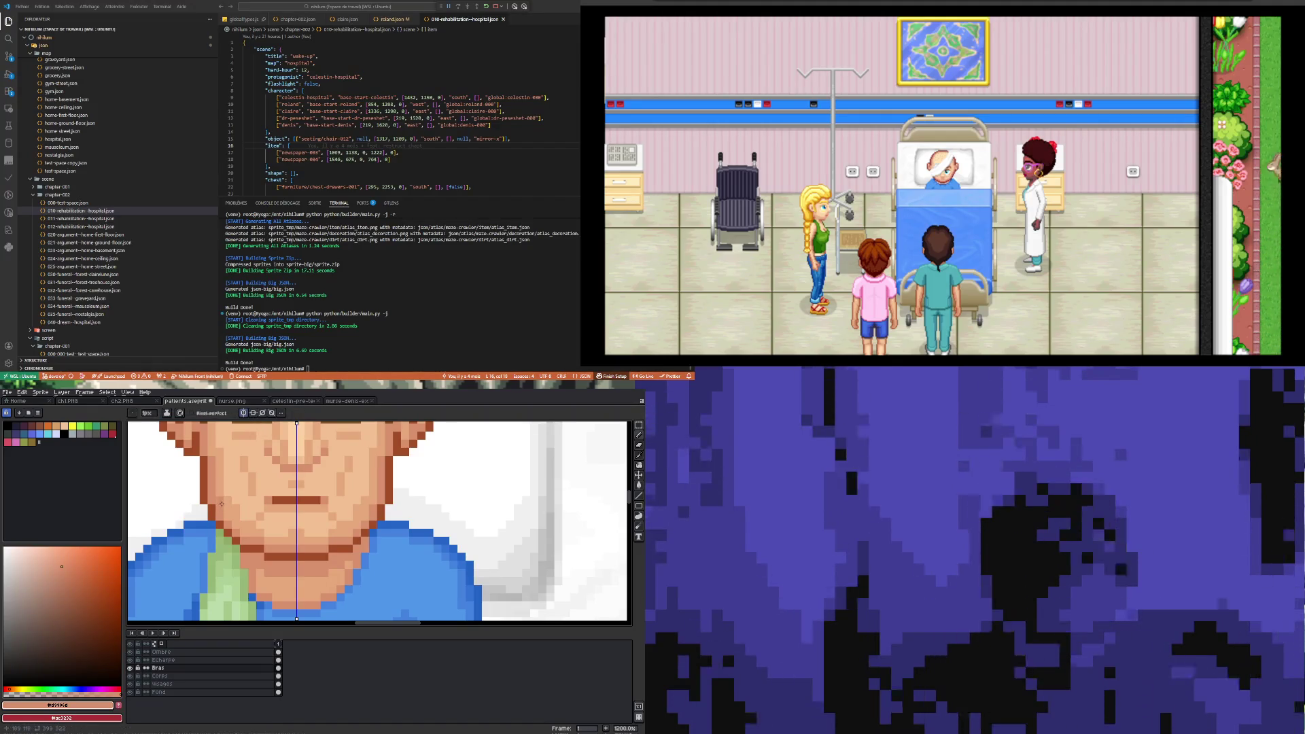
key("Down")
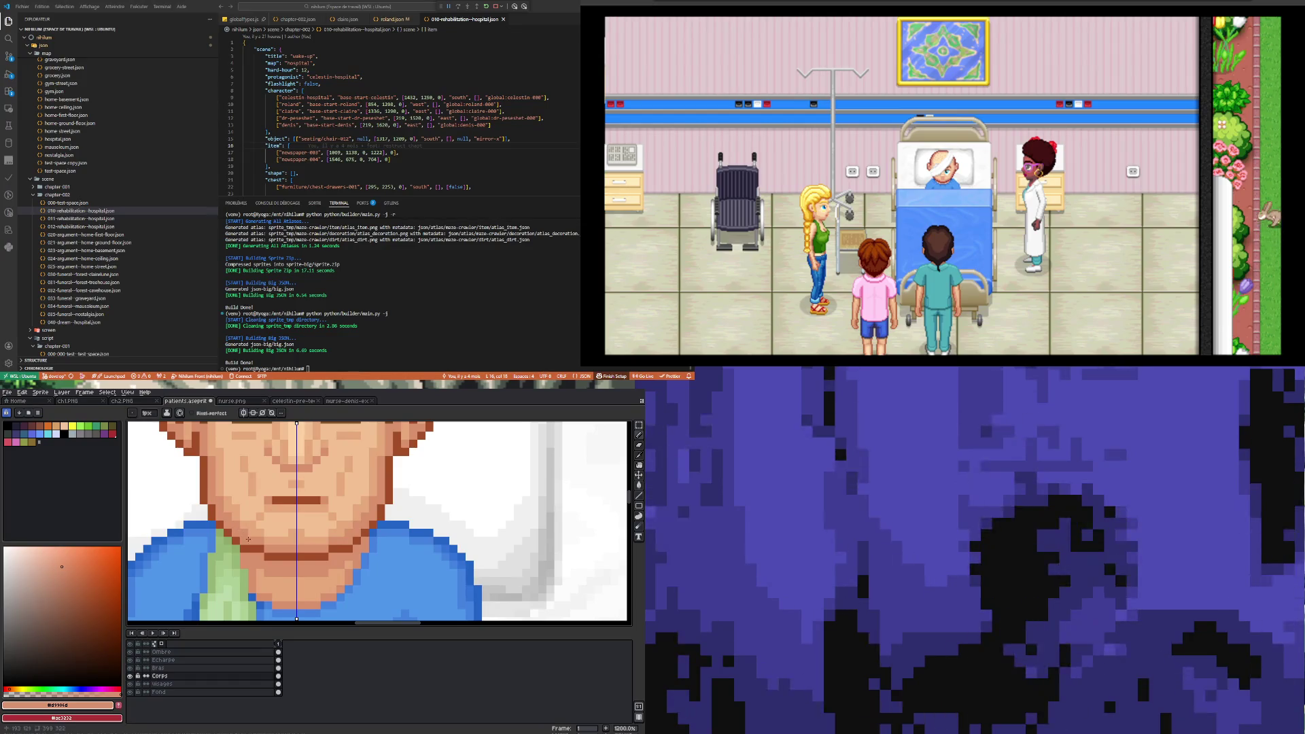
- Repaint the face in skin tone with mirrored strokes, undoing the first failed stroke
scroll(307, 548, "down", 3)
scroll(270, 515, "up", 1)
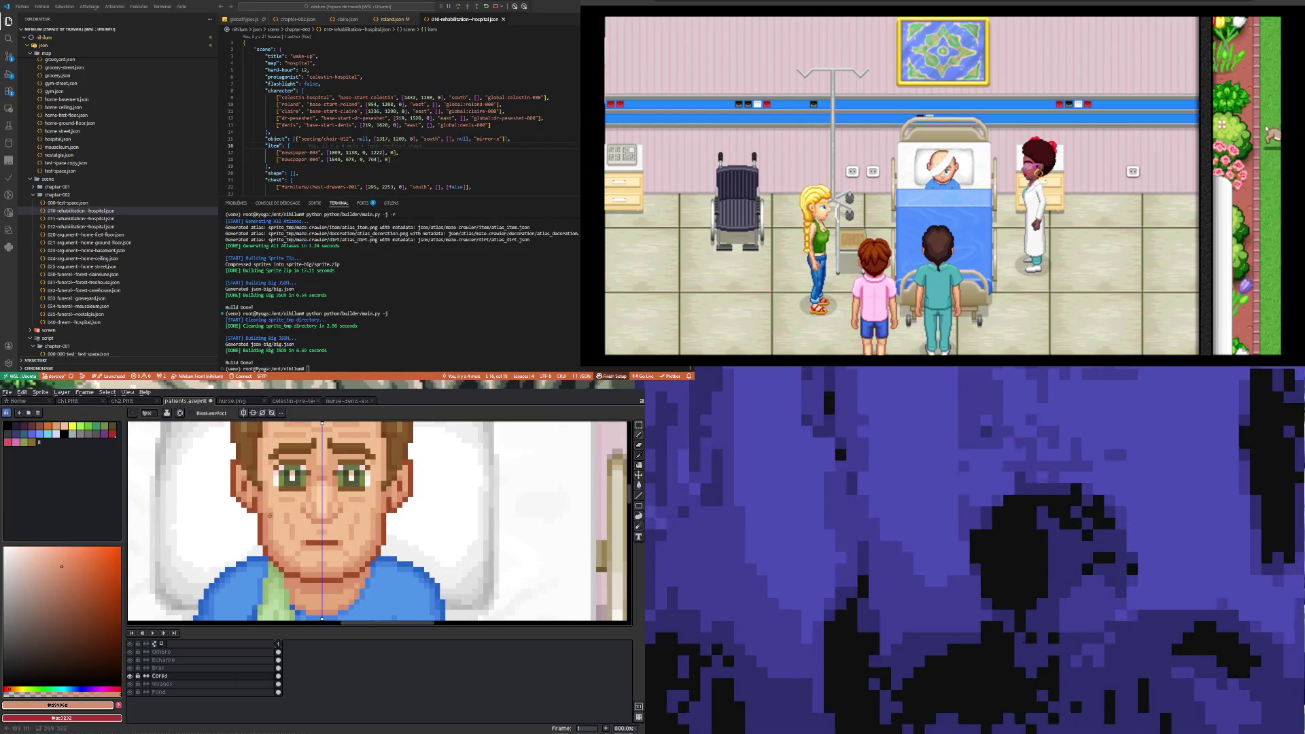
scroll(264, 522, "down", 4)
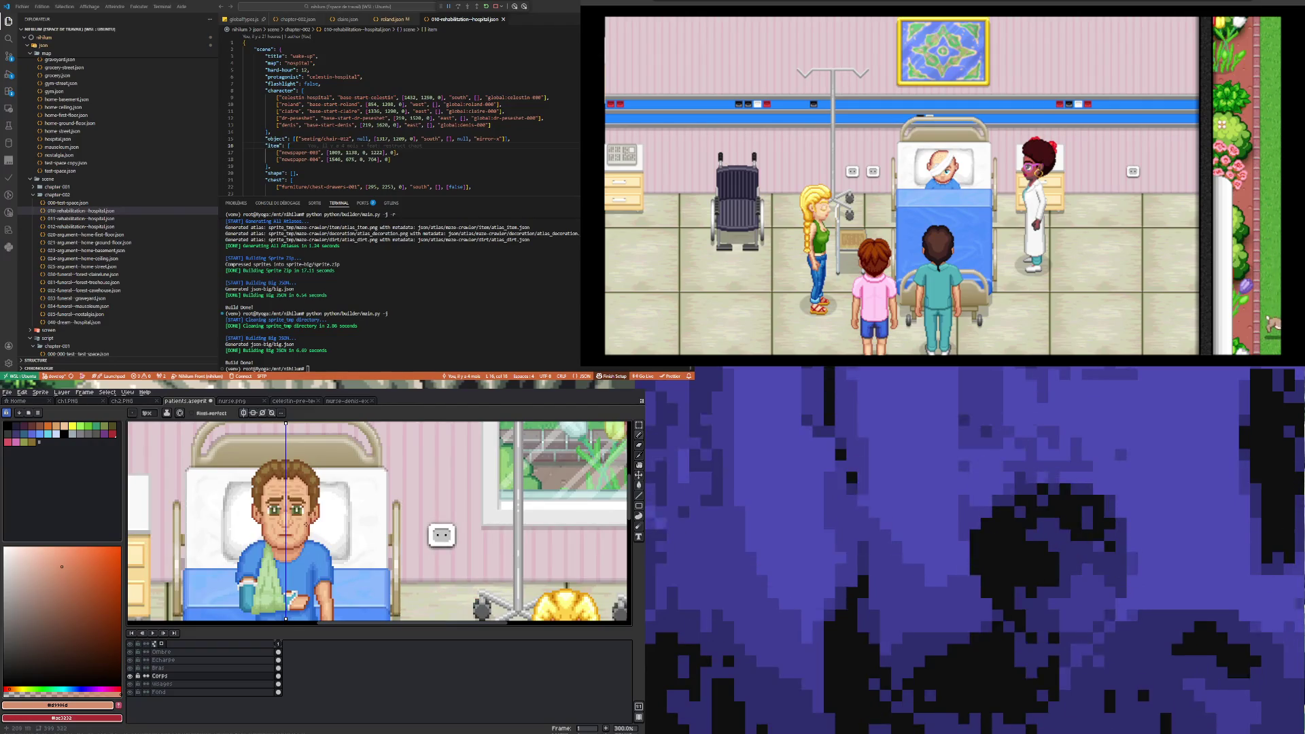
scroll(301, 527, "up", 4)
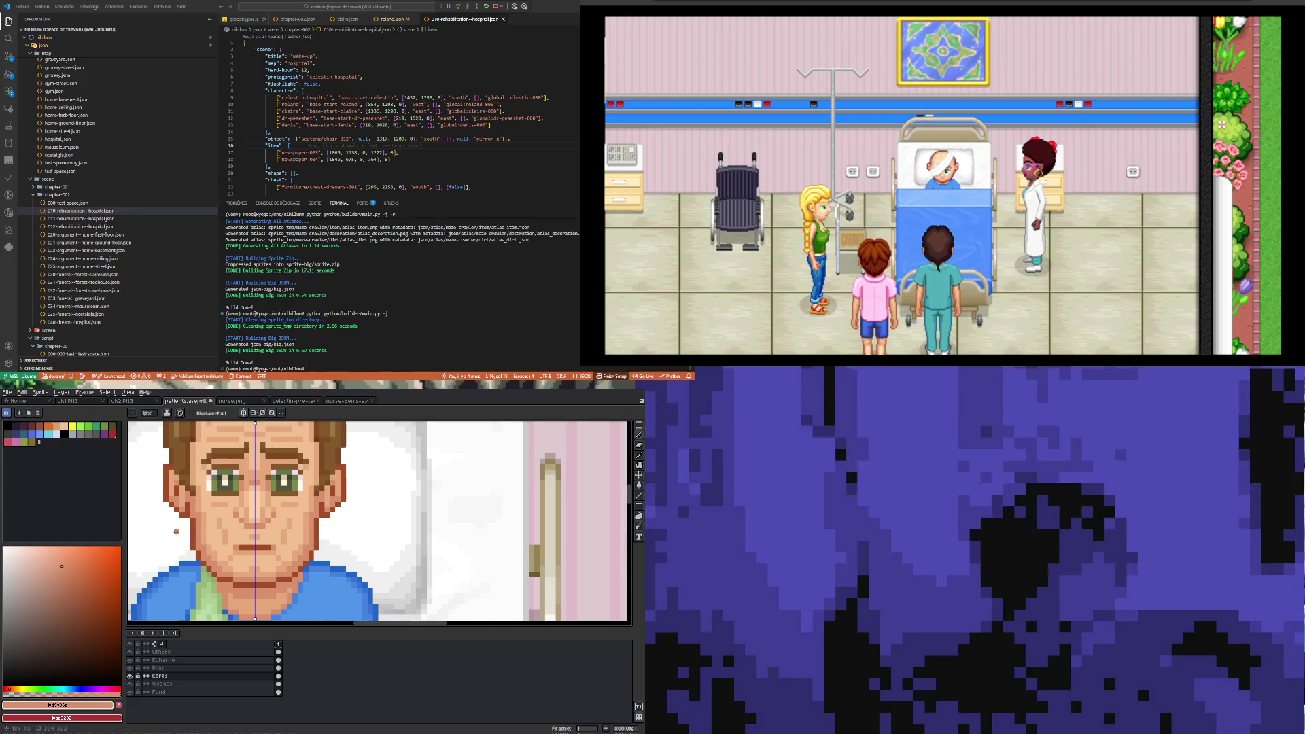
scroll(177, 530, "down", 3)
scroll(189, 502, "up", 4)
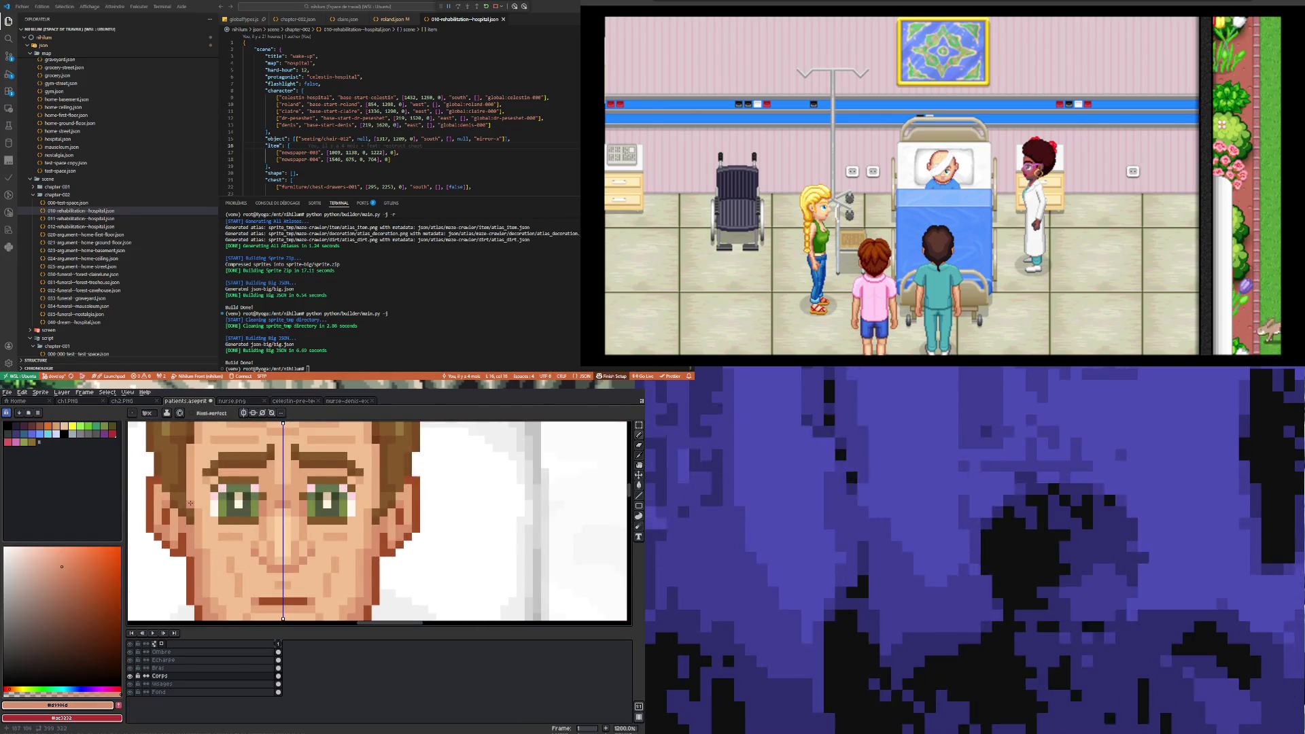
scroll(294, 547, "down", 3)
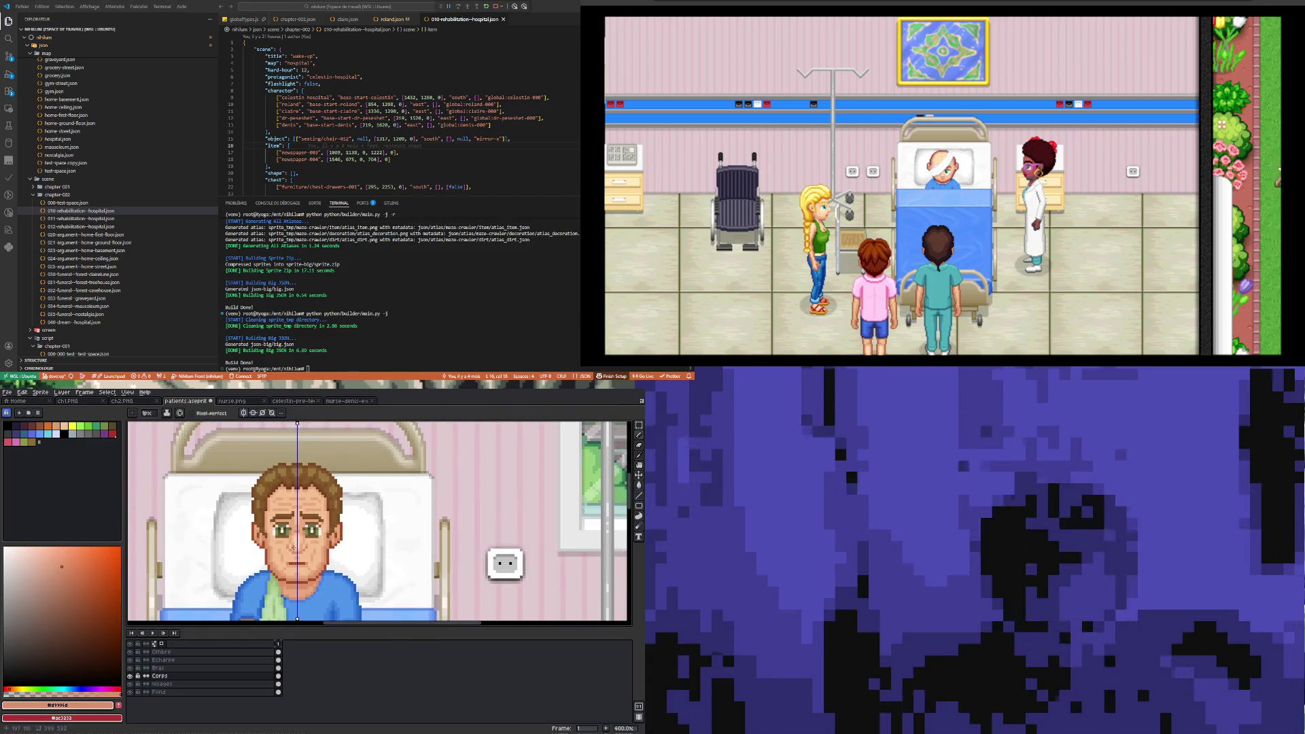
key("ctrl+z")
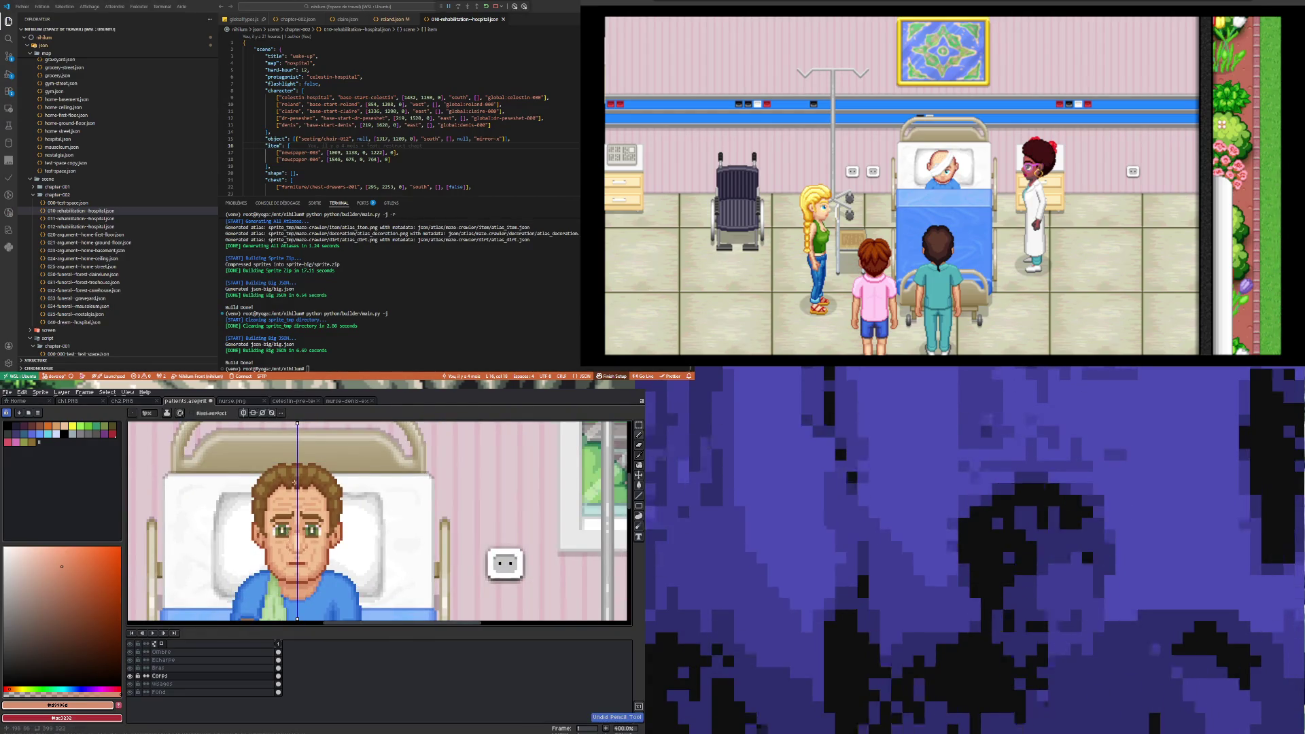
- Keep reworking the mirrored face pixels, taking back another unsuccessful stroke
scroll(272, 488, "up", 1)
scroll(304, 497, "down", 4)
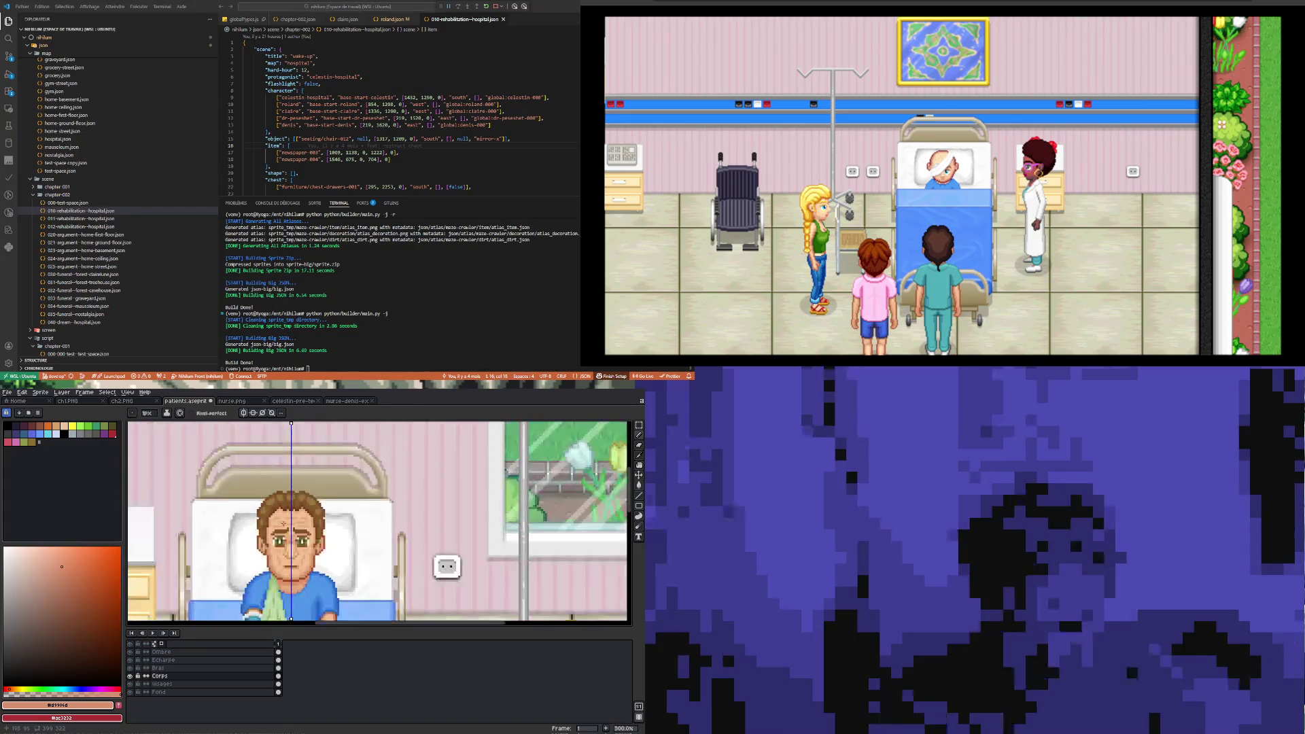
scroll(322, 553, "up", 4)
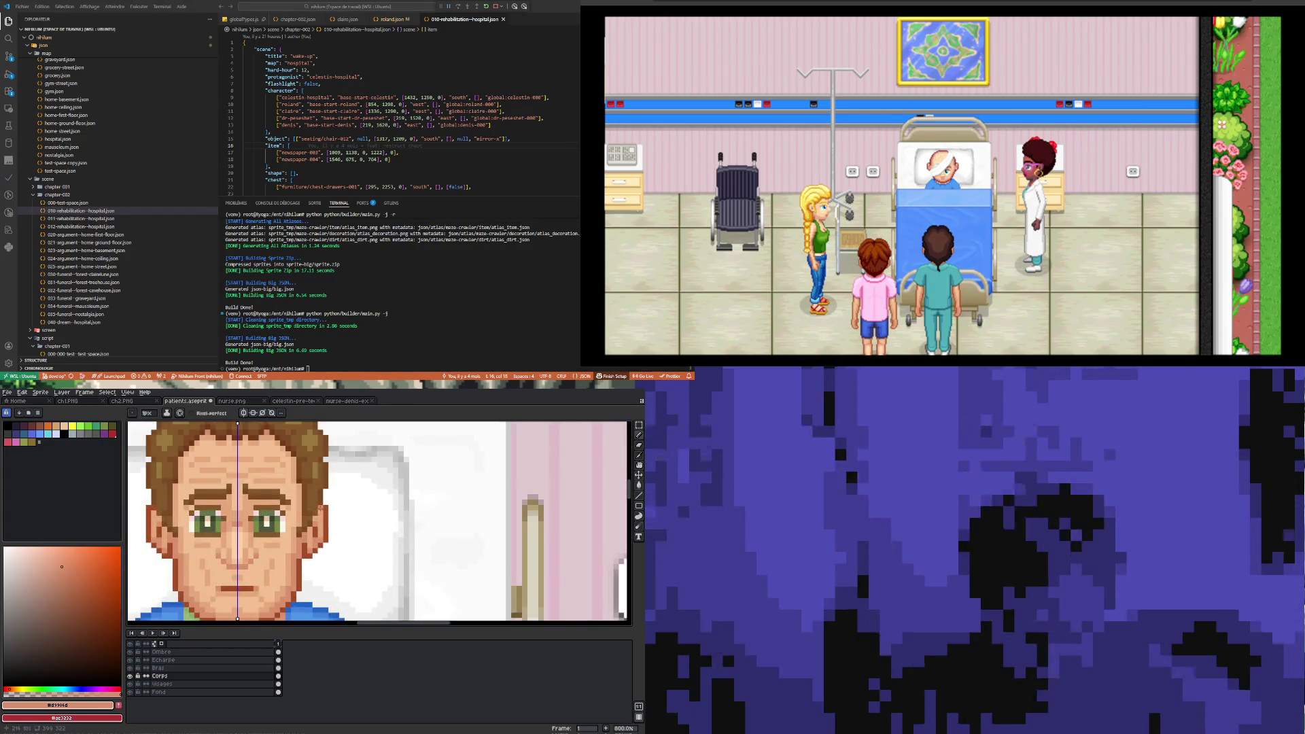
scroll(306, 516, "down", 4)
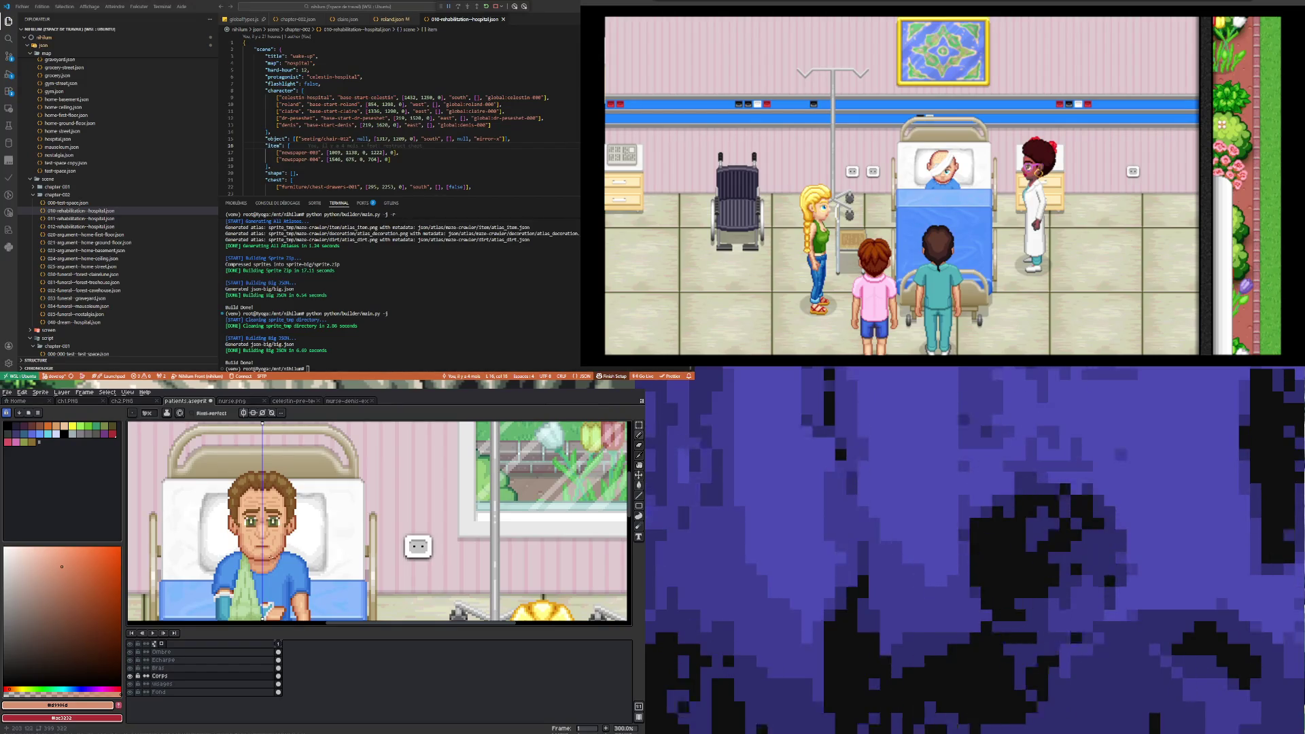
scroll(270, 558, "up", 6)
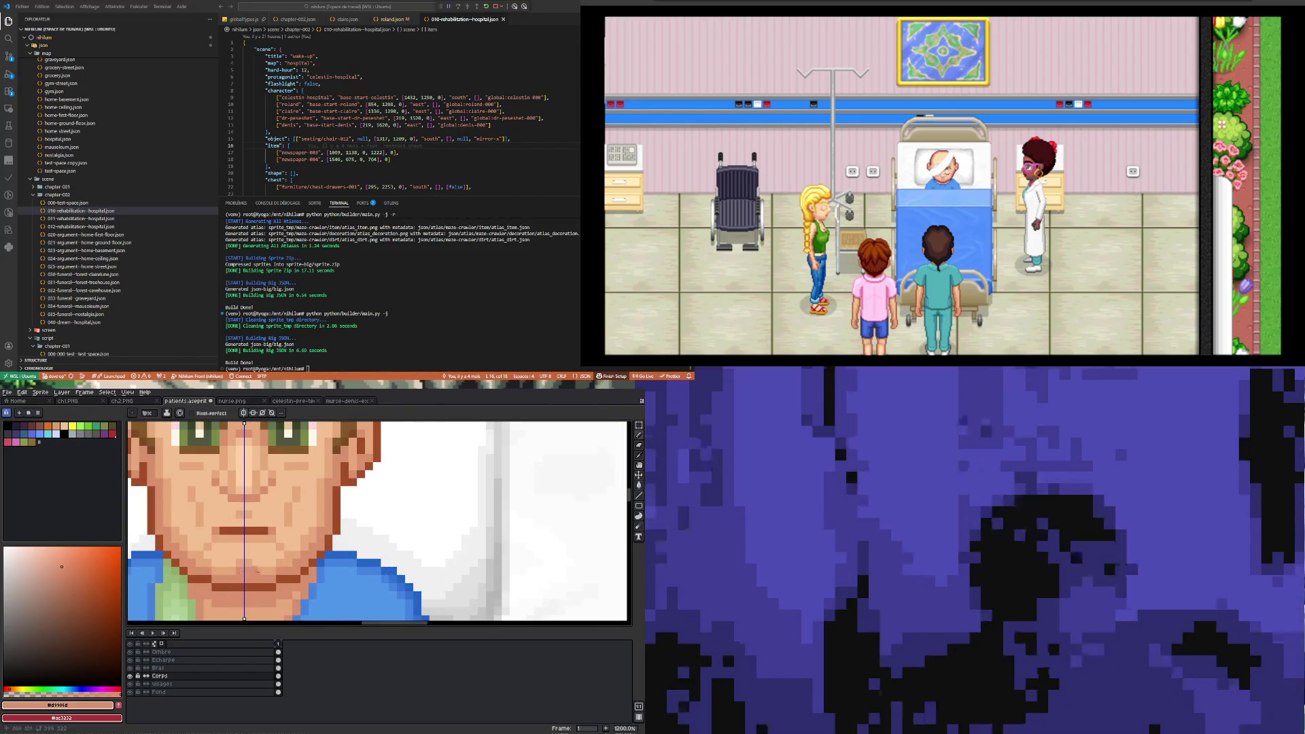
scroll(246, 573, "down", 6)
scroll(294, 524, "up", 4)
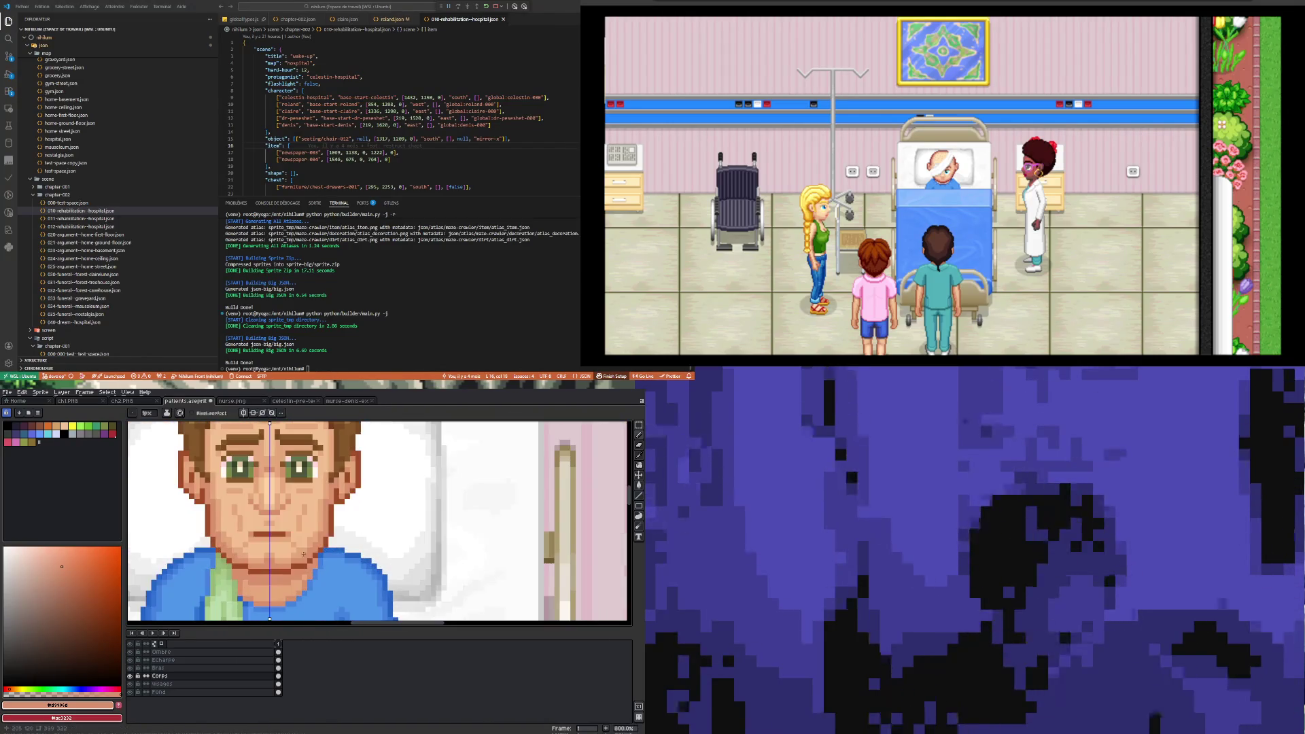
scroll(303, 565, "down", 4)
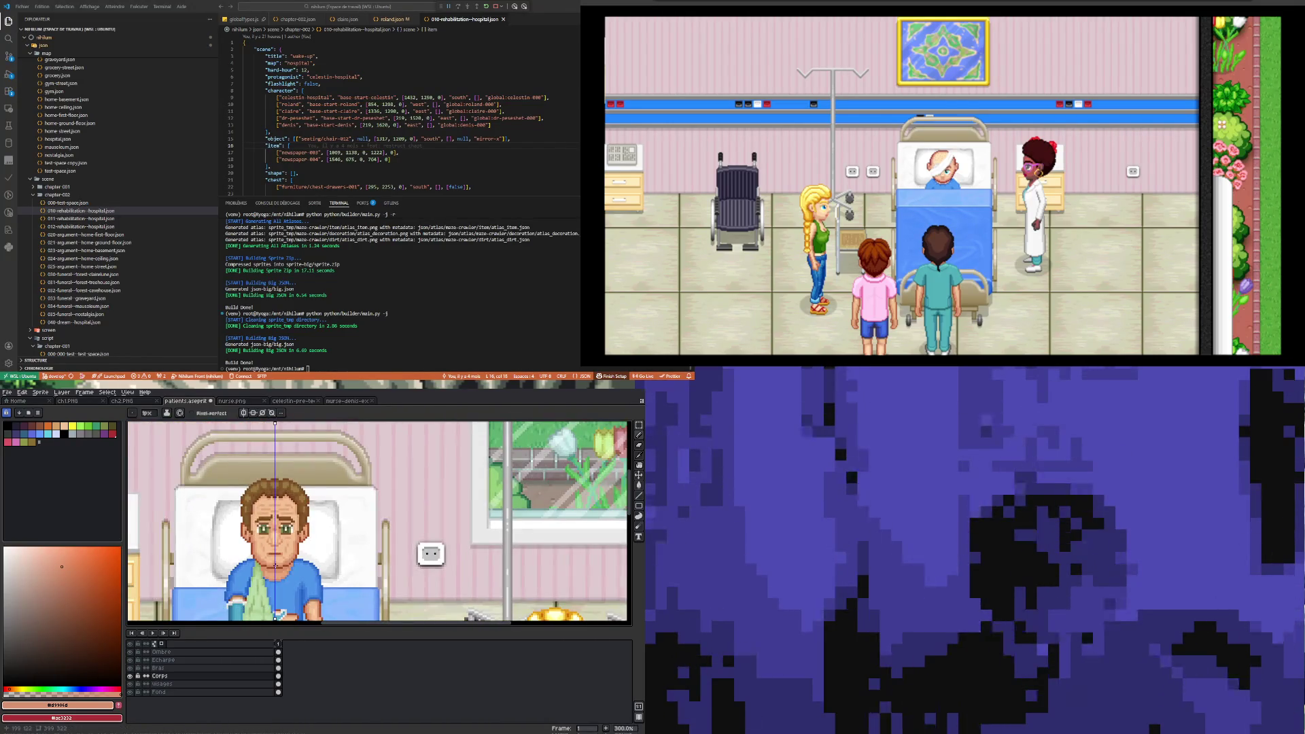
scroll(271, 564, "up", 4)
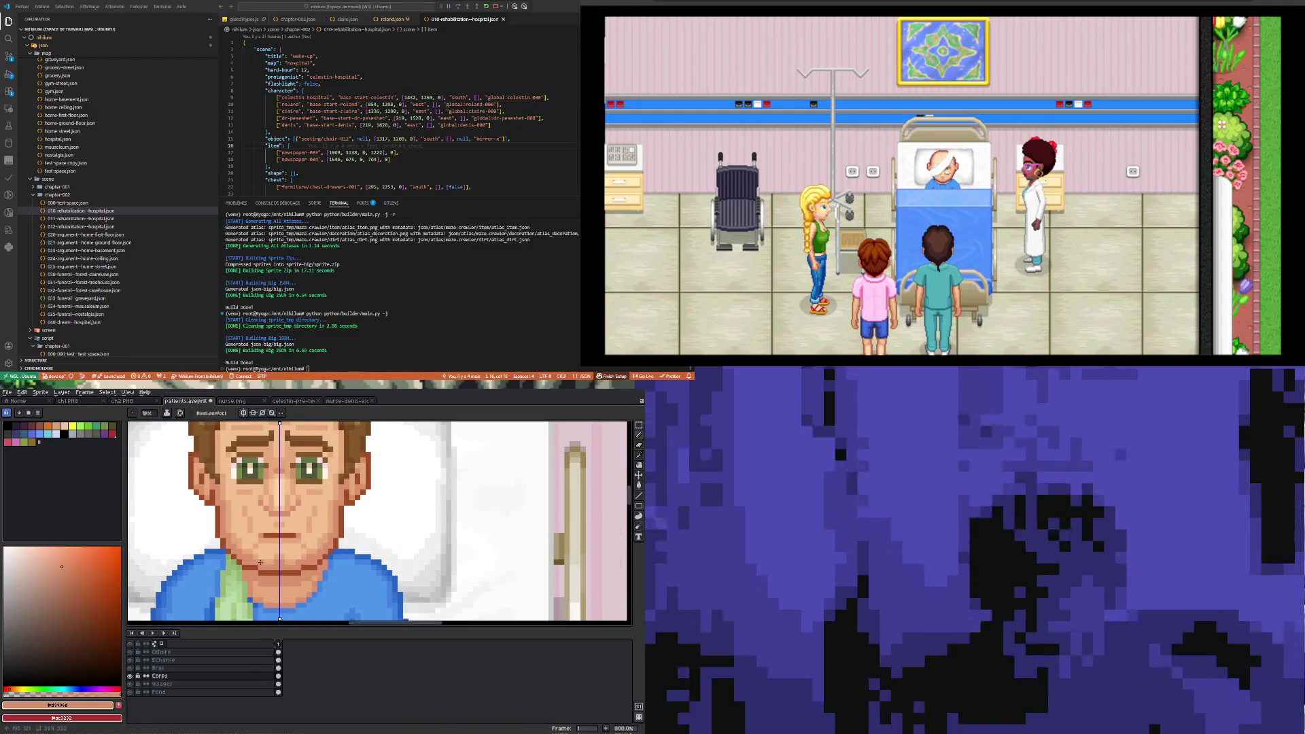
scroll(275, 567, "down", 4)
key("ctrl+z")
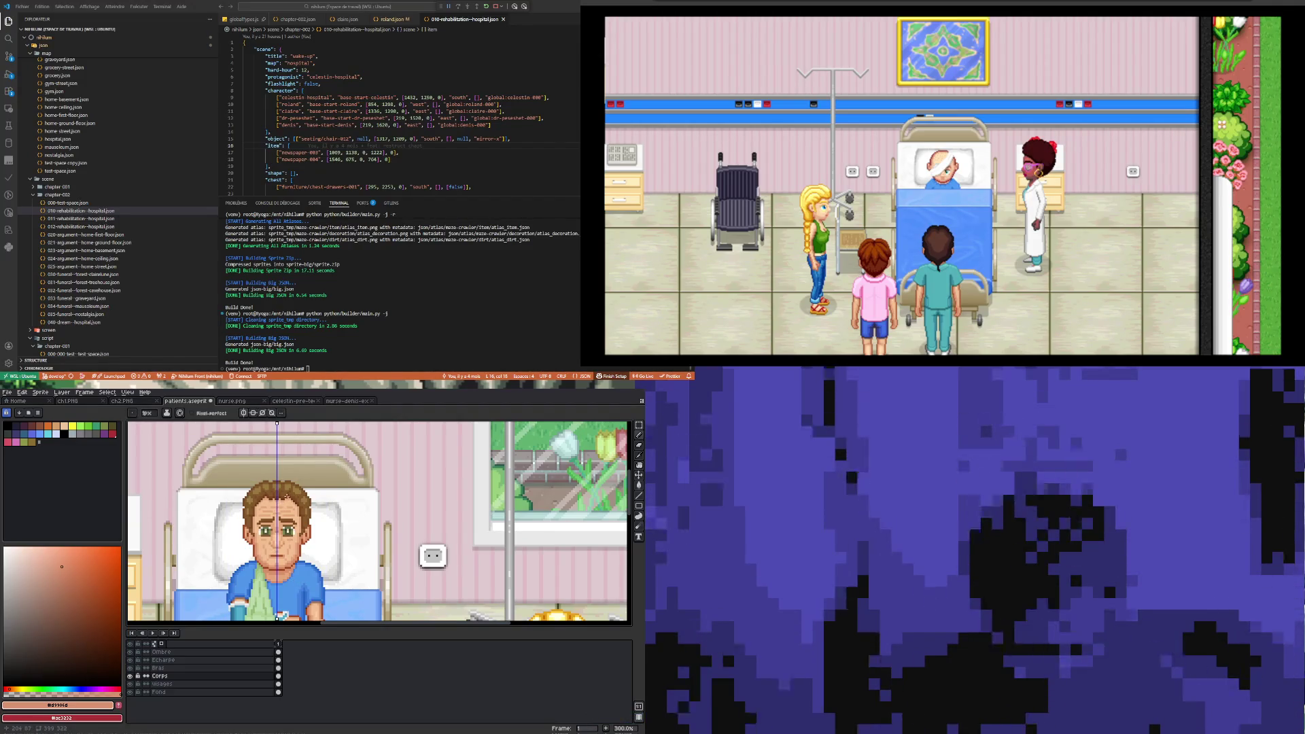
scroll(279, 574, "up", 4)
scroll(278, 576, "down", 5)
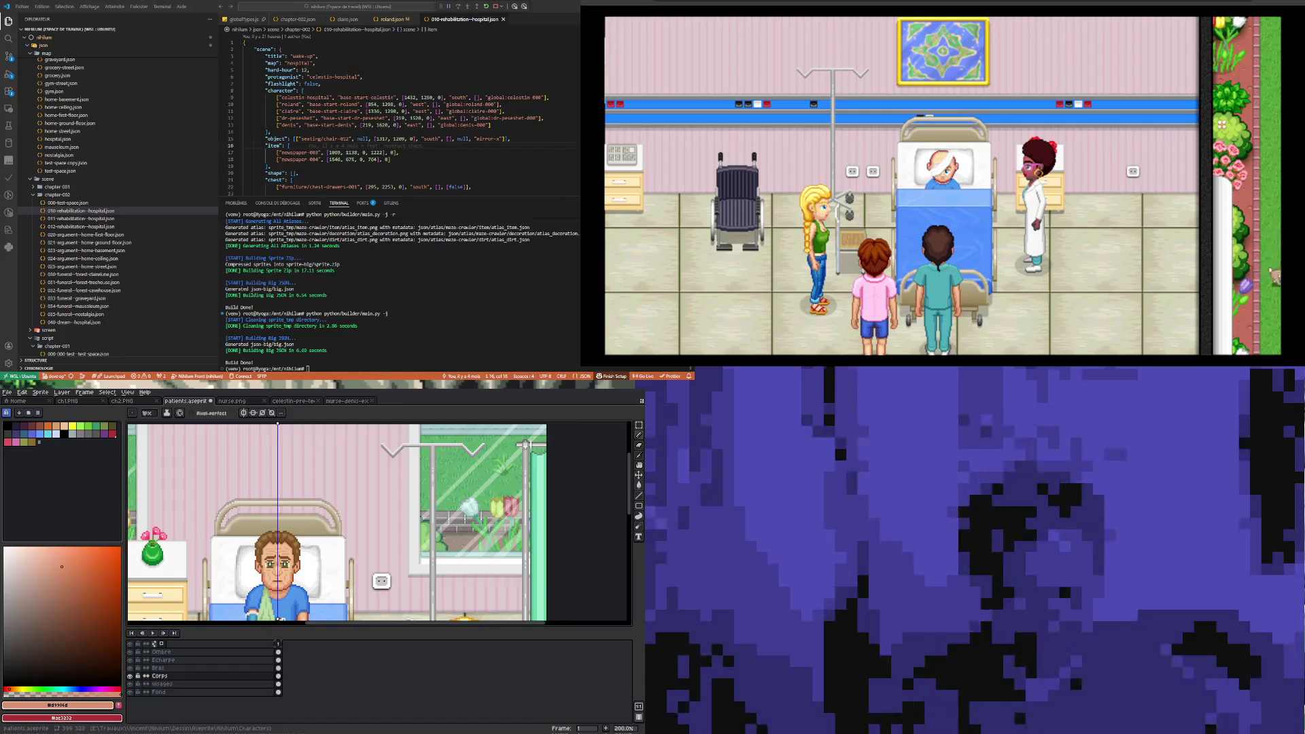
scroll(297, 556, "down", 1)
scroll(297, 558, "down", 1)
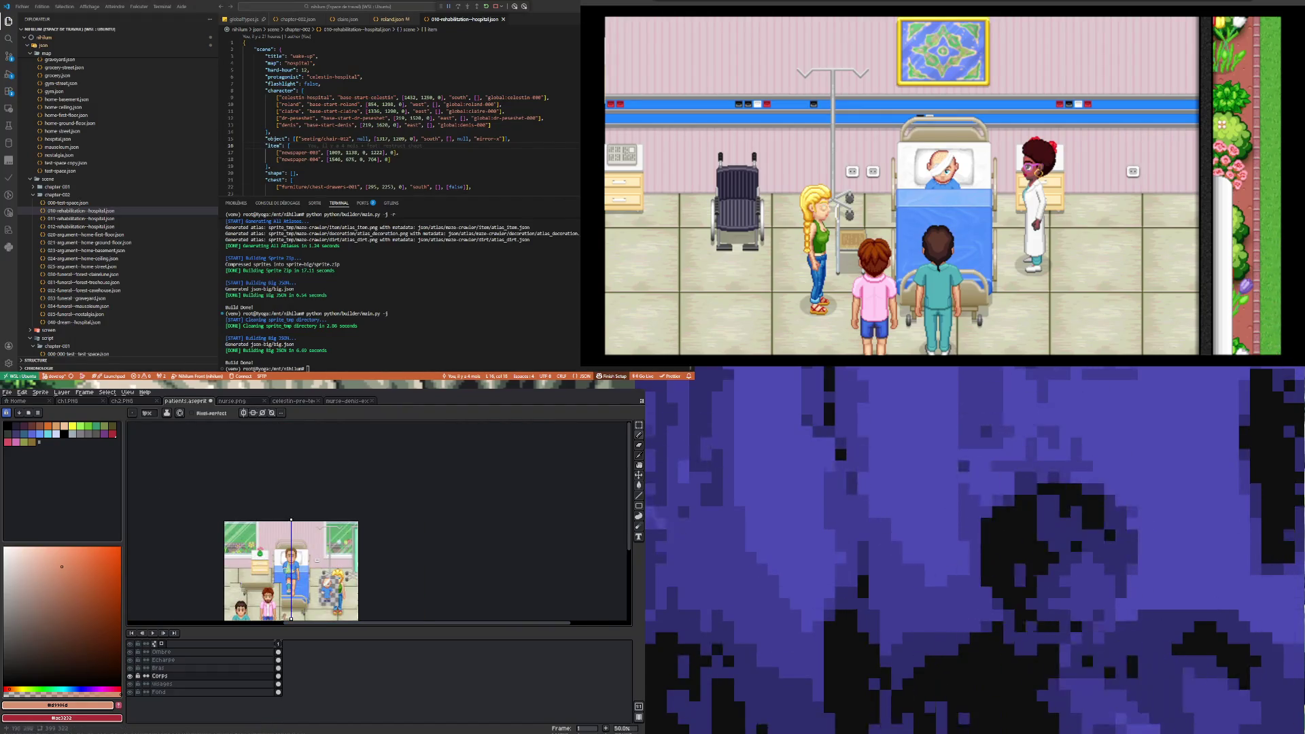
scroll(297, 558, "up", 3)
scroll(297, 558, "down", 1)
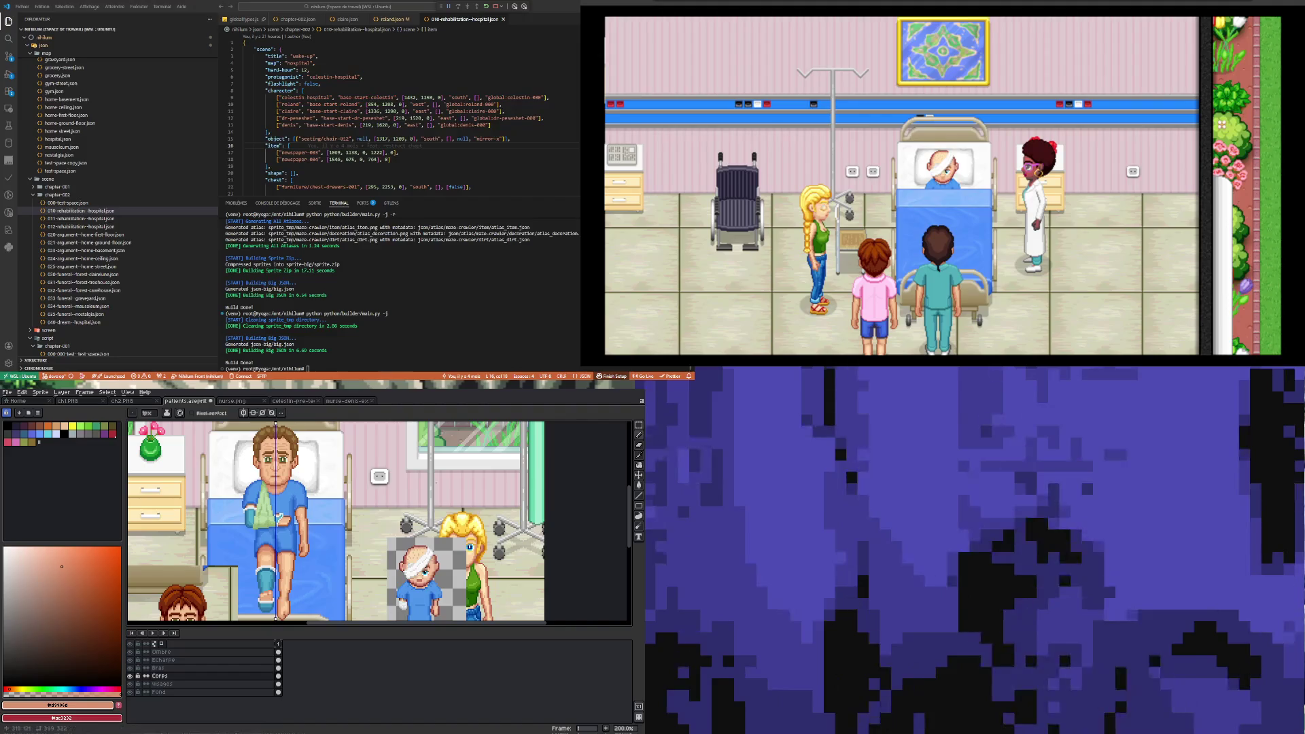
scroll(281, 542, "up", 1)
scroll(281, 543, "down", 1)
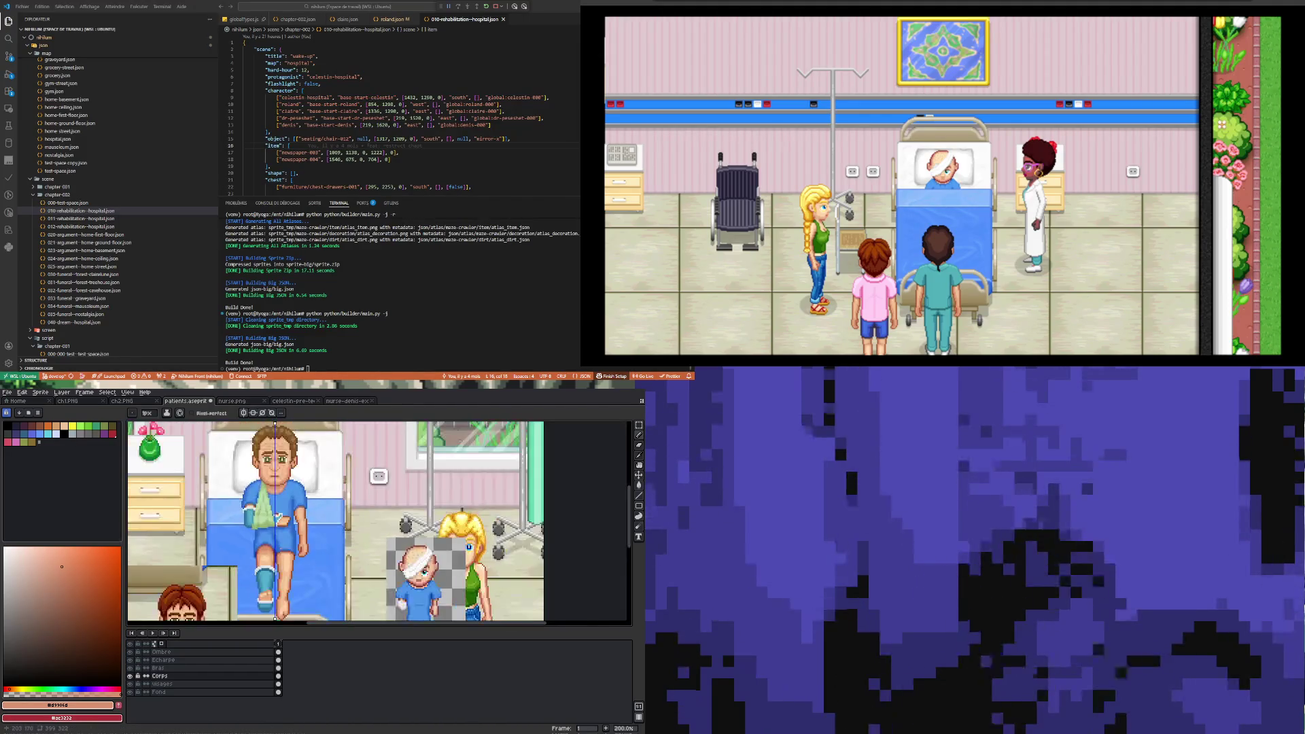
scroll(281, 544, "down", 2)
scroll(282, 544, "up", 1)
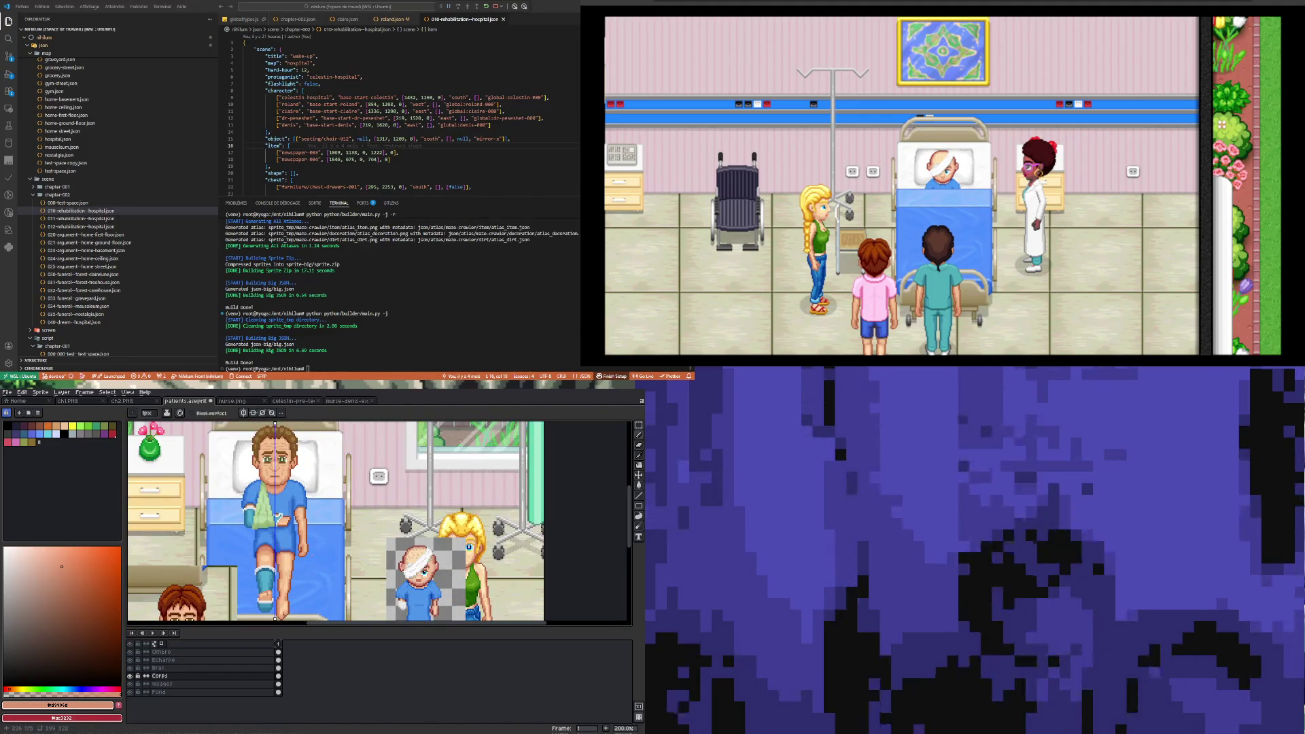
scroll(267, 448, "up", 3)
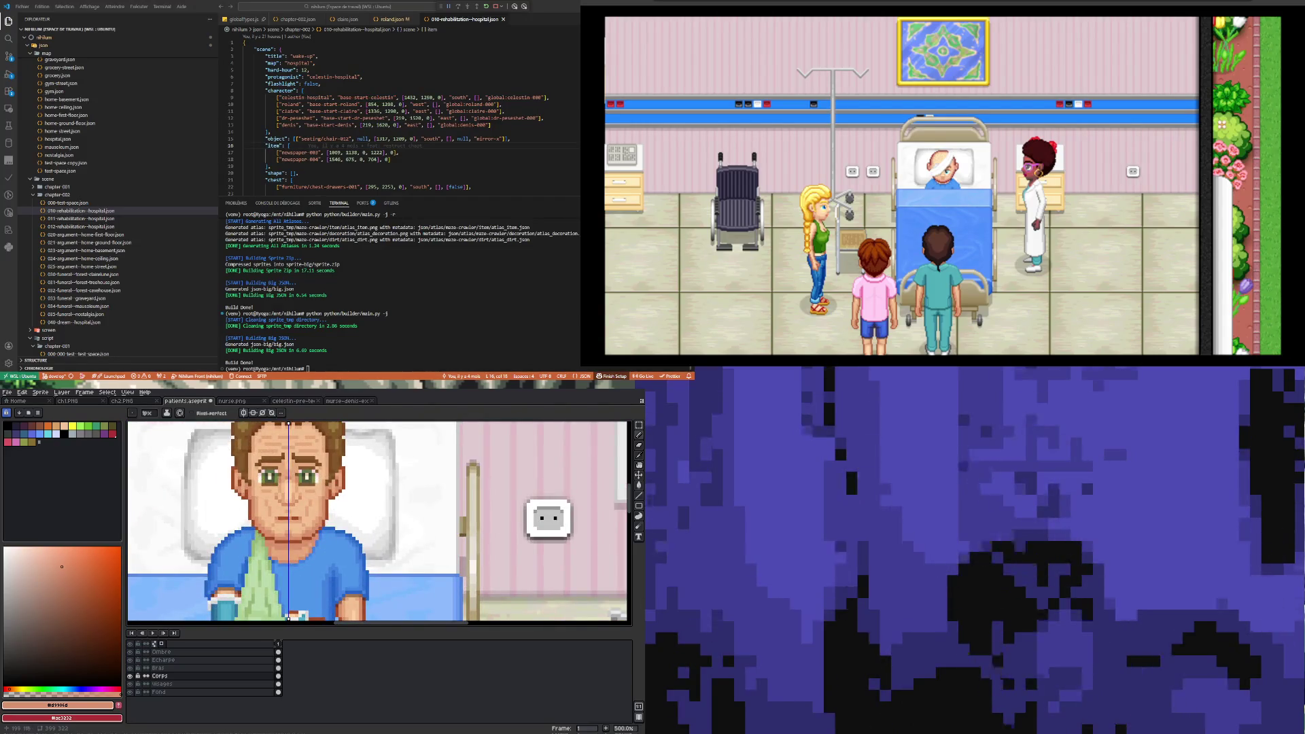
scroll(272, 452, "up", 1)
scroll(272, 452, "up", 1)
scroll(271, 452, "down", 1)
scroll(284, 467, "up", 2)
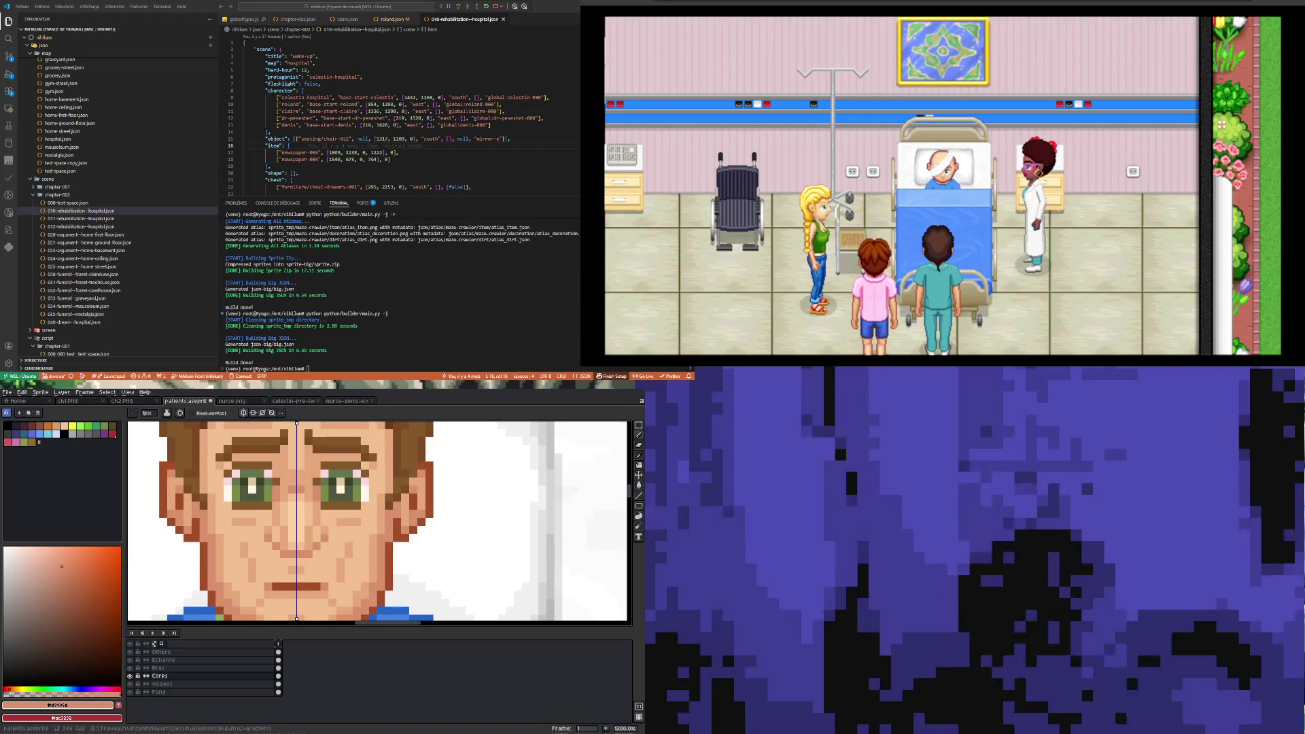
key("i")
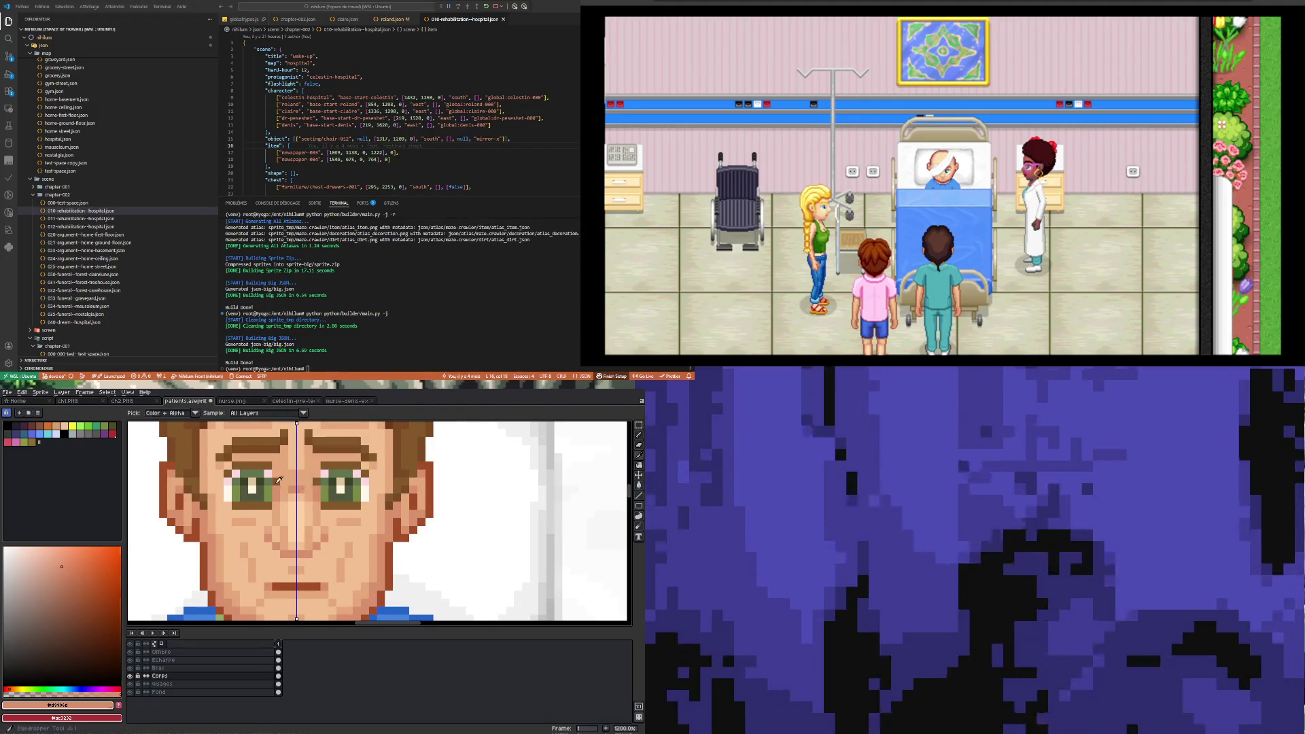
left_click(274, 471)
key("b")
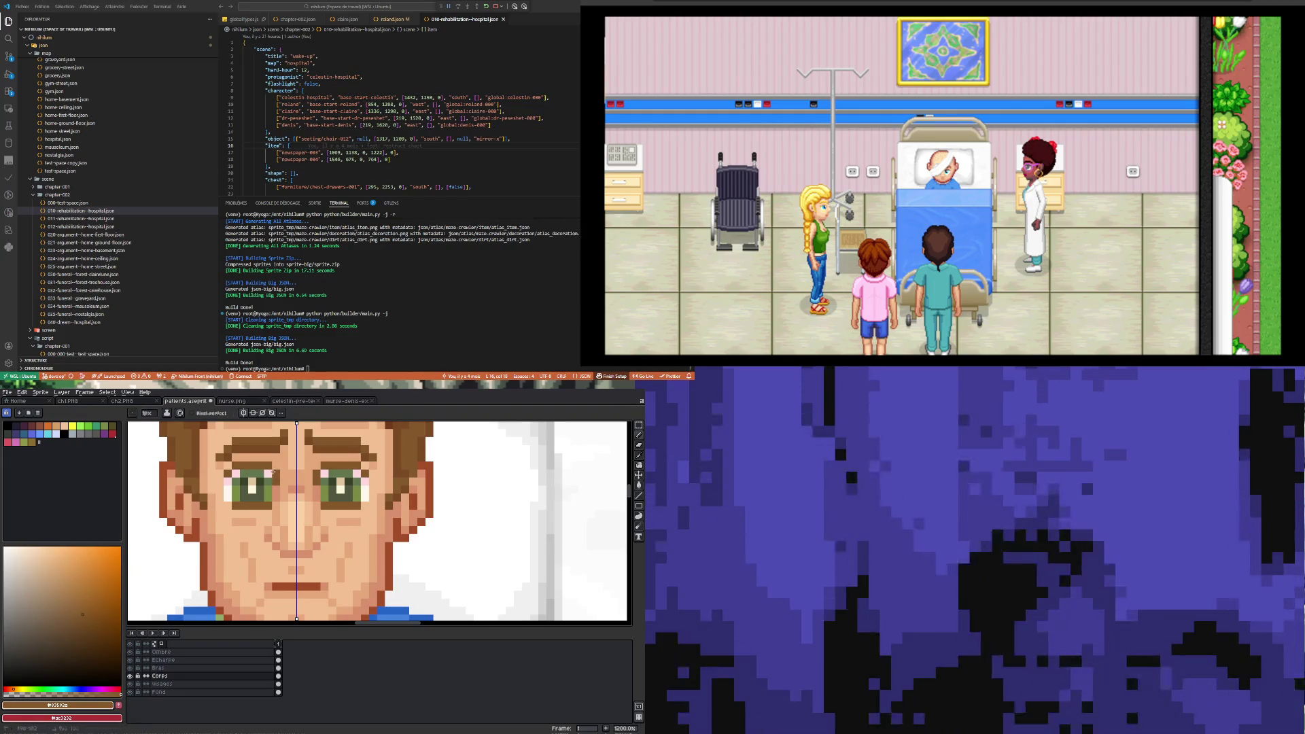
scroll(309, 515, "down", 5)
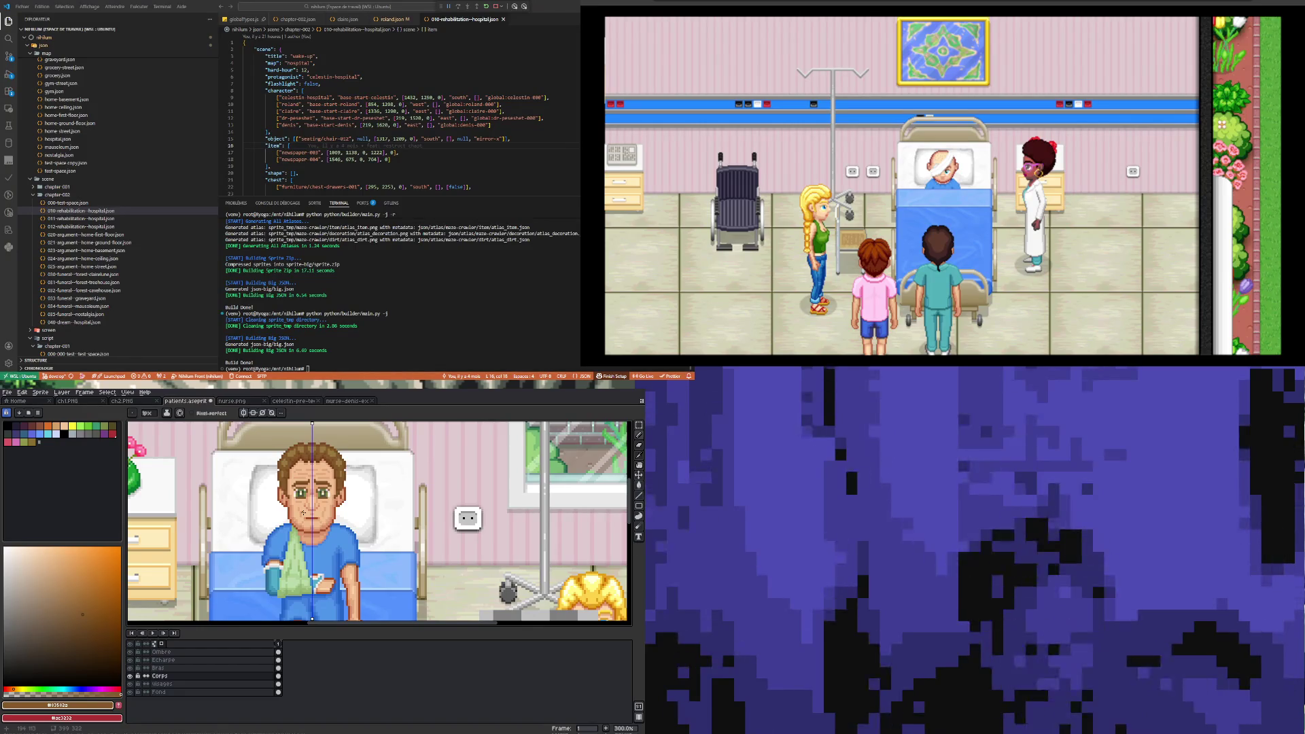
scroll(303, 513, "down", 1)
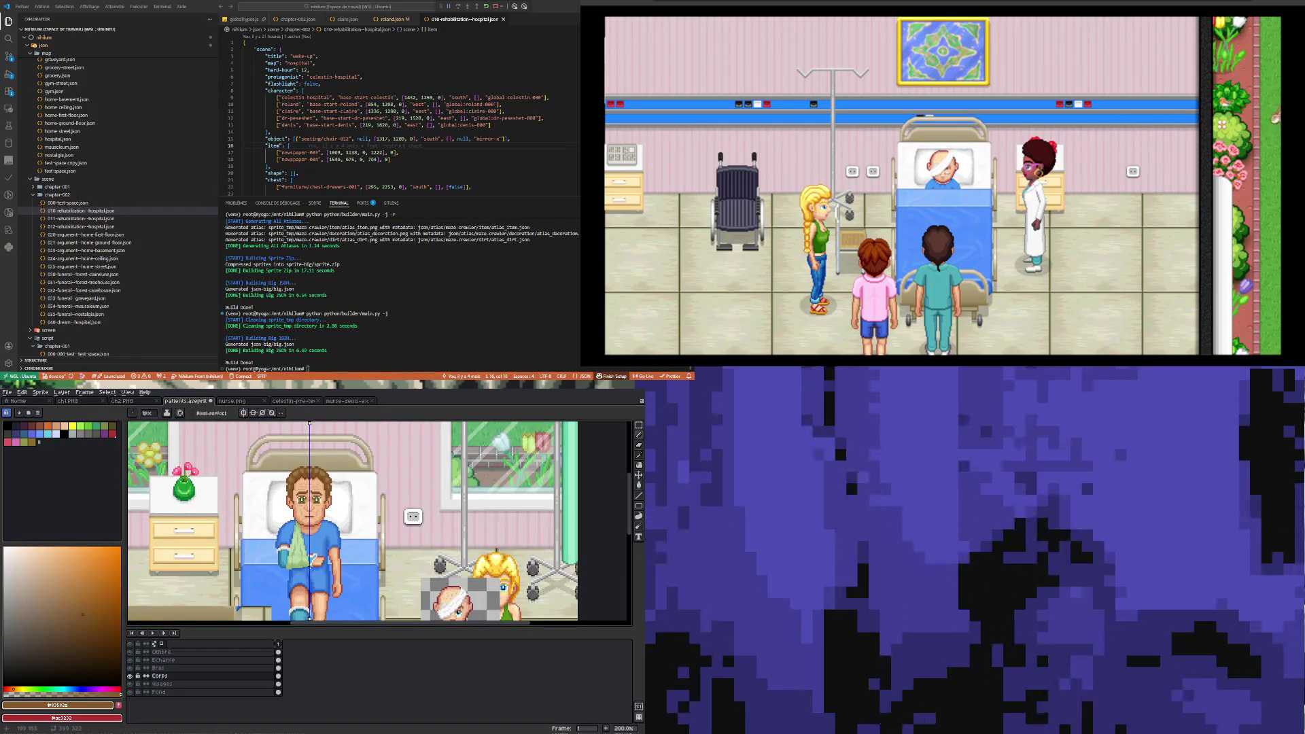
scroll(314, 567, "up", 7)
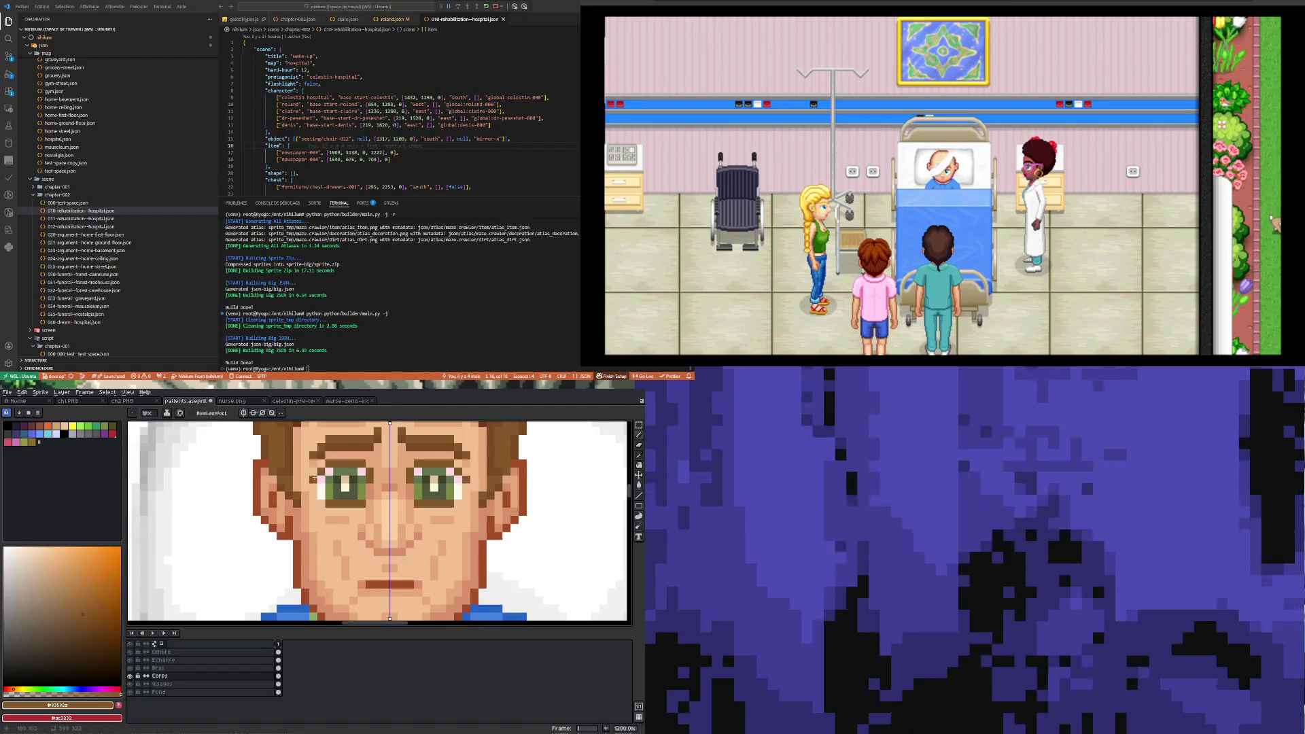
scroll(315, 474, "down", 6)
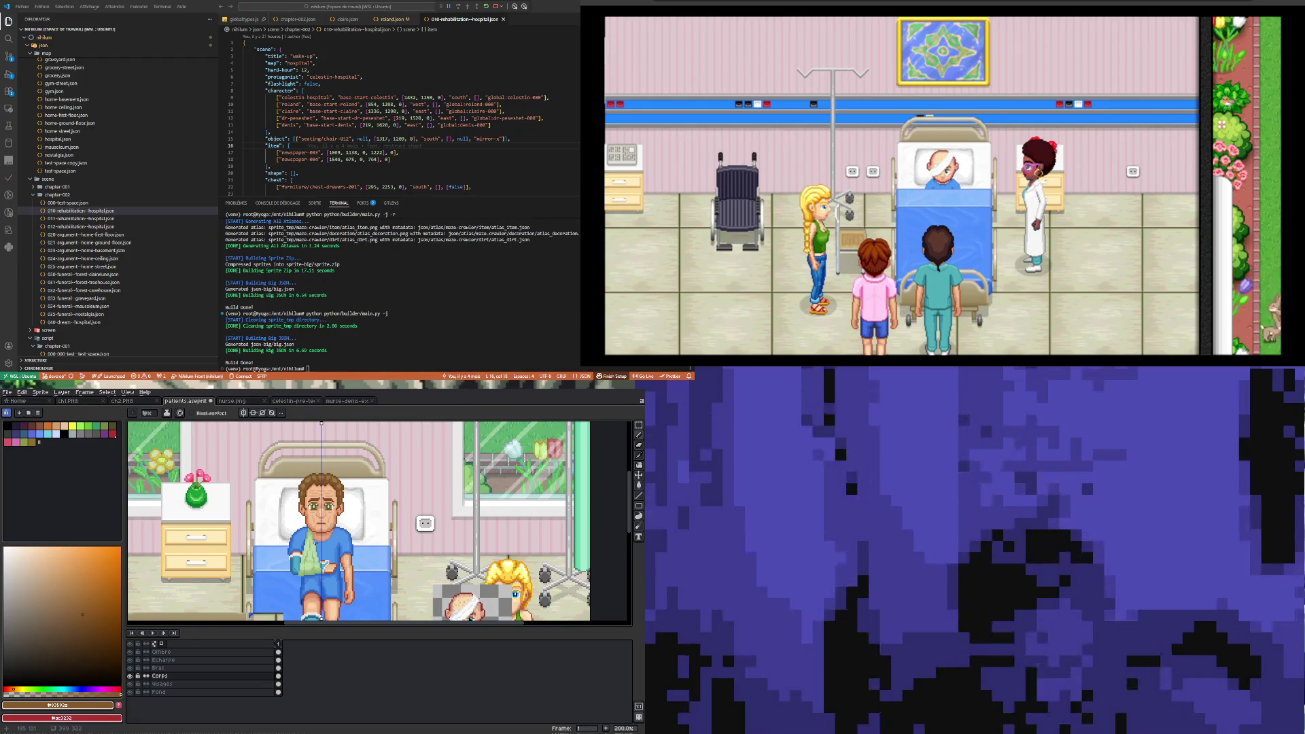
scroll(316, 543, "down", 1)
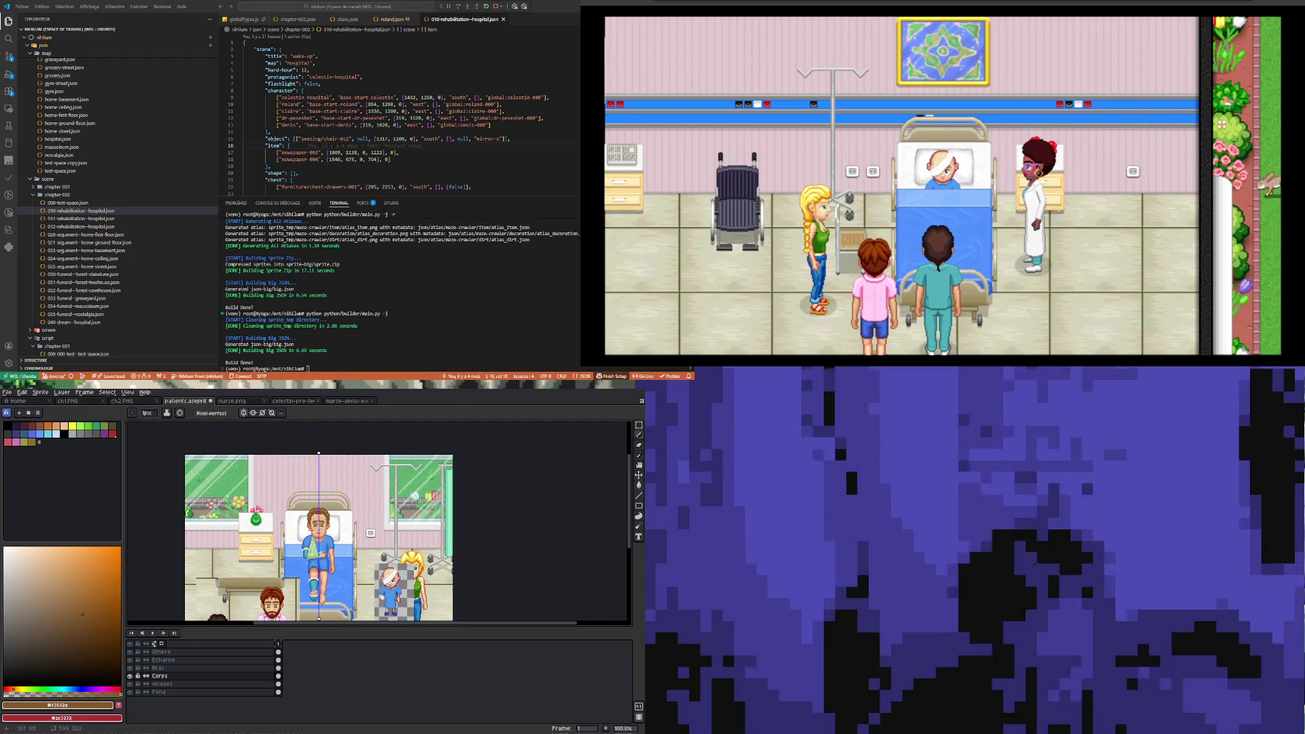
scroll(315, 537, "down", 1)
scroll(339, 509, "up", 3)
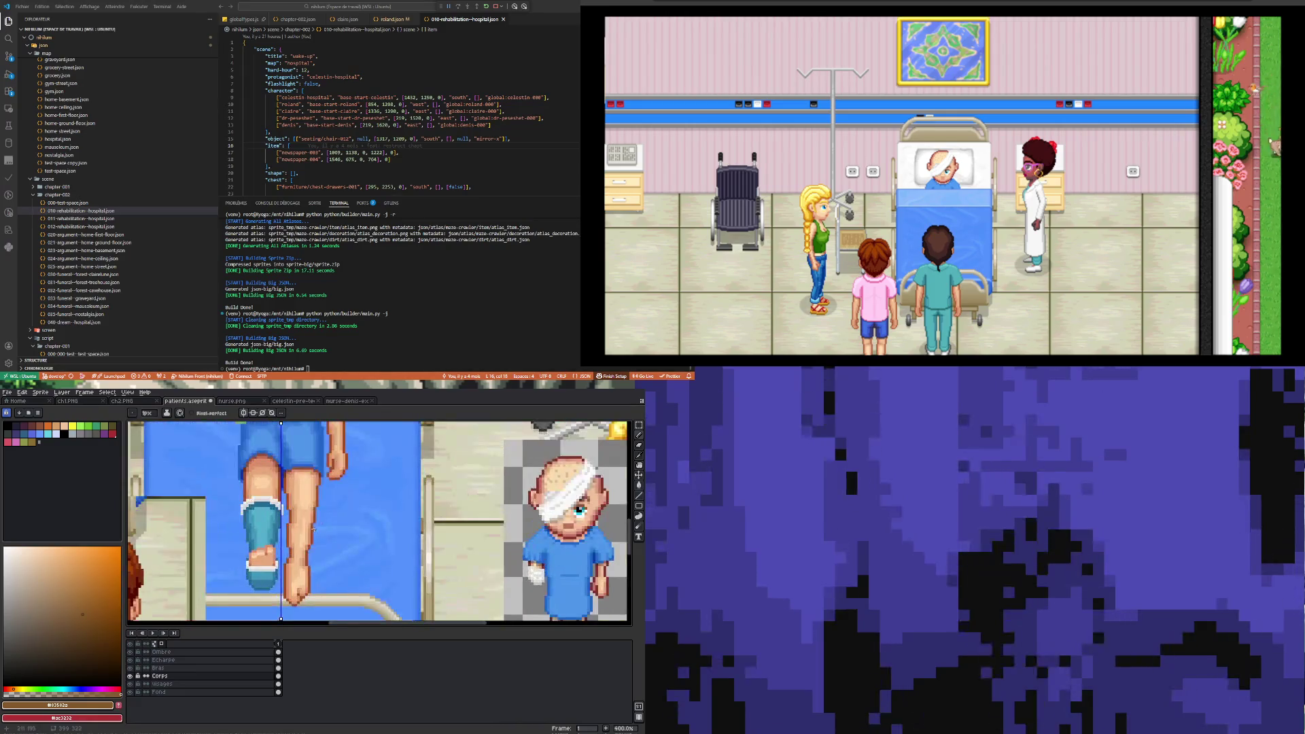
scroll(312, 531, "down", 1)
scroll(313, 529, "down", 1)
scroll(319, 510, "up", 1)
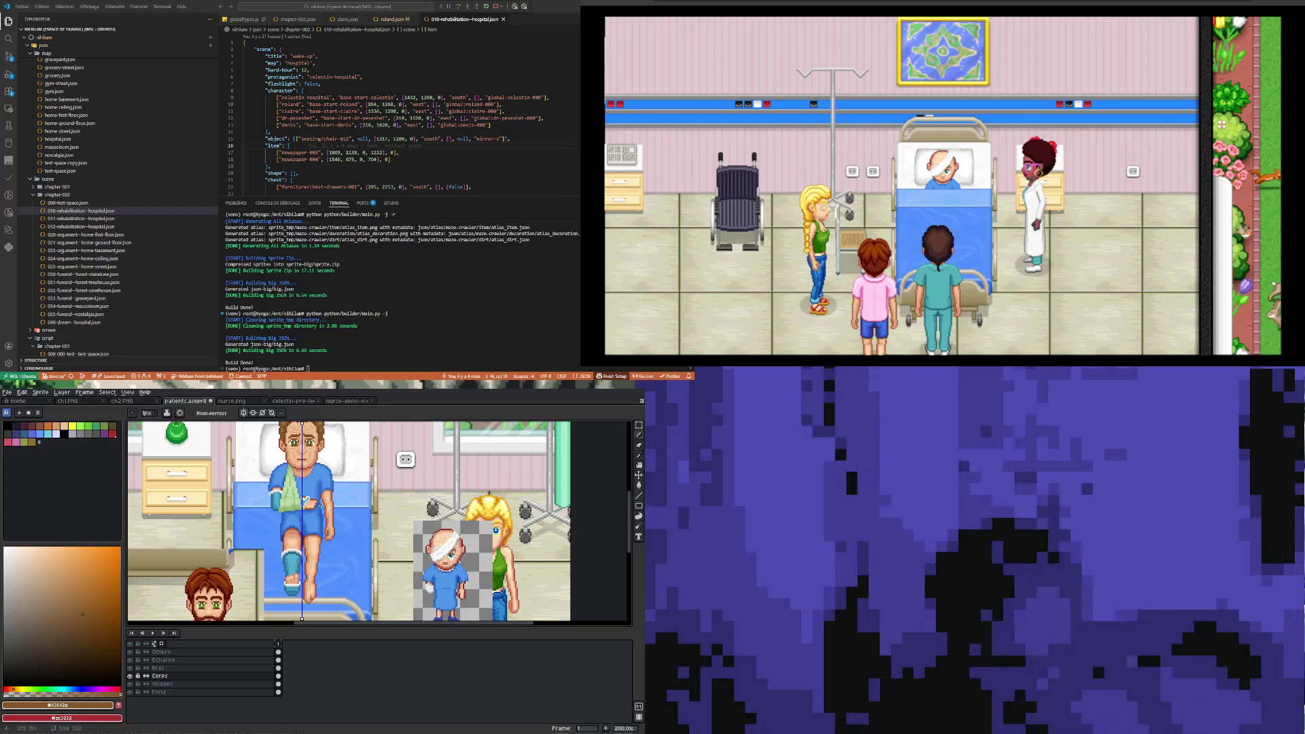
- Select the Visages layer and zoom in around the head-bandaged patient
left_click(210, 684)
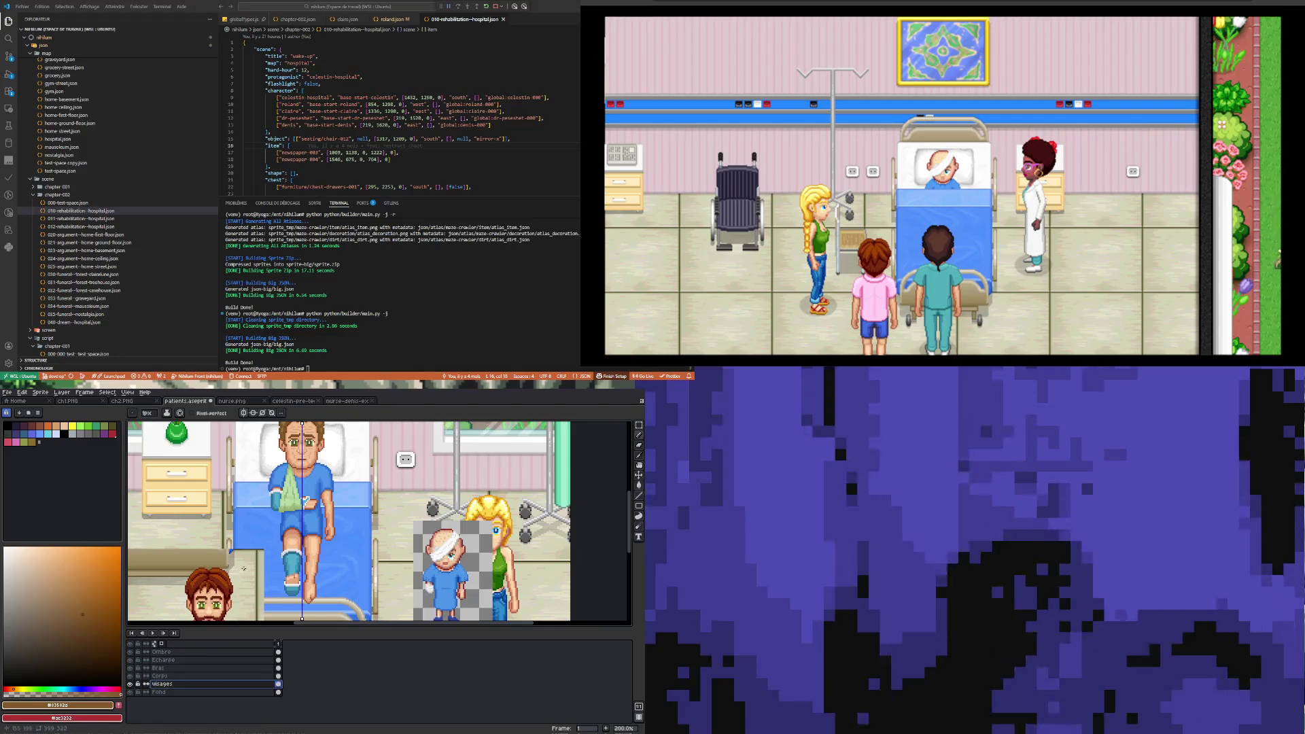
scroll(241, 574, "down", 2)
scroll(298, 531, "up", 1)
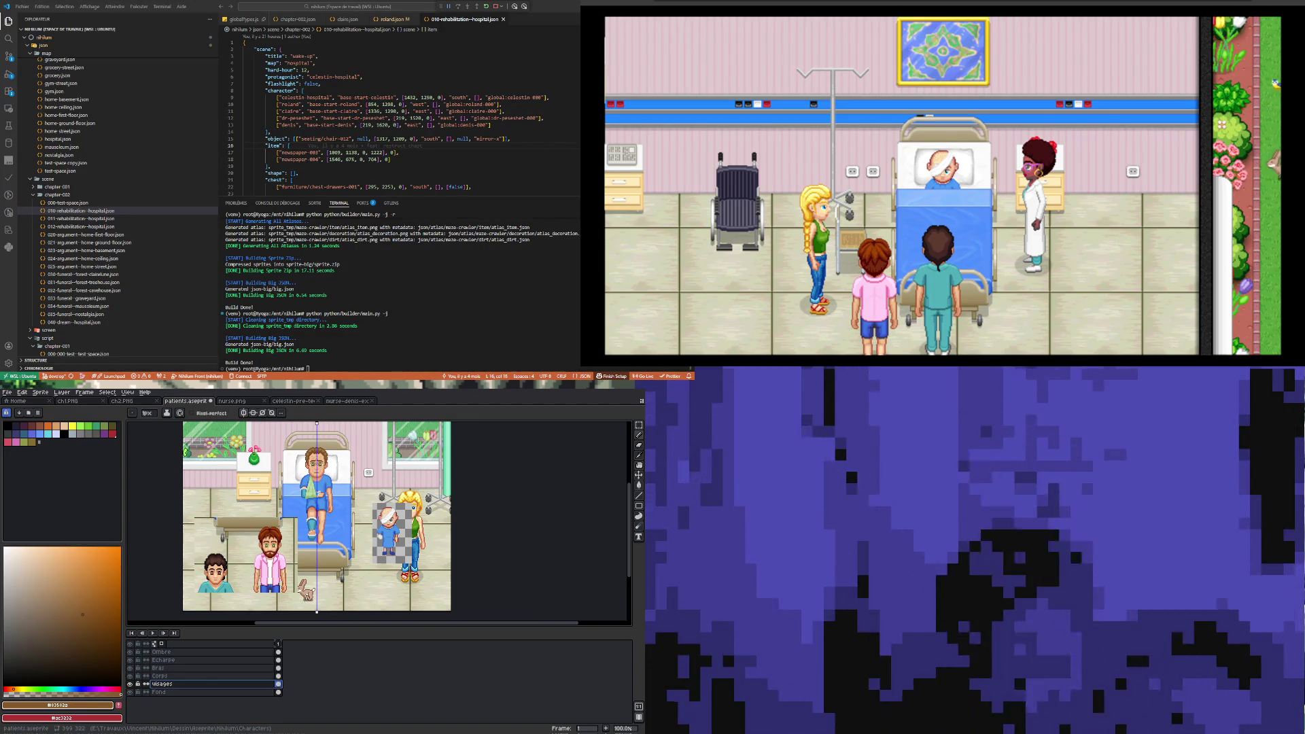
scroll(339, 504, "up", 2)
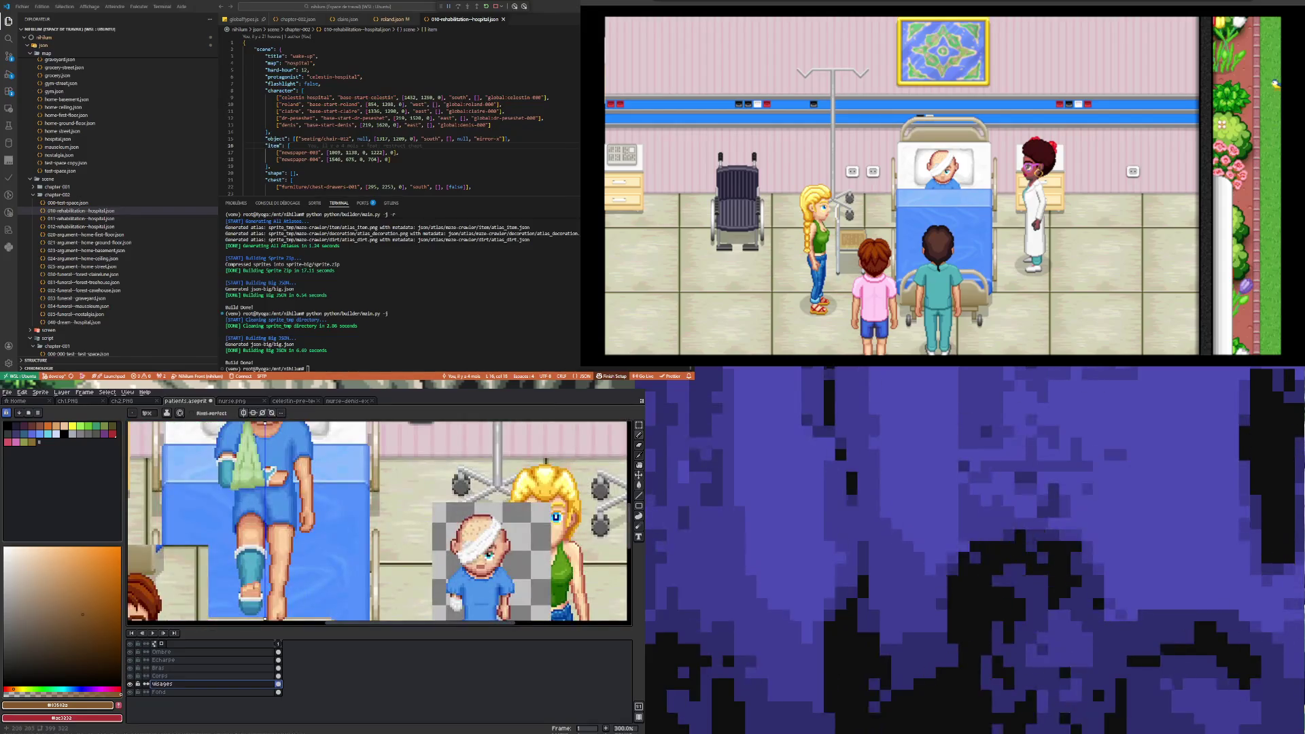
scroll(340, 505, "down", 1)
scroll(340, 505, "down", 2)
scroll(339, 505, "up", 3)
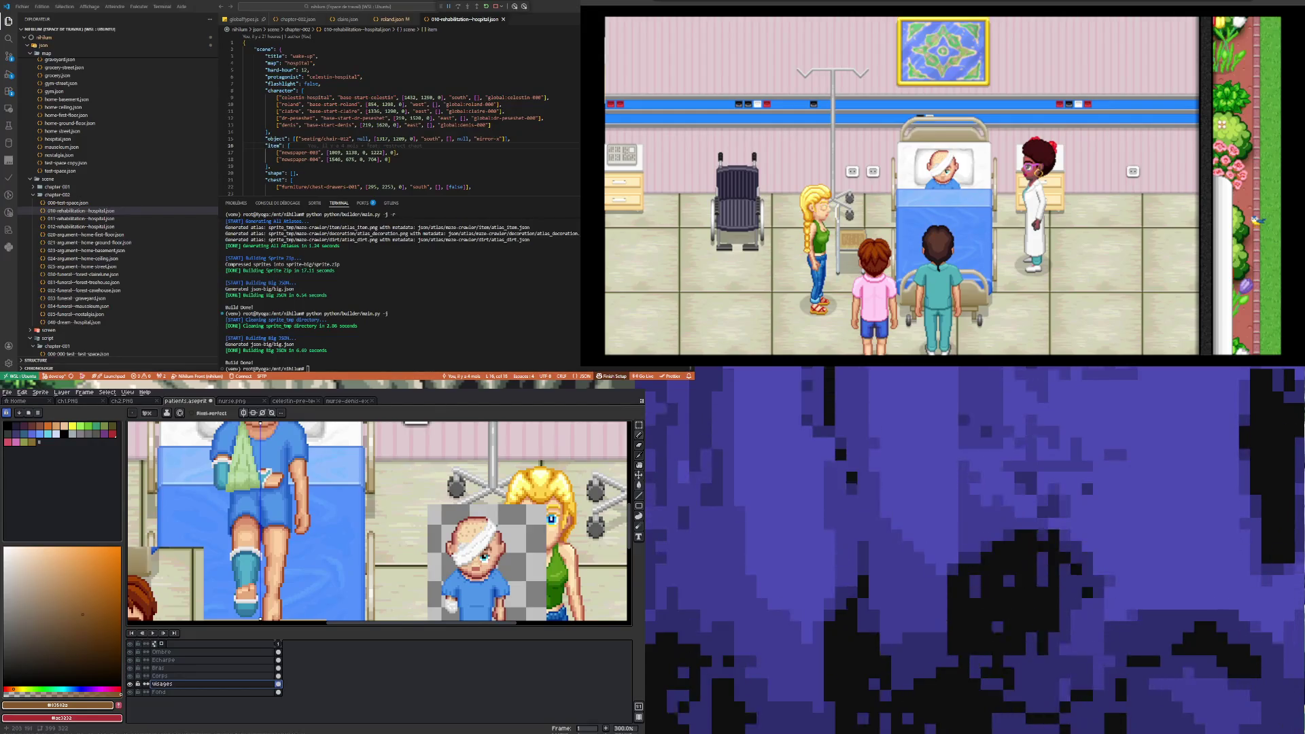
scroll(340, 505, "down", 2)
scroll(340, 505, "up", 2)
scroll(340, 505, "down", 2)
scroll(258, 530, "up", 1)
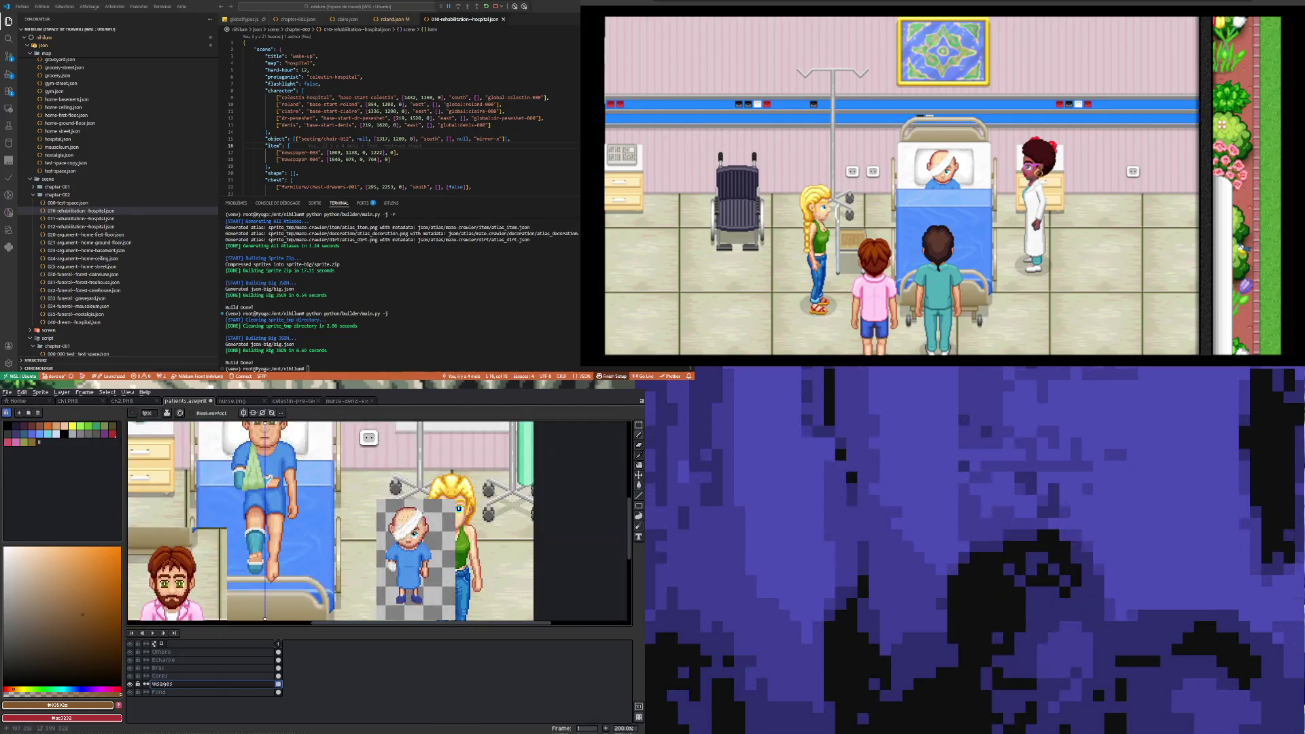
scroll(277, 516, "up", 1)
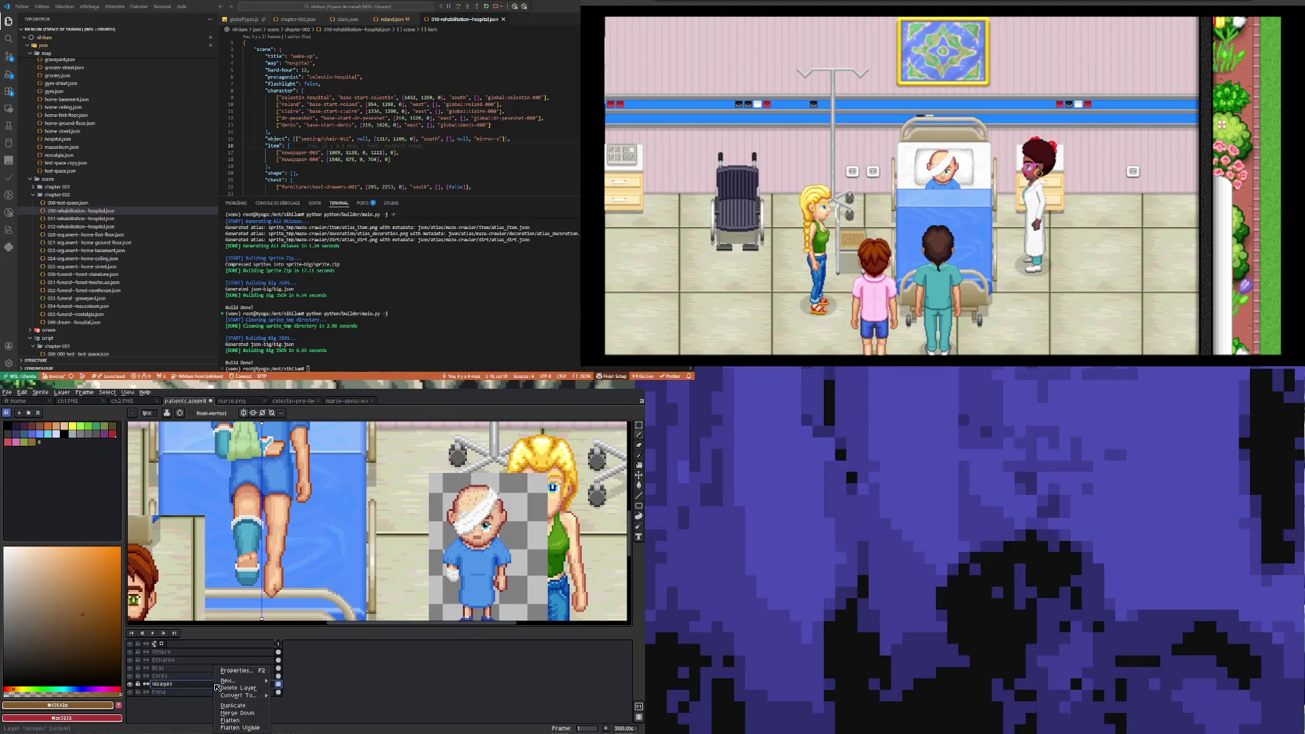
- Insert a new layer above Visages and rename it 'Coussin'
right_click(216, 683)
mouse_move(261, 682)
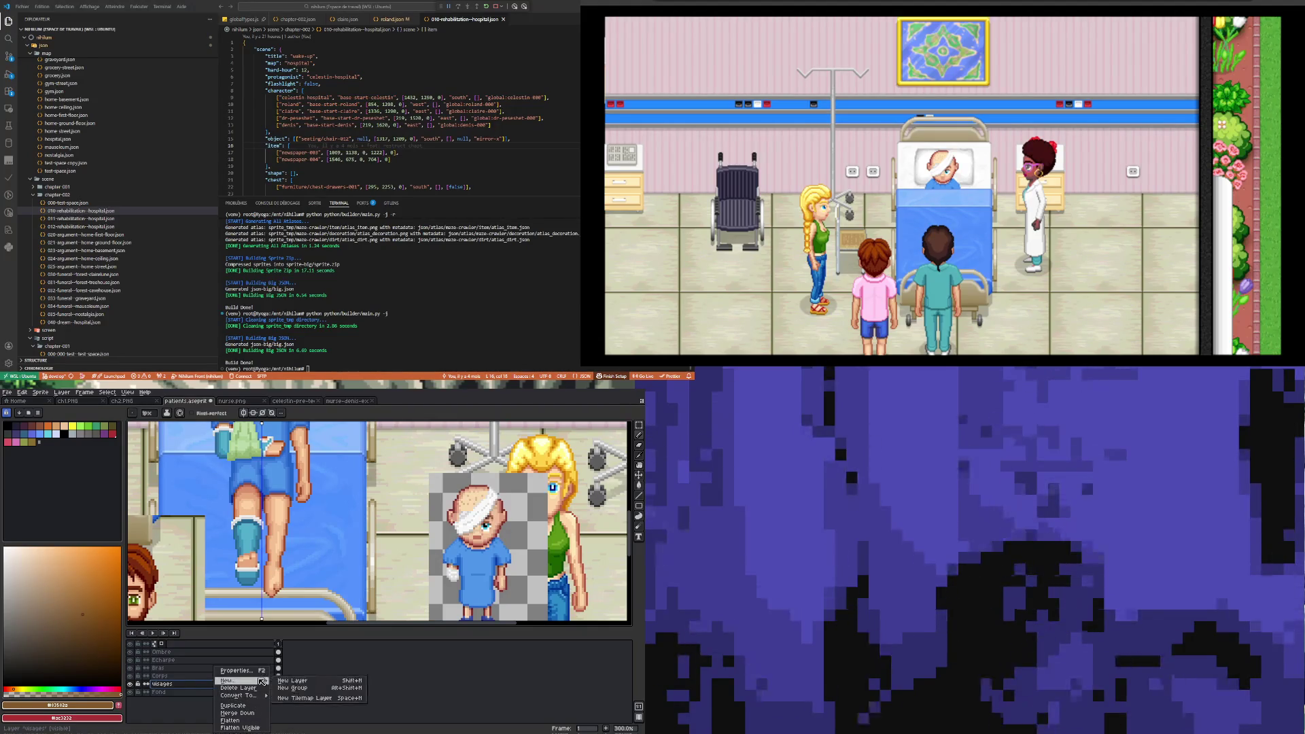
left_click(293, 681)
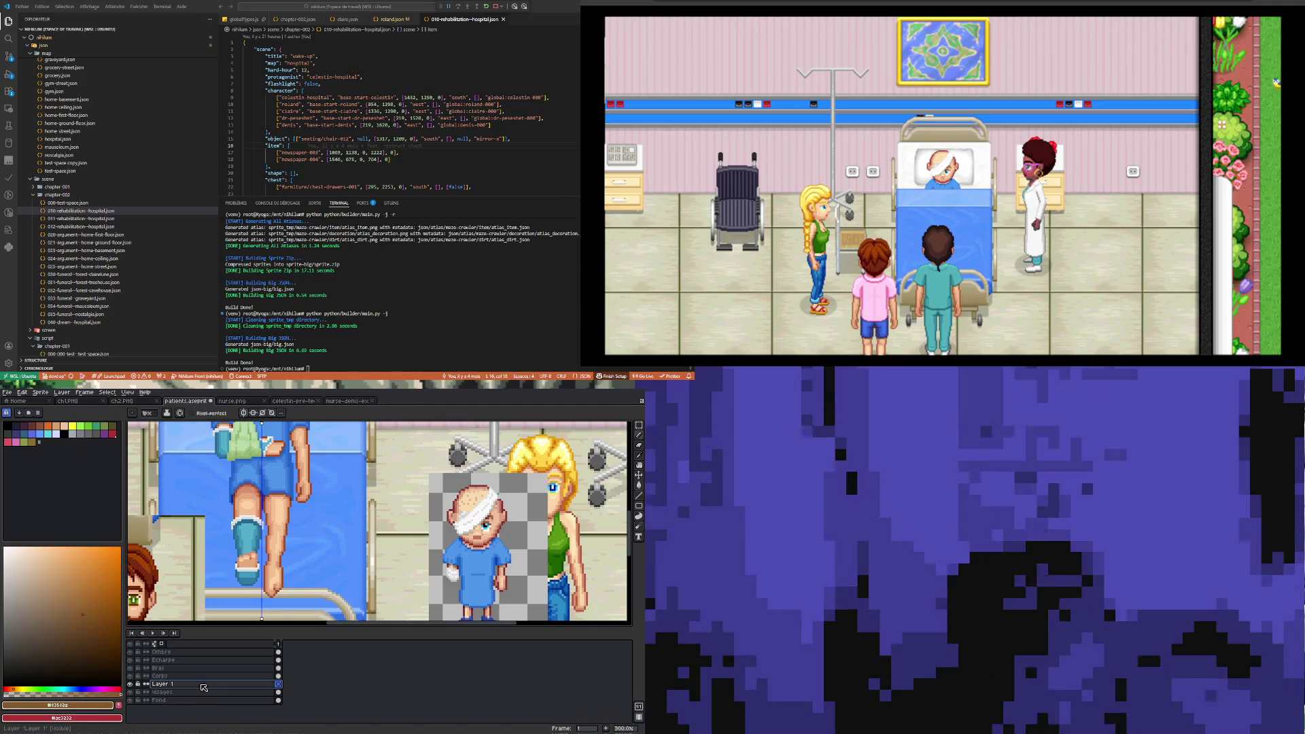
double_click(176, 685)
type("Coussin")
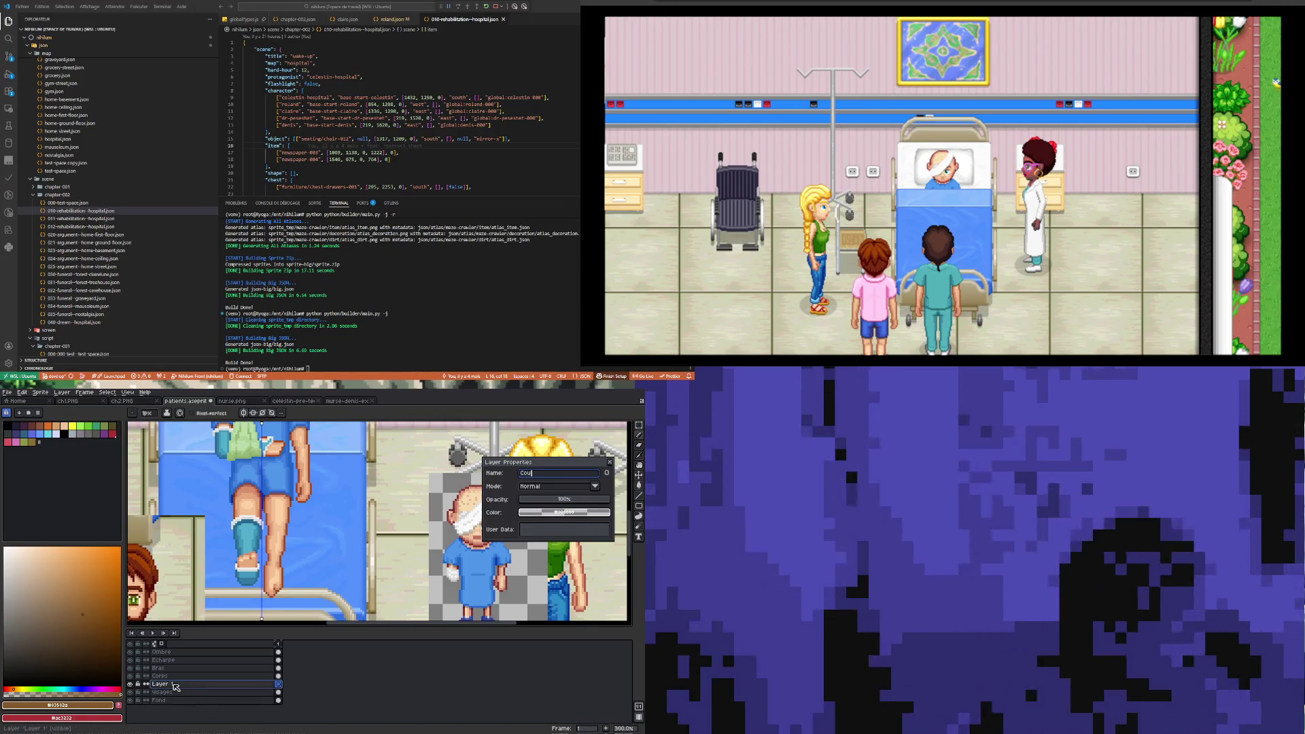
key("Return")
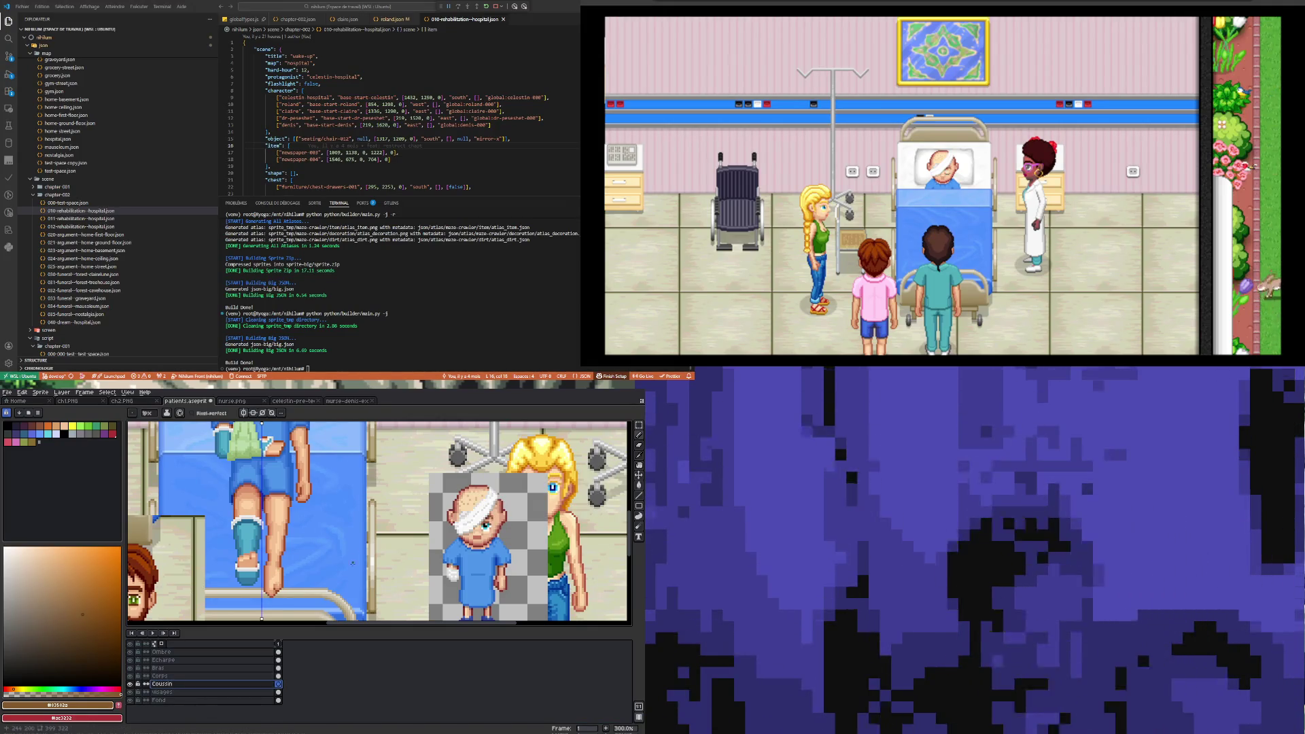
scroll(259, 530, "up", 2)
scroll(211, 536, "down", 4)
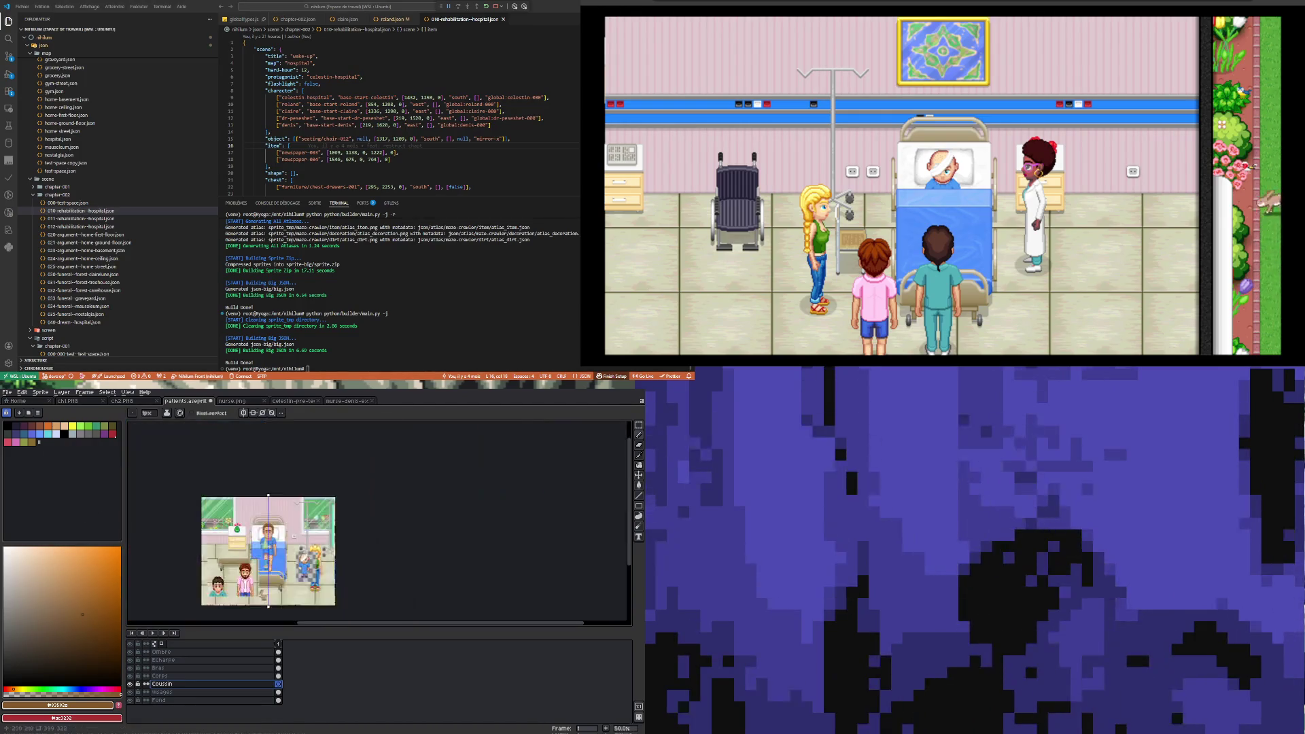
scroll(211, 536, "up", 4)
- Sample white from the artwork and draw the first cushion outline stroke beside the cast foot
key("i")
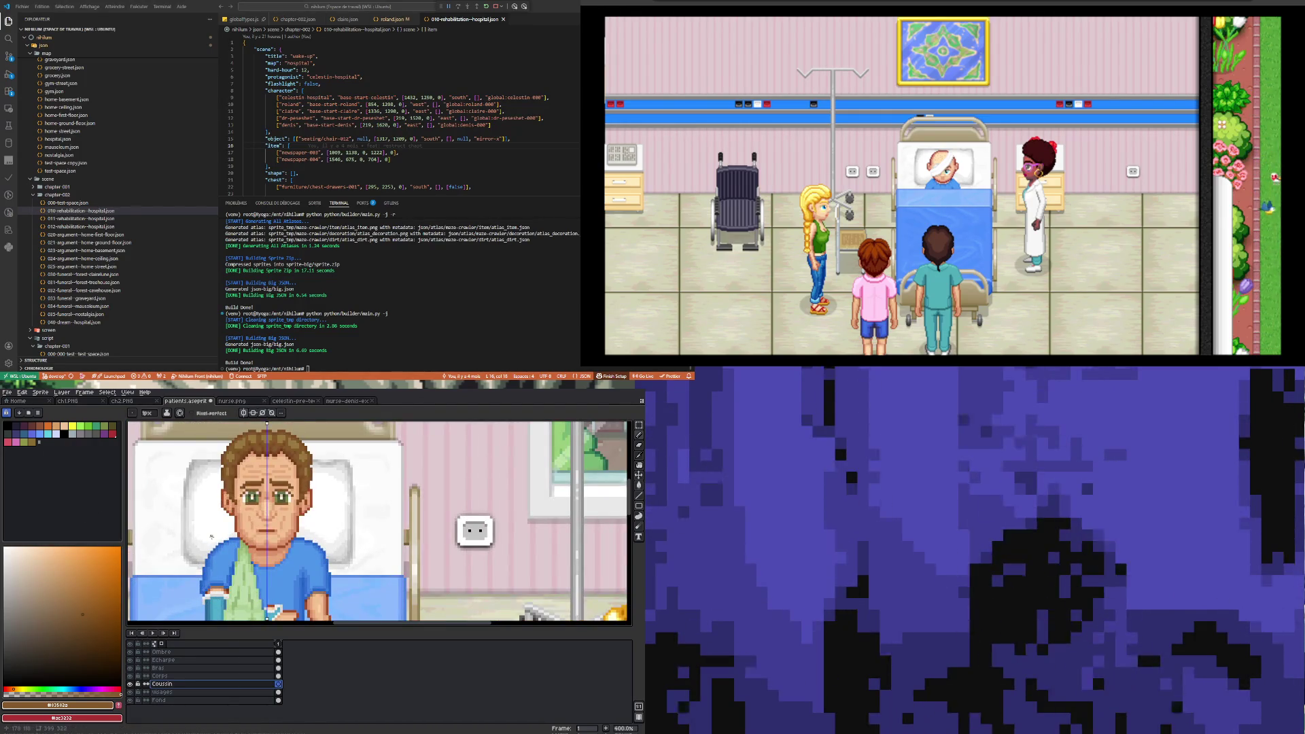
left_click(212, 536)
key("b")
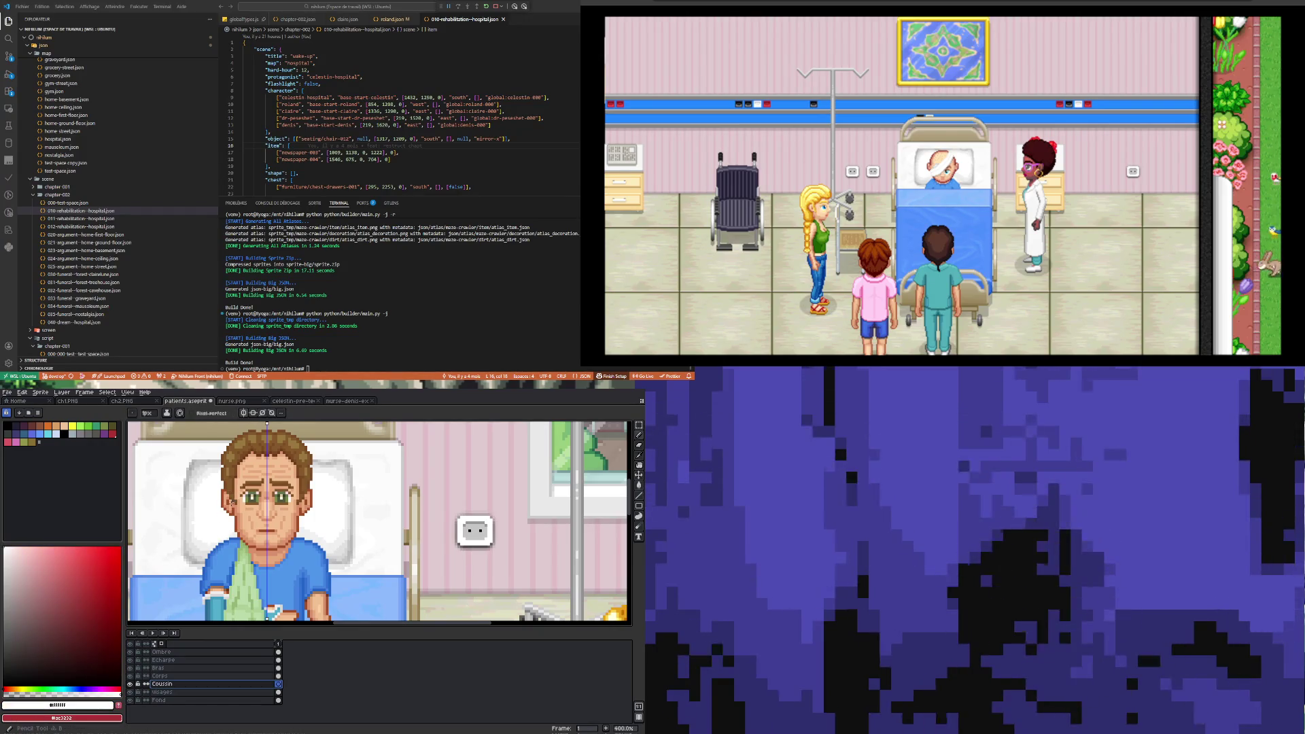
scroll(235, 500, "down", 5)
scroll(238, 573, "up", 3)
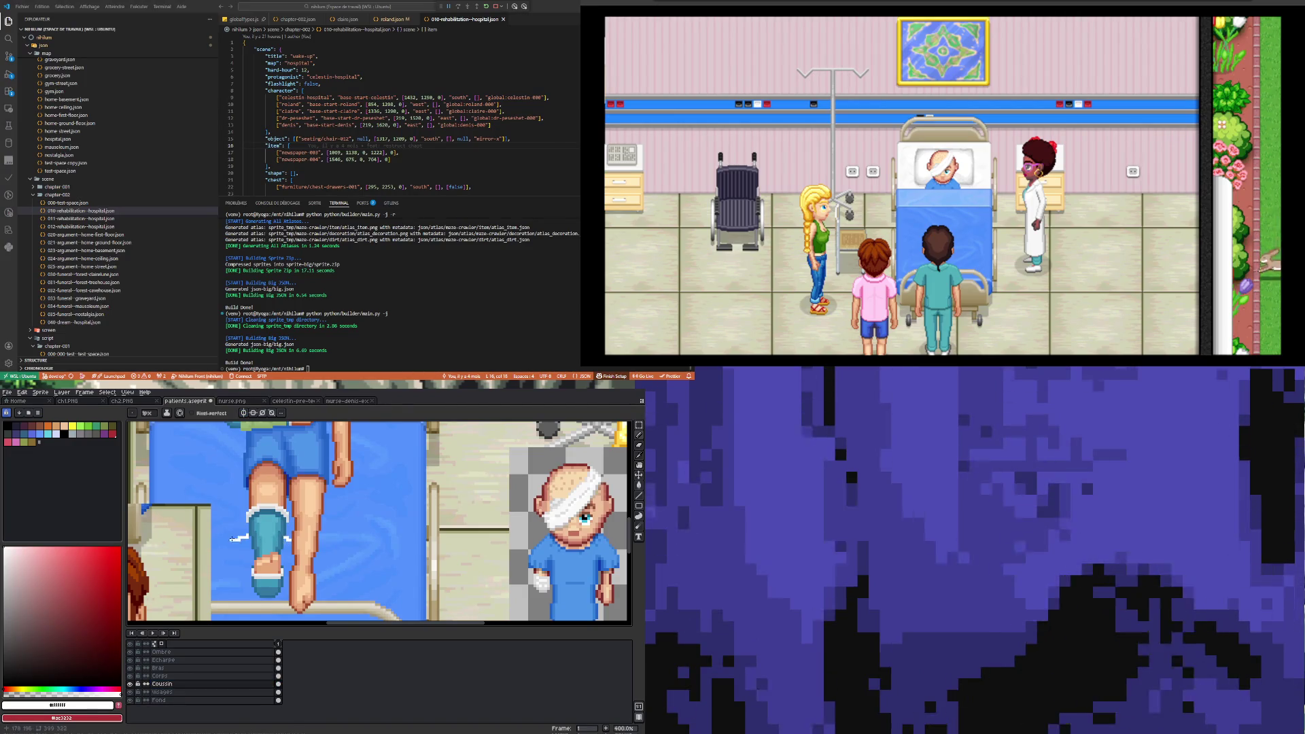
left_click_drag(232, 577, 267, 582)
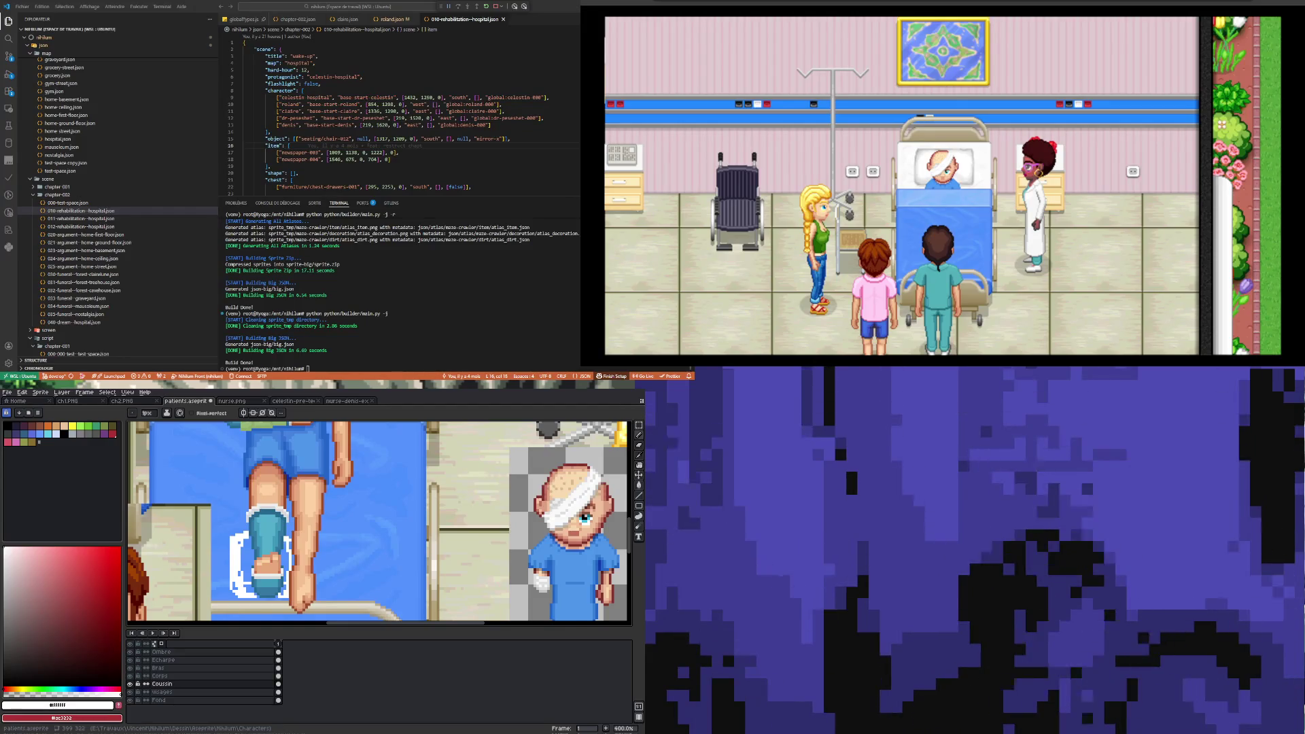
- Draw a darker shading line down the cushion's left edge
scroll(347, 540, "up", 1)
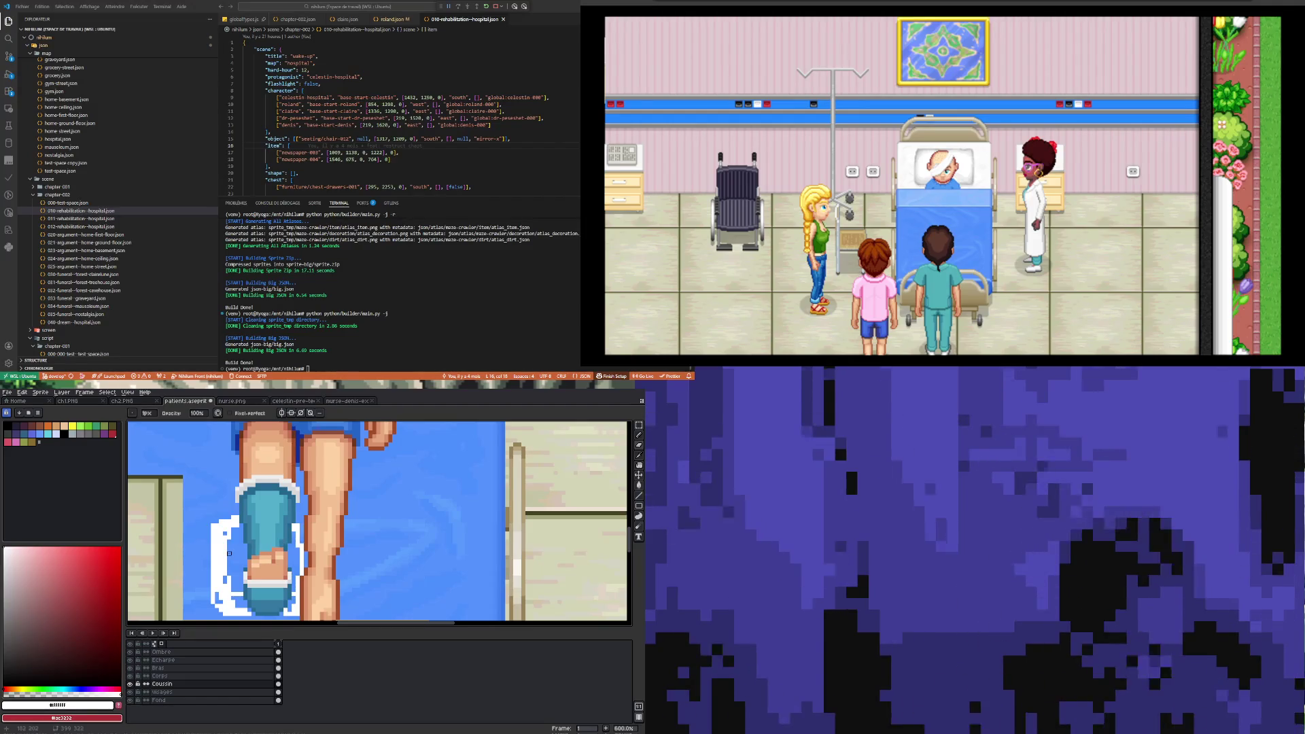
left_click_drag(216, 593, 217, 521)
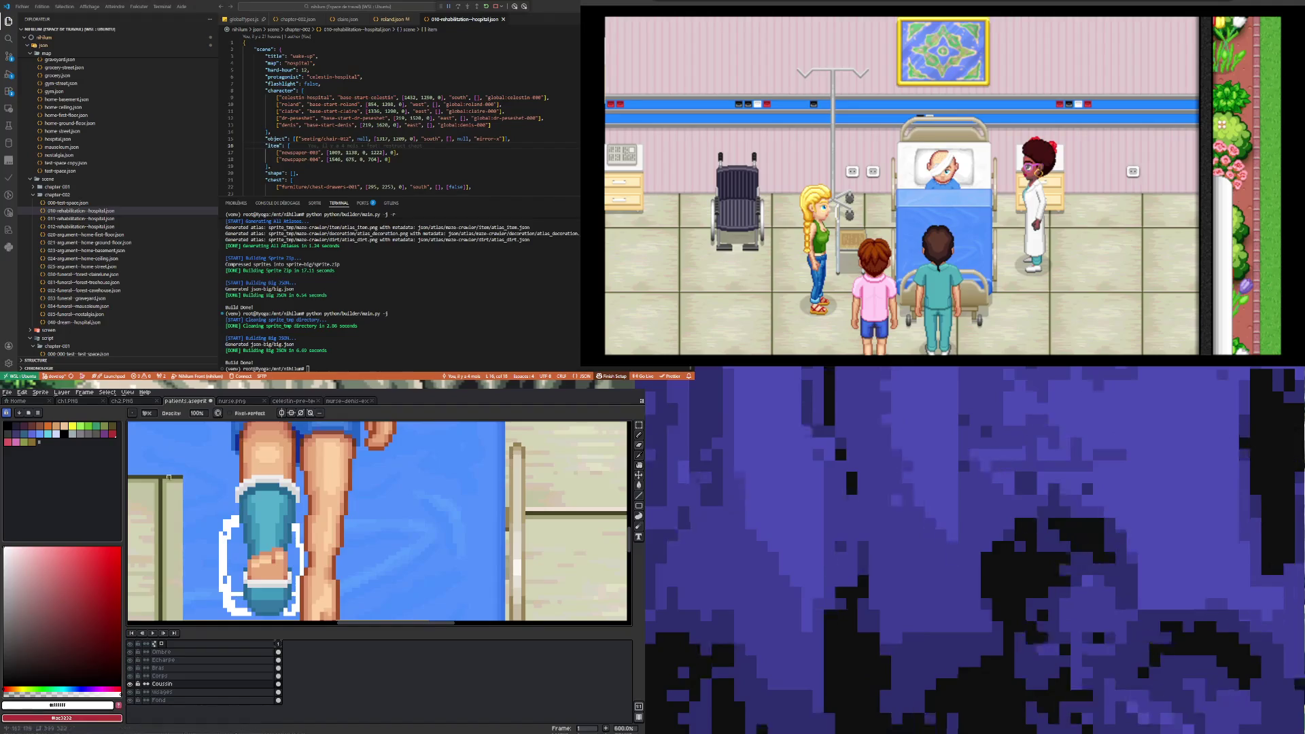
key("1")
key("2")
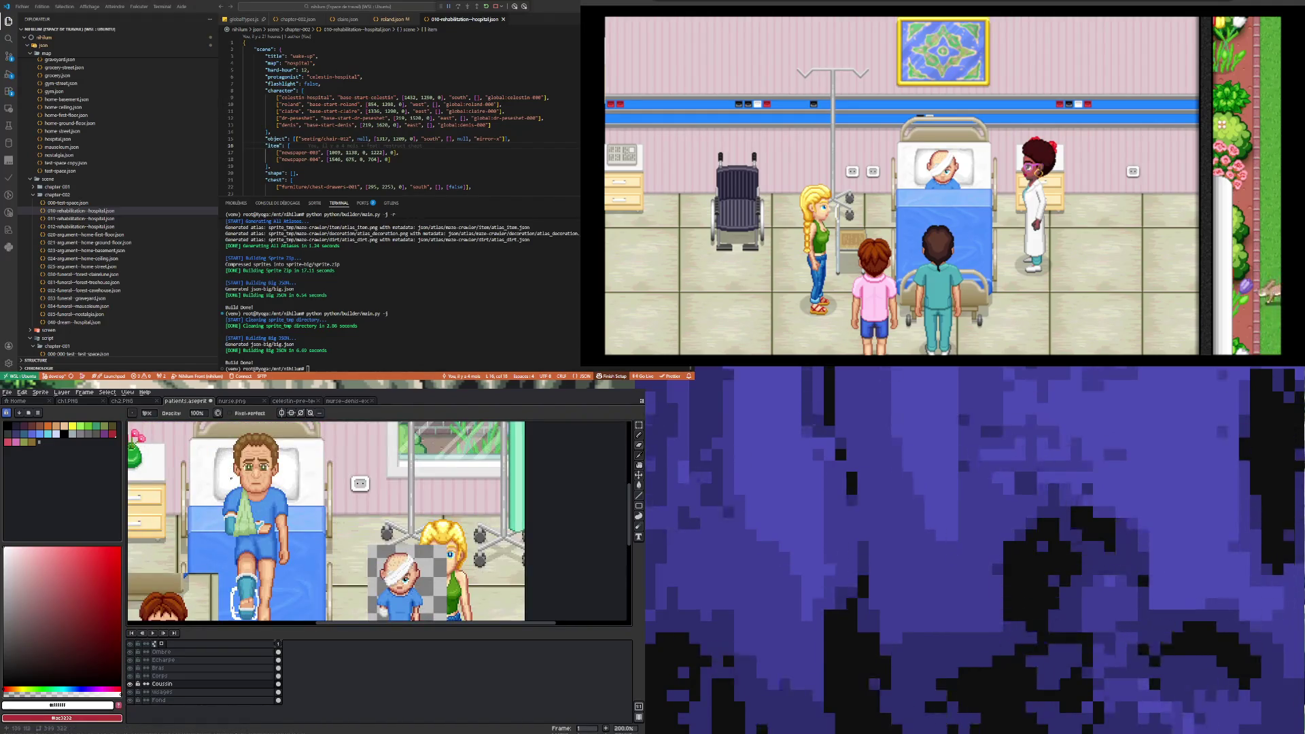
key("1")
key("2")
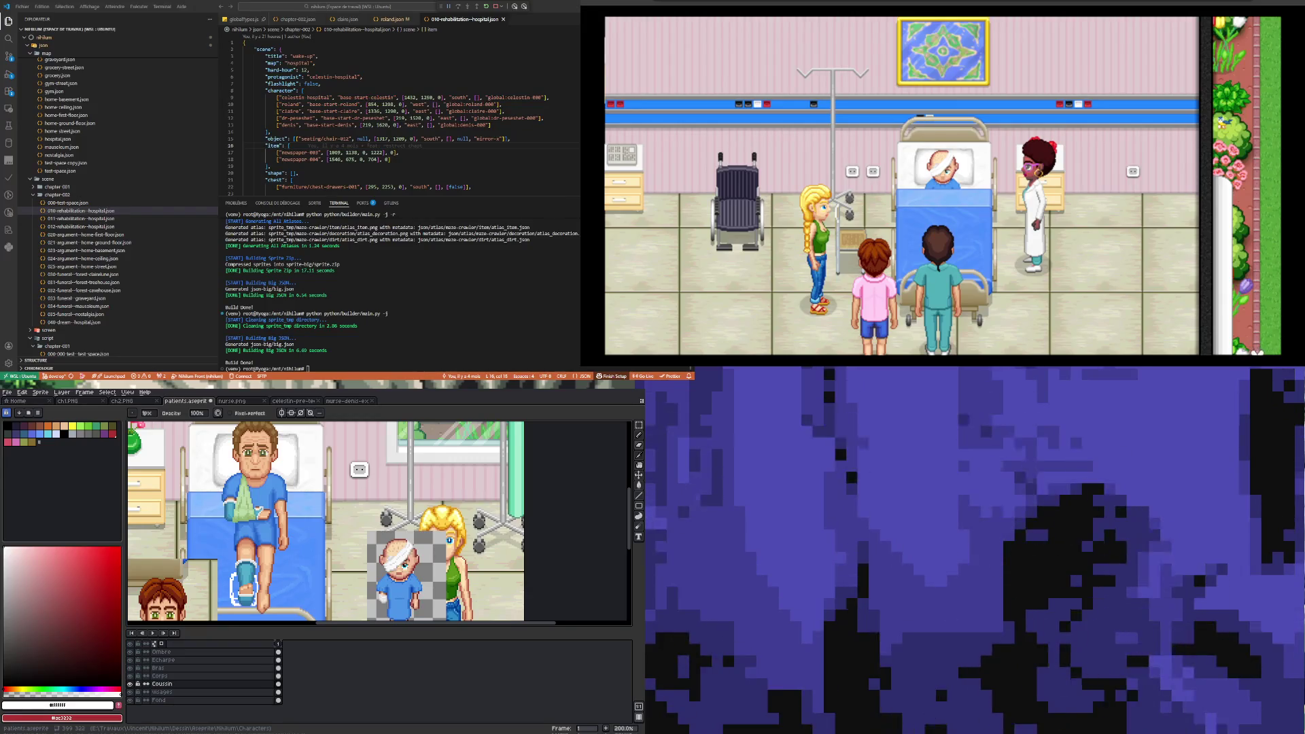
scroll(271, 518, "down", 2)
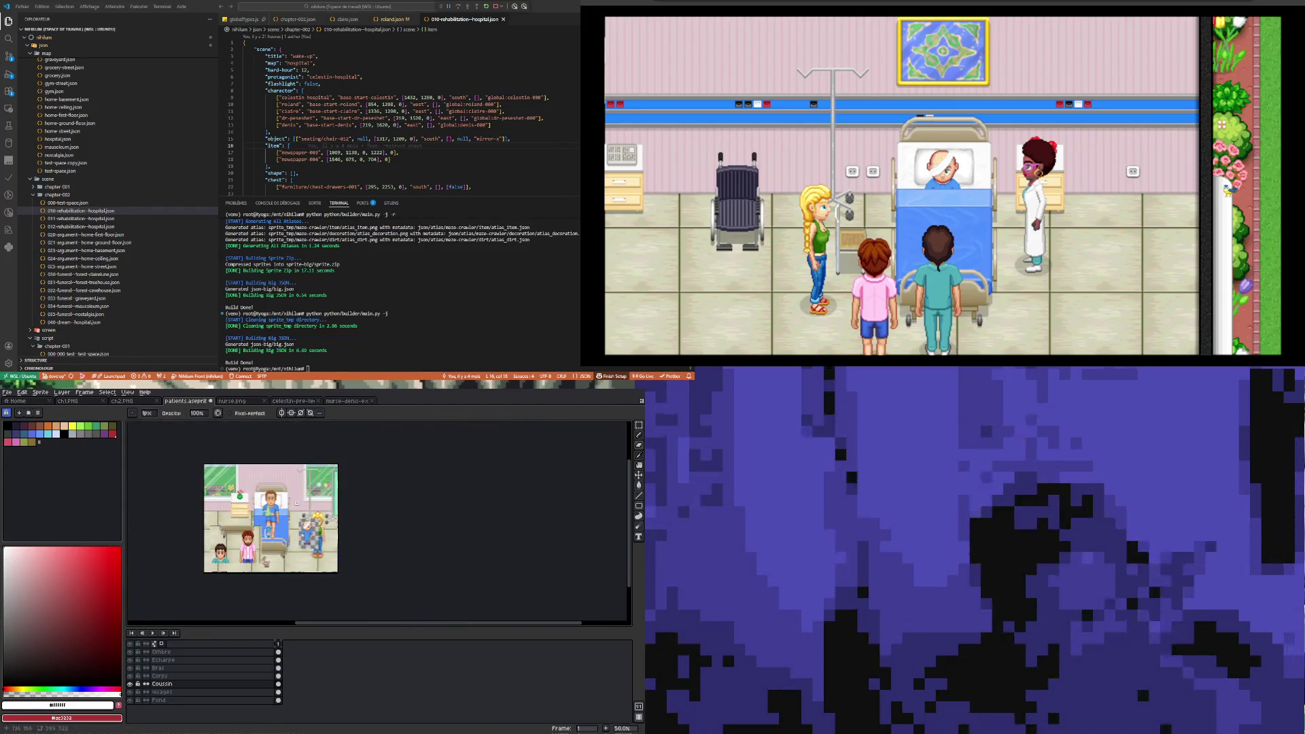
scroll(269, 510, "up", 3)
scroll(268, 510, "down", 2)
scroll(268, 509, "up", 2)
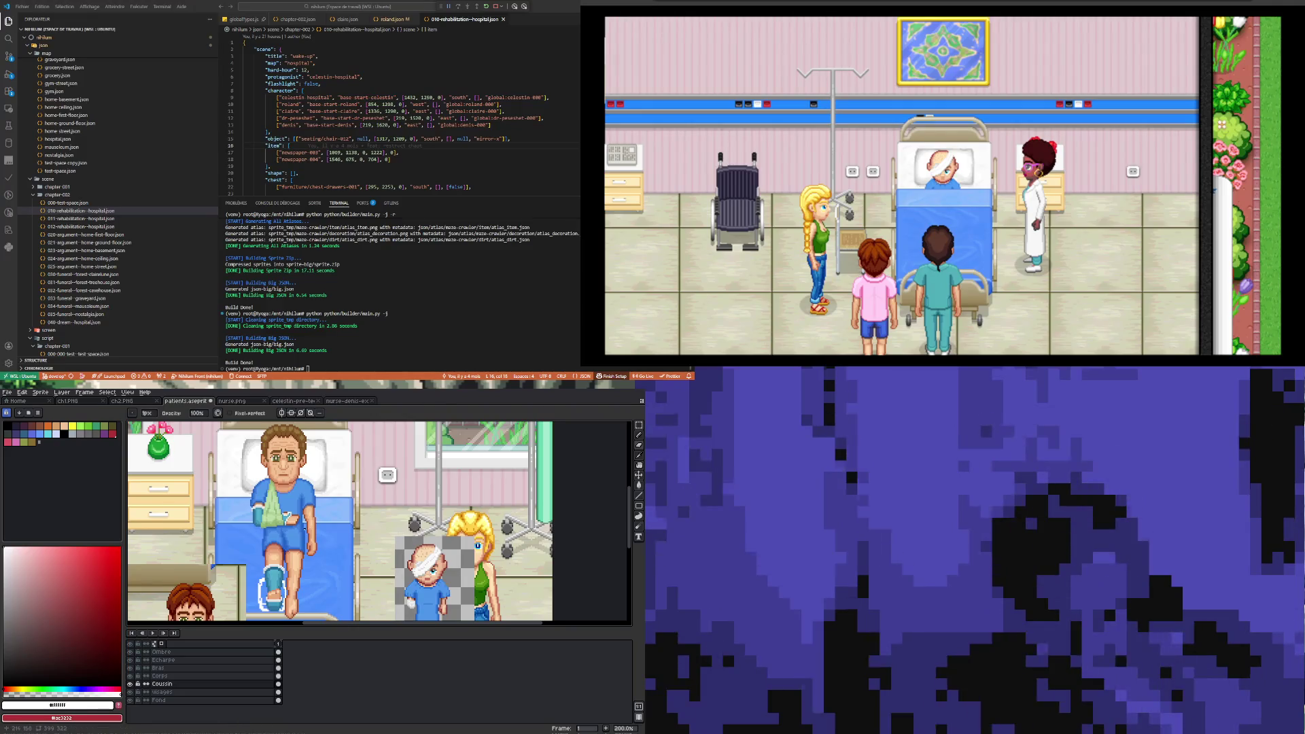
scroll(301, 503, "down", 1)
scroll(300, 496, "up", 1)
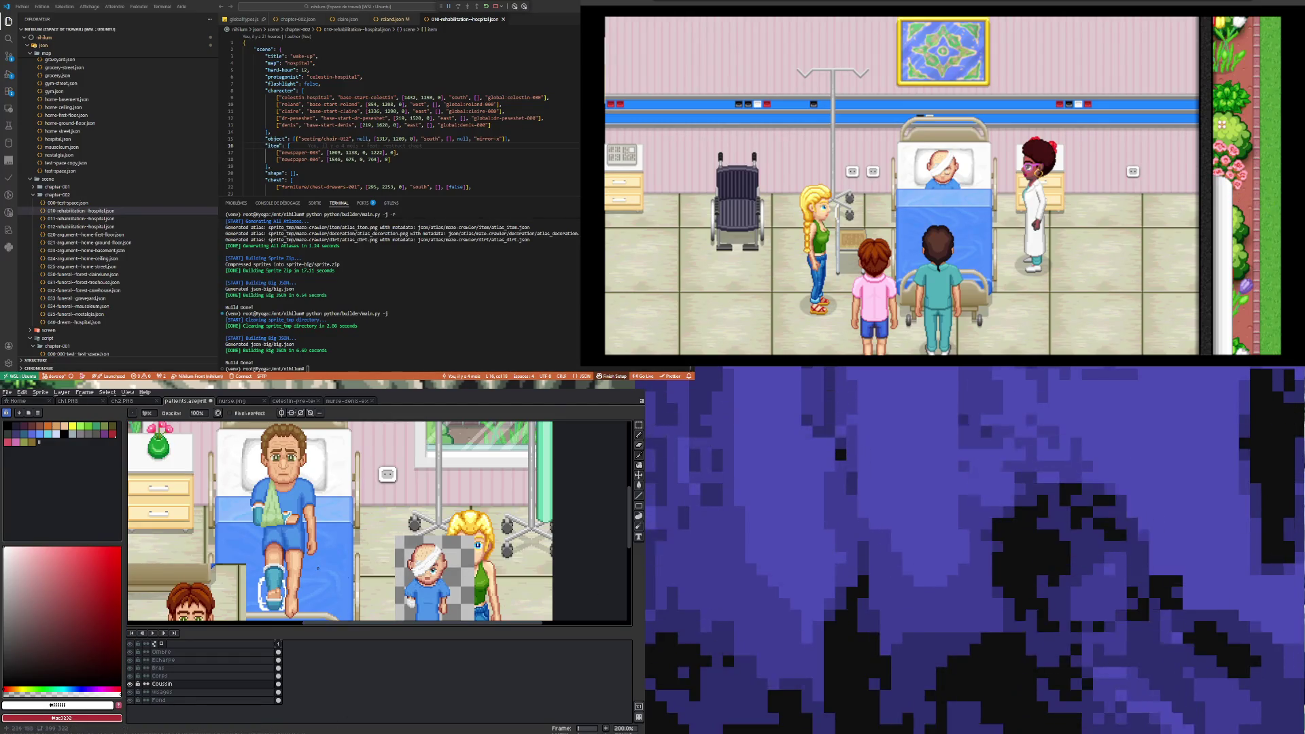
scroll(378, 522, "down", 1)
scroll(379, 521, "up", 1)
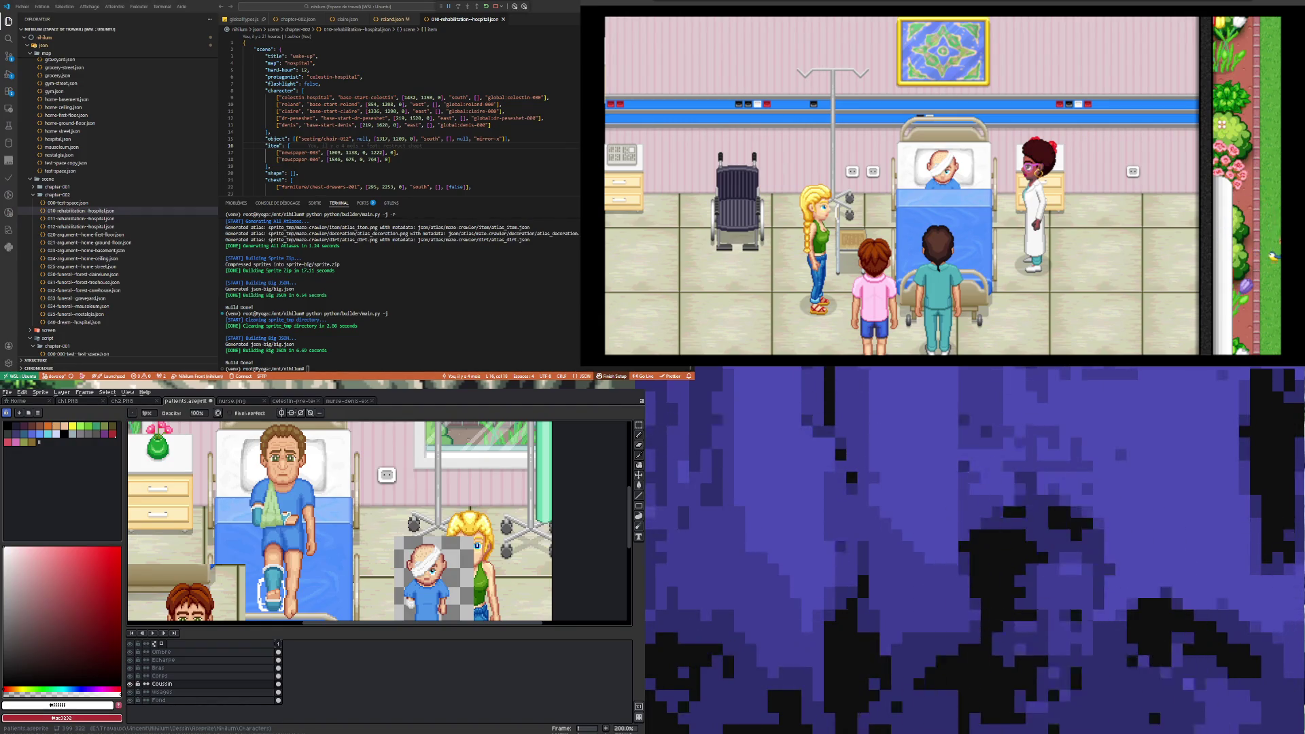
scroll(312, 553, "down", 1)
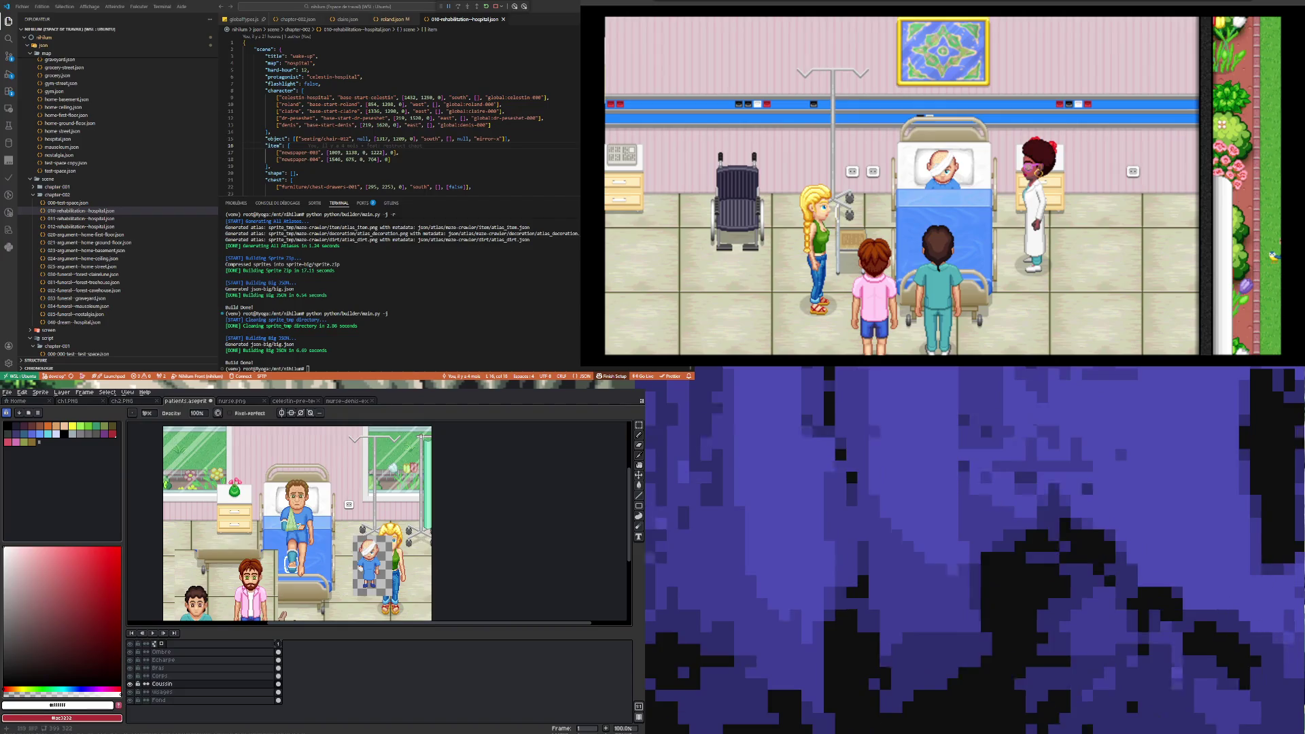
- Zoom in on the cast foot and switch to the Pencil for repainting the foot and cushion
scroll(298, 573, "up", 3)
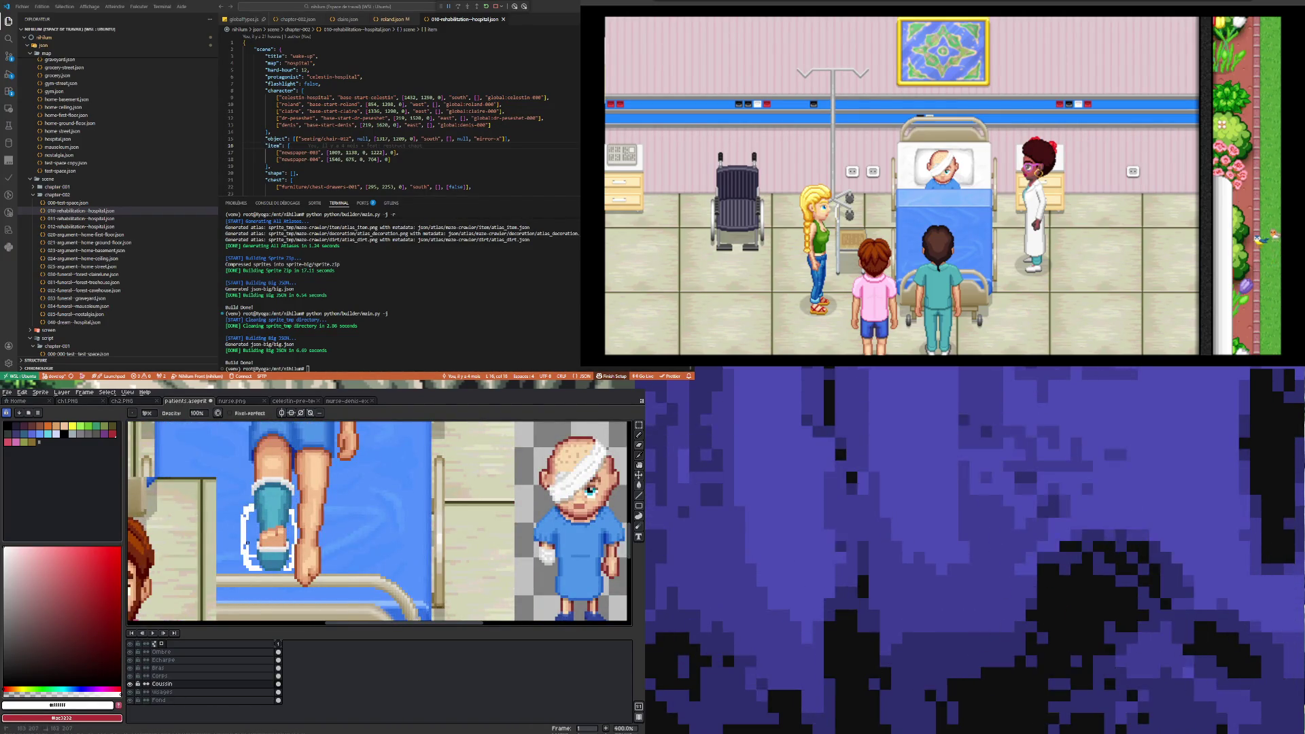
key("b")
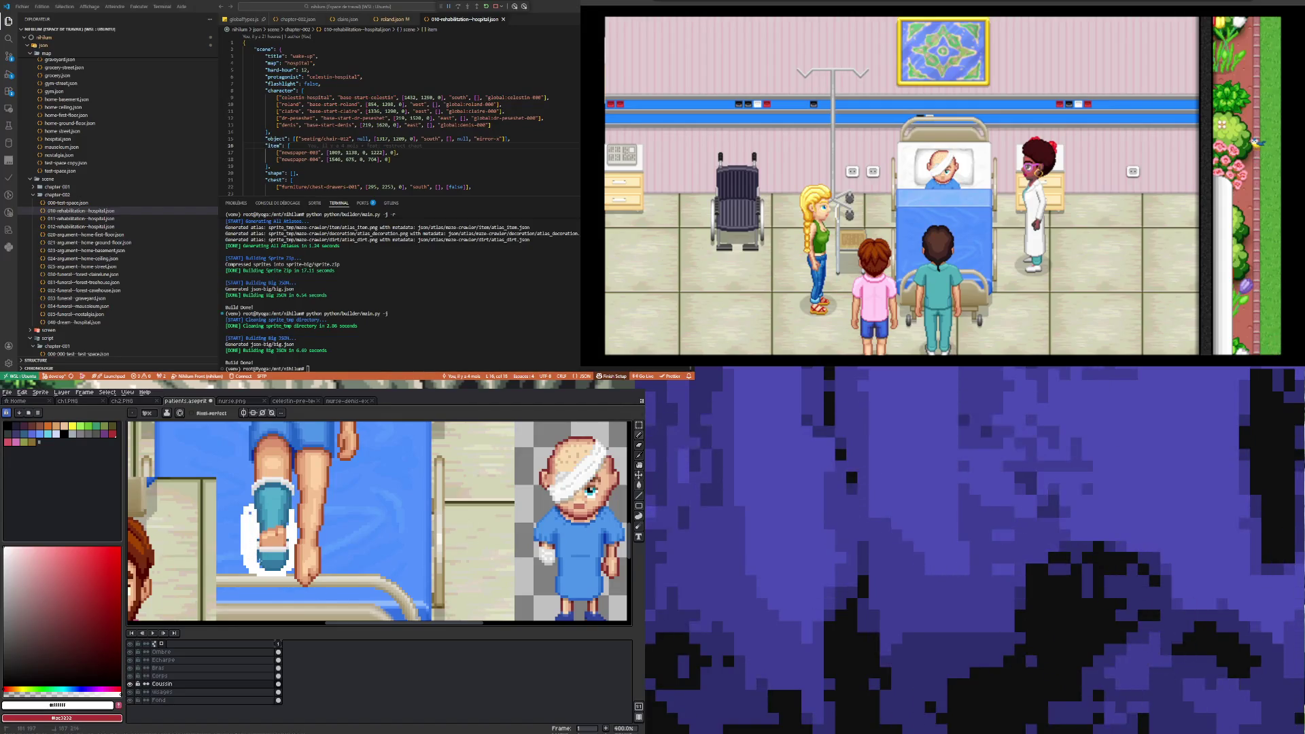
scroll(252, 557, "up", 1)
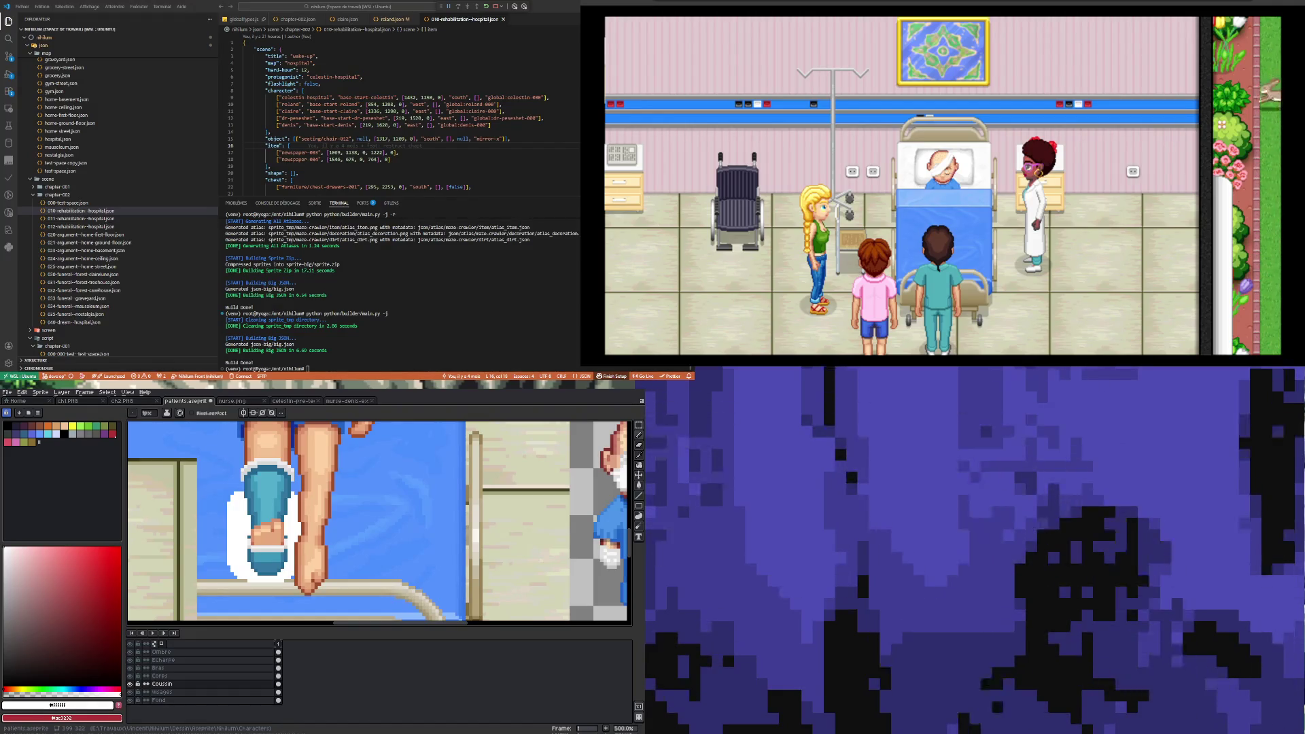
- Pick white and paint a vertical white stroke filling the cushion
scroll(306, 540, "down", 2)
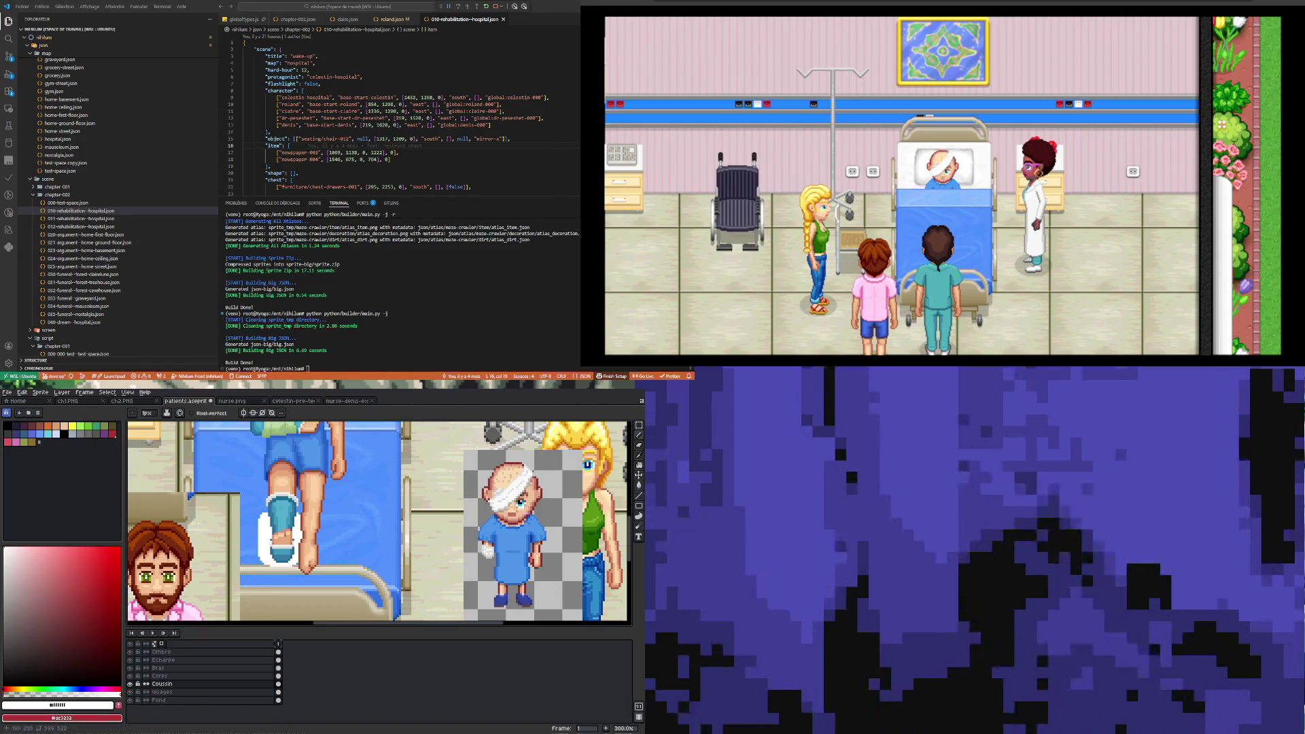
scroll(272, 571, "down", 2)
scroll(299, 554, "up", 1)
scroll(308, 548, "up", 3)
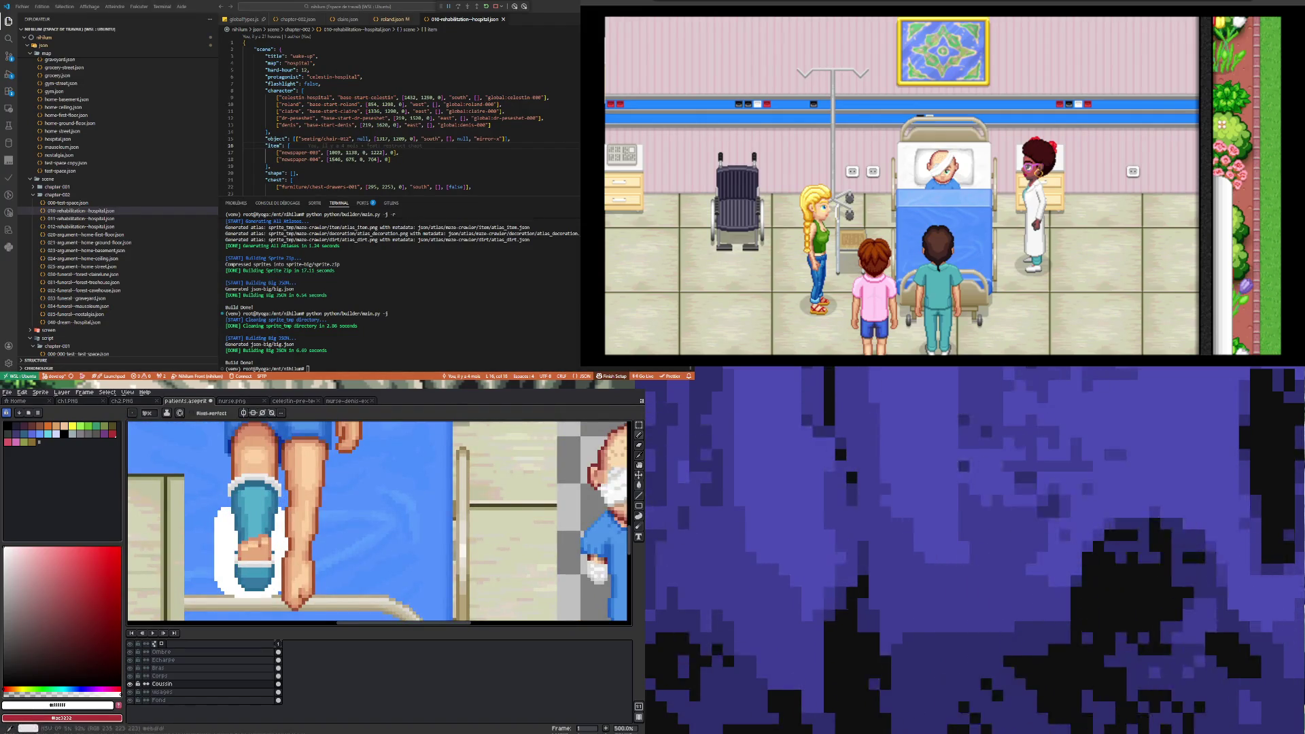
left_click(63, 433)
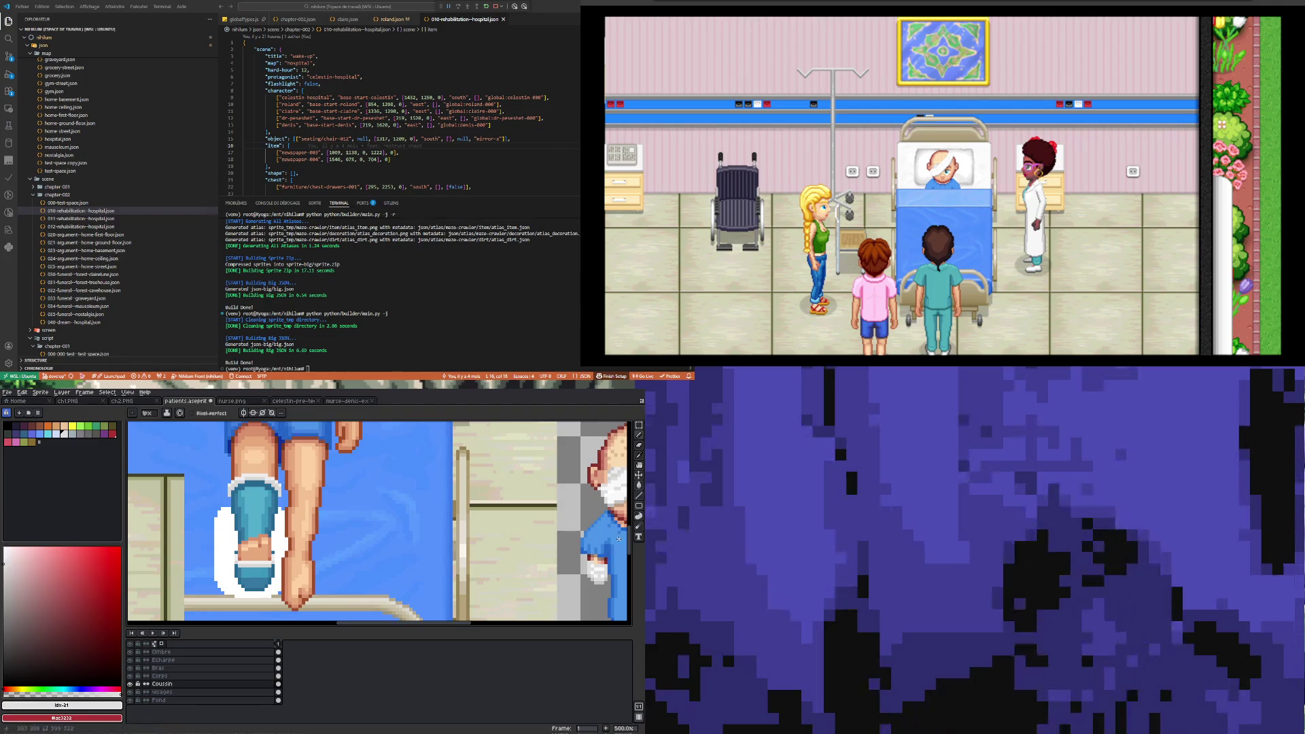
left_click_drag(629, 584, 632, 510)
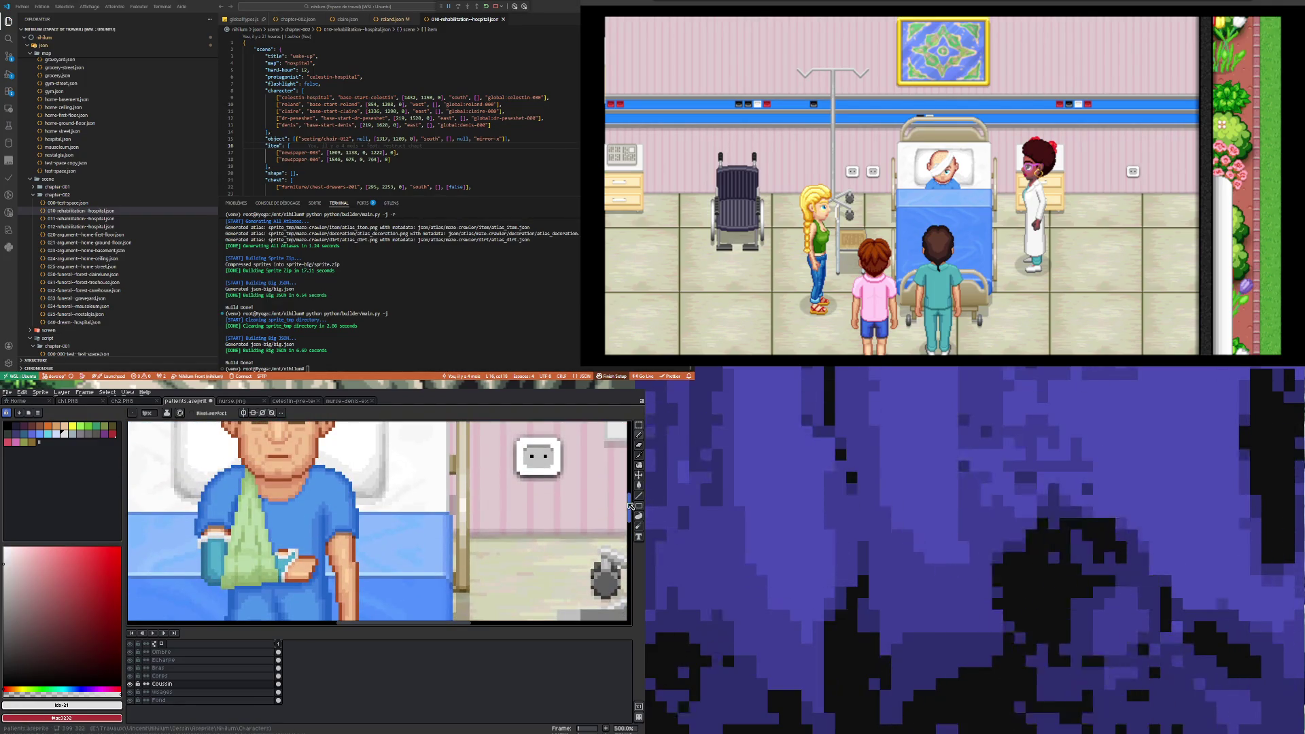
- Sample the pillow's grey and shade the cushion's lower-left edge with it
key("i")
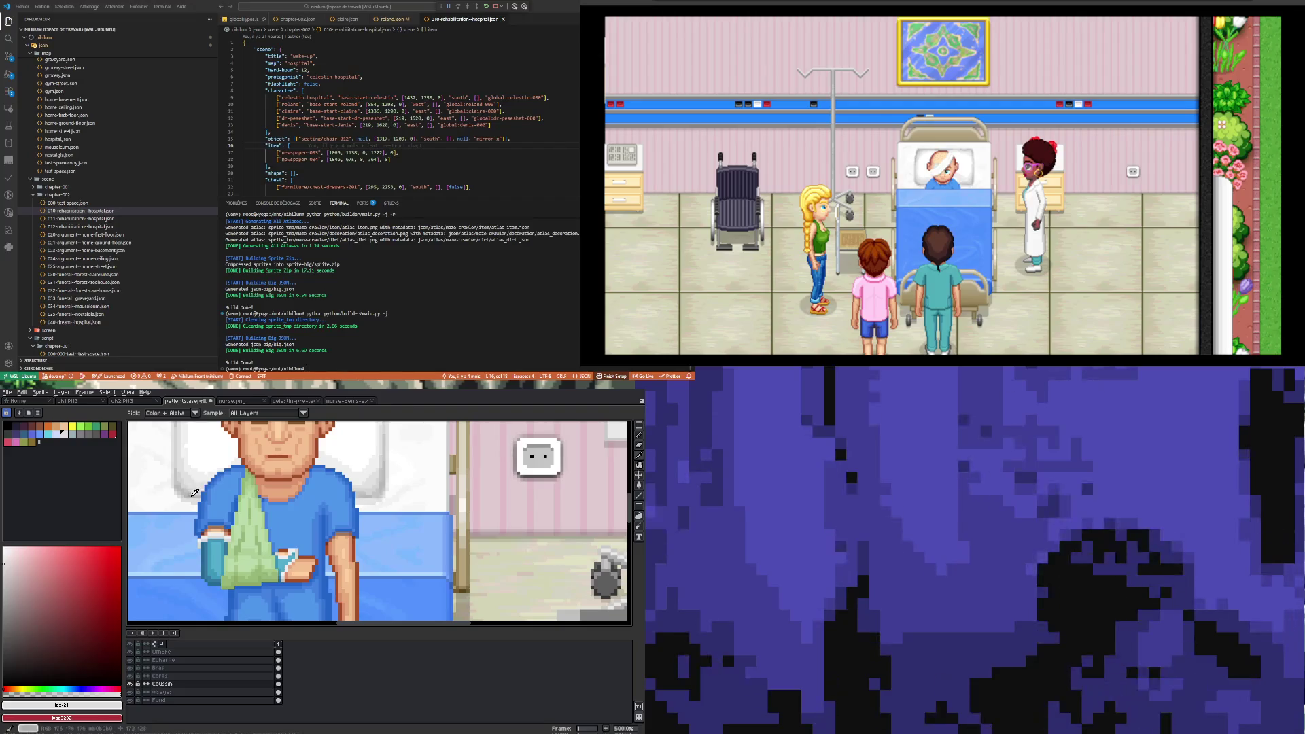
left_click(188, 489)
key("b")
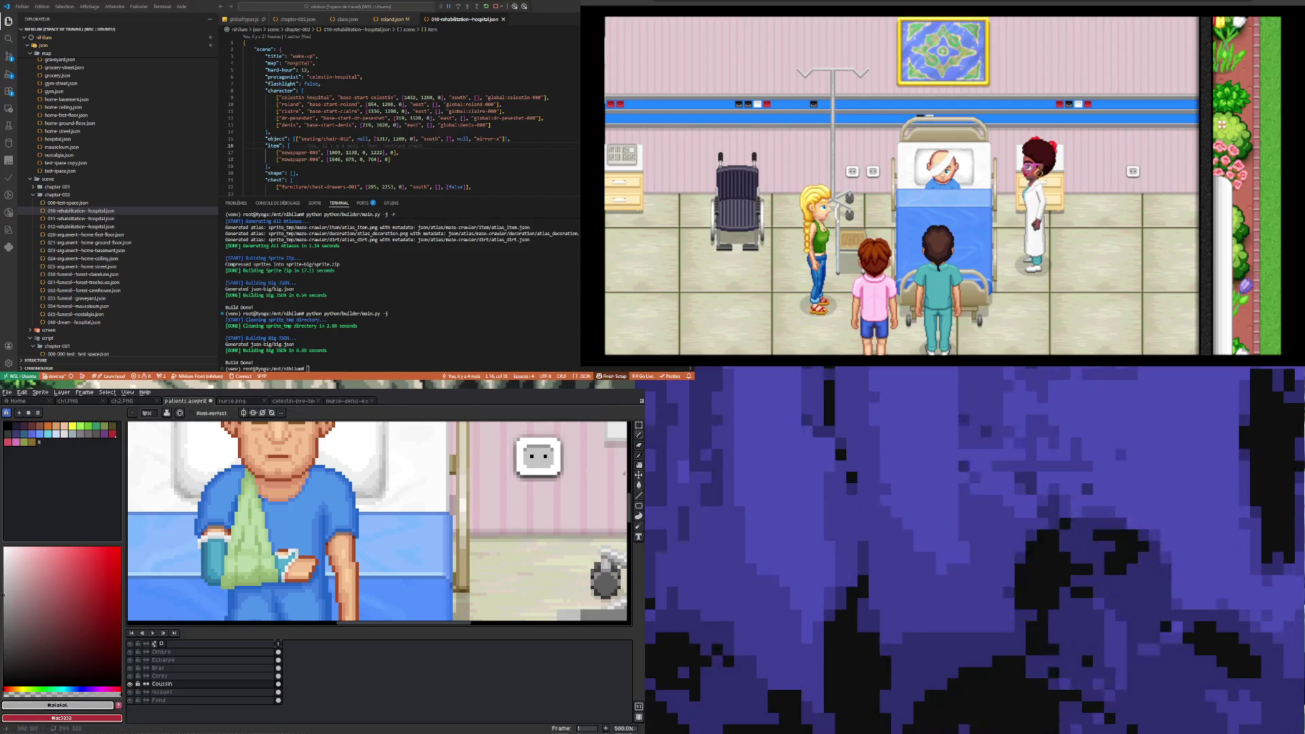
mouse_move(629, 503)
left_mouse_down()
mouse_move(623, 535)
mouse_move(217, 565)
left_mouse_up()
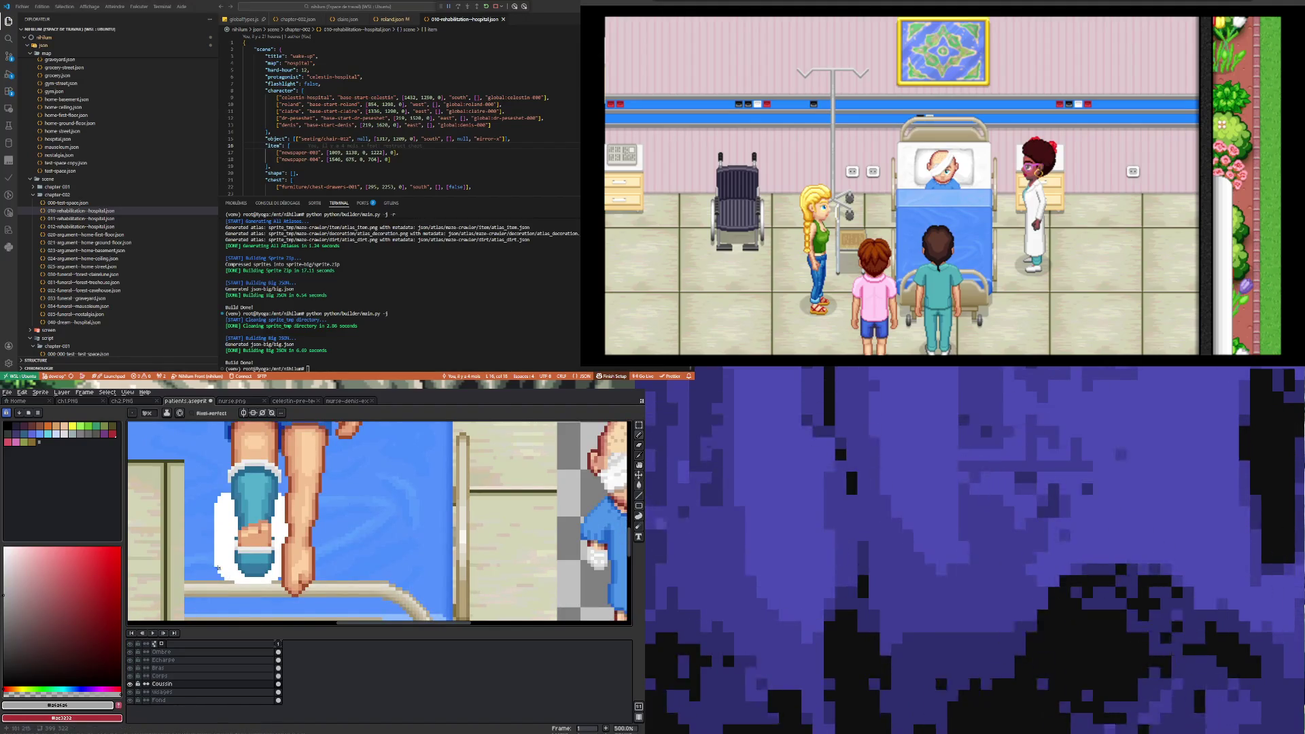
left_click_drag(216, 565, 242, 581)
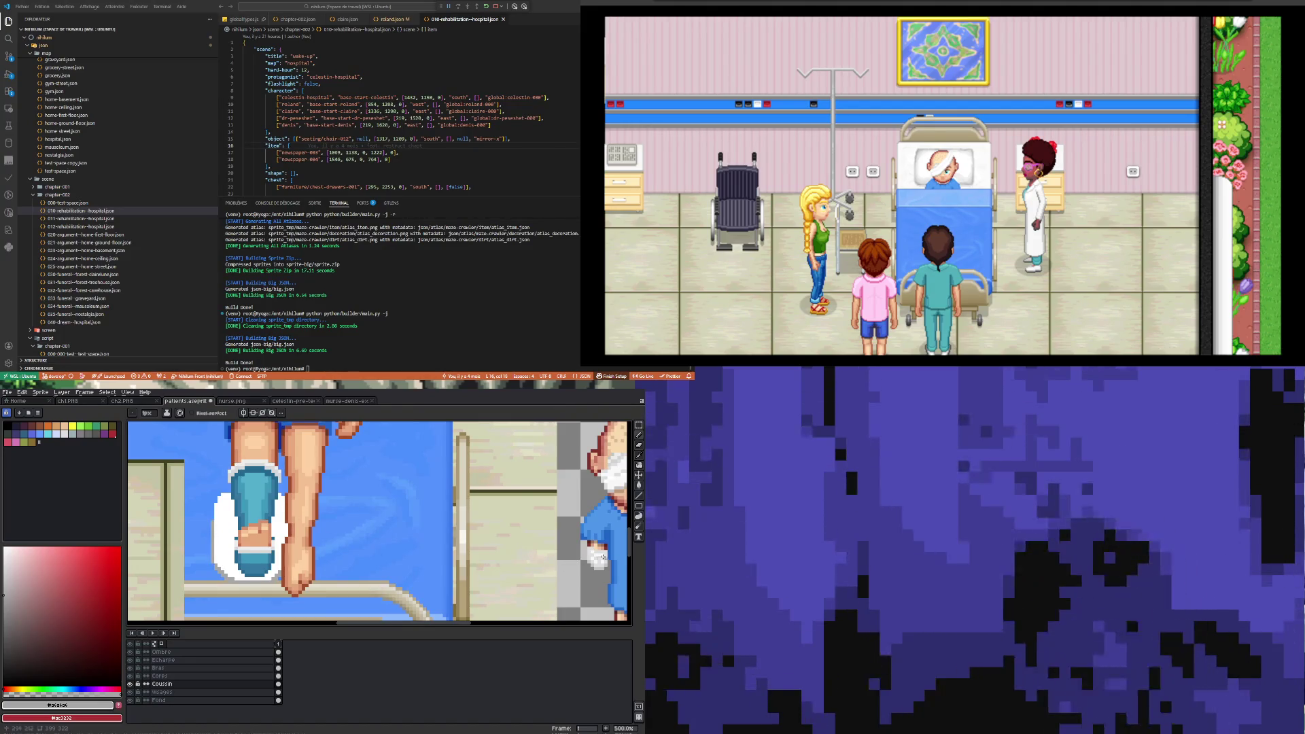
- Sample a lighter grey from the pillow and return to the Pencil
scroll(637, 523, "up", 5)
scroll(637, 523, "up", 1)
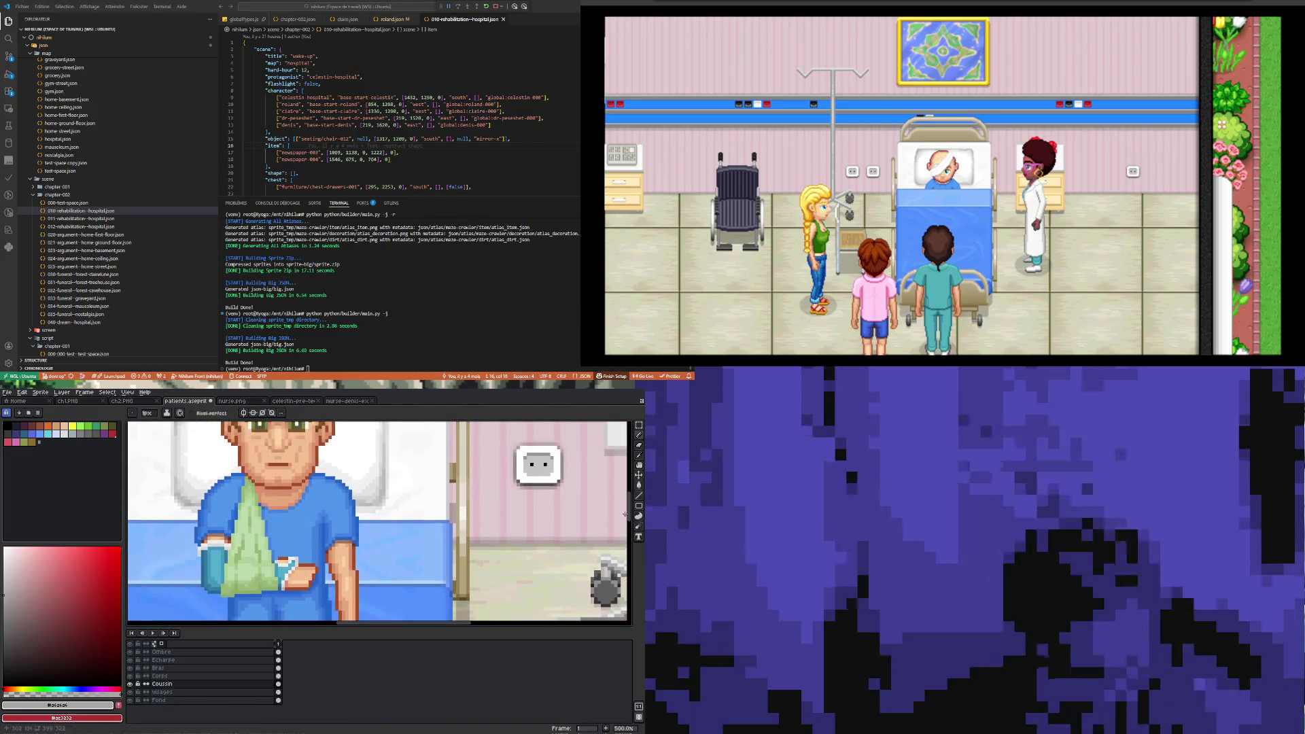
key("i")
left_click(193, 496)
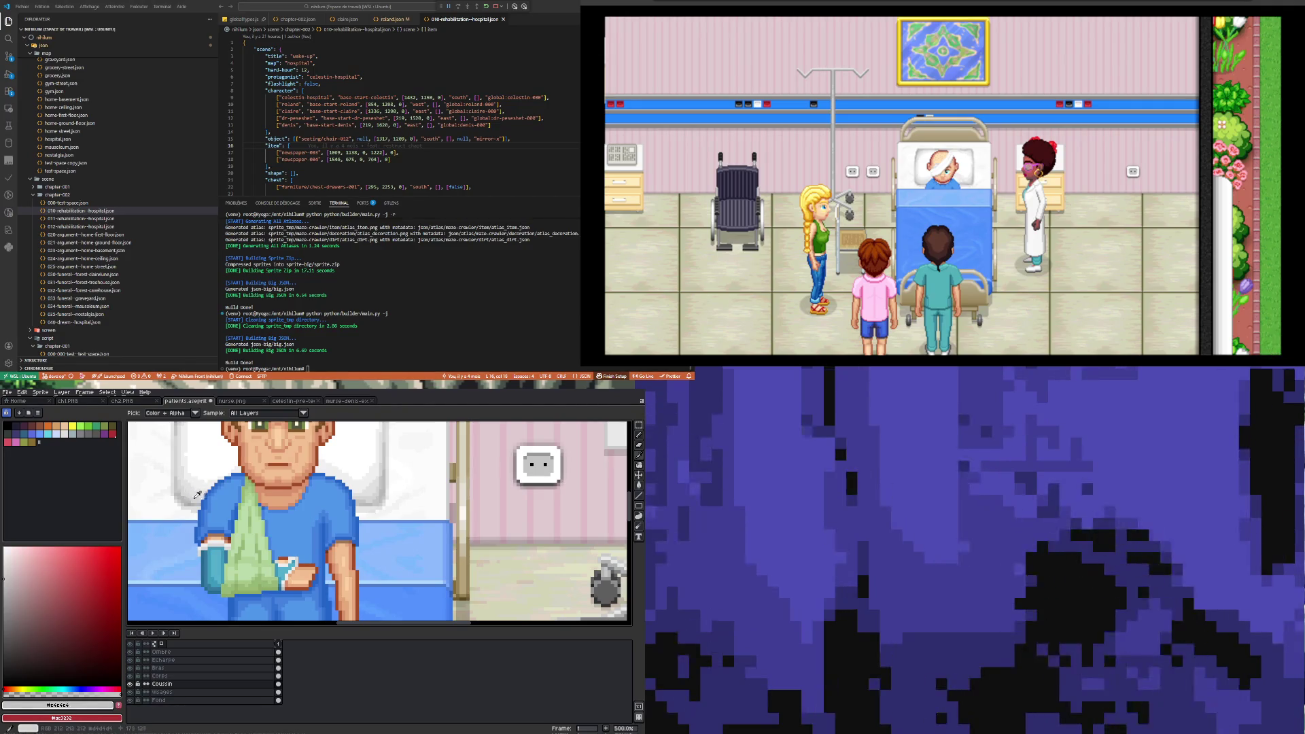
scroll(626, 520, "down", 5)
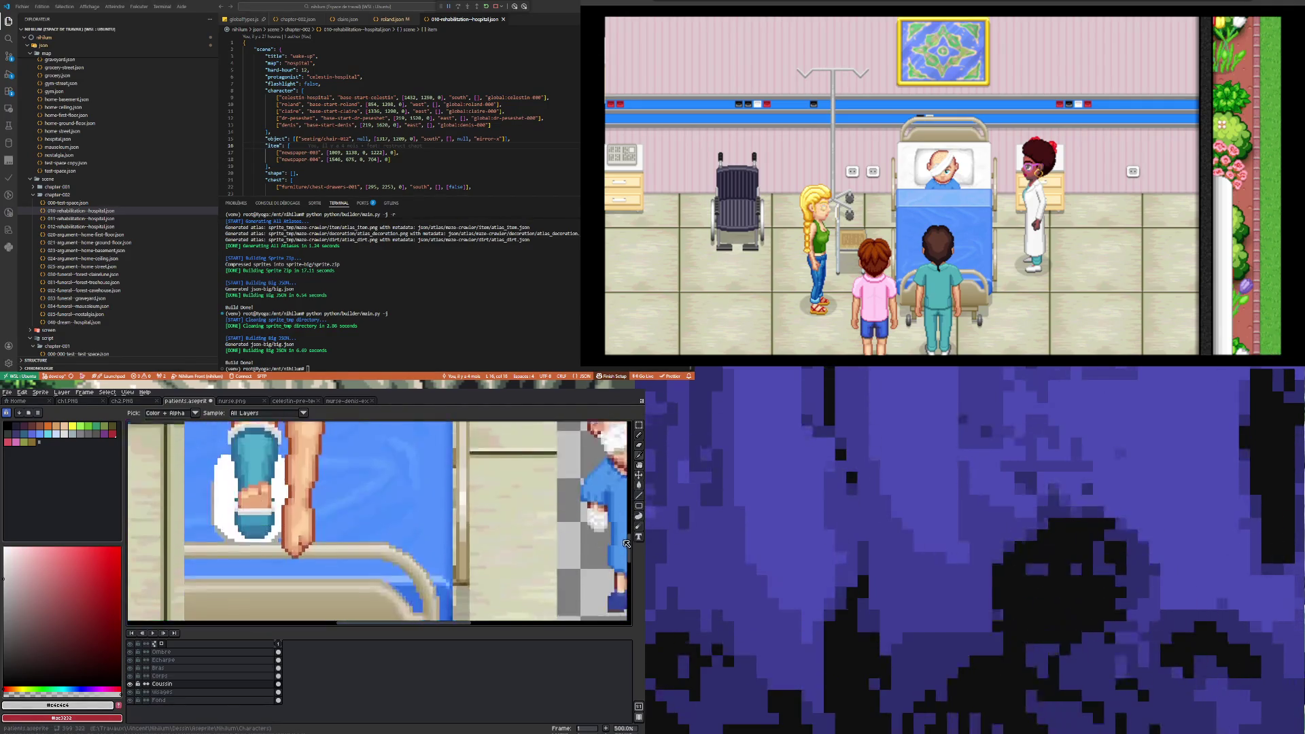
key("b")
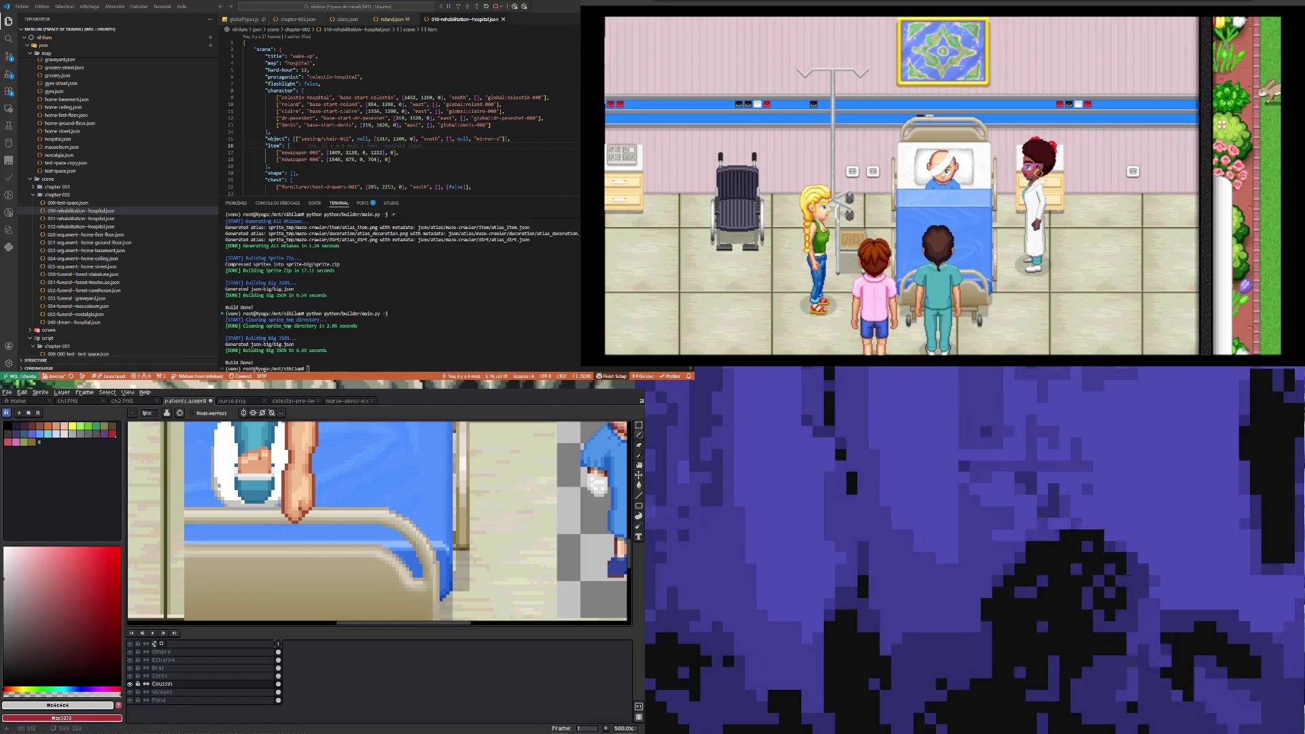
- Remove the accidental red stroke from the cushion area
key("ctrl+shift+z")
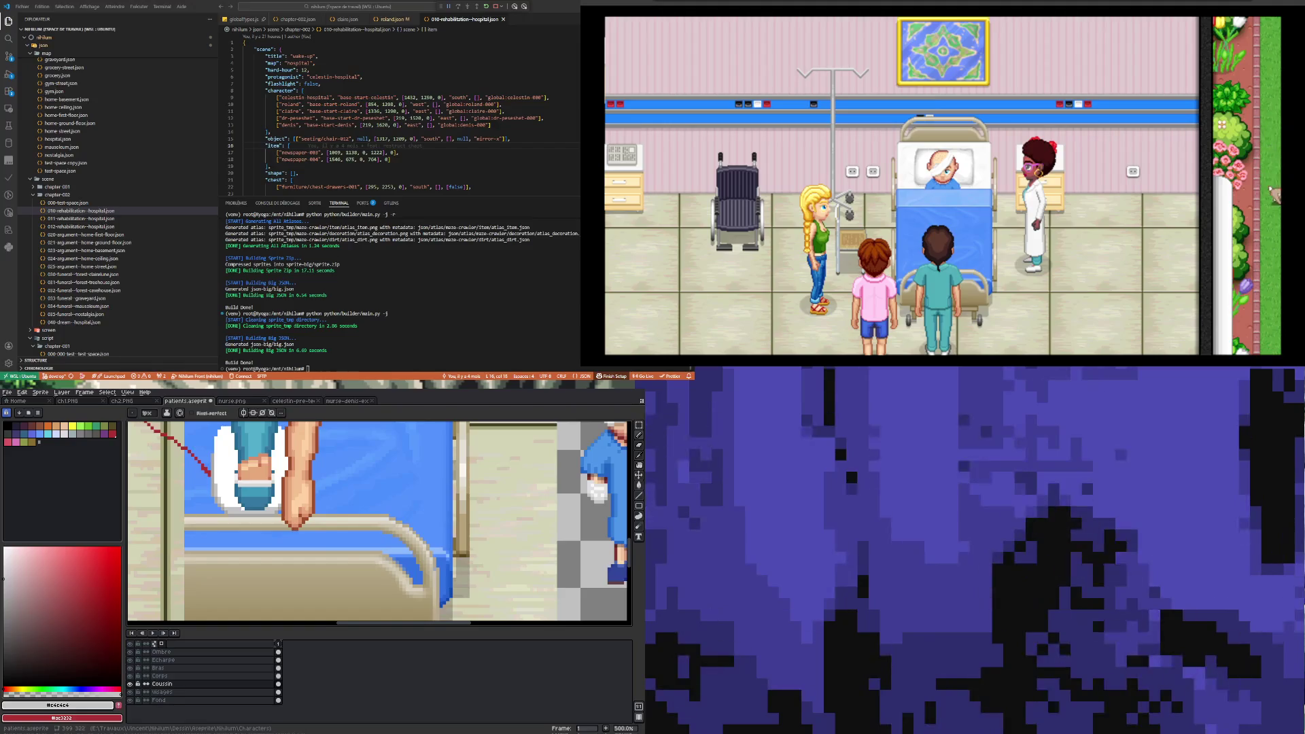
scroll(242, 537, "down", 3)
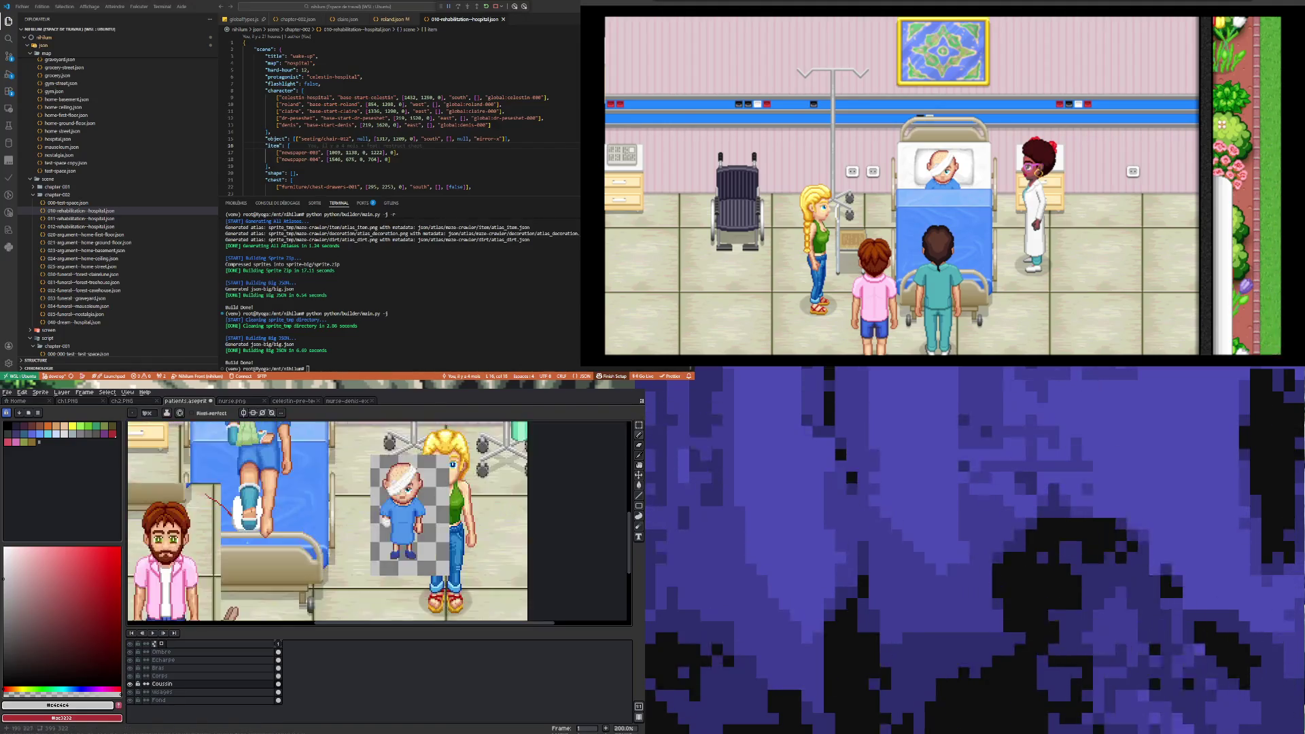
scroll(243, 517, "up", 1)
key("ctrl+z")
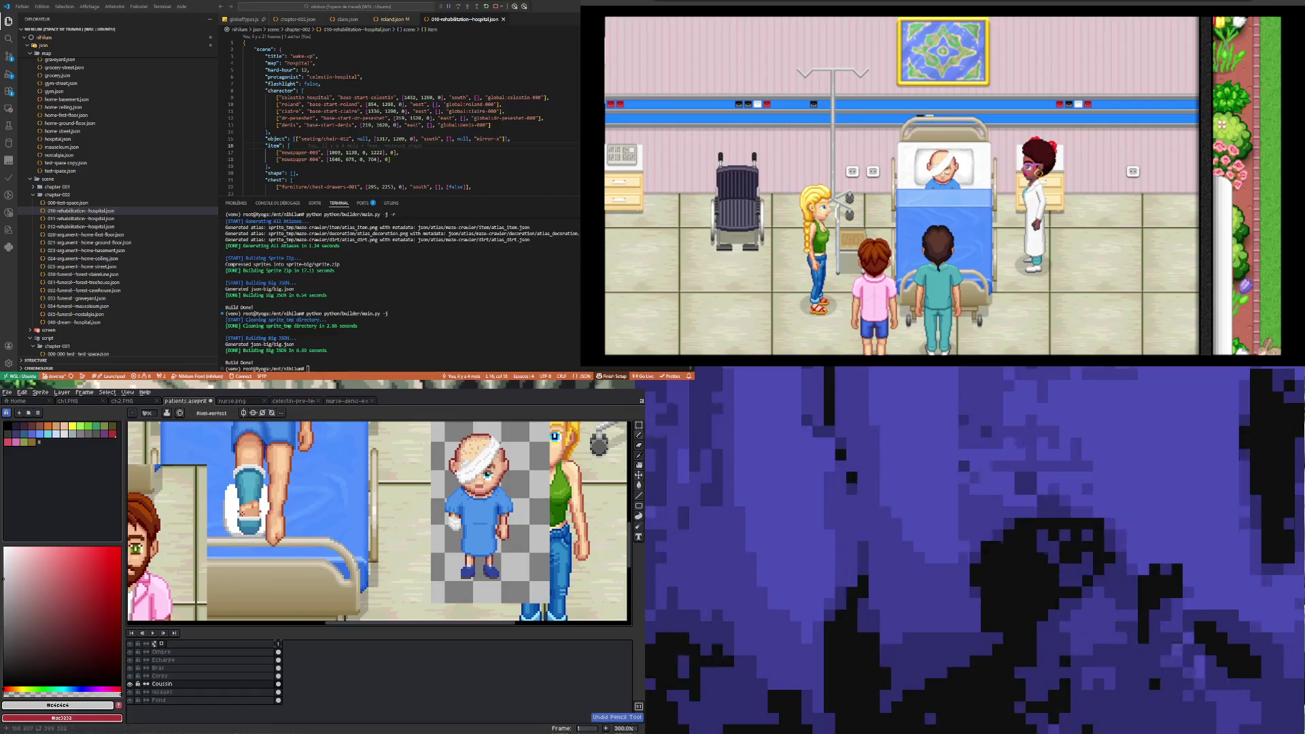
scroll(241, 512, "up", 4)
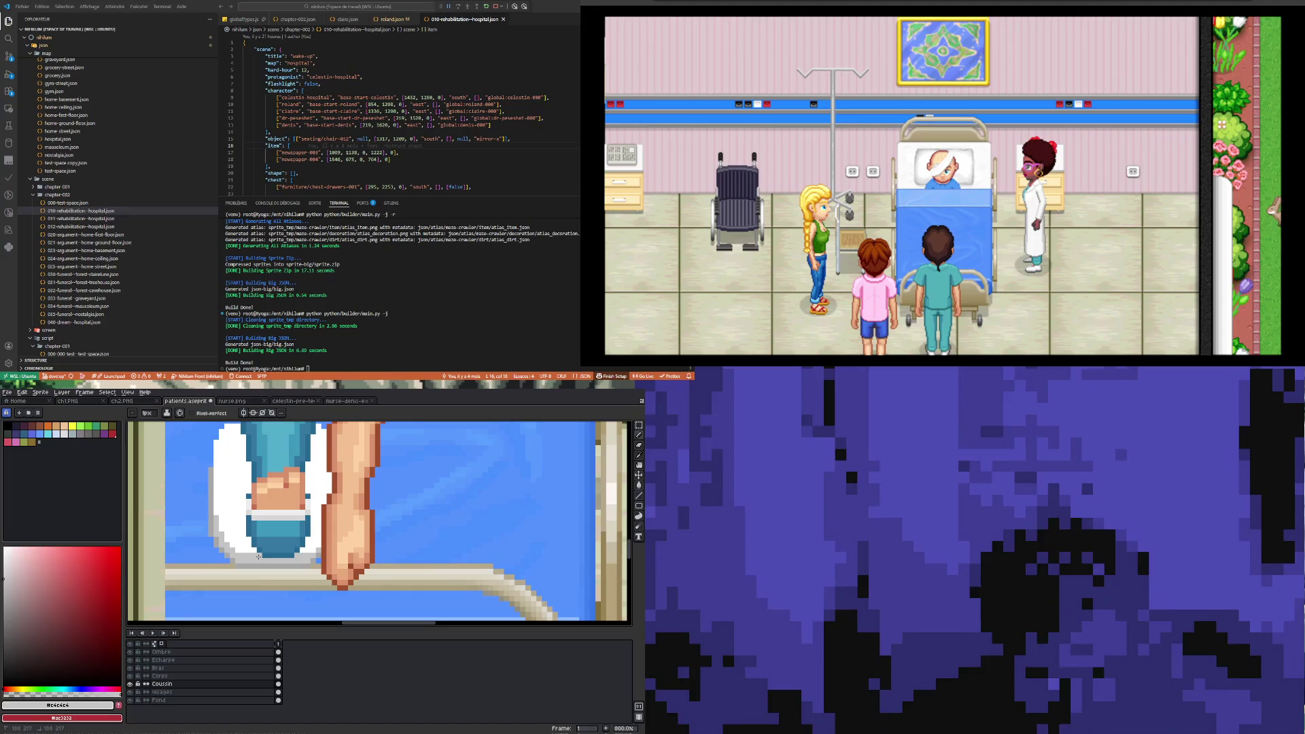
scroll(258, 556, "down", 4)
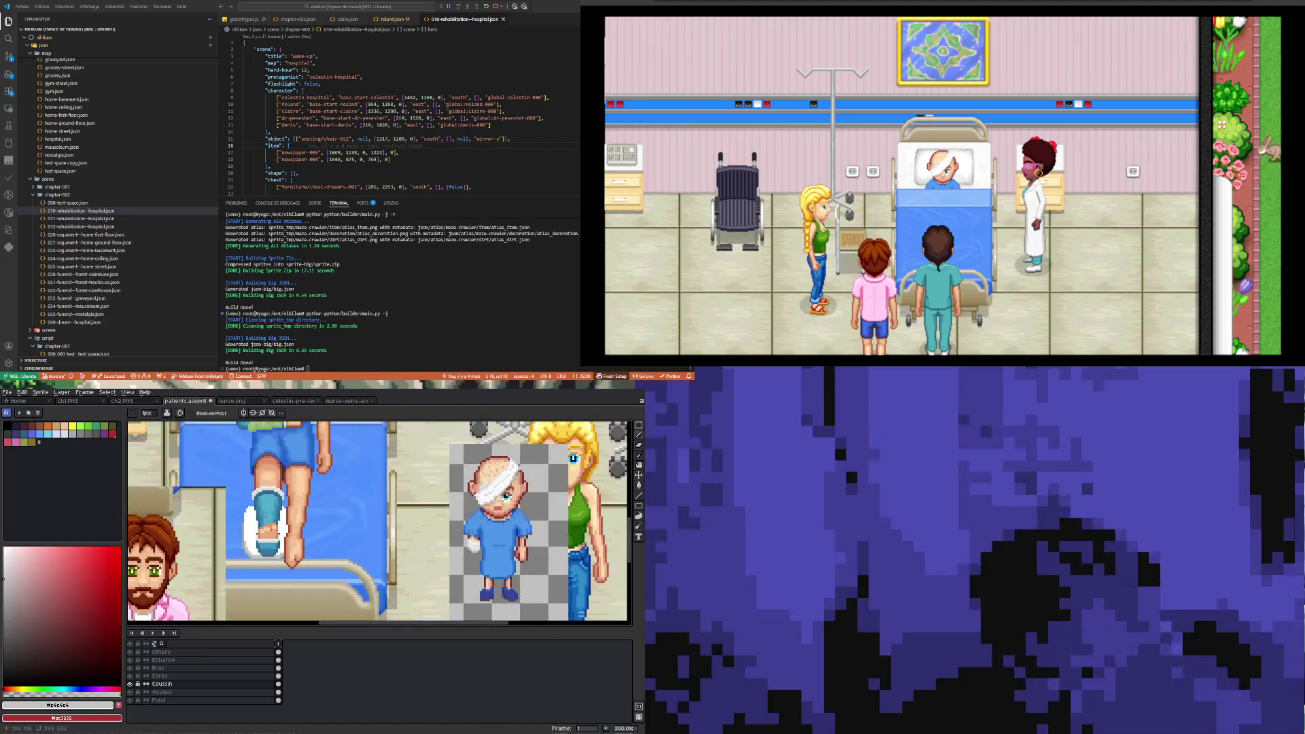
scroll(218, 576, "up", 4)
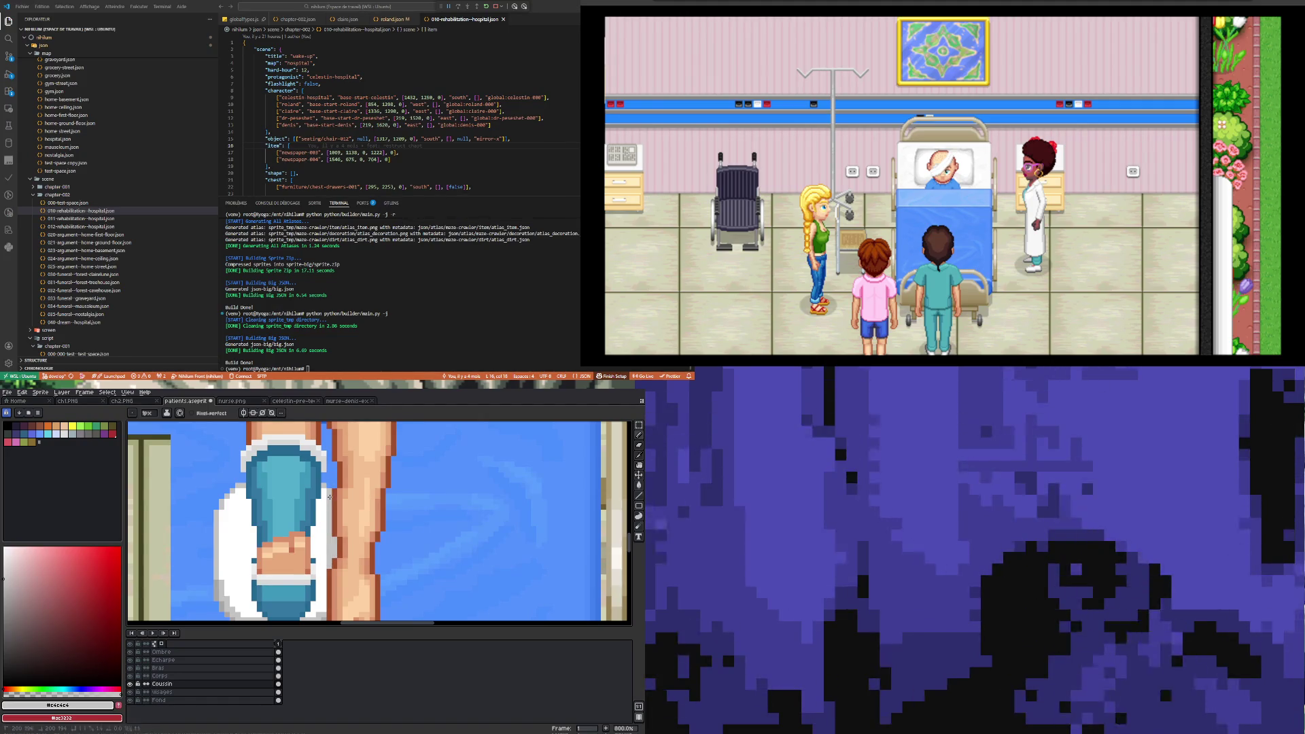
scroll(330, 496, "down", 1)
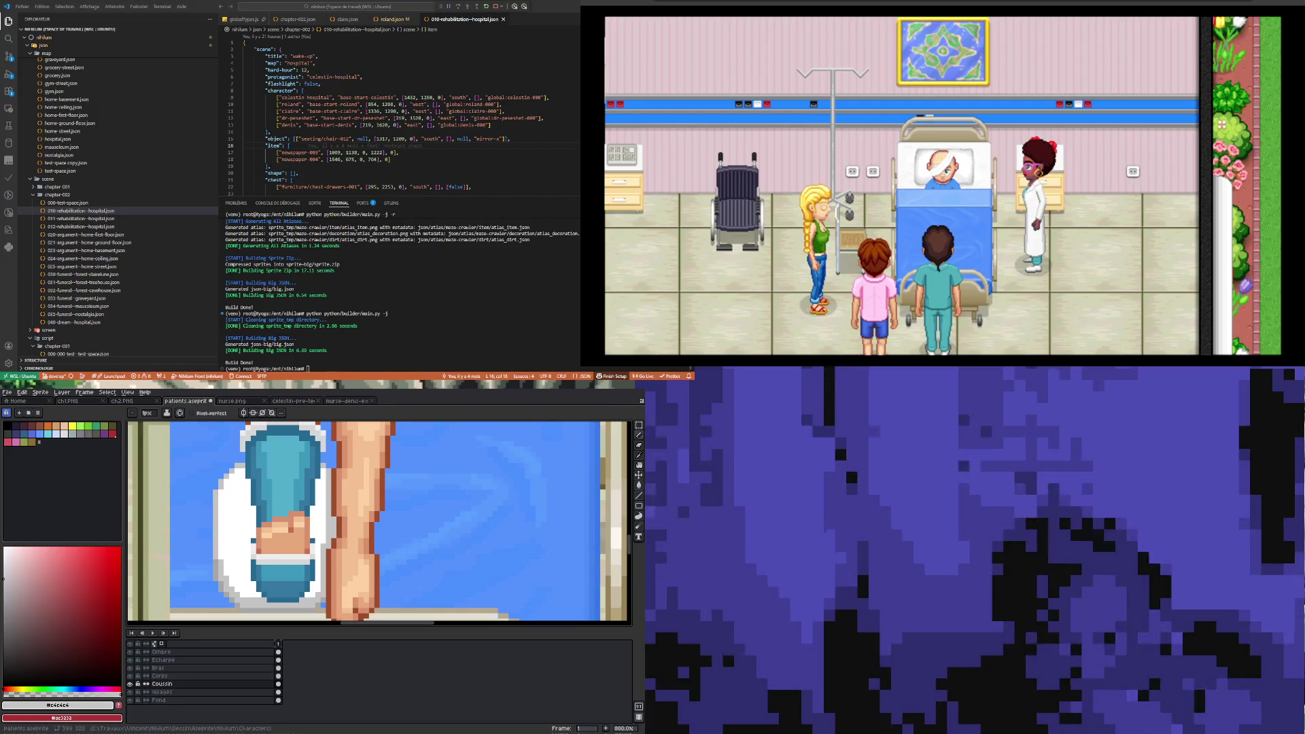
scroll(379, 522, "down", 3)
scroll(379, 522, "up", 2)
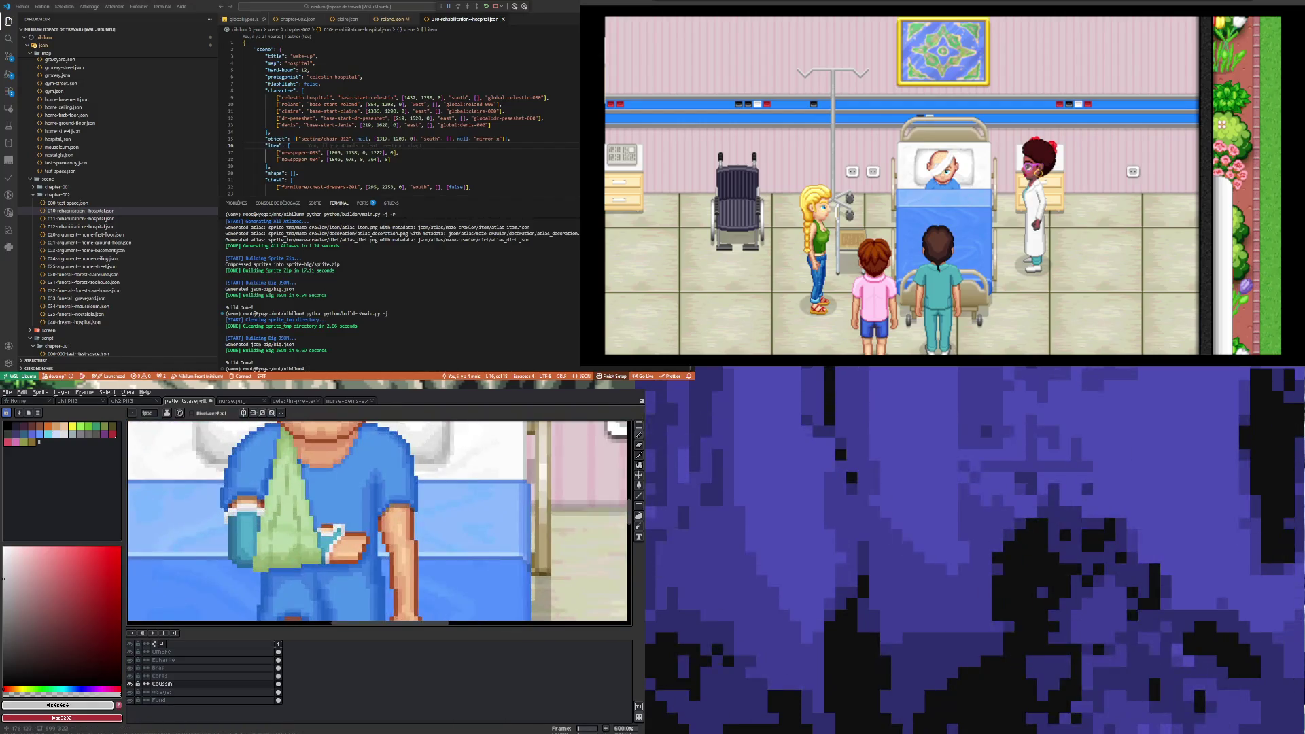
- Sample the pillow's near-white, then a slightly darker light grey, for the Pencil
scroll(231, 438, "up", 1)
key("i")
left_click(231, 431)
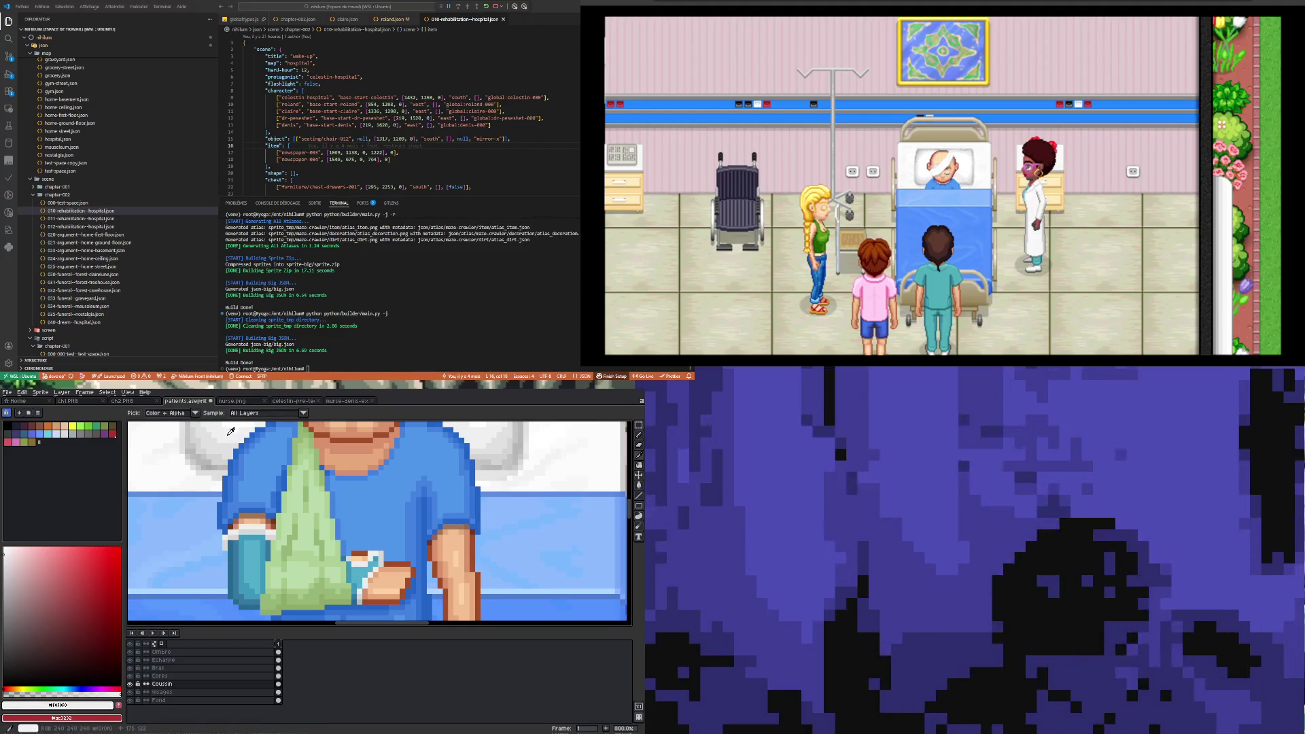
left_click(219, 442)
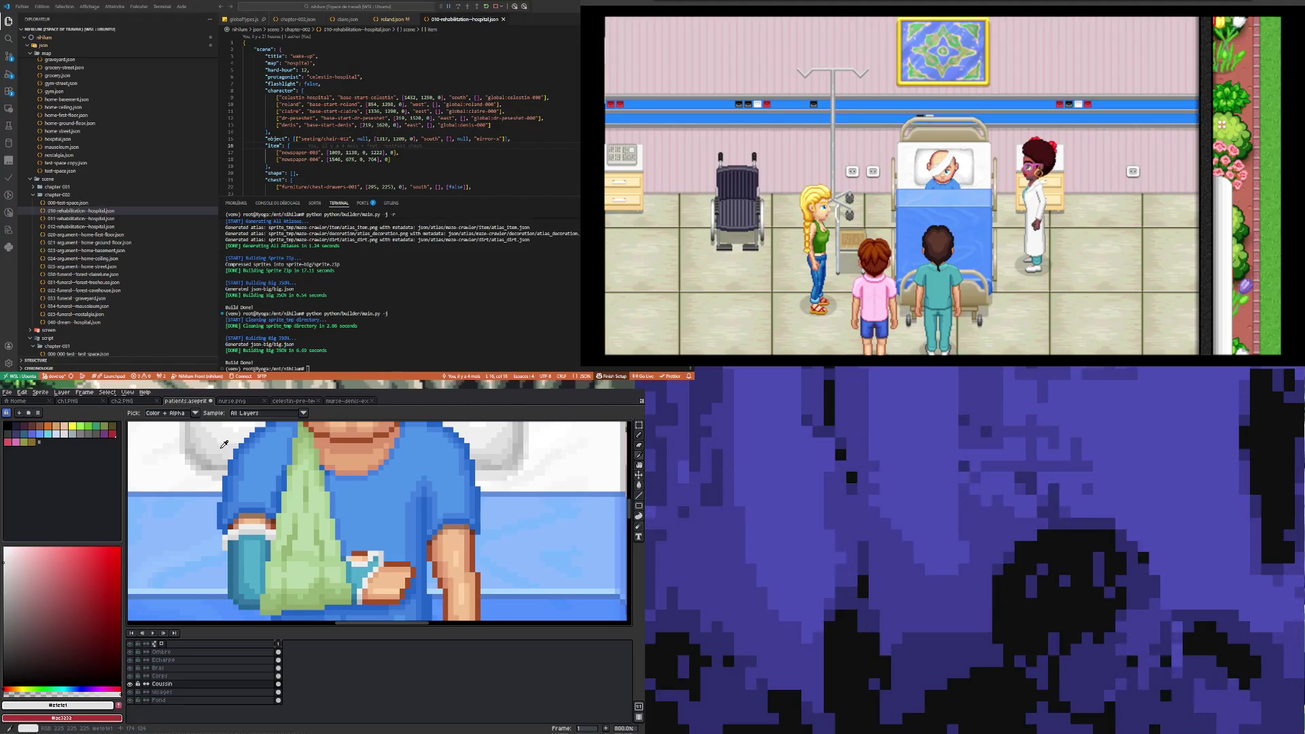
key("b")
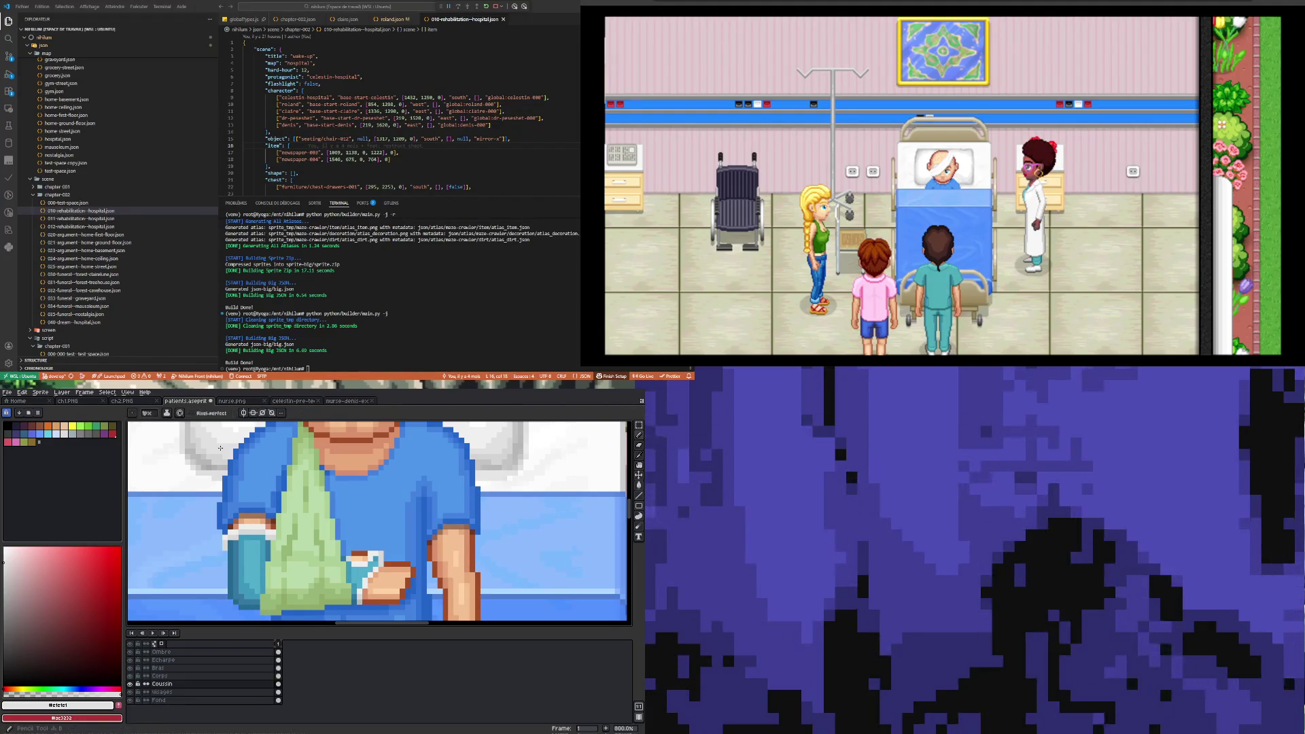
- Recolour one white pixel on the foot's edge light grey
scroll(220, 448, "down", 5)
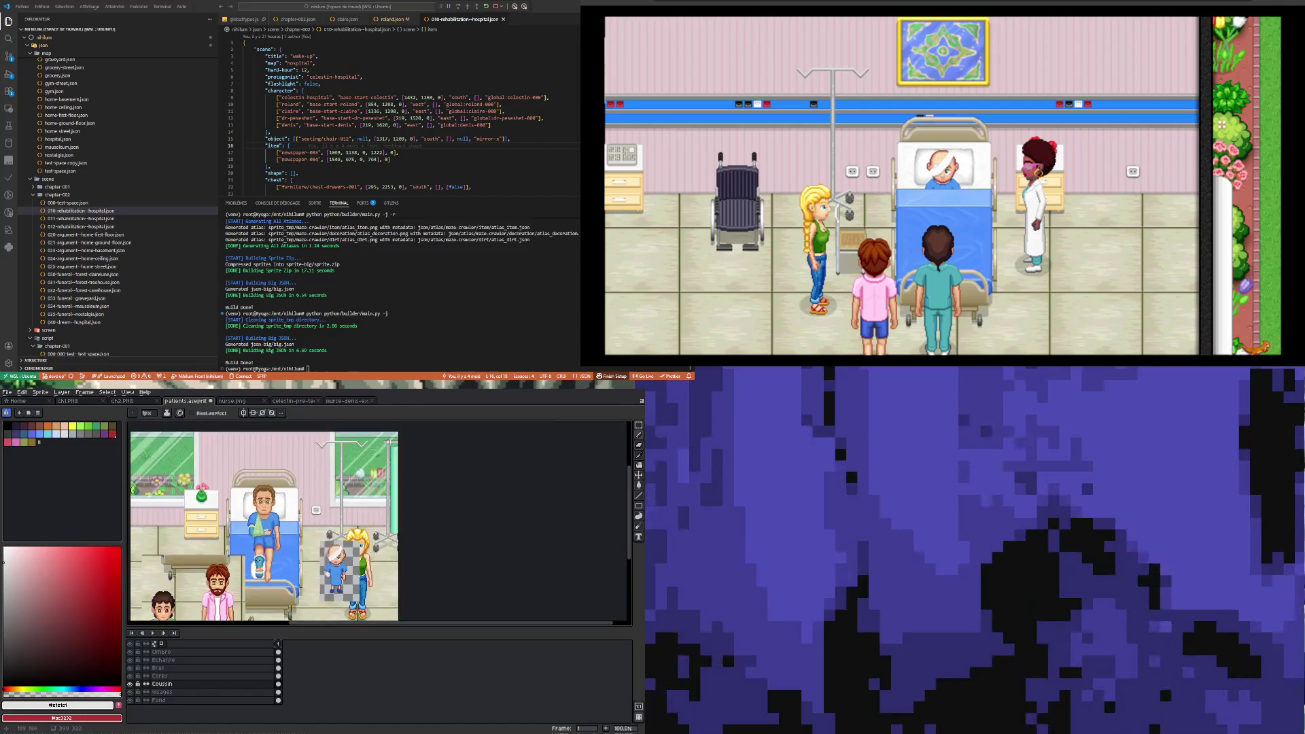
scroll(235, 565, "up", 5)
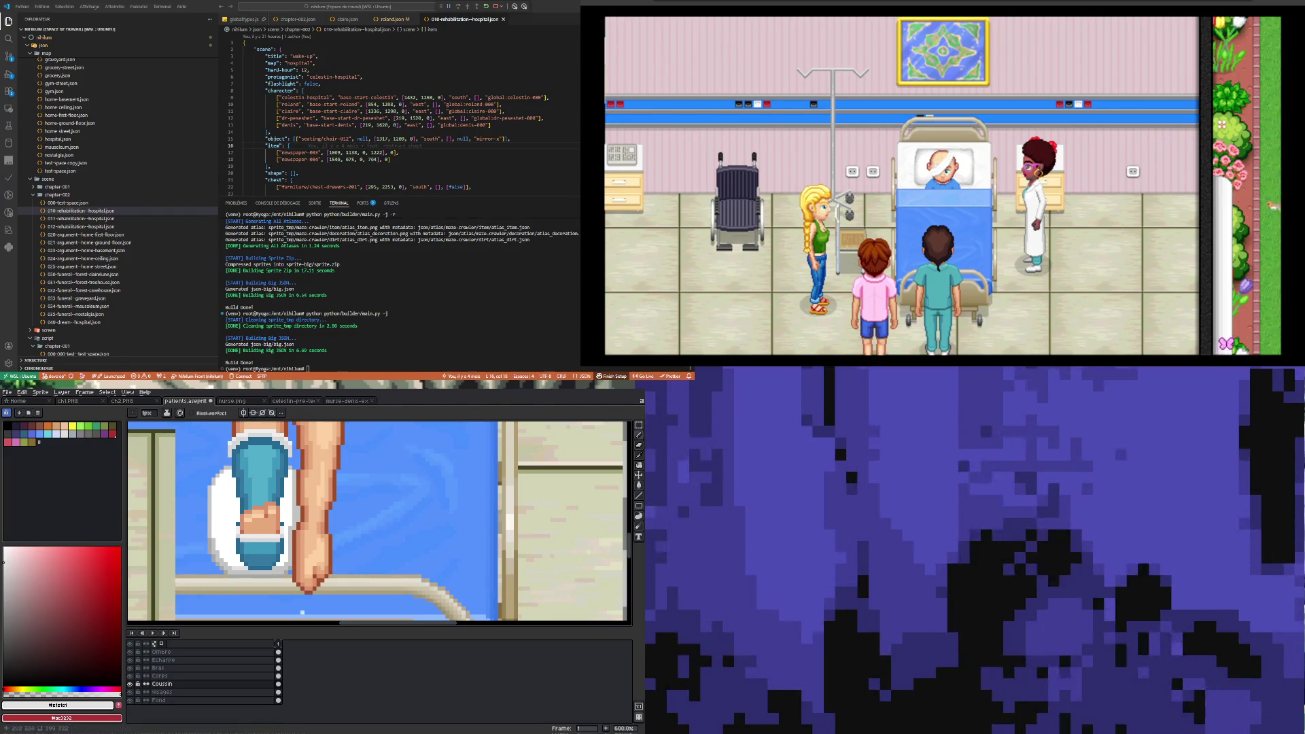
scroll(247, 567, "up", 6)
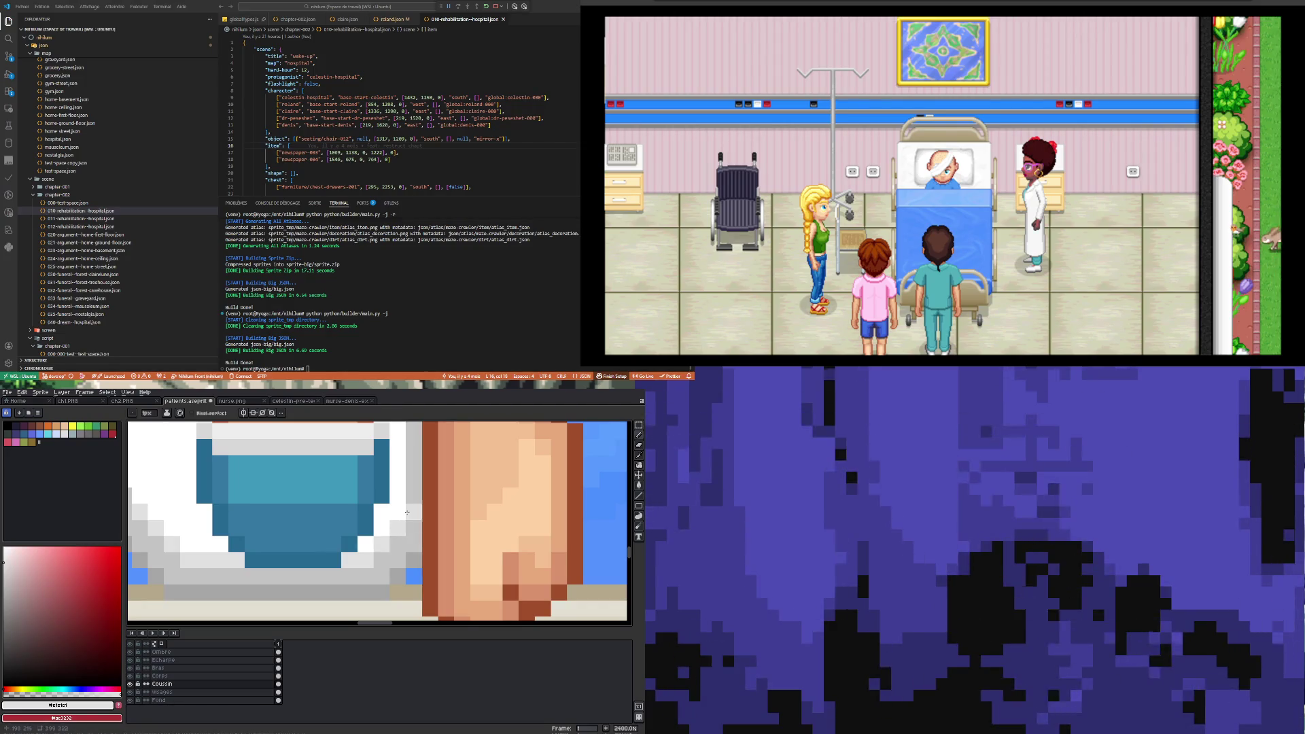
left_click(378, 532)
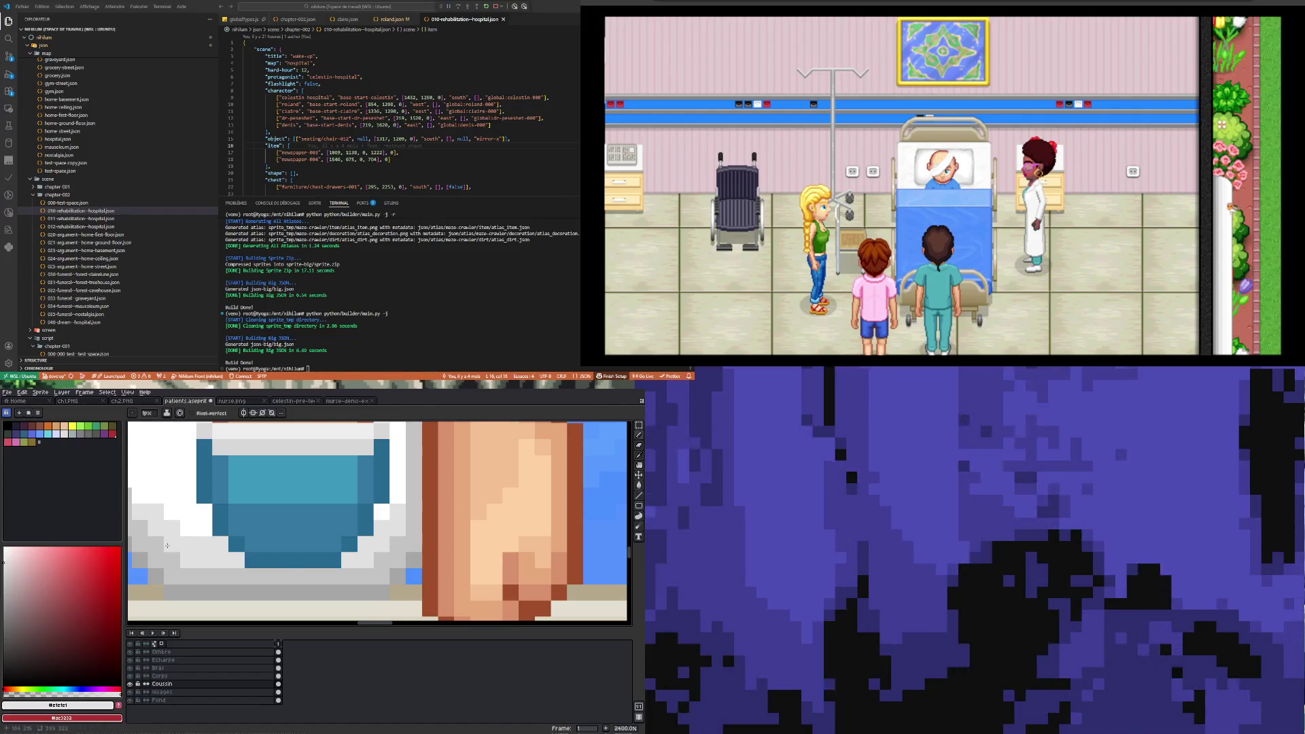
scroll(165, 541, "down", 2)
scroll(156, 532, "up", 1)
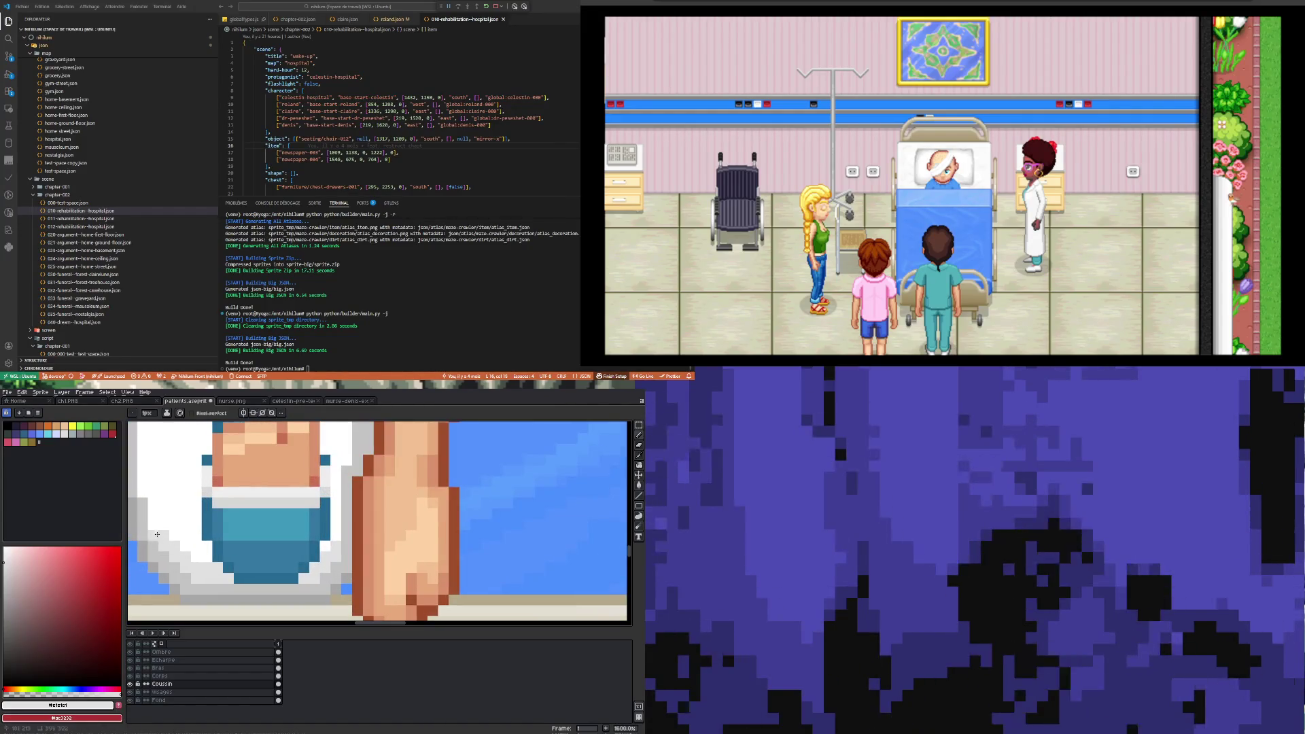
scroll(197, 576, "down", 4)
scroll(174, 525, "up", 2)
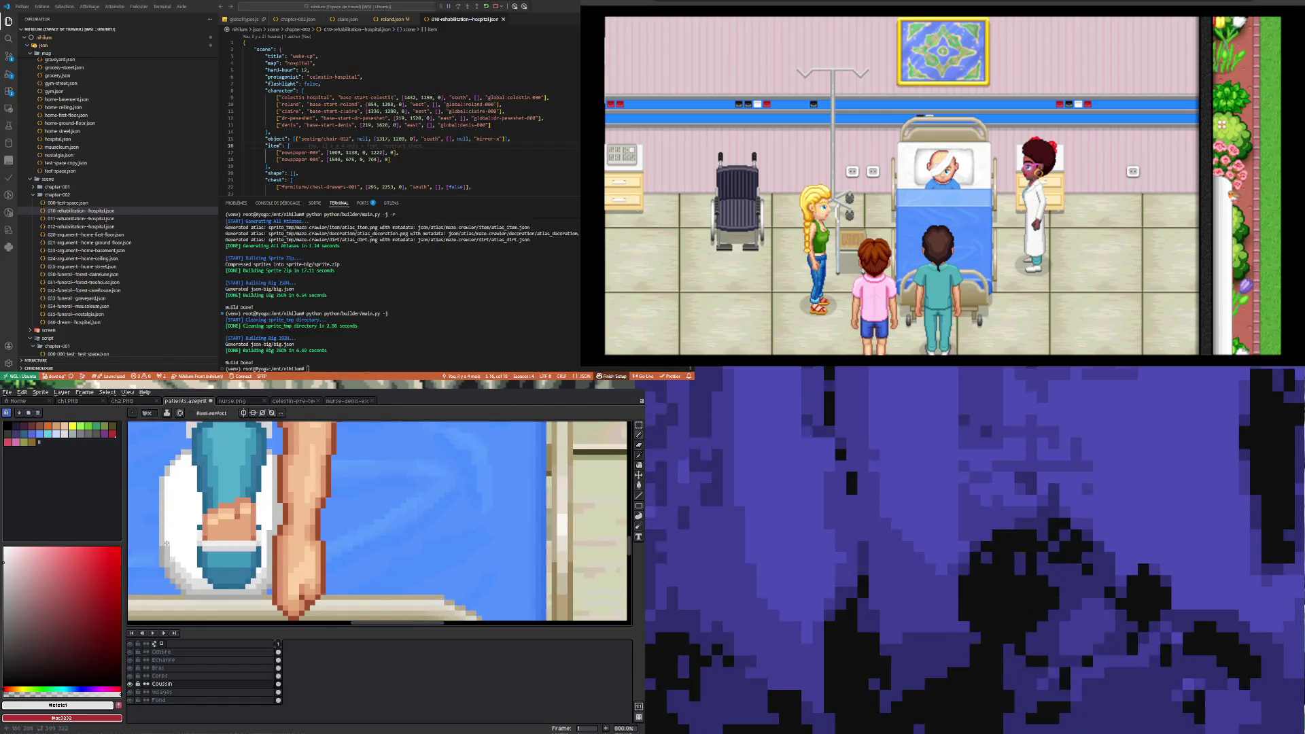
scroll(184, 516, "down", 4)
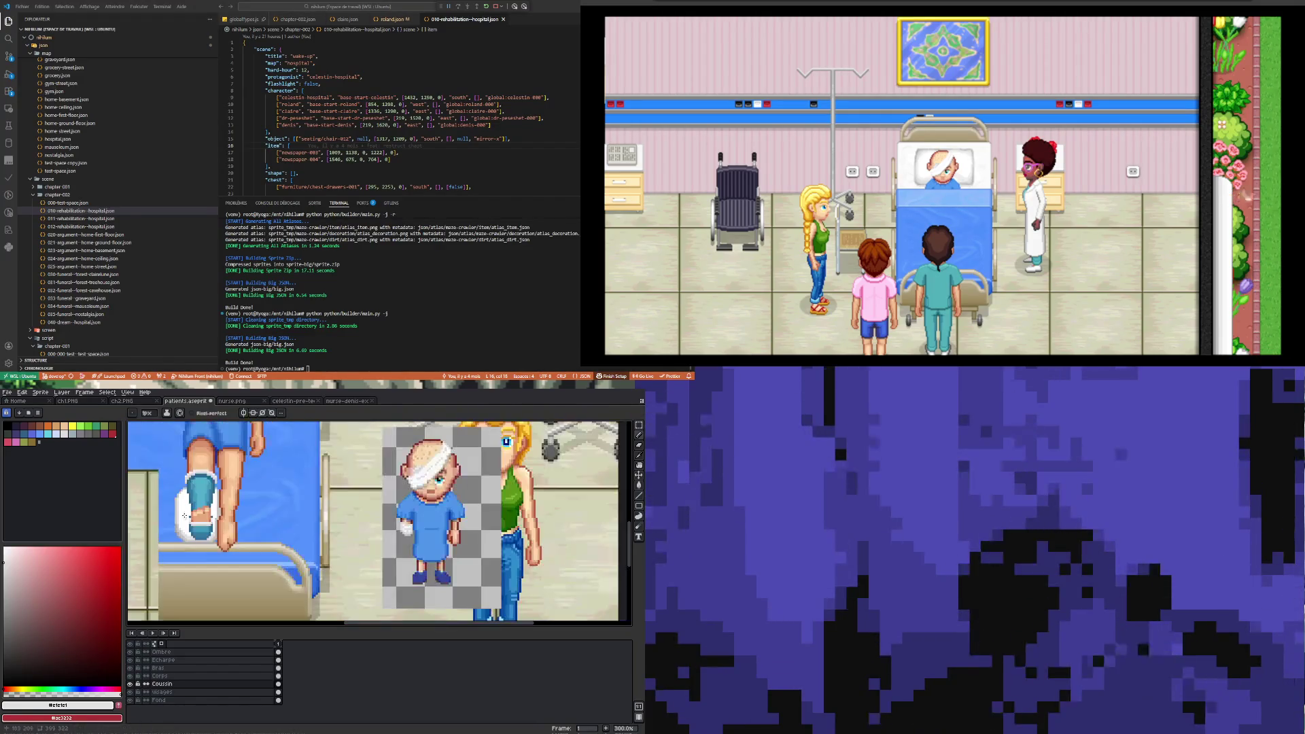
scroll(204, 528, "up", 4)
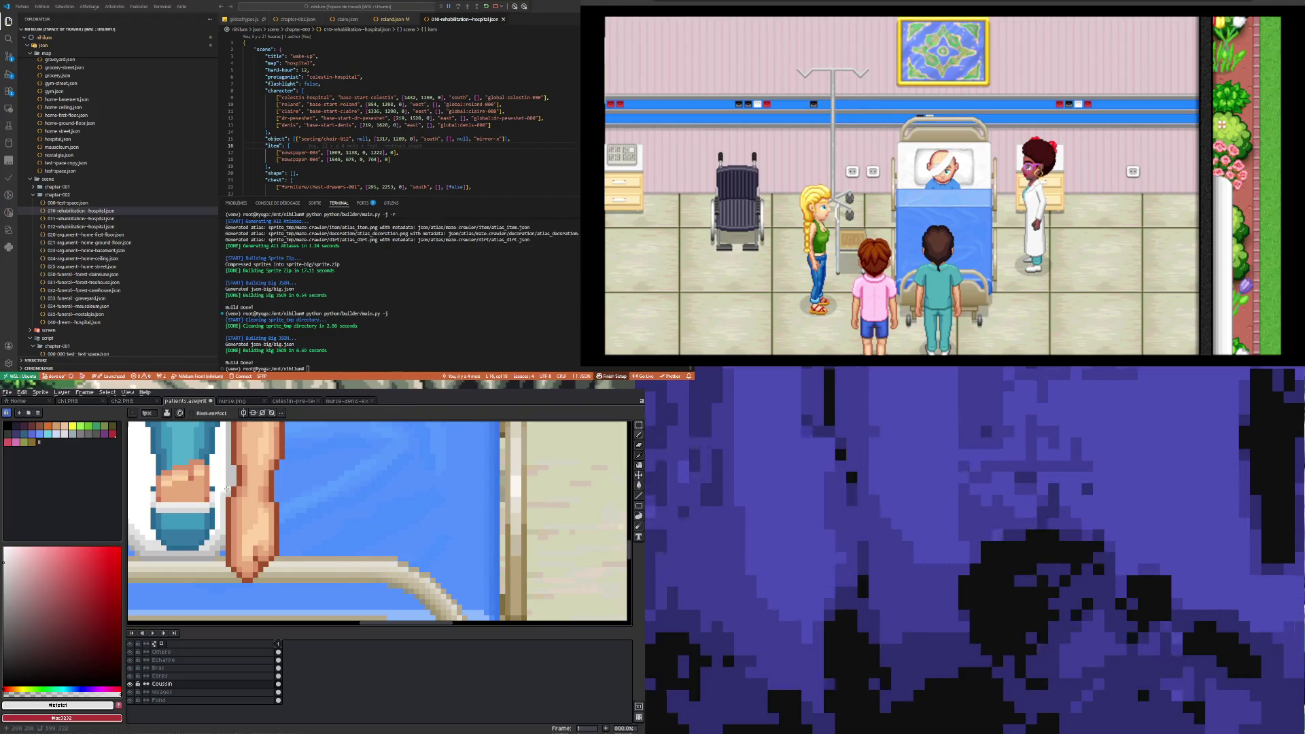
scroll(229, 467, "right", 3)
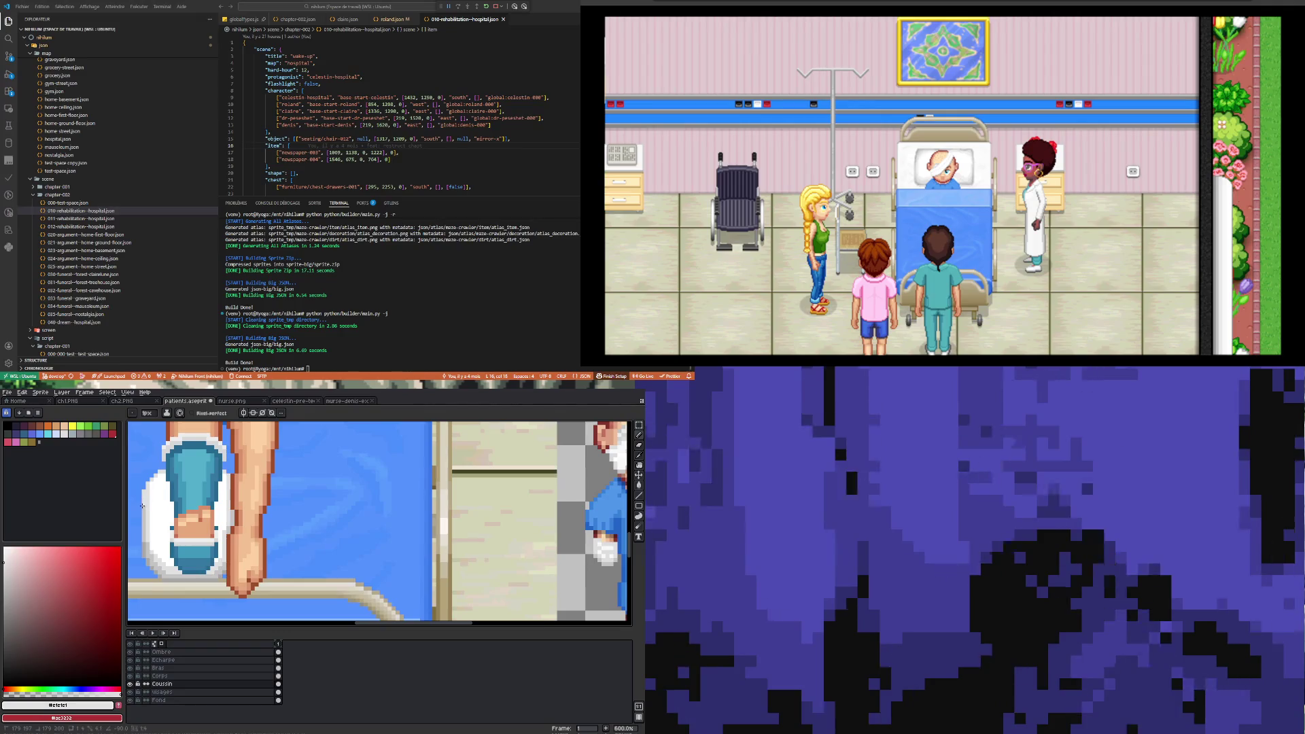
- Undo that light grey pixel and review the foot up close
key("ctrl+z")
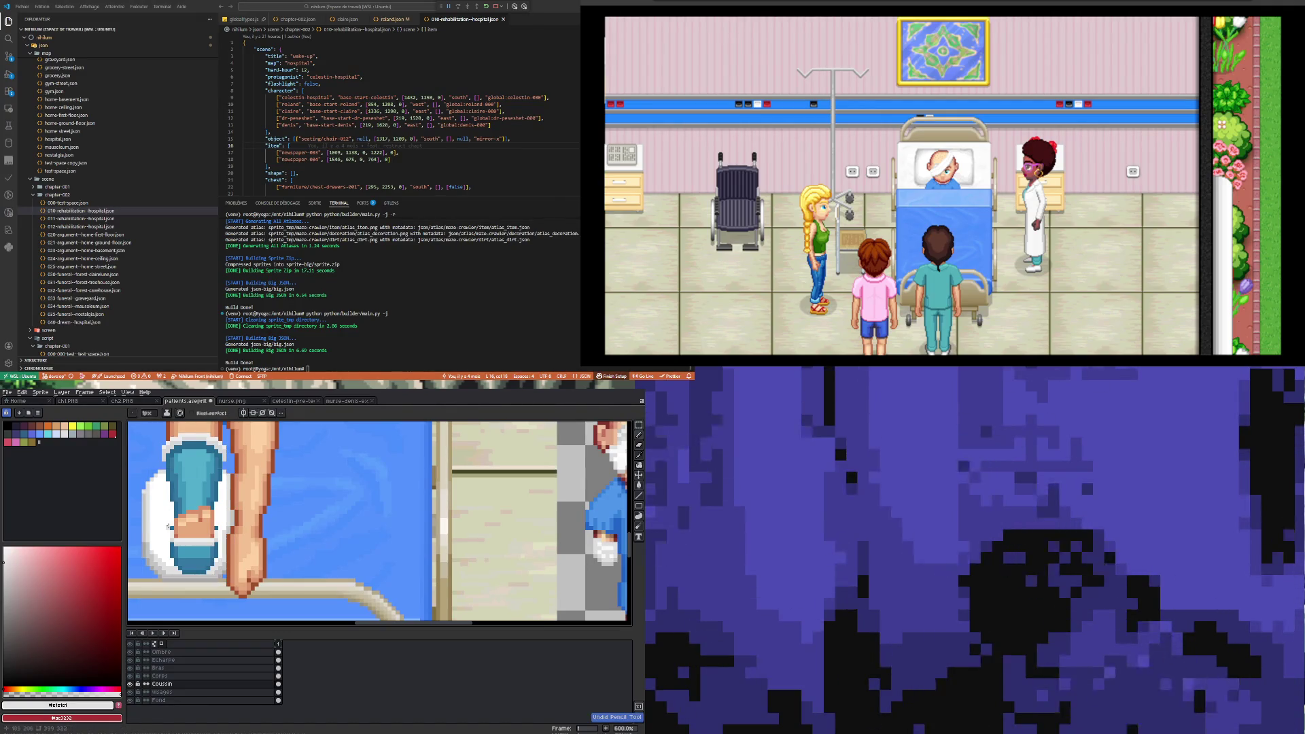
scroll(170, 527, "down", 5)
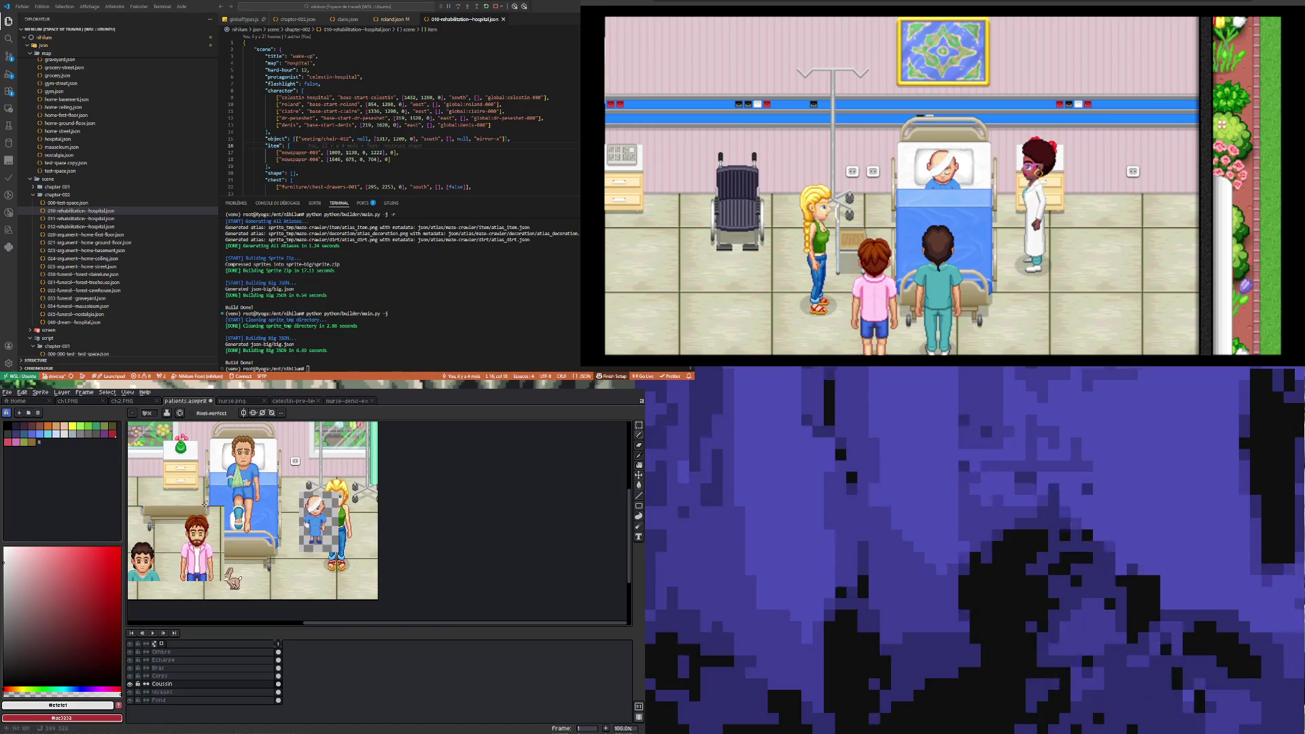
scroll(205, 505, "up", 6)
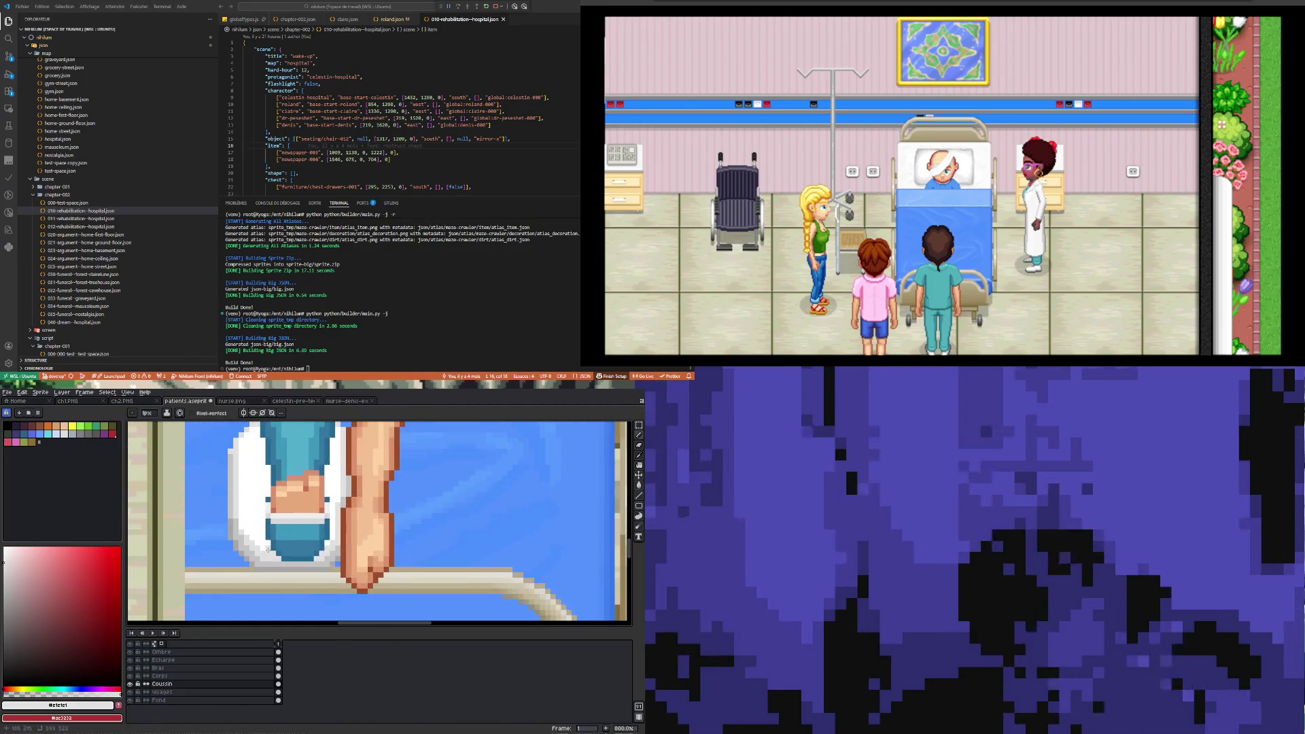
scroll(268, 549, "down", 4)
scroll(248, 498, "up", 3)
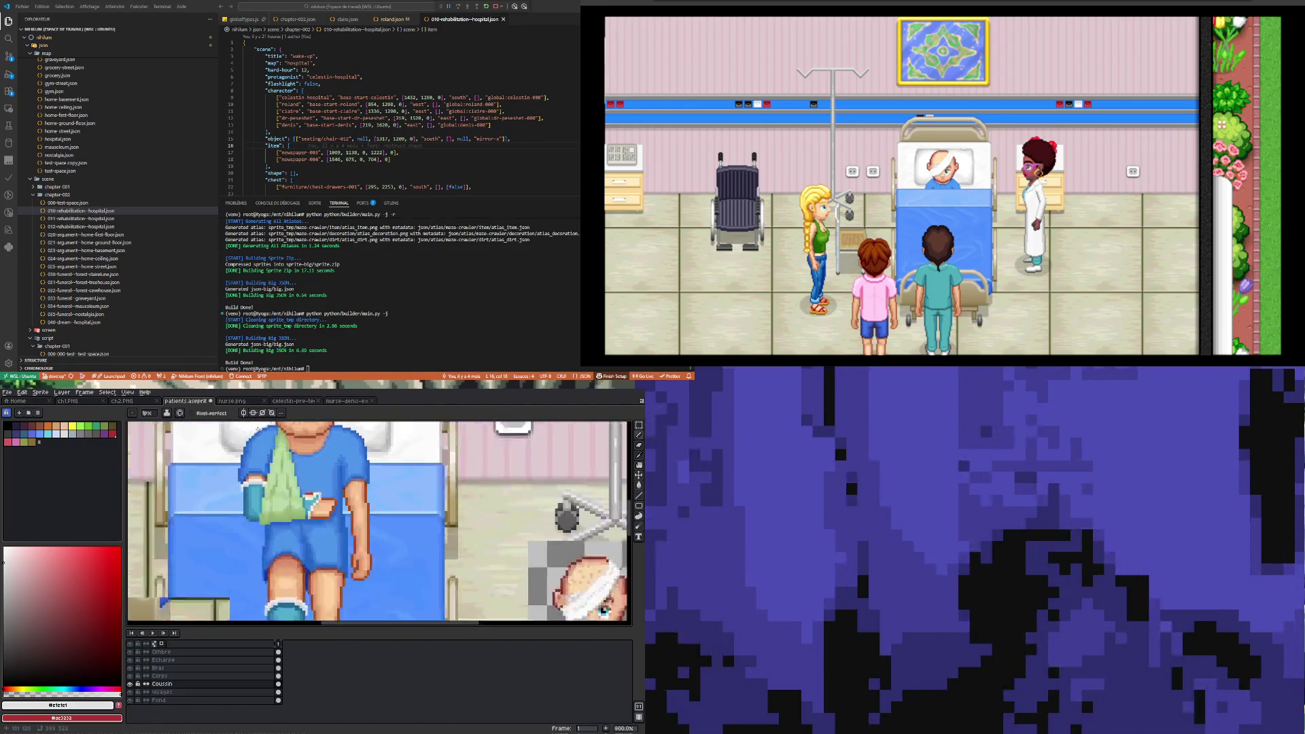
- Shade the bandaged foot's white edge with light grey pixels sampled from the artwork
key("i")
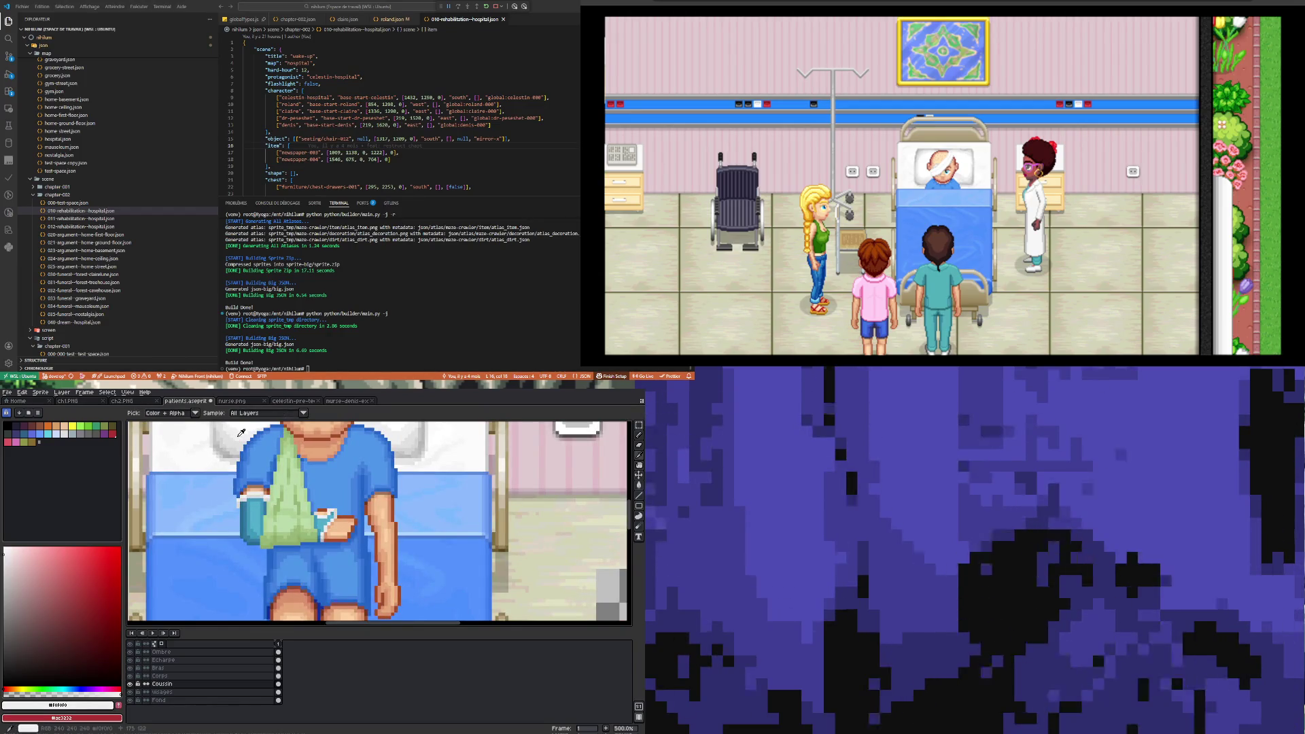
key("b")
key("1")
scroll(243, 559, "up", 9)
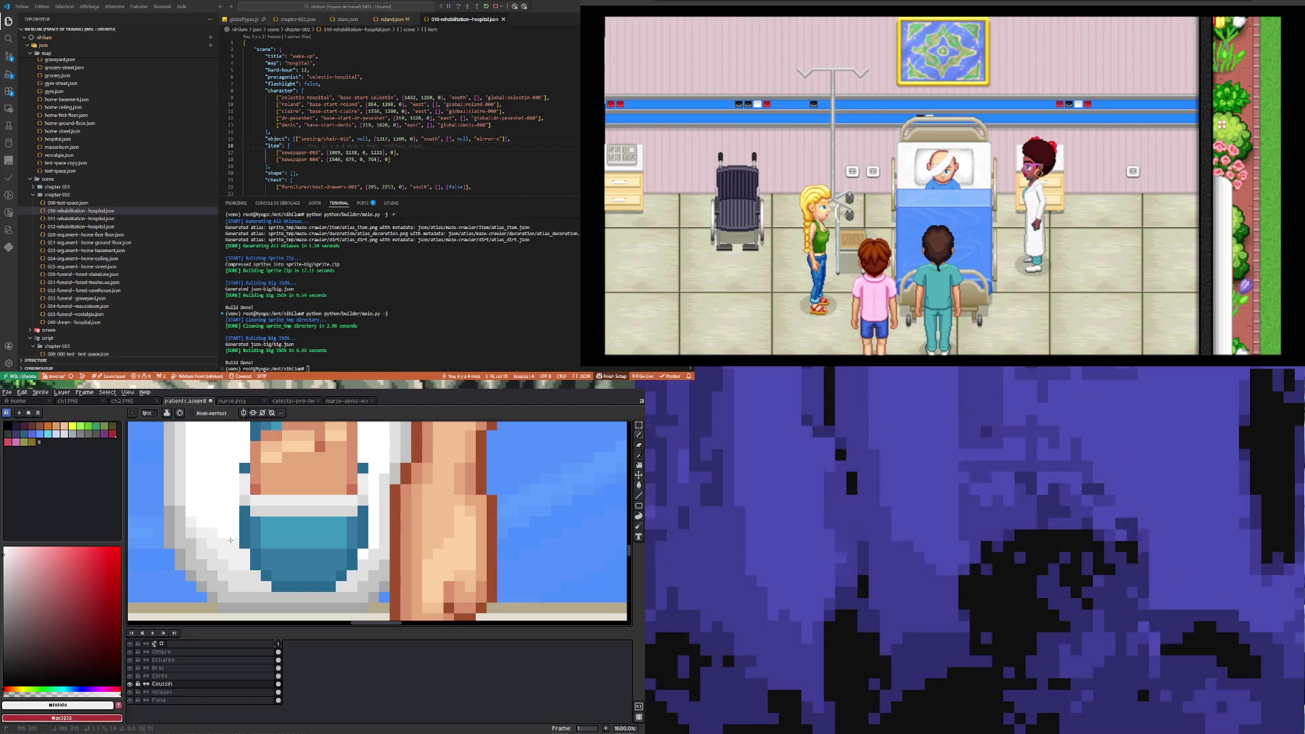
scroll(230, 541, "down", 3)
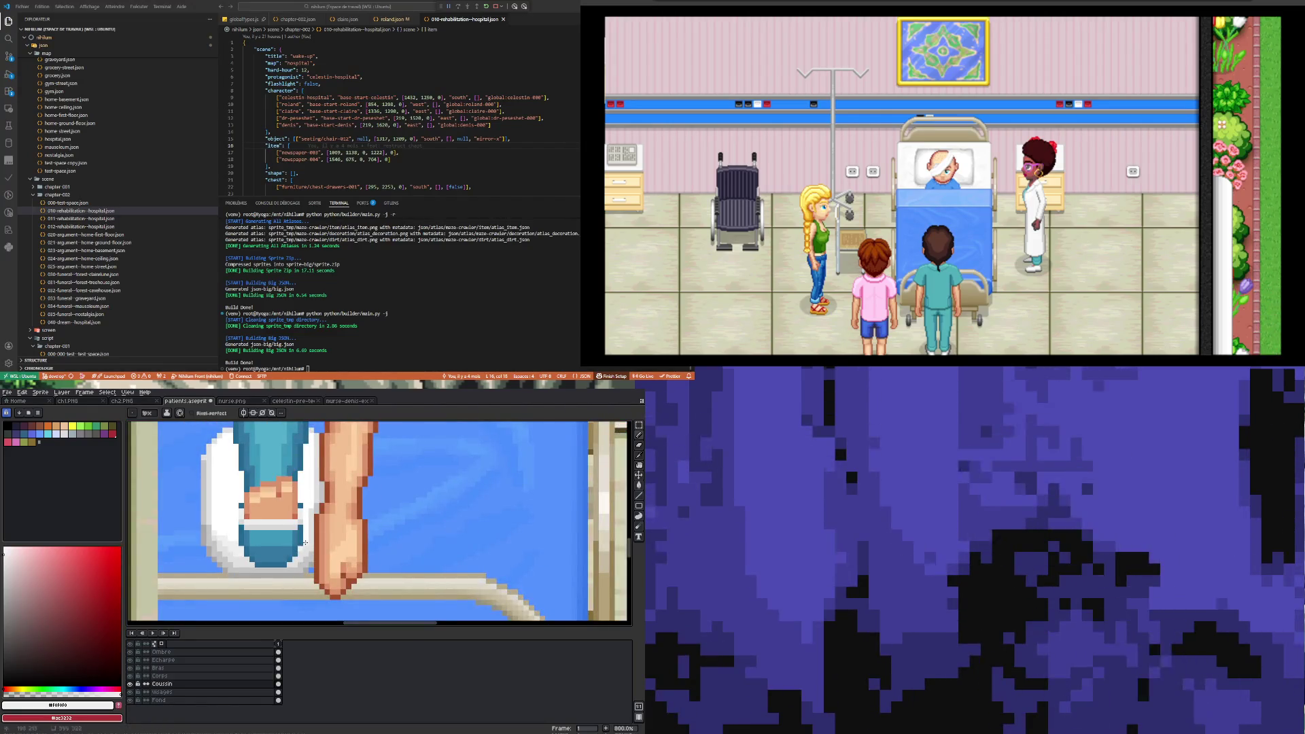
scroll(295, 555, "down", 2)
scroll(251, 536, "up", 3)
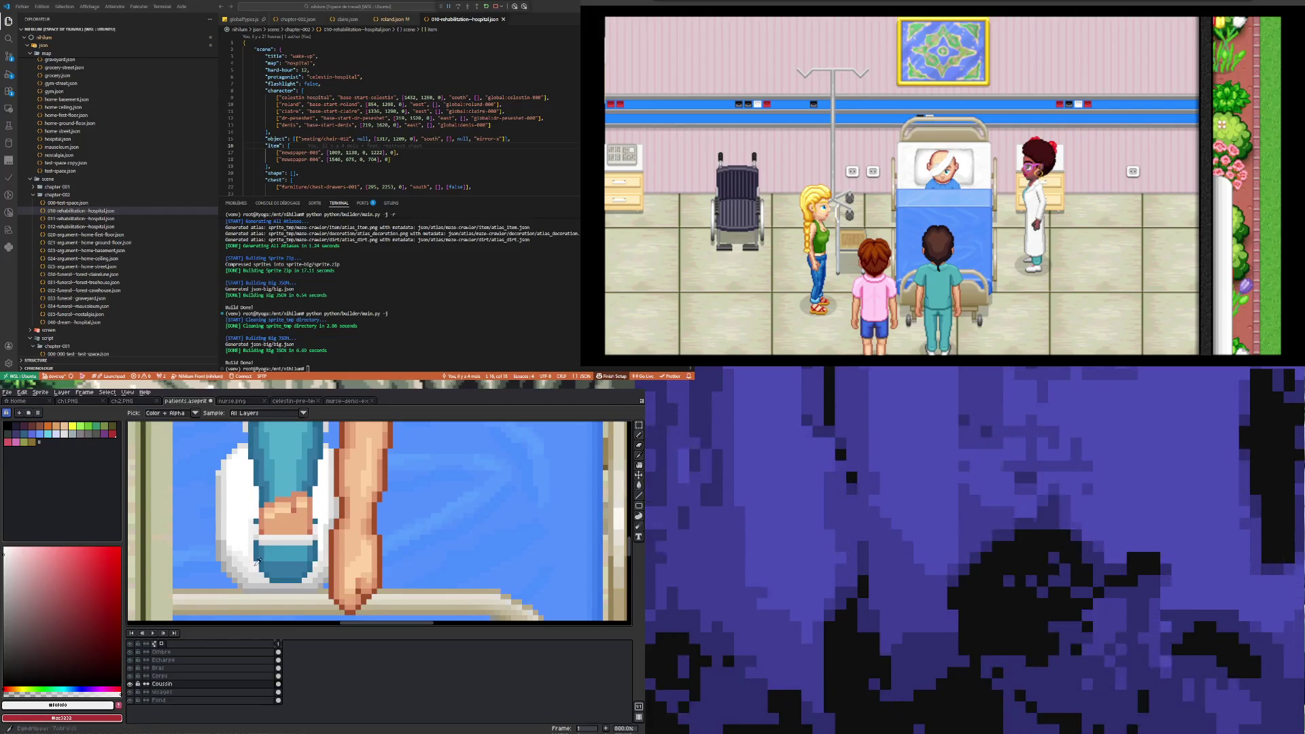
key("b")
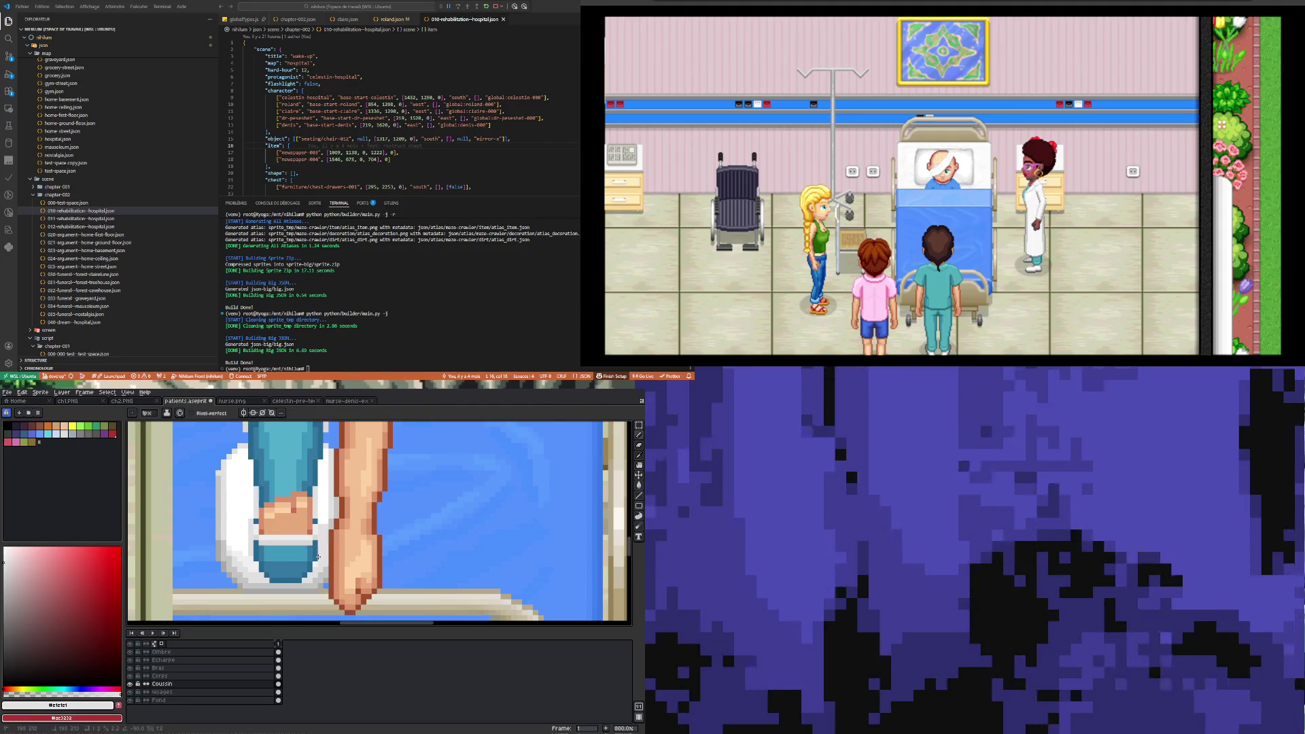
key("i")
scroll(317, 566, "up", 2)
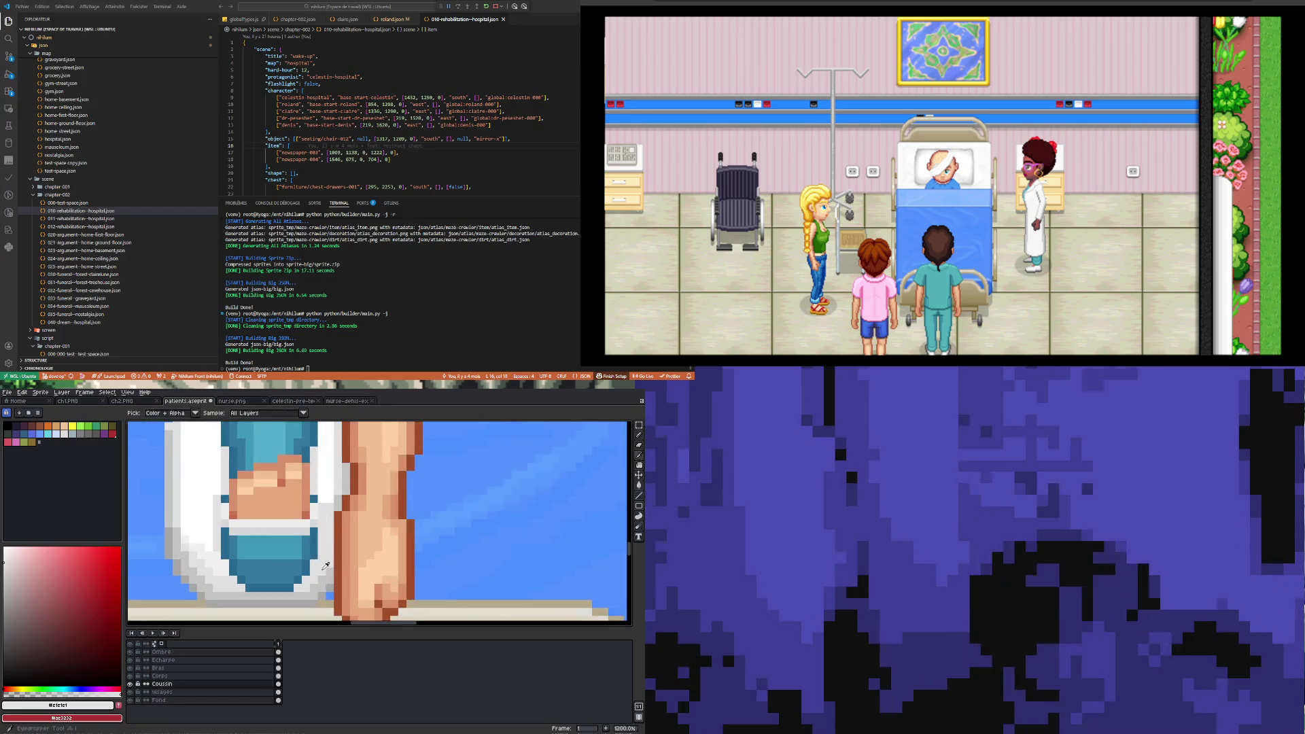
key("b")
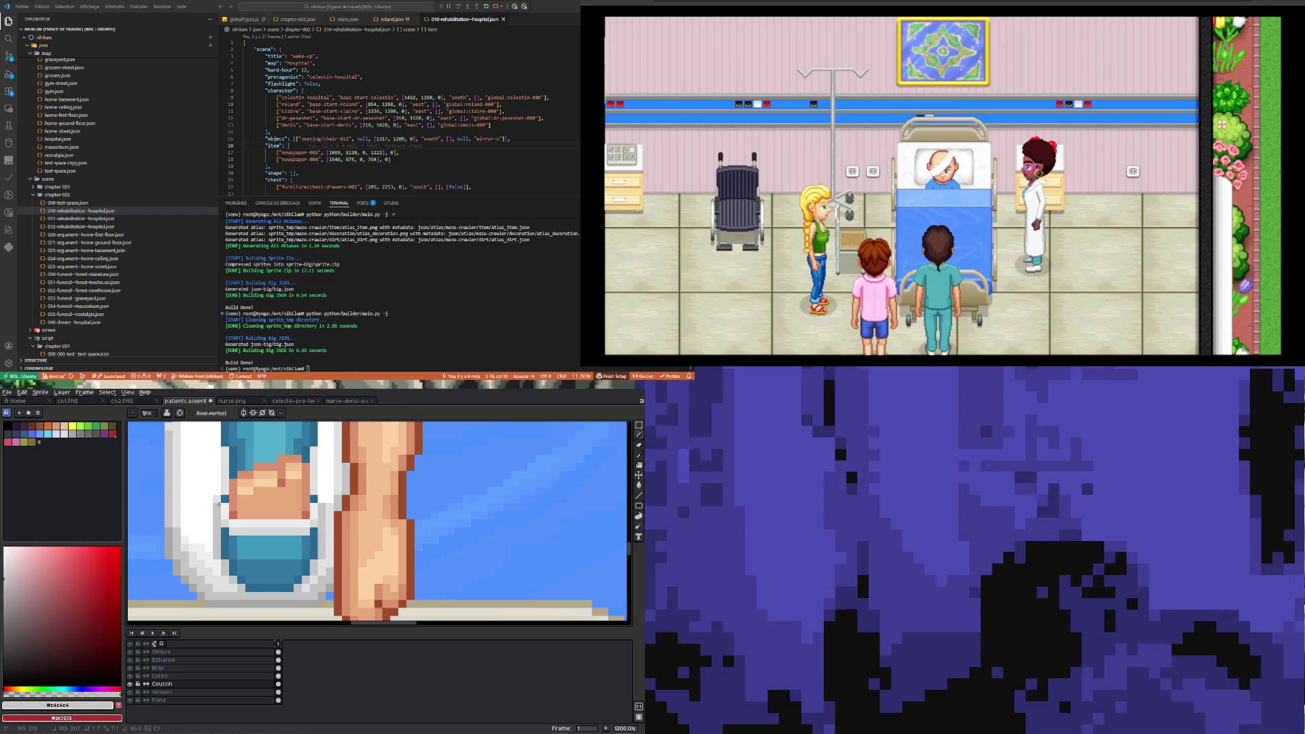
scroll(217, 509, "down", 3)
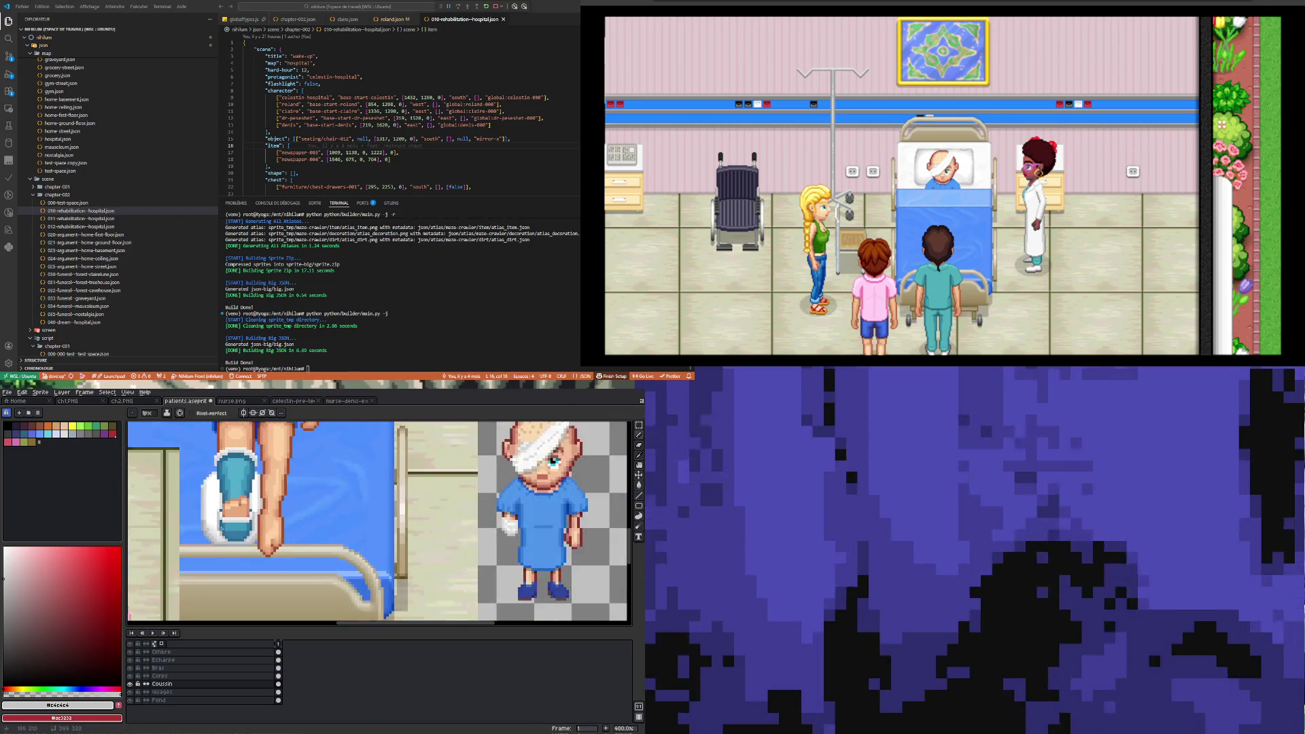
scroll(230, 489, "up", 3)
left_click(218, 535, "alt")
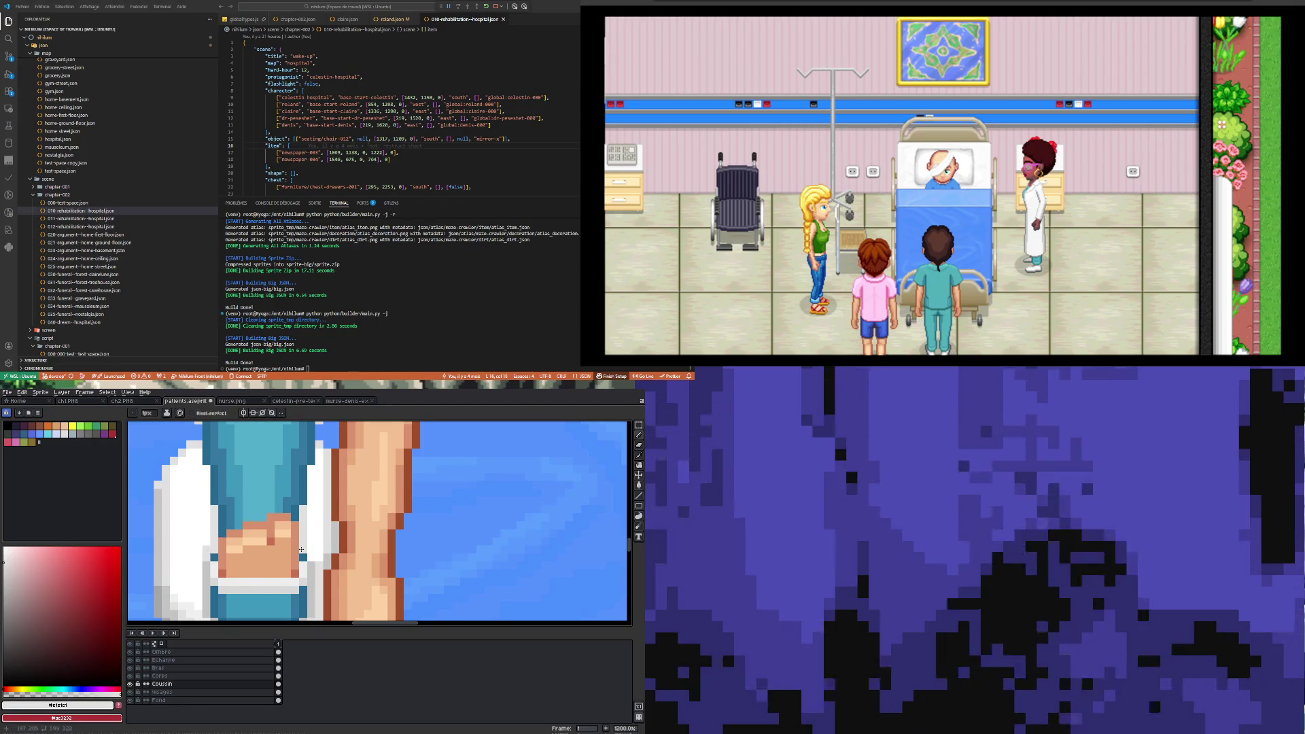
scroll(312, 556, "down", 6)
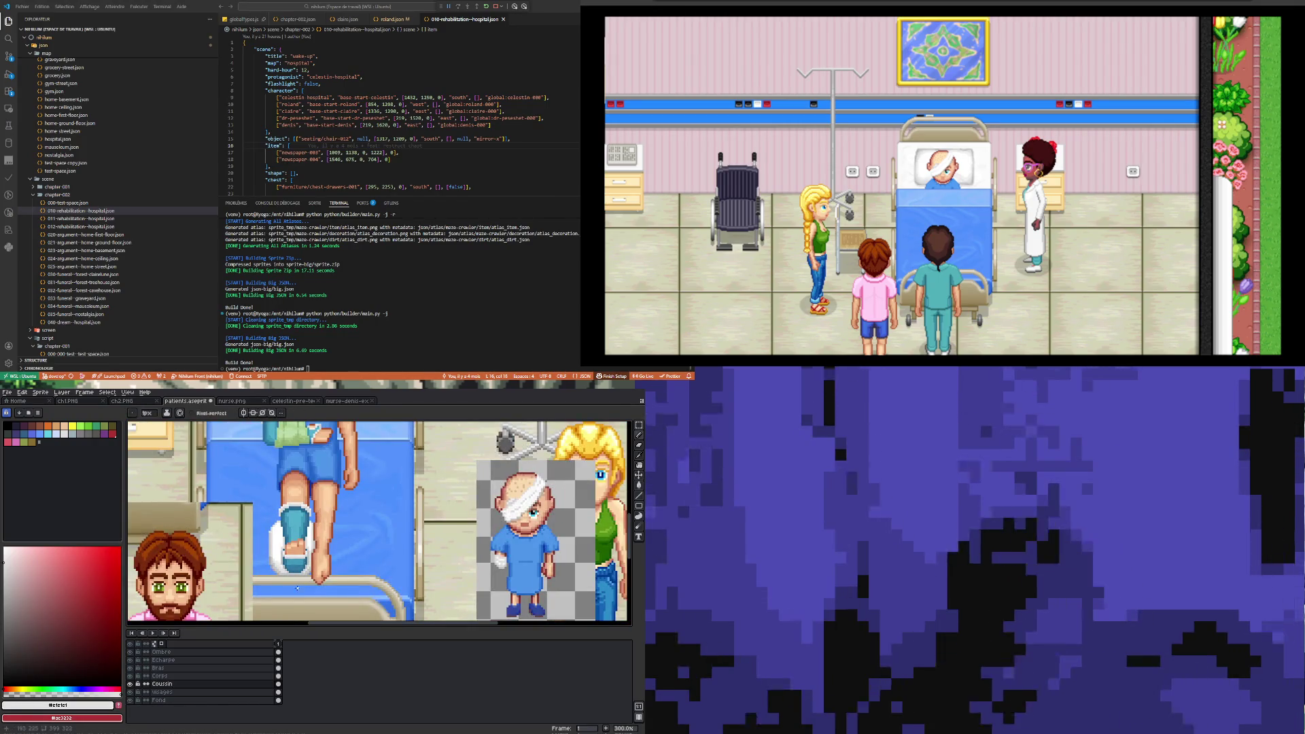
scroll(297, 588, "up", 4)
key("alt")
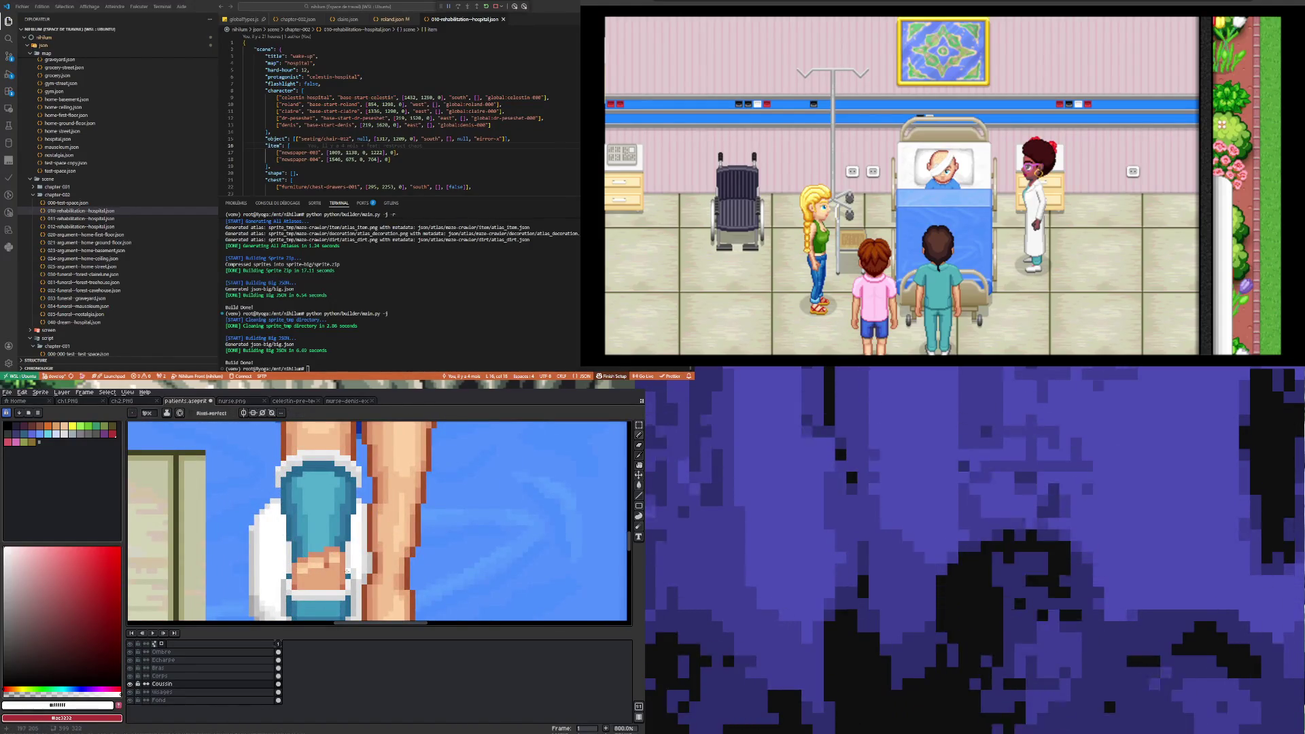
scroll(354, 565, "down", 4)
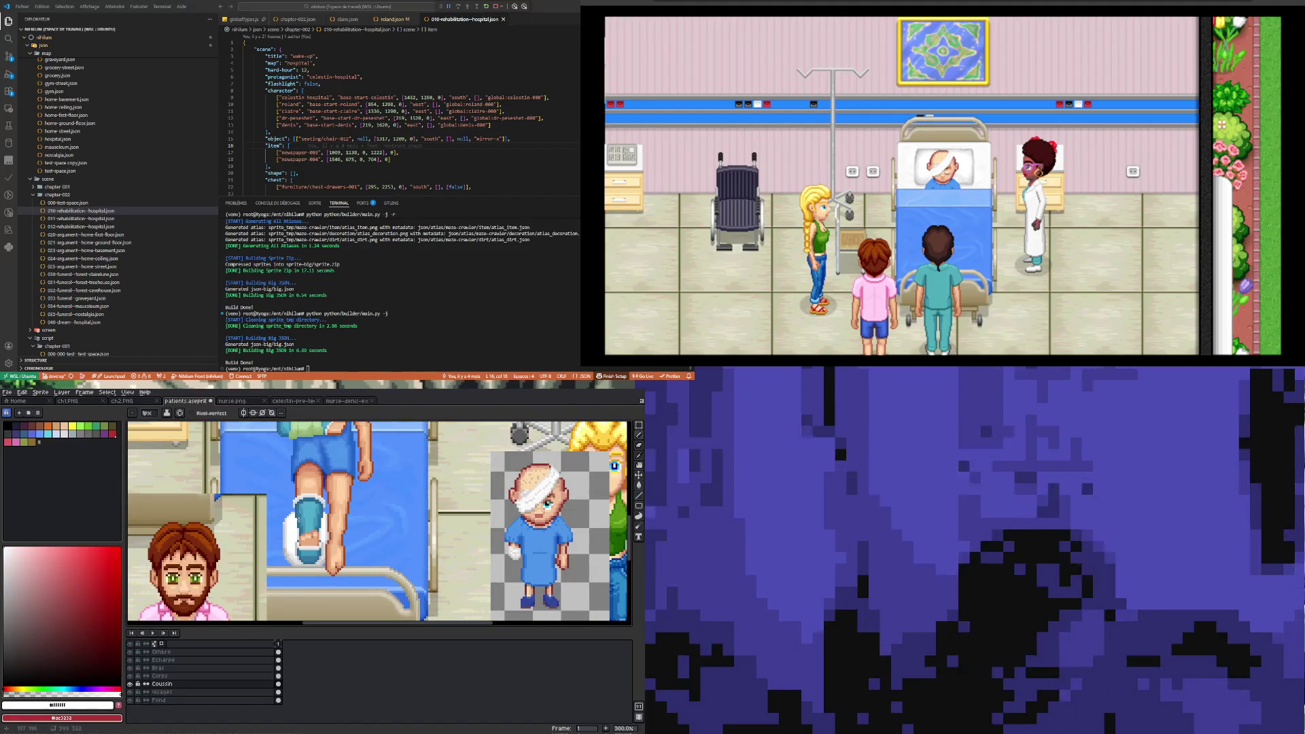
scroll(297, 520, "up", 4)
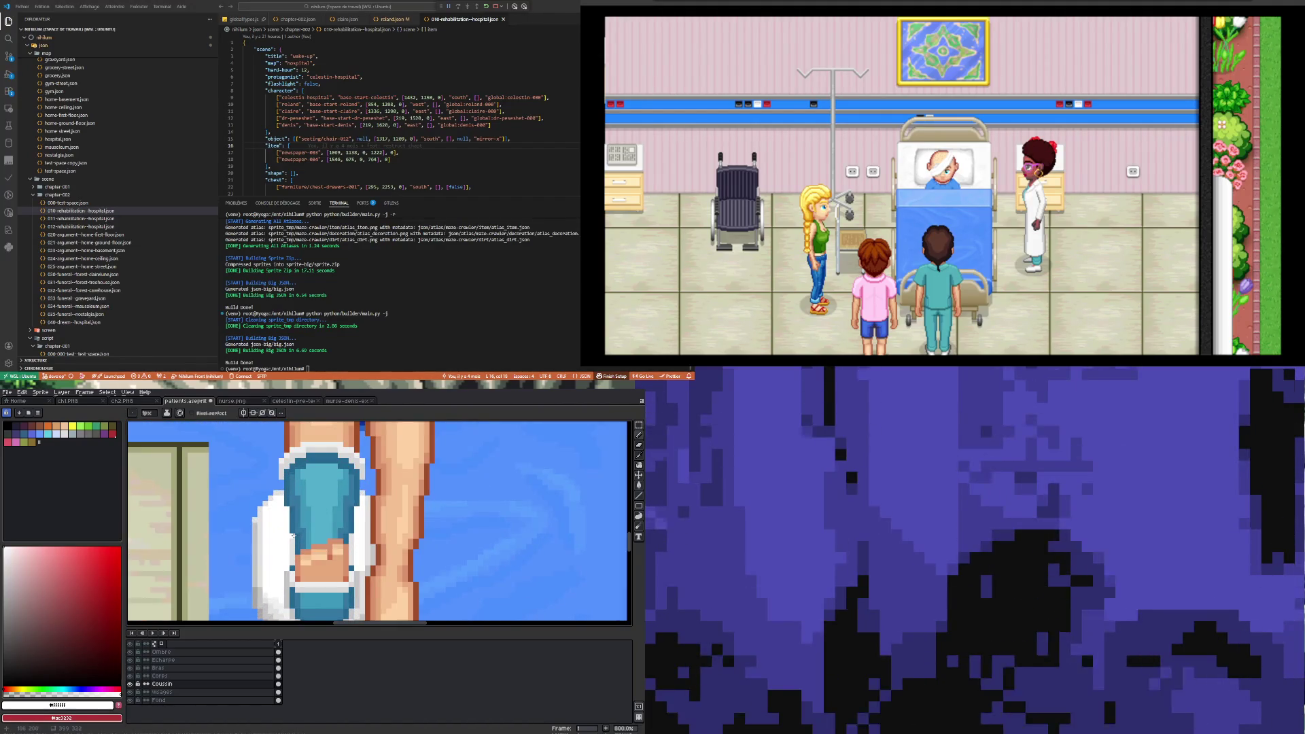
key("alt")
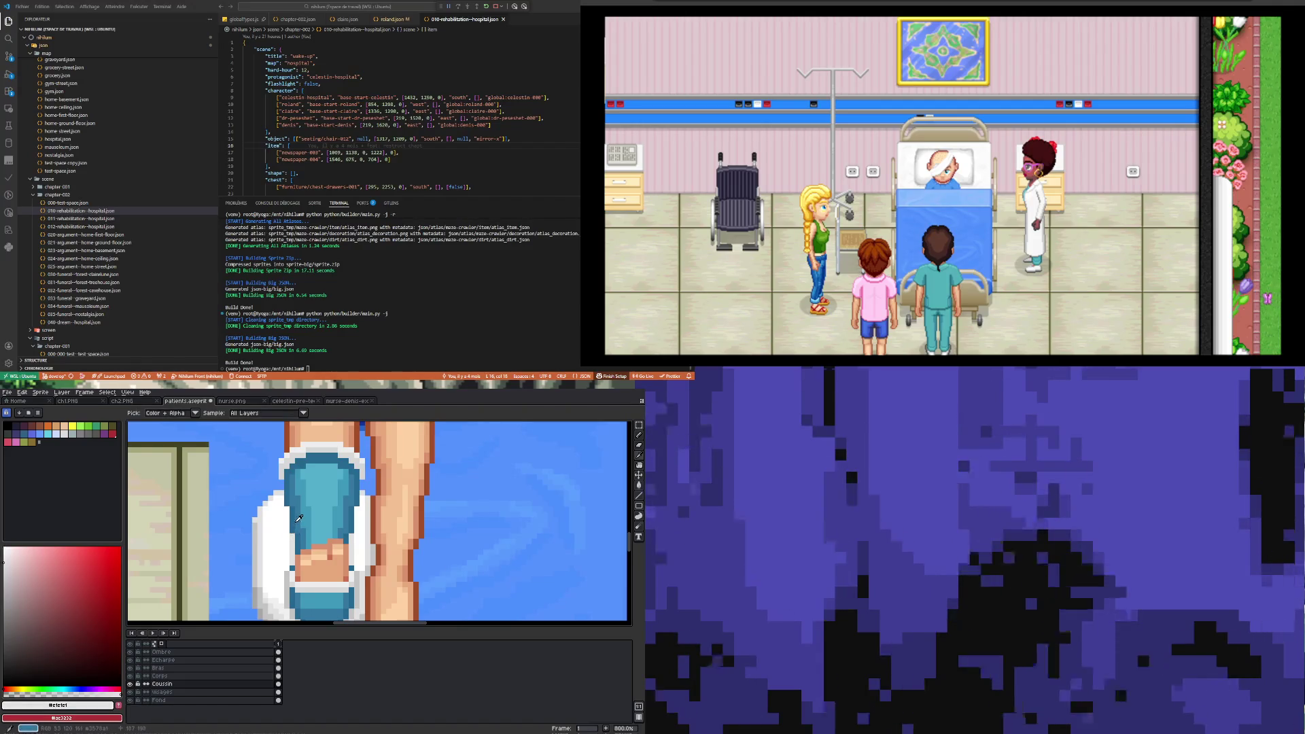
scroll(286, 514, "up", 2)
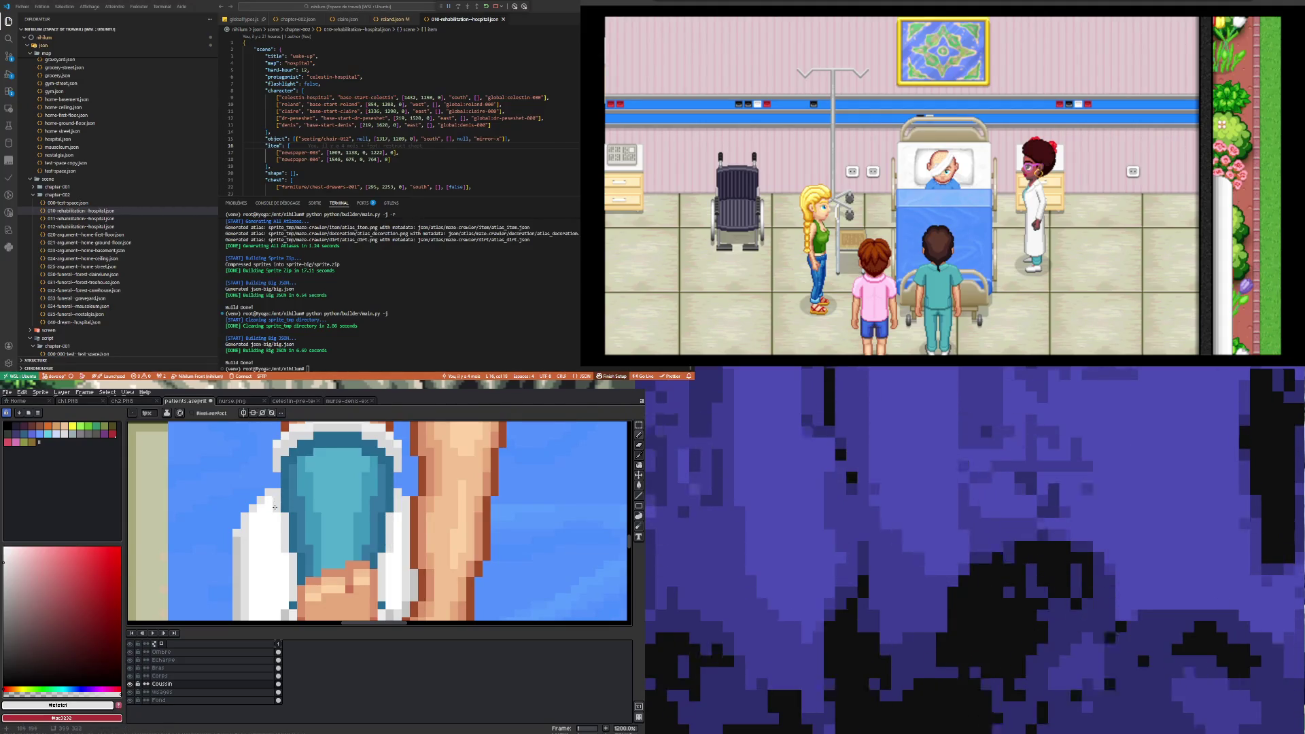
scroll(274, 507, "down", 8)
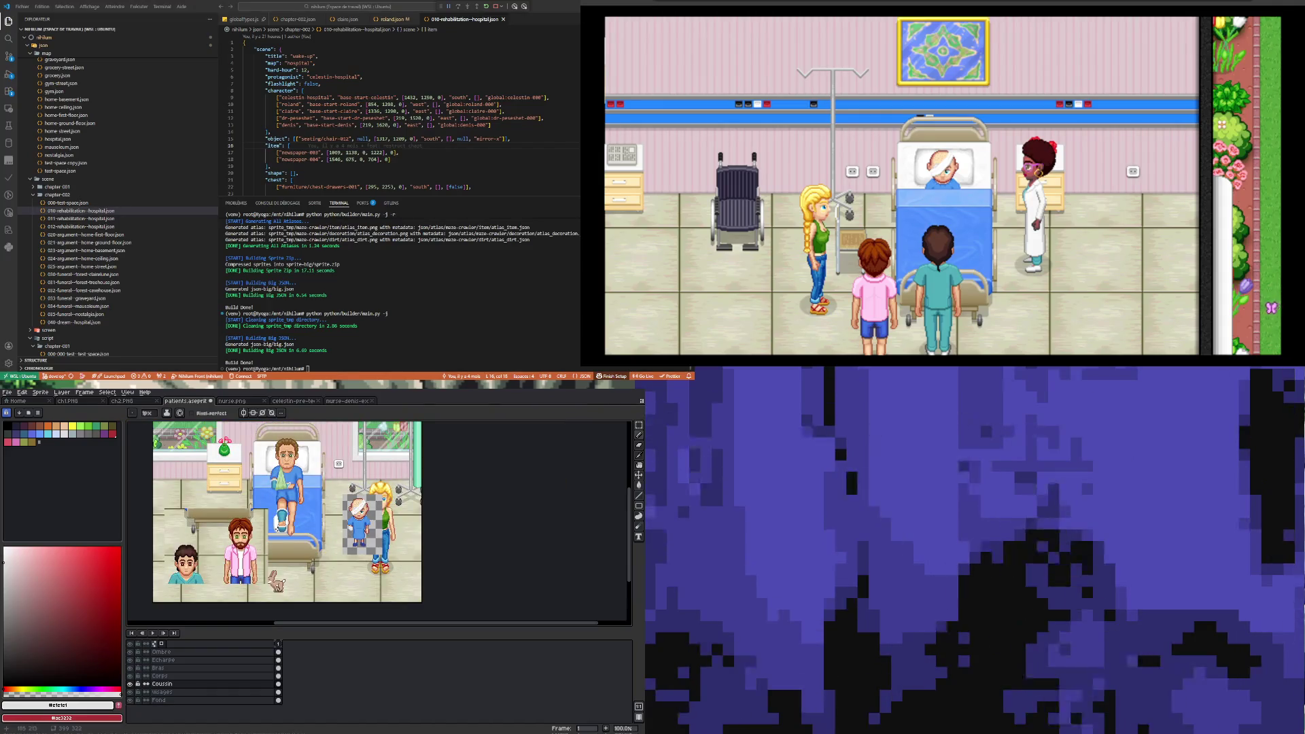
scroll(277, 528, "up", 6)
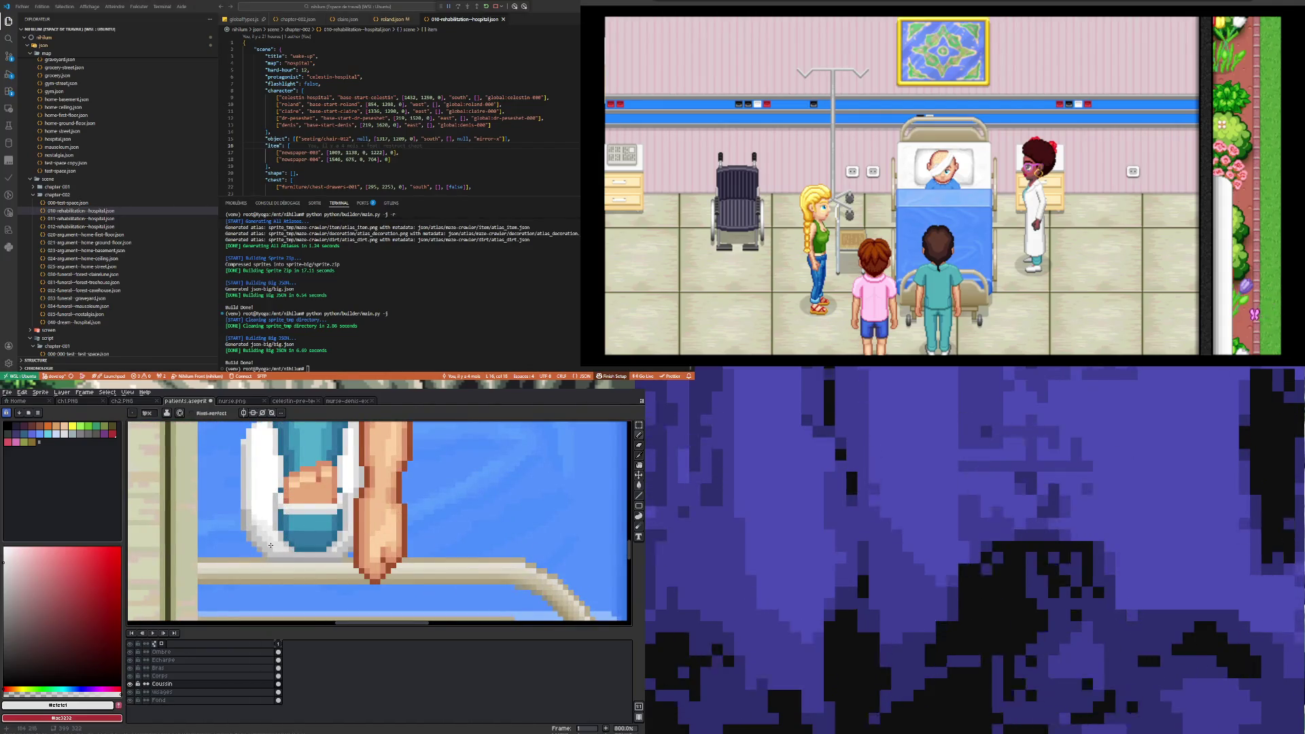
scroll(271, 546, "down", 2)
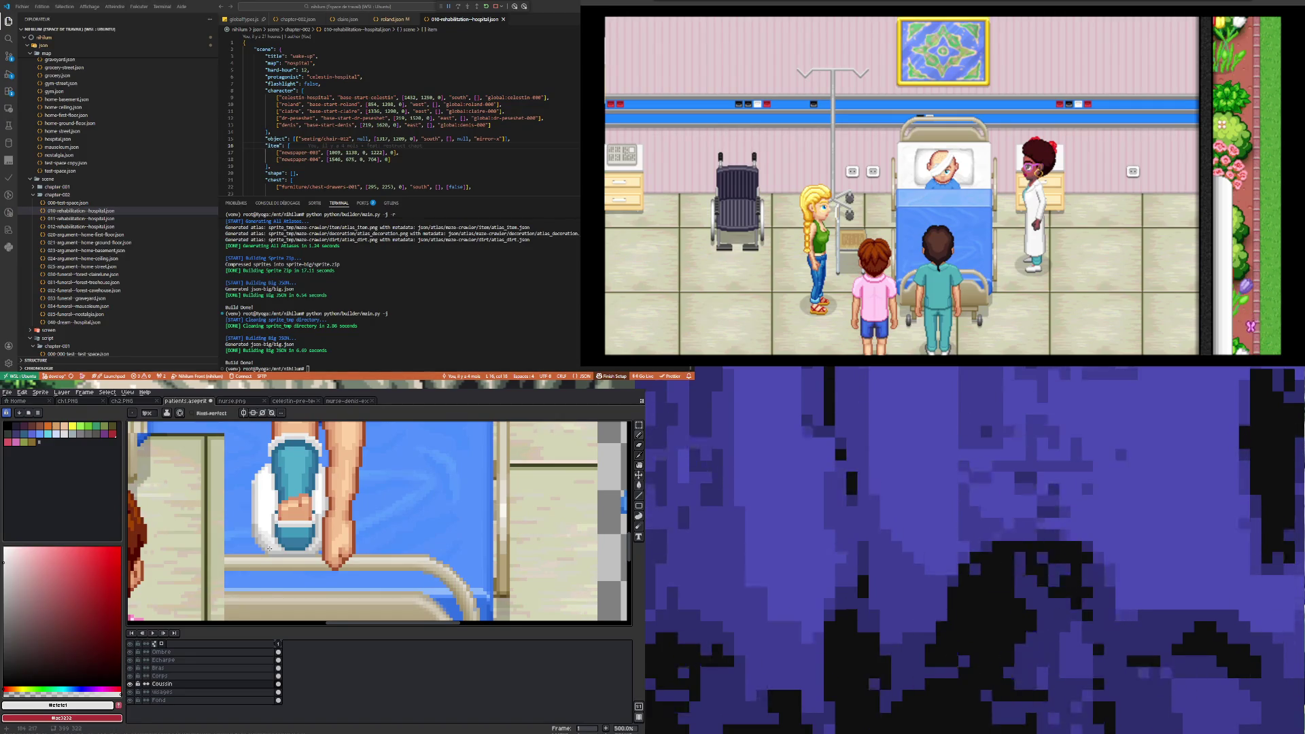
- Select the pixels around the cuff under the foot, extending the selection upward, then drop it
scroll(269, 548, "up", 1)
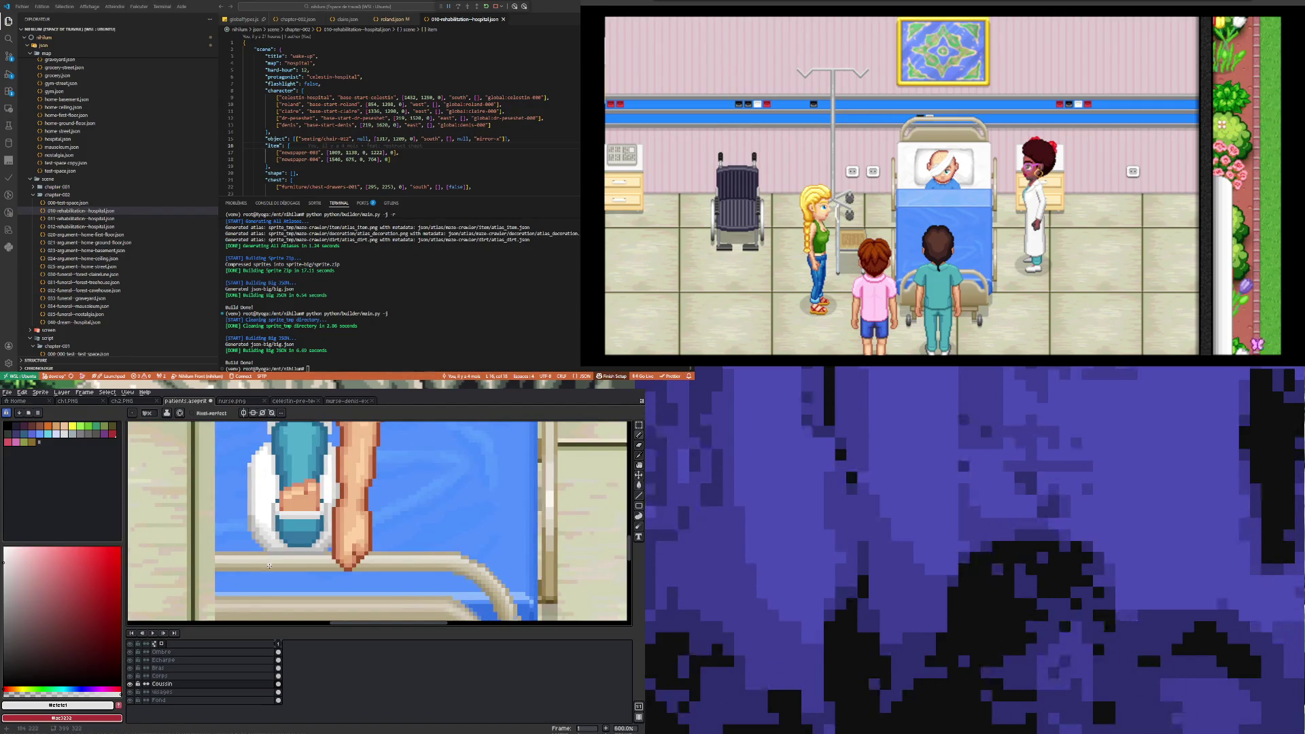
scroll(269, 566, "down", 2)
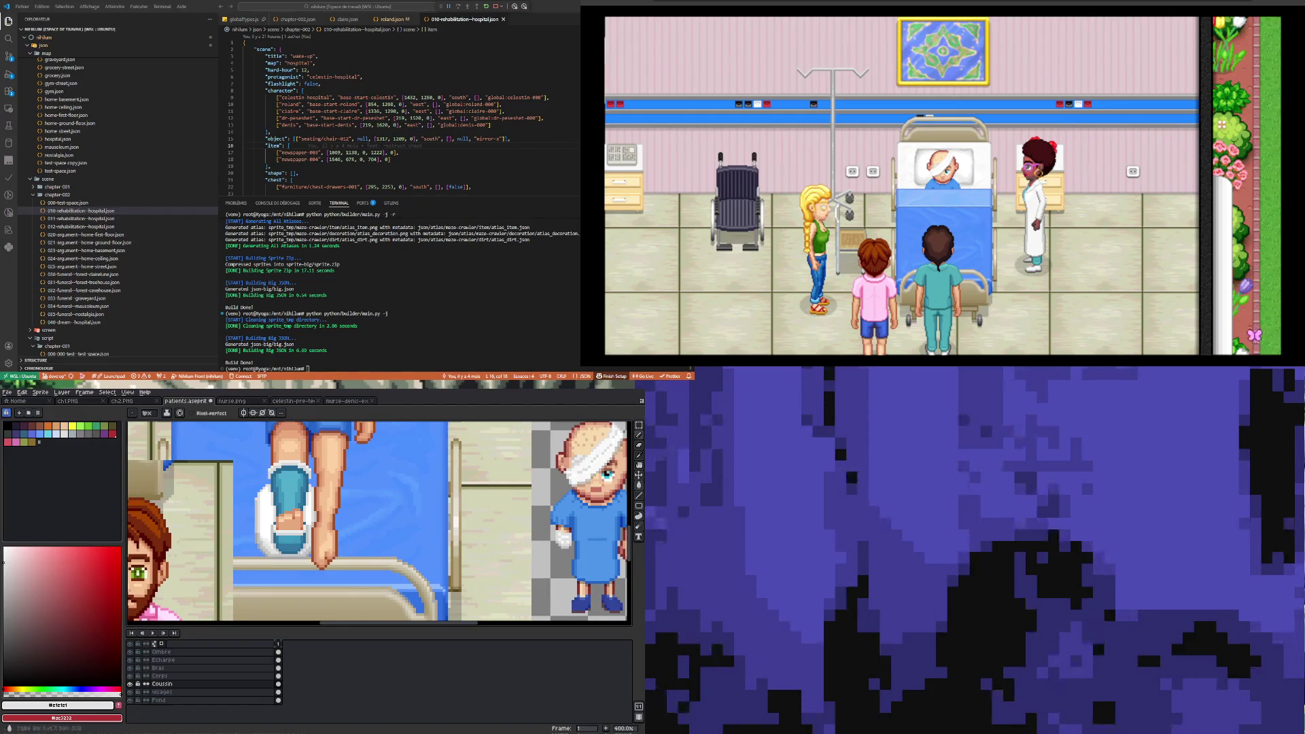
left_click(639, 435)
scroll(221, 588, "up", 2)
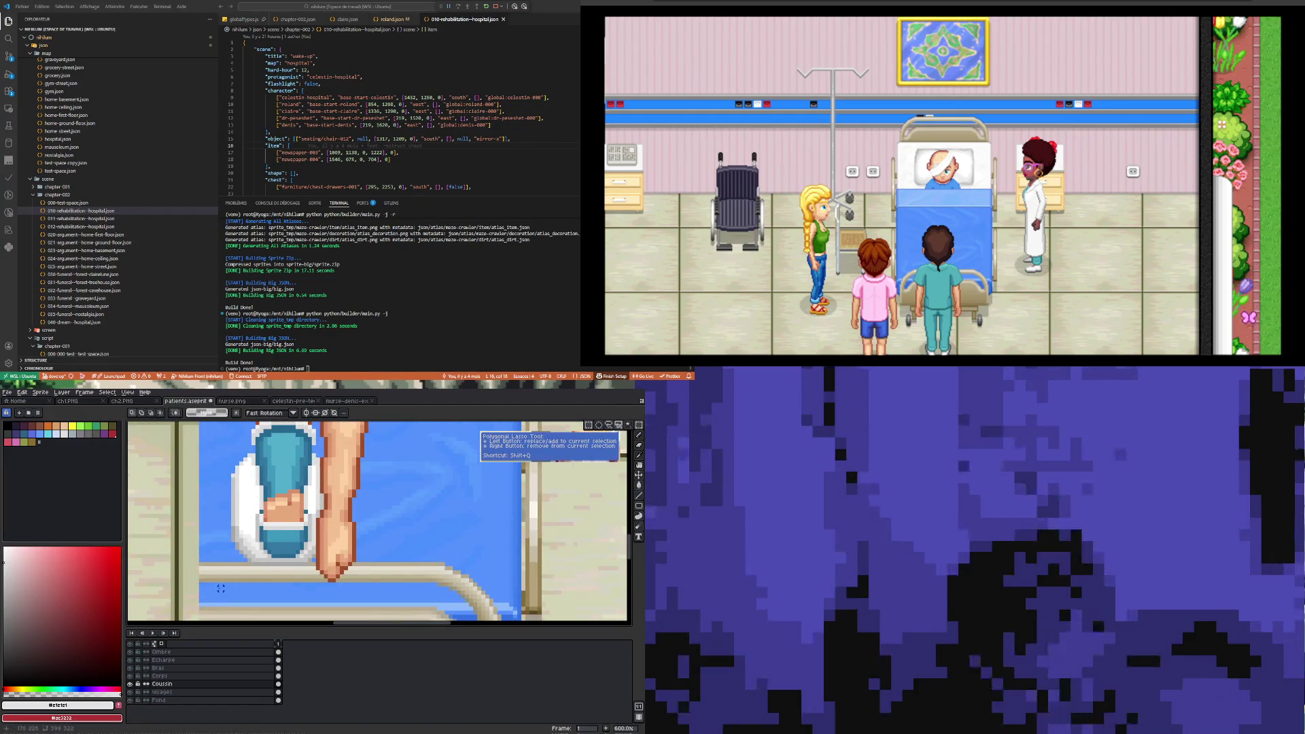
left_click_drag(220, 589, 314, 560)
scroll(249, 564, "up", 2)
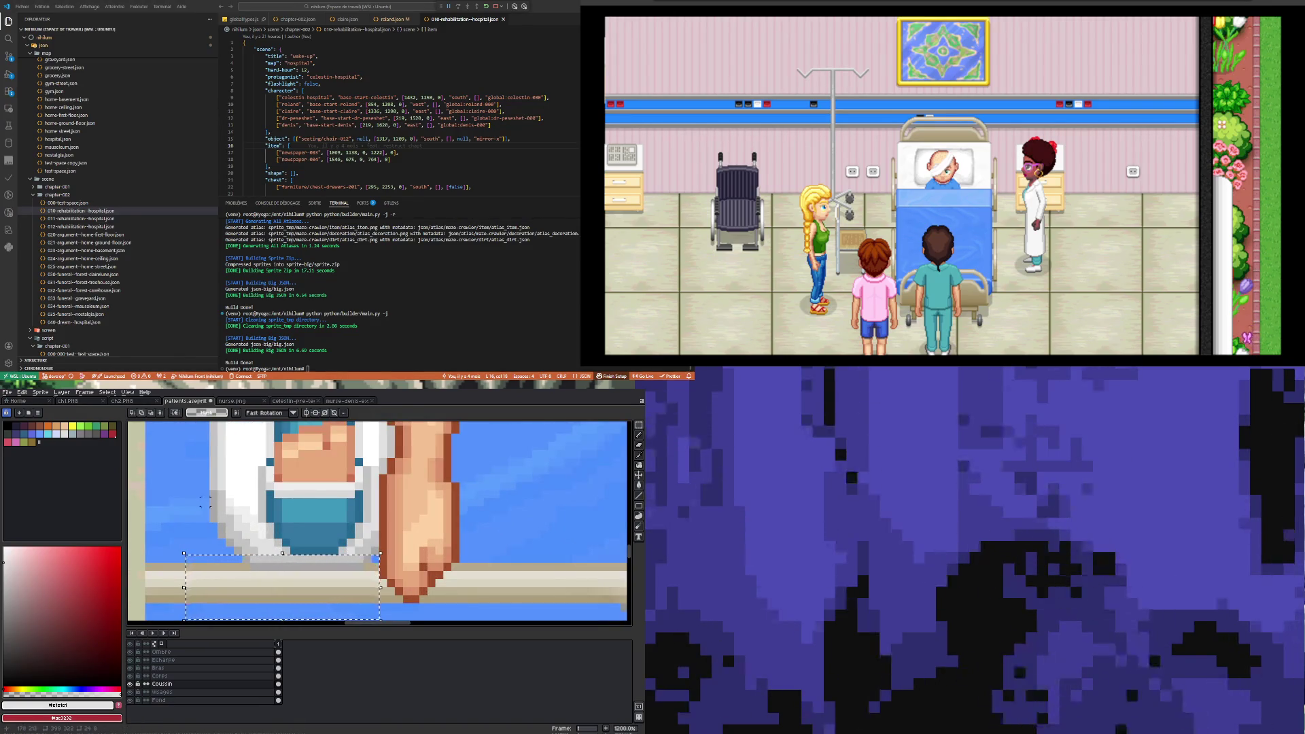
left_click_drag(202, 490, 258, 581)
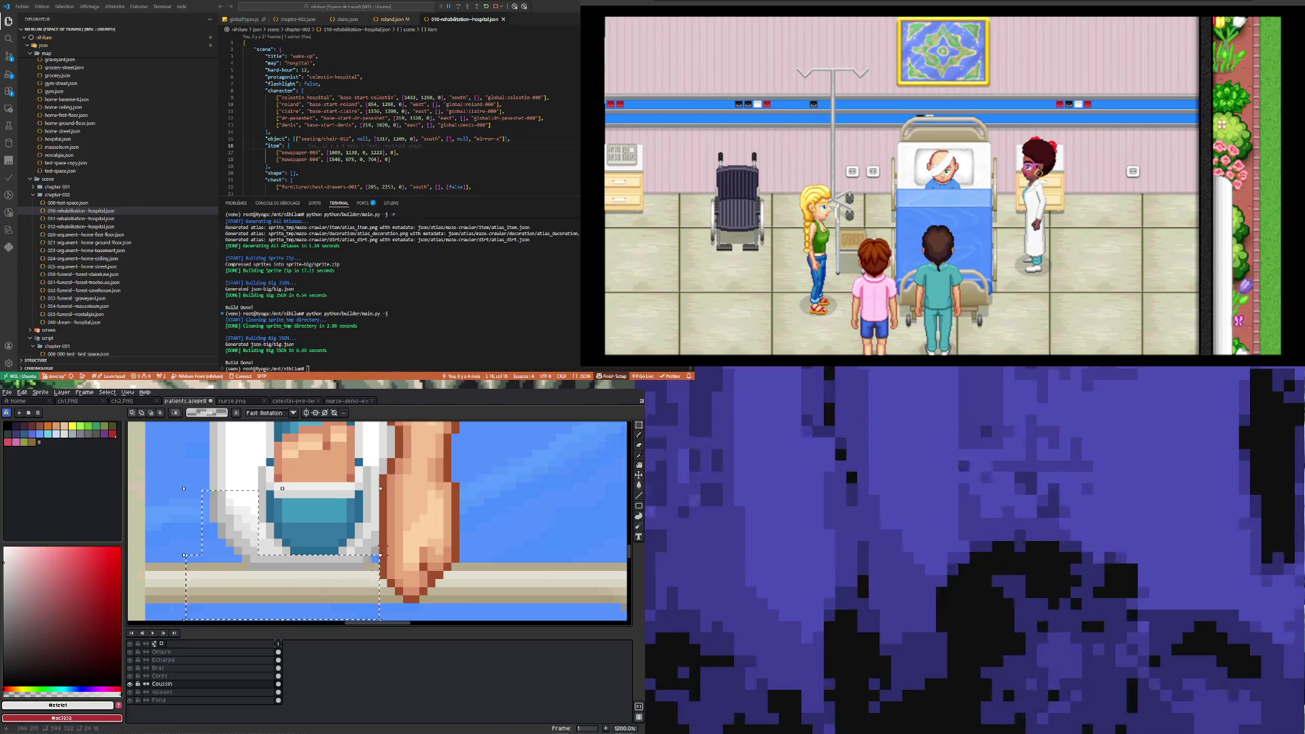
scroll(382, 499, "down", 2)
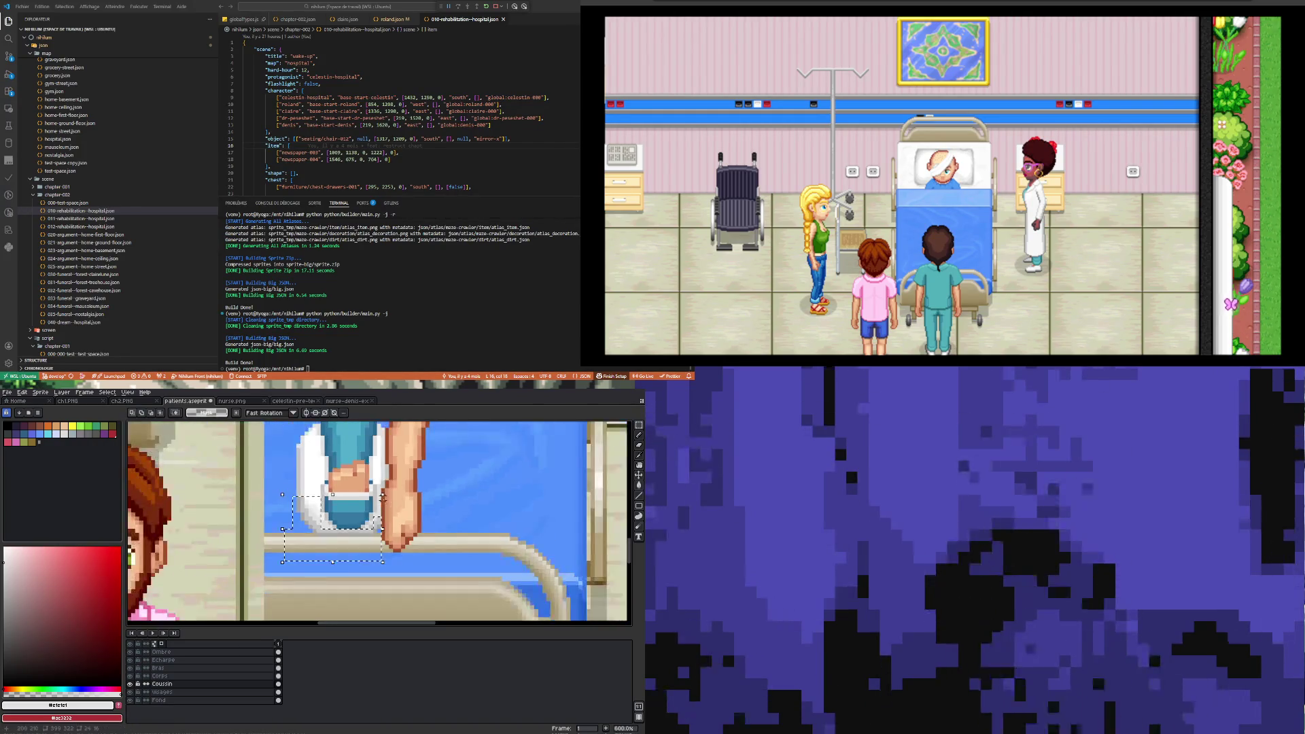
left_click(298, 507)
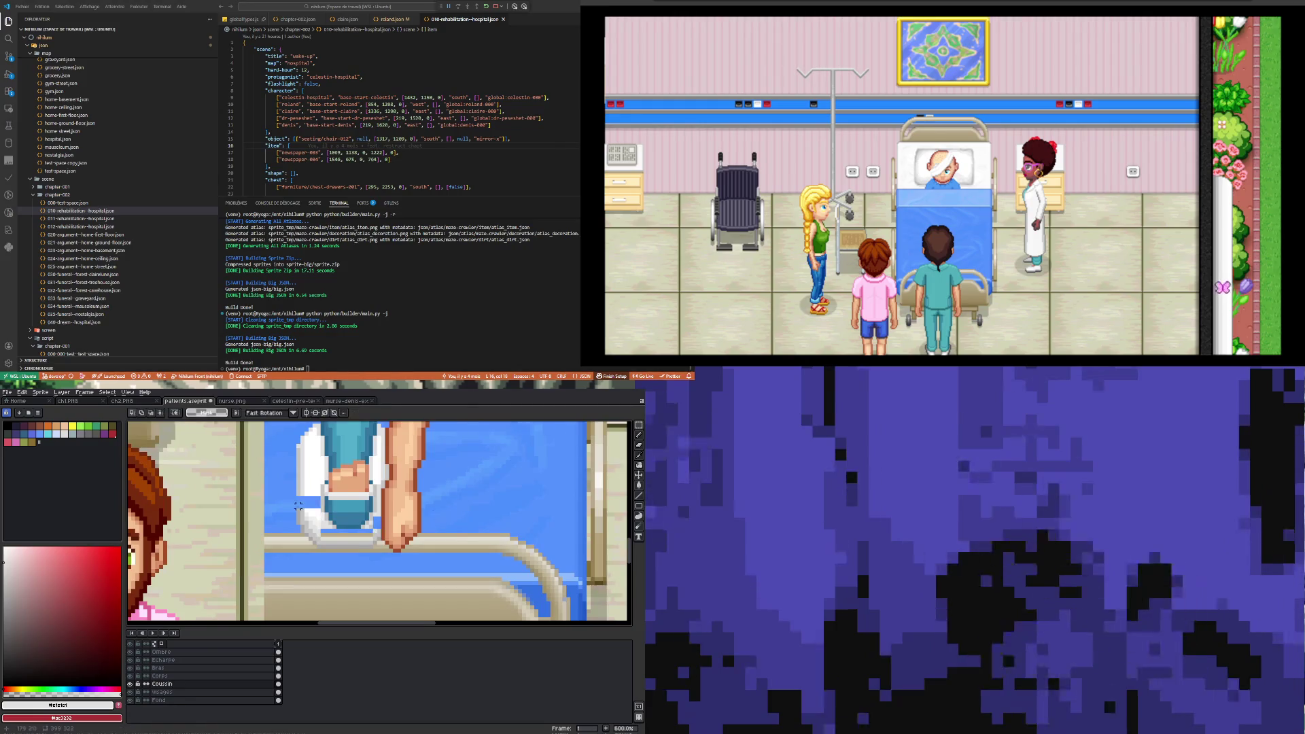
- Move a one-pixel-high strip of white cuff pixels up into the blue gap
scroll(297, 506, "up", 2)
left_click_drag(291, 511, 343, 532)
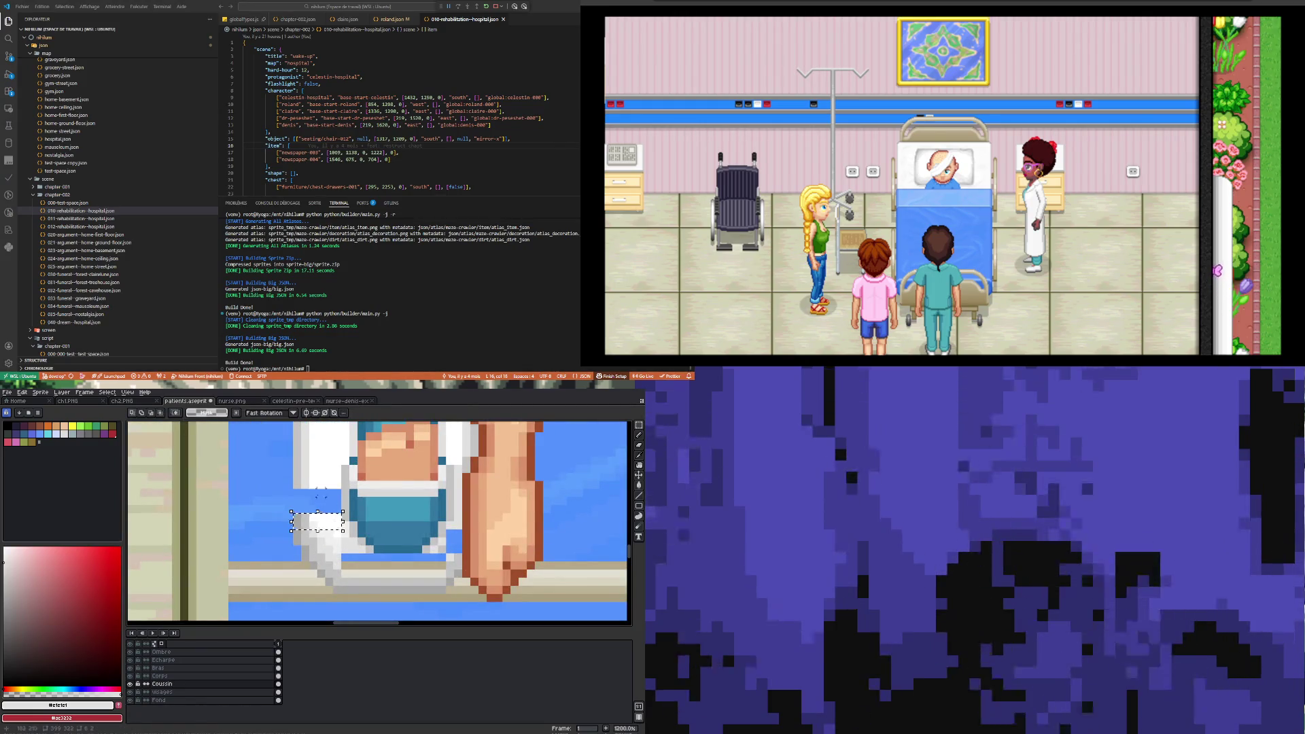
mouse_move(283, 511)
left_mouse_down()
mouse_move(343, 522)
mouse_move(318, 489)
left_mouse_up()
left_click(451, 523)
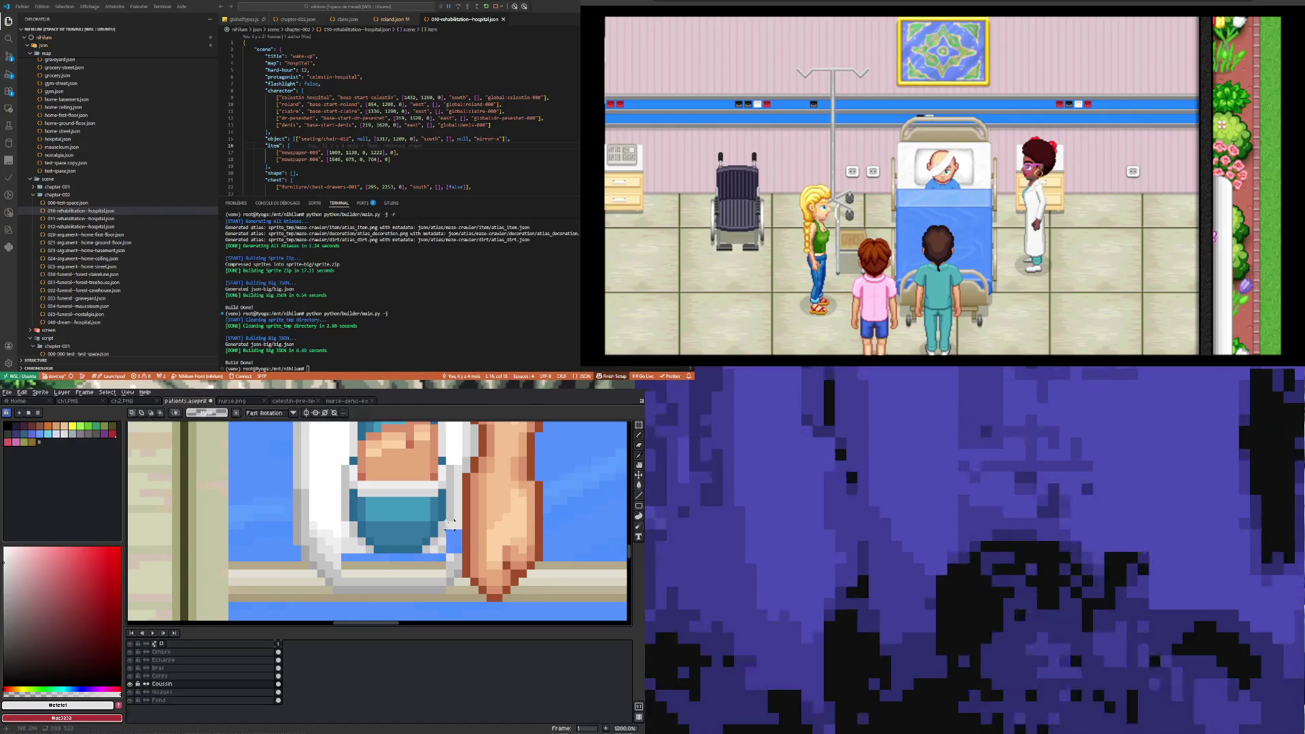
- Paint two rows of light pixels over and just below the blue strip on the cuff
key("i")
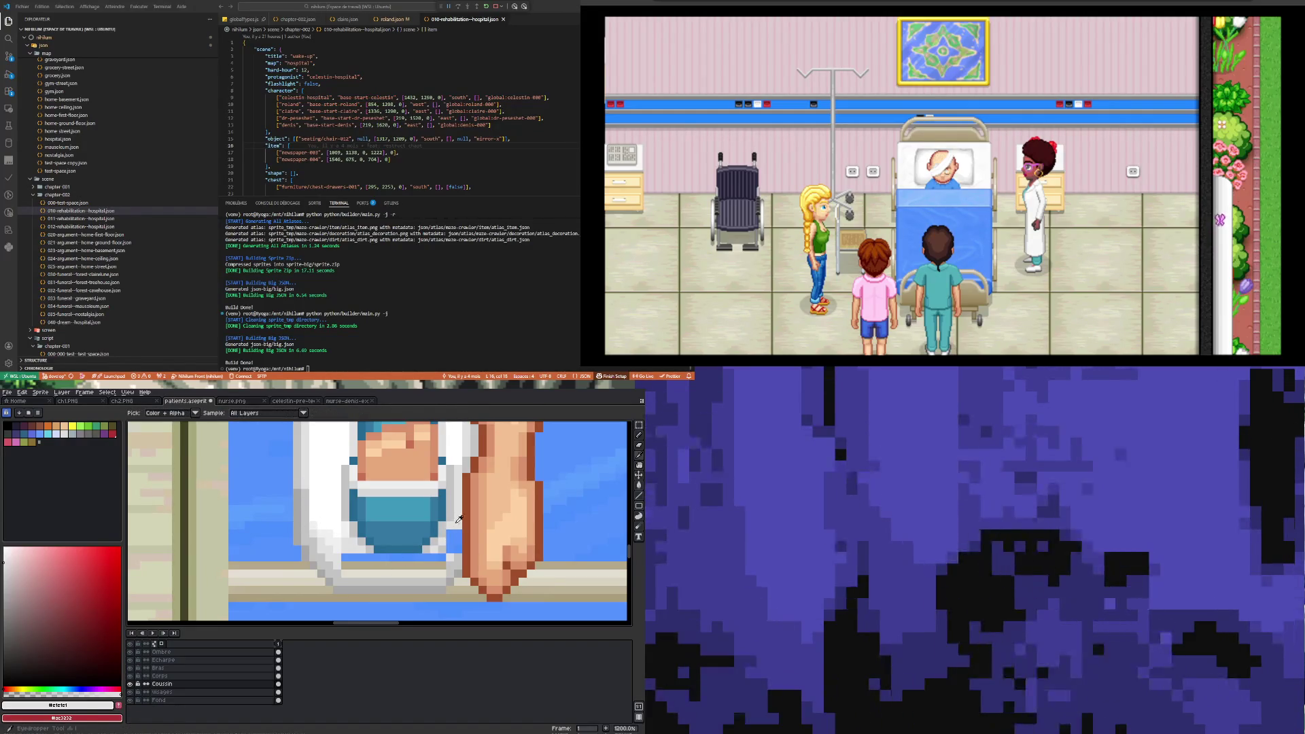
key("b")
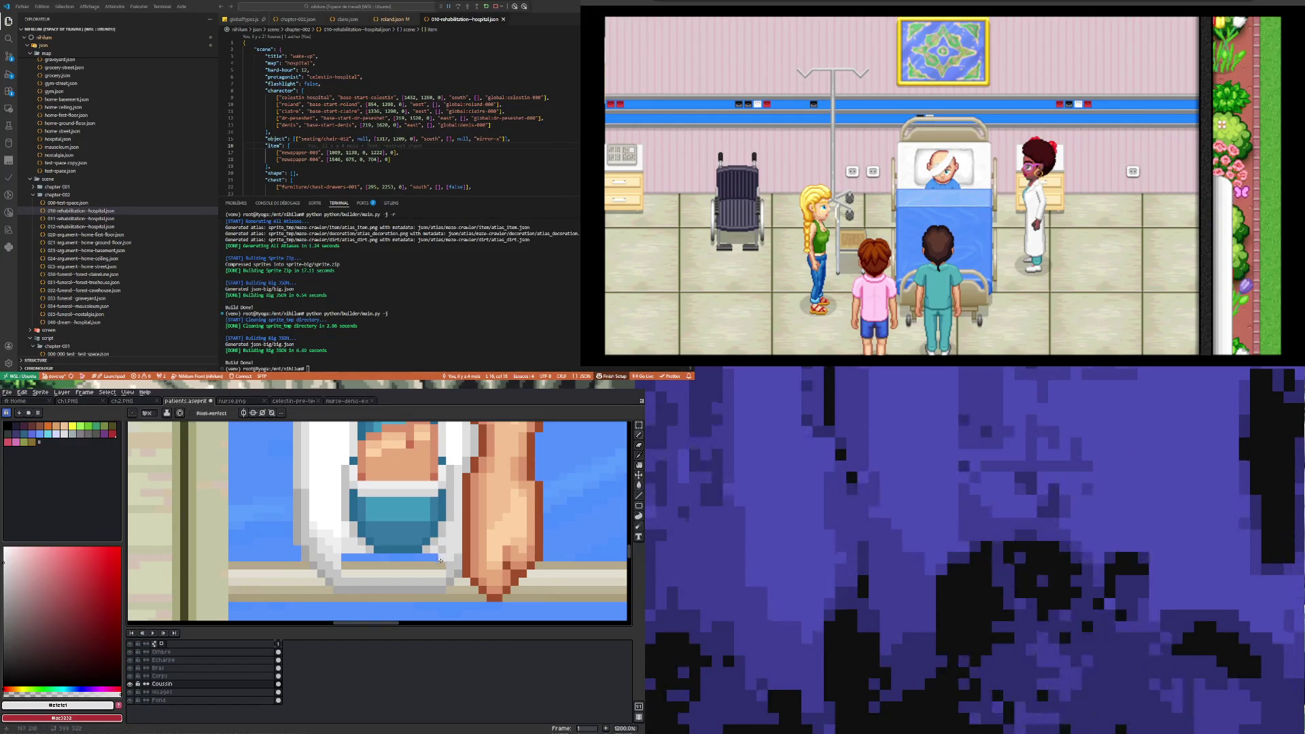
left_click_drag(439, 564, 359, 564)
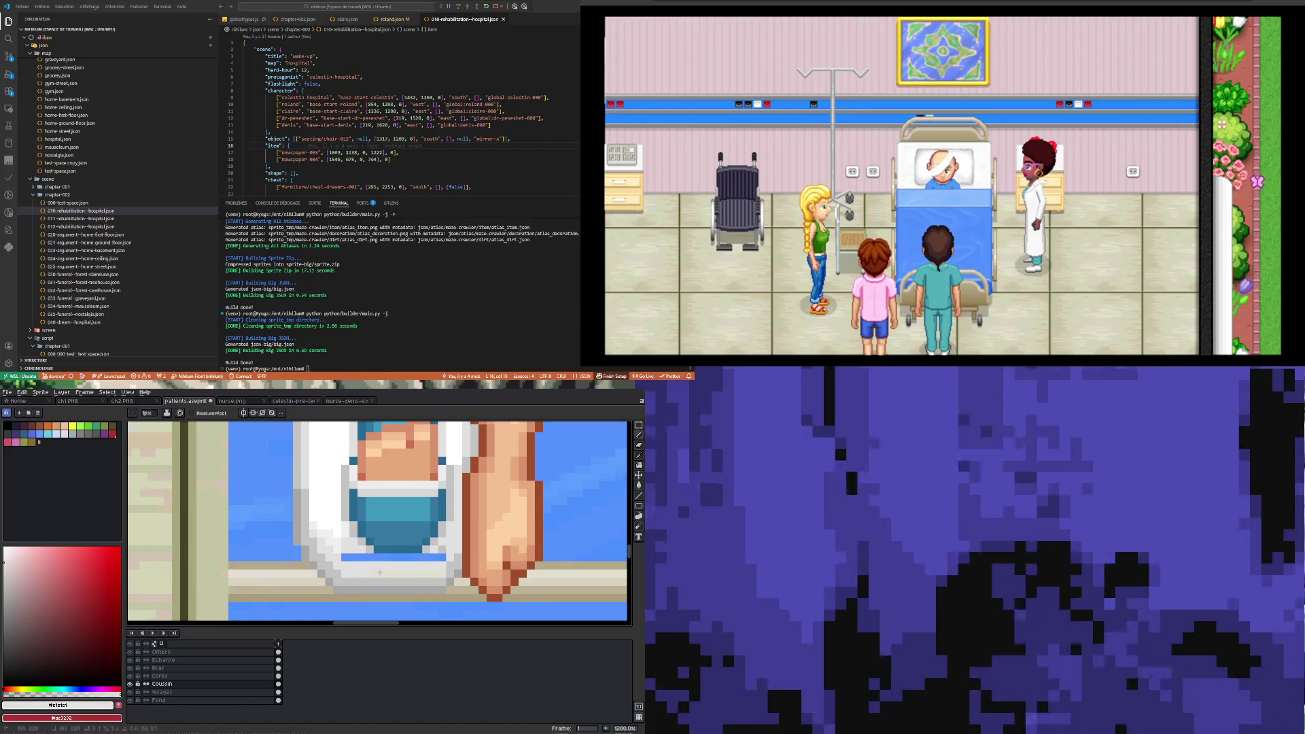
left_click_drag(438, 556, 344, 554)
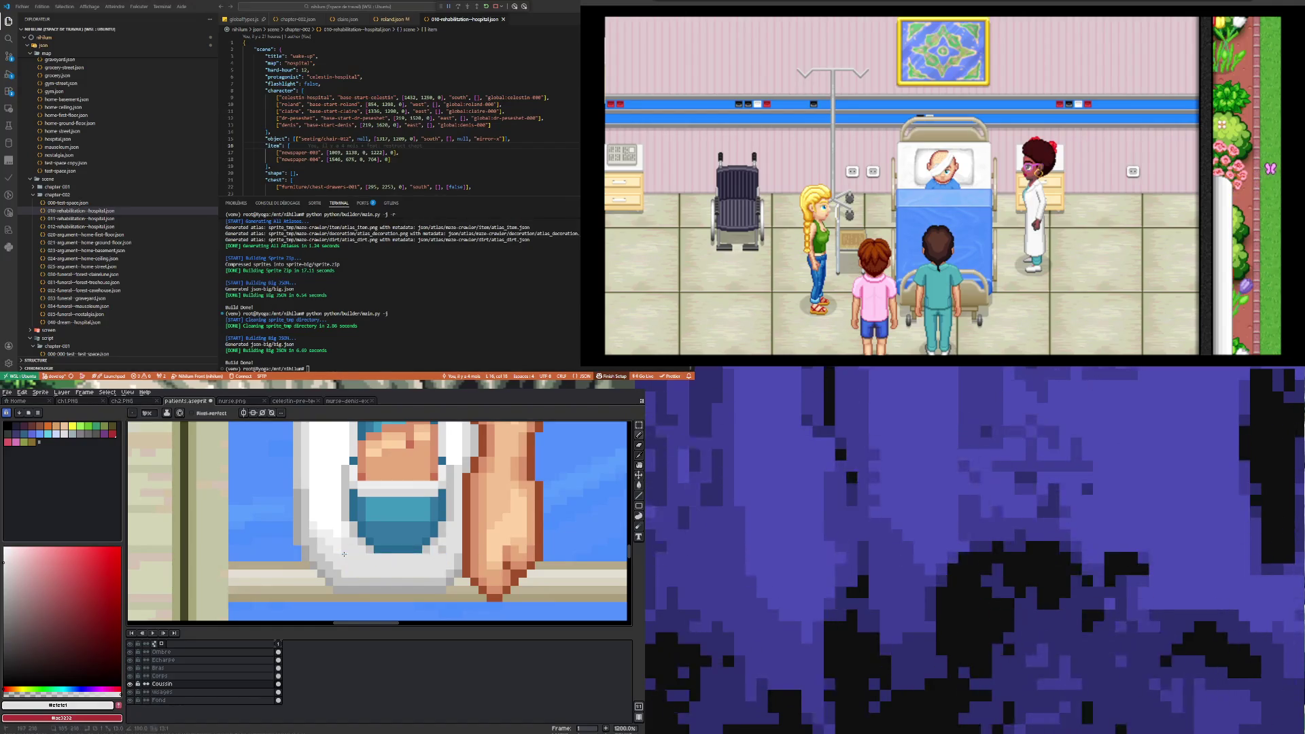
- Refine the cuff shading with greys sampled from it: #c4c4c4, #e1e1e1 and #f0f0f0
key("i")
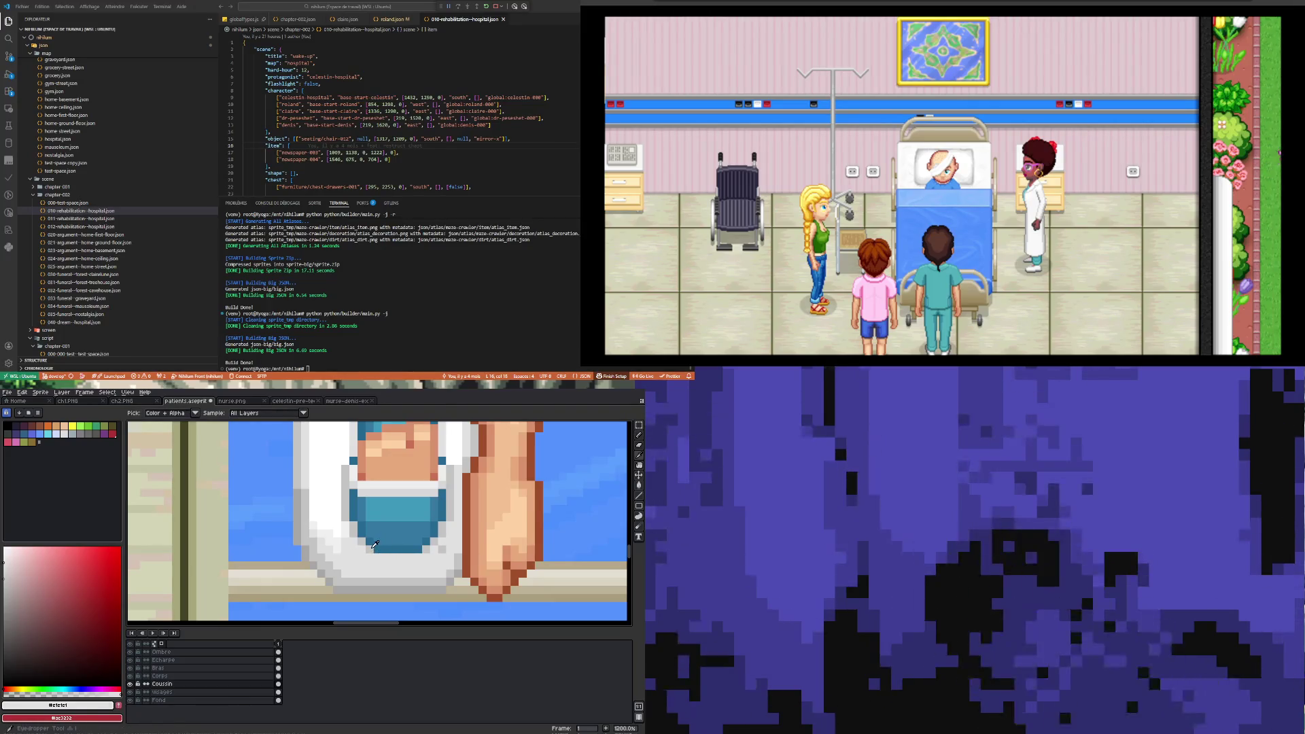
left_click(411, 557, "alt")
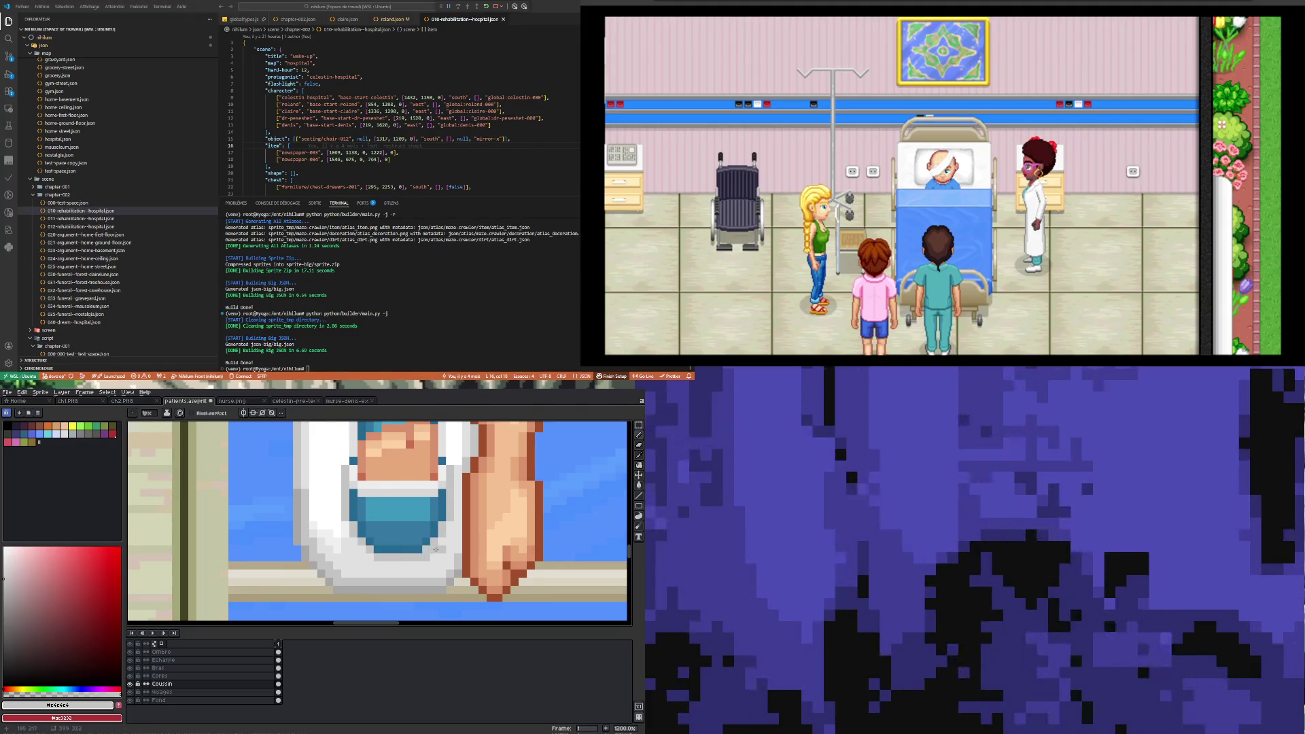
scroll(380, 564, "down", 3)
scroll(325, 581, "up", 3)
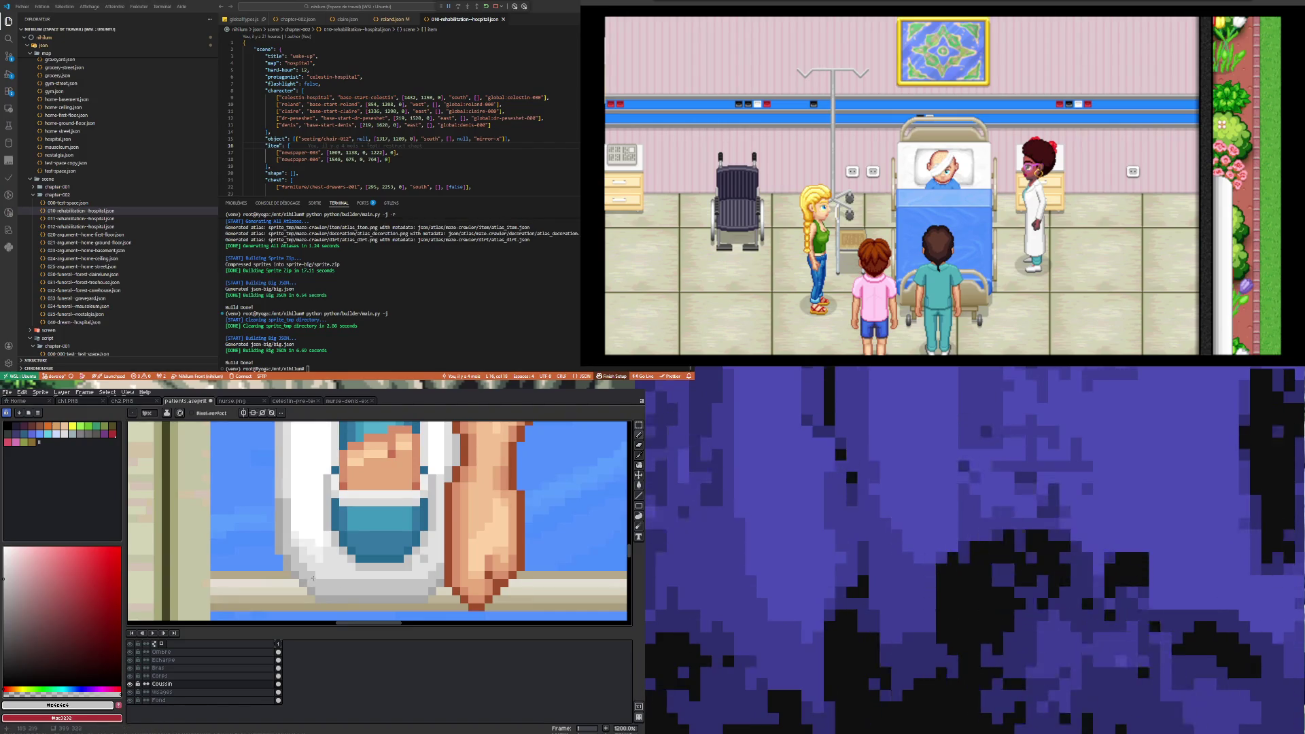
scroll(444, 564, "up", 1)
left_click(432, 547, "alt")
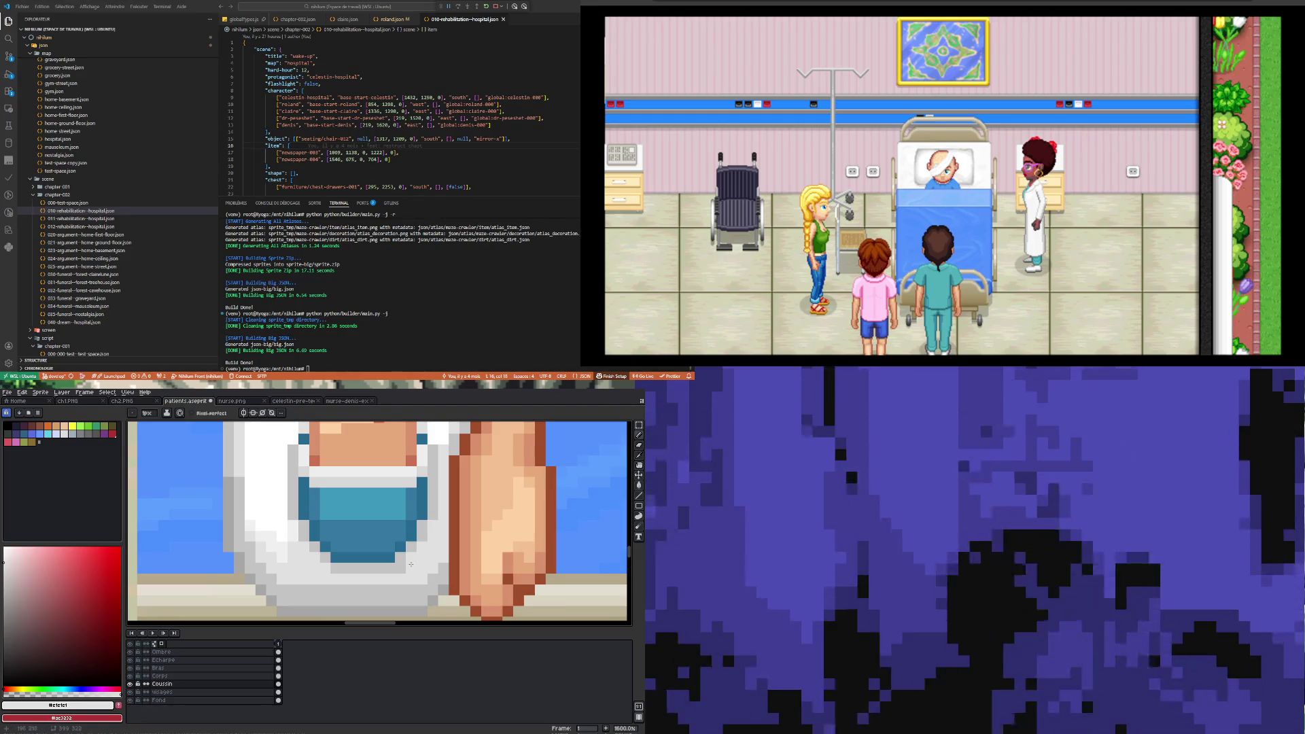
scroll(408, 561, "down", 5)
scroll(402, 558, "up", 2)
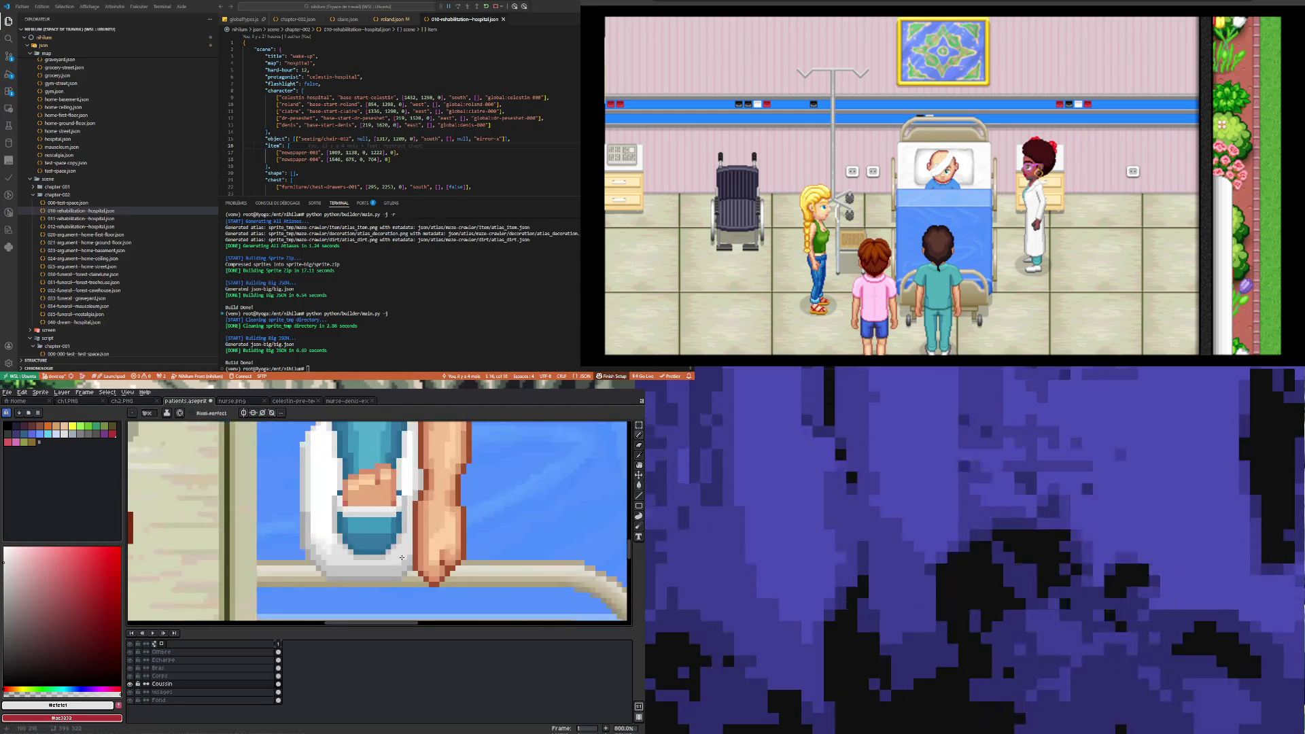
scroll(401, 557, "up", 2)
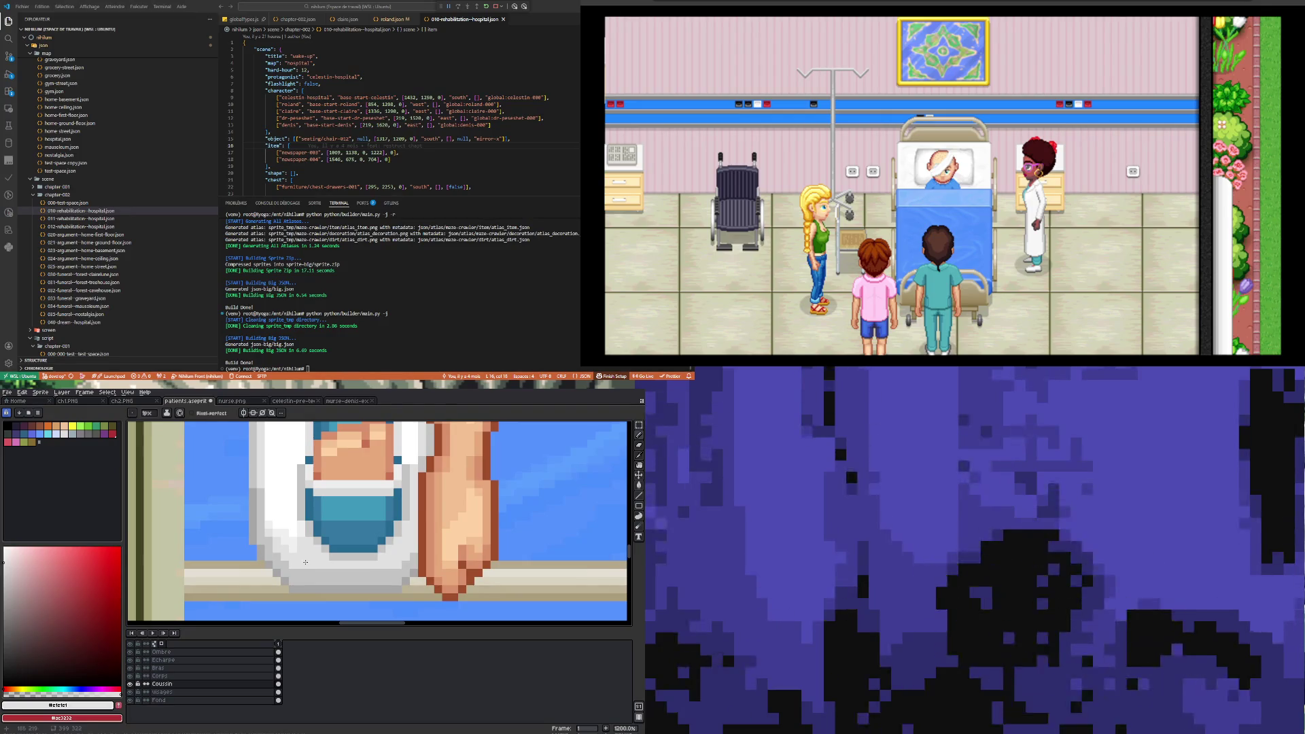
key("alt")
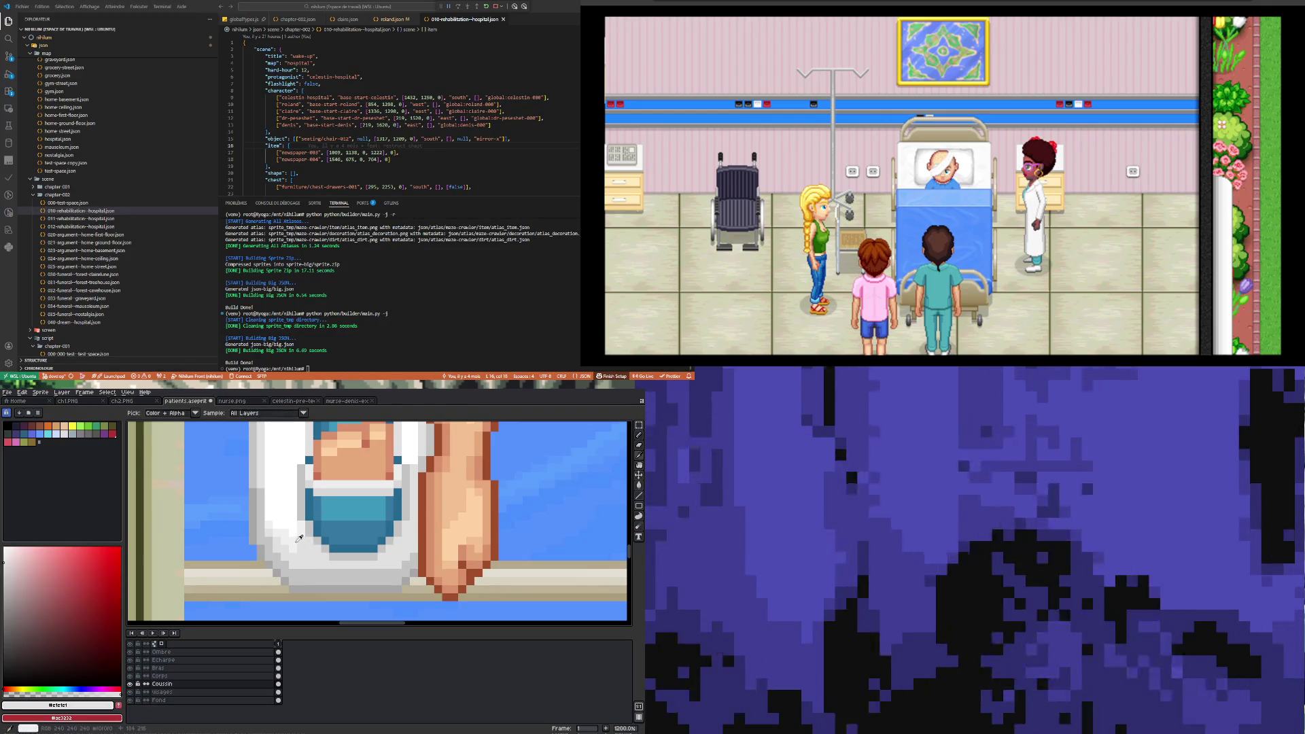
left_click(297, 535)
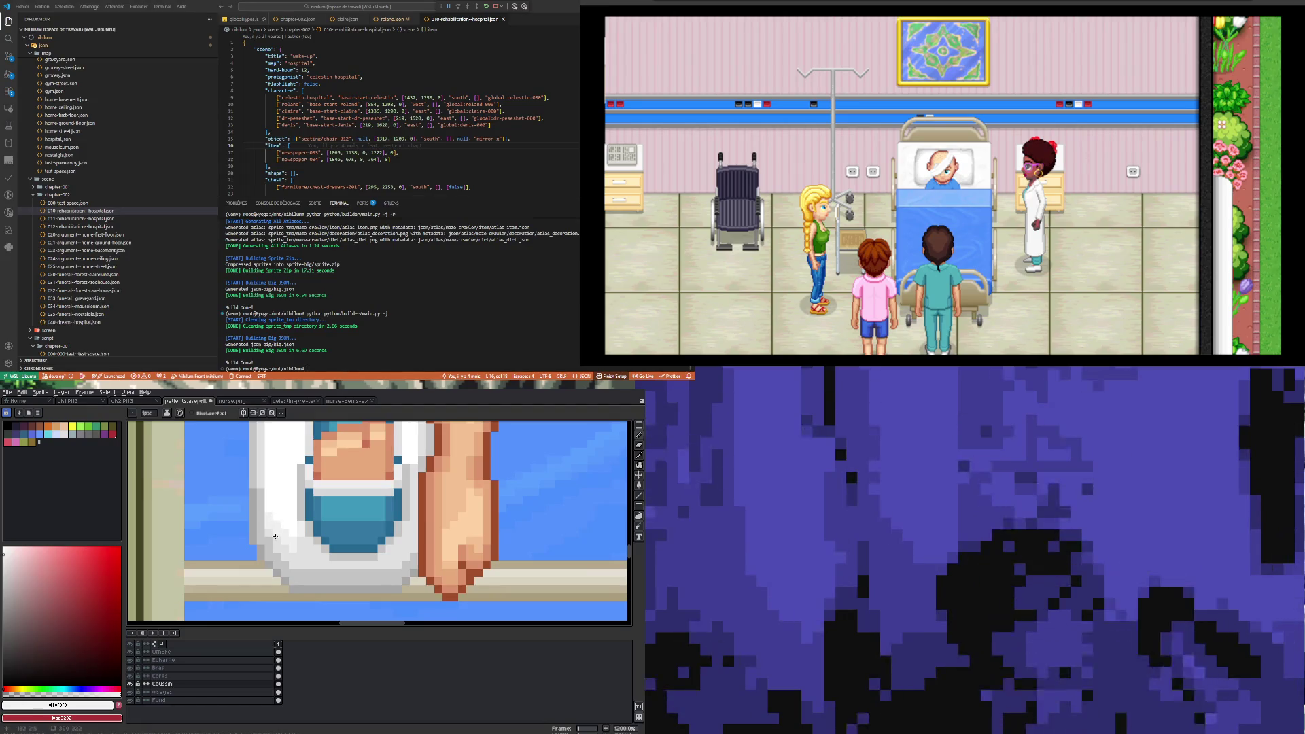
scroll(284, 525, "down", 4)
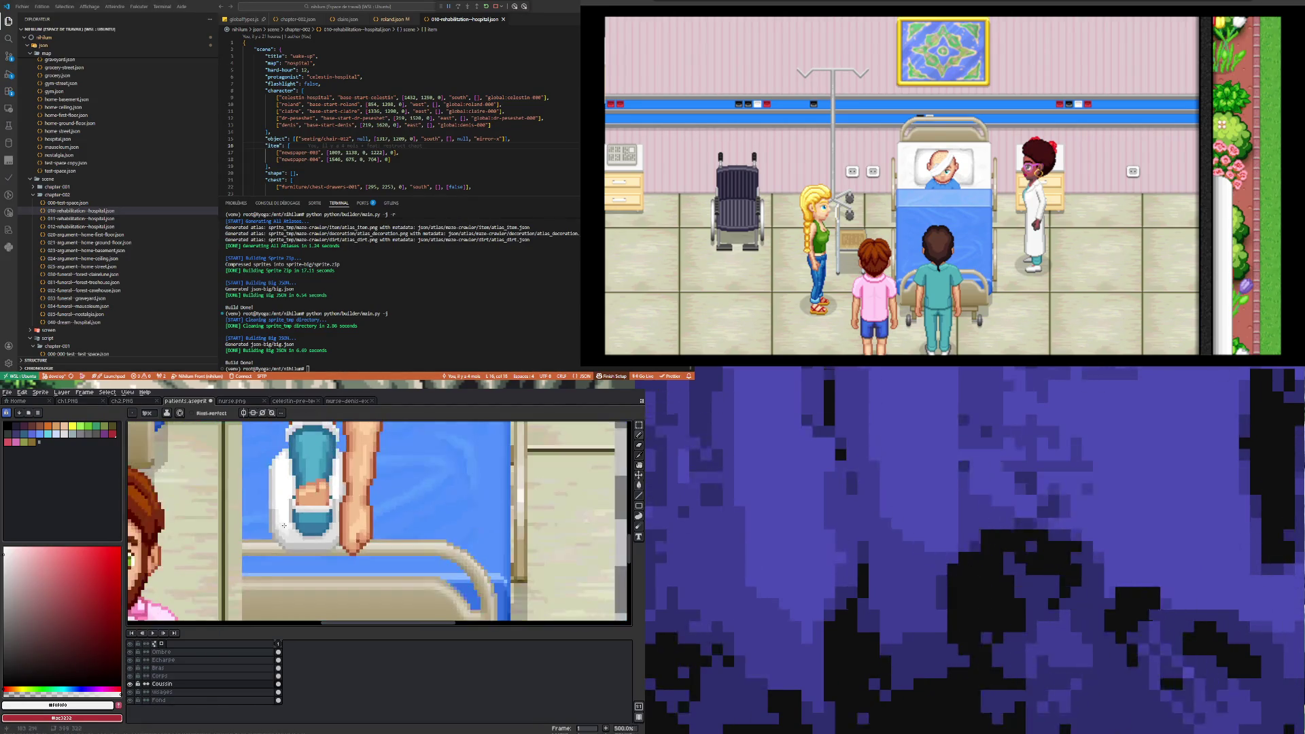
scroll(284, 525, "up", 4)
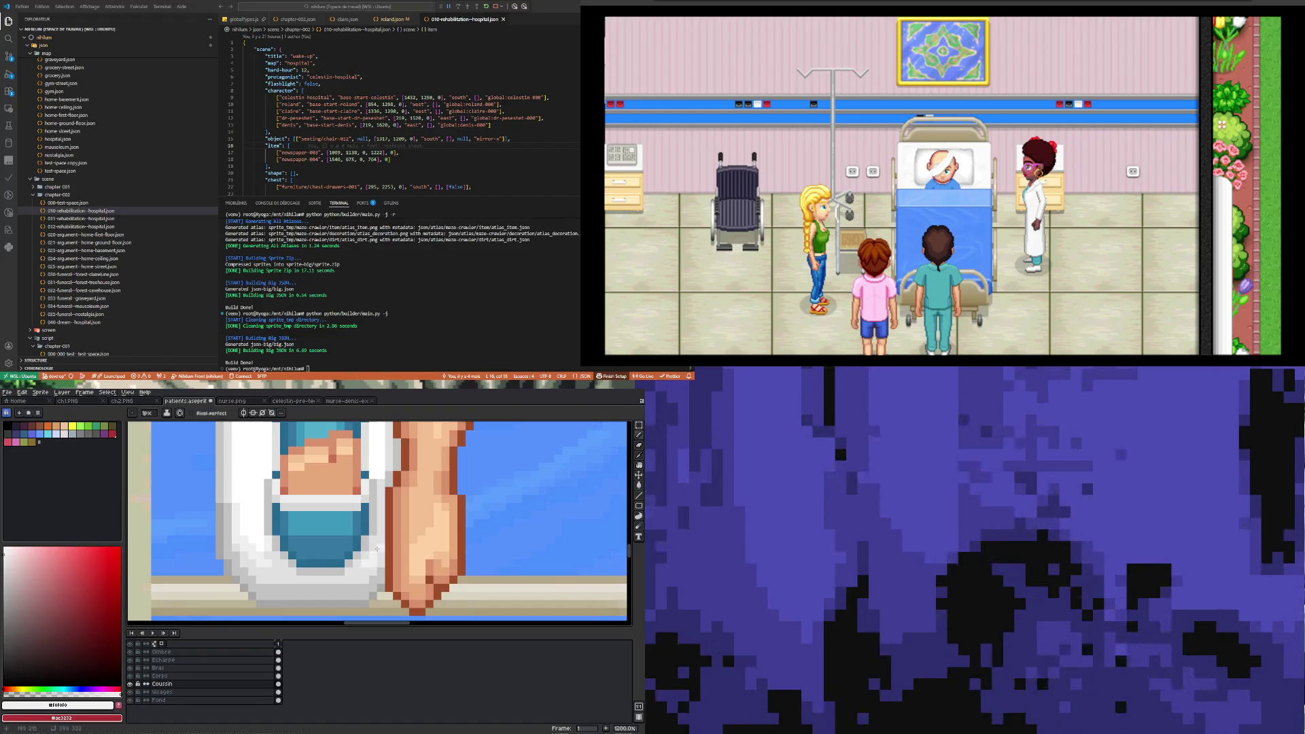
scroll(377, 548, "down", 5)
scroll(325, 578, "up", 4)
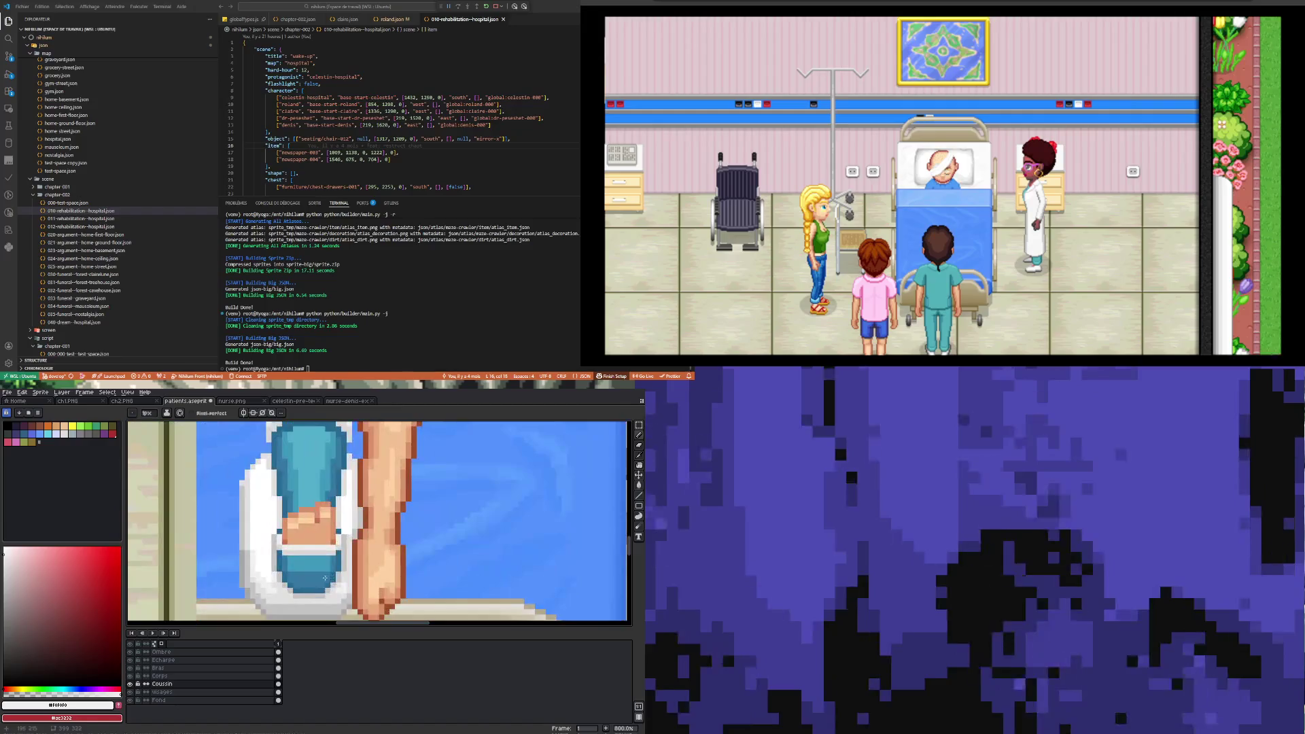
scroll(325, 578, "up", 3)
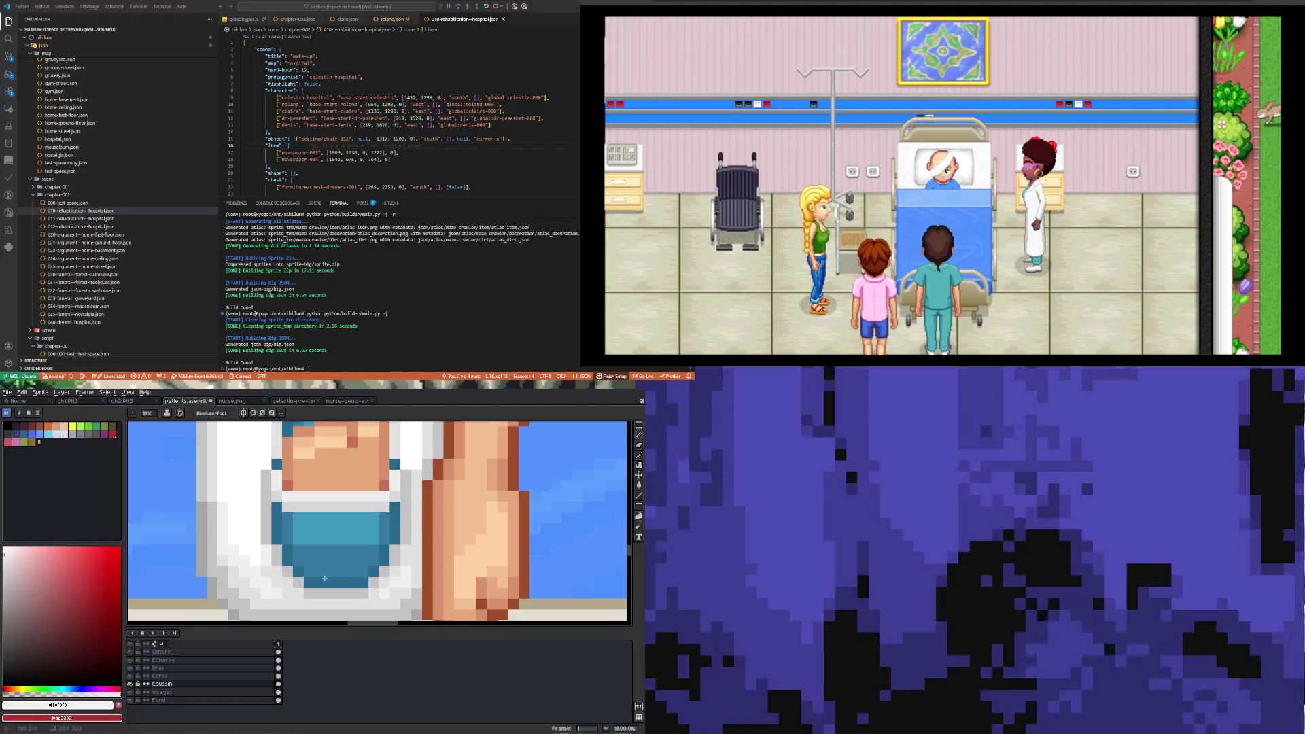
scroll(325, 578, "down", 2)
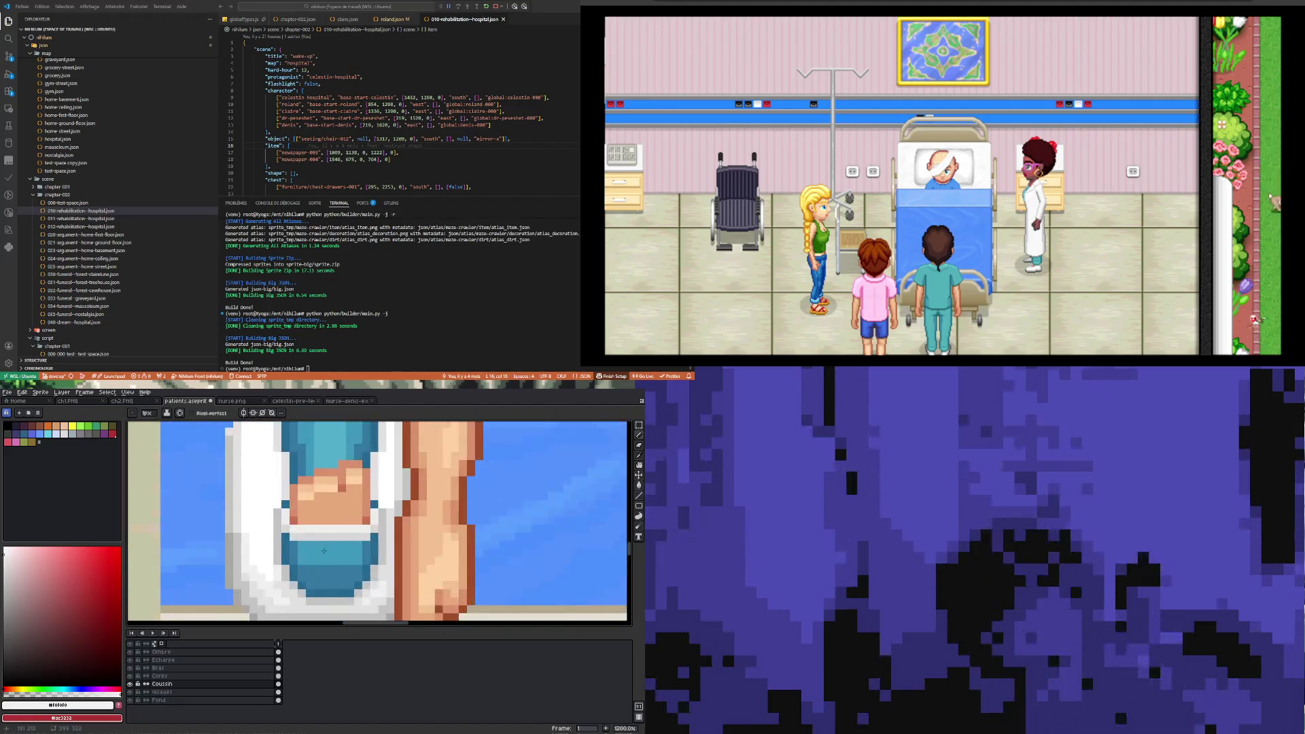
scroll(323, 550, "down", 1)
scroll(325, 547, "up", 2)
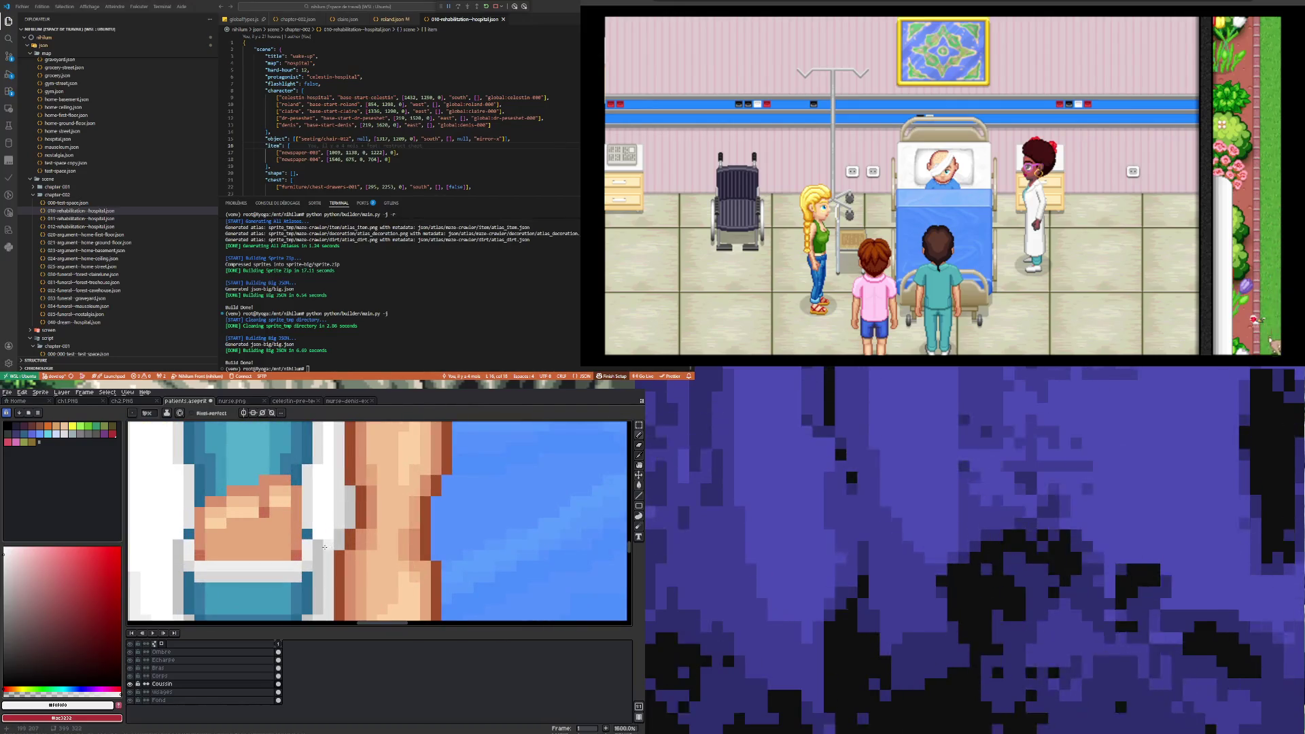
scroll(350, 524, "down", 3)
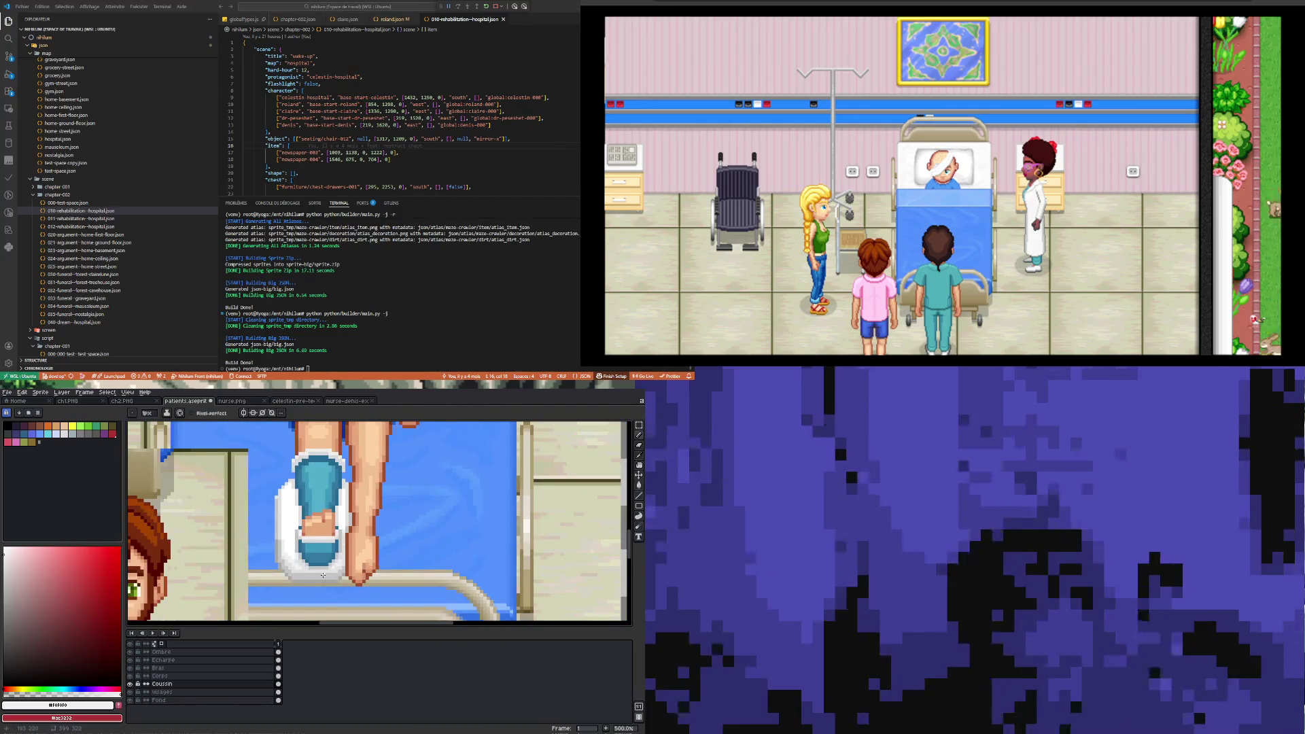
scroll(322, 575, "up", 5)
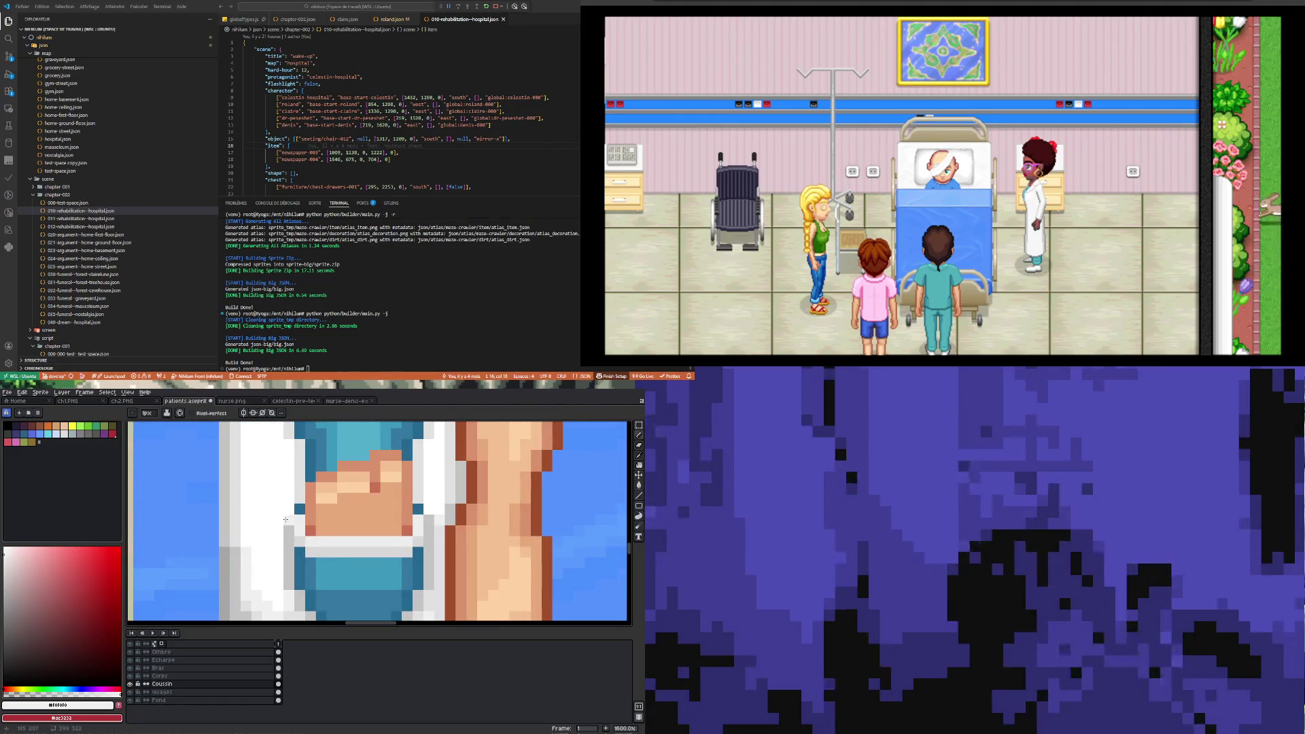
scroll(285, 517, "down", 6)
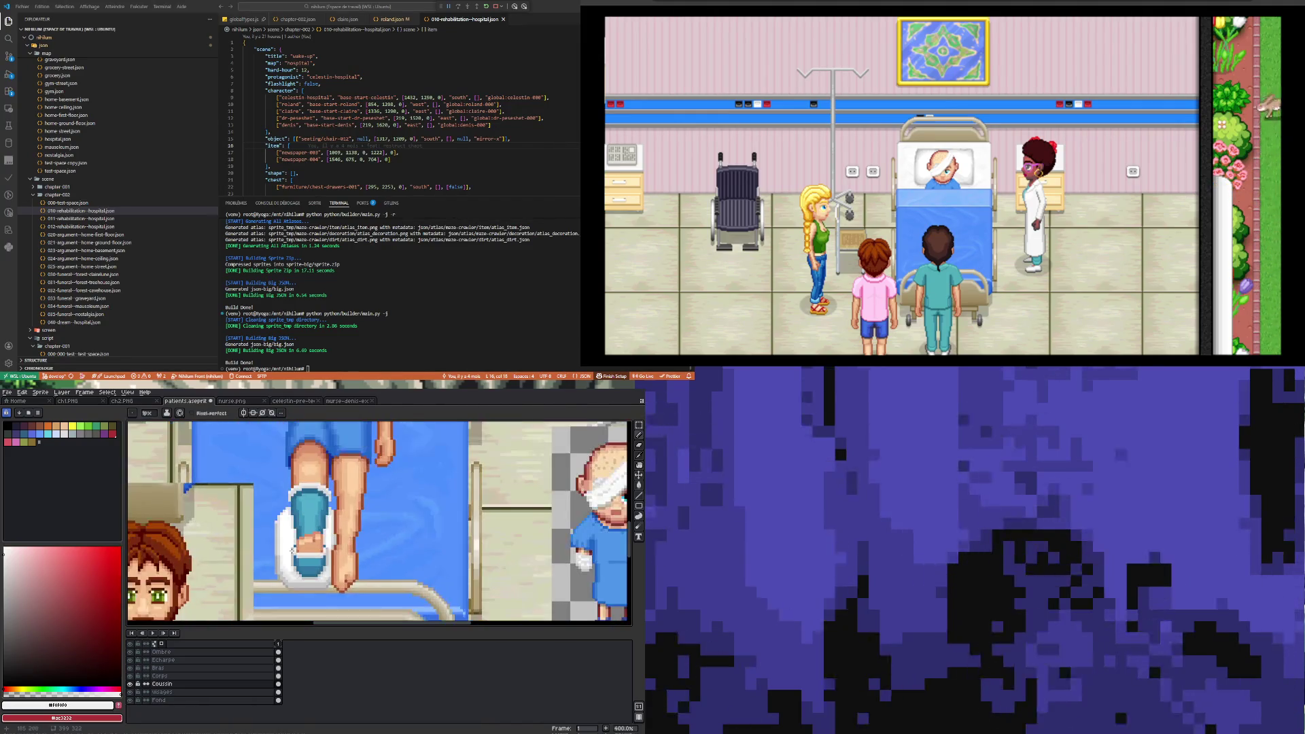
scroll(353, 527, "down", 1)
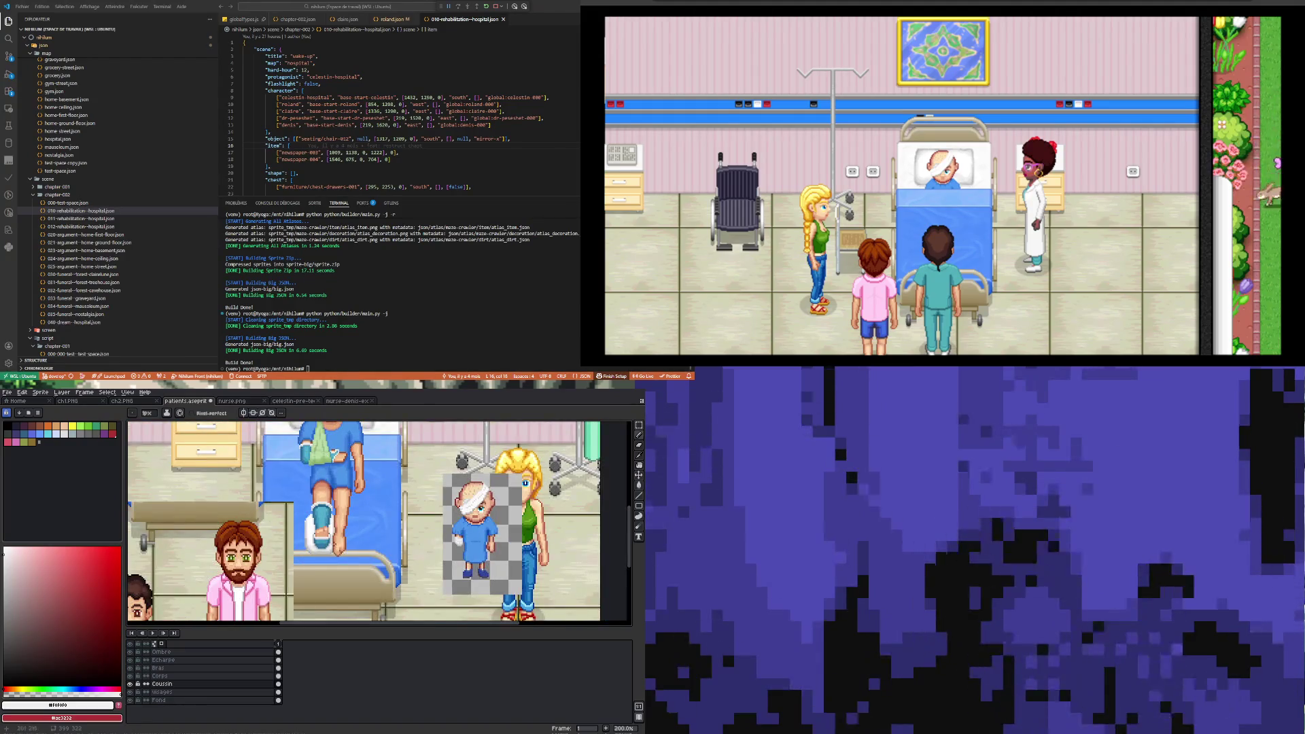
scroll(353, 527, "up", 3)
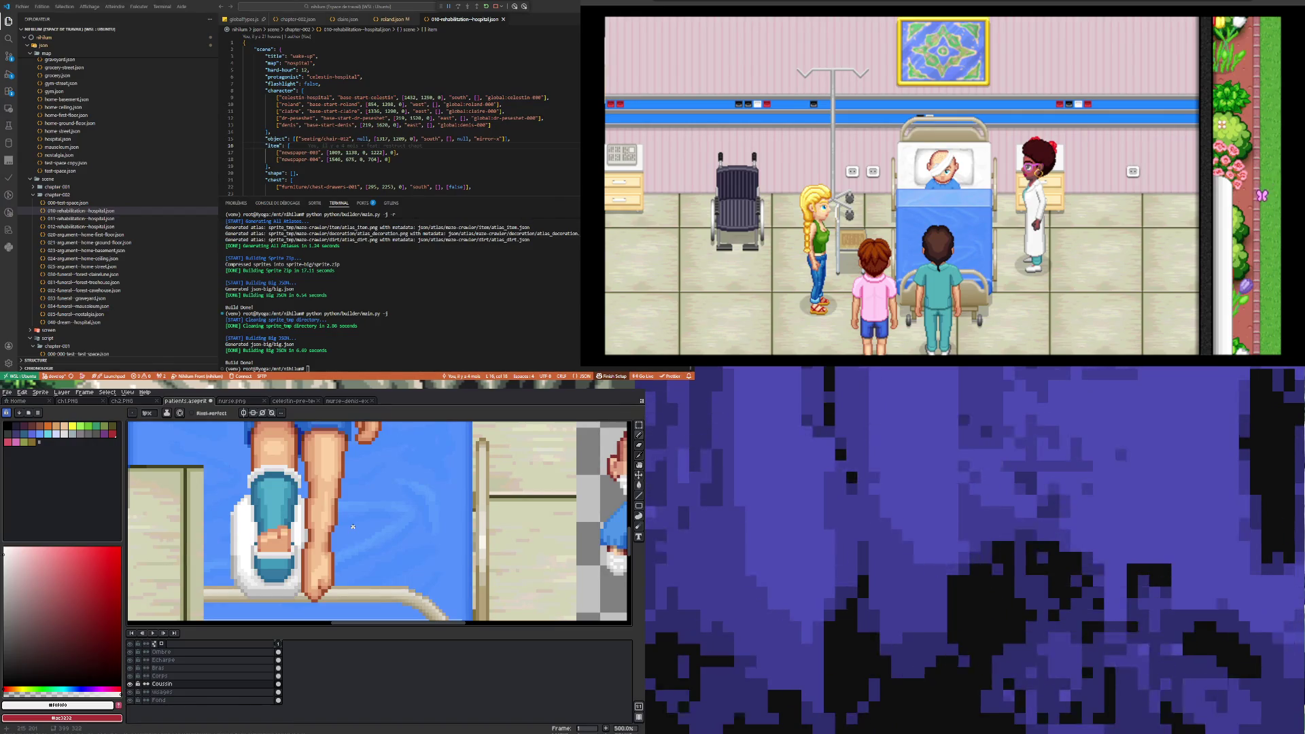
left_click(278, 676)
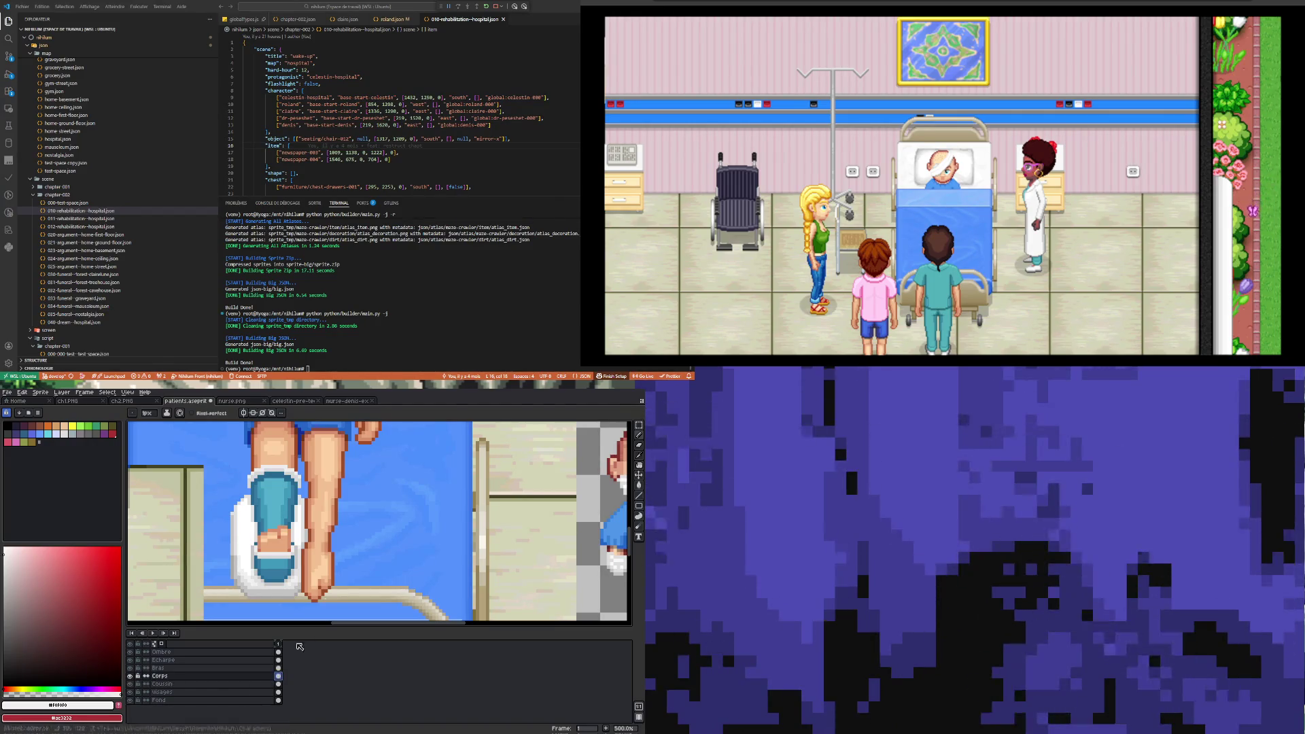
- Box just the patient's foot with a rectangular selection, shift it to its new spot and commit
left_click(639, 426)
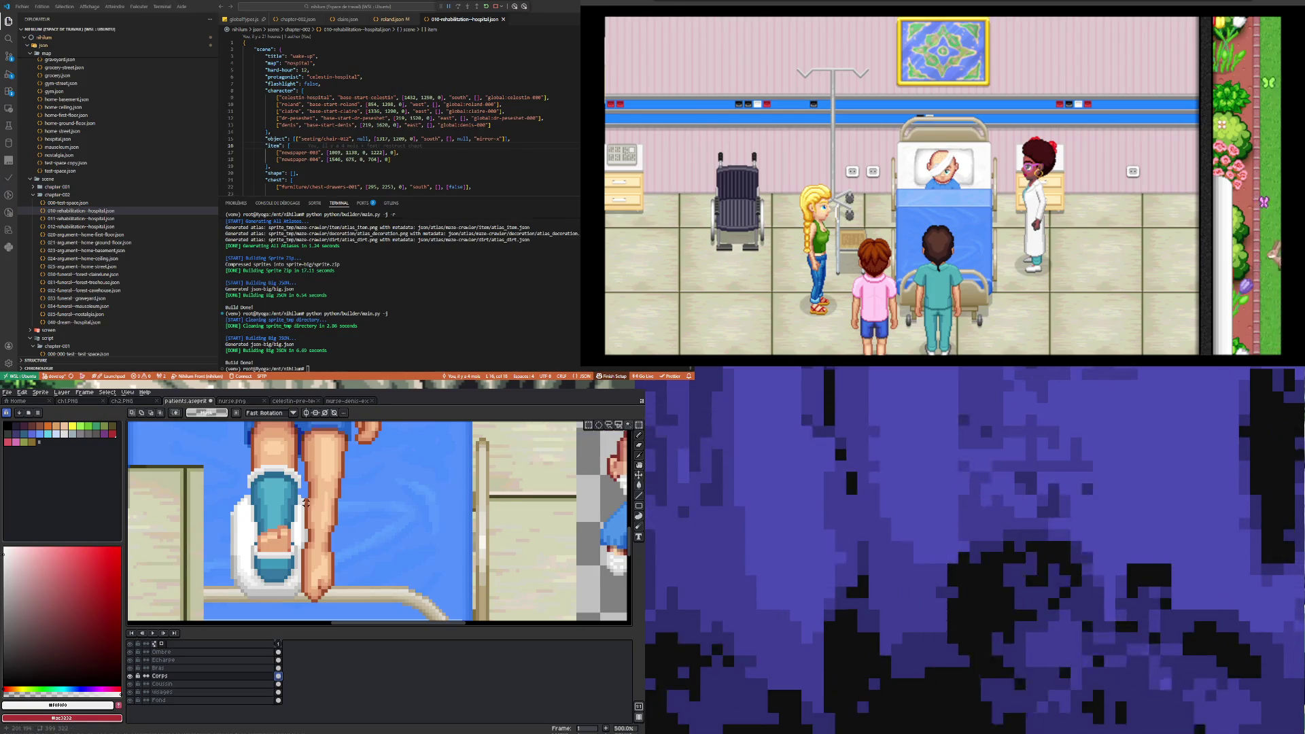
left_click_drag(305, 496, 349, 610)
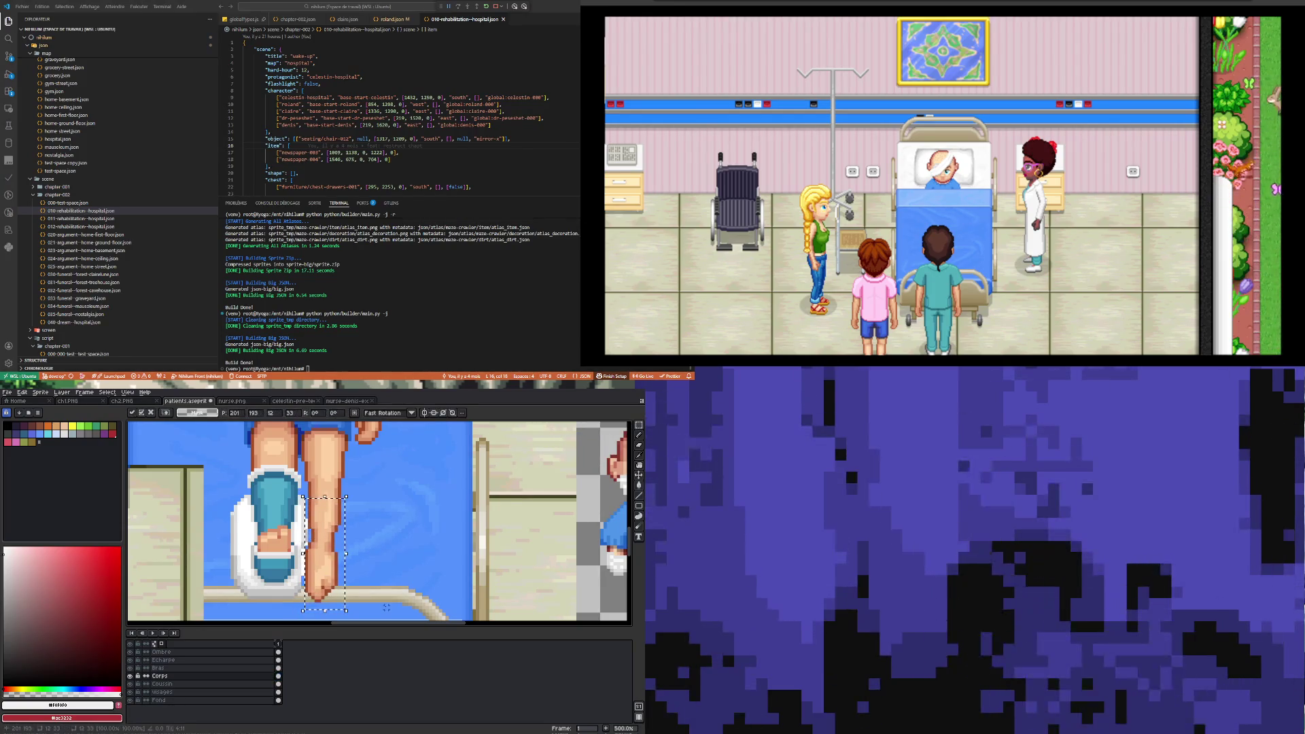
scroll(377, 524, "down", 3)
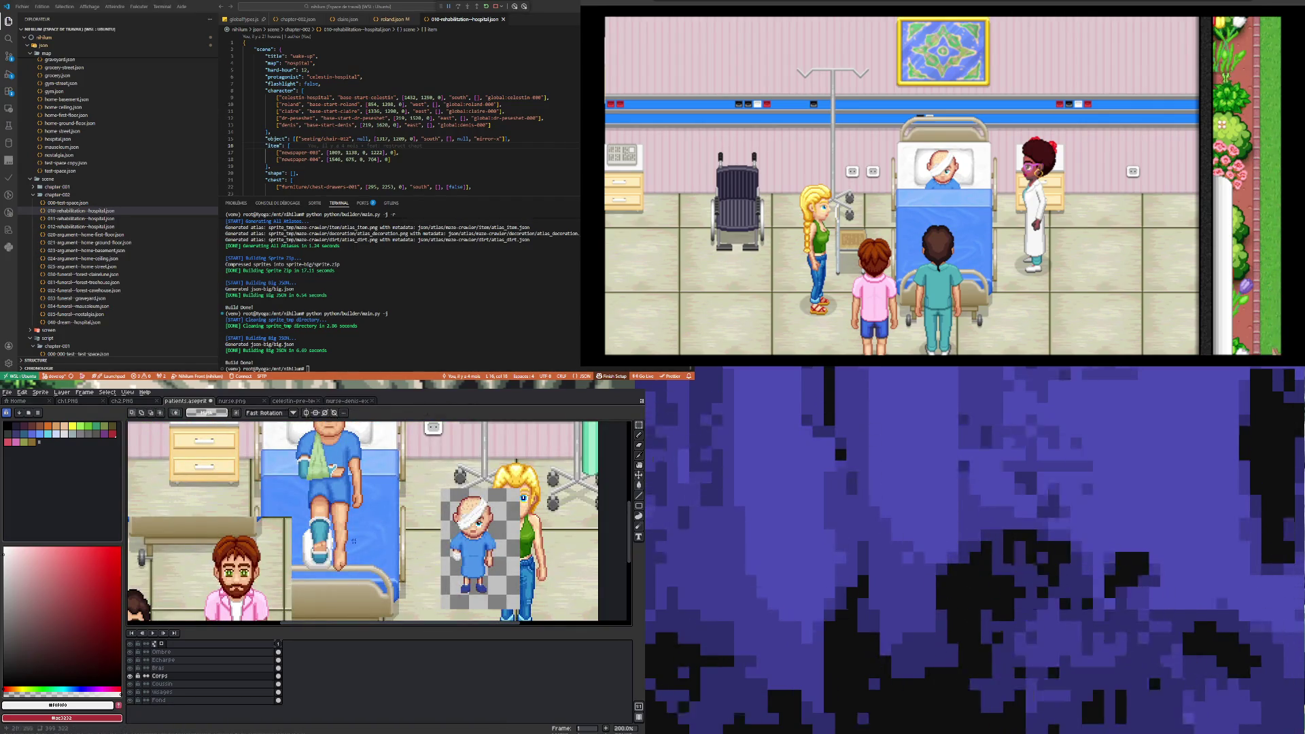
scroll(340, 567, "up", 3)
left_click_drag(323, 526, 346, 587)
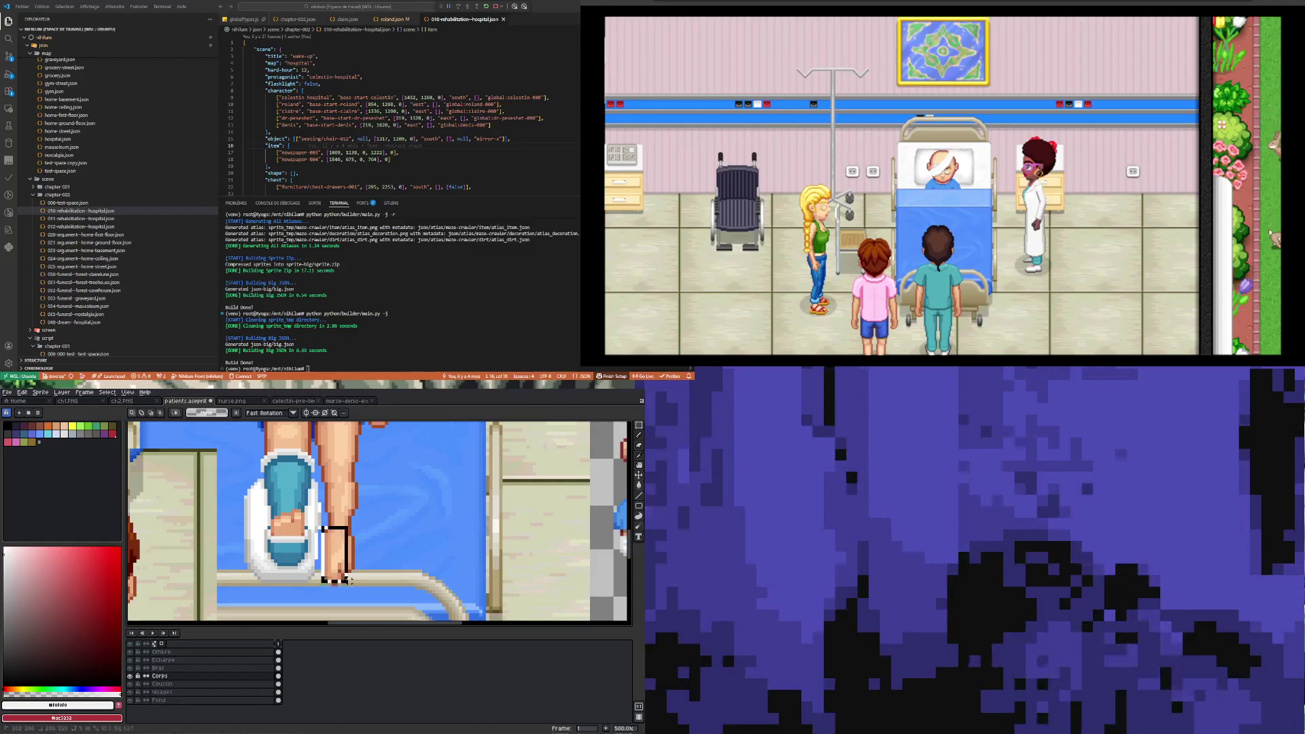
key("ctrl+t")
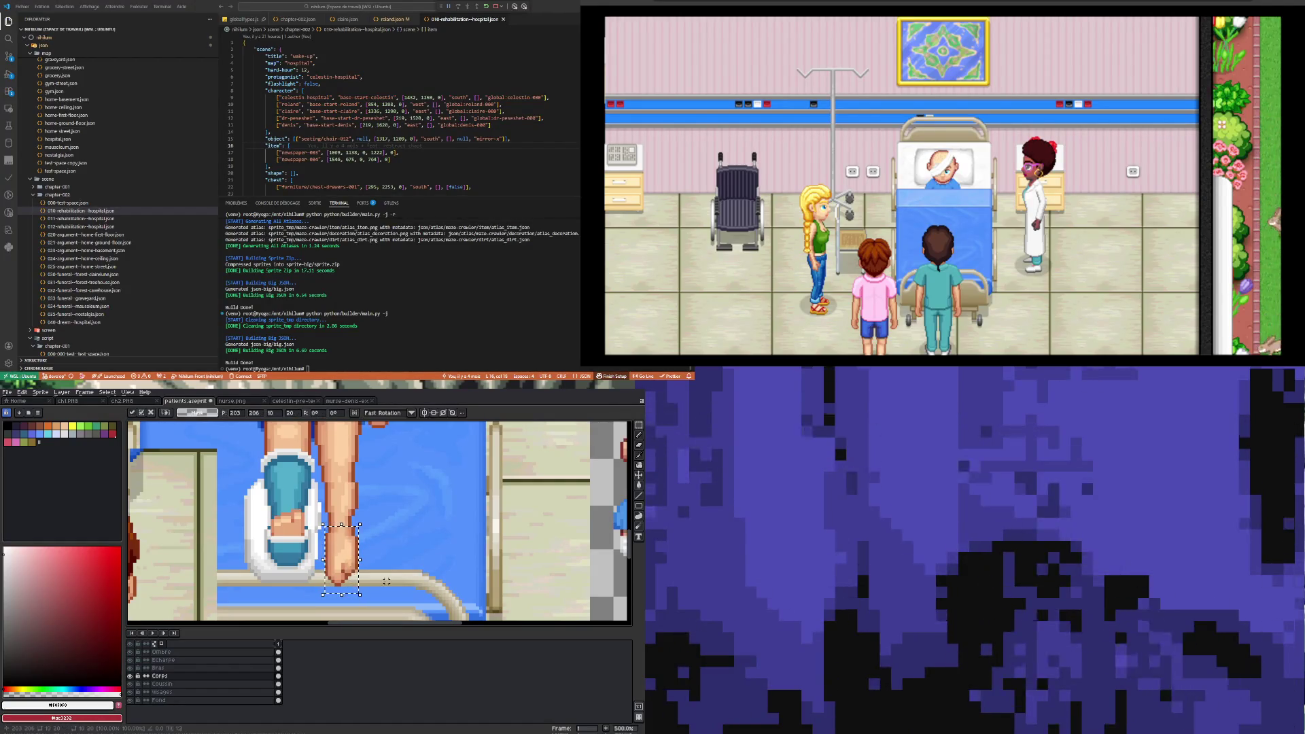
scroll(376, 553, "down", 2)
key("ctrl+d")
scroll(376, 553, "down", 3)
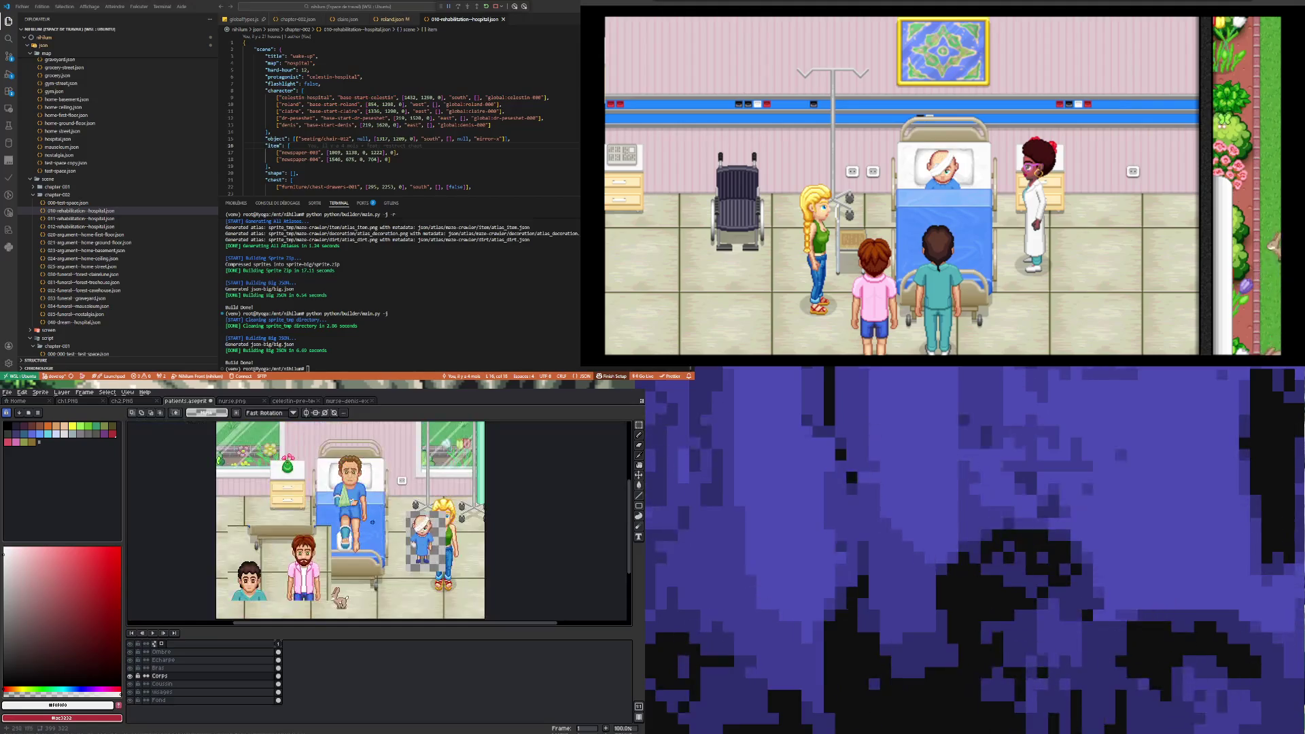
- Zoom in on the foot and extend the leg outline down over the white pixels
scroll(338, 571, "up", 5)
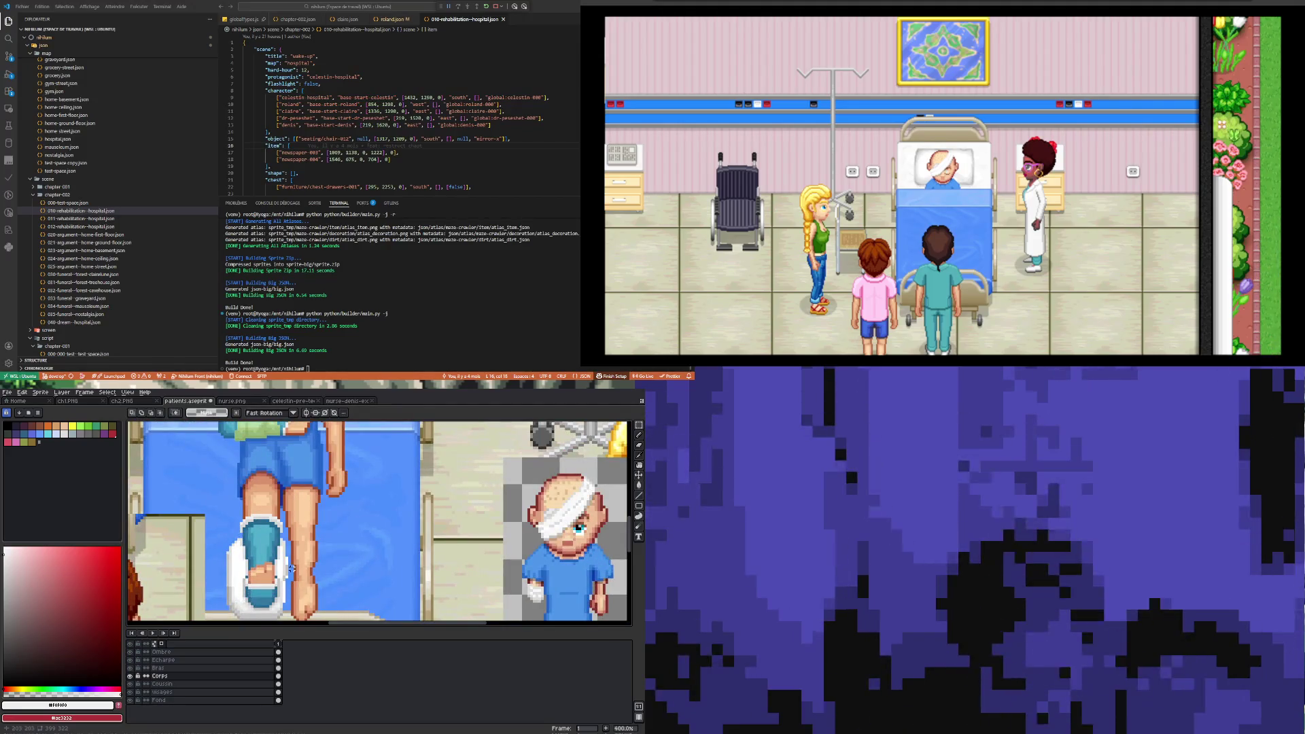
scroll(291, 568, "down", 2)
scroll(299, 586, "up", 2)
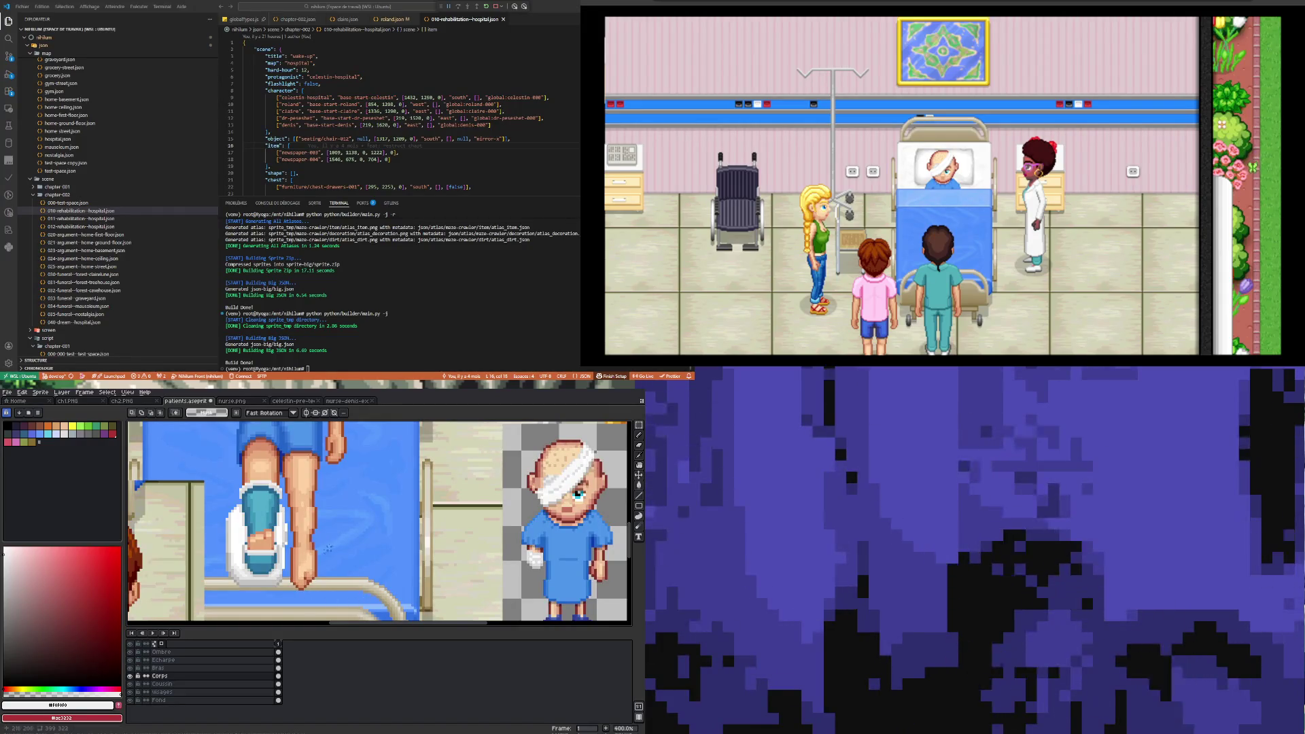
scroll(331, 543, "down", 4)
scroll(324, 559, "up", 3)
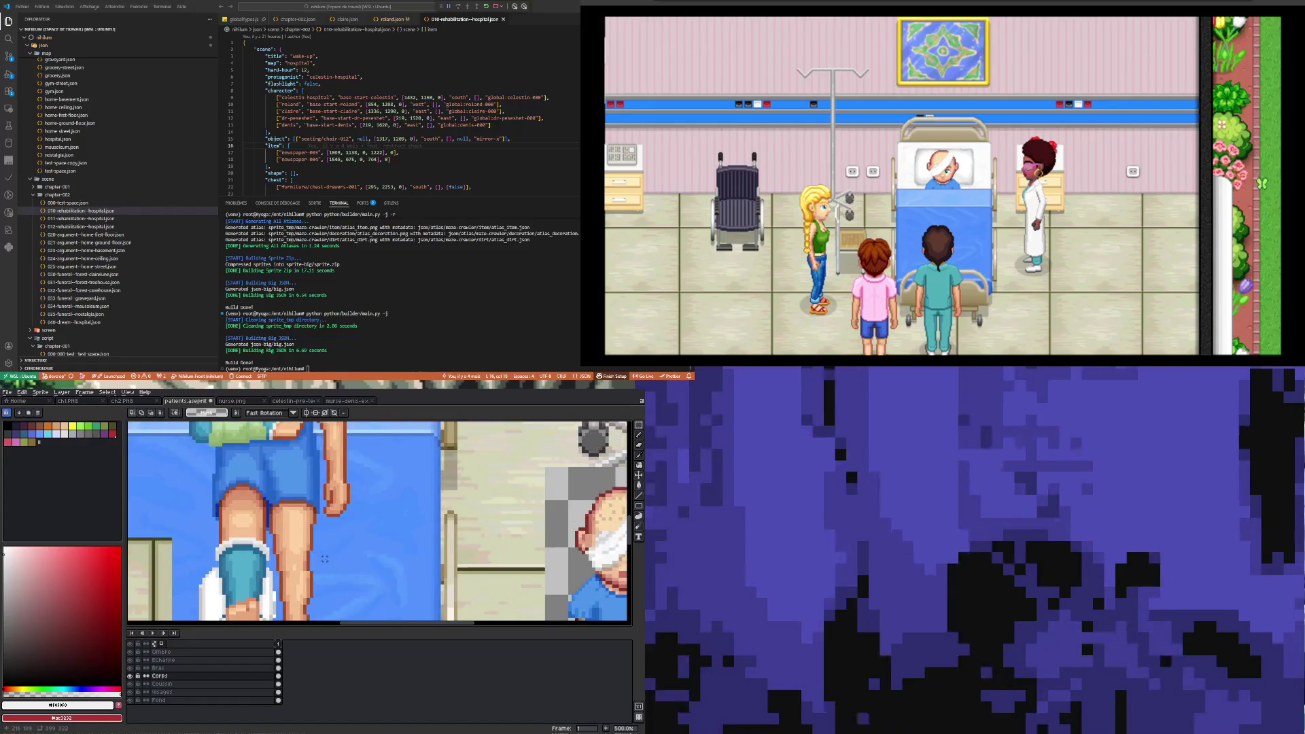
scroll(319, 555, "down", 4)
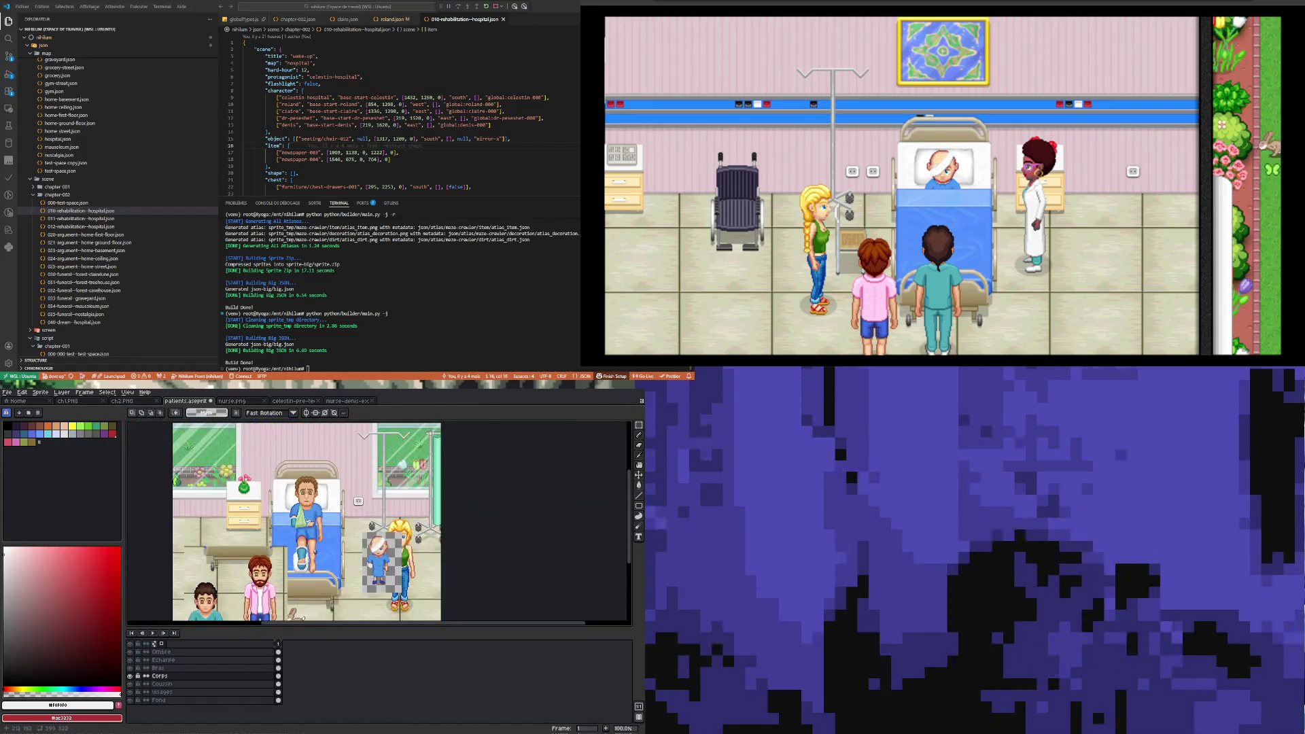
scroll(313, 550, "up", 8)
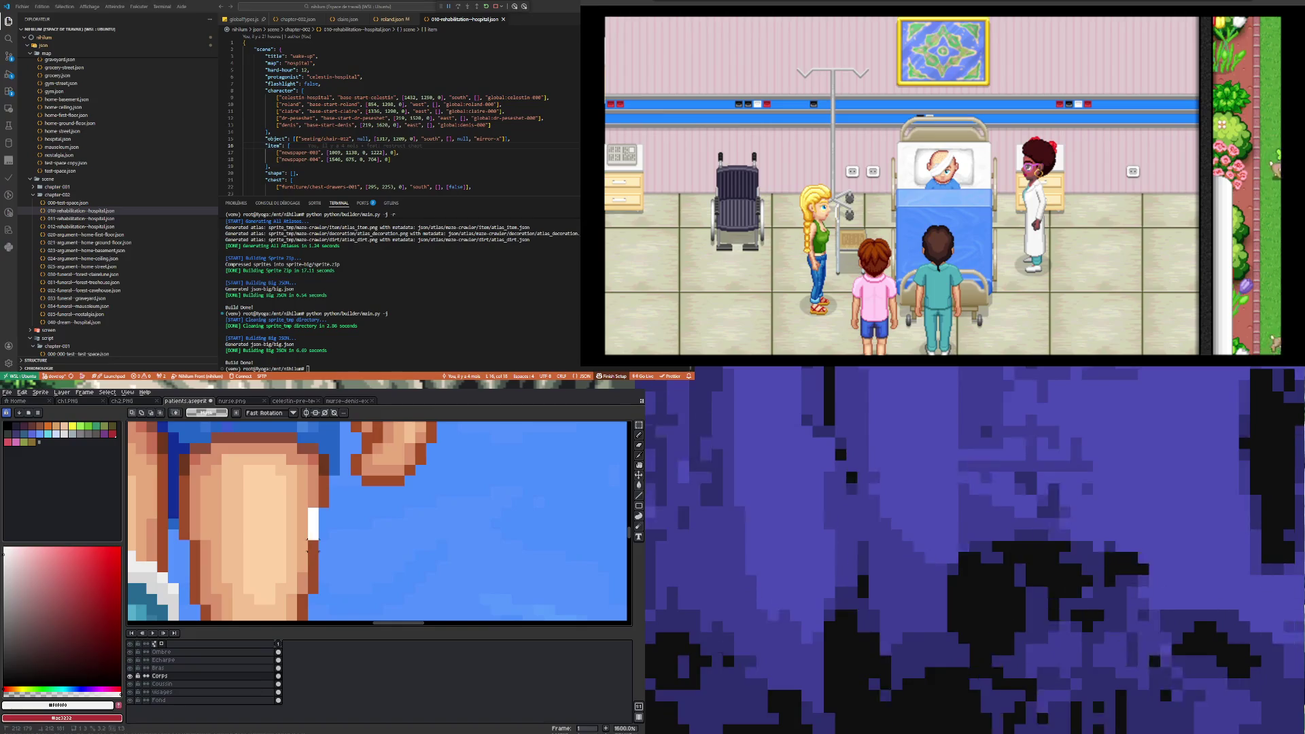
left_click_drag(313, 520, 323, 562)
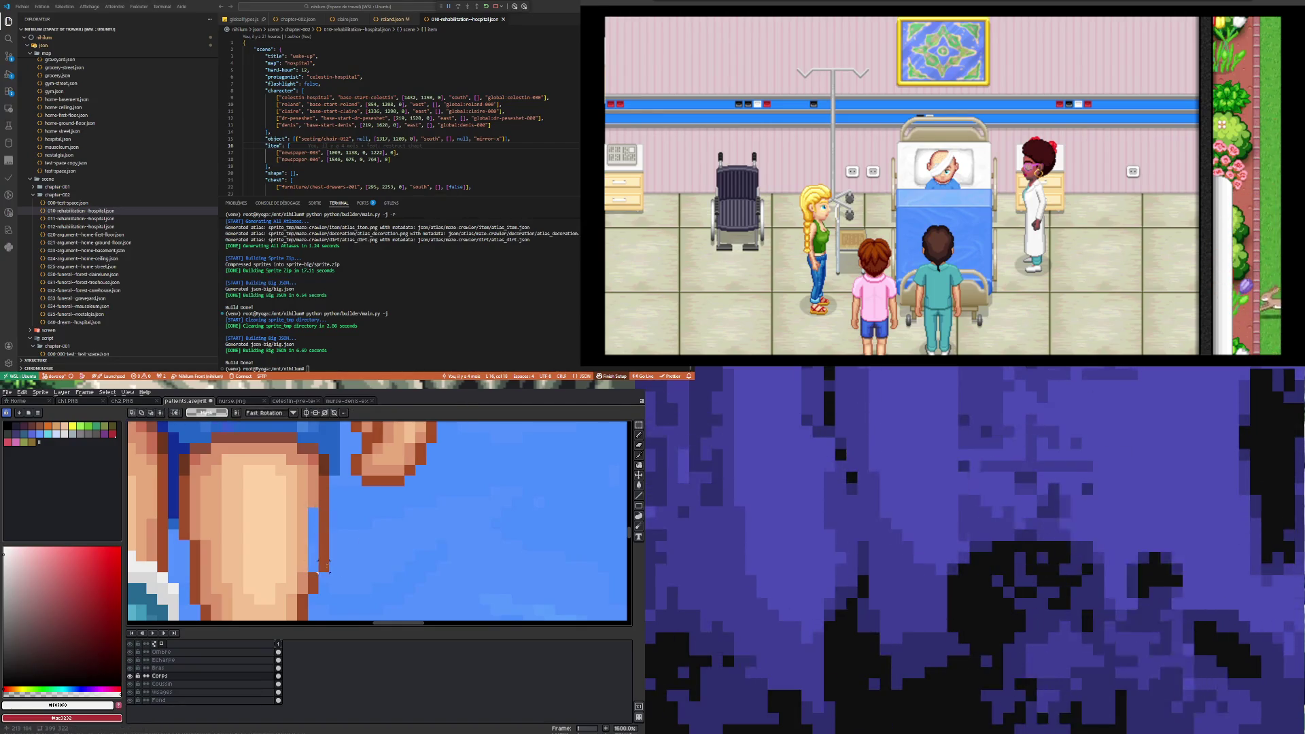
scroll(325, 564, "down", 2)
scroll(325, 550, "up", 2)
- Sample the skin colour of the patient's leg
key("i")
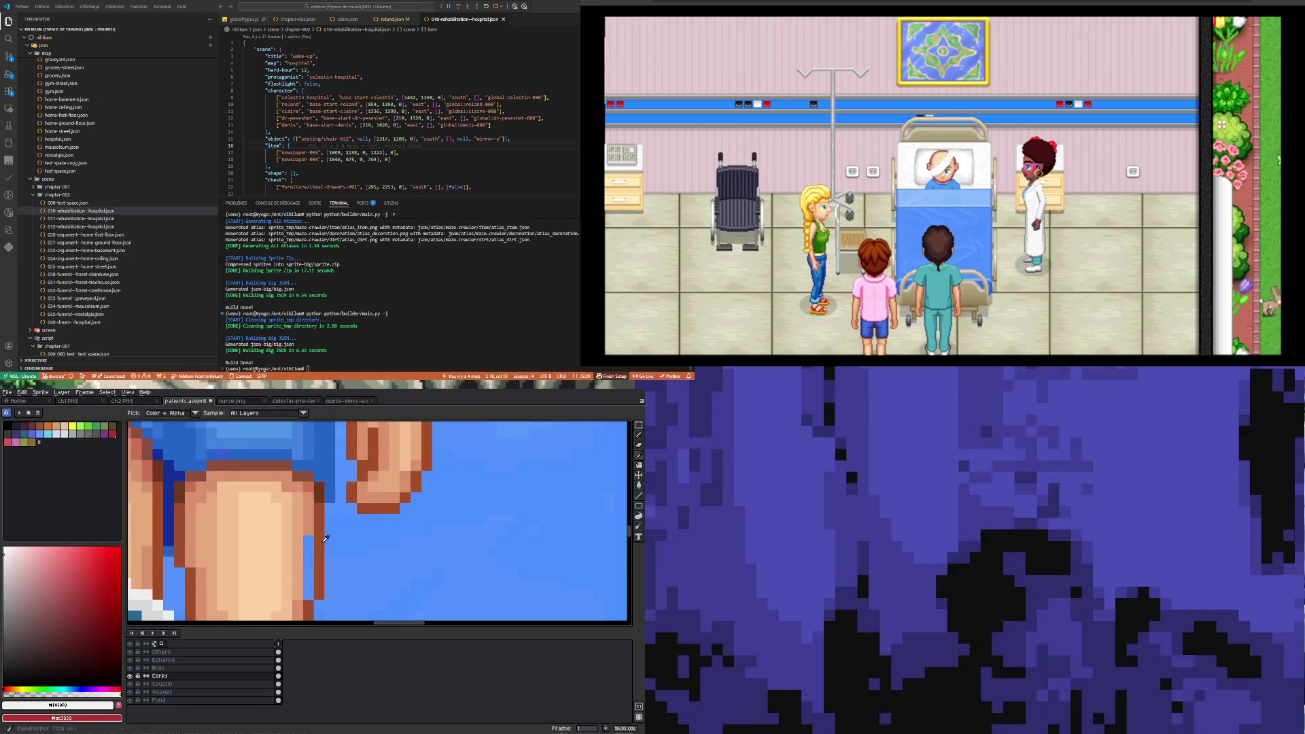
left_click(307, 521)
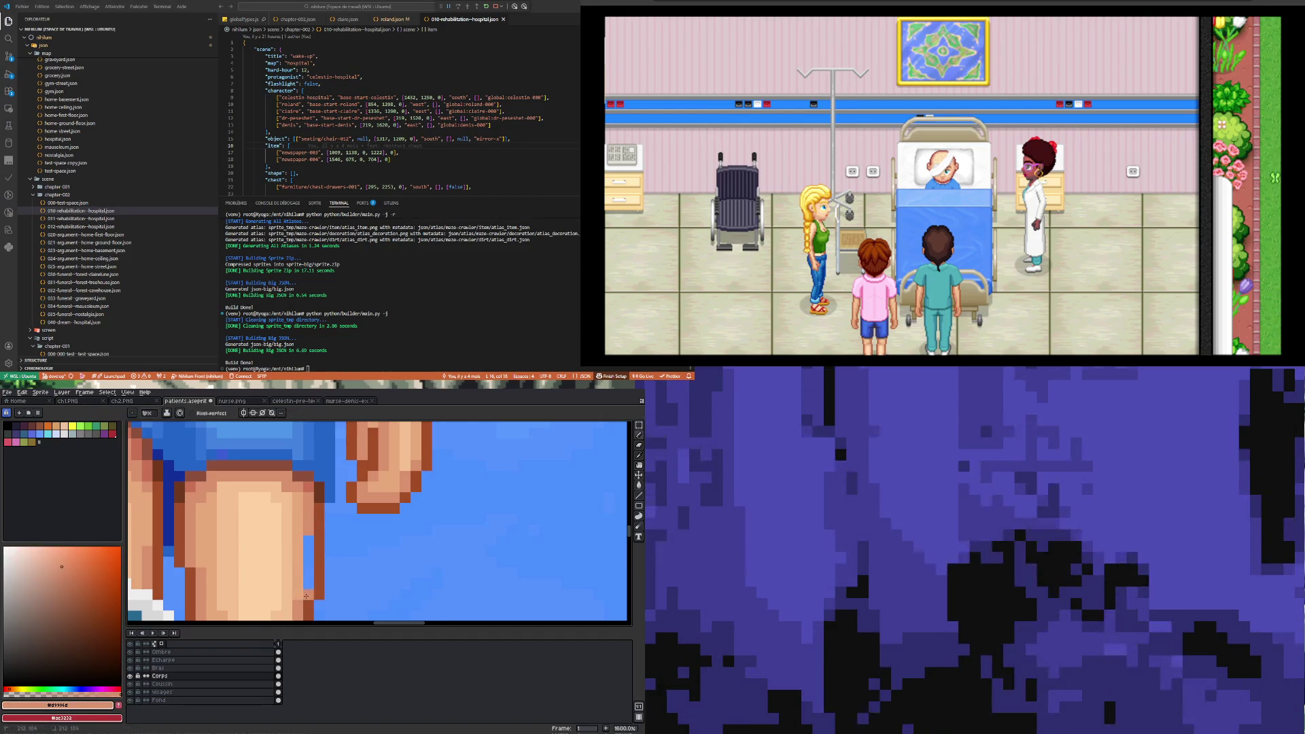
scroll(308, 537, "down", 5)
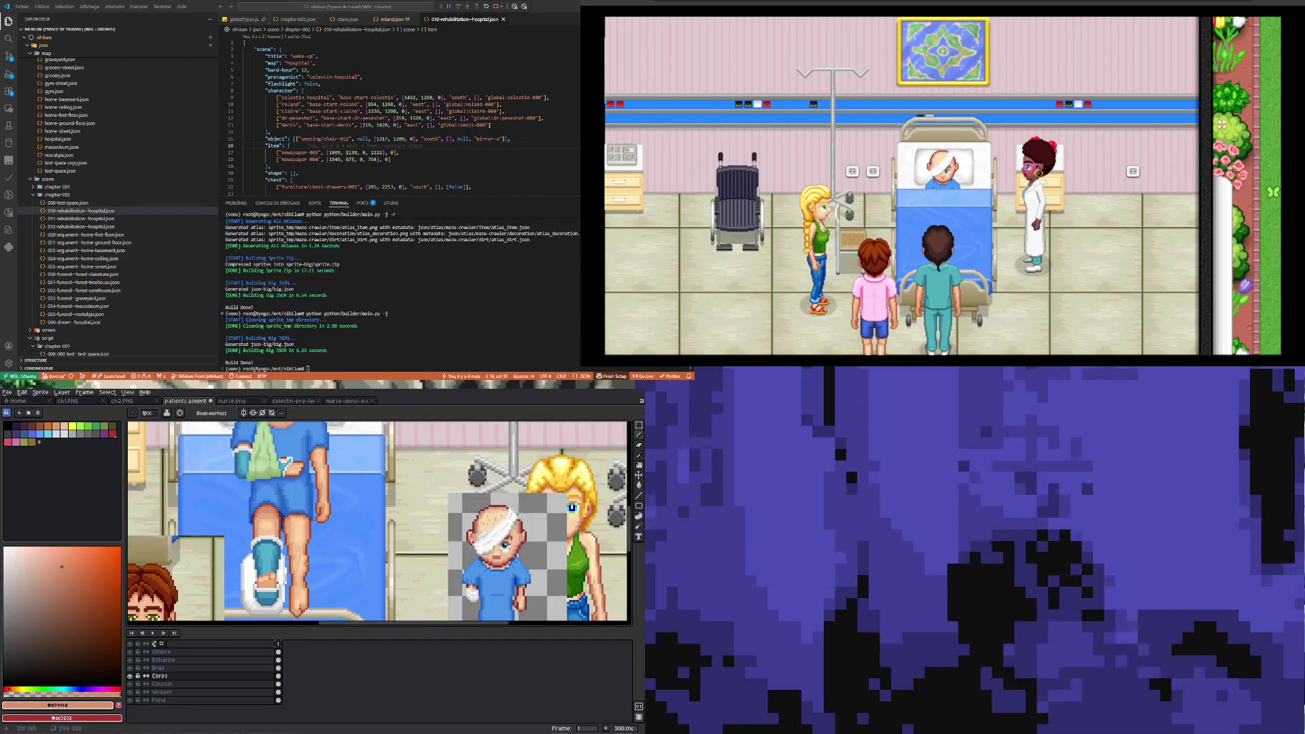
scroll(306, 569, "up", 4)
scroll(302, 568, "down", 3)
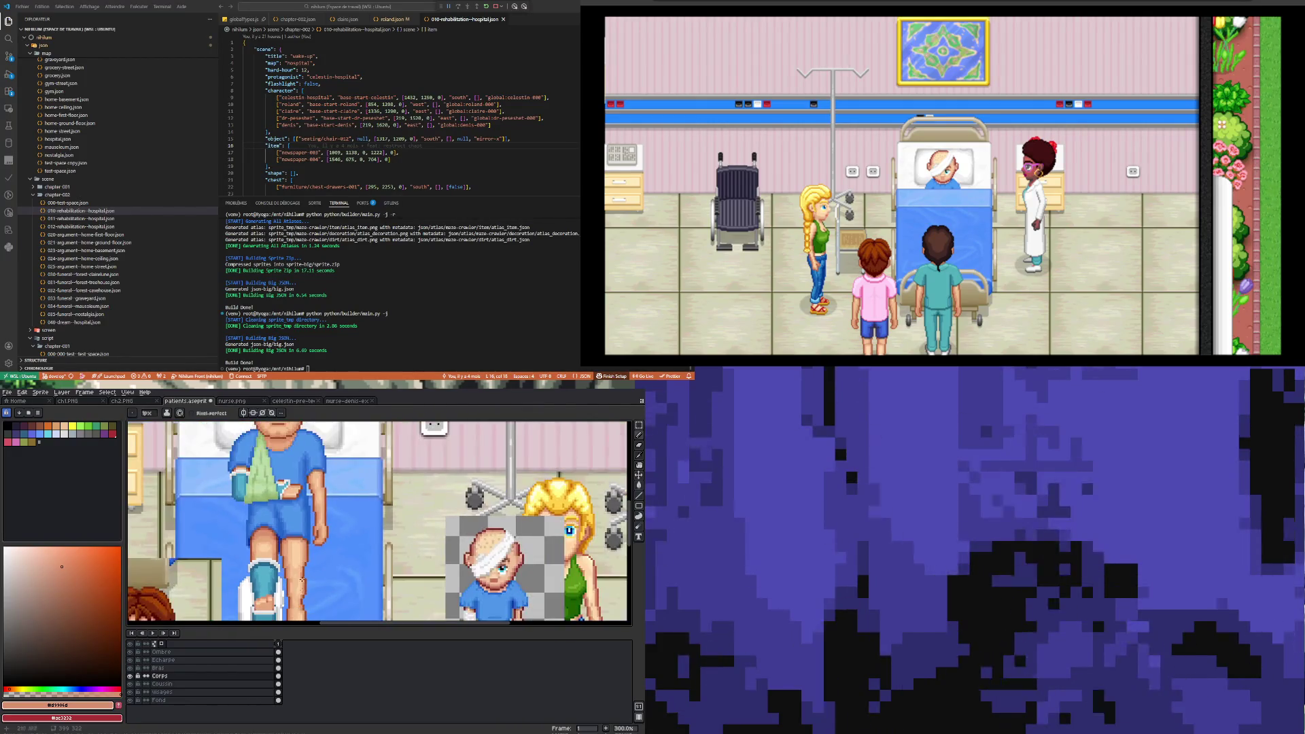
scroll(311, 592, "up", 4)
scroll(310, 591, "down", 4)
scroll(310, 591, "down", 1)
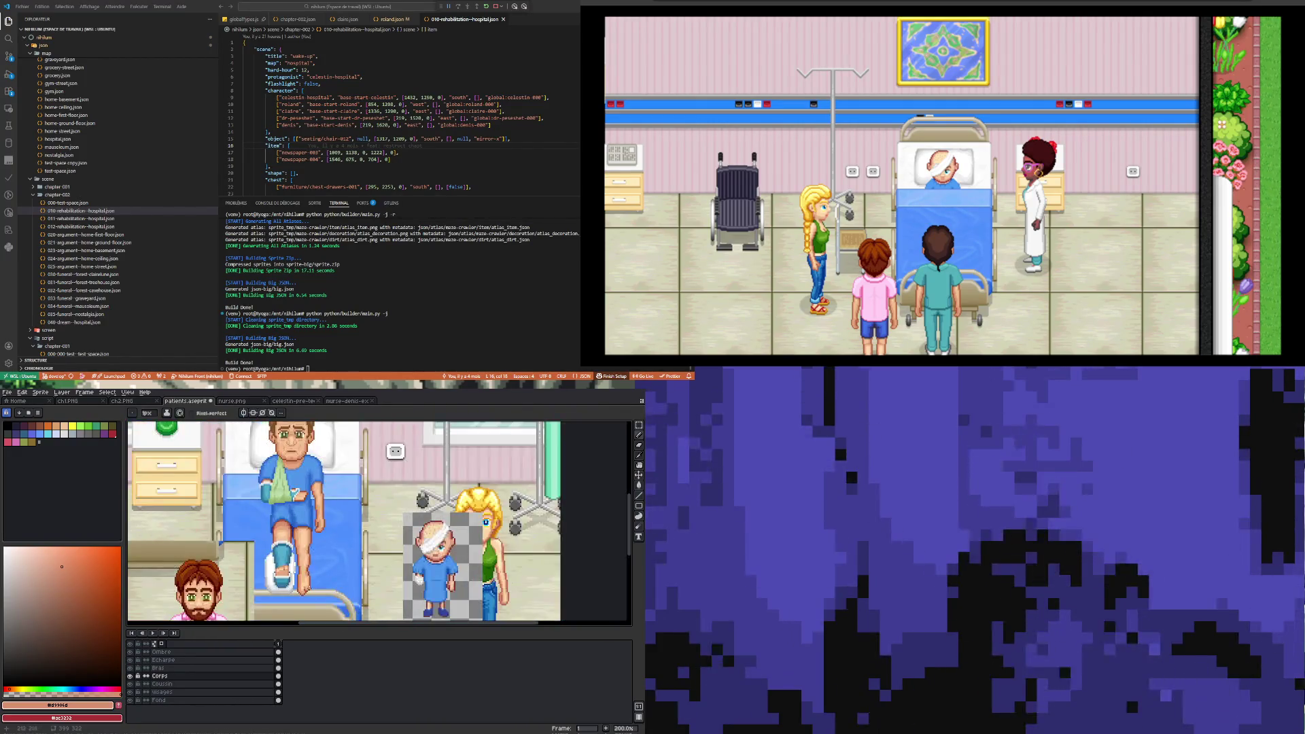
scroll(310, 591, "up", 3)
scroll(300, 578, "down", 3)
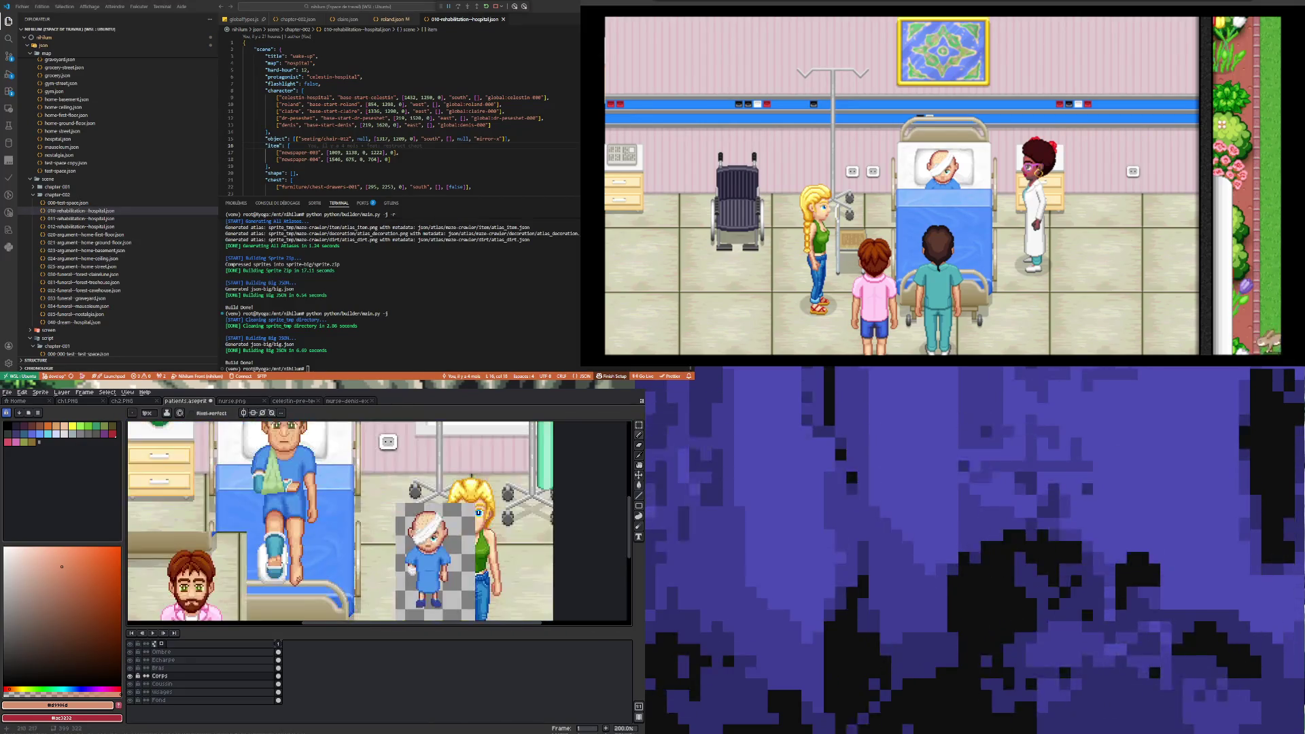
scroll(303, 558, "up", 4)
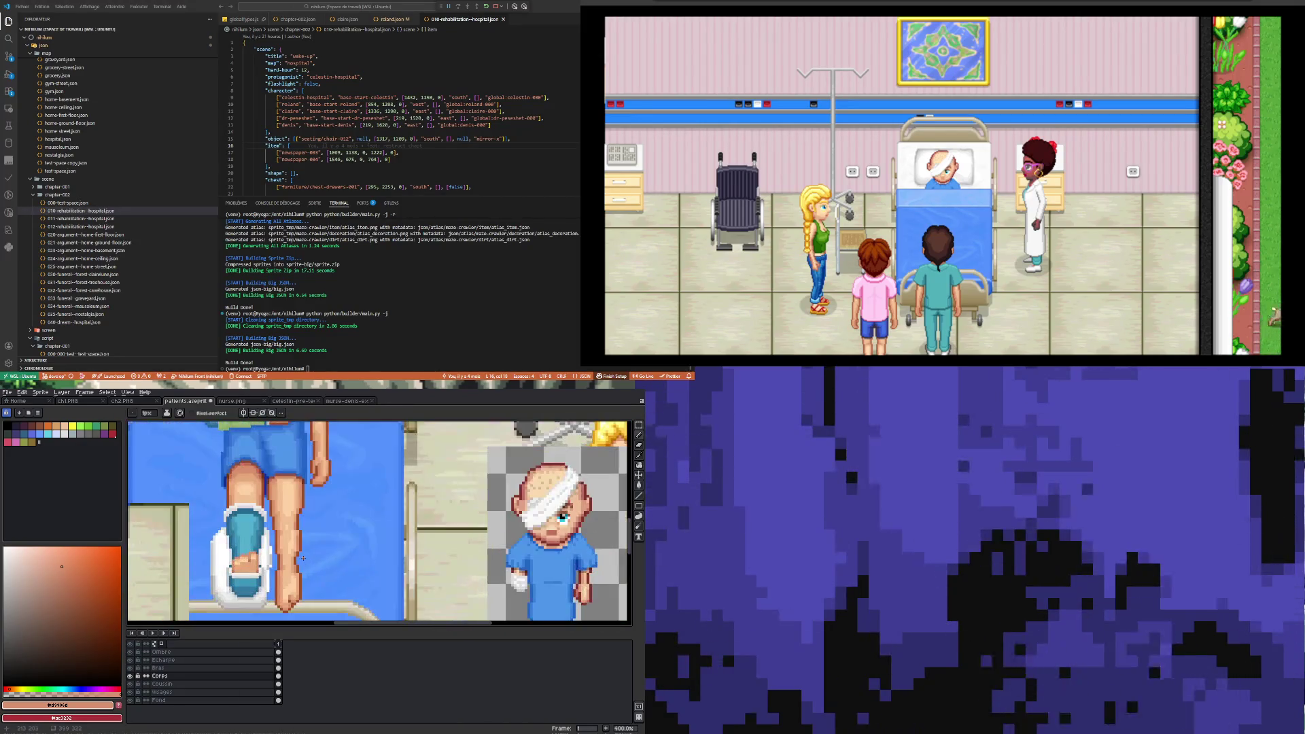
scroll(303, 558, "down", 1)
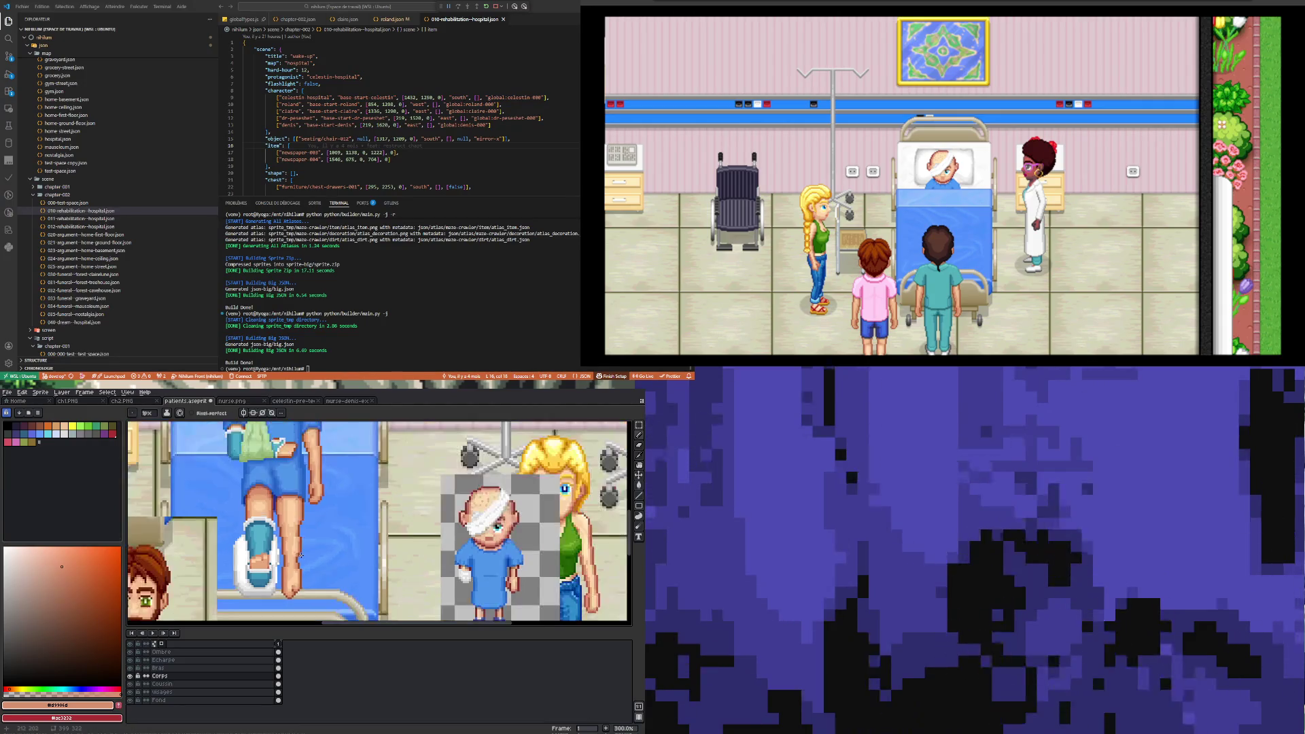
scroll(300, 556, "up", 6)
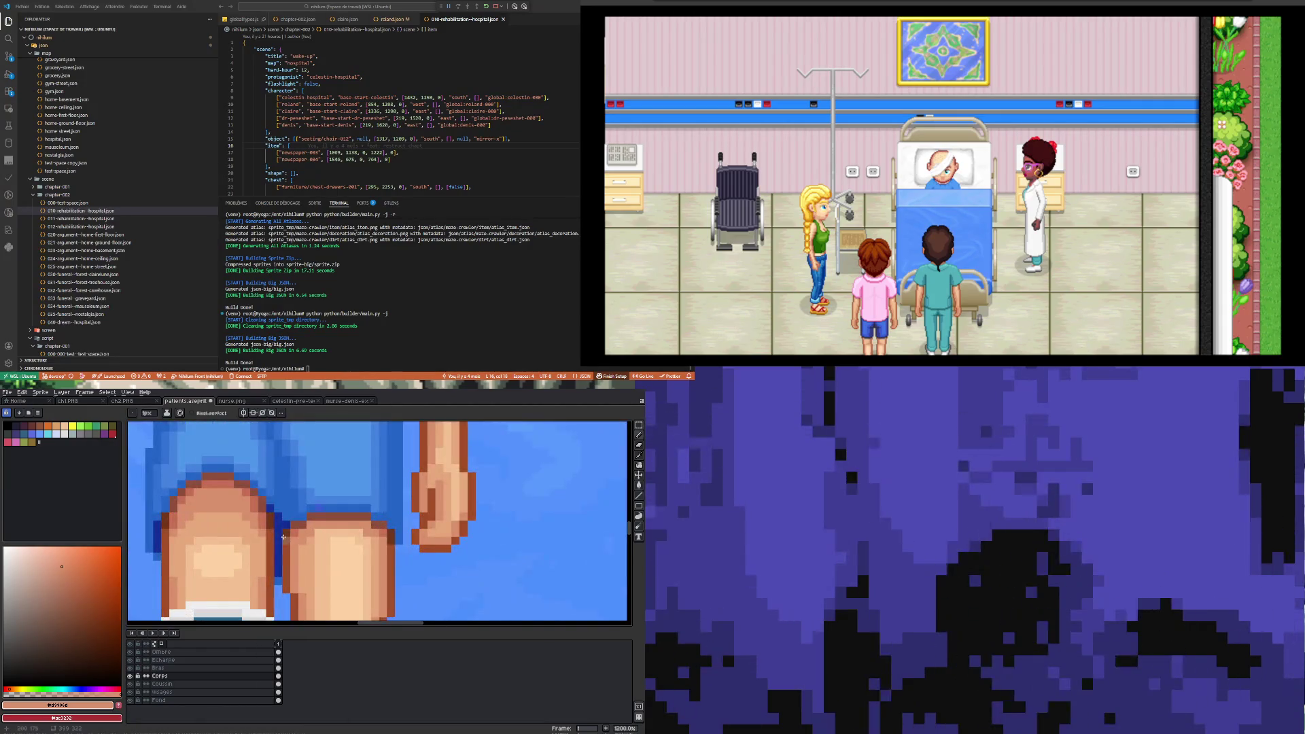
- Pick up the dark blue of the patient's shorts
left_click(281, 526)
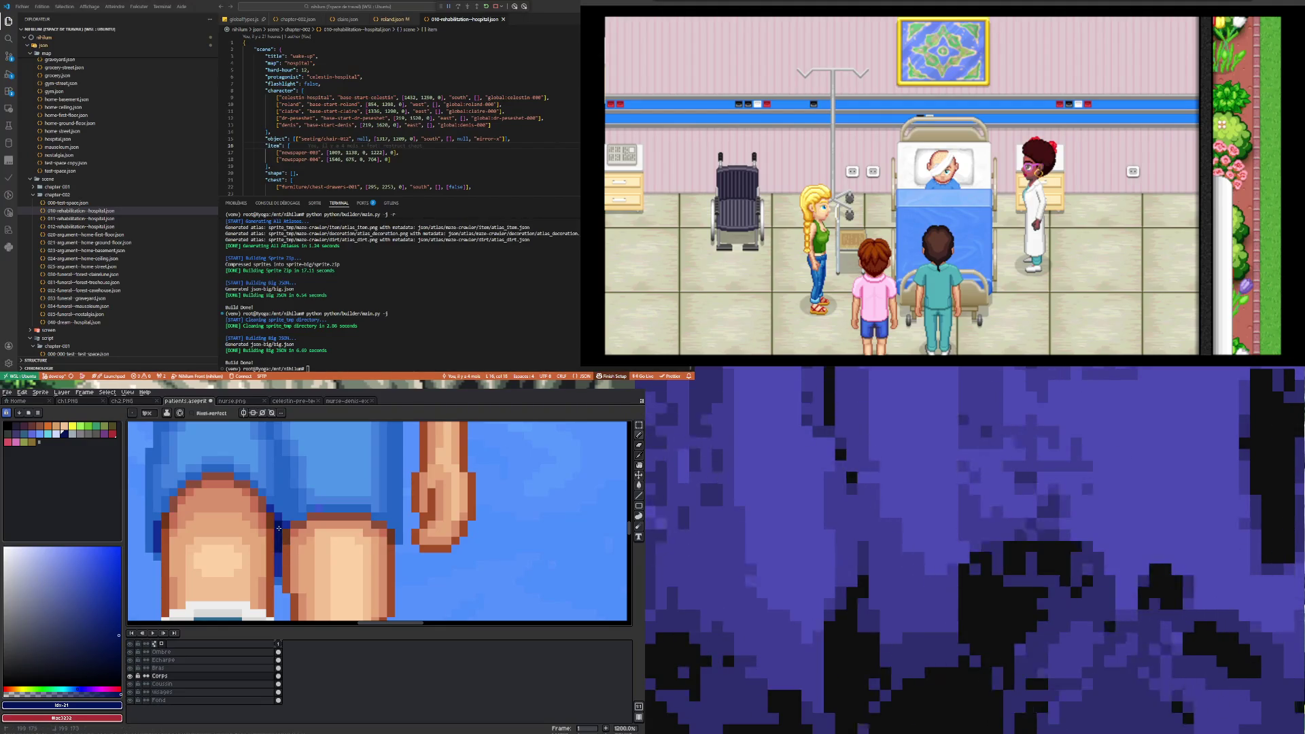
scroll(139, 541, "down", 5)
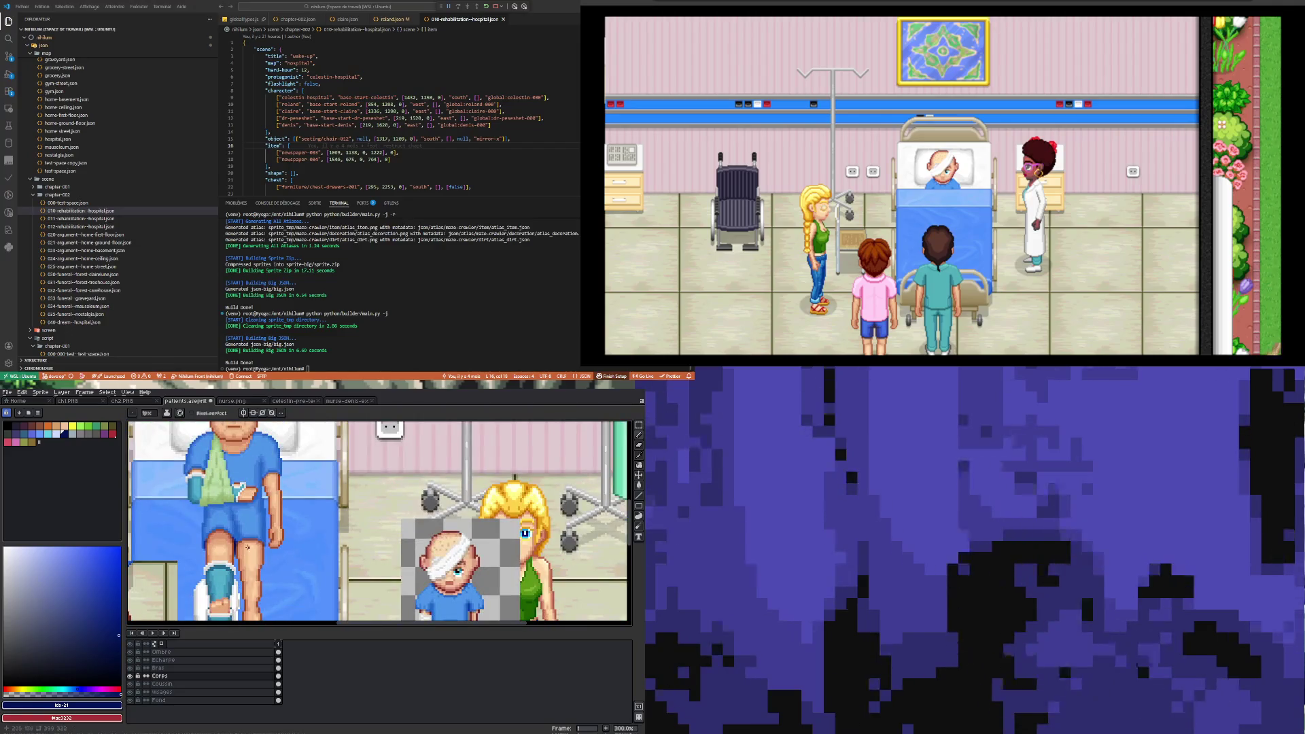
scroll(255, 521, "down", 1)
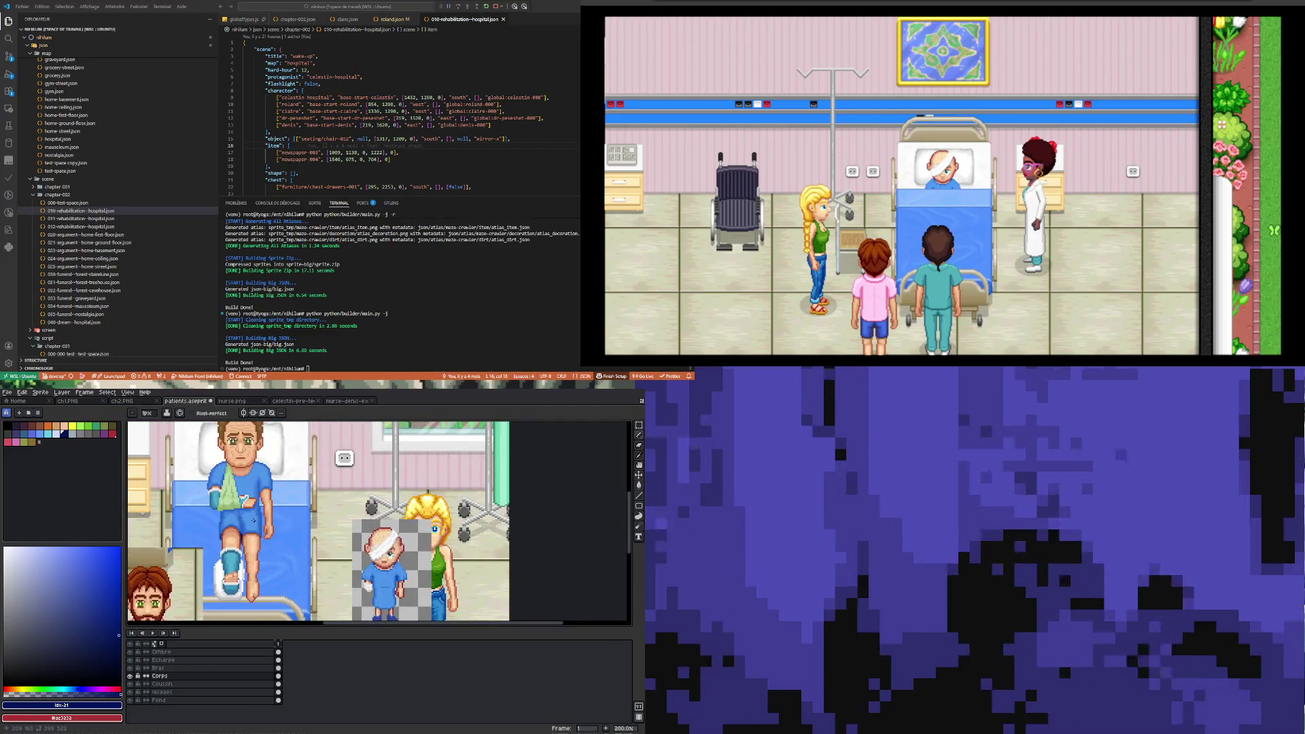
scroll(253, 518, "down", 1)
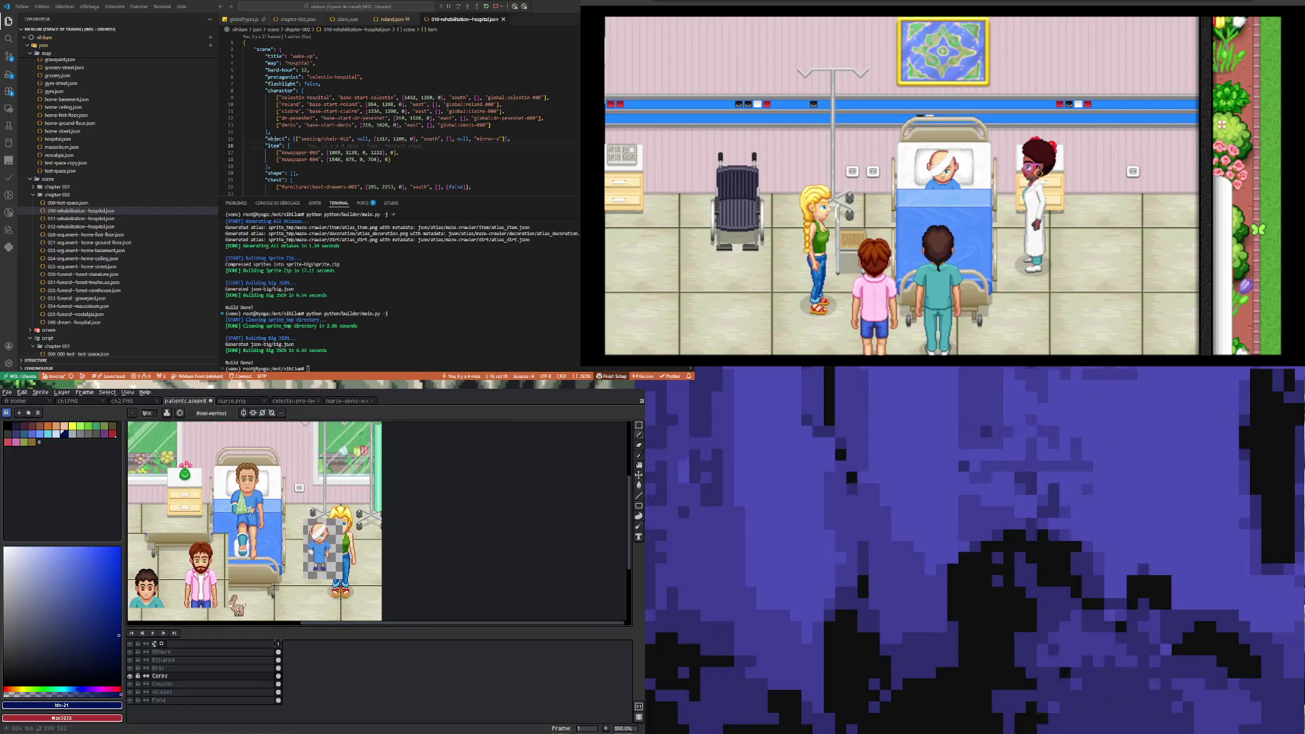
scroll(249, 513, "up", 1)
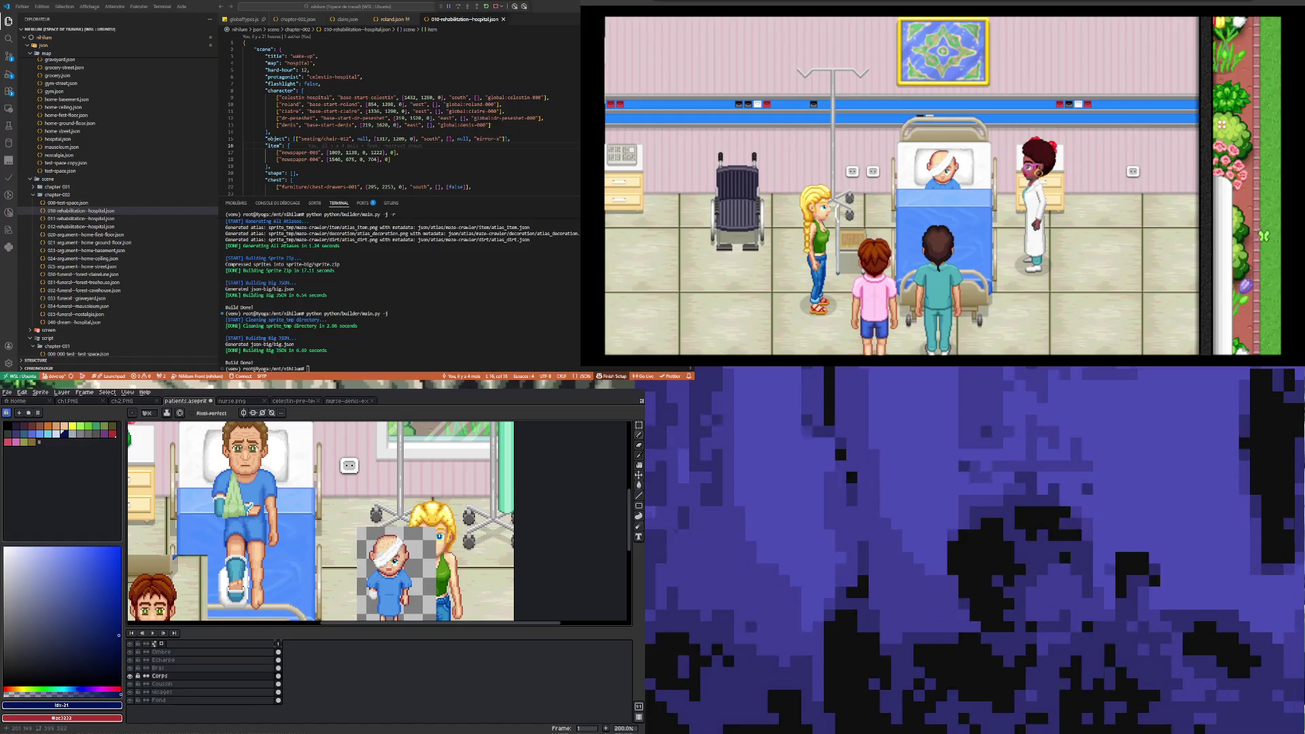
scroll(244, 598, "up", 2)
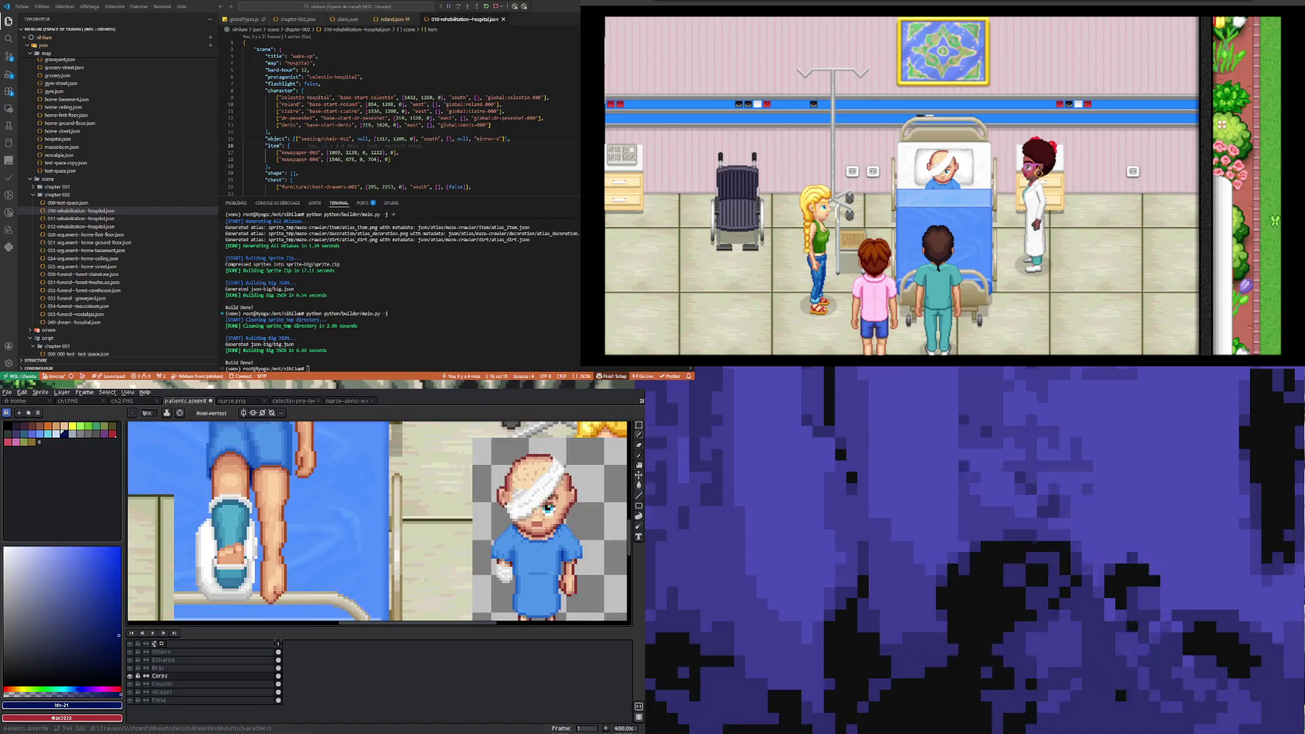
left_click(639, 435)
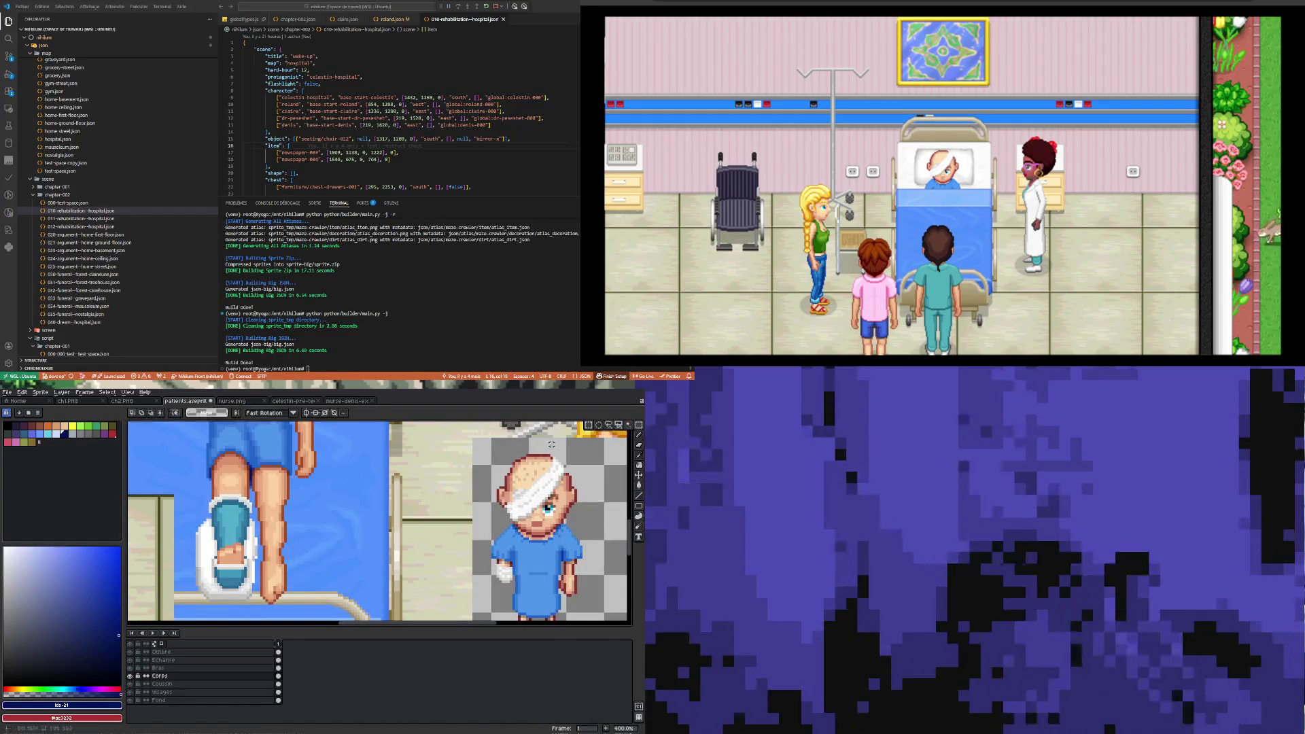
- On the Coussin layer, shift the selected cushion pixels right beside the foot and confirm
left_click(279, 683)
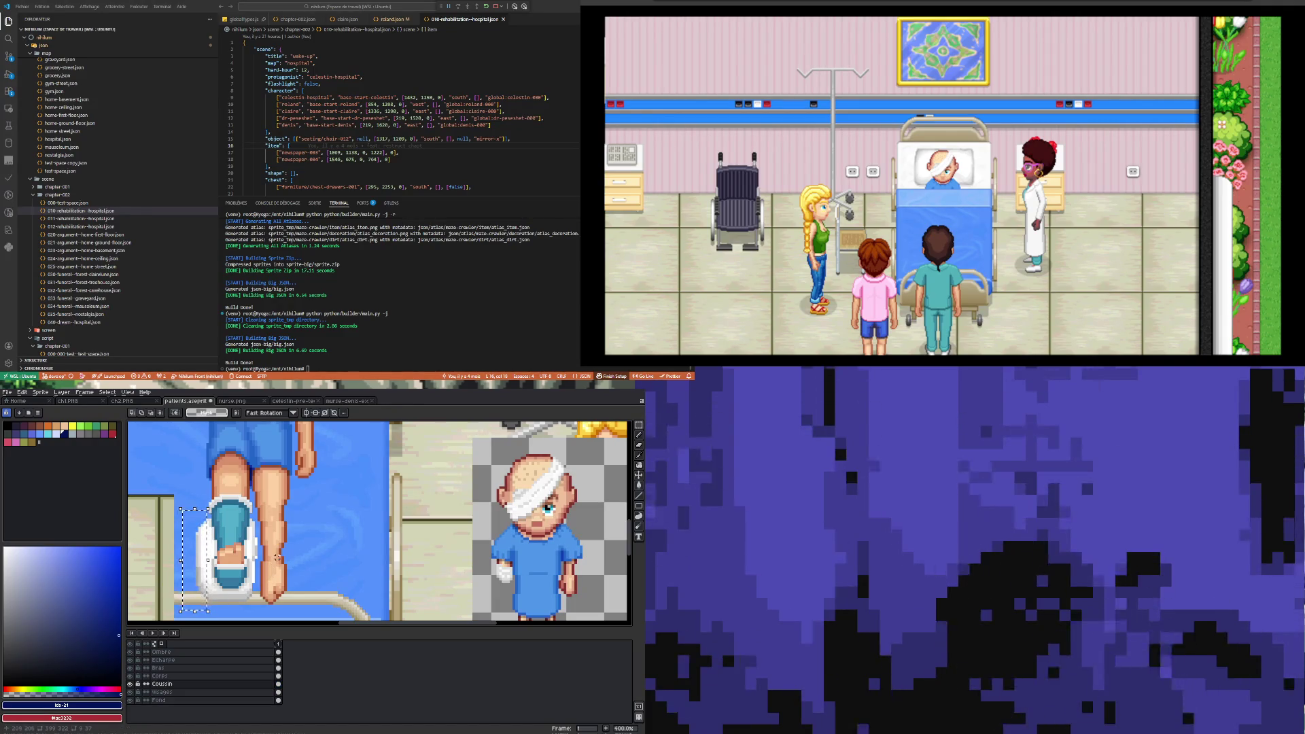
key("ctrl+t")
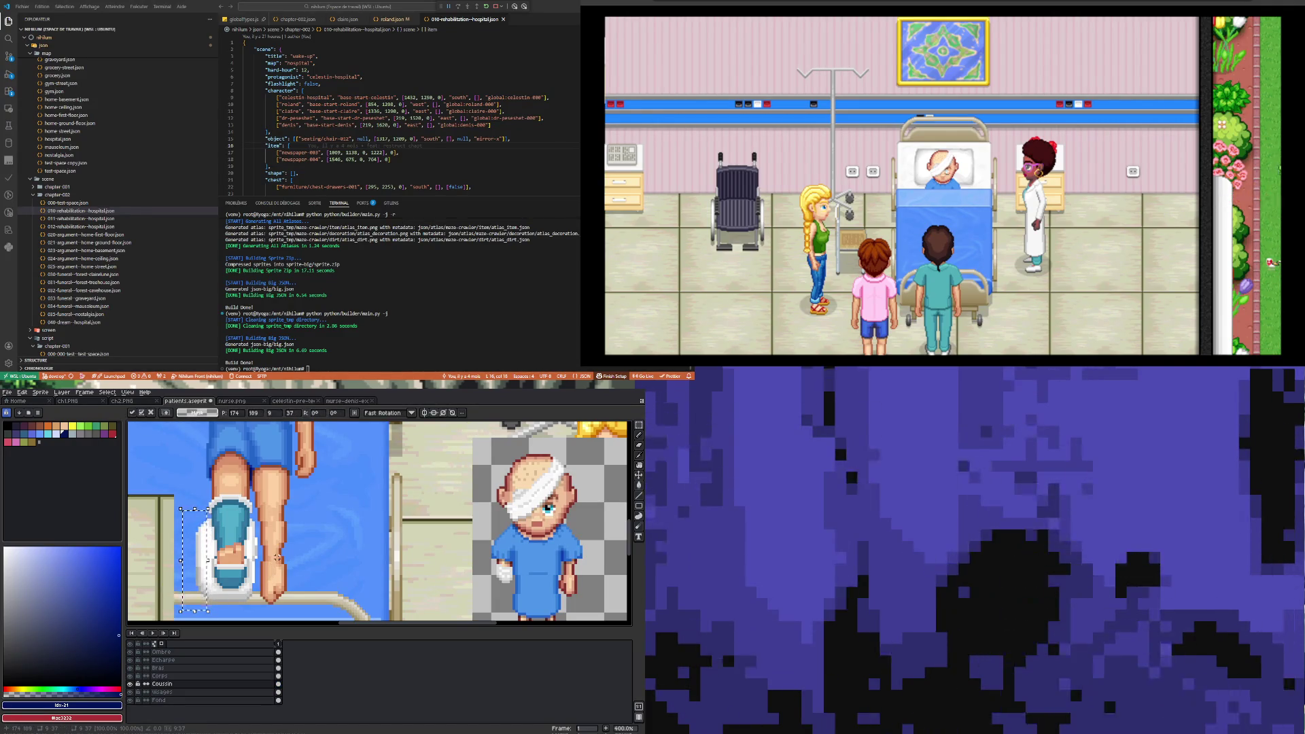
left_click_drag(240, 573, 270, 568)
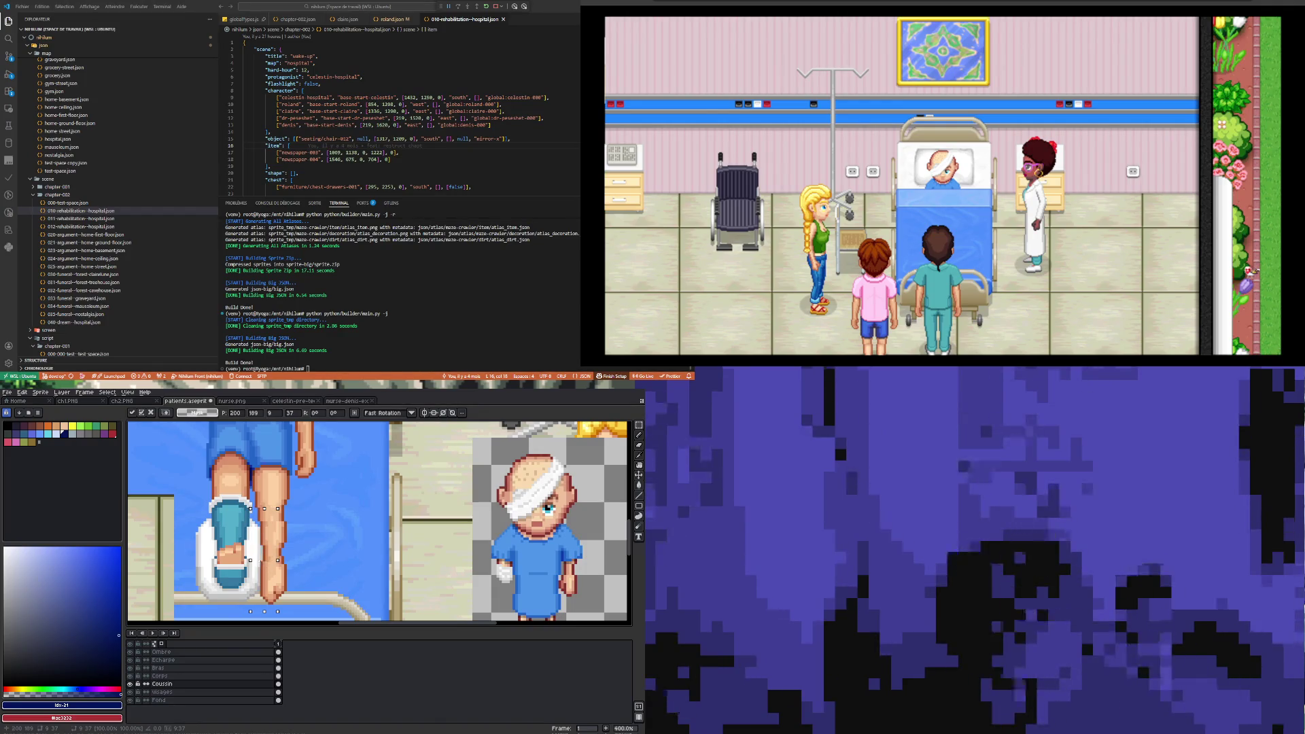
key("Return")
scroll(265, 595, "up", 1)
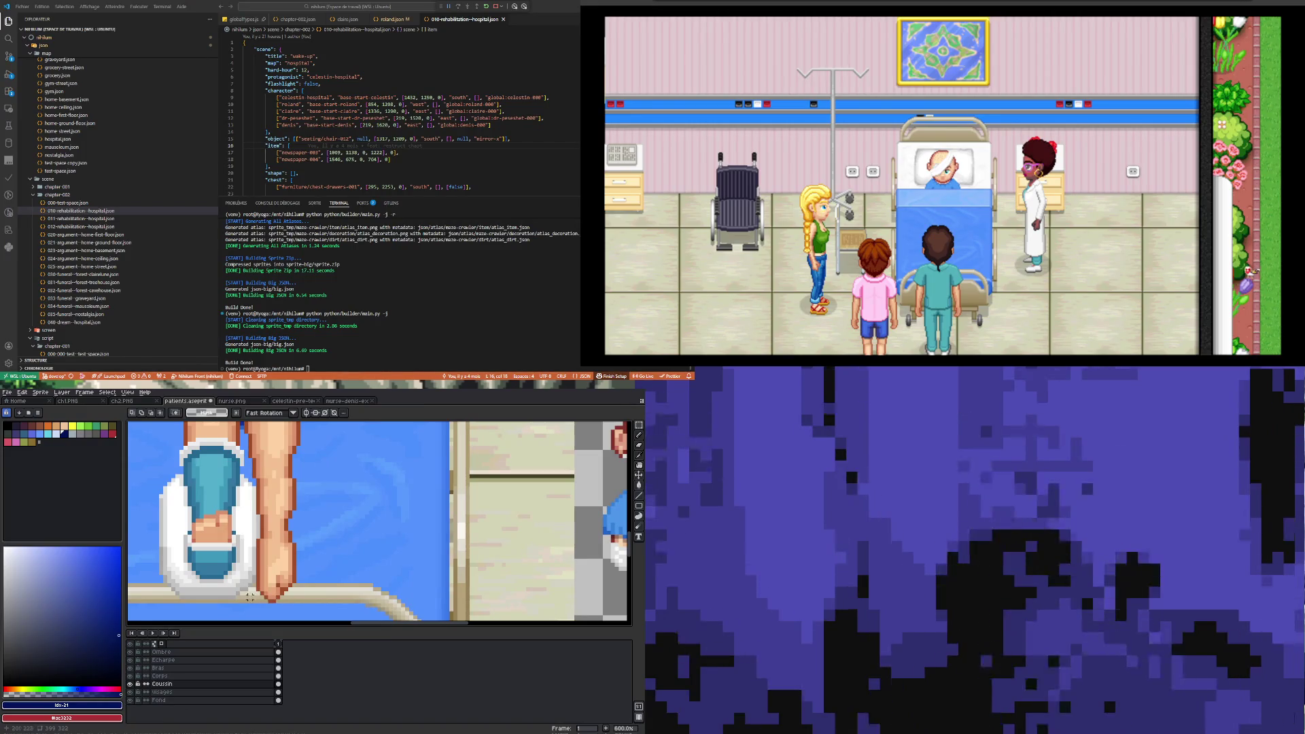
- Sample white, then light grey #e1e1e1, from the cushion padding around the foot
scroll(247, 576, "up", 3)
scroll(247, 575, "down", 1)
key("i")
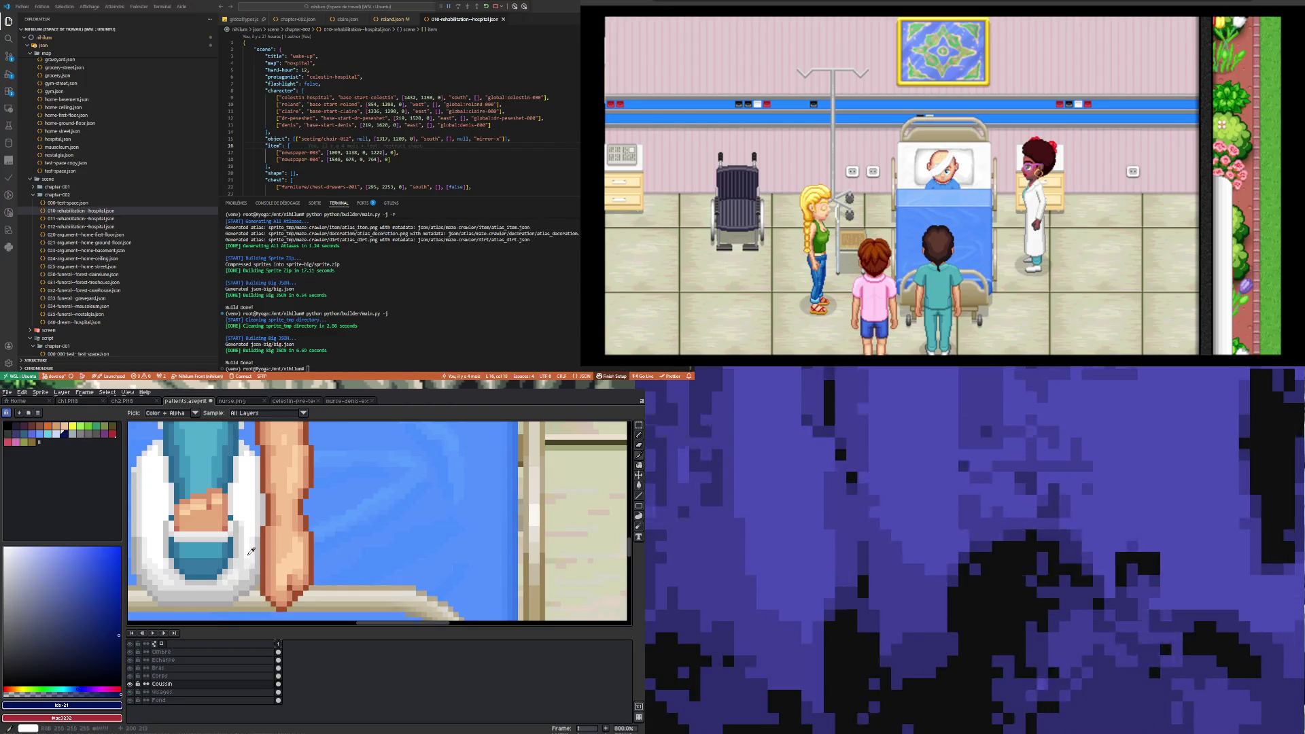
left_click(250, 551)
scroll(247, 556, "up", 2)
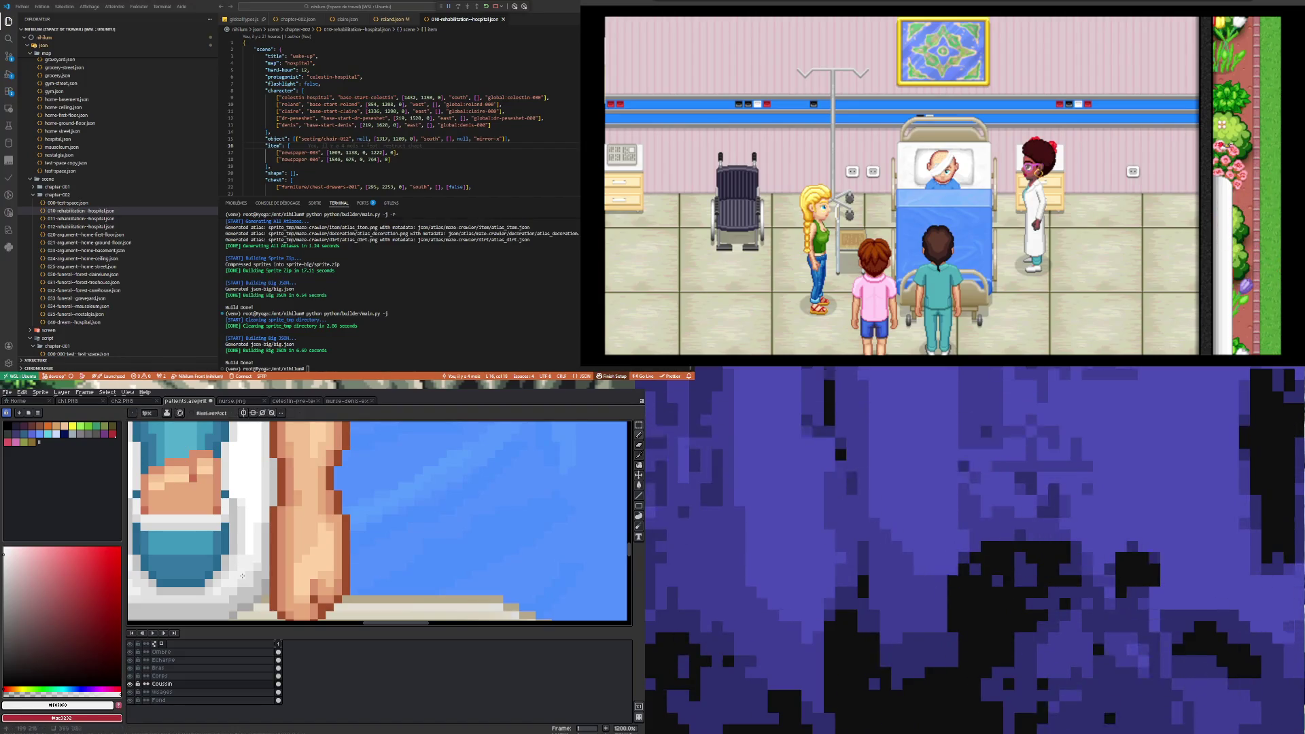
scroll(241, 575, "down", 1)
scroll(314, 539, "up", 1)
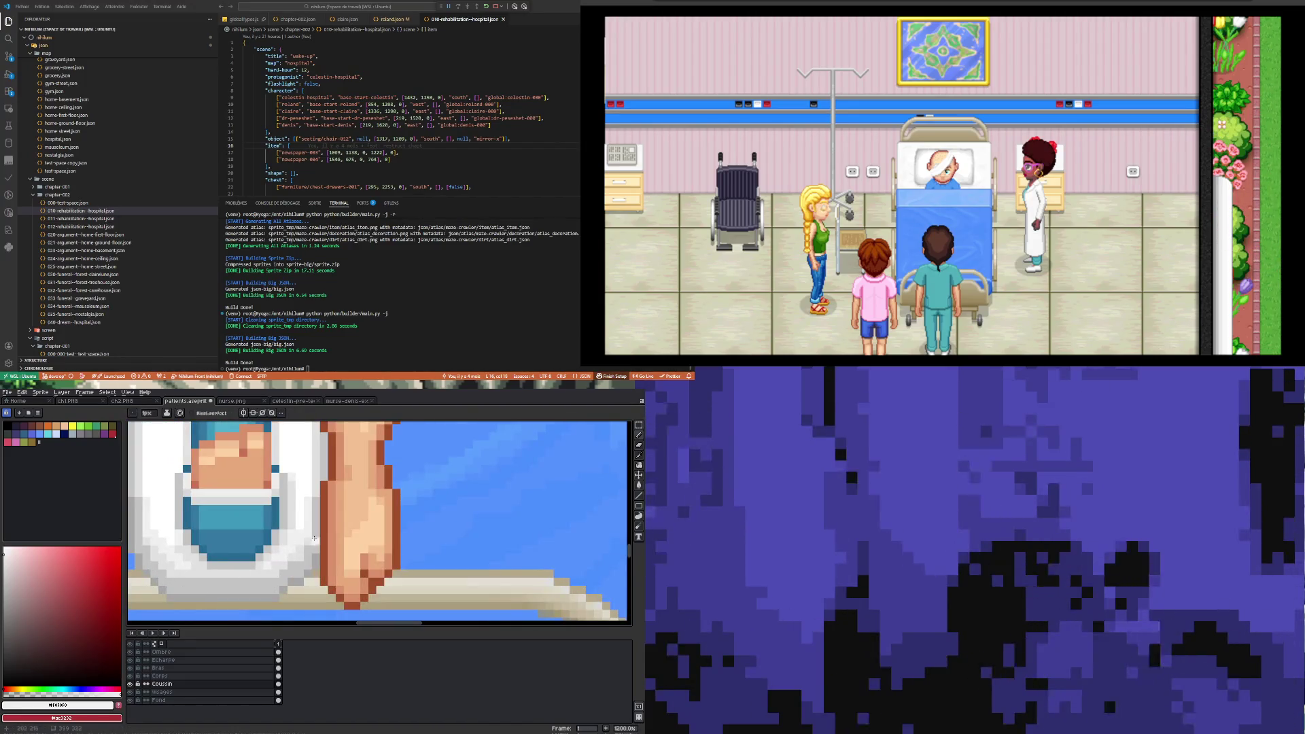
key("i")
left_click(296, 556)
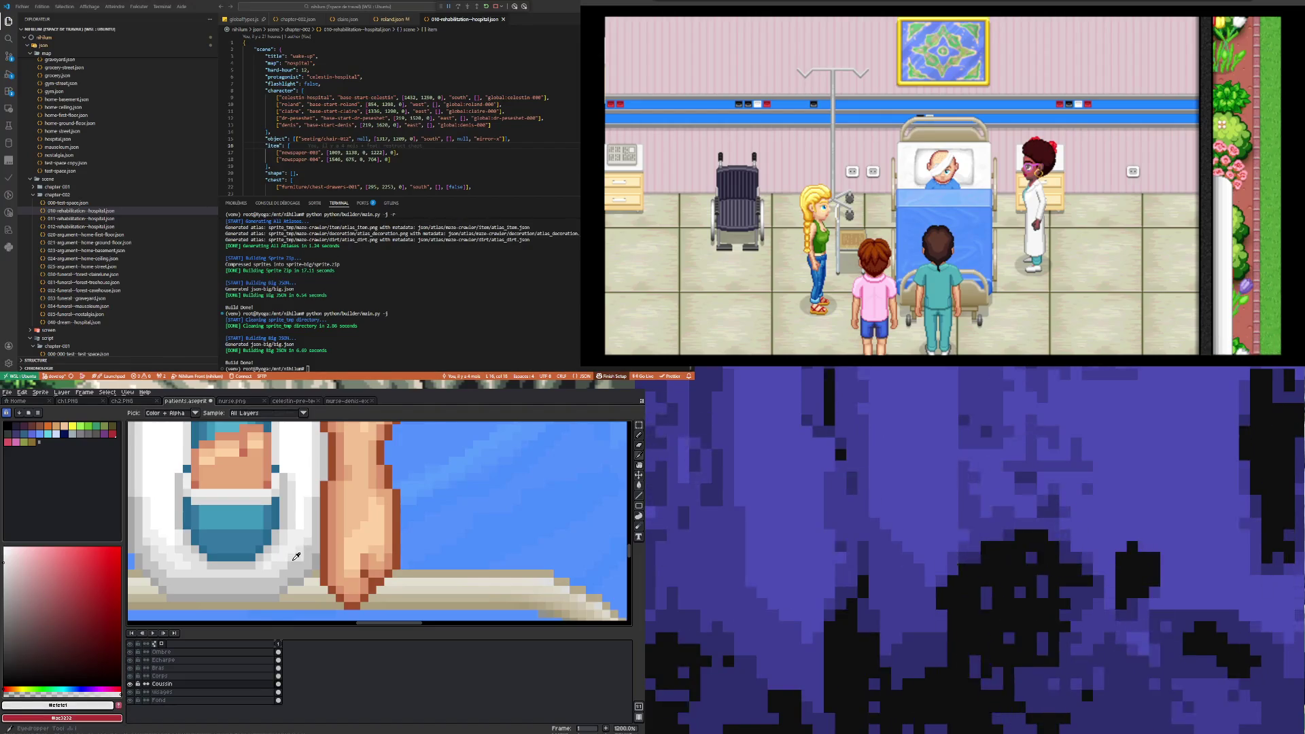
key("b")
scroll(299, 544, "down", 3)
scroll(305, 526, "up", 1)
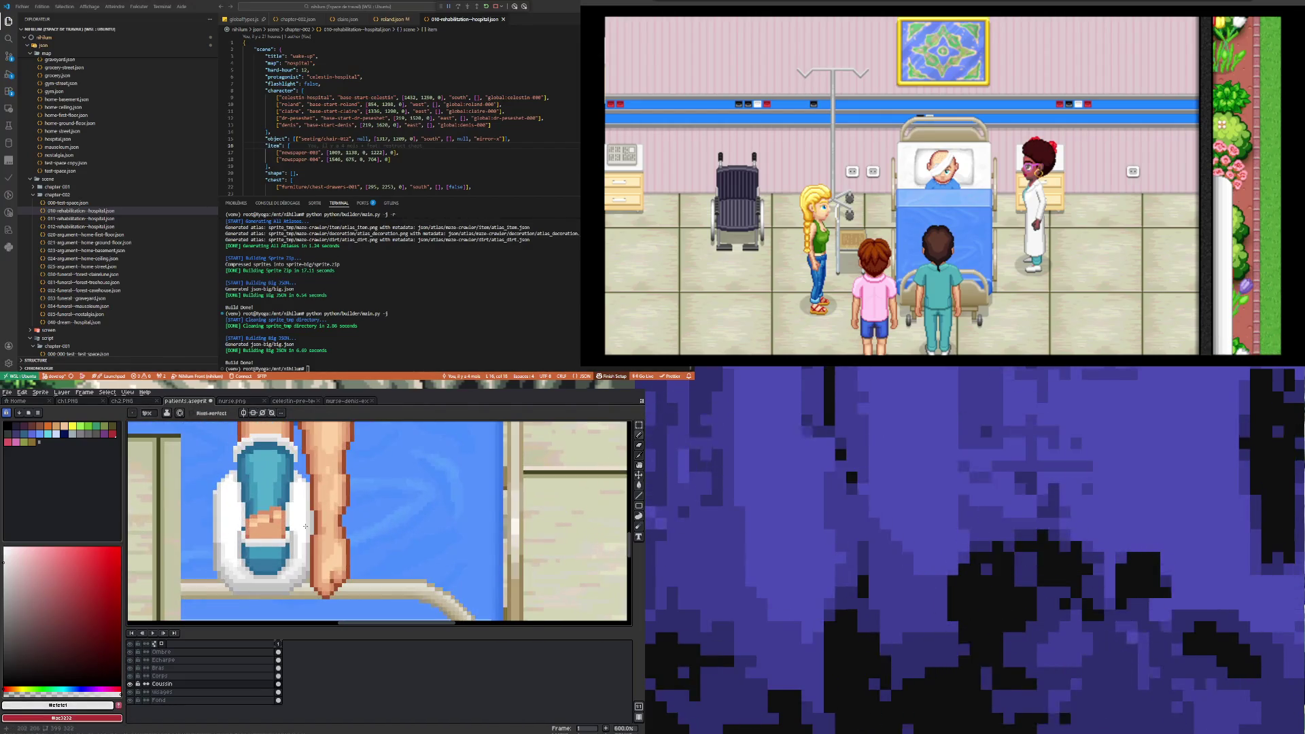
scroll(241, 578, "up", 2)
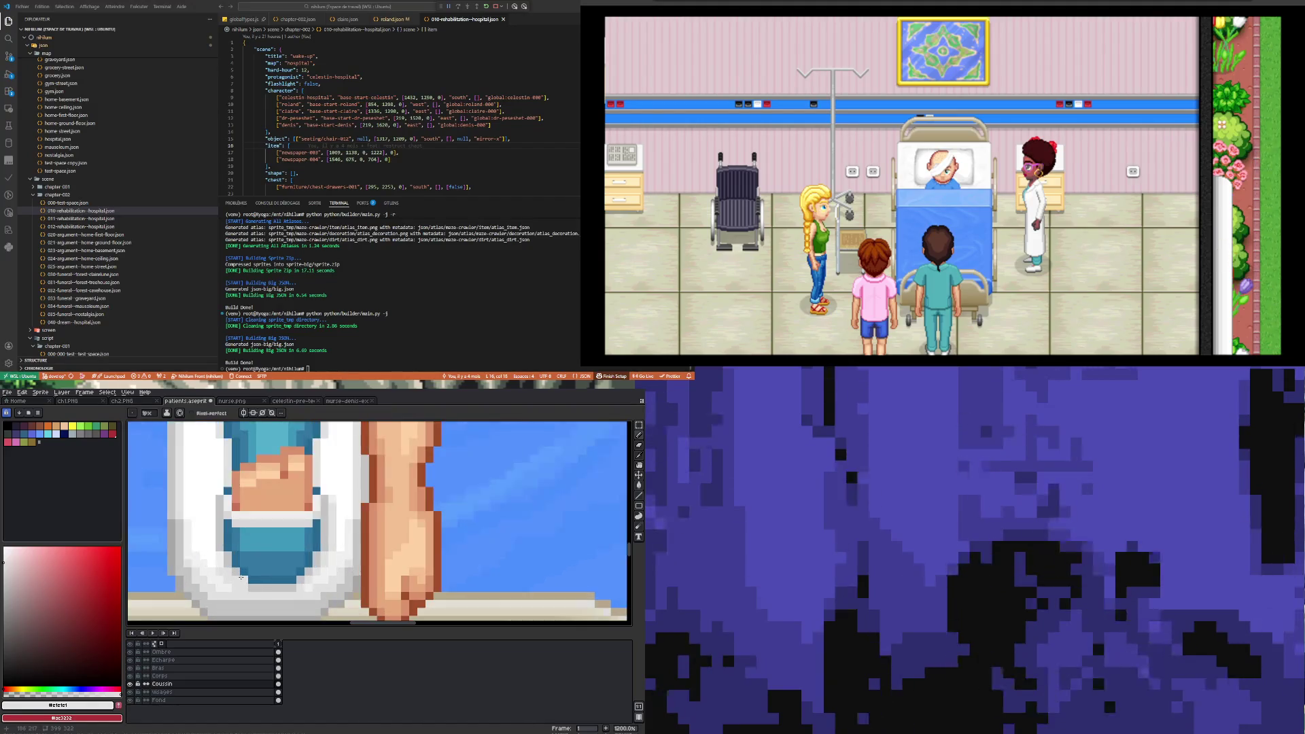
- Touch up the cushion padding, alternating #ffffff, #f0f0f0 and #e1e1e1 pixels
left_click(328, 540, "alt")
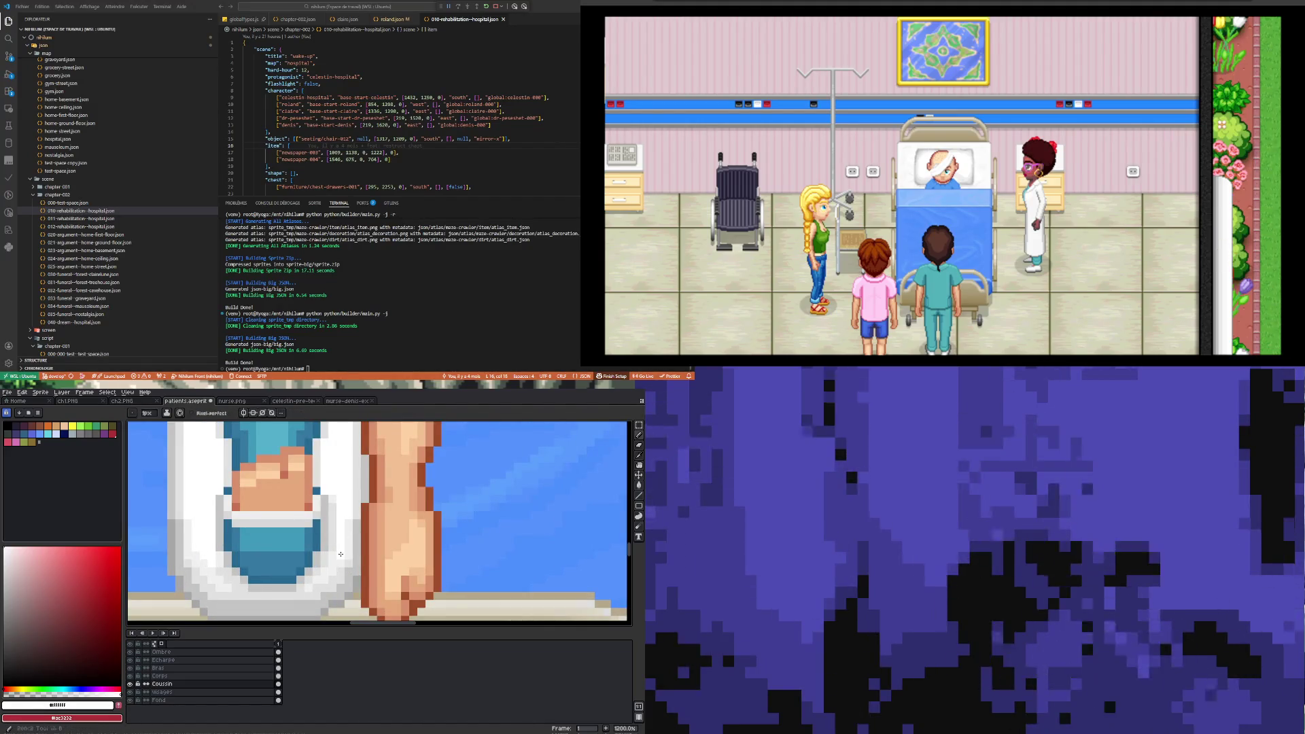
scroll(301, 581, "down", 1)
scroll(278, 567, "up", 1)
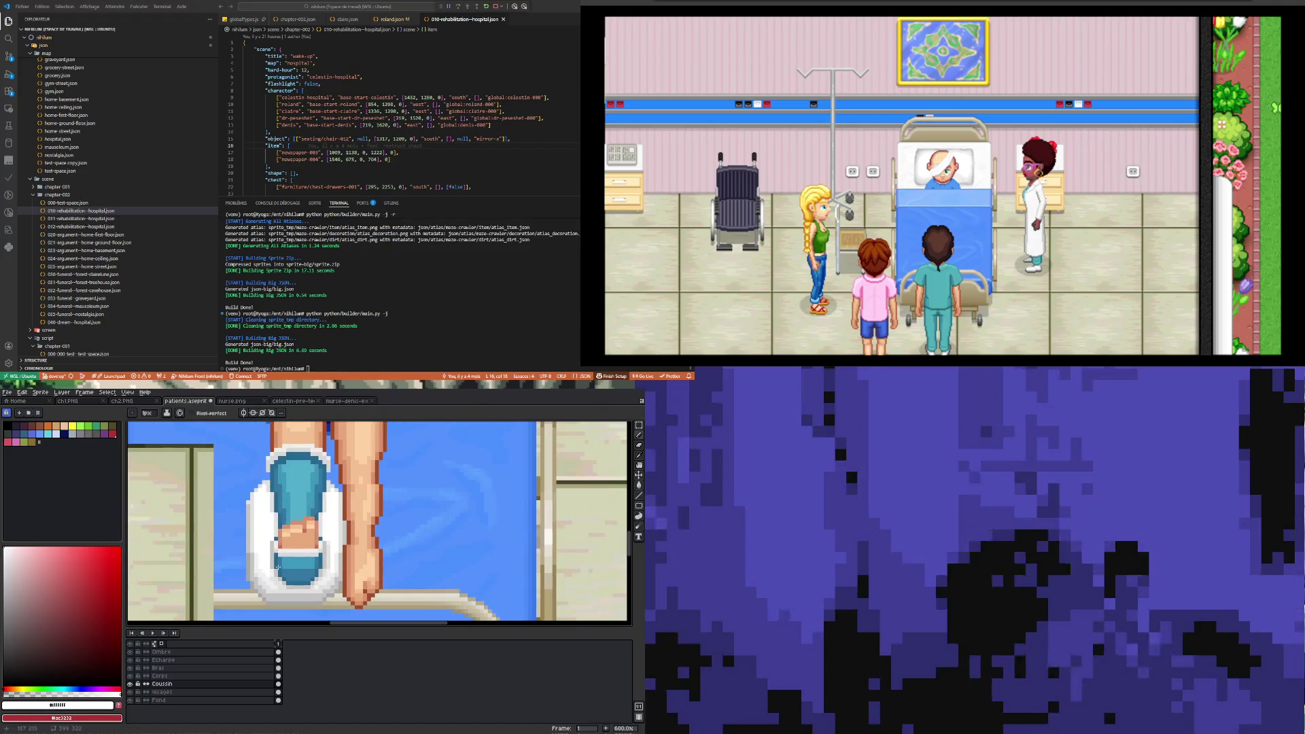
scroll(278, 567, "up", 1)
left_click(268, 573, "alt")
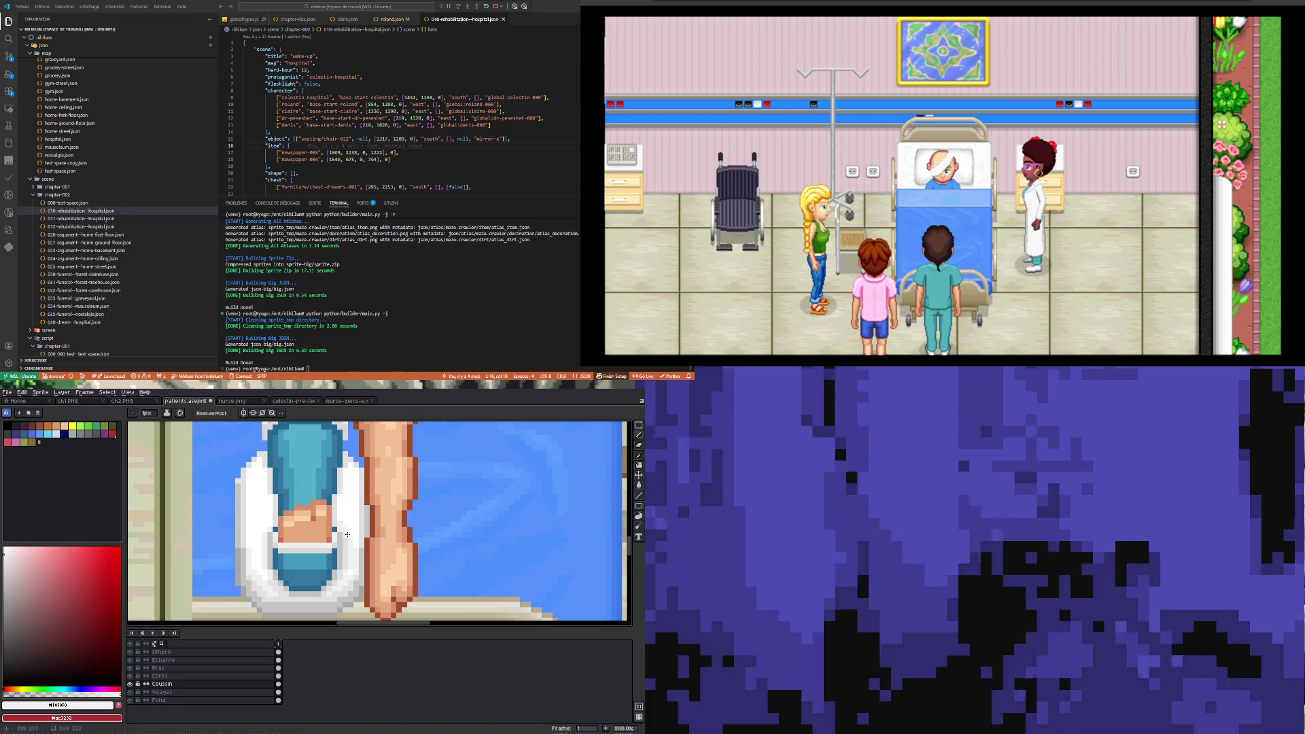
left_click(349, 535, "alt")
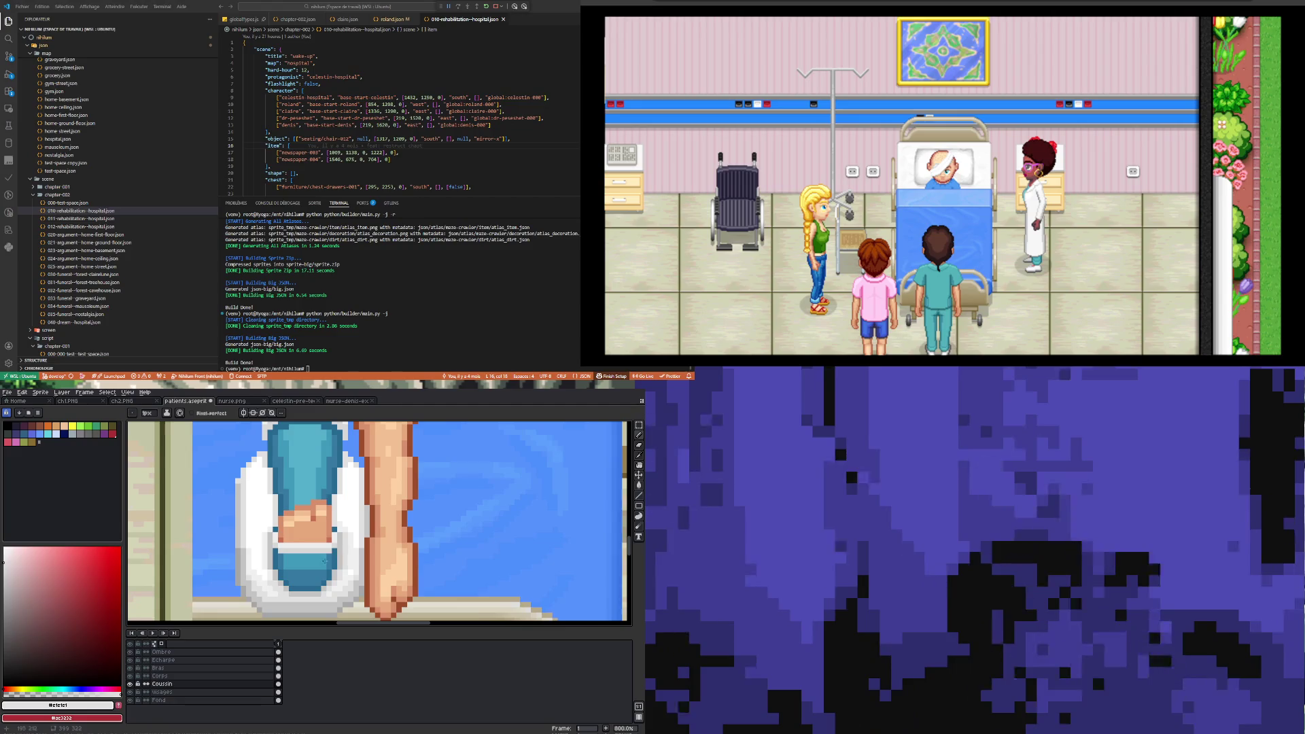
scroll(331, 529, "up", 3)
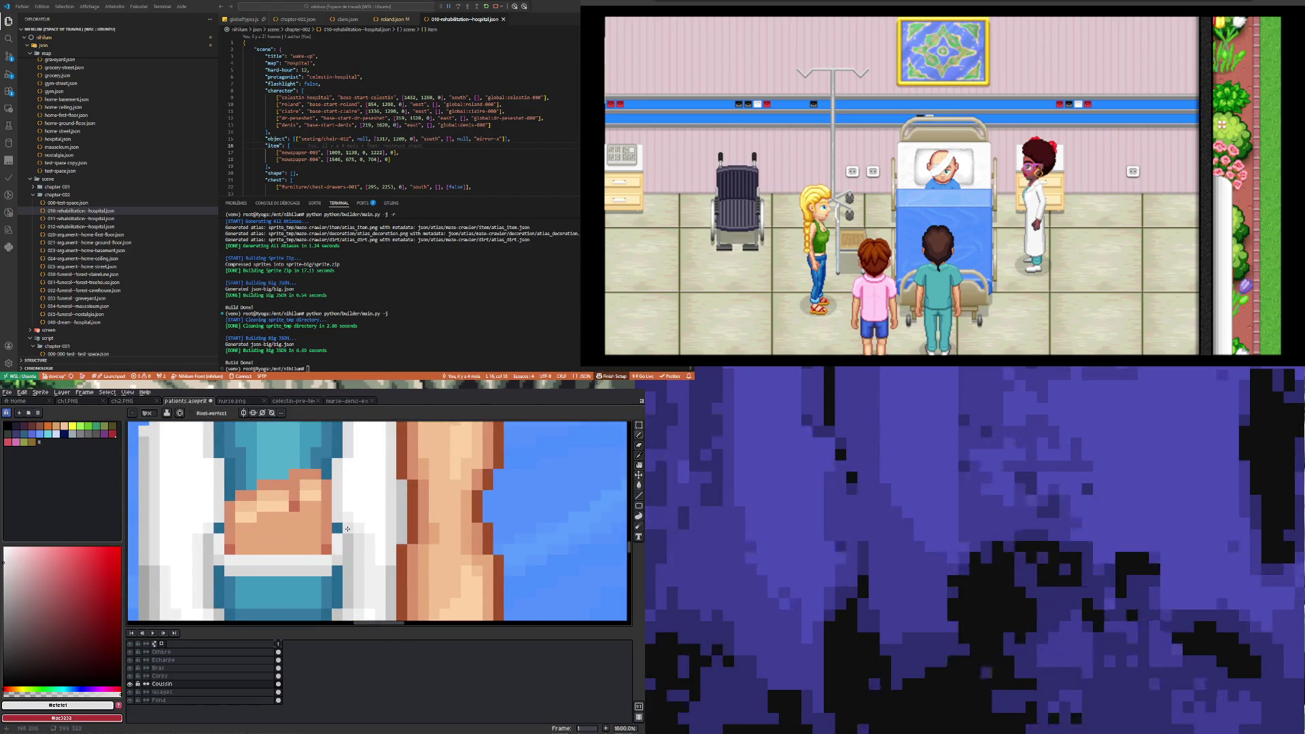
scroll(221, 556, "down", 3)
scroll(269, 546, "up", 3)
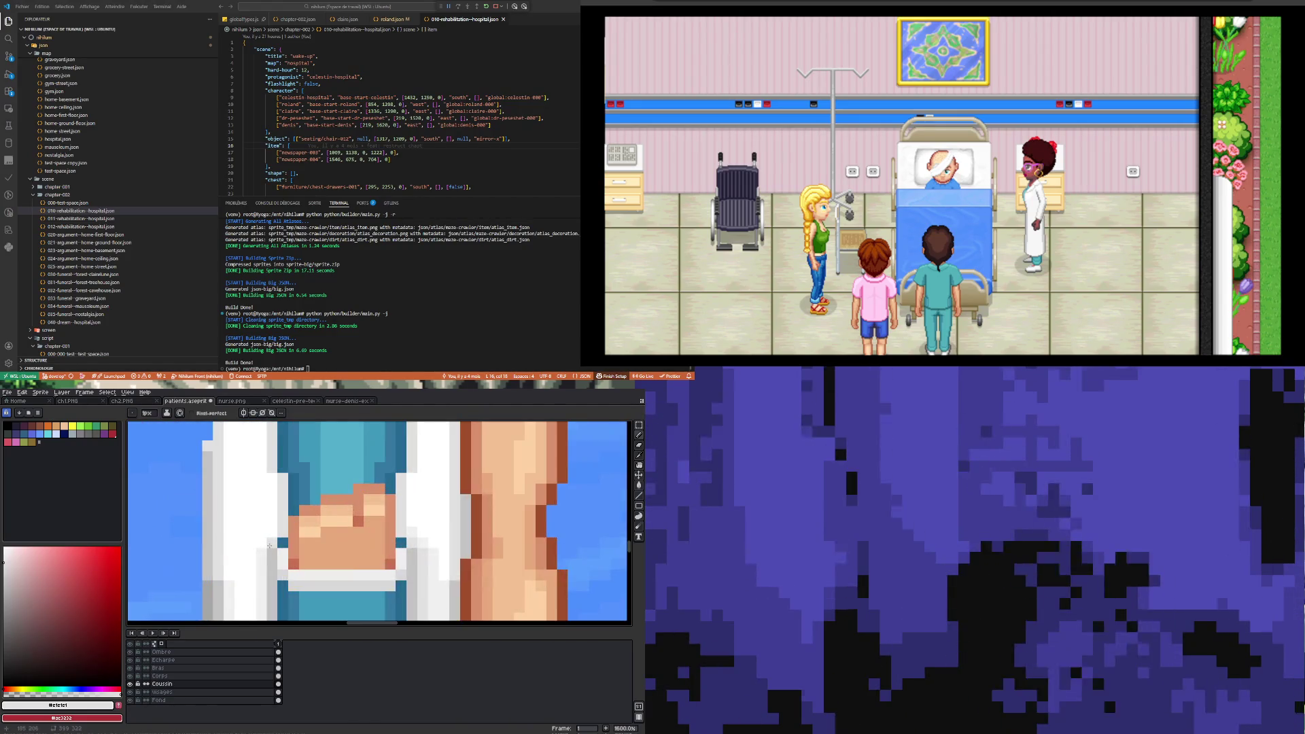
left_click(269, 549, "alt")
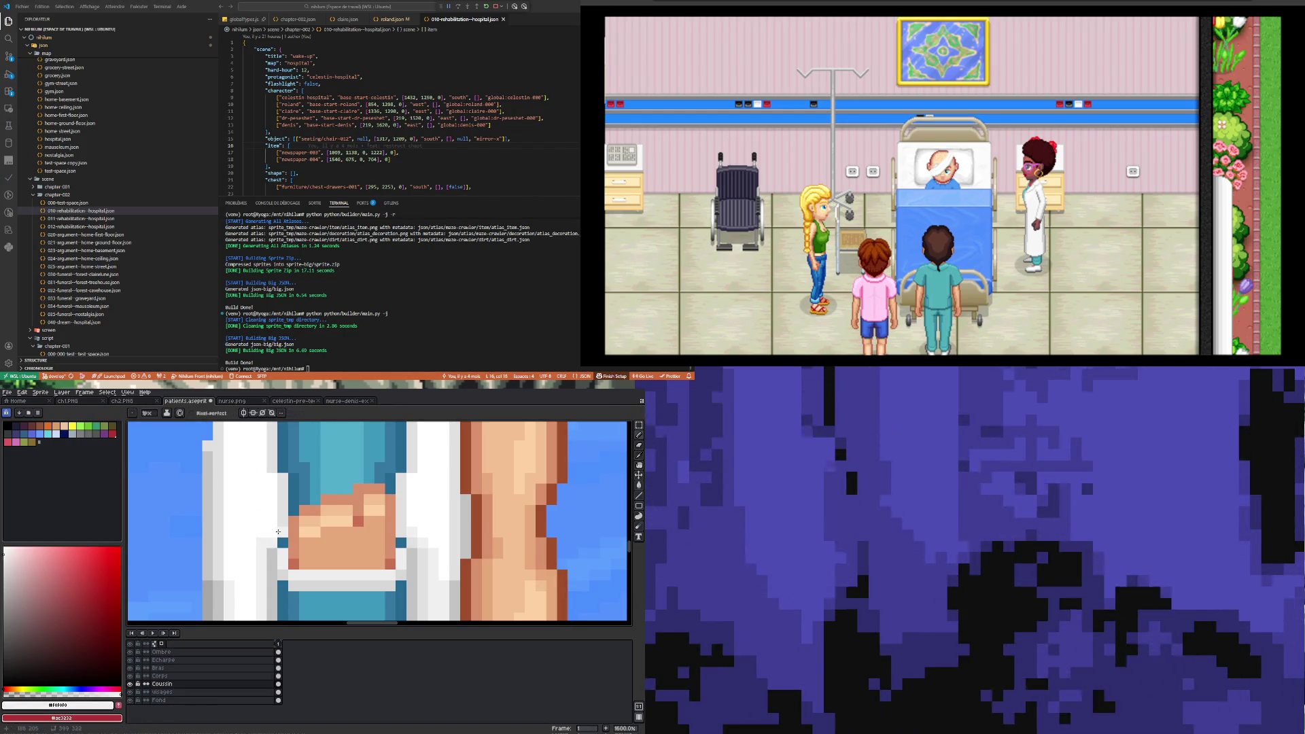
scroll(279, 537, "down", 4)
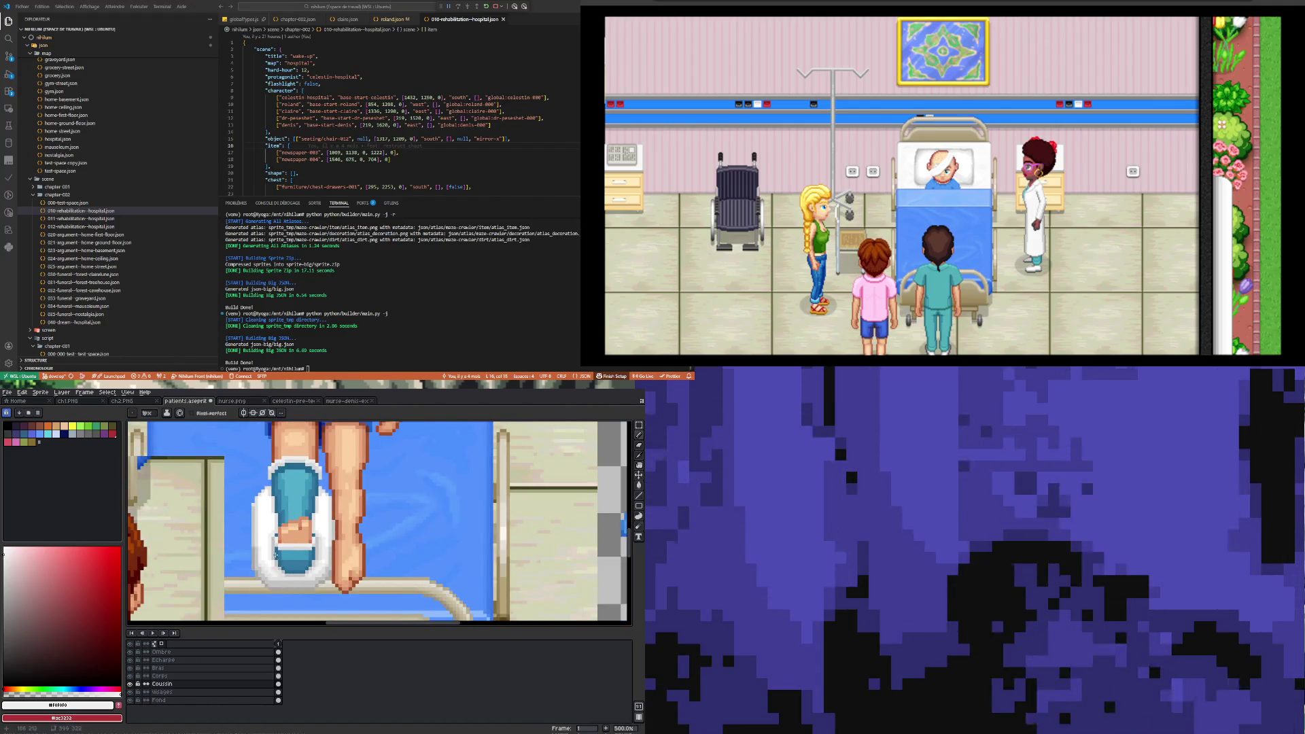
scroll(272, 574, "up", 4)
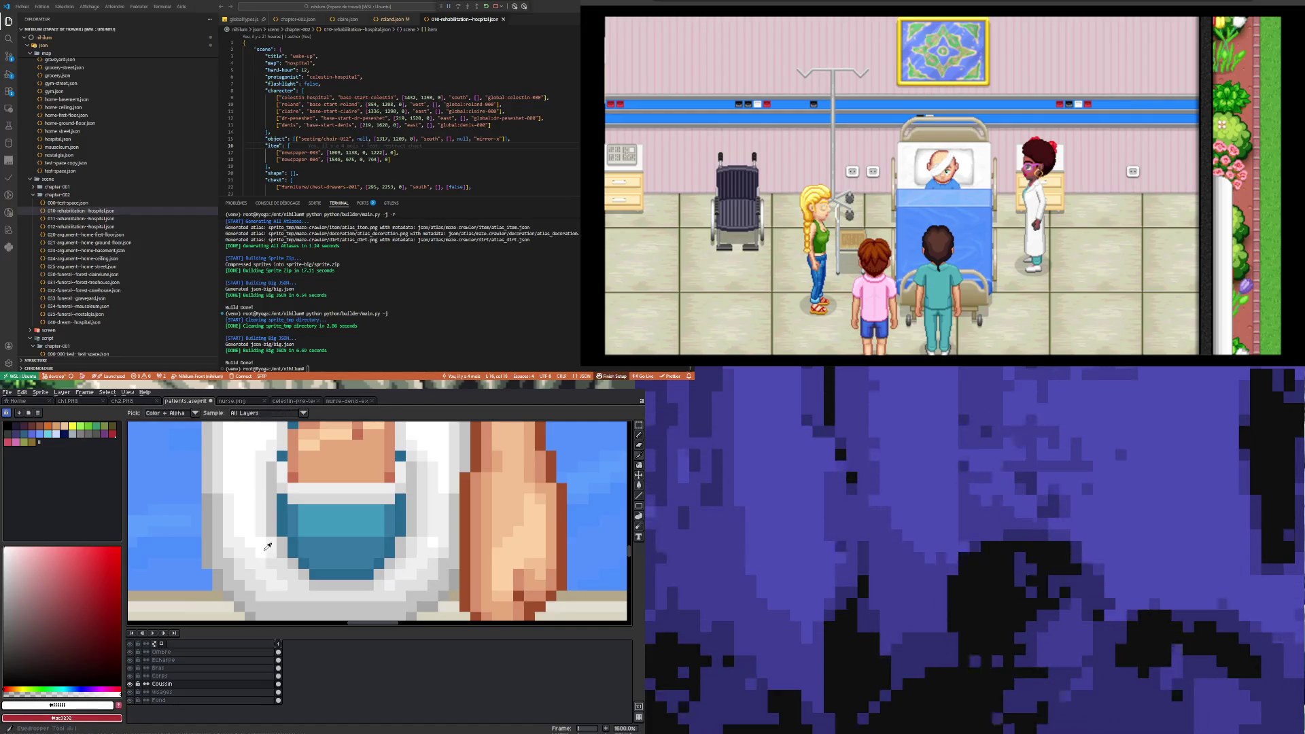
left_click(261, 544, "alt")
scroll(307, 551, "down", 3)
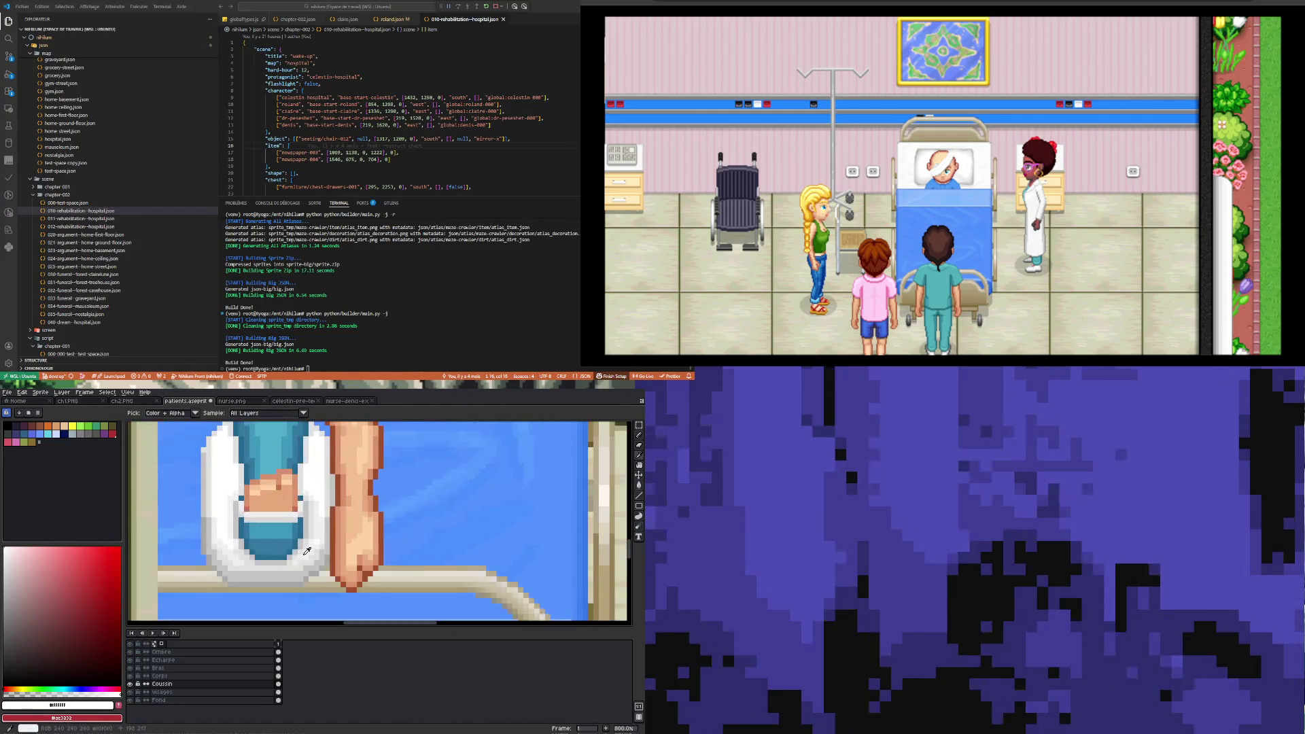
scroll(325, 536, "up", 2)
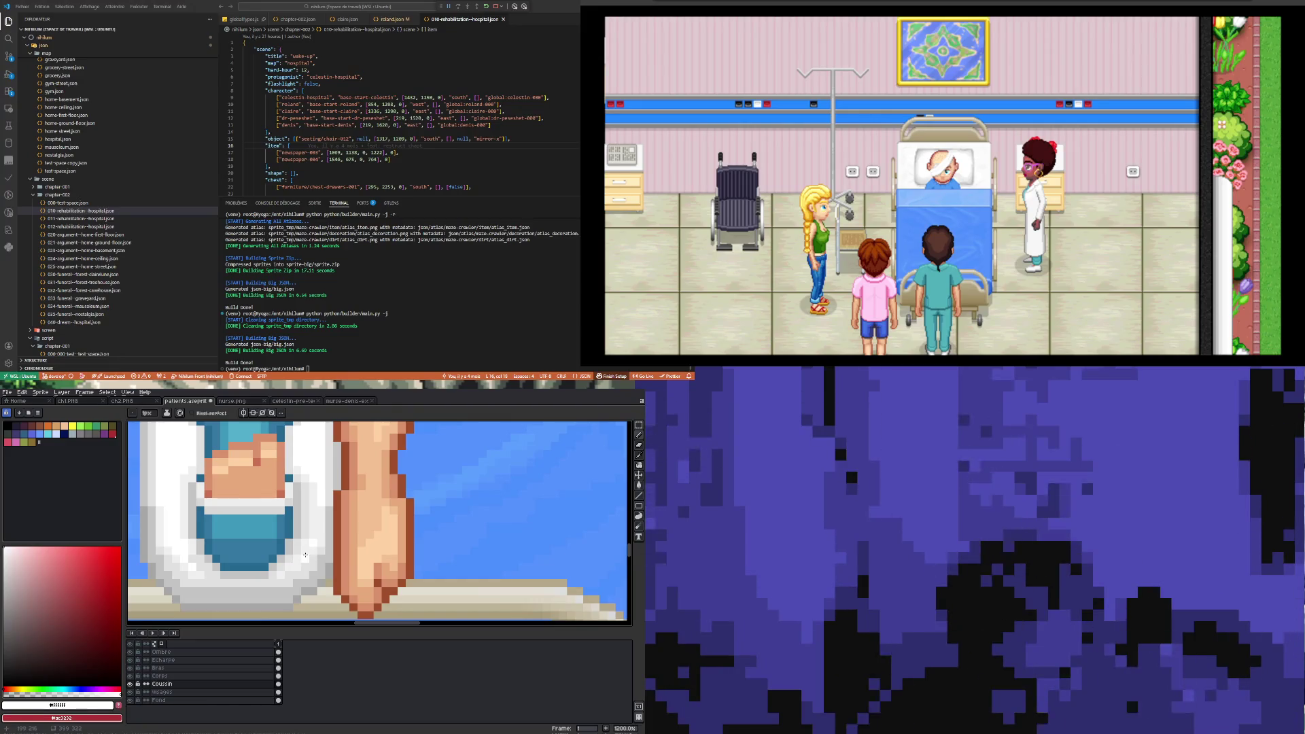
scroll(308, 551, "down", 2)
scroll(333, 572, "up", 2)
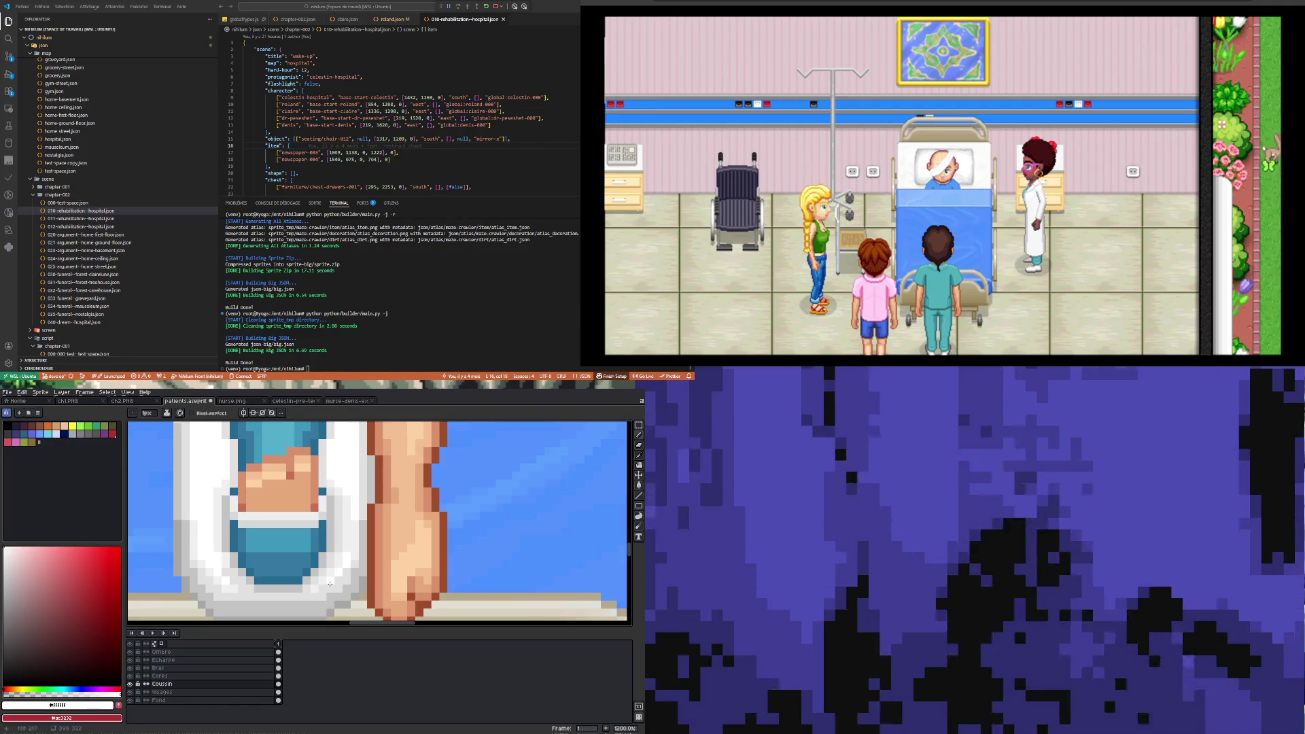
- Repaint more cushion pixels in off-white #F0F0F0 and a light grey sampled from the cushion
key("i")
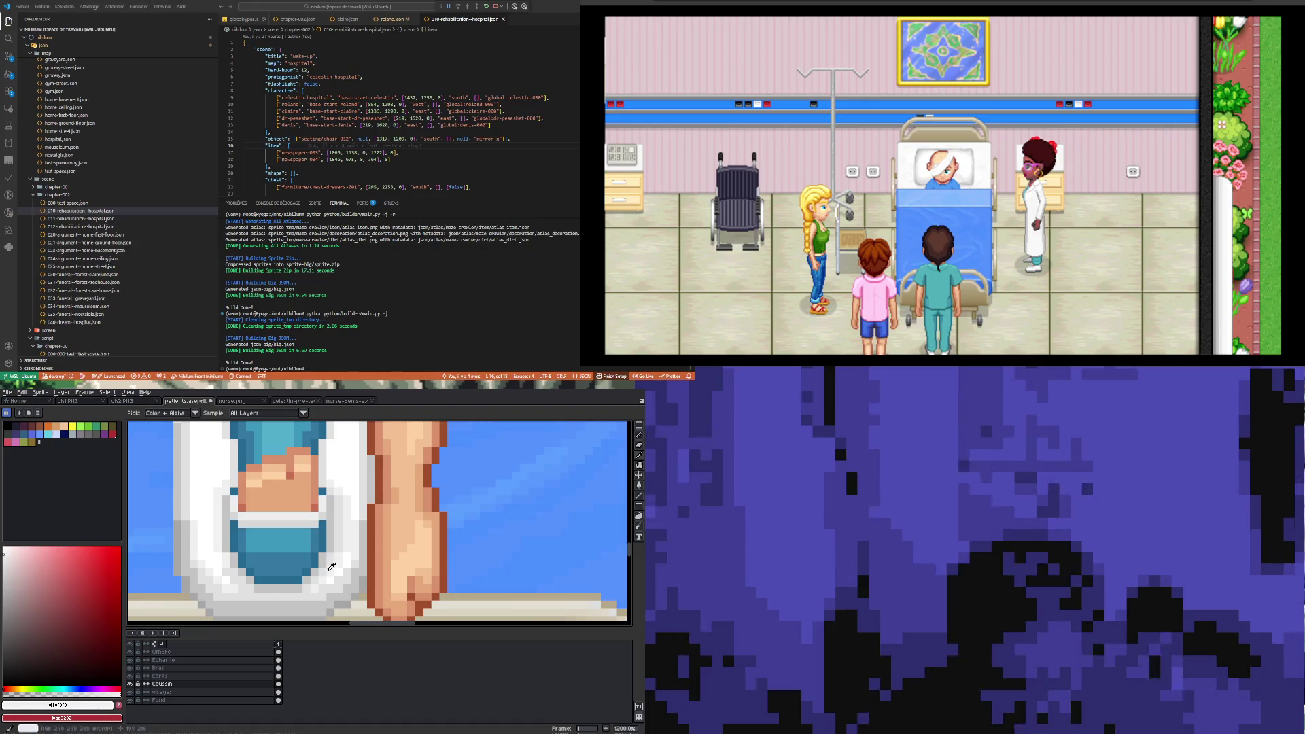
left_click(329, 575)
key("b")
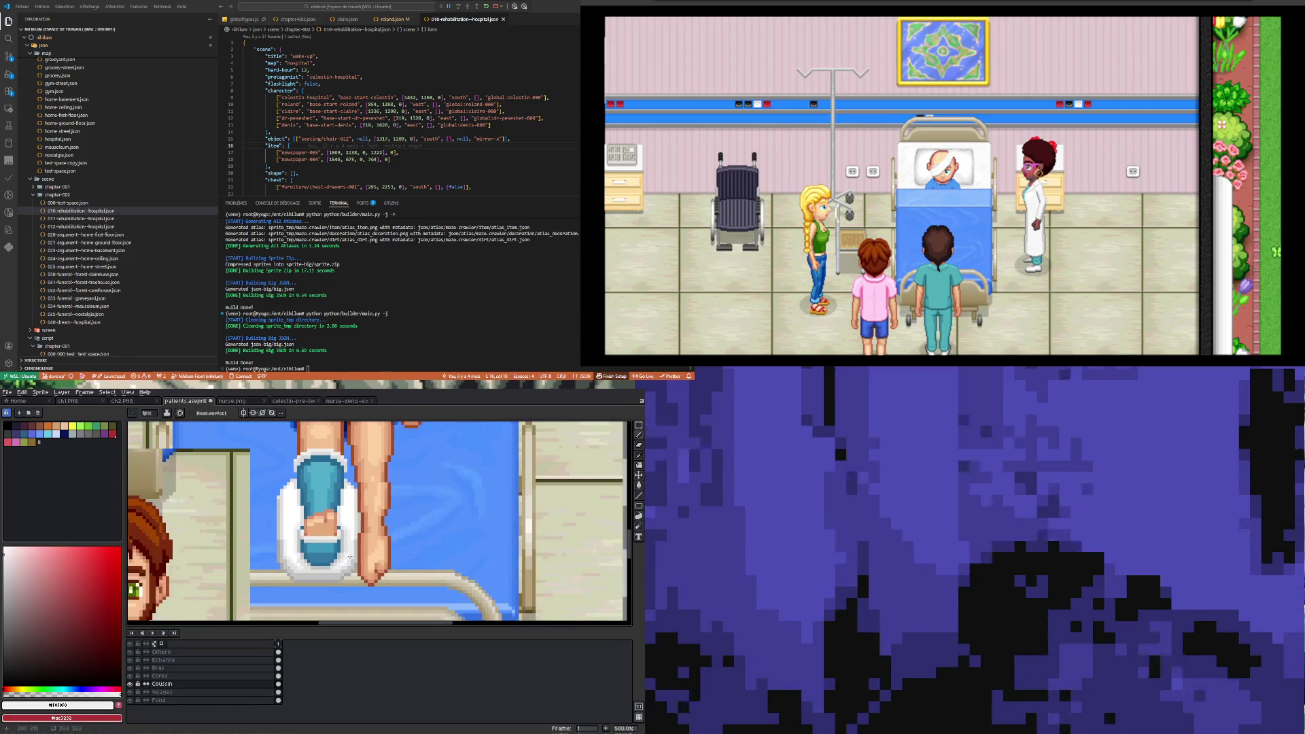
scroll(351, 551, "down", 5)
scroll(316, 555, "down", 1)
scroll(316, 555, "up", 4)
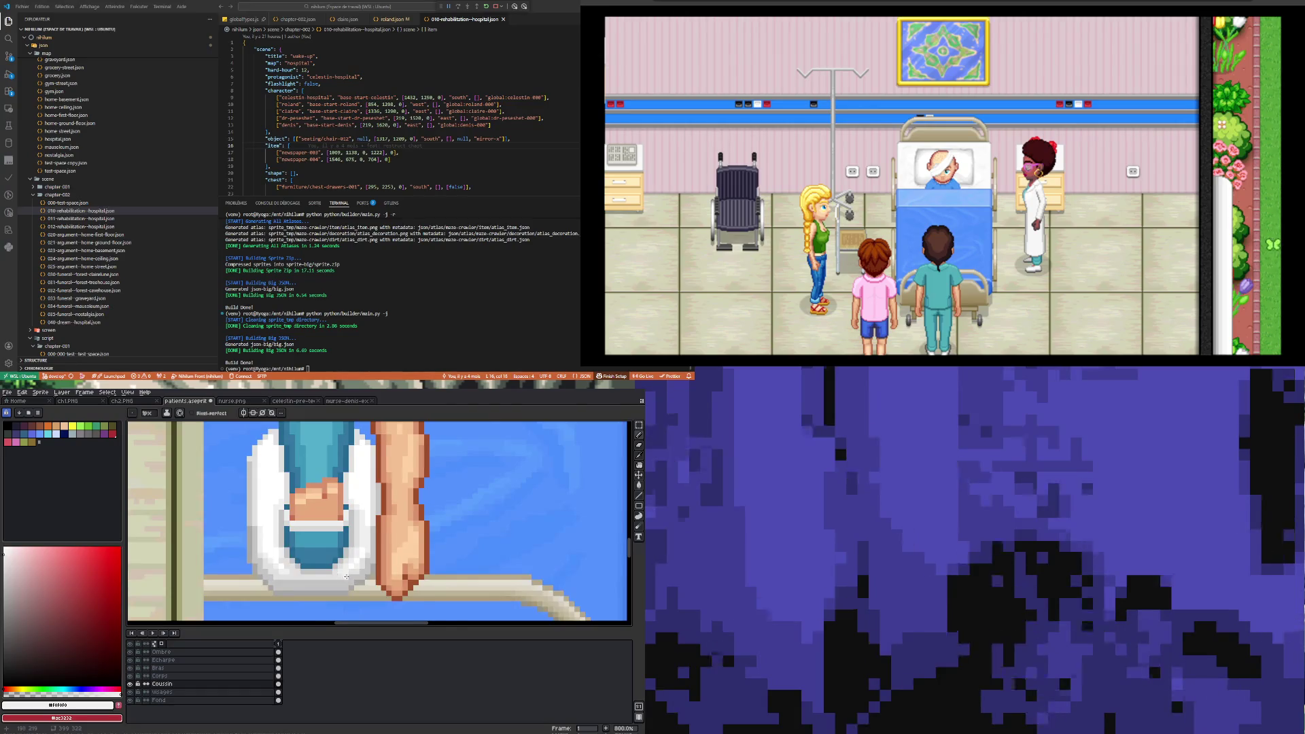
scroll(313, 596, "up", 3)
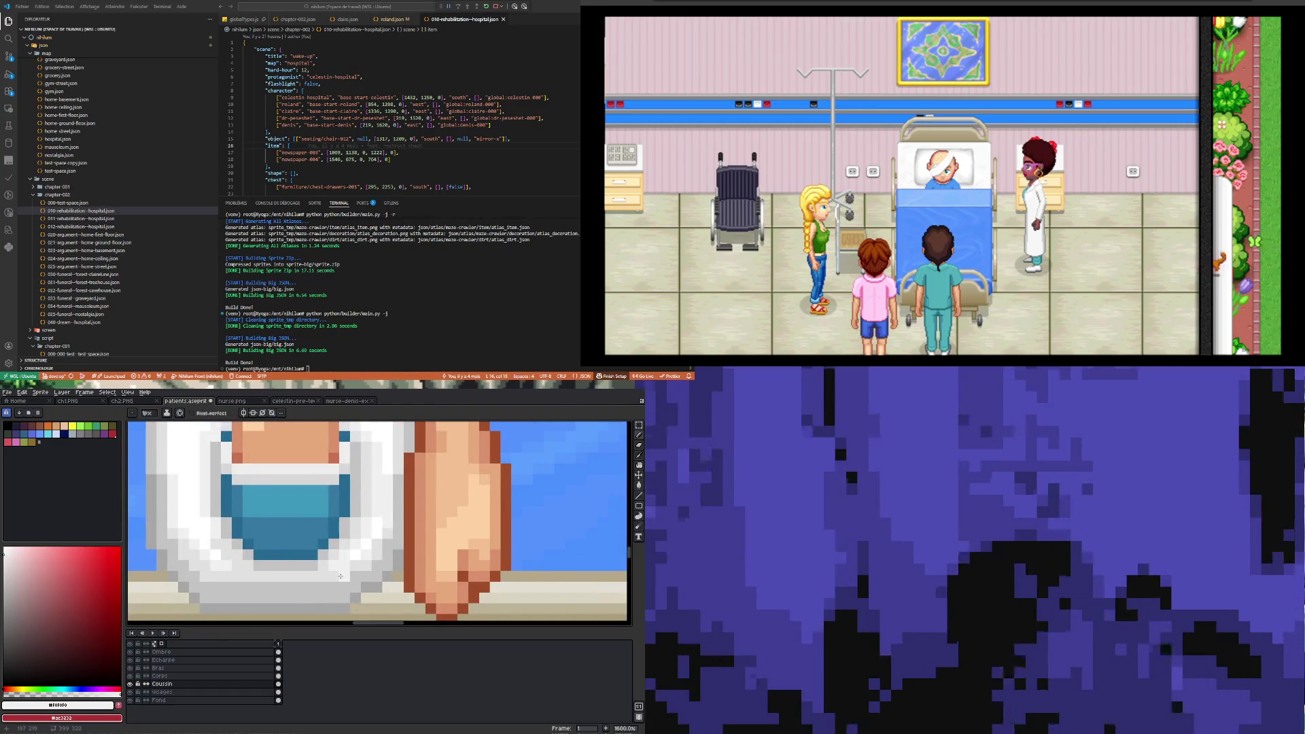
left_click(366, 565, "alt")
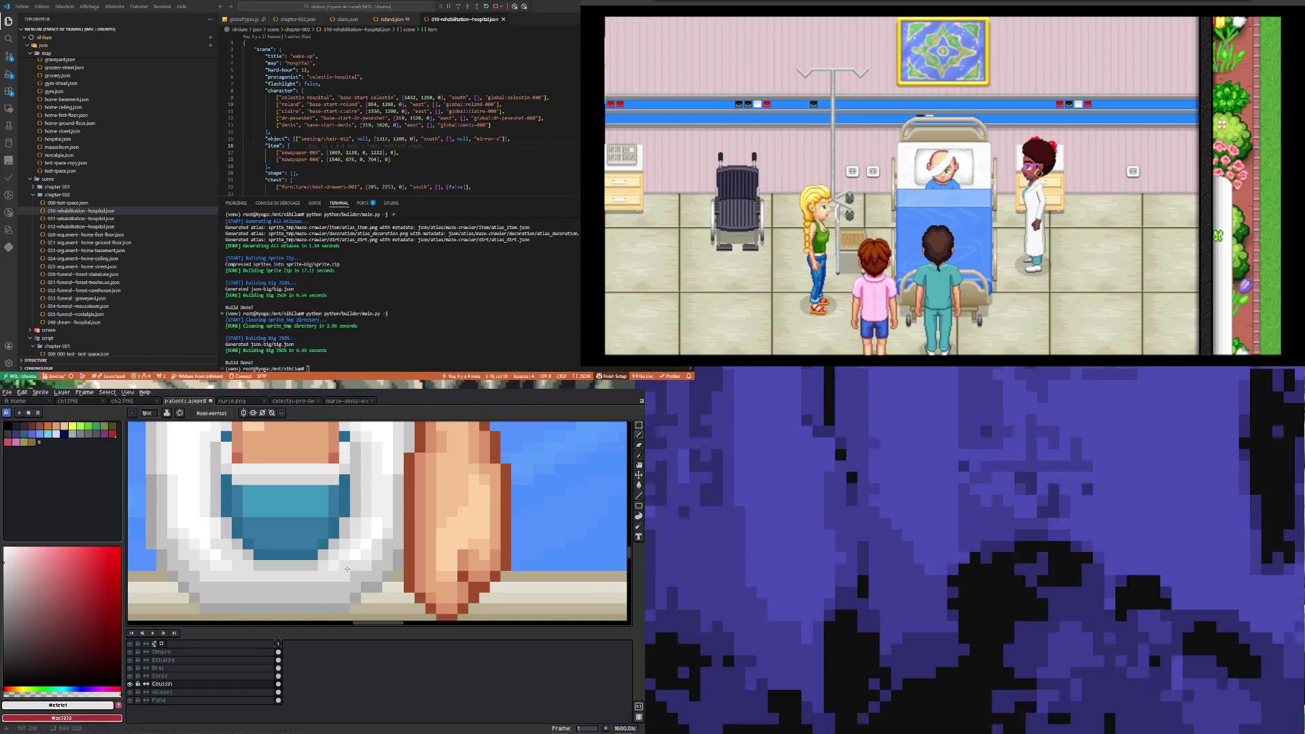
scroll(332, 591, "down", 4)
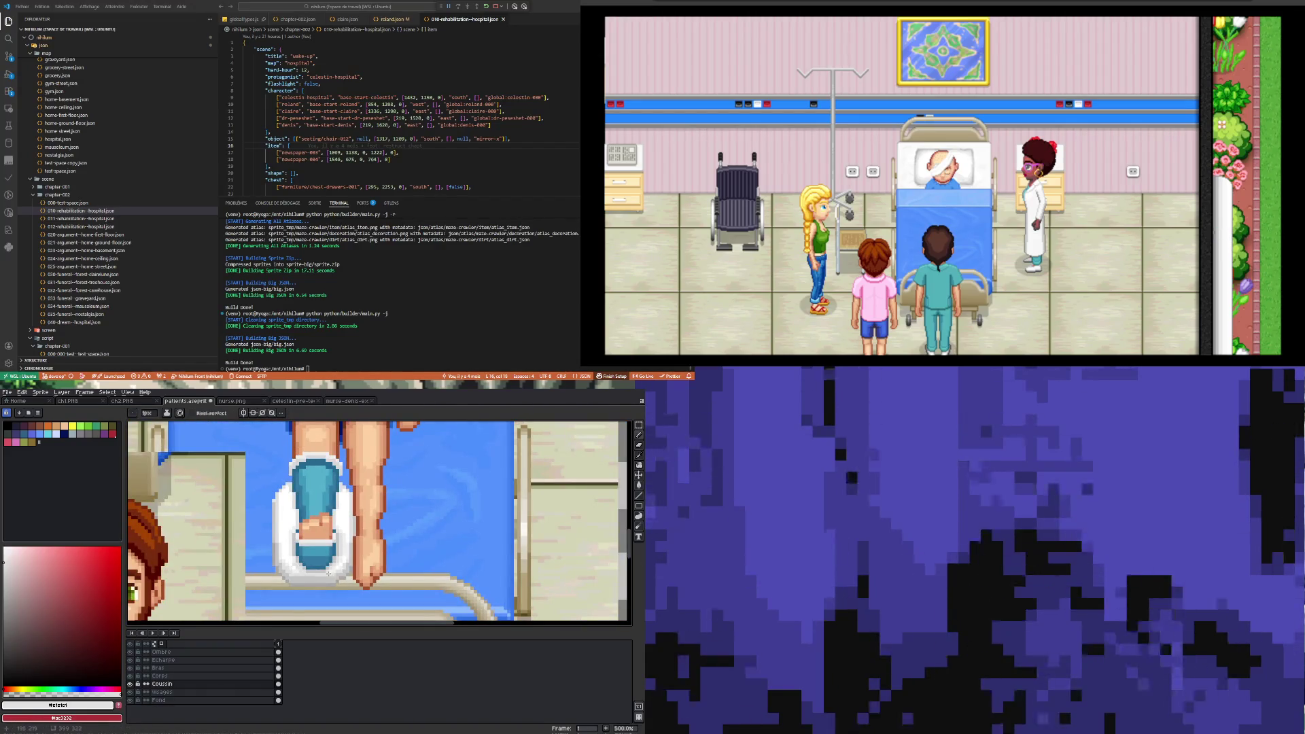
scroll(282, 490, "down", 1)
scroll(310, 495, "up", 2)
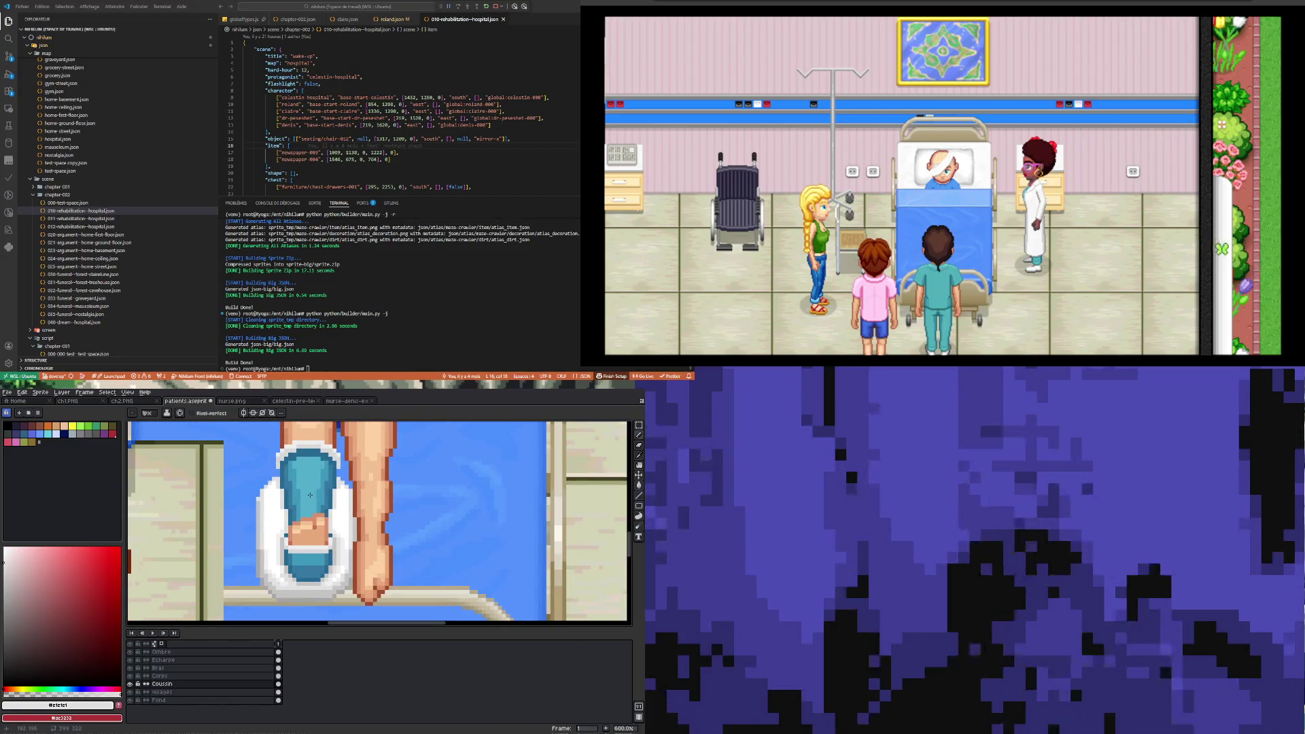
scroll(310, 495, "down", 2)
scroll(317, 506, "up", 2)
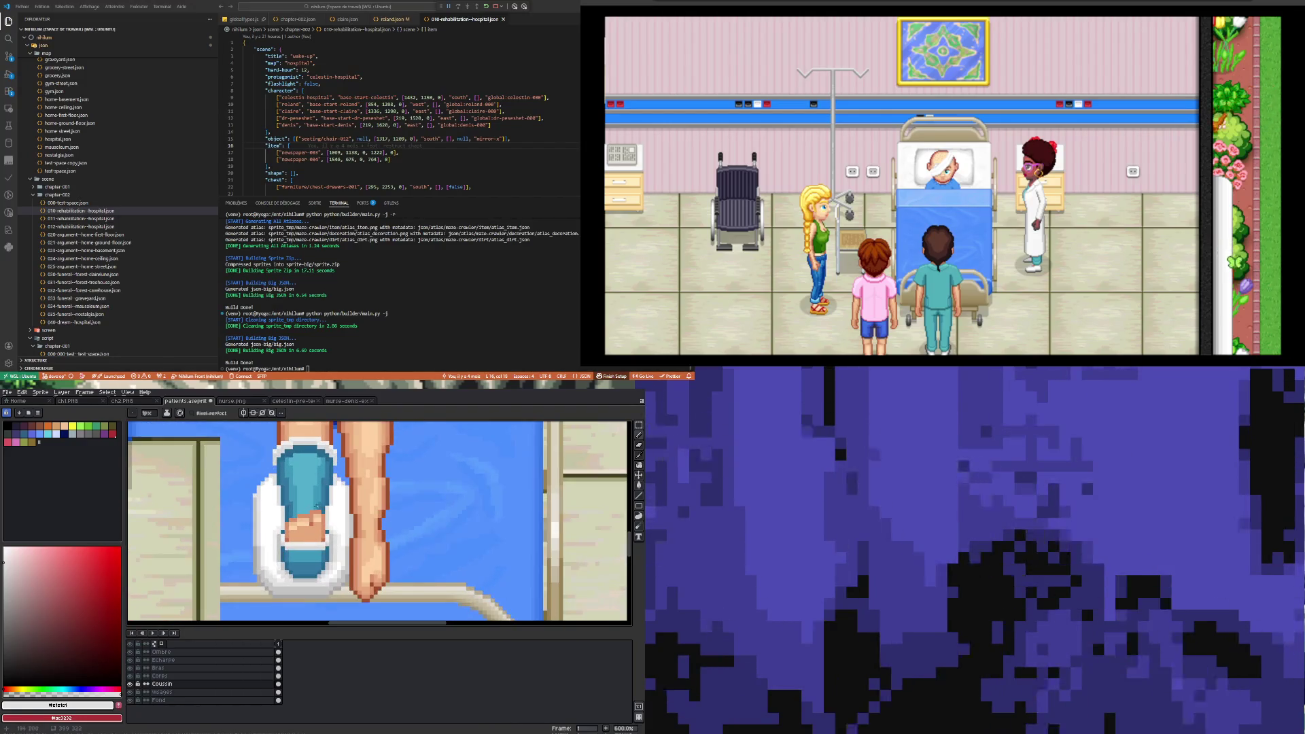
scroll(309, 513, "down", 3)
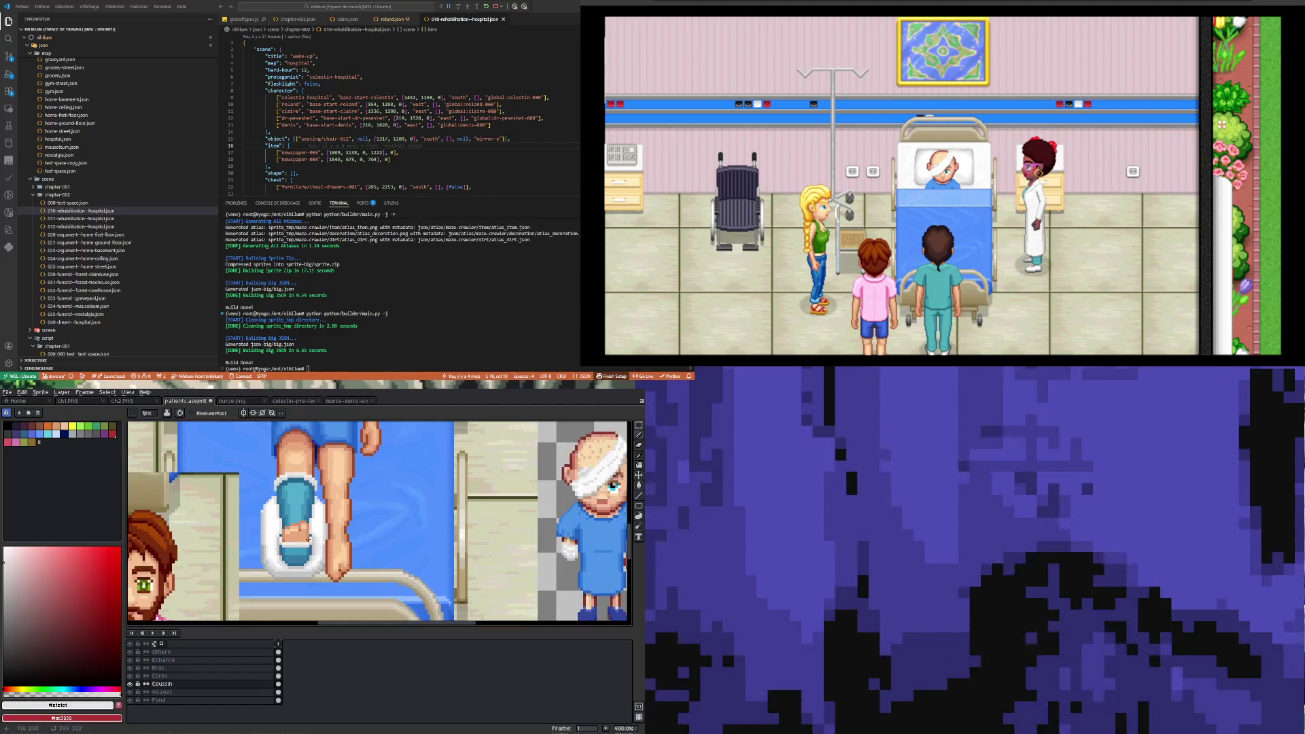
- Sample a mid grey from the cushion shading beside the foot
scroll(330, 538, "down", 2)
scroll(330, 538, "up", 3)
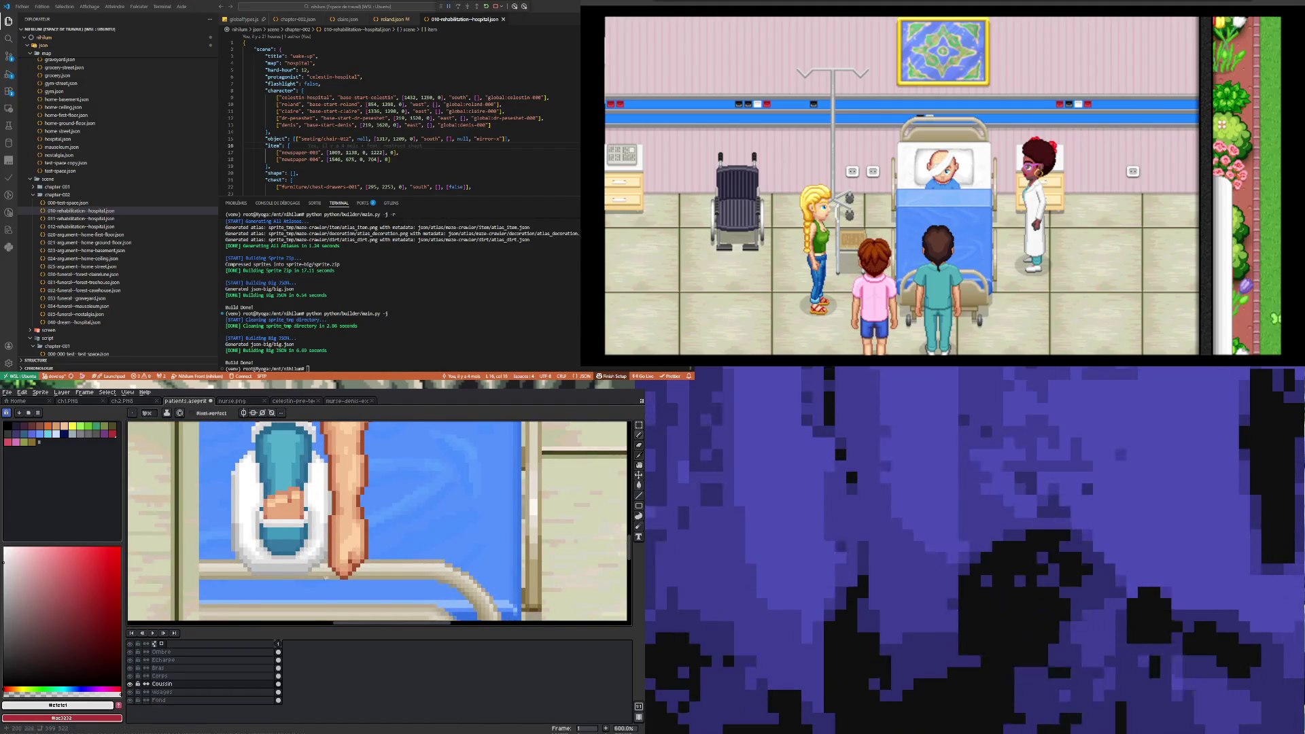
scroll(325, 550, "up", 1)
left_click(331, 550, "alt")
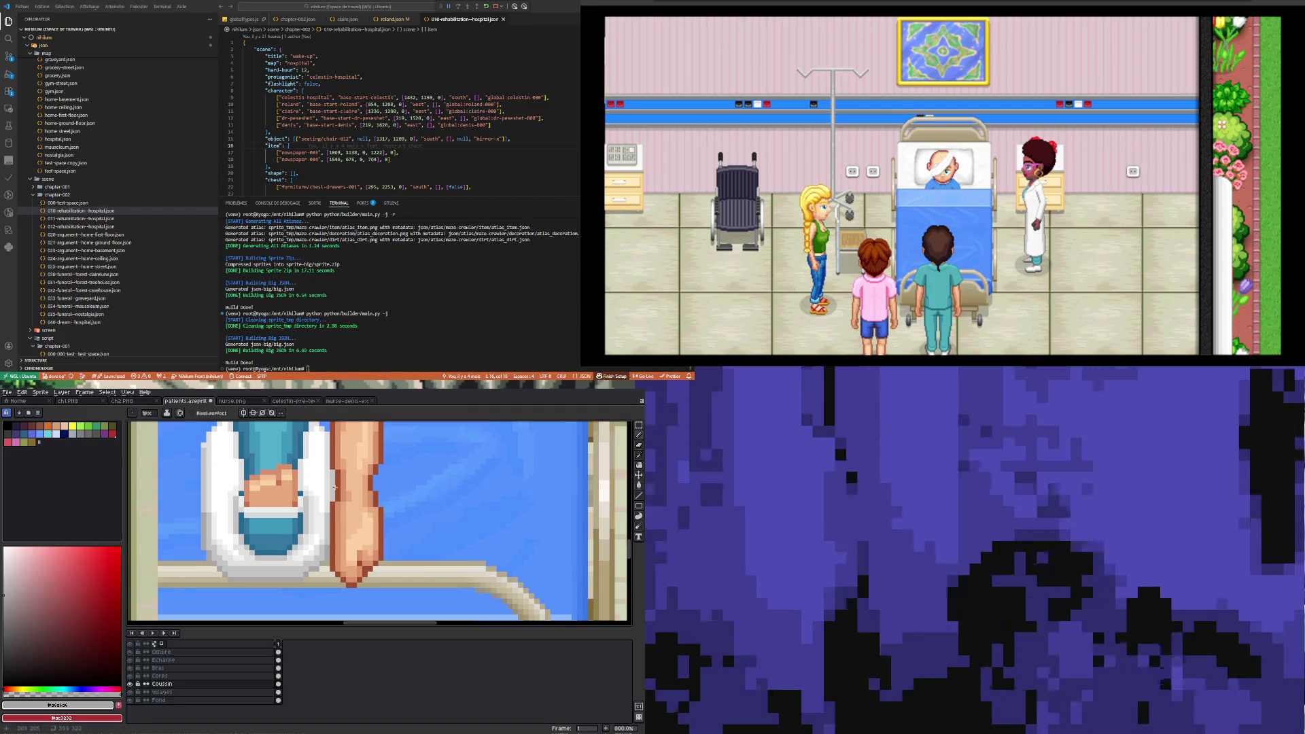
- Sample the light grey of the cushion's white edge with the Eyedropper
scroll(332, 471, "down", 4)
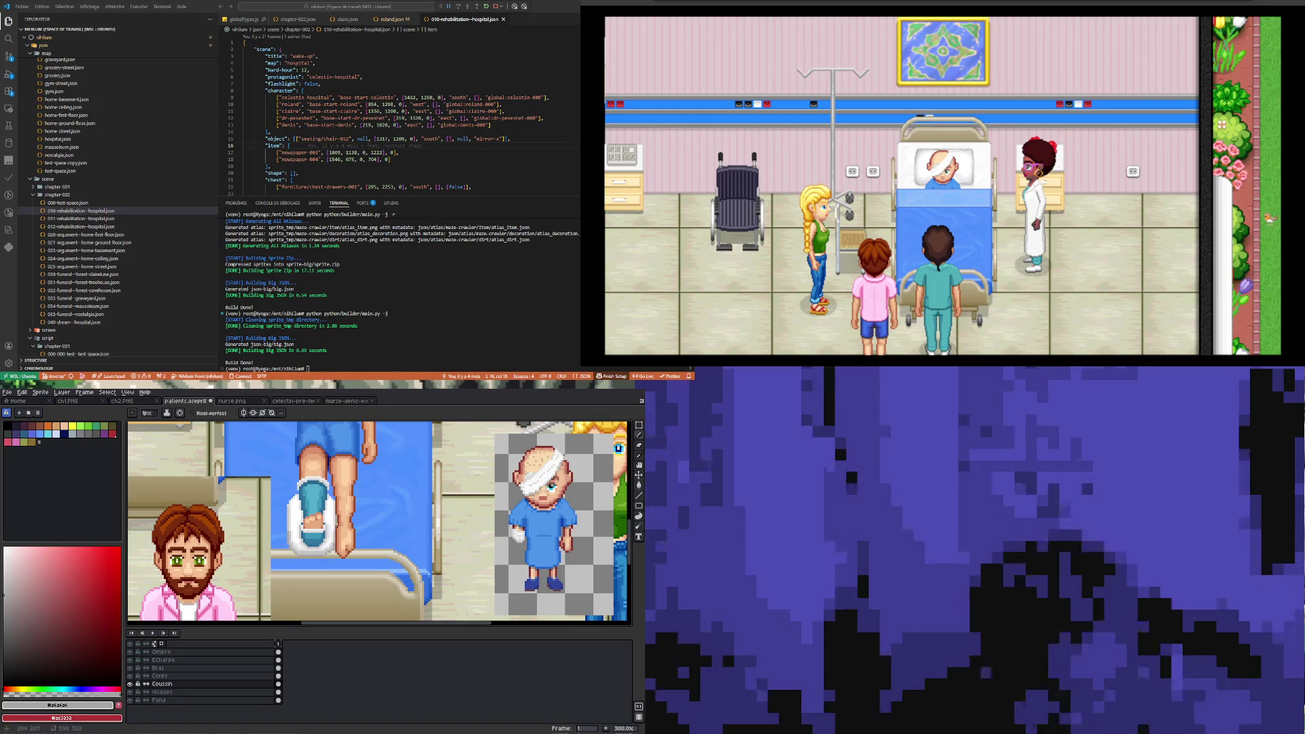
scroll(335, 544, "up", 3)
scroll(335, 549, "up", 3)
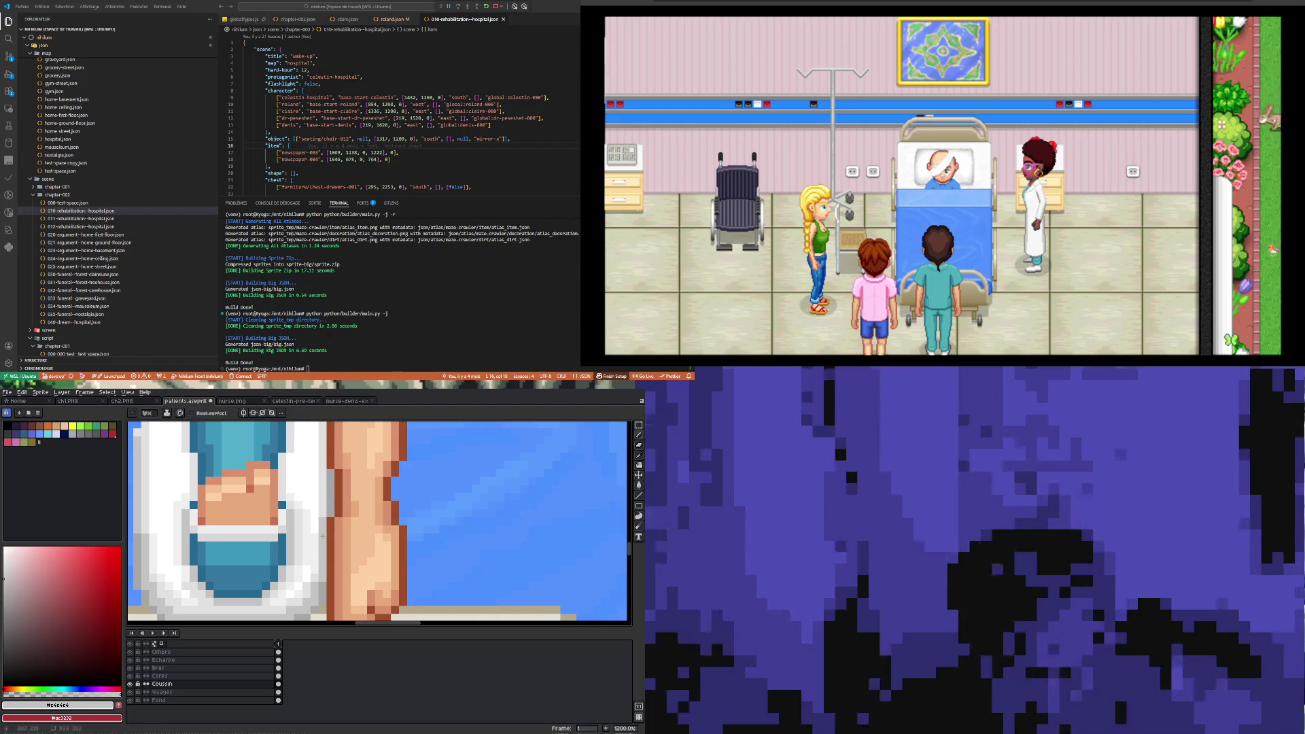
scroll(321, 463, "down", 4)
scroll(321, 462, "up", 2)
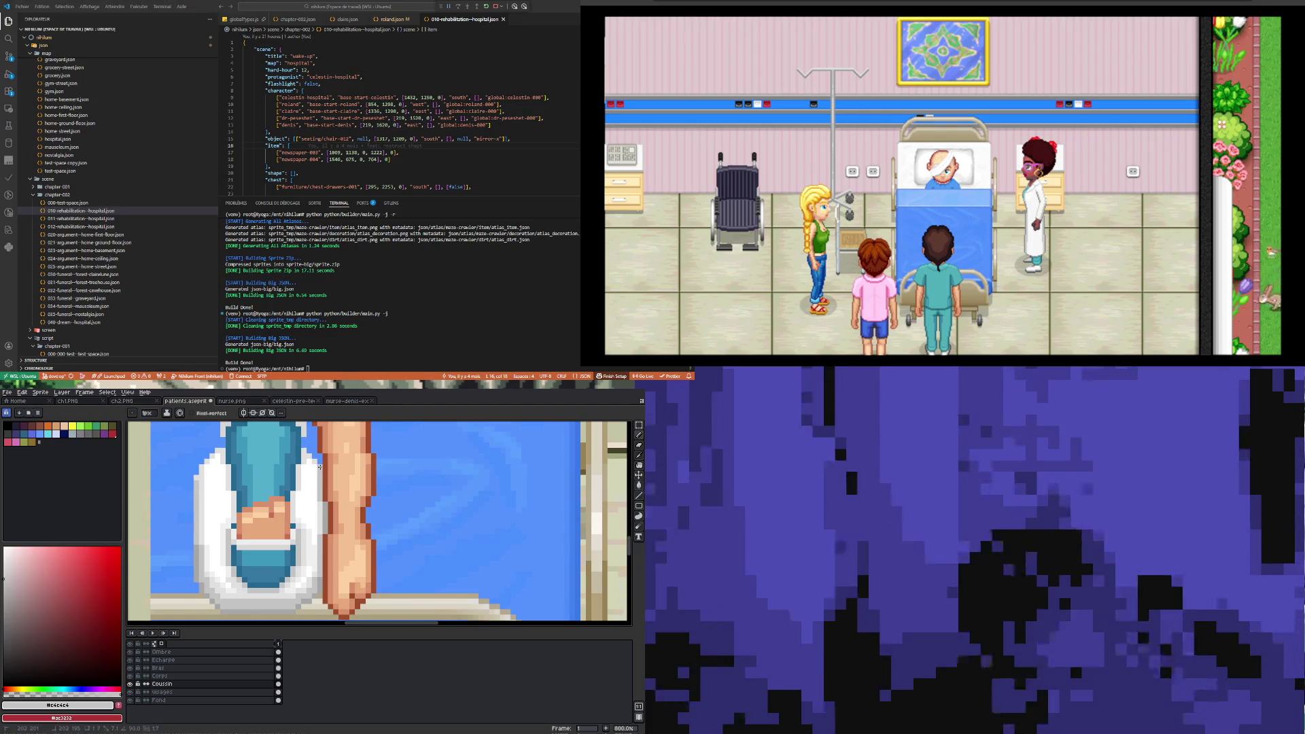
key("i")
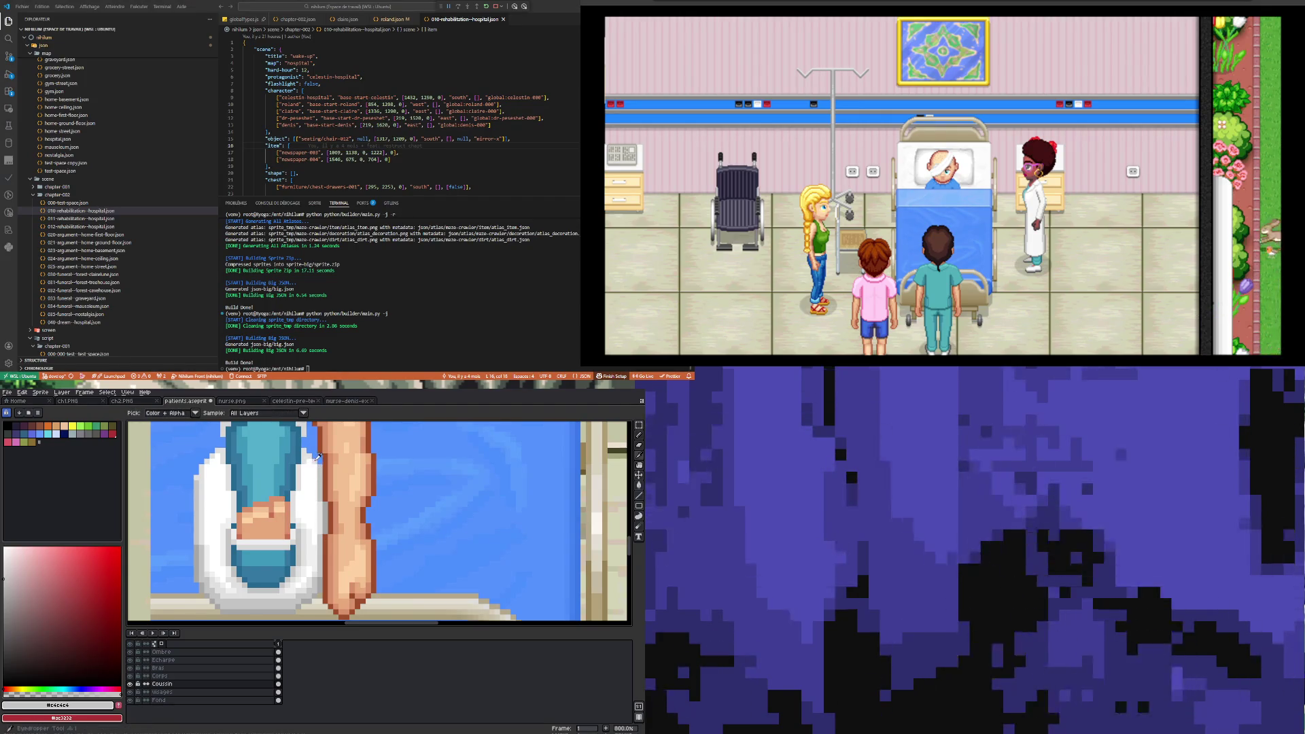
left_click(313, 467)
- Return to the Pencil and undo the last pencil stroke near the foot
key("b")
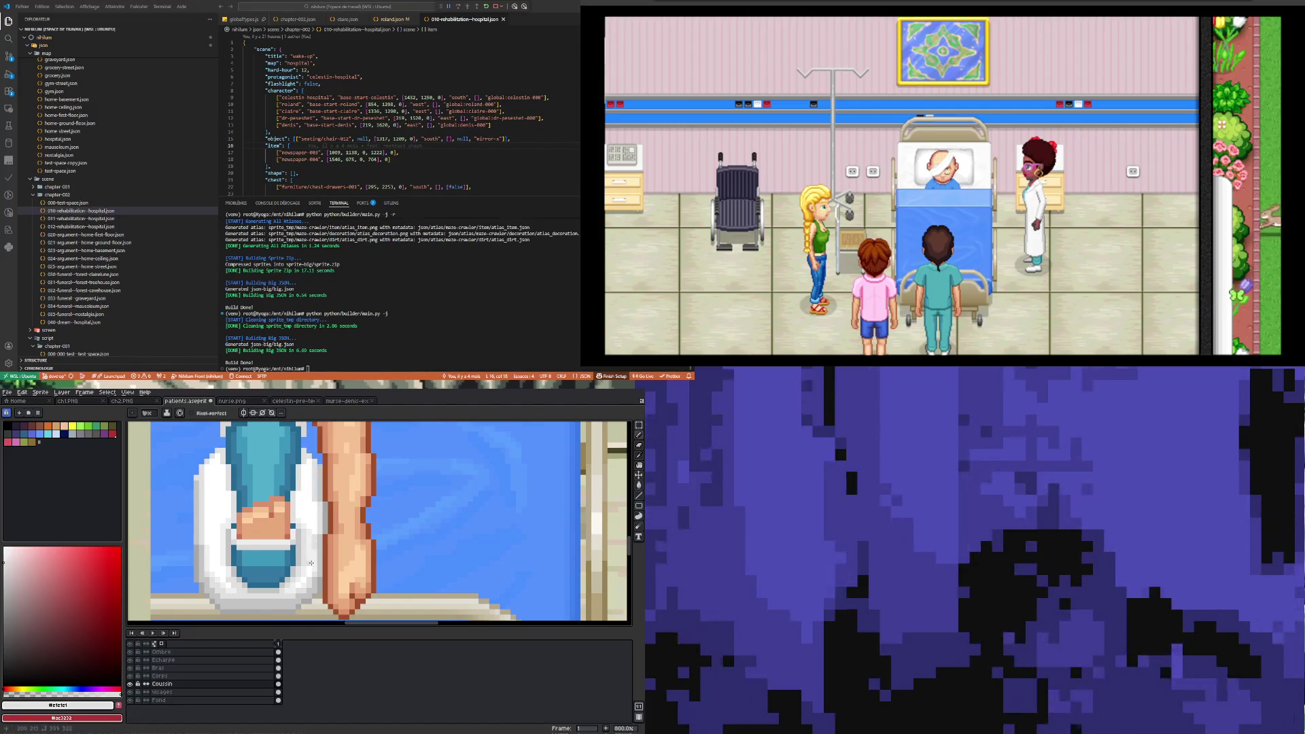
key("ctrl+z")
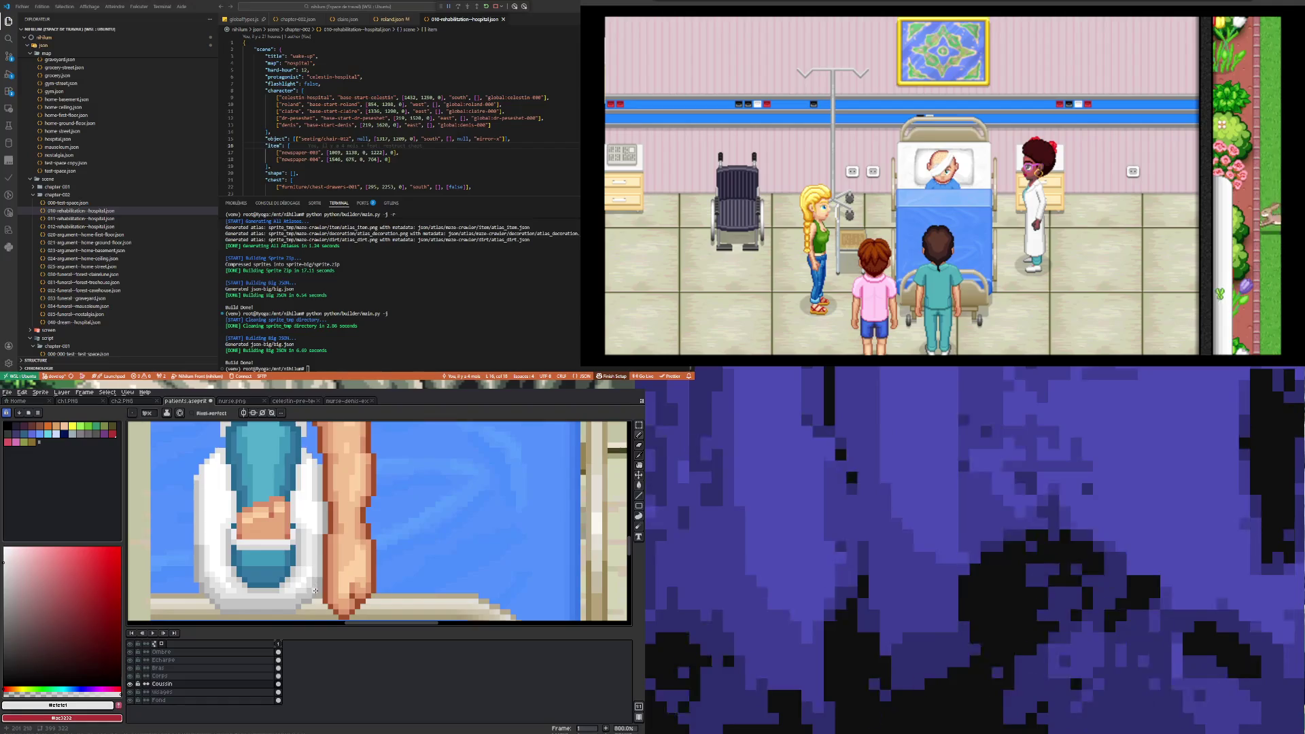
scroll(316, 589, "down", 4)
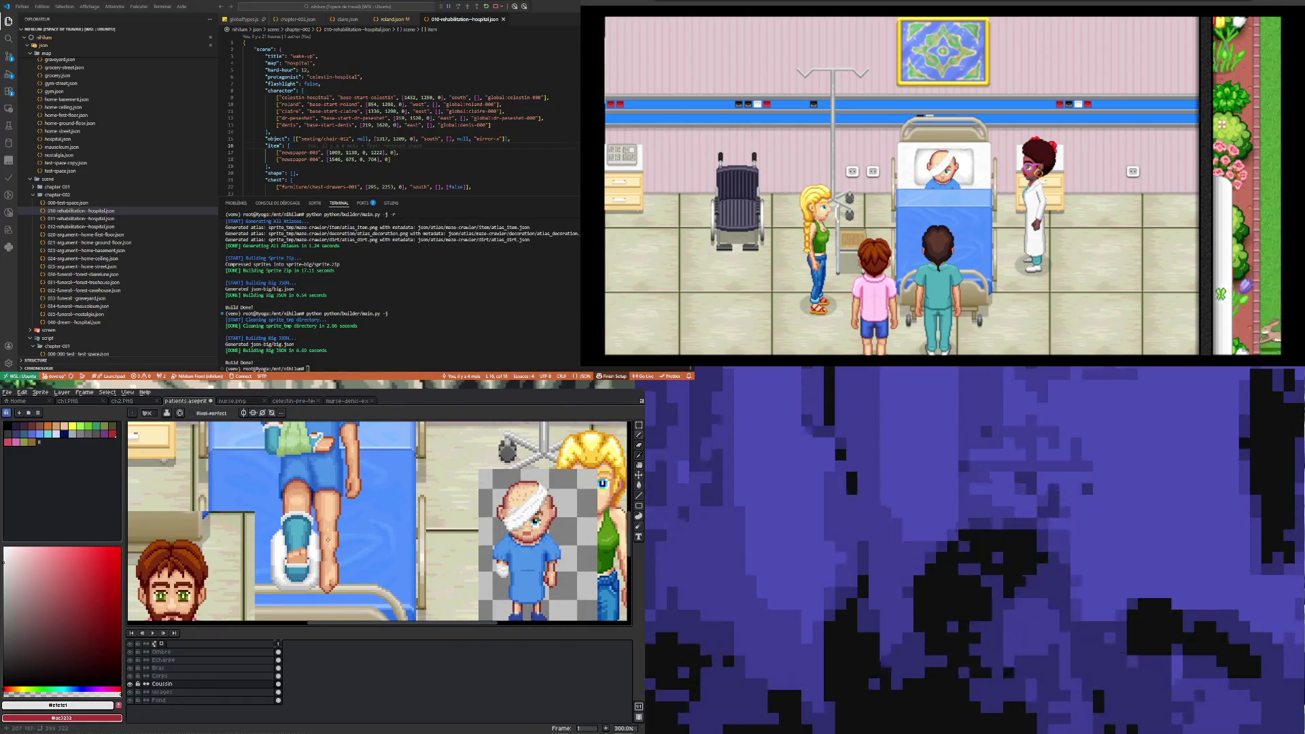
scroll(327, 540, "down", 1)
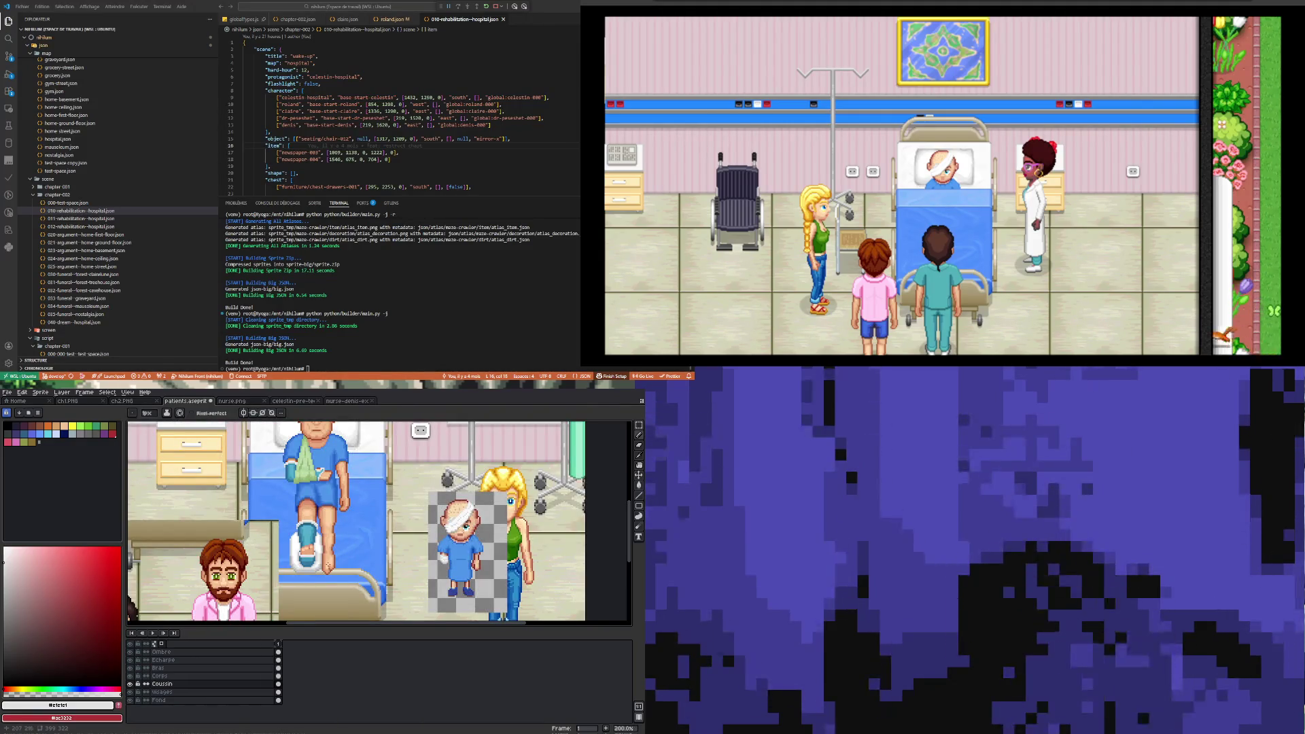
scroll(328, 564, "up", 5)
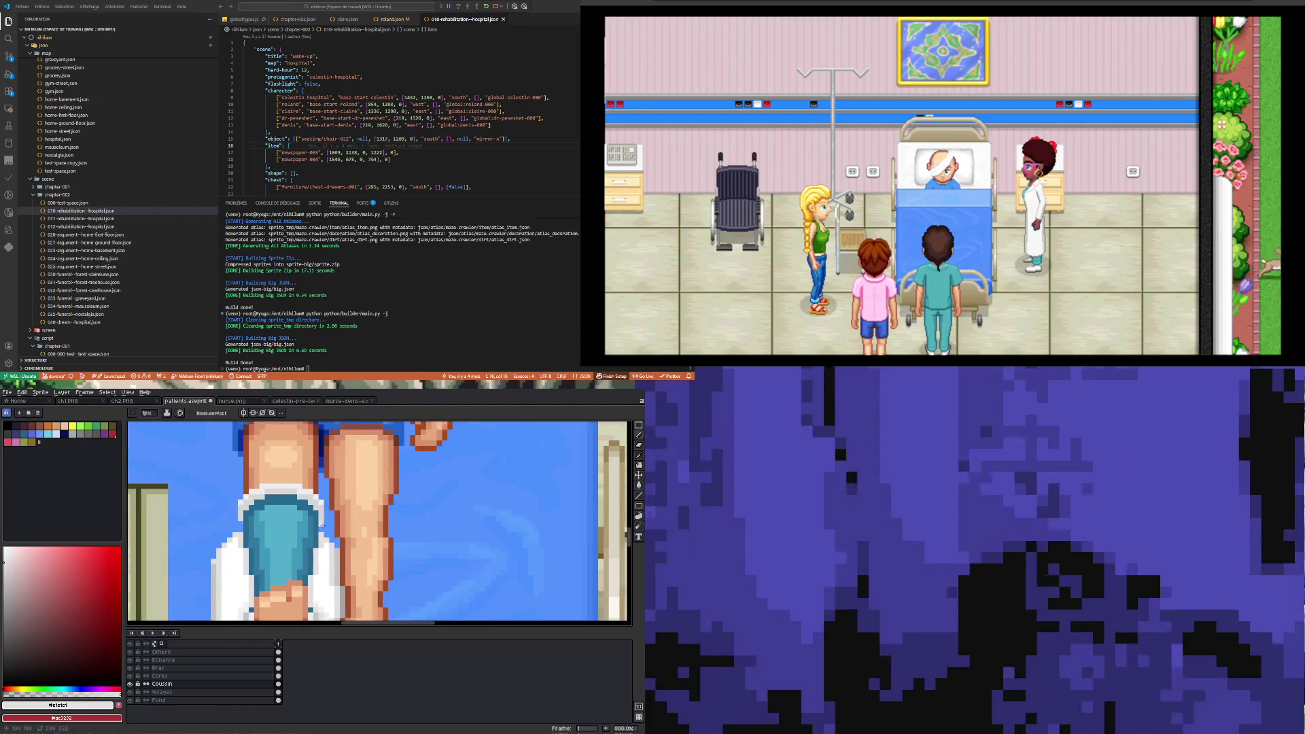
scroll(329, 566, "up", 2)
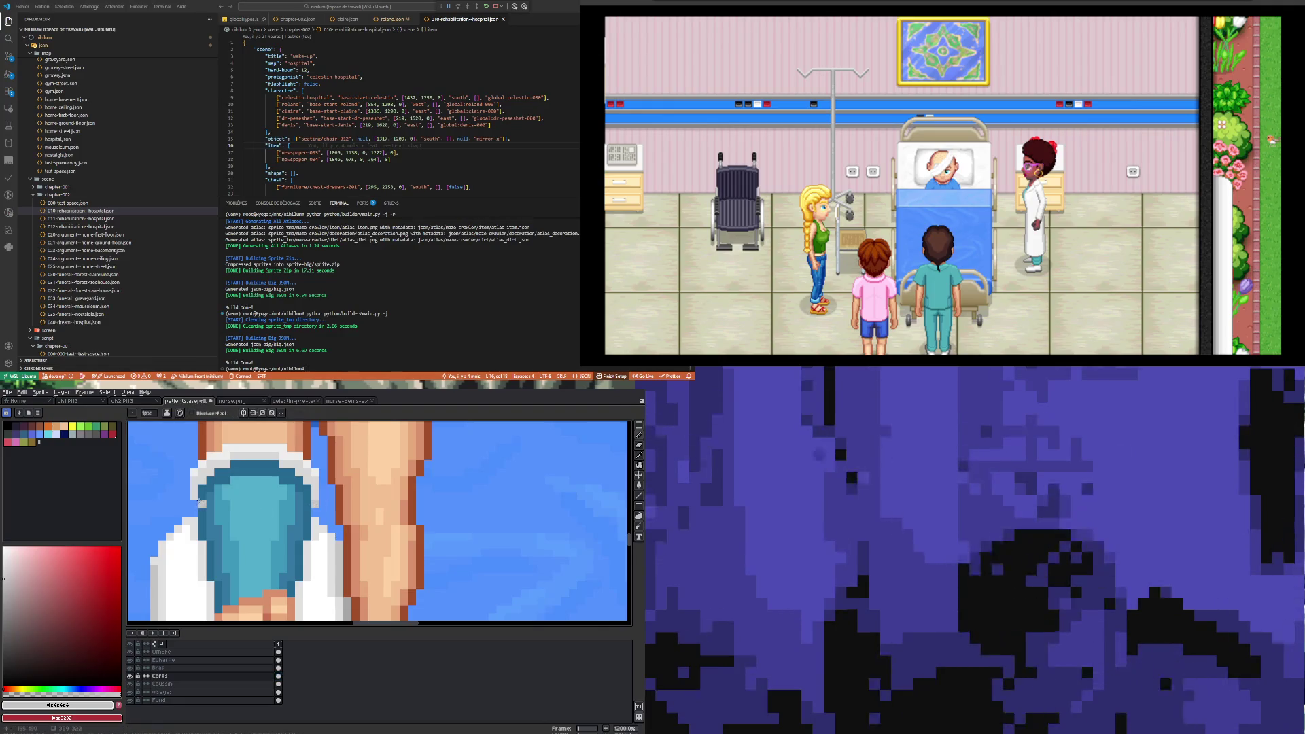
scroll(265, 484, "down", 3)
scroll(263, 532, "down", 2)
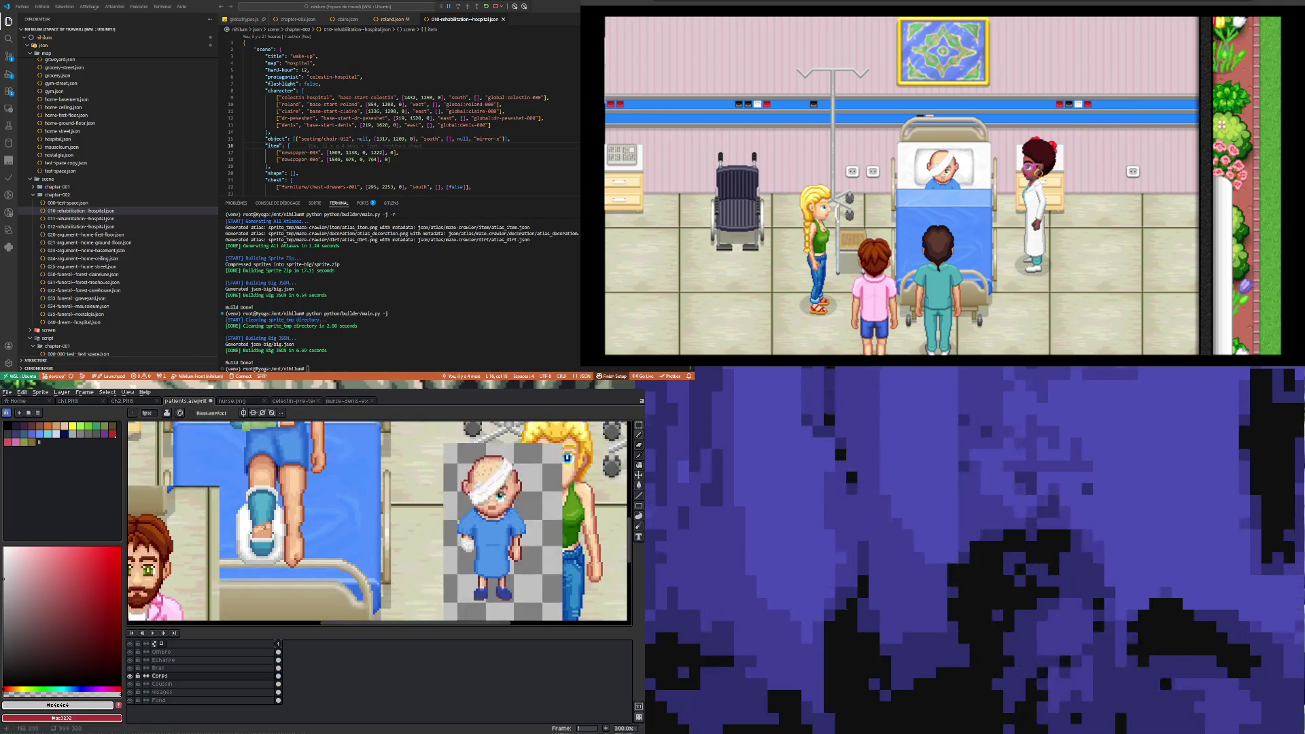
scroll(274, 488, "up", 3)
scroll(281, 591, "up", 2)
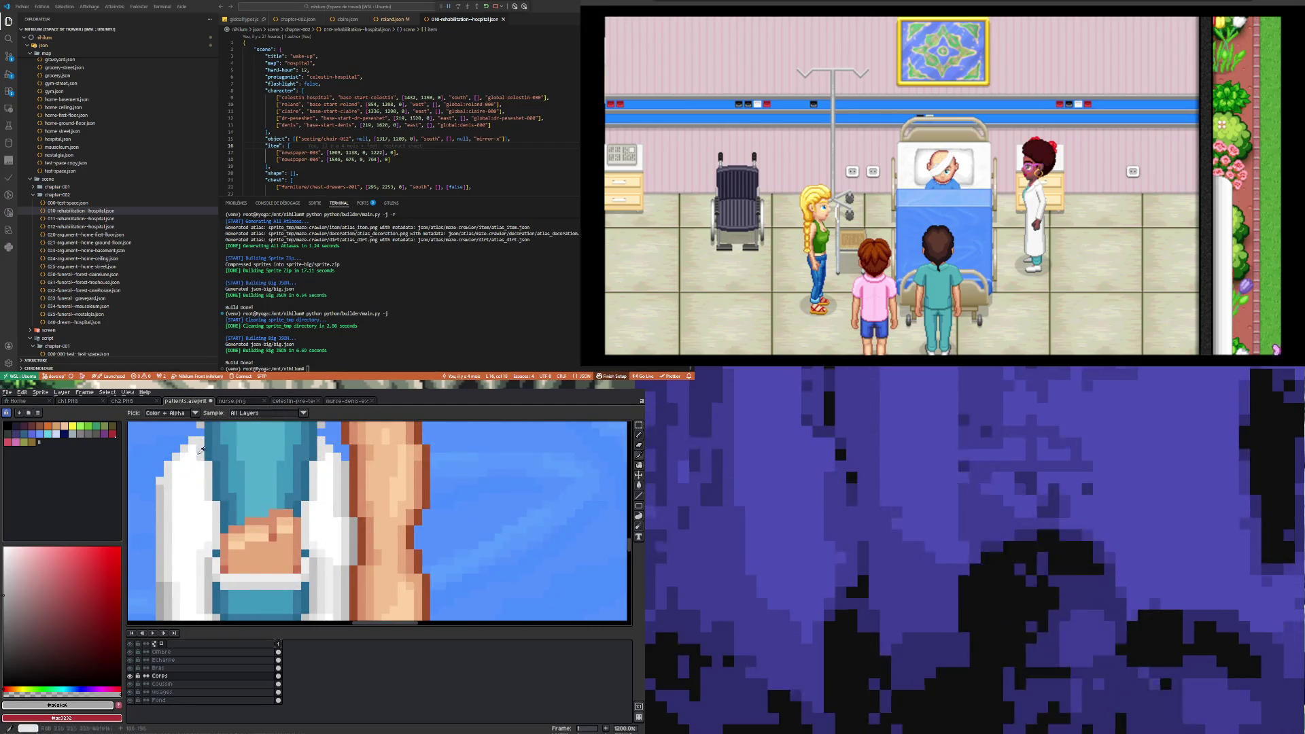
scroll(211, 472, "down", 2)
scroll(213, 441, "up", 3)
scroll(356, 460, "down", 3)
scroll(349, 558, "up", 2)
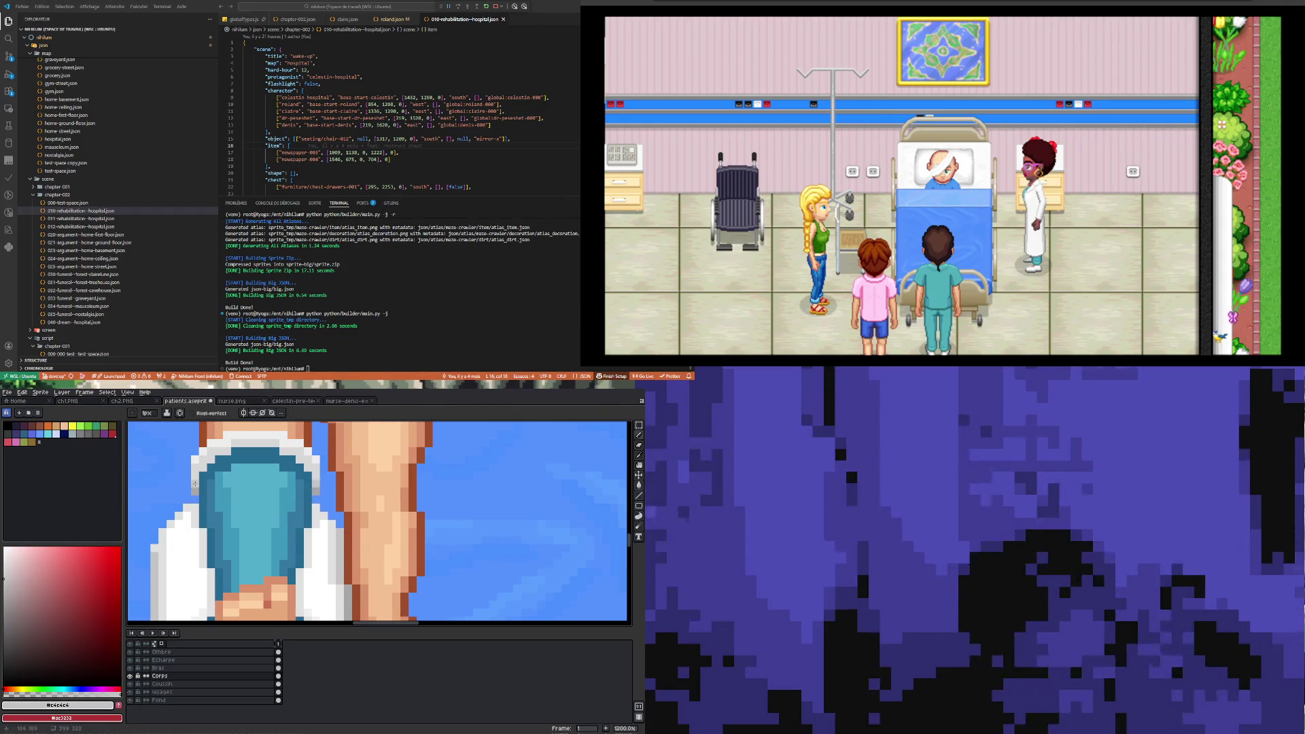
scroll(206, 503, "down", 6)
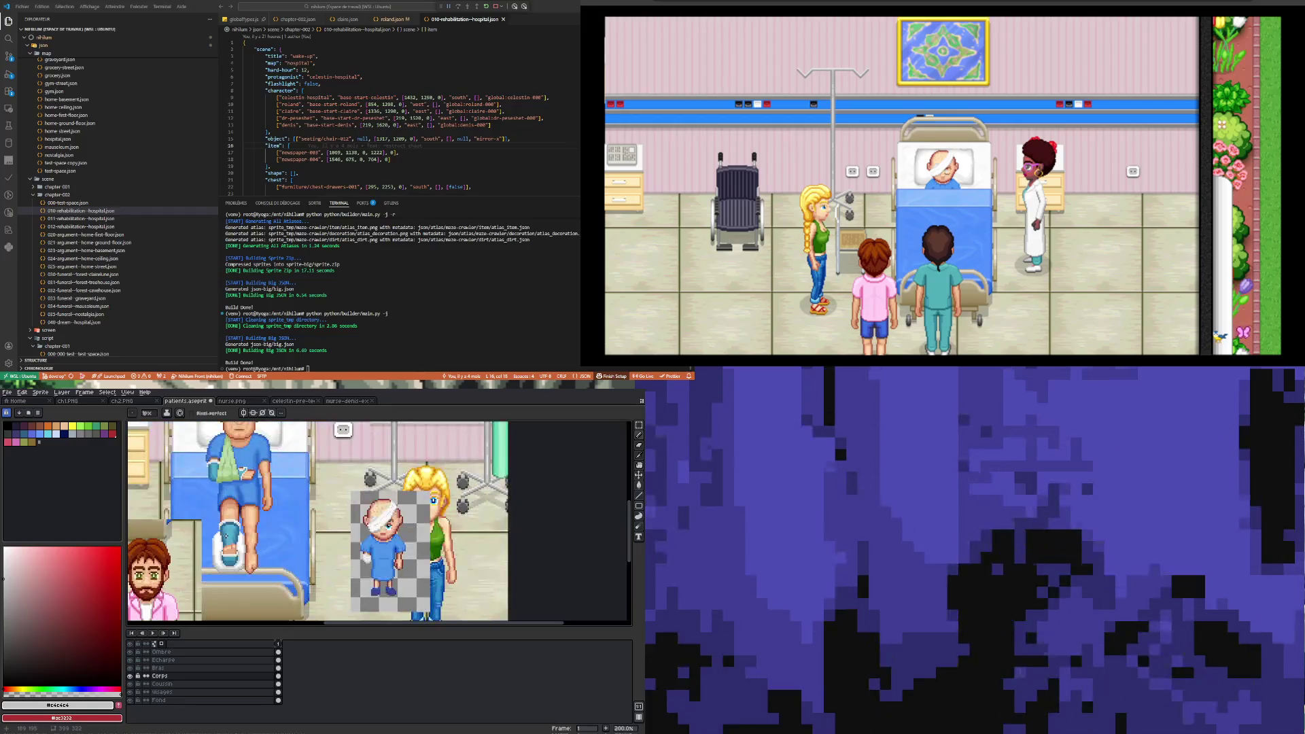
- Zoom out to view the whole hospital scene and save patients.aseprite from the File menu
scroll(224, 533, "down", 1)
scroll(225, 532, "up", 1)
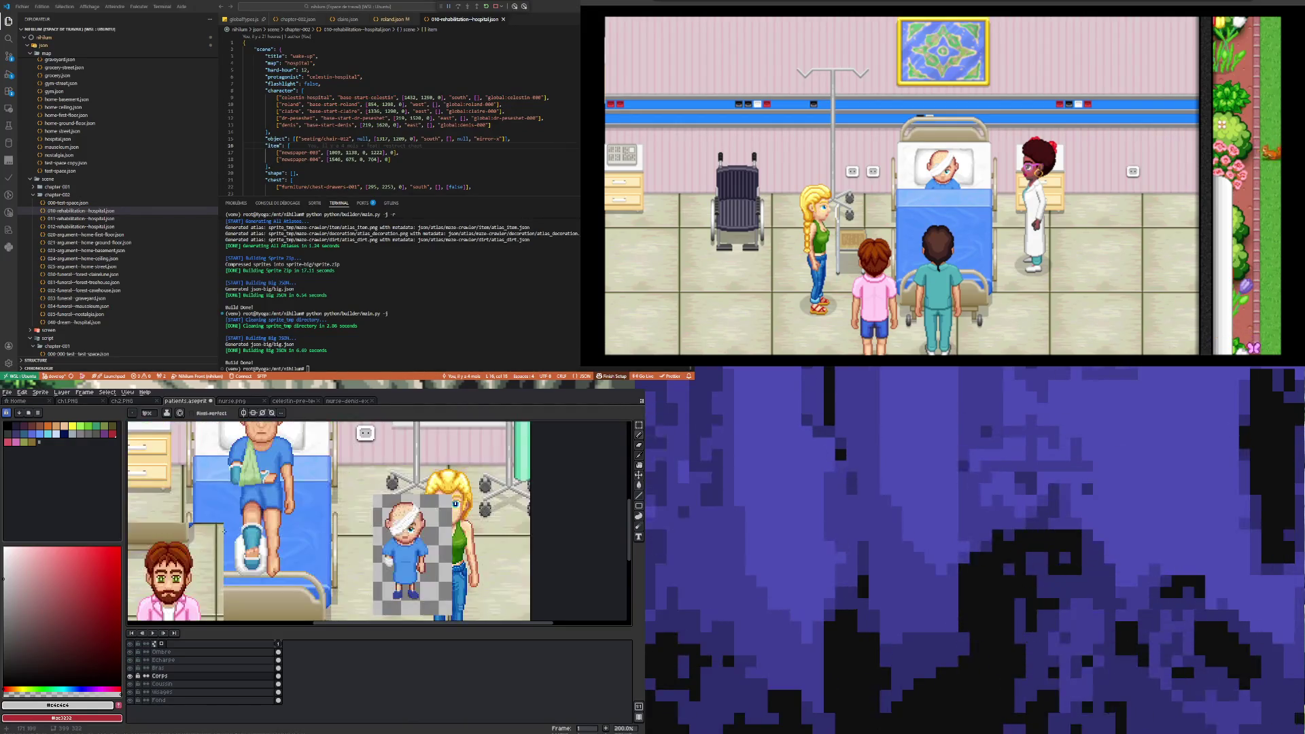
scroll(217, 519, "down", 1)
scroll(260, 493, "up", 1)
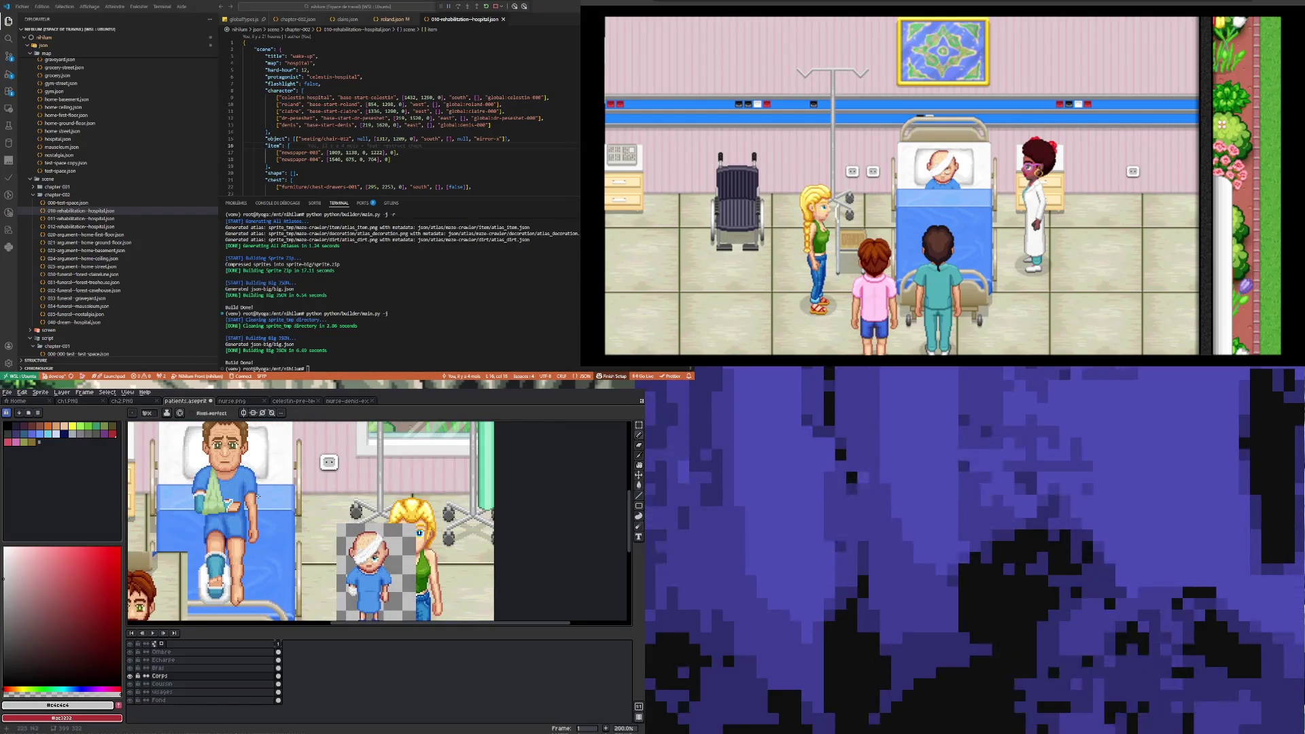
scroll(258, 496, "down", 1)
scroll(222, 492, "up", 1)
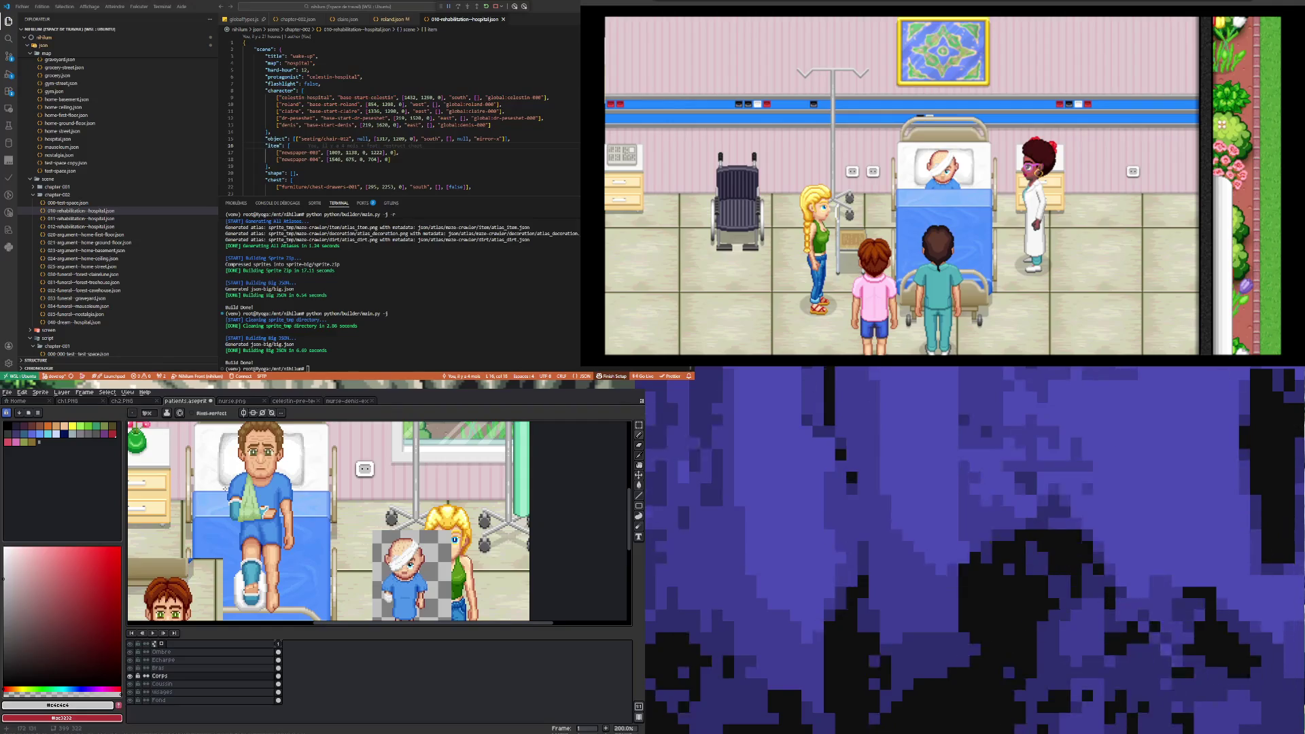
left_click(12, 393)
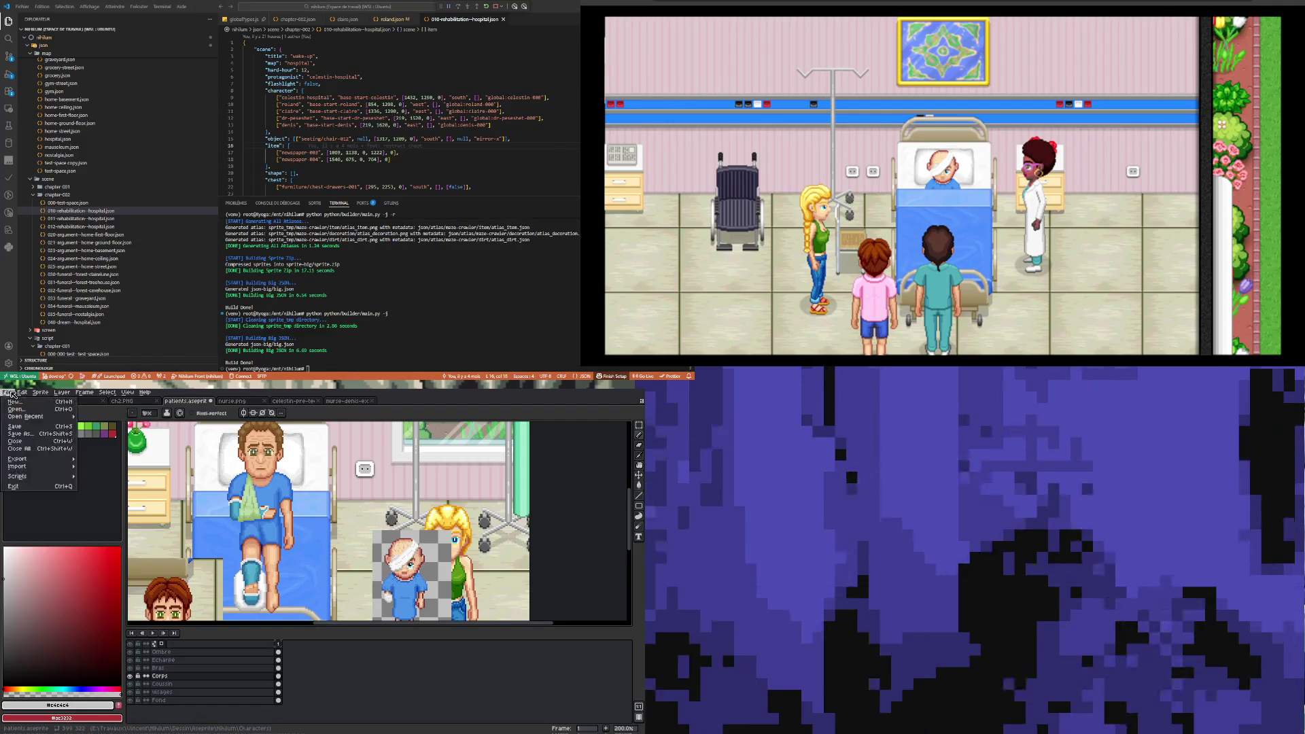
left_click(24, 427)
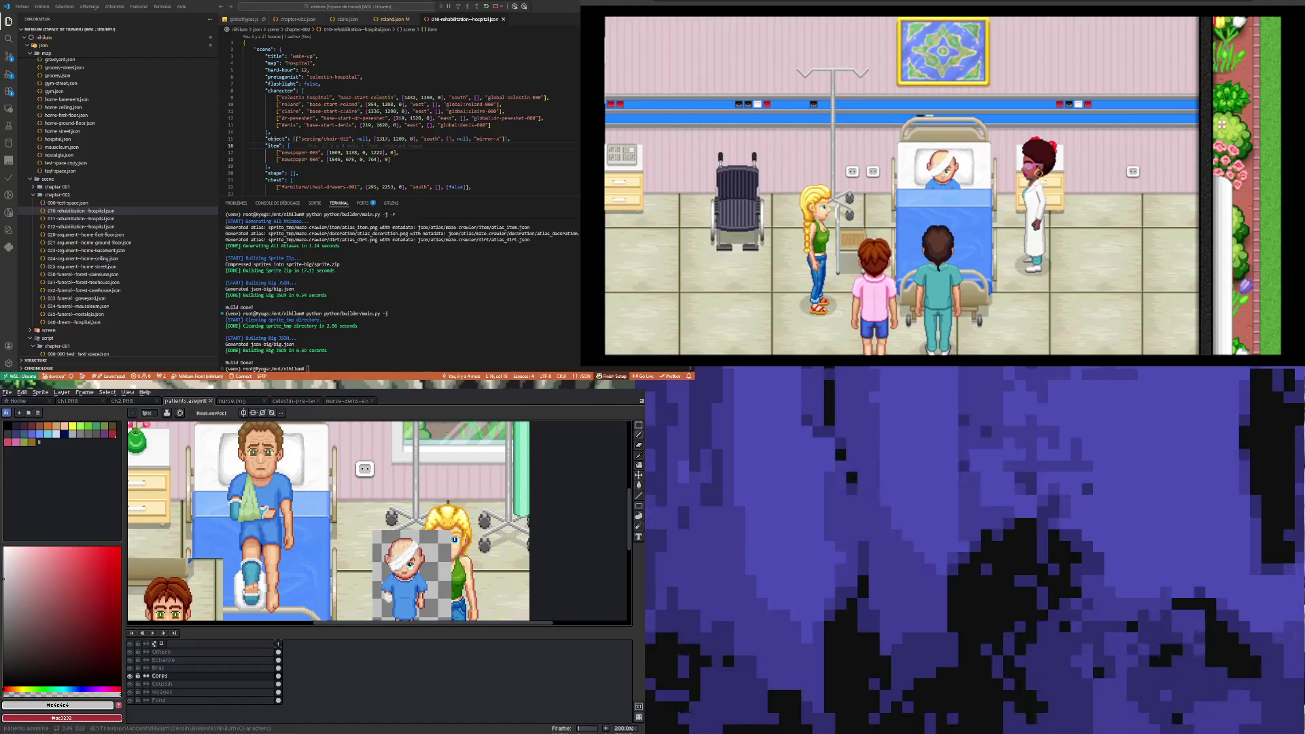
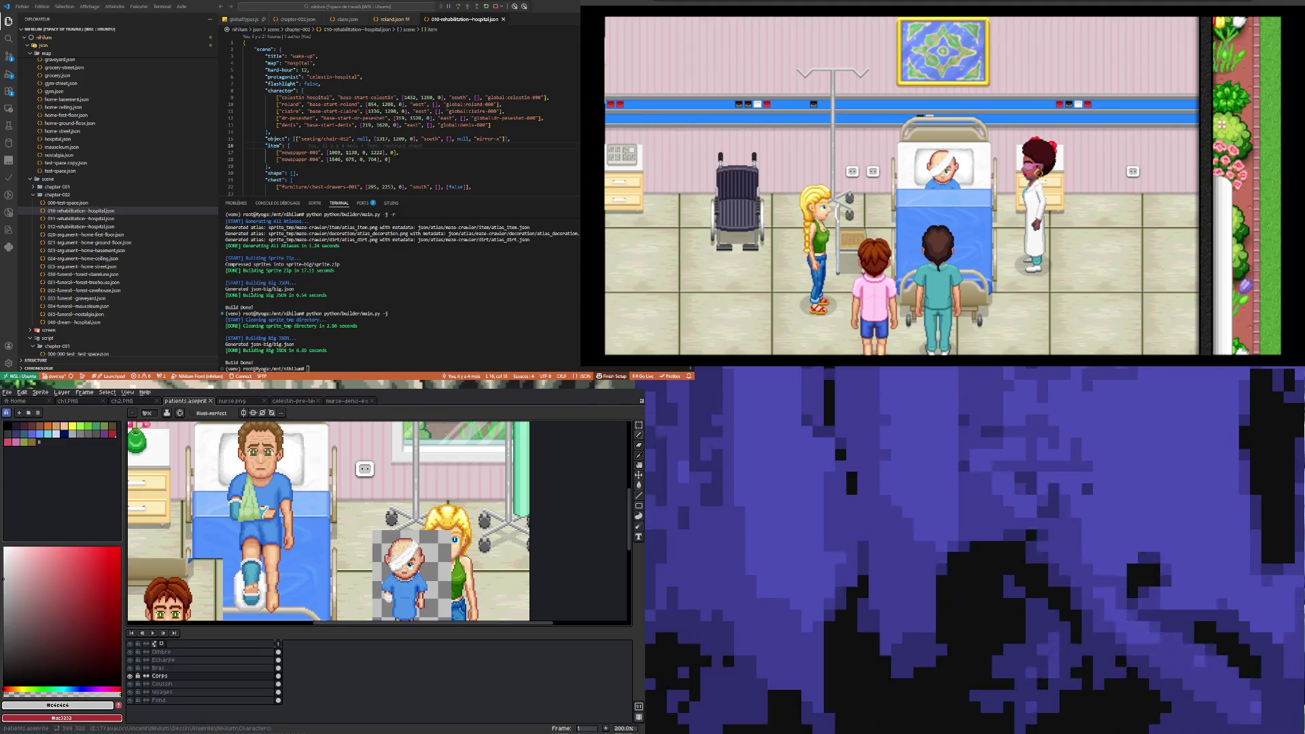
- Zoom in and out around the patient's hand to inspect its skin pixels
scroll(264, 527, "up", 1)
scroll(263, 527, "up", 2)
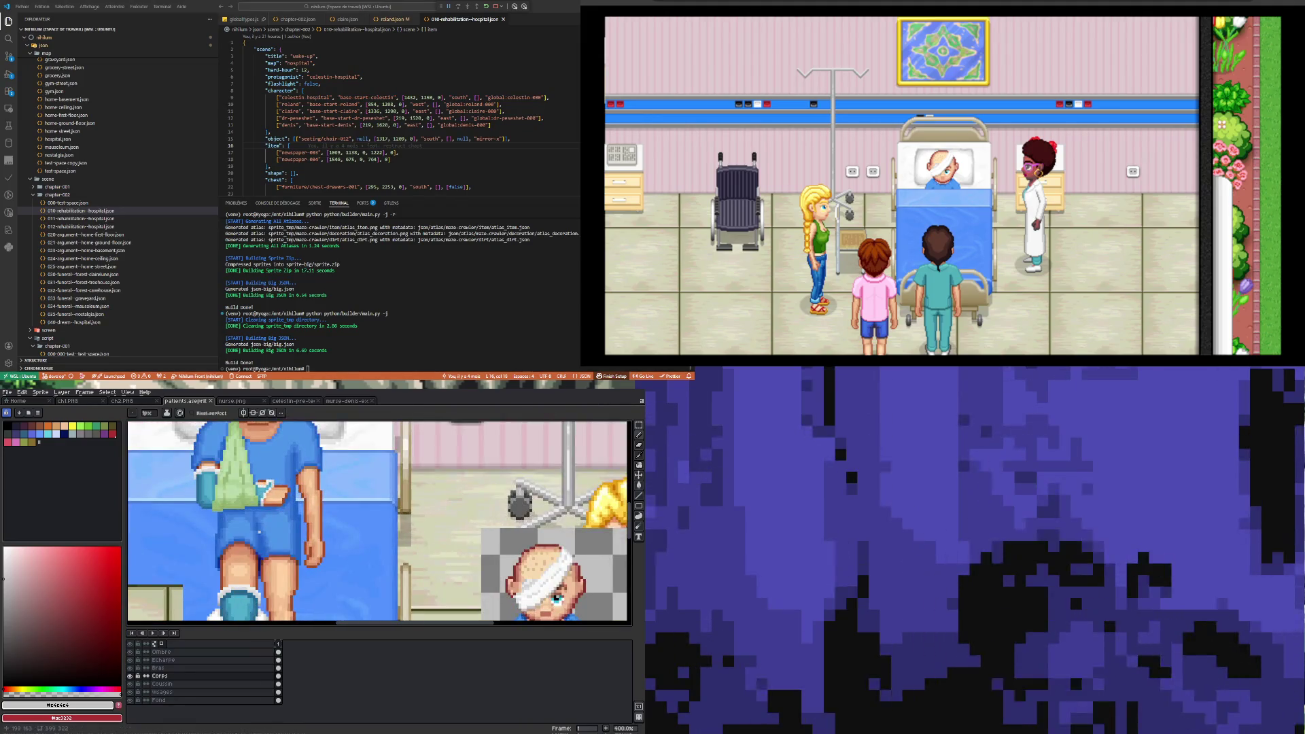
scroll(264, 527, "down", 4)
scroll(264, 527, "up", 2)
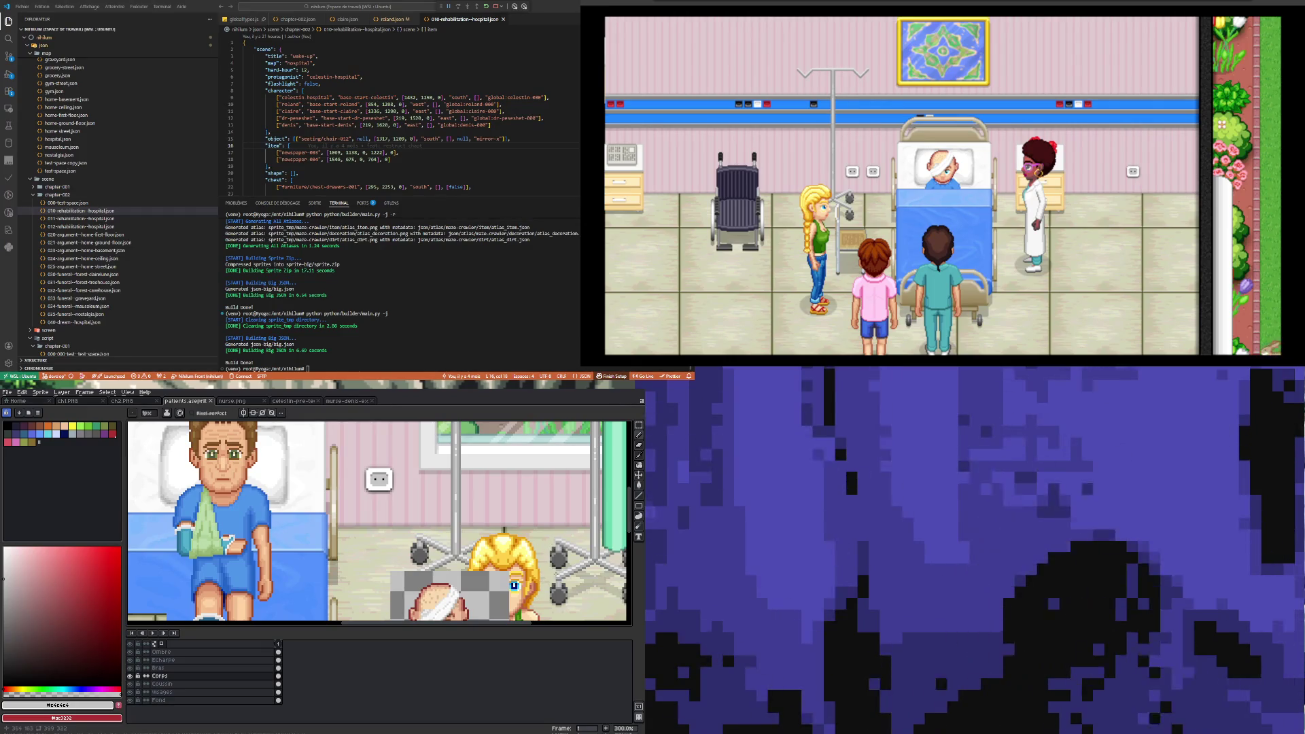
scroll(261, 580, "down", 2)
scroll(246, 557, "up", 4)
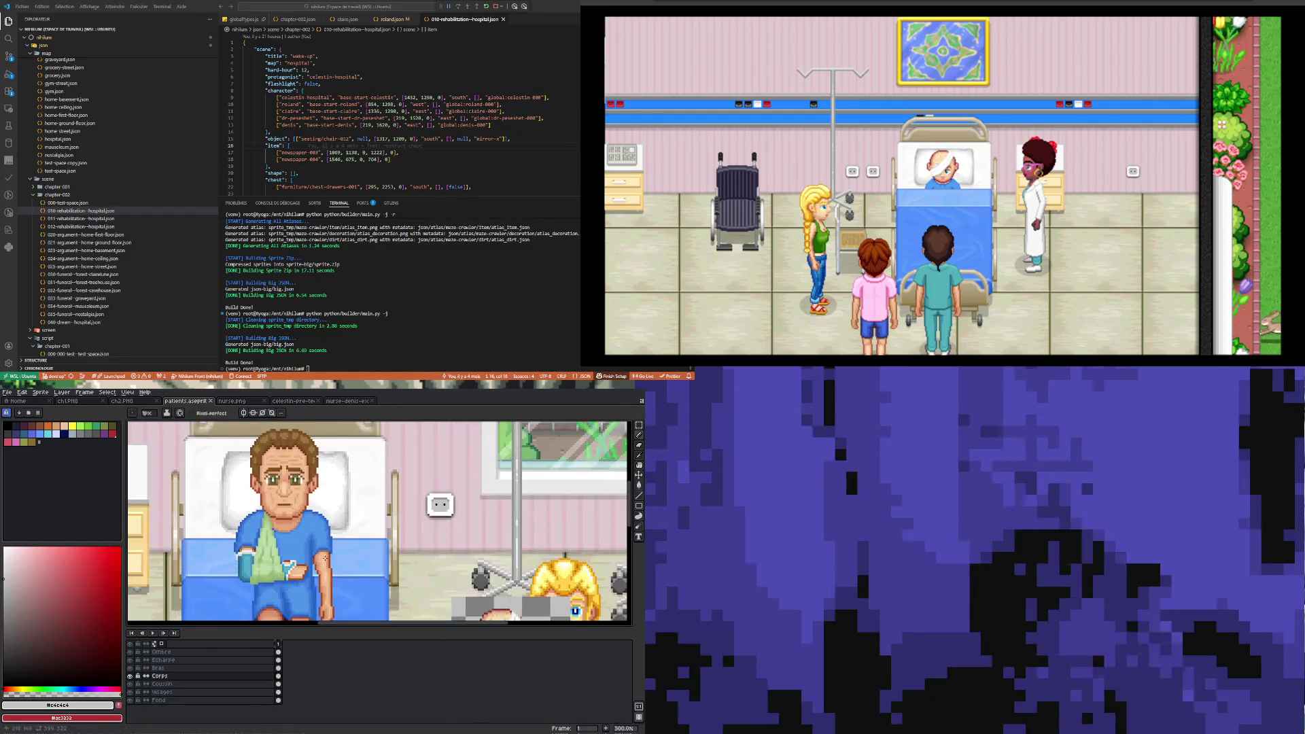
scroll(295, 509, "down", 4)
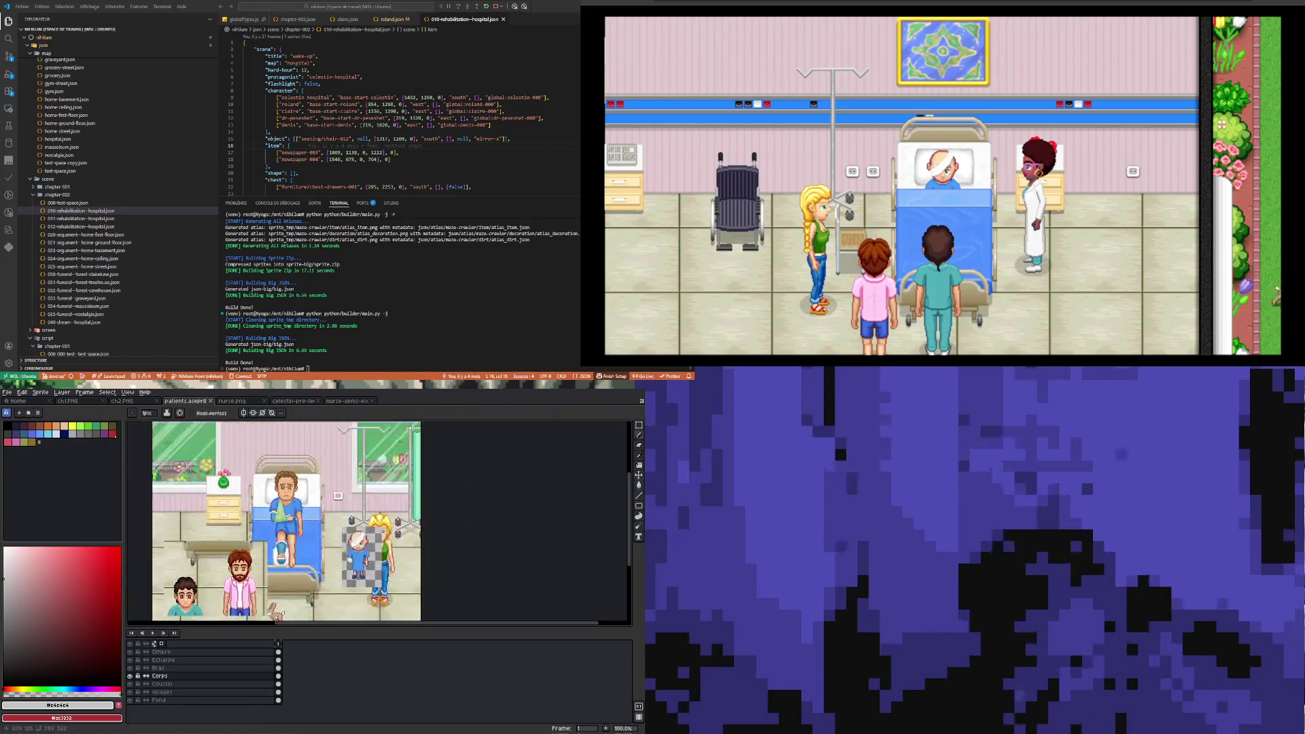
scroll(295, 509, "up", 5)
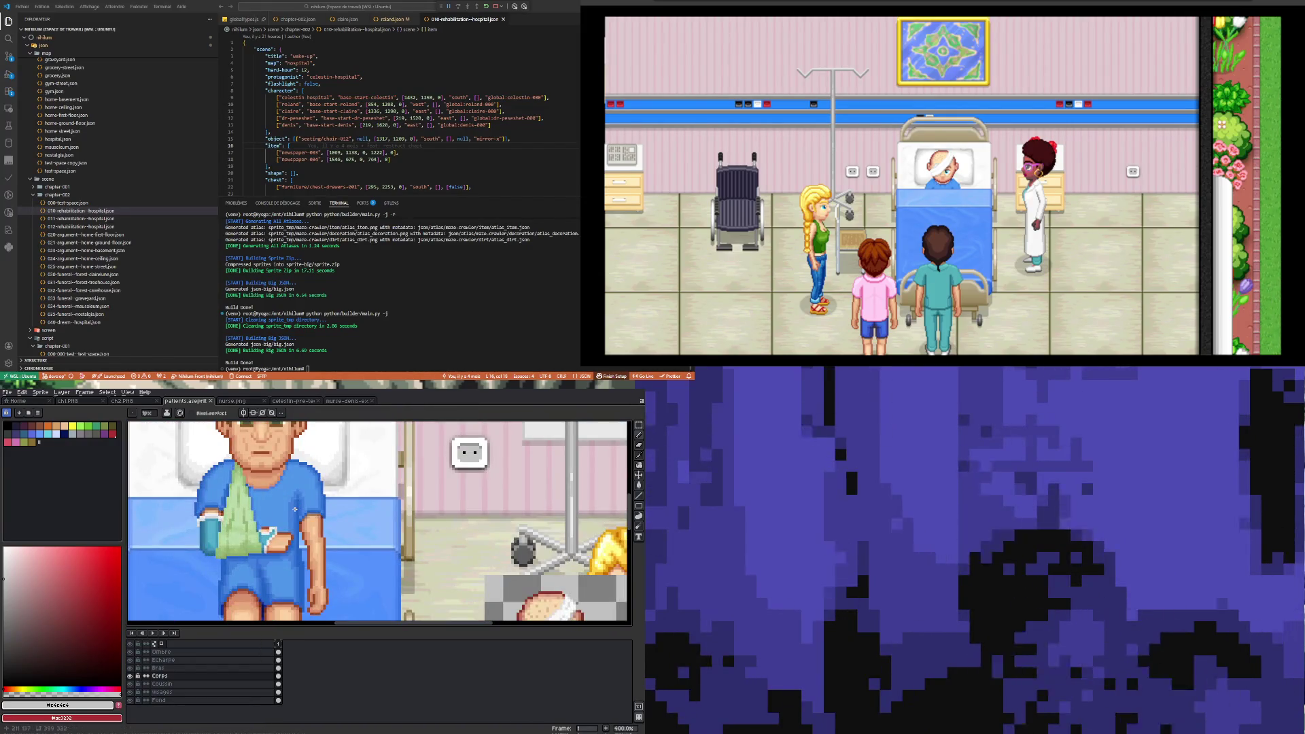
scroll(284, 527, "up", 1)
scroll(285, 527, "down", 3)
scroll(289, 537, "up", 2)
scroll(293, 548, "down", 3)
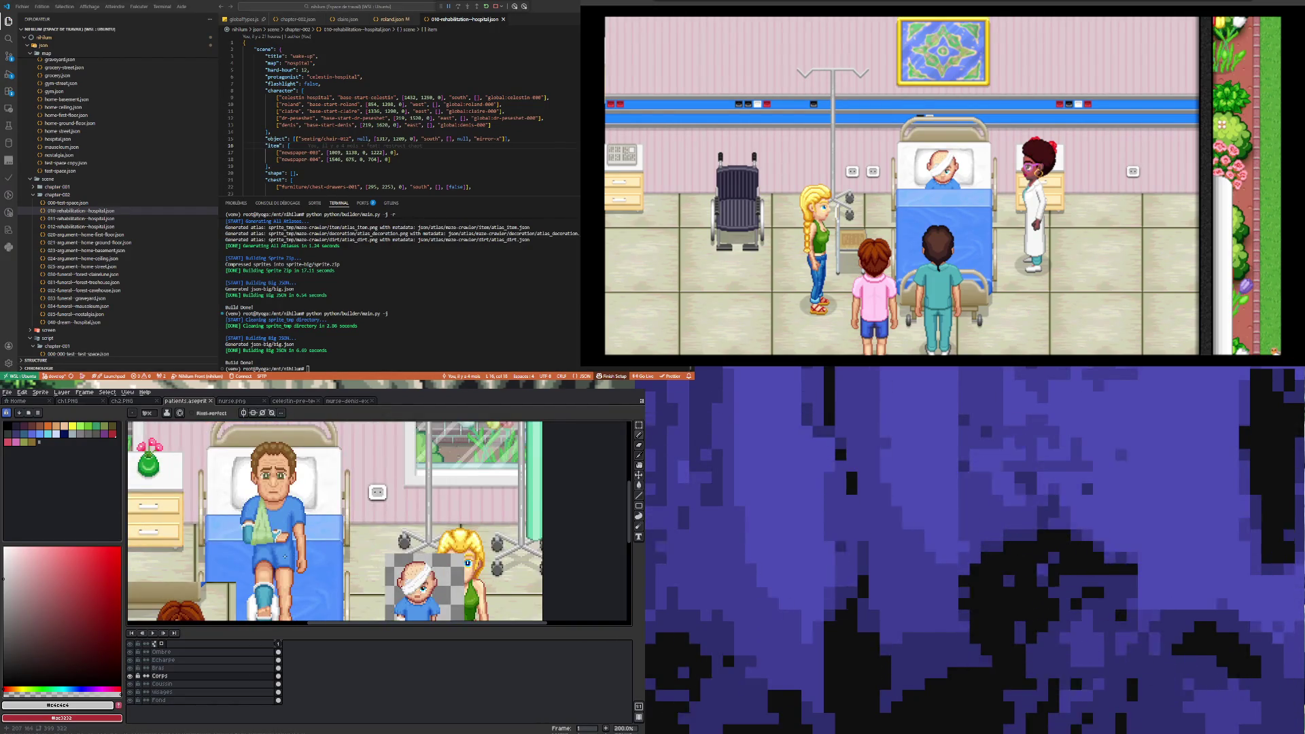
scroll(293, 553, "down", 1)
scroll(280, 537, "up", 6)
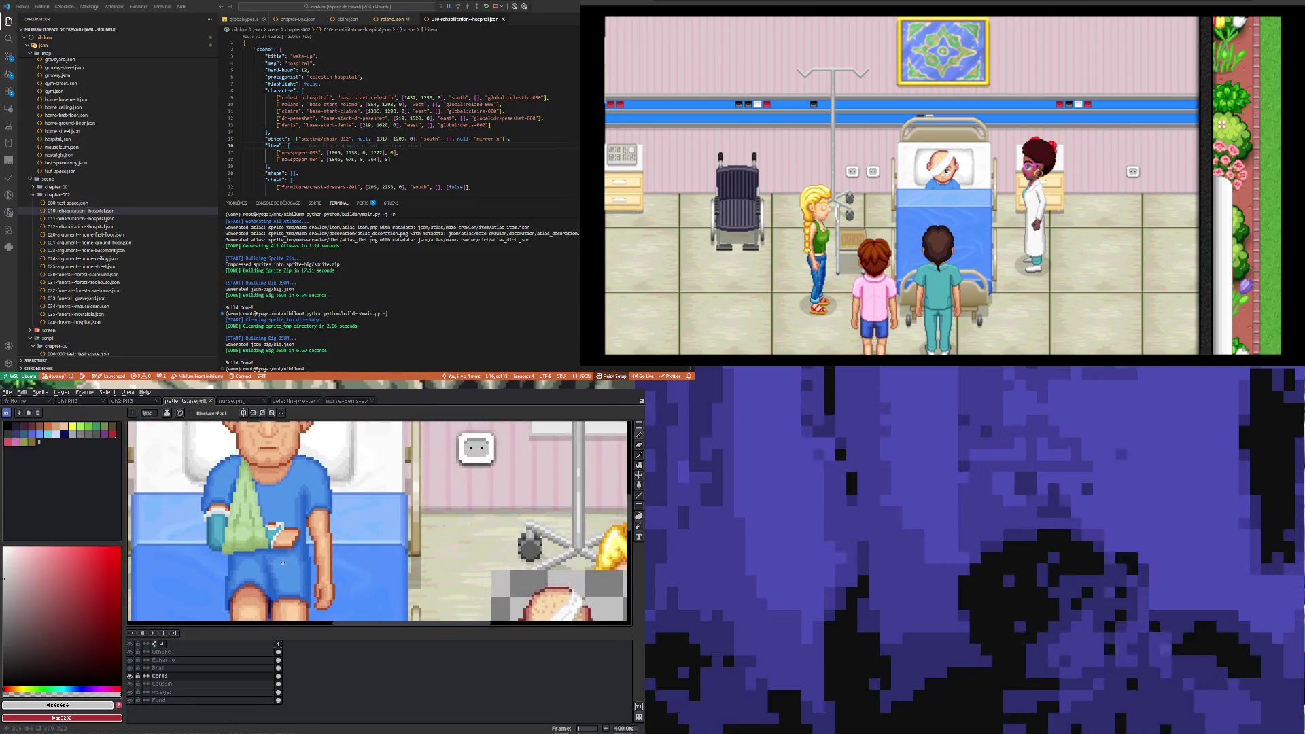
scroll(280, 551, "up", 3)
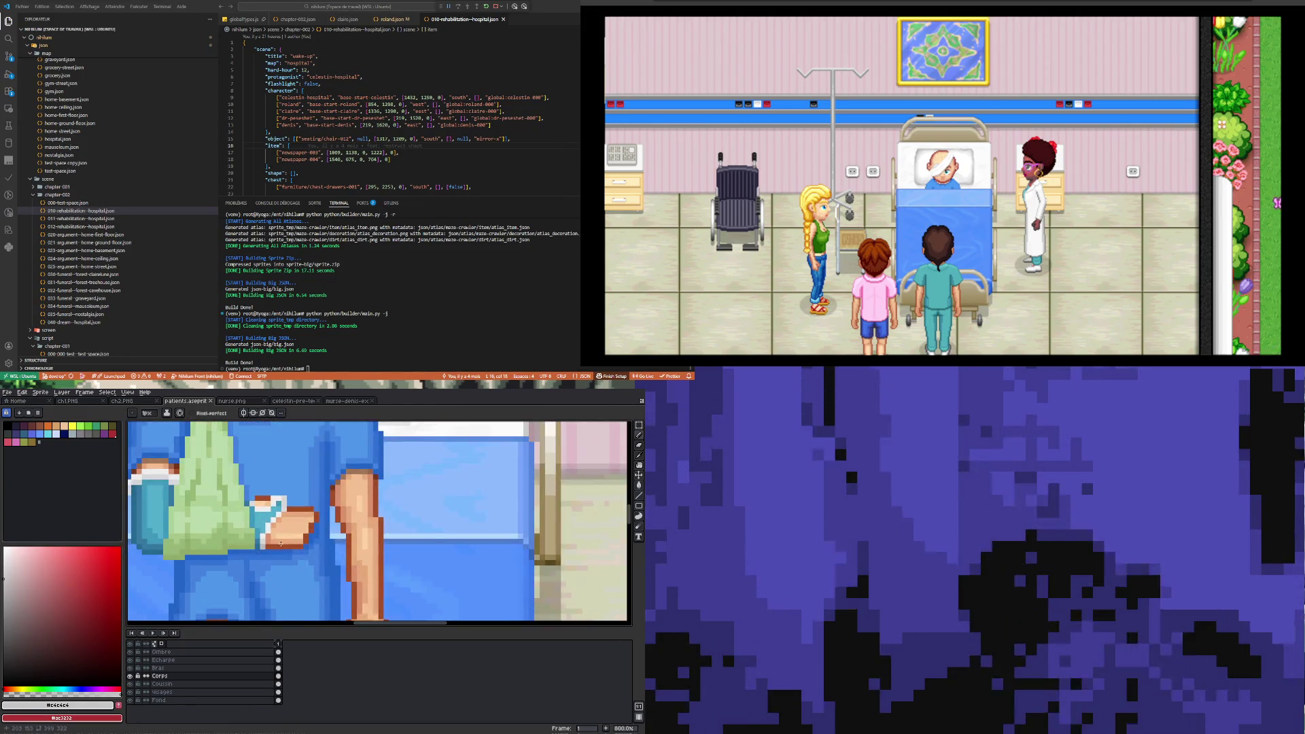
scroll(281, 540, "up", 2)
scroll(282, 525, "down", 6)
scroll(282, 525, "down", 3)
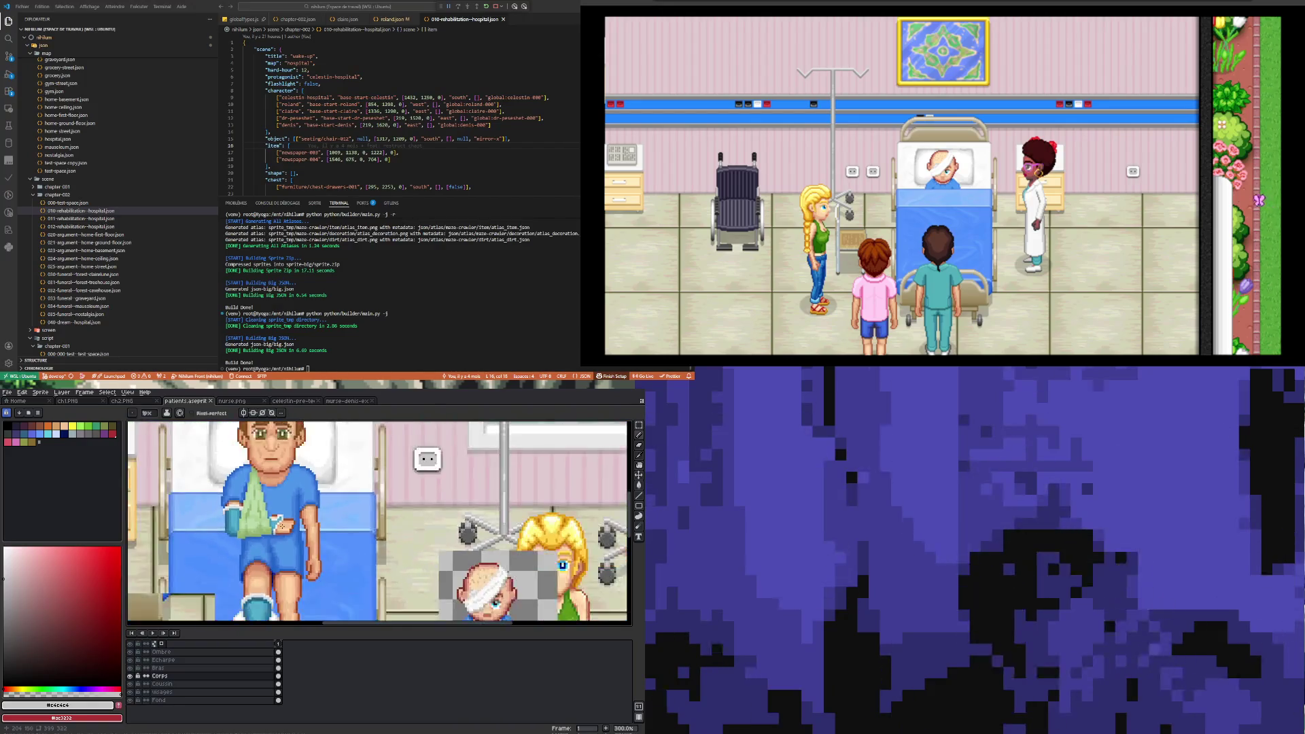
scroll(281, 531, "up", 6)
- Sample the hand's light skin tone and select the Bras layer for editing
key("i")
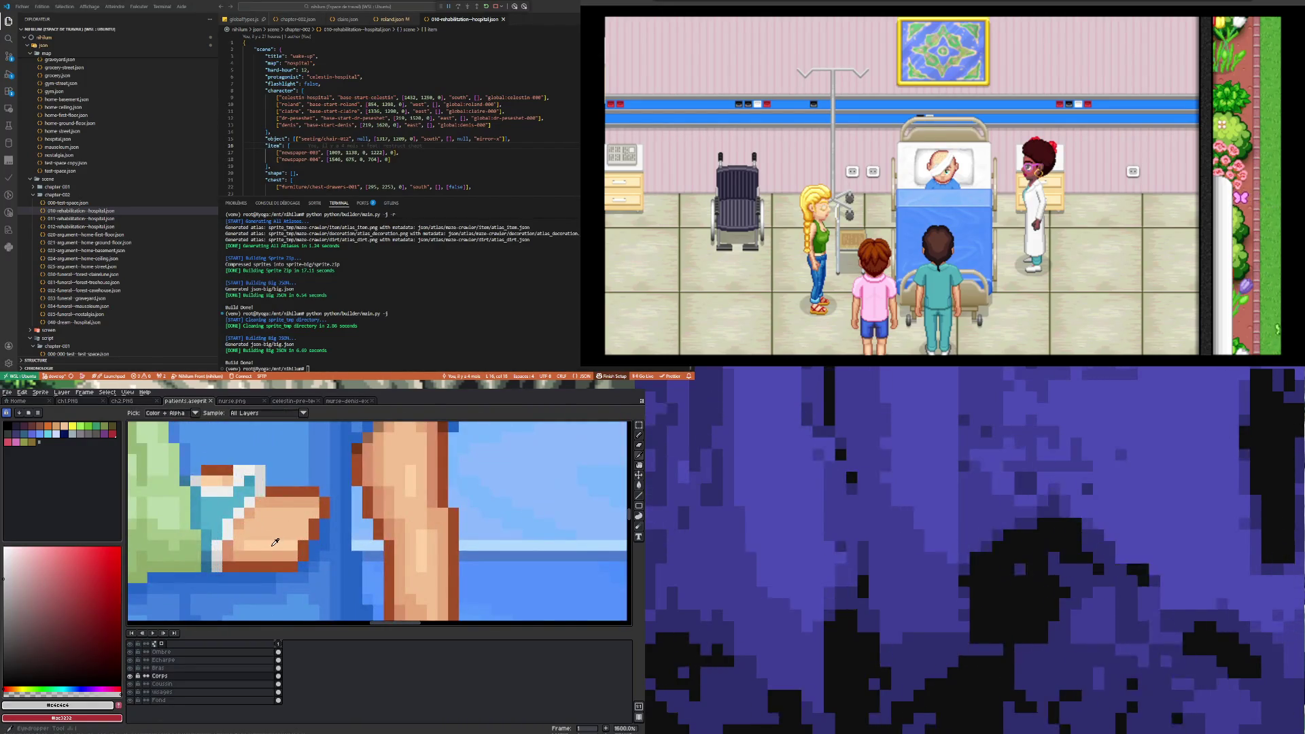
left_click(281, 532)
left_click(280, 668)
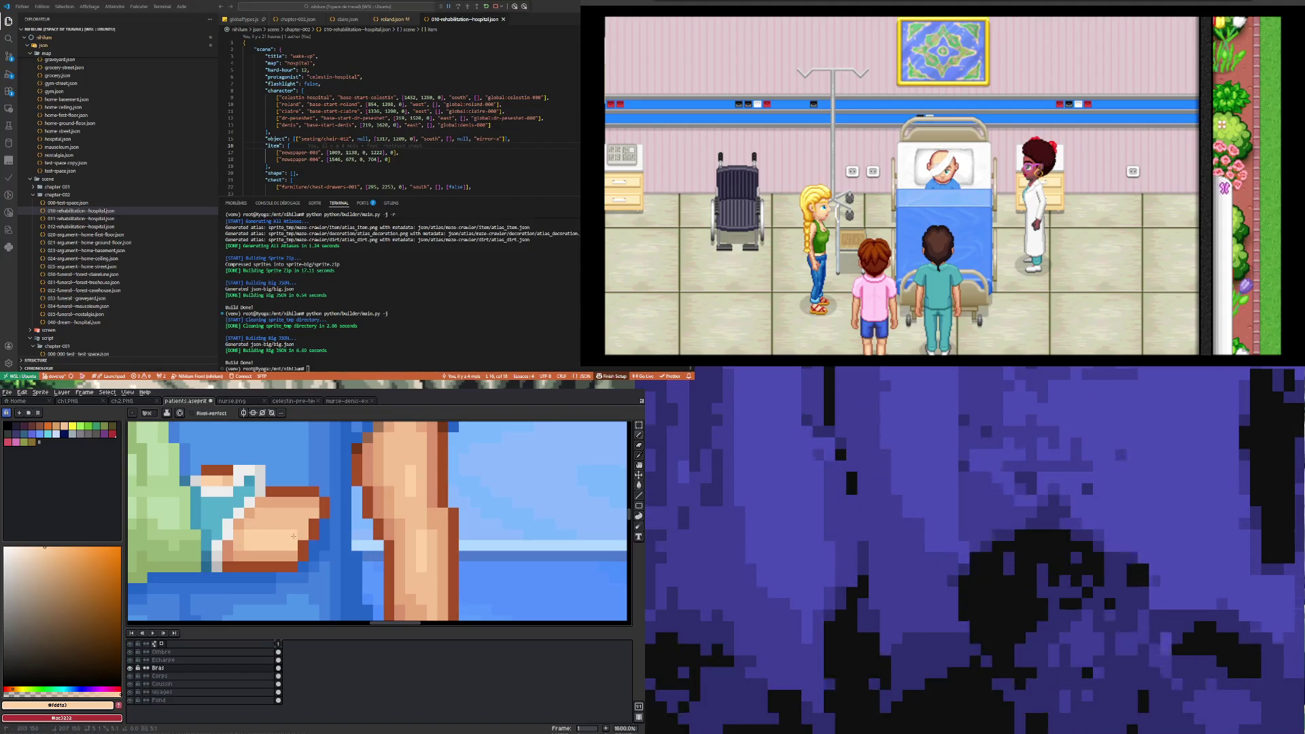
scroll(305, 535, "down", 4)
scroll(258, 551, "up", 4)
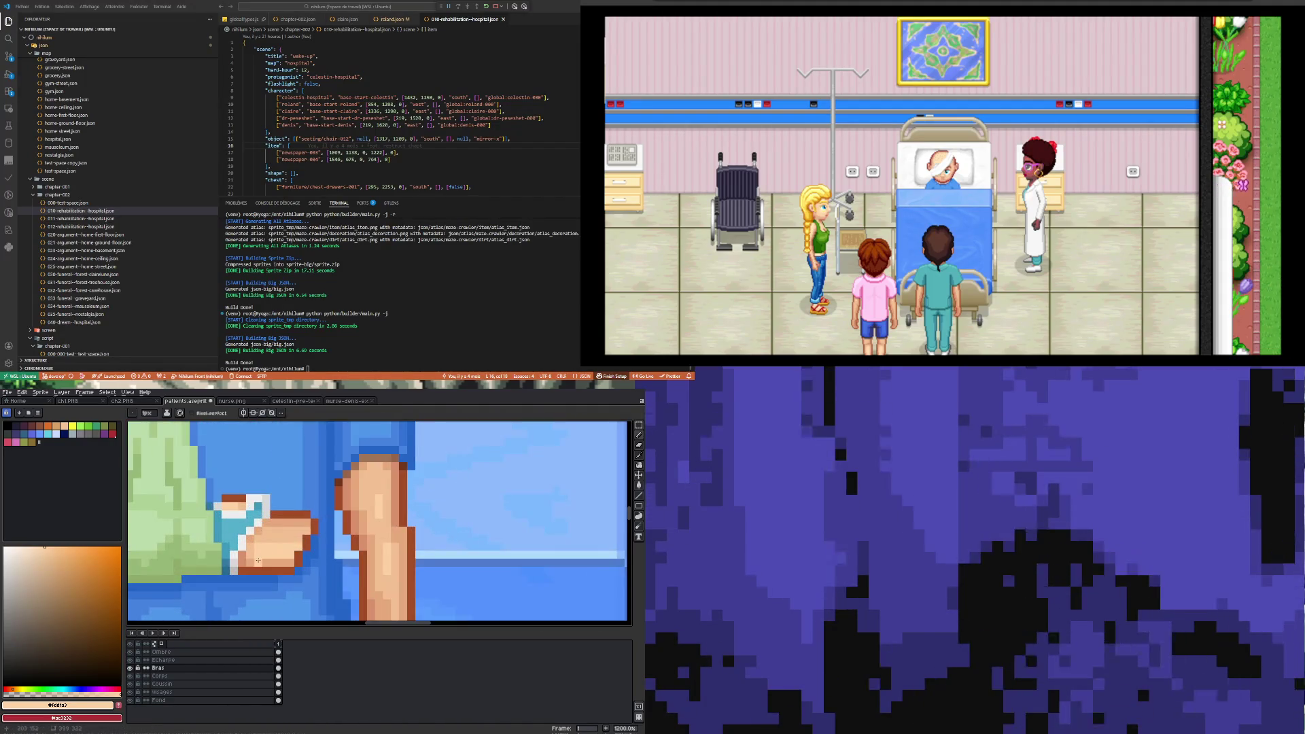
- Sample the hand's darker skin tone #e5a87a as the drawing colour
left_click(273, 560, "alt")
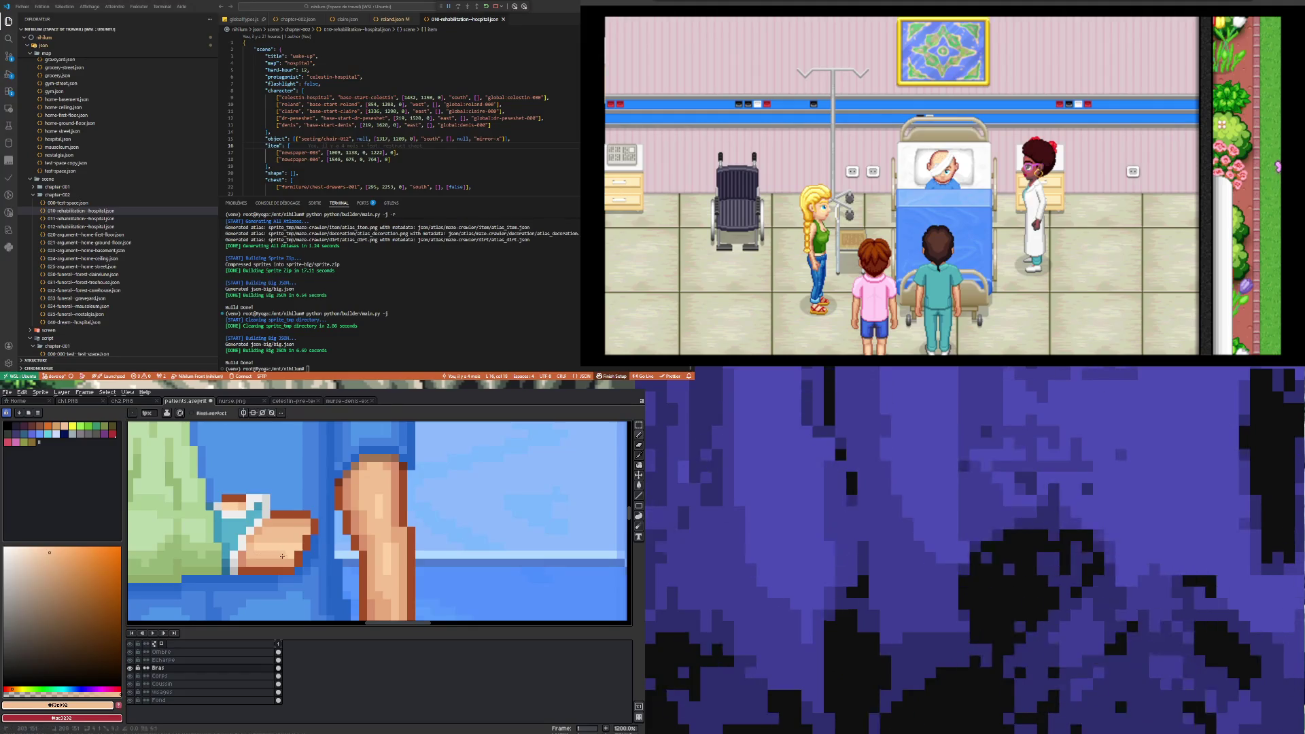
scroll(257, 559, "down", 3)
scroll(275, 570, "down", 4)
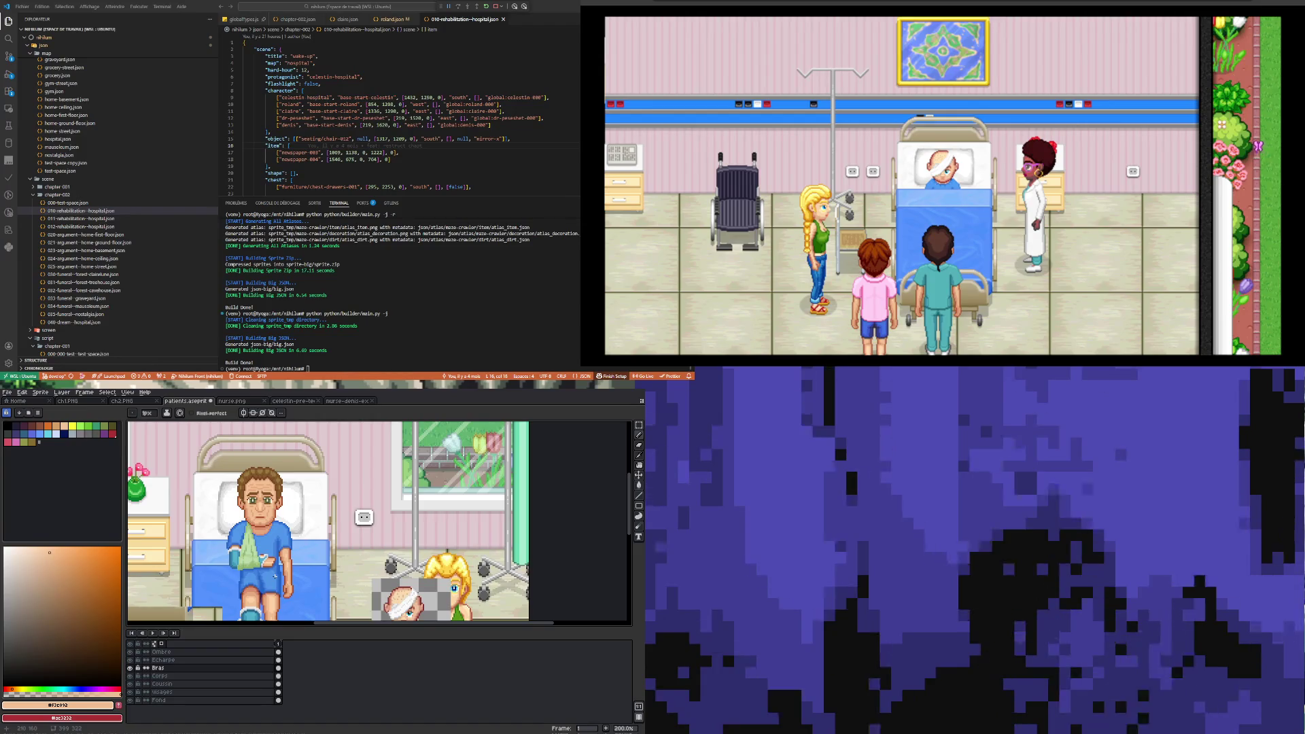
scroll(274, 576, "down", 2)
scroll(272, 587, "down", 2)
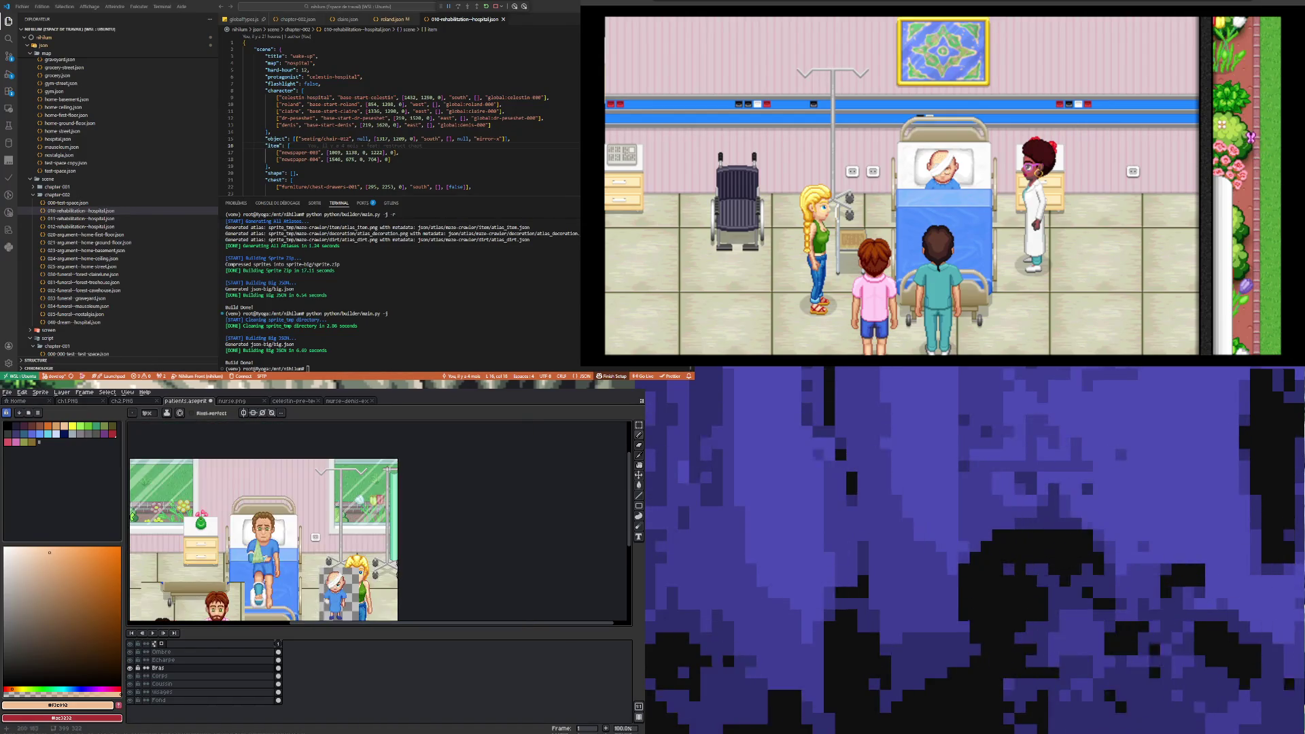
scroll(258, 593, "up", 1)
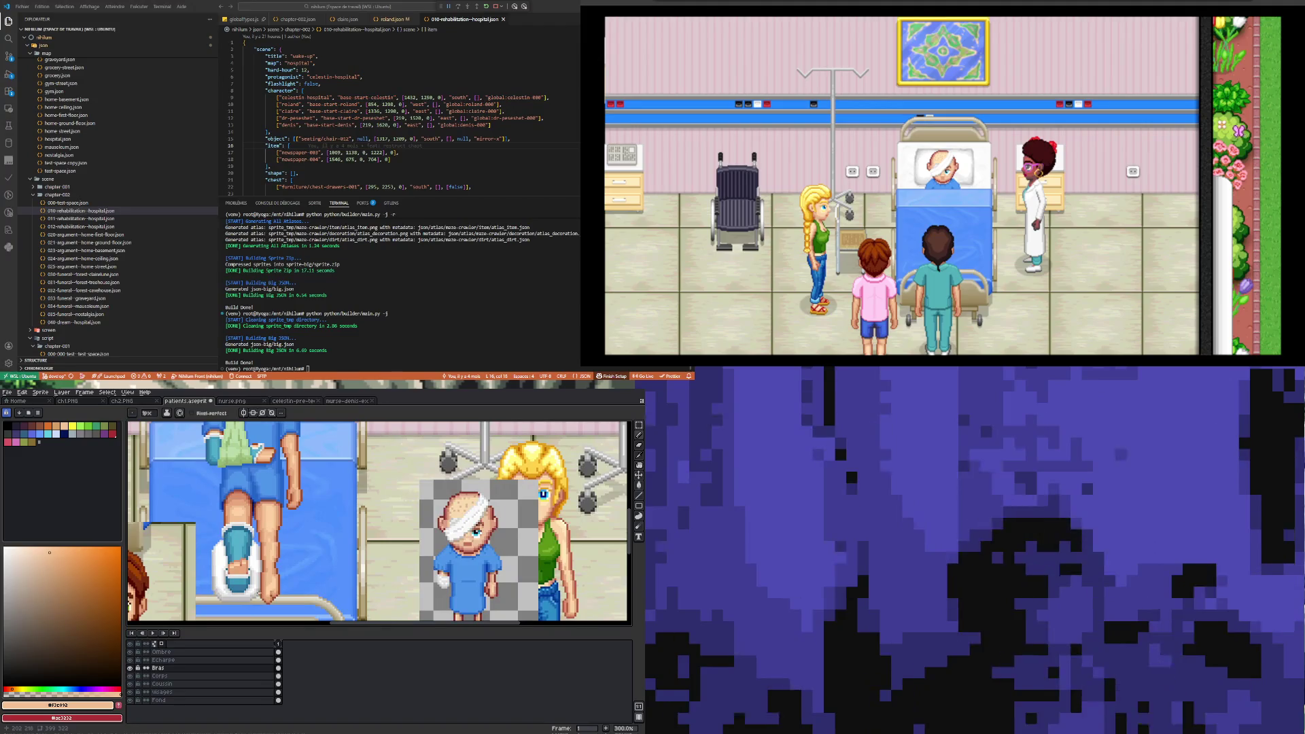
scroll(258, 588, "down", 2)
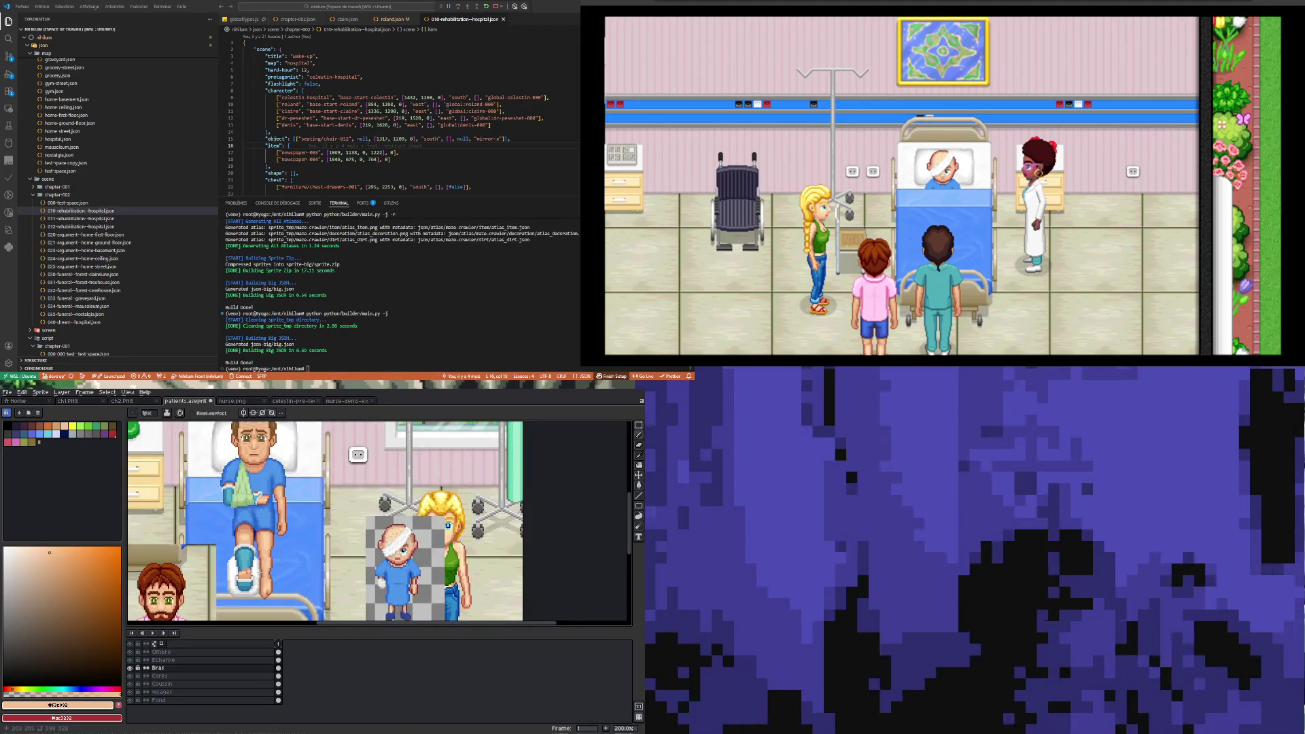
scroll(260, 518, "up", 2)
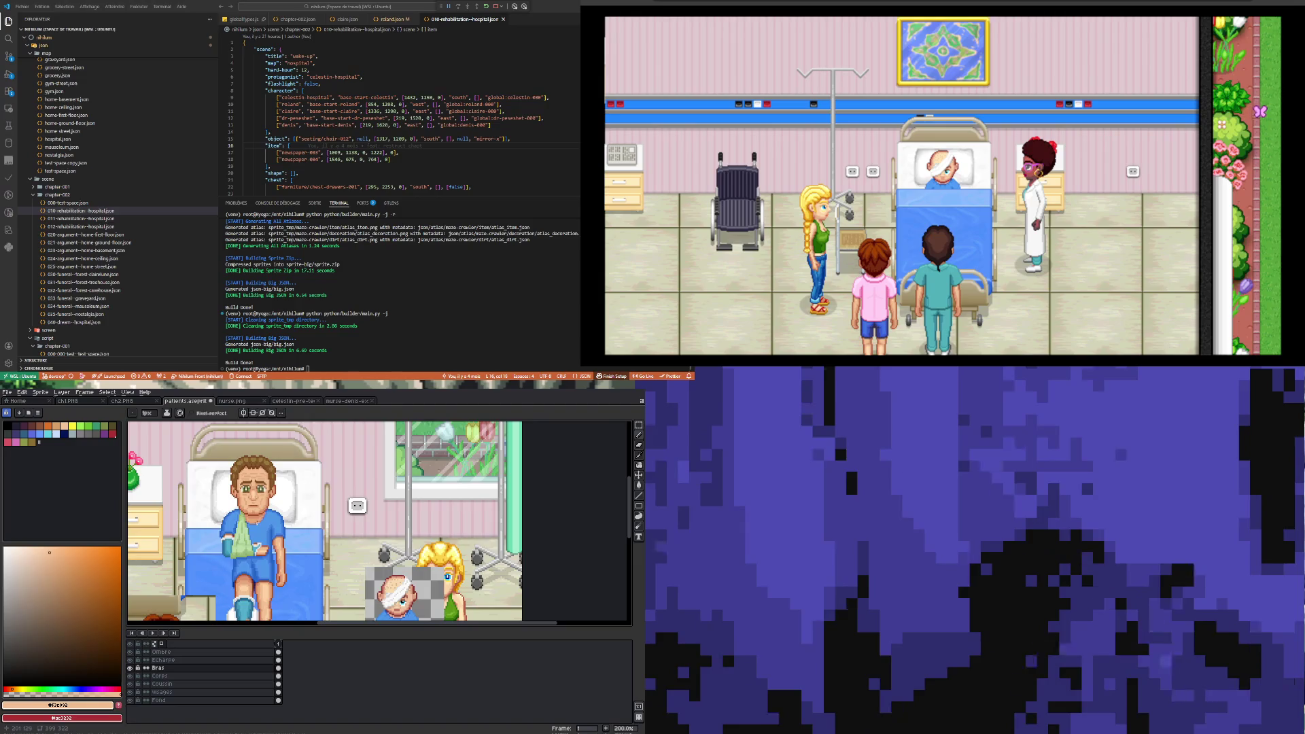
scroll(258, 516, "up", 2)
scroll(256, 513, "down", 3)
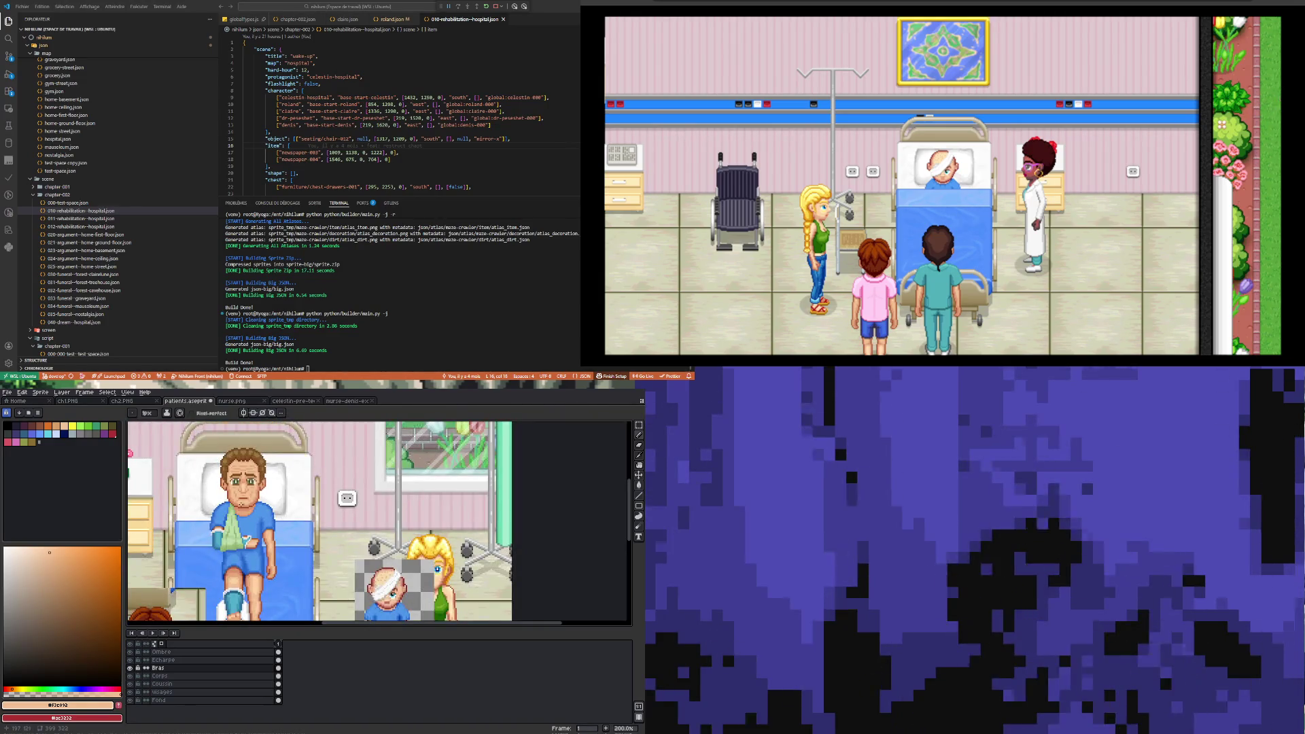
scroll(257, 514, "down", 2)
scroll(260, 556, "up", 2)
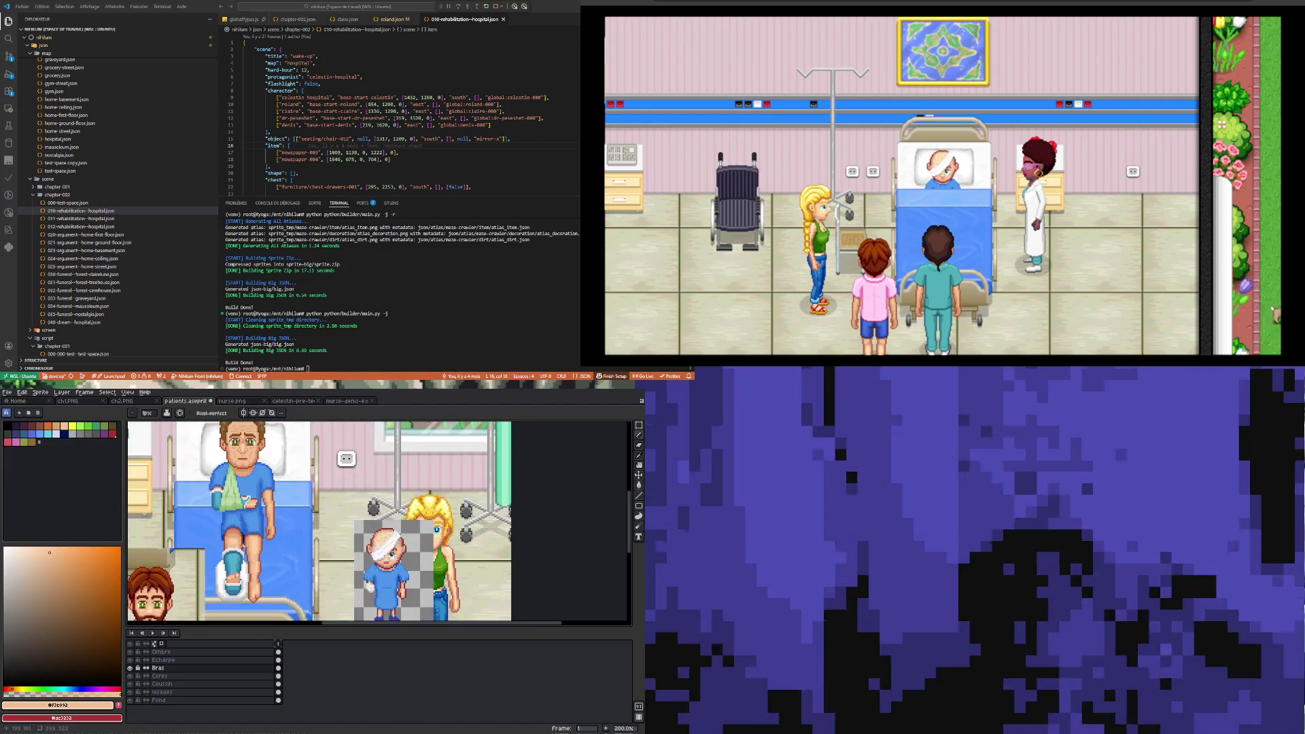
scroll(195, 557, "down", 1)
scroll(226, 541, "up", 1)
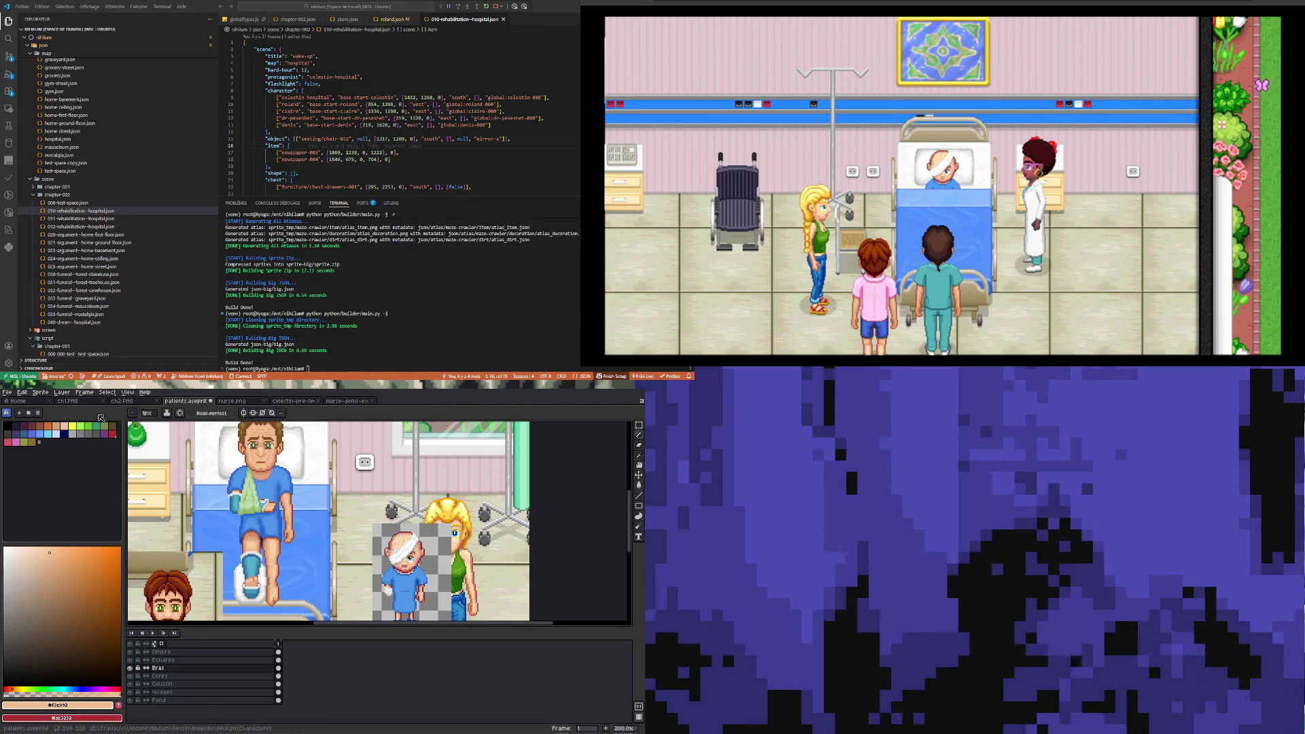
- Save patients.aseprite
left_click(11, 393)
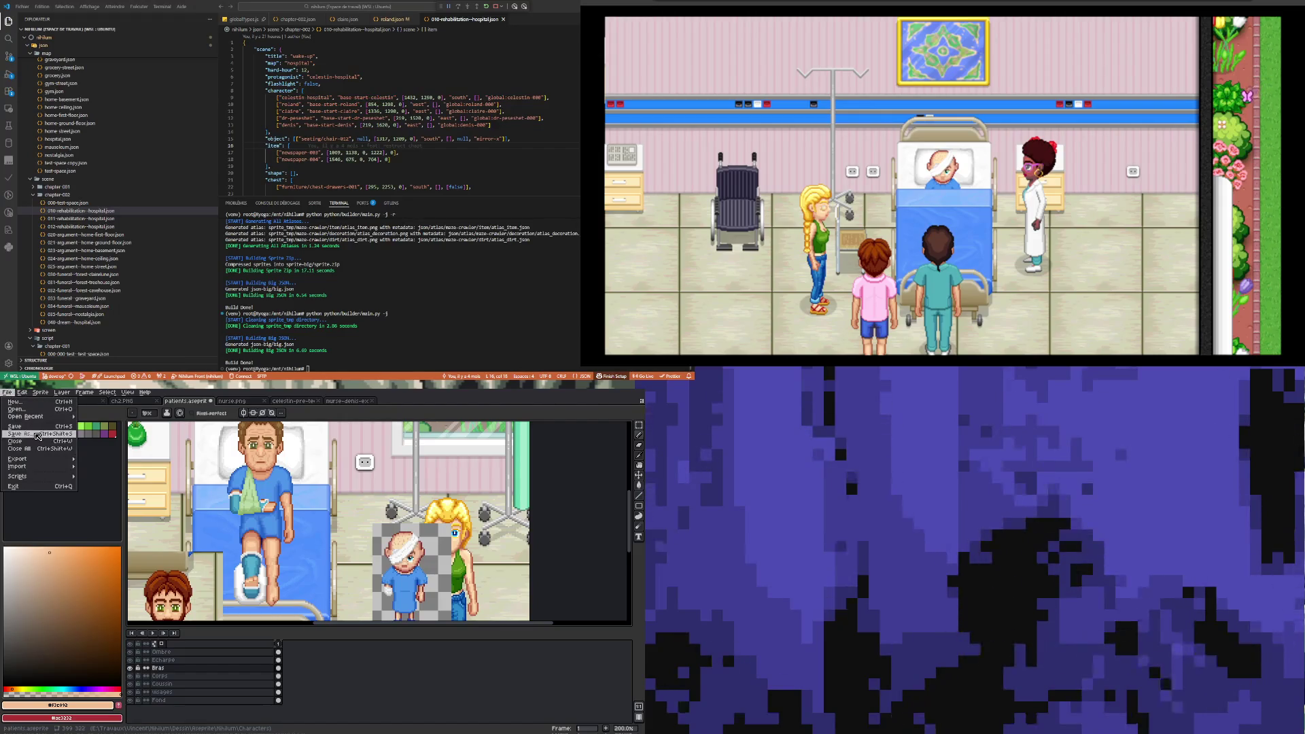
left_click(28, 427)
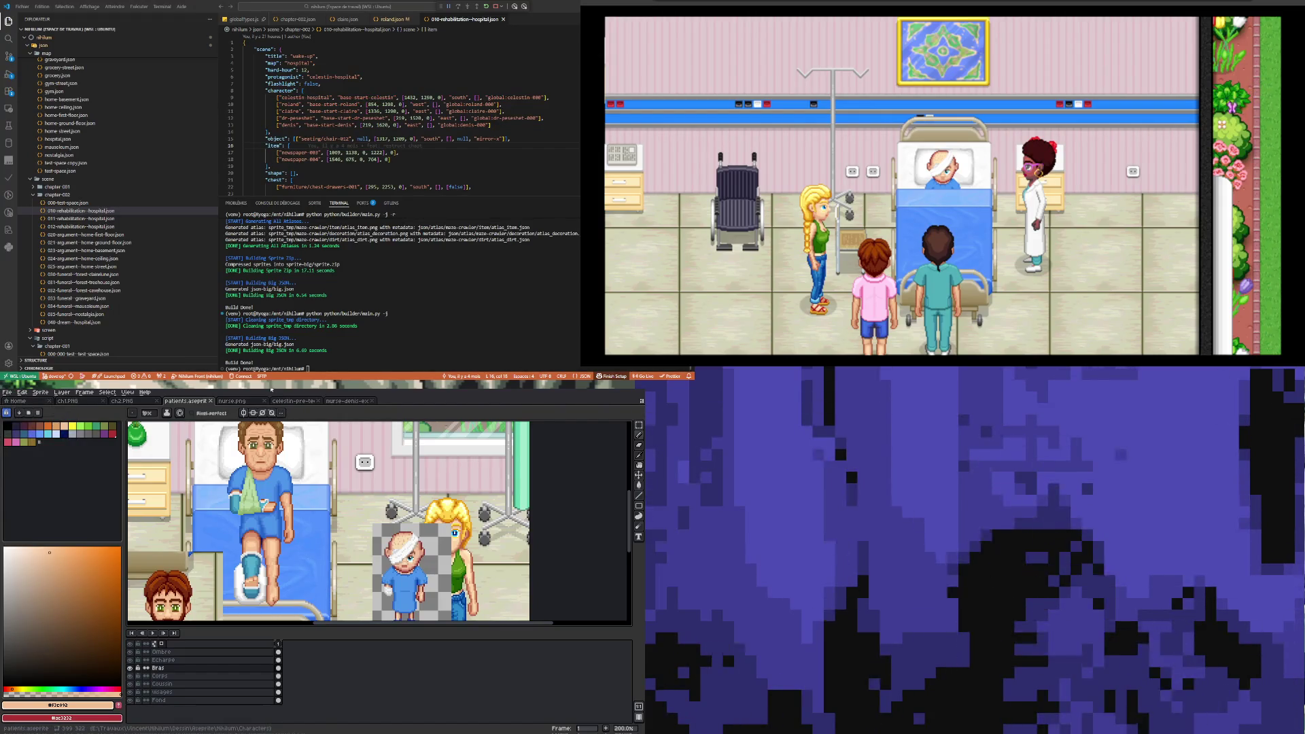
scroll(275, 511, "down", 1)
scroll(275, 511, "up", 1)
scroll(275, 511, "down", 1)
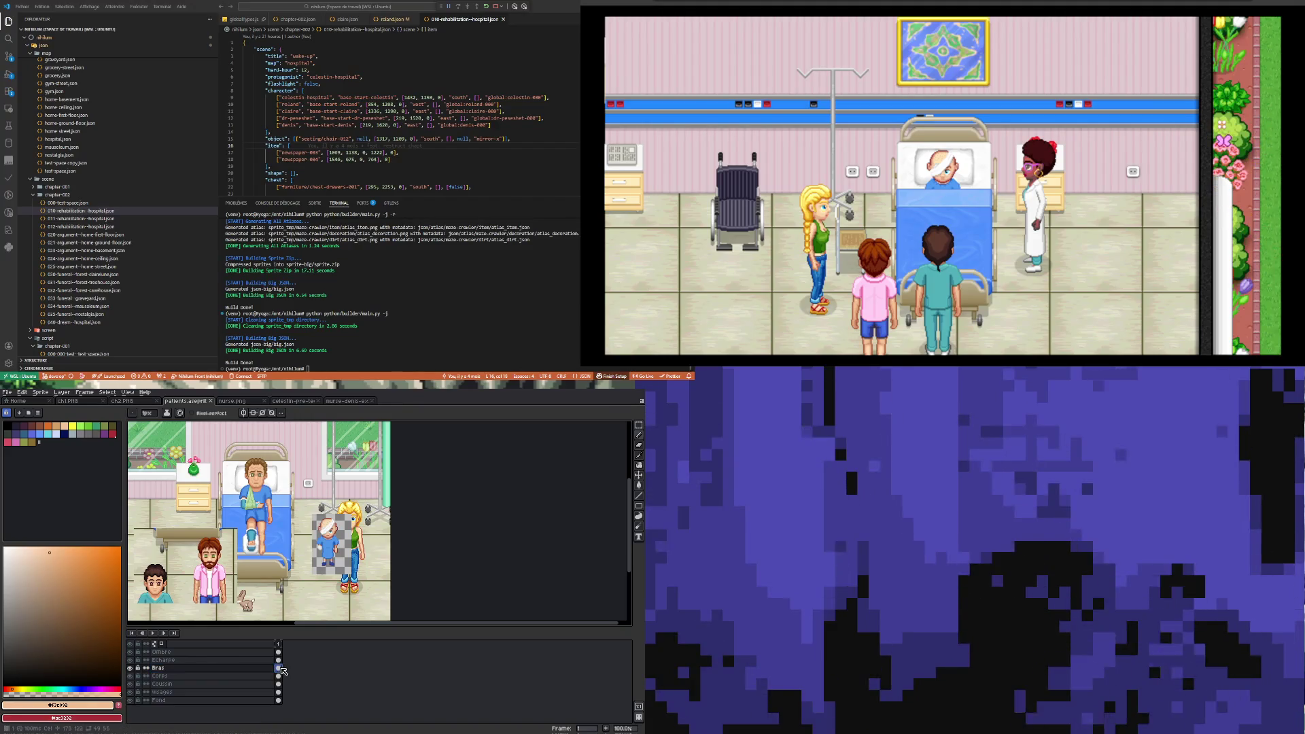
scroll(252, 478, "up", 2)
scroll(252, 477, "down", 3)
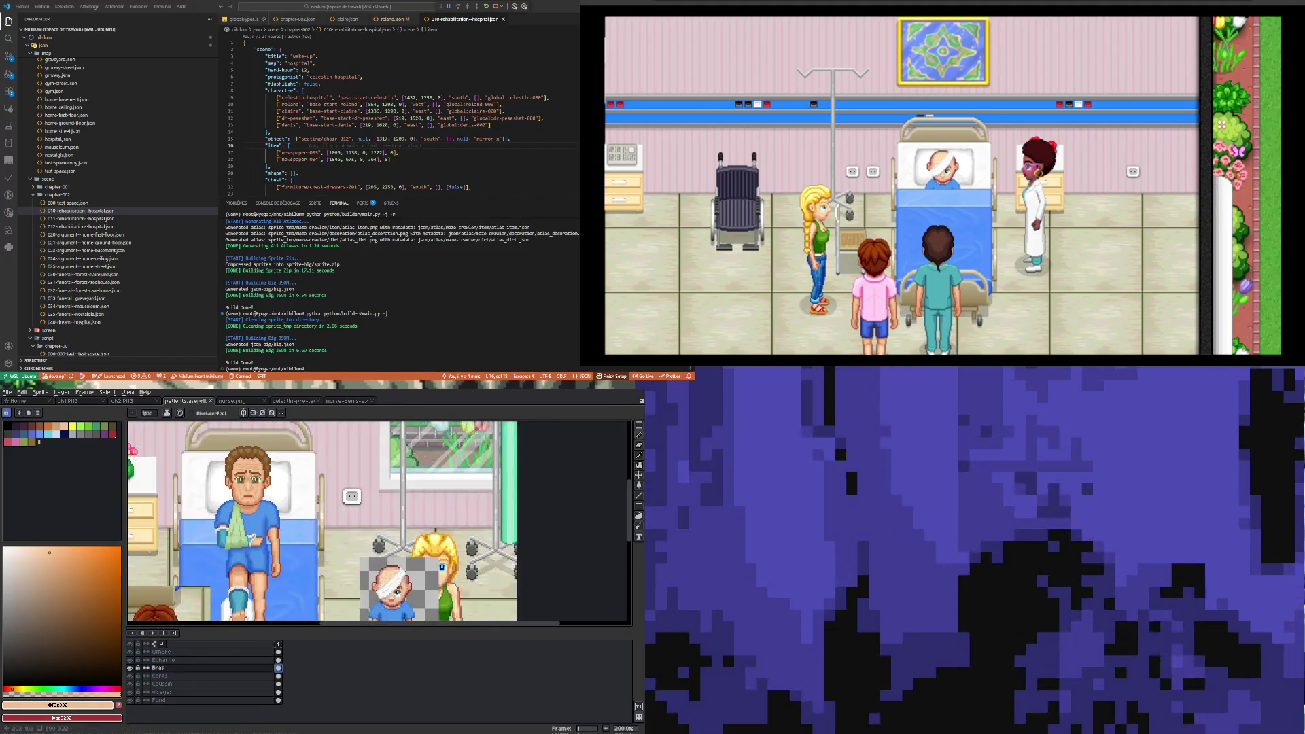
scroll(251, 478, "up", 1)
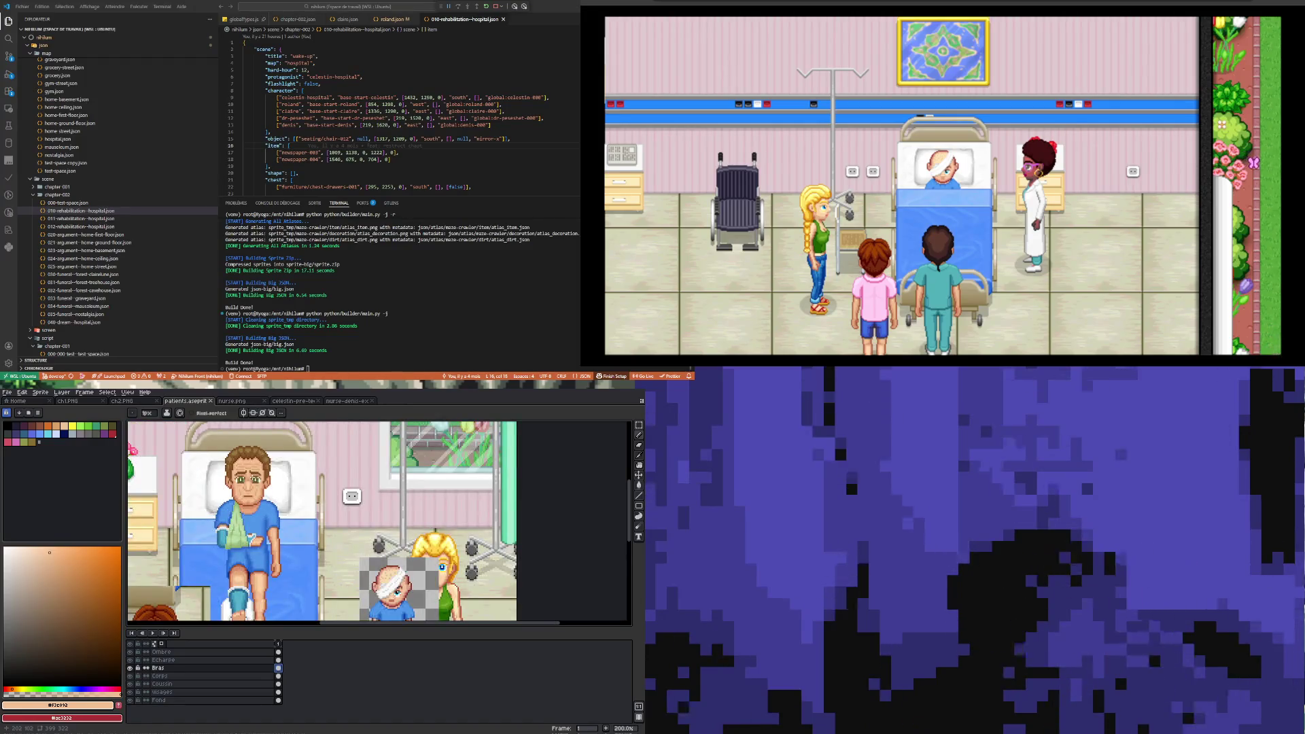
scroll(252, 478, "down", 1)
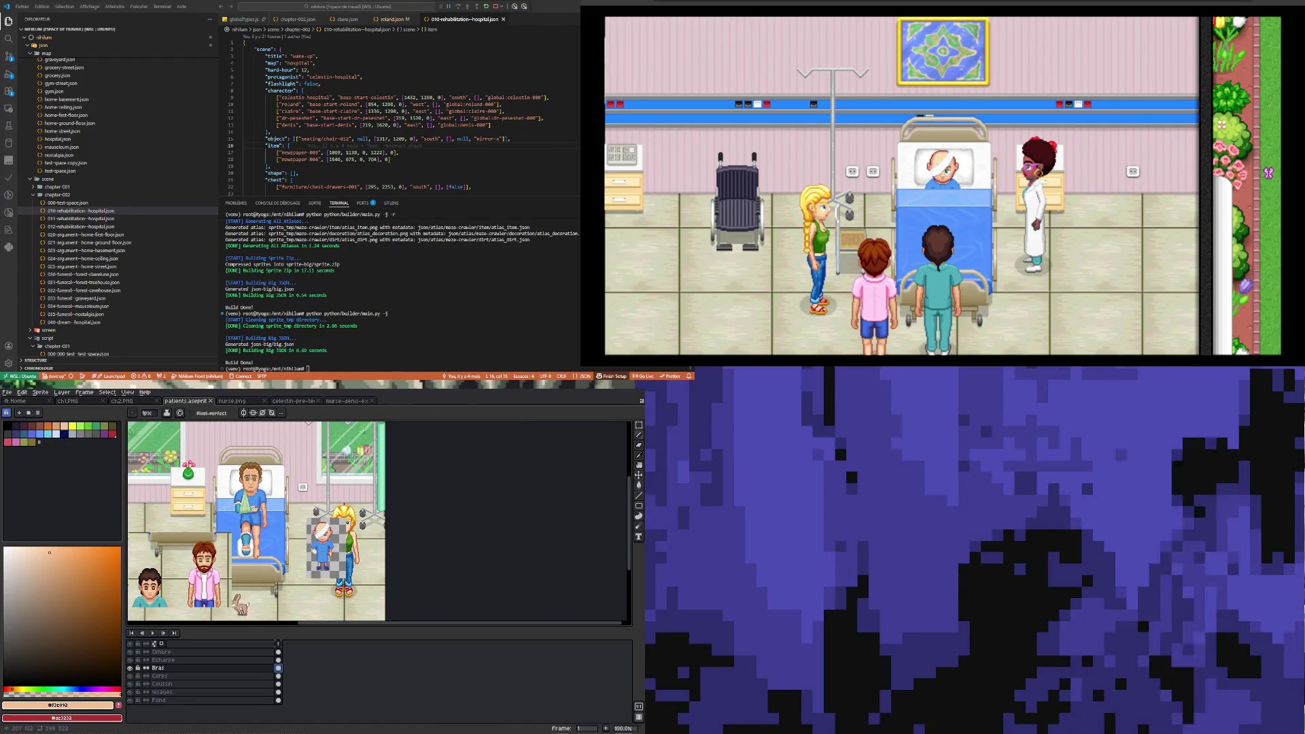
scroll(253, 480, "up", 1)
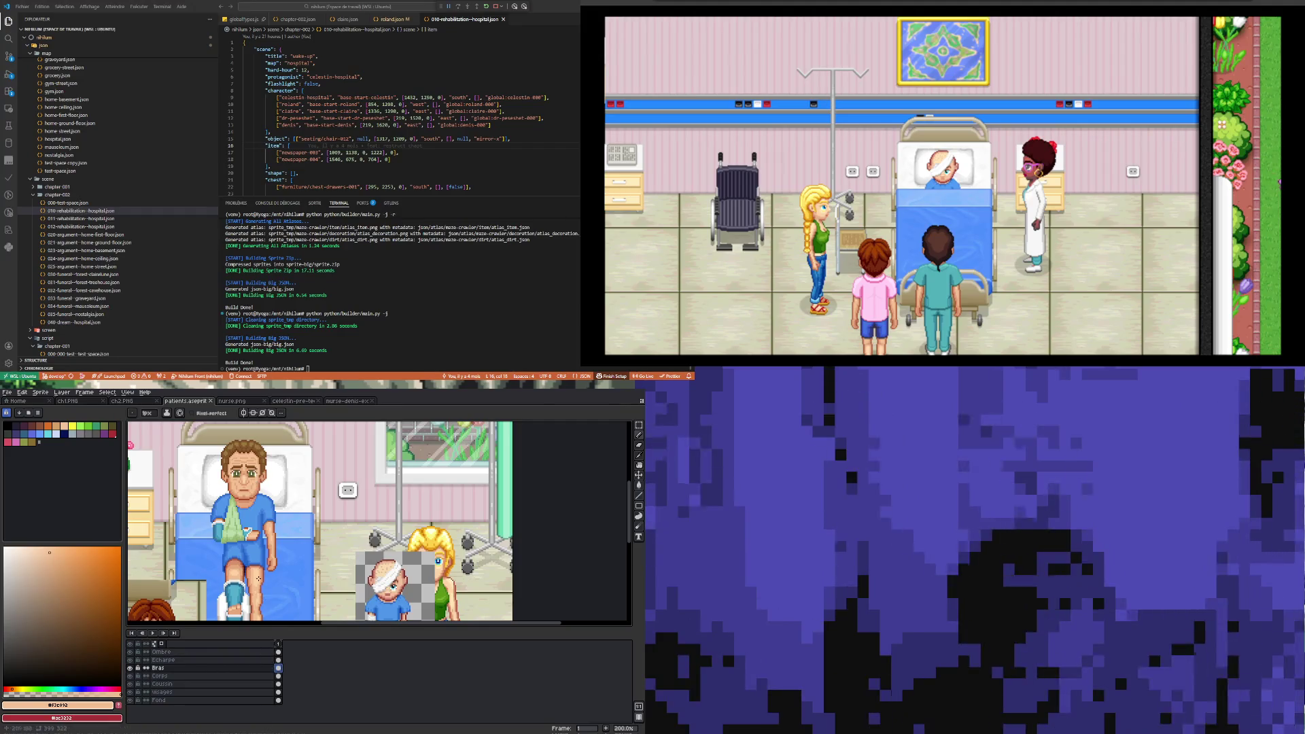
scroll(258, 565, "down", 1)
scroll(265, 591, "up", 1)
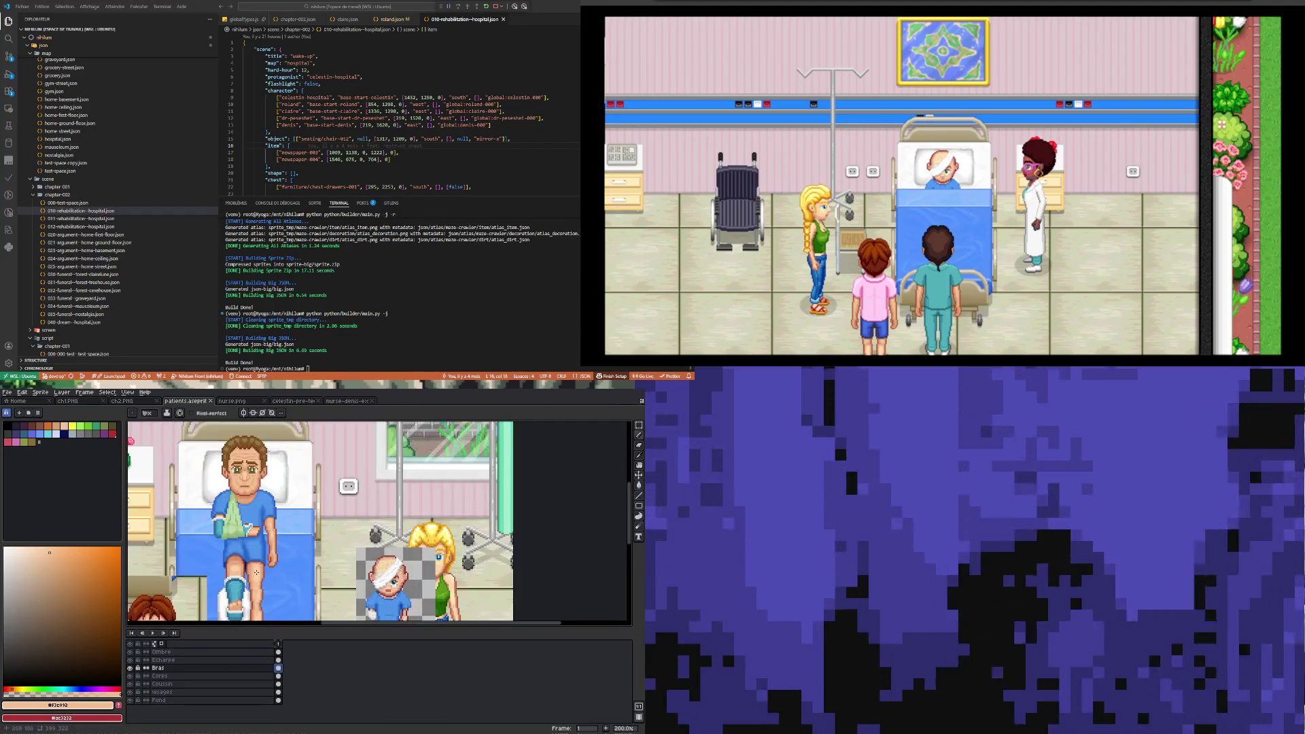
scroll(265, 592, "down", 1)
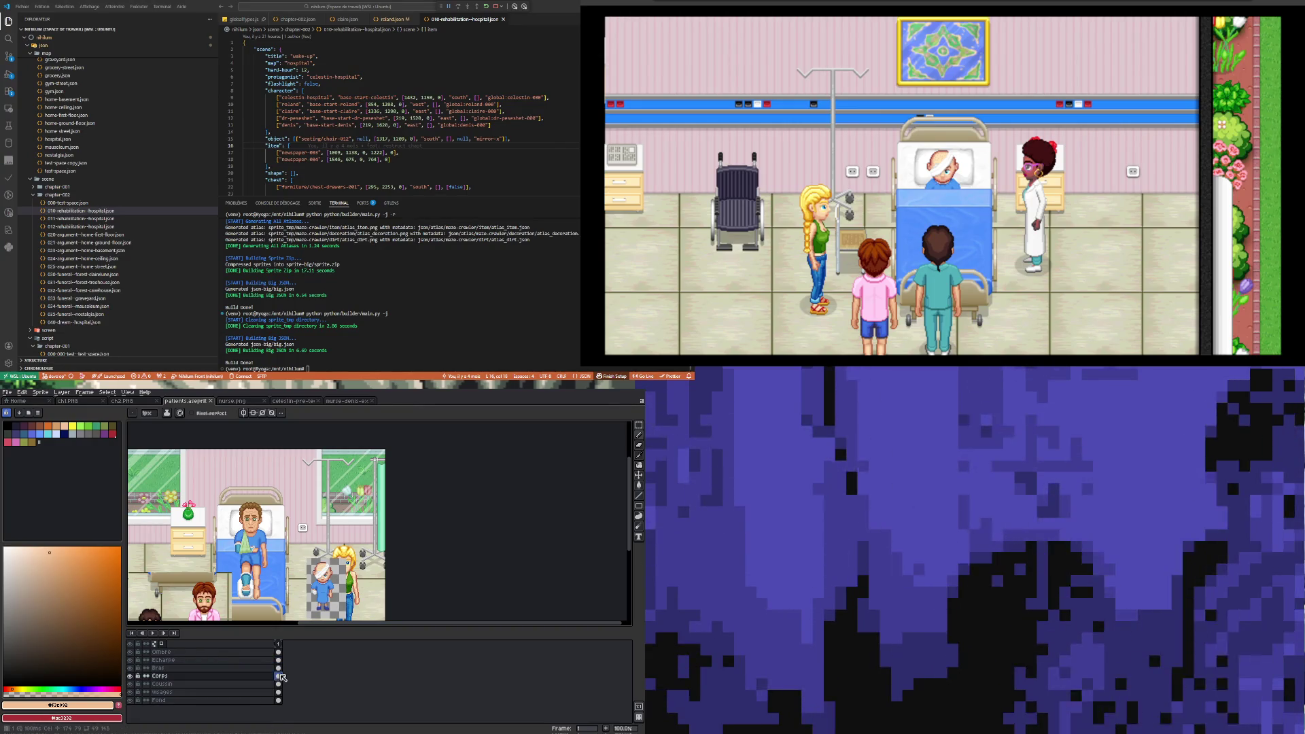
- Select the Corps layer and add a second animation frame
left_click(278, 676)
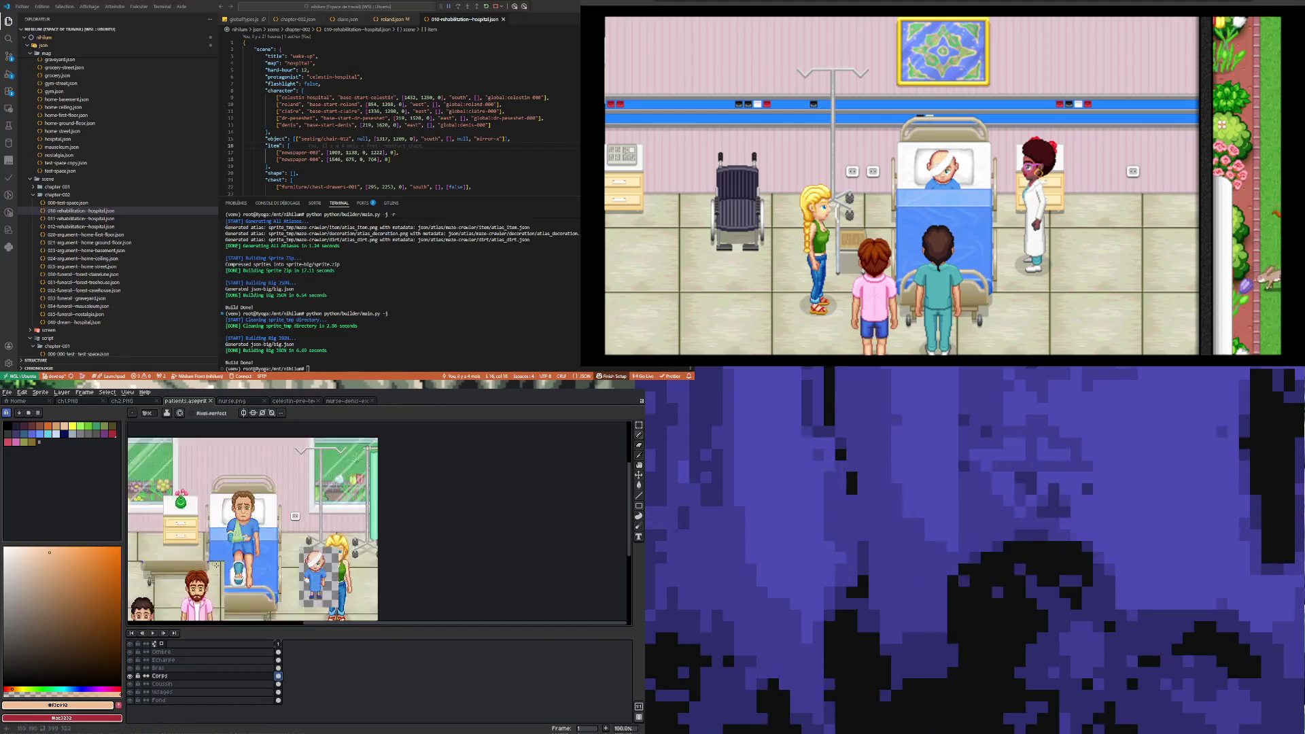
scroll(271, 530, "up", 2)
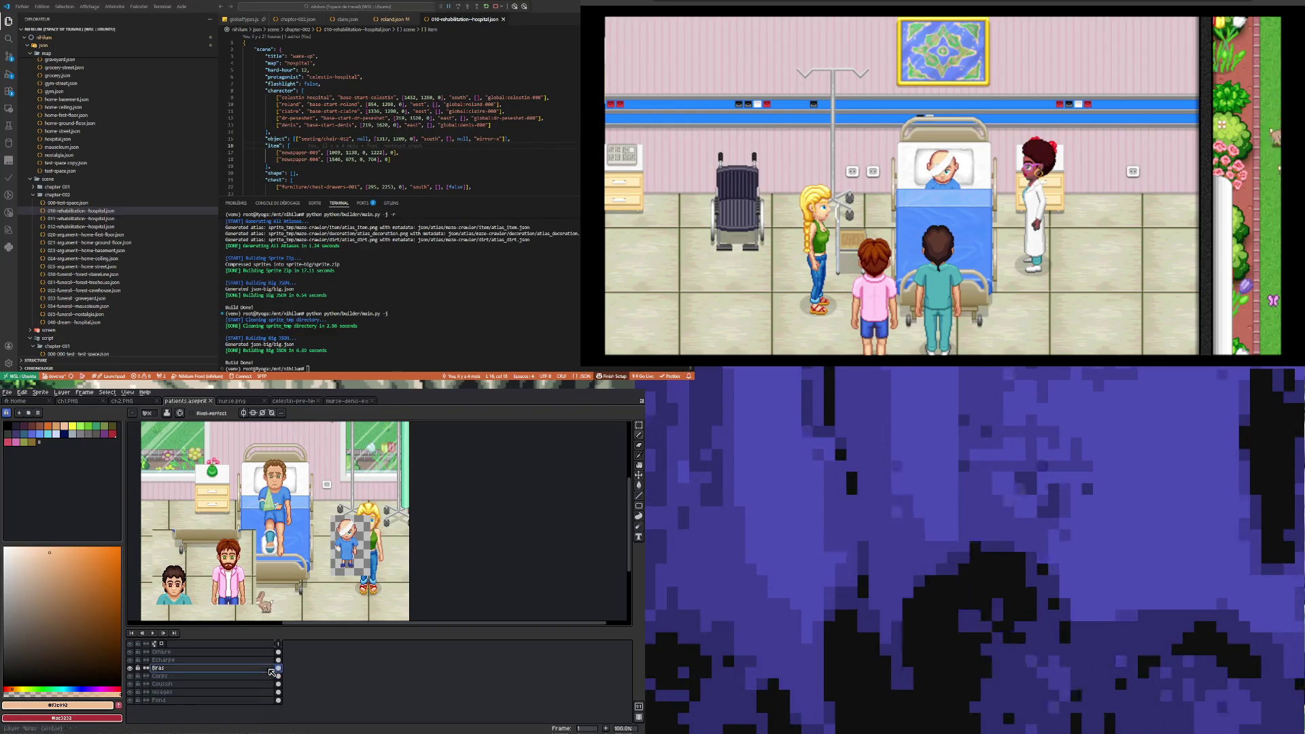
left_click(606, 729)
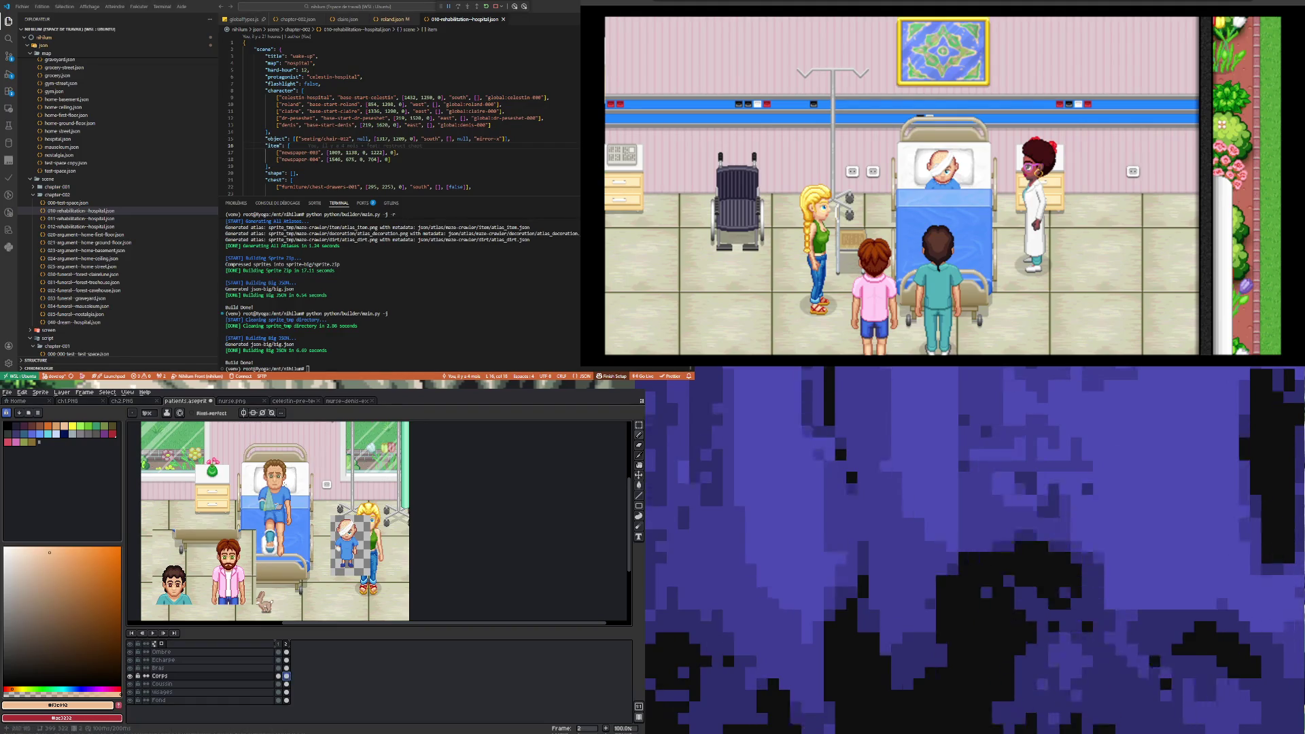
- Sample the skin colour from the patient's face and switch to the Pencil
scroll(271, 509, "up", 5)
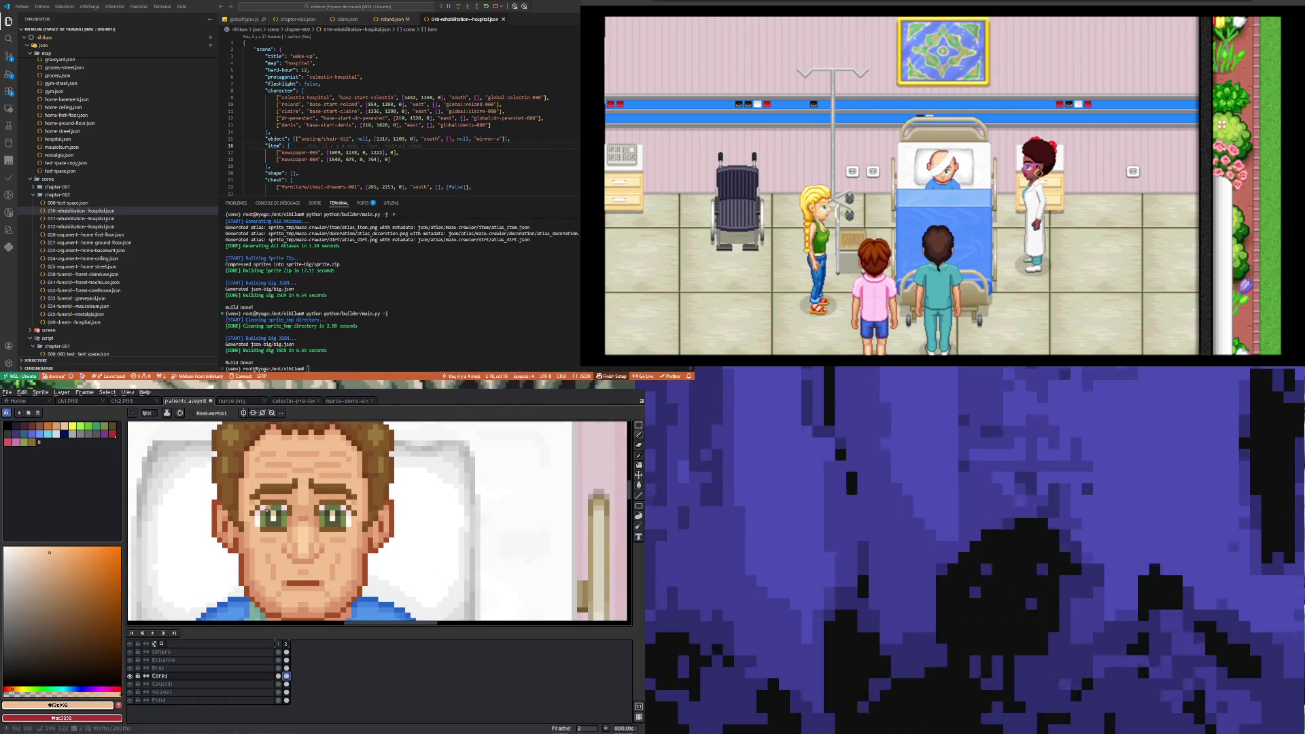
key("i")
scroll(276, 491, "down", 3)
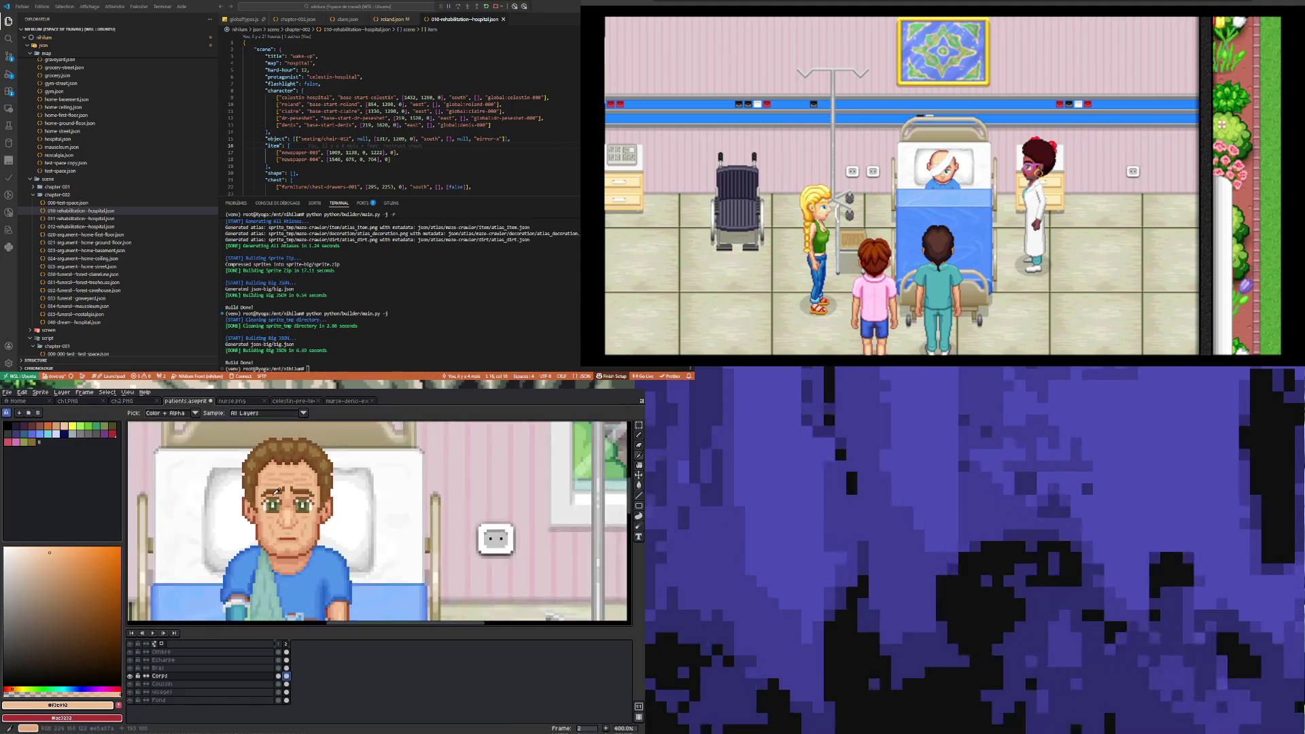
scroll(276, 491, "up", 1)
left_click(278, 490)
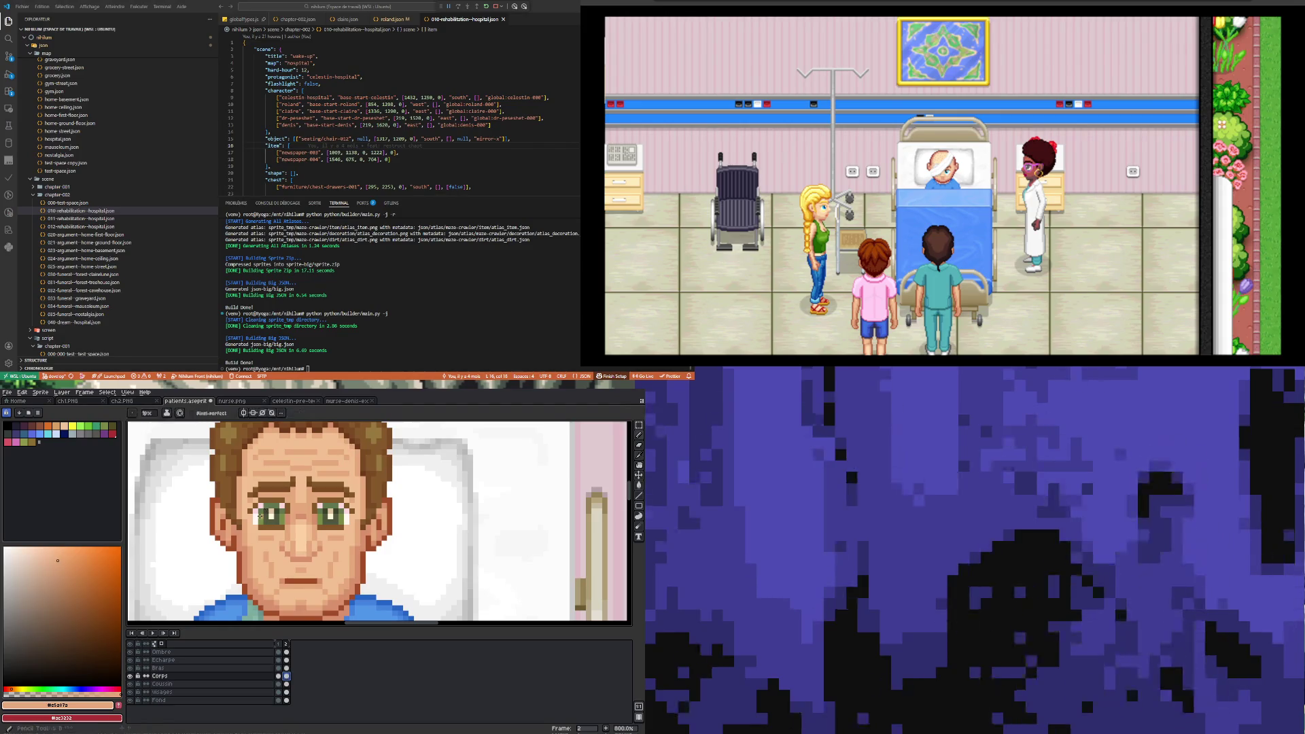
key("b")
scroll(263, 511, "up", 2)
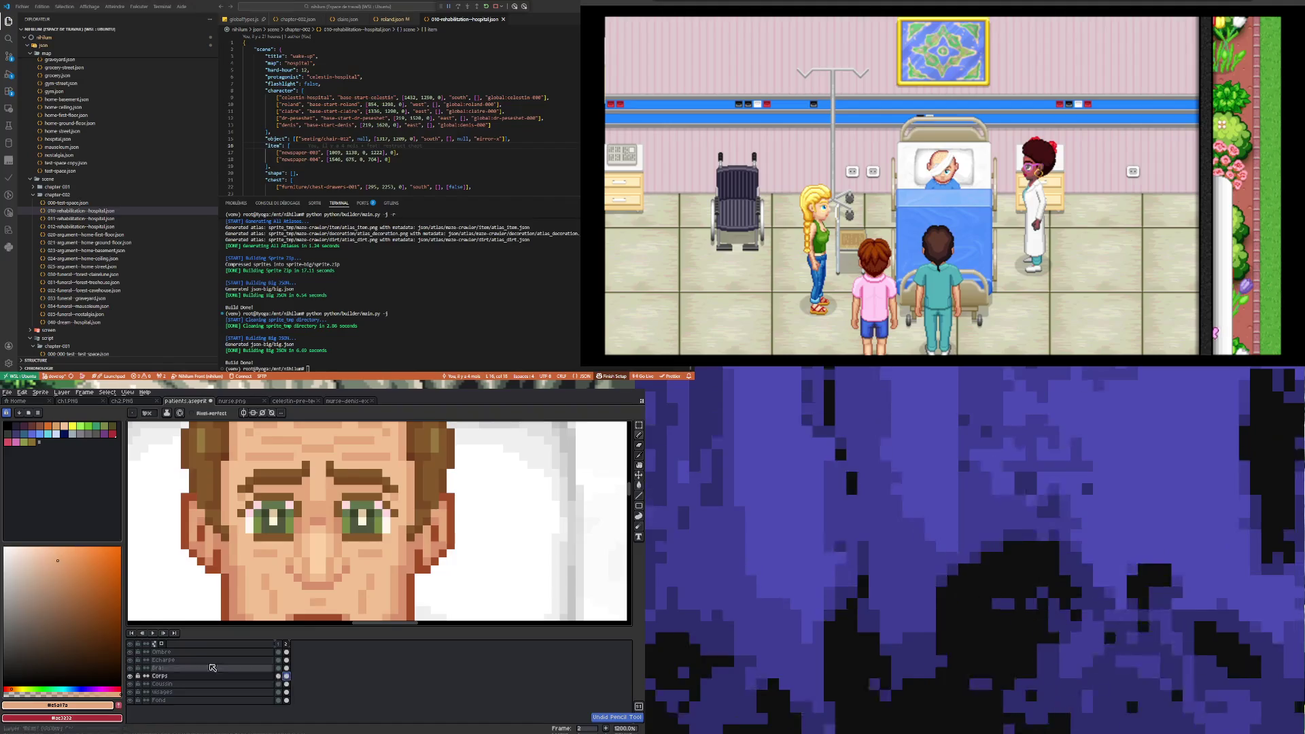
- Undo a stray stroke and toggle the Corps layer's visibility to compare
key("i")
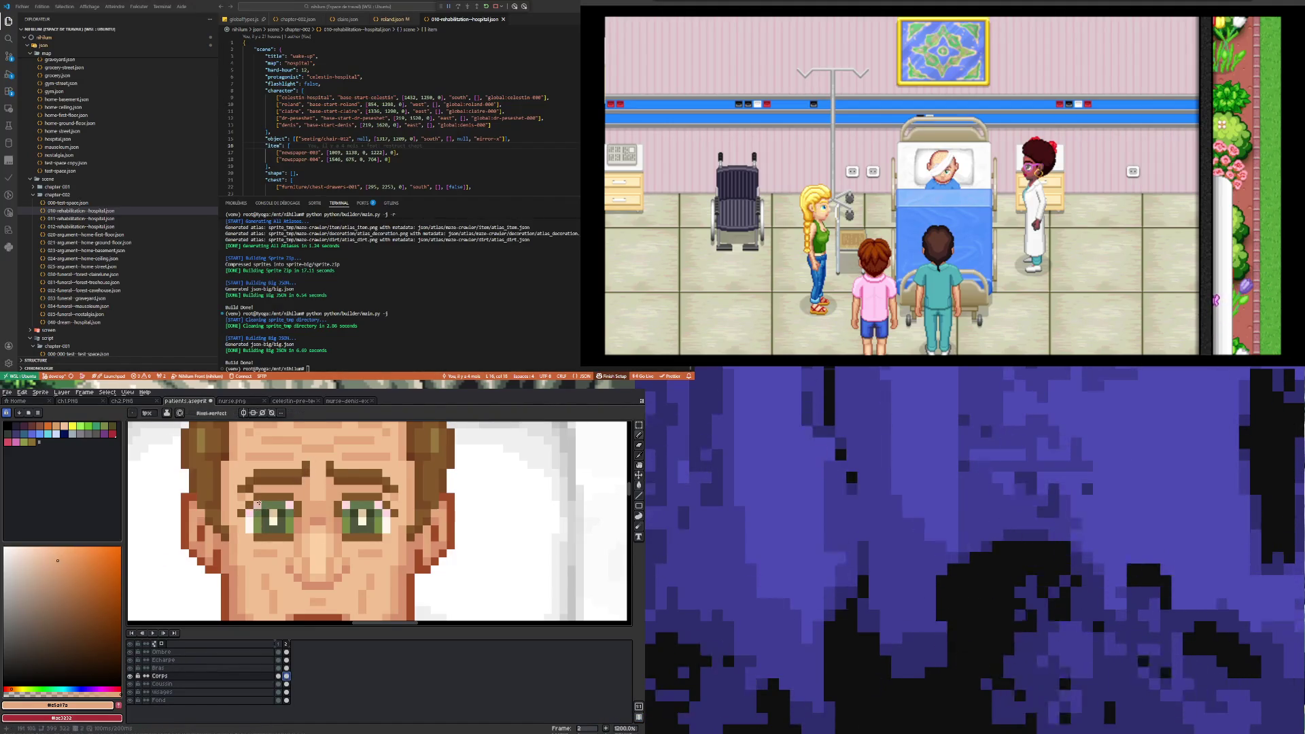
left_click(170, 668)
left_click(174, 676)
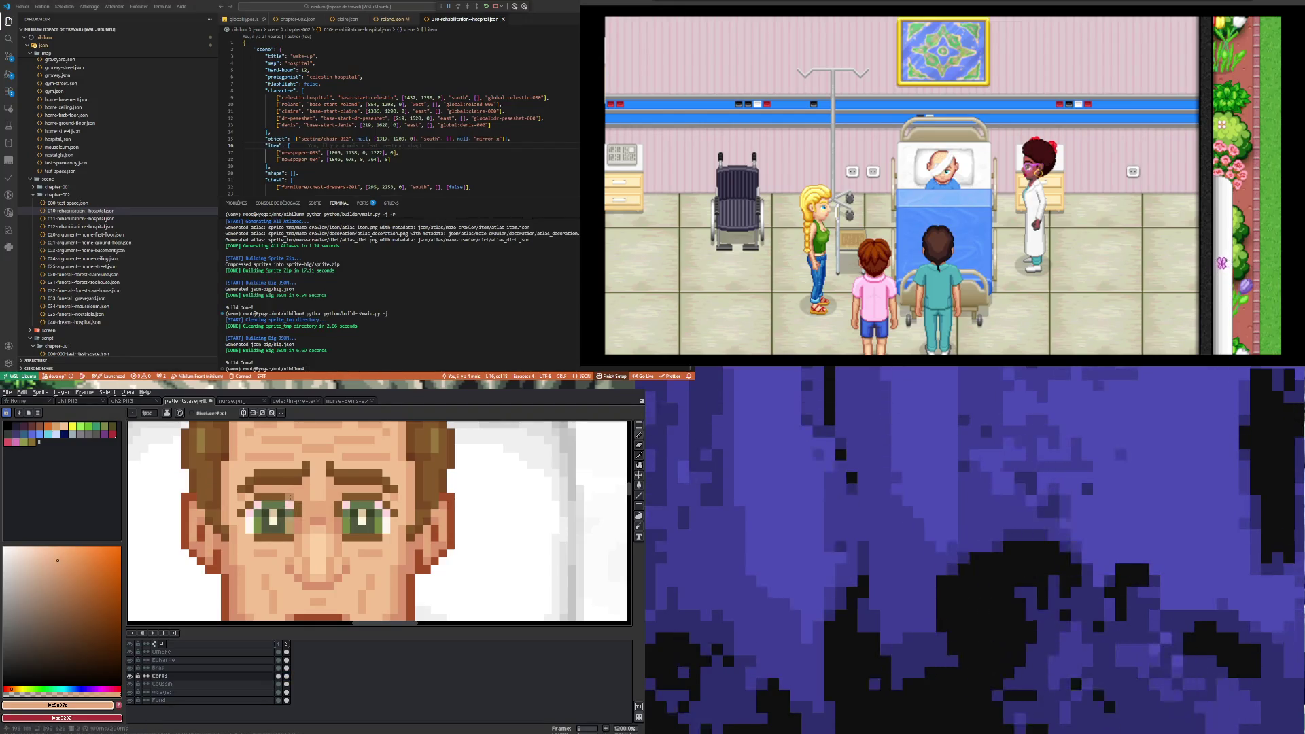
key("ctrl+z")
left_click(130, 677)
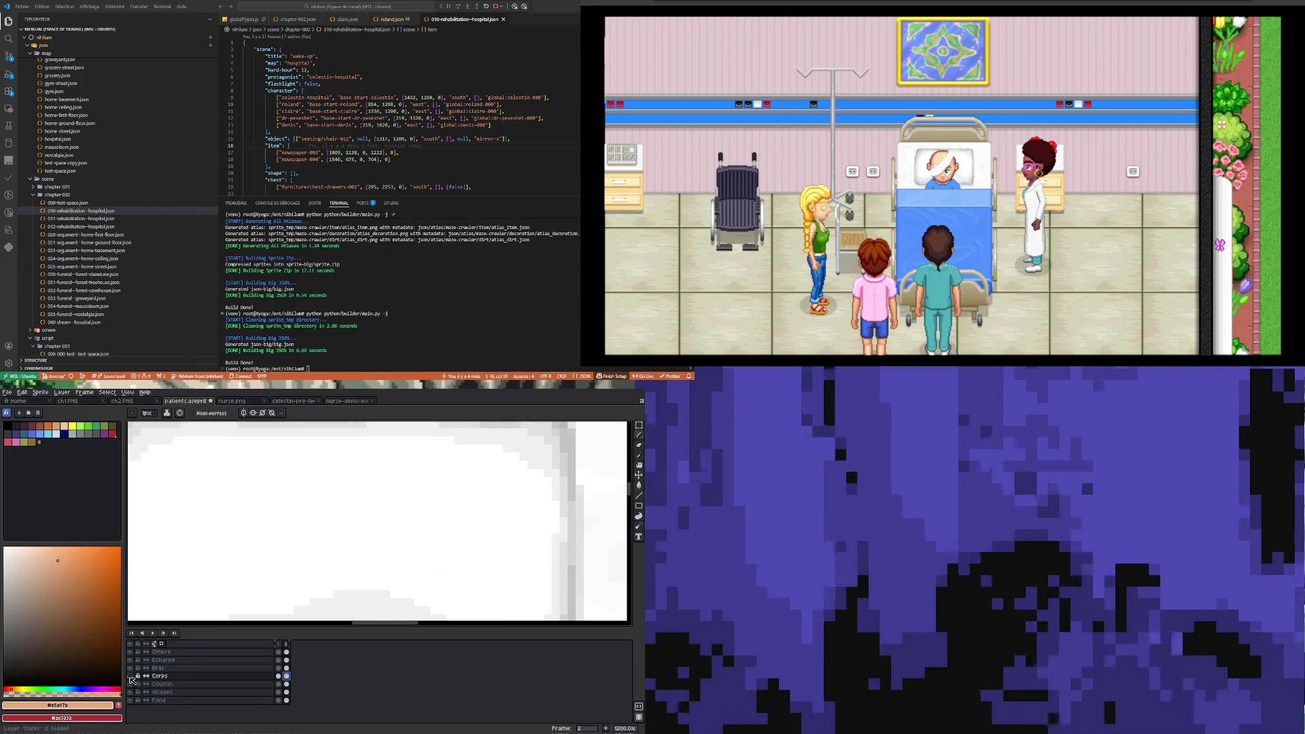
left_click(130, 677)
left_click(130, 677)
left_click(130, 677)
key("i")
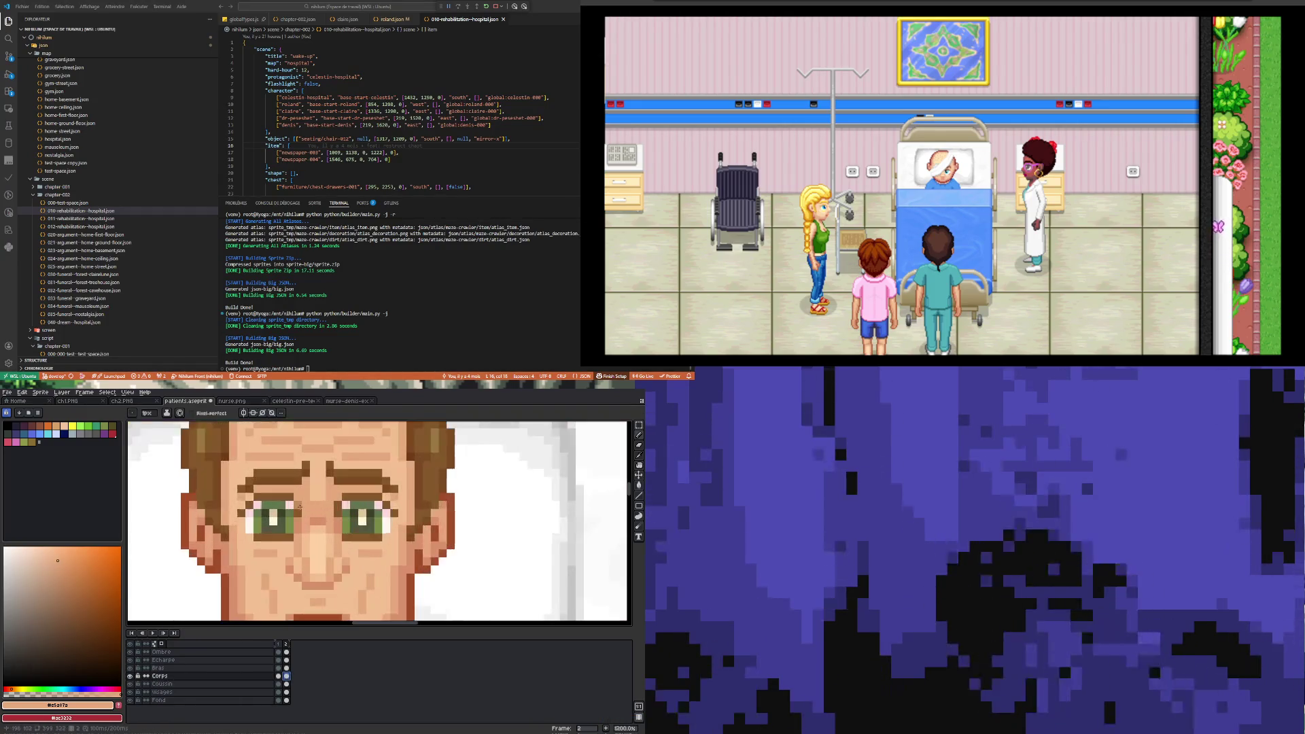
key("b")
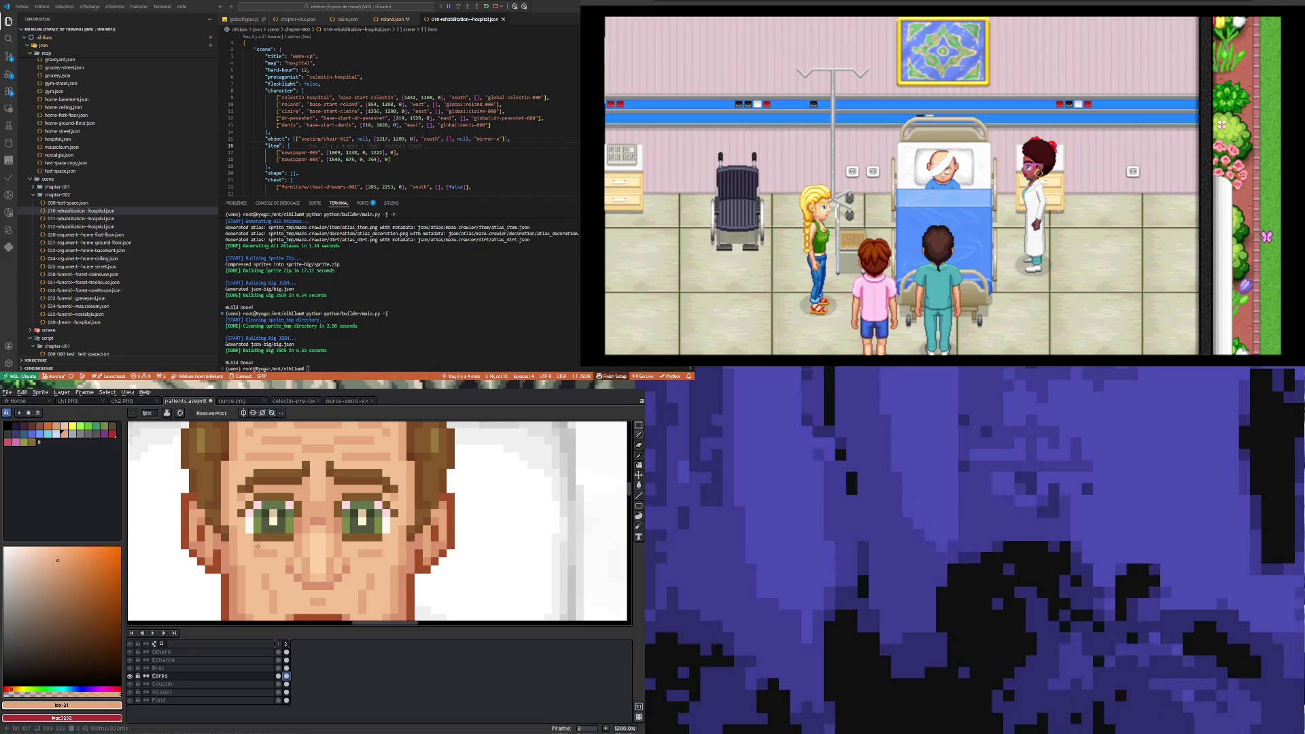
- Open the Corps layer properties and close them without changes
double_click(161, 676)
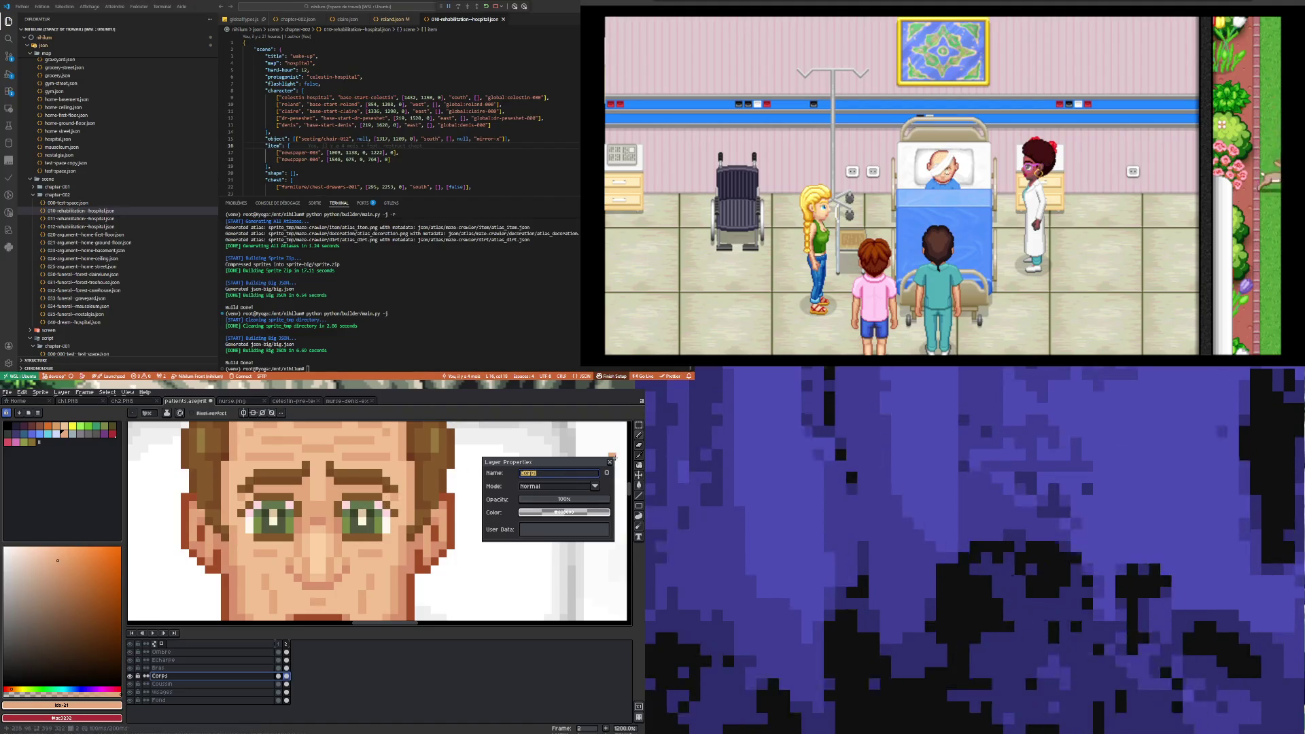
key("Return")
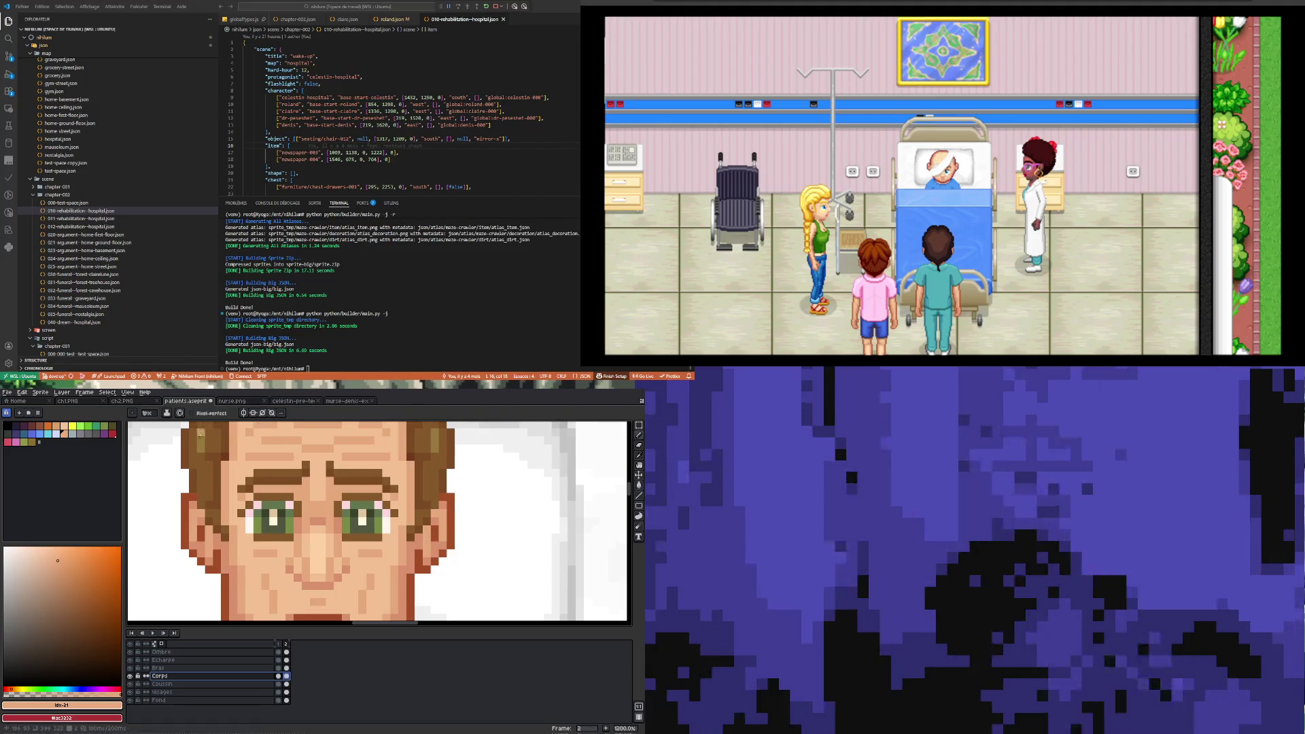
scroll(287, 487, "down", 4)
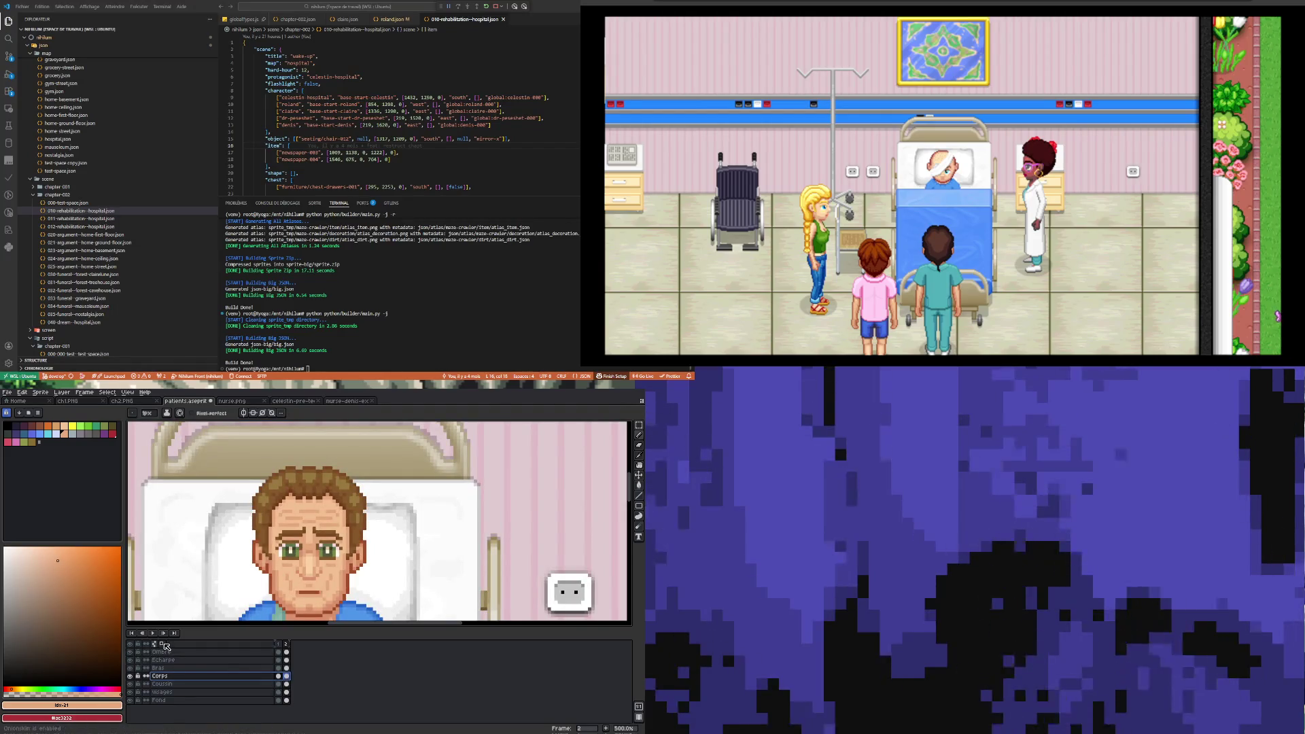
scroll(315, 546, "up", 1)
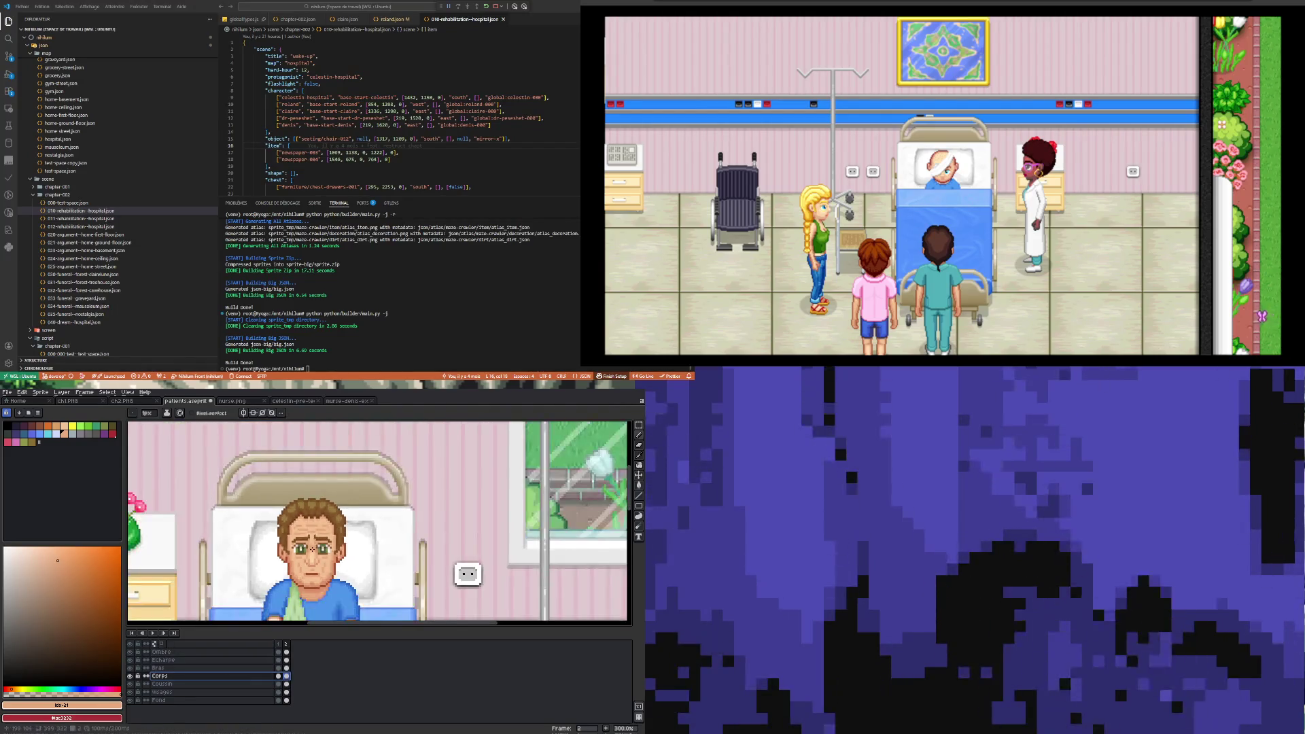
scroll(275, 552, "up", 2)
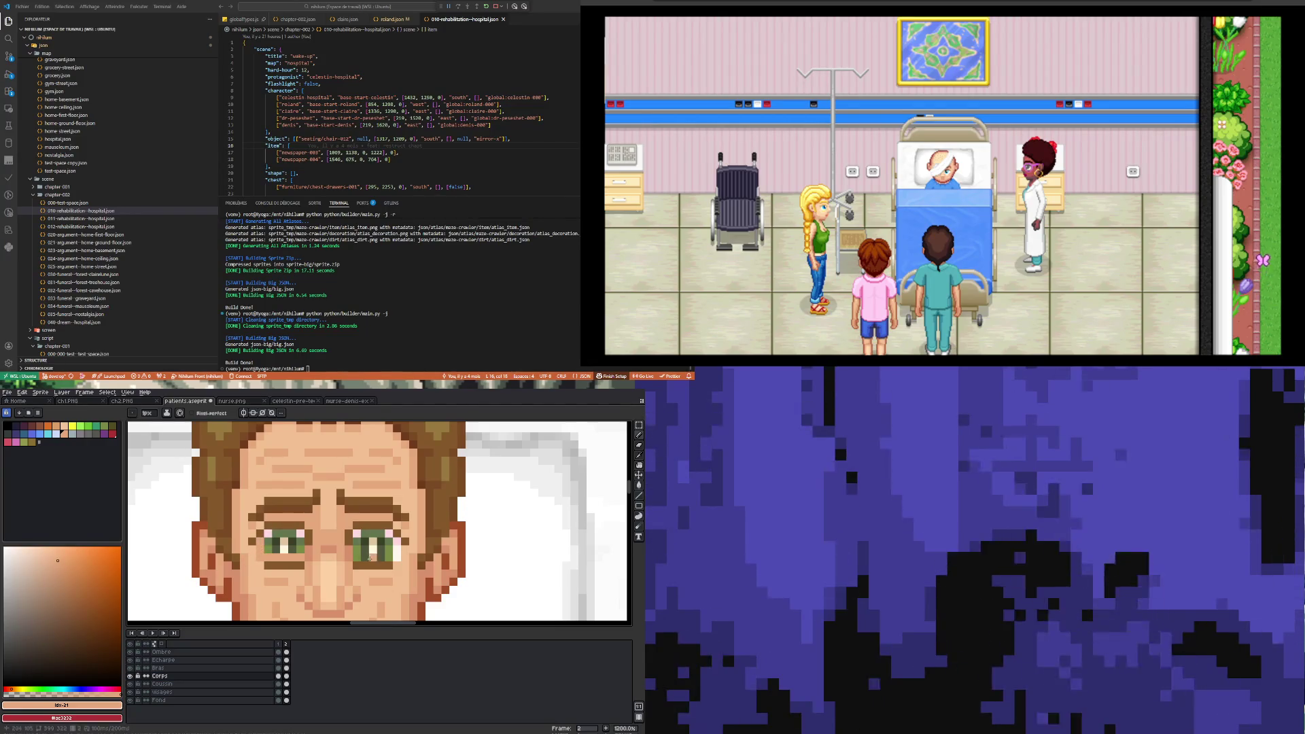
- Turn on symmetry across the face's centre and paint skin over the eye's top row
left_click(244, 412)
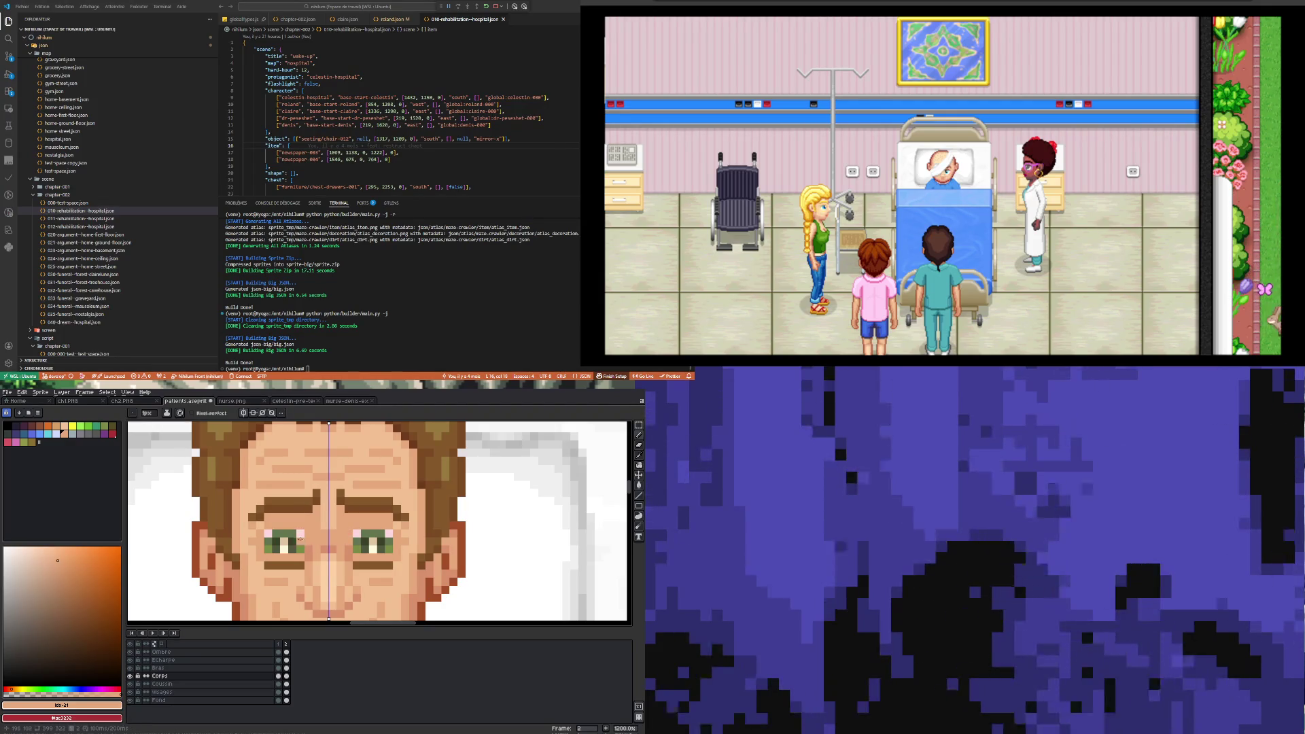
scroll(257, 557, "up", 1)
key("i")
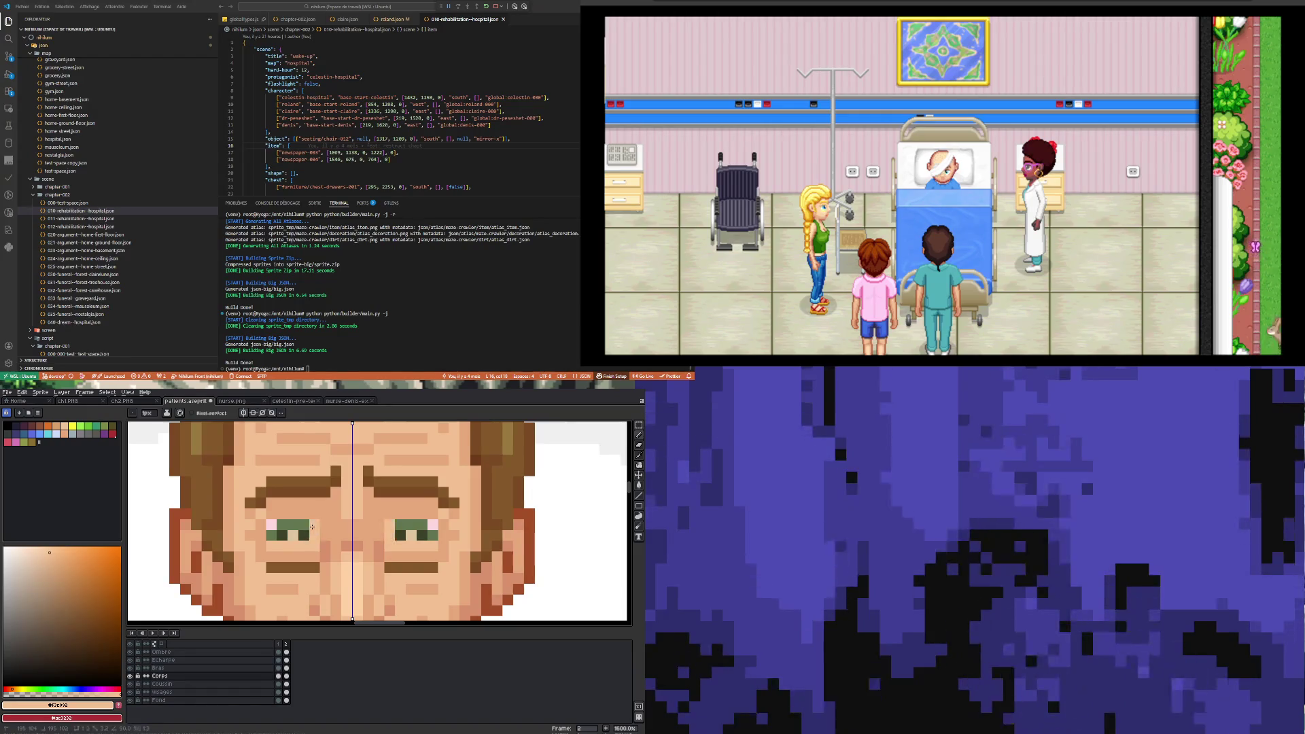
left_click_drag(312, 526, 278, 526)
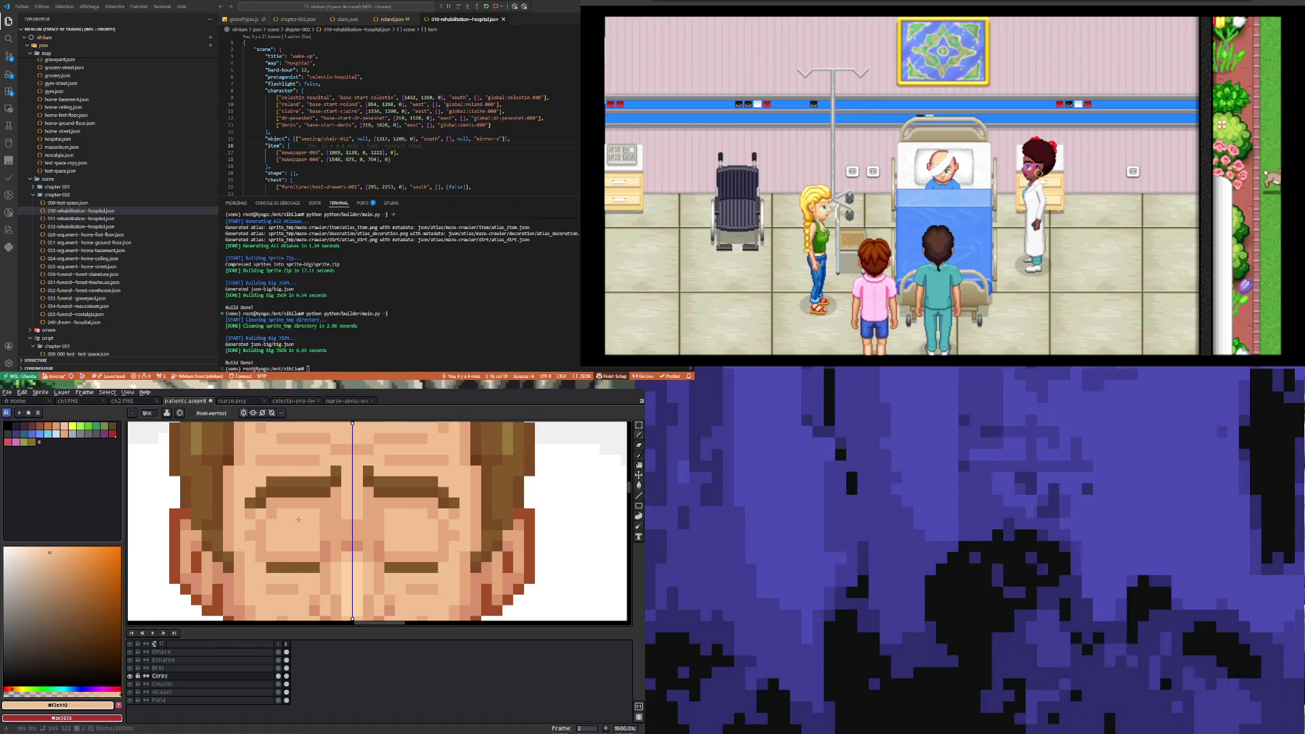
- Sample a darker skin shade from the face and return to the Pencil
scroll(299, 519, "down", 3)
scroll(288, 528, "up", 1)
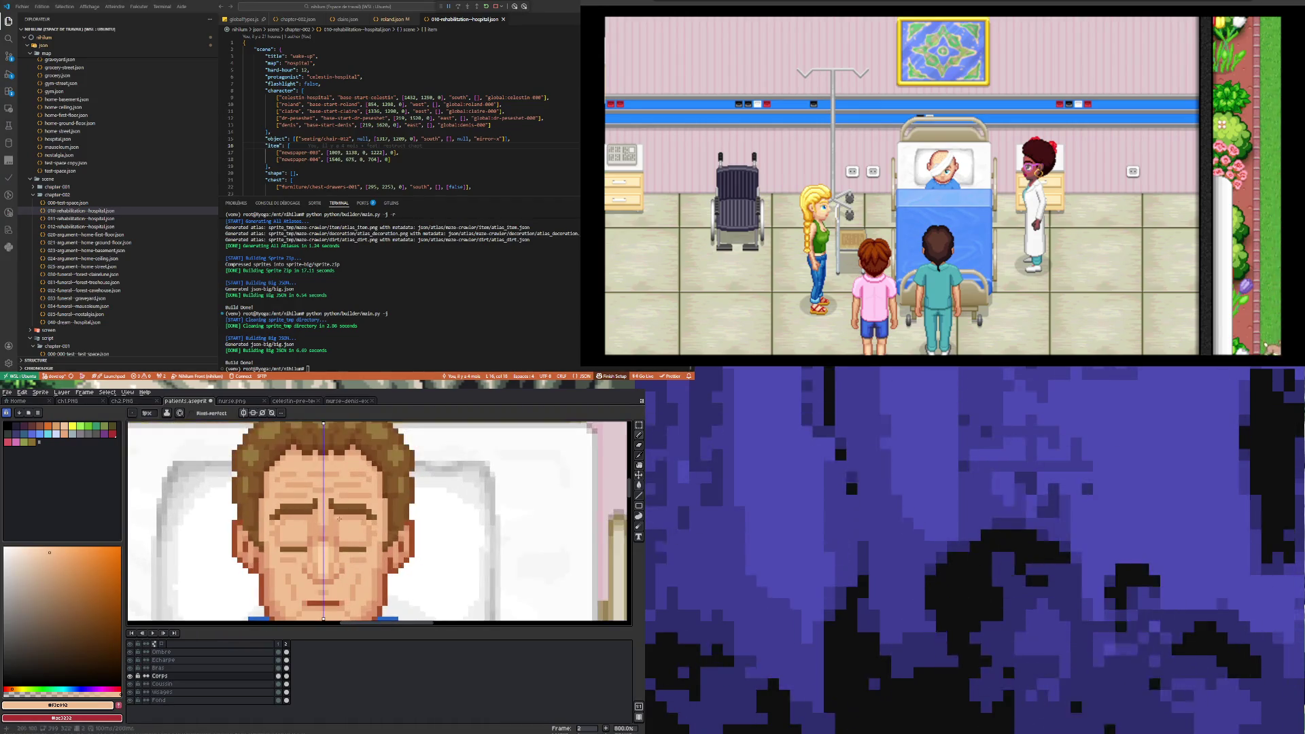
scroll(339, 518, "up", 2)
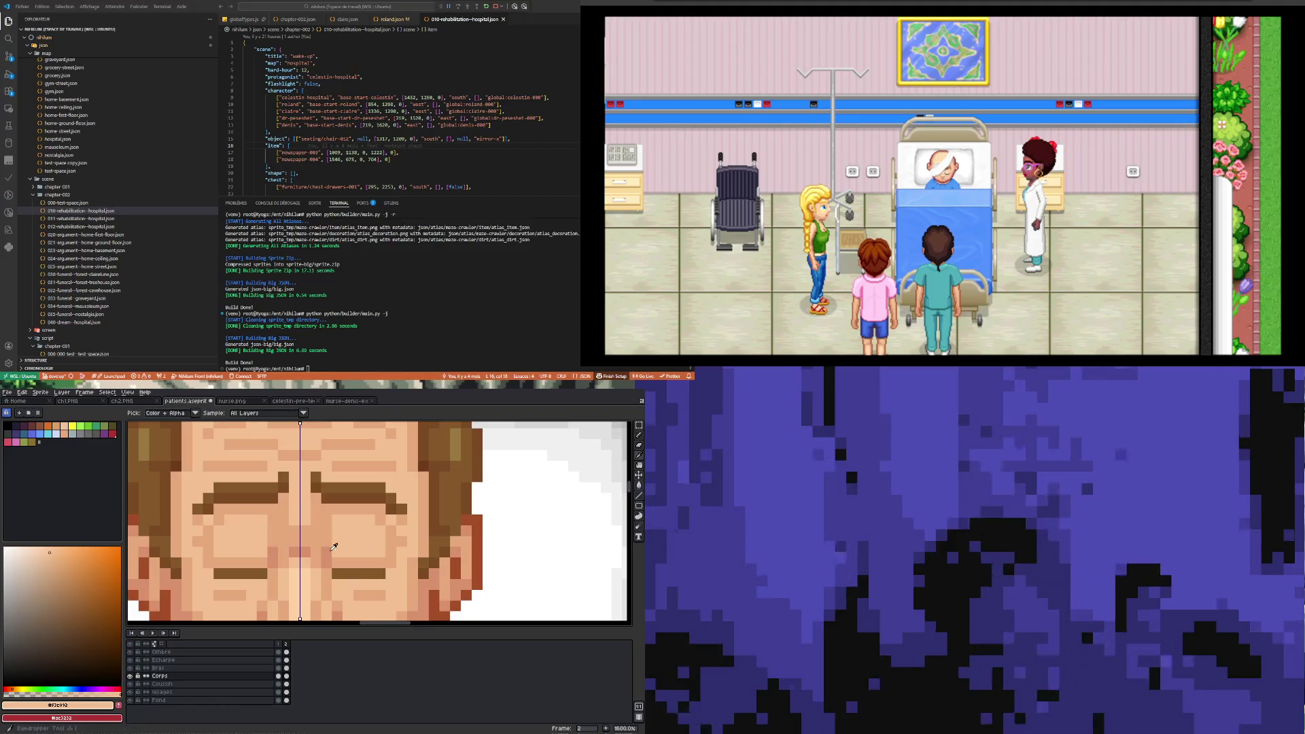
left_click(333, 546, "alt")
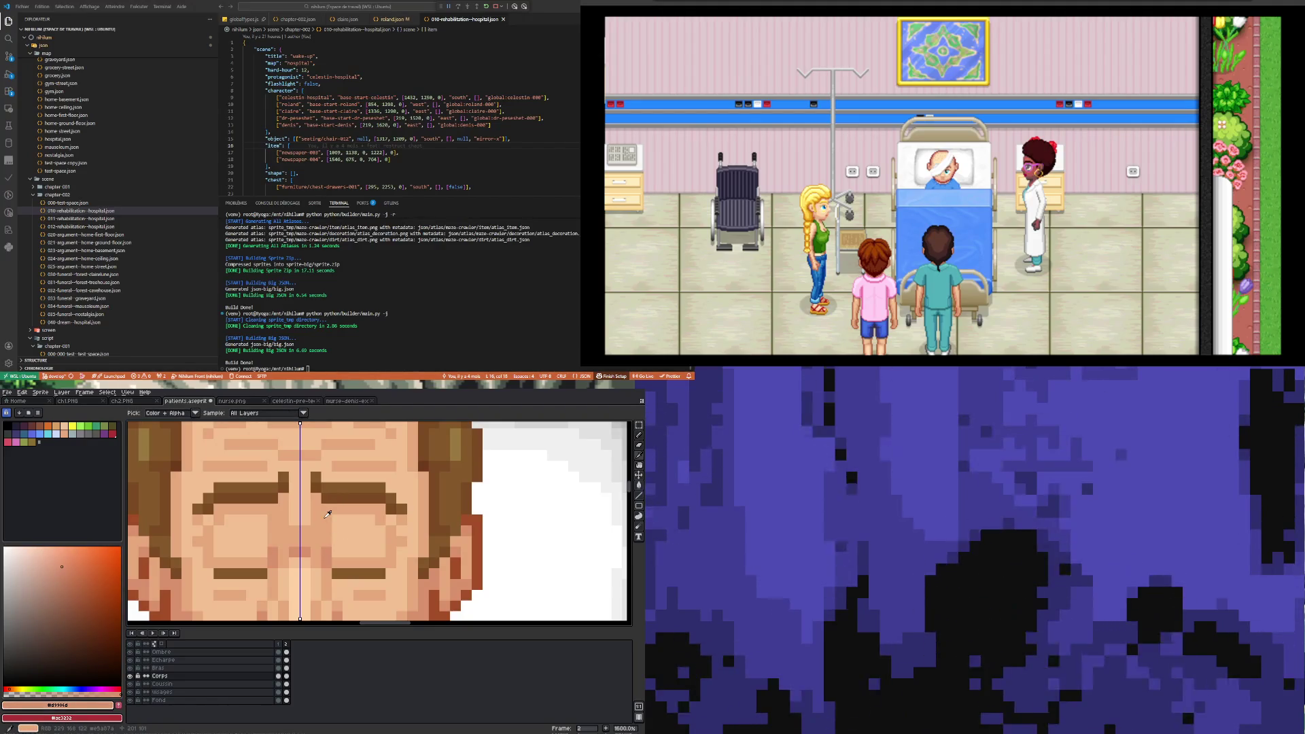
key("v")
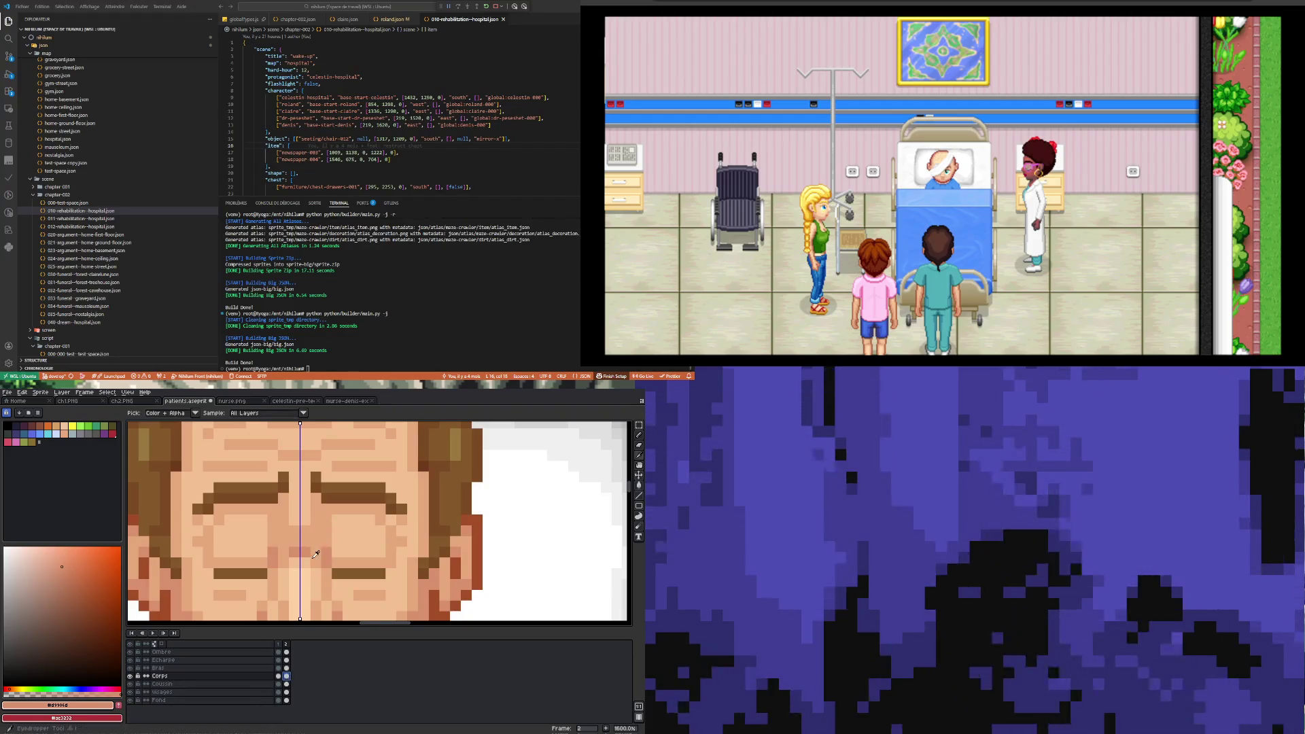
key("b")
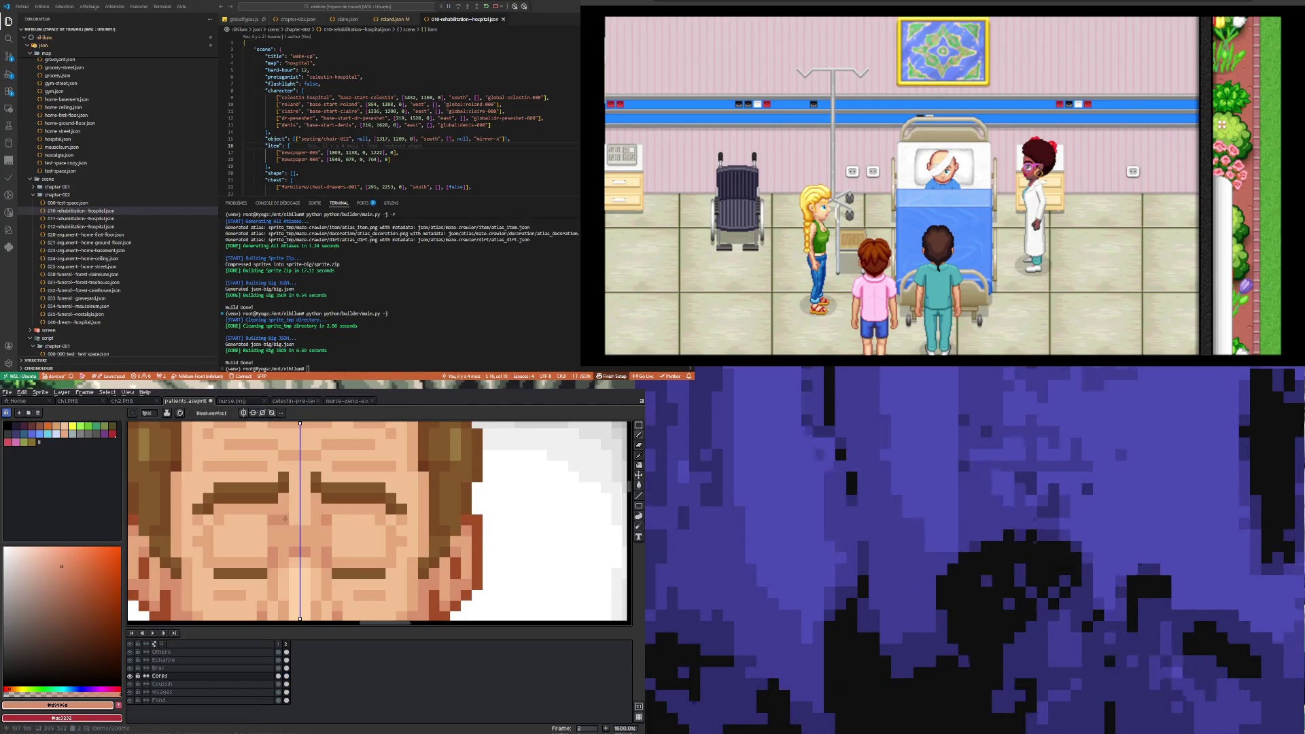
scroll(279, 516, "down", 3)
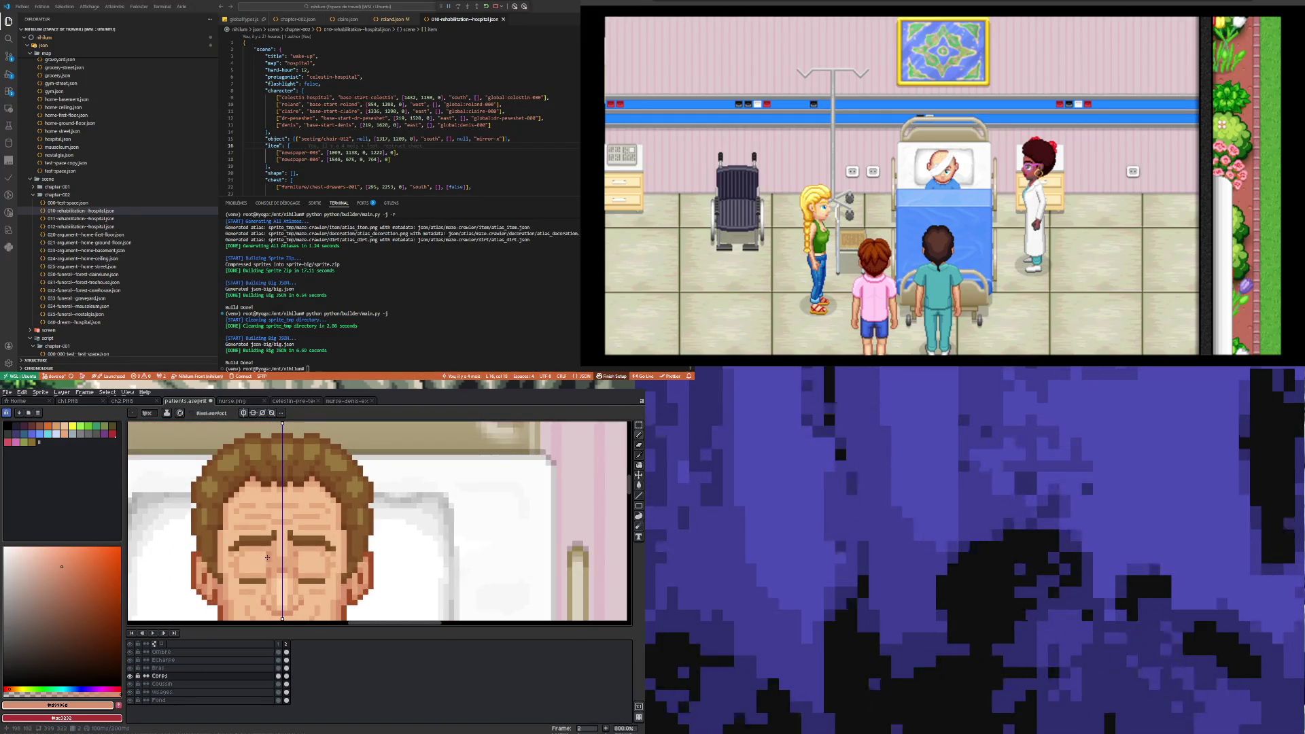
scroll(267, 564, "down", 4)
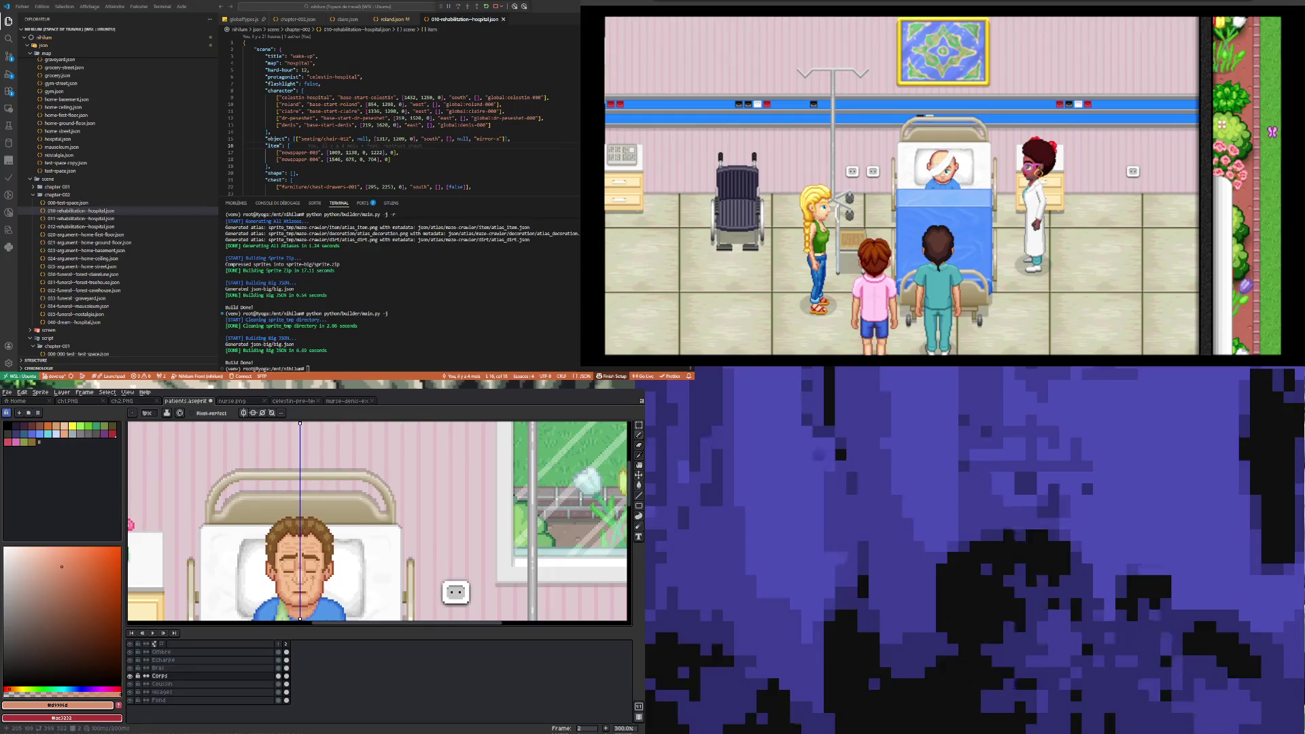
scroll(310, 574, "up", 4)
scroll(322, 569, "up", 2)
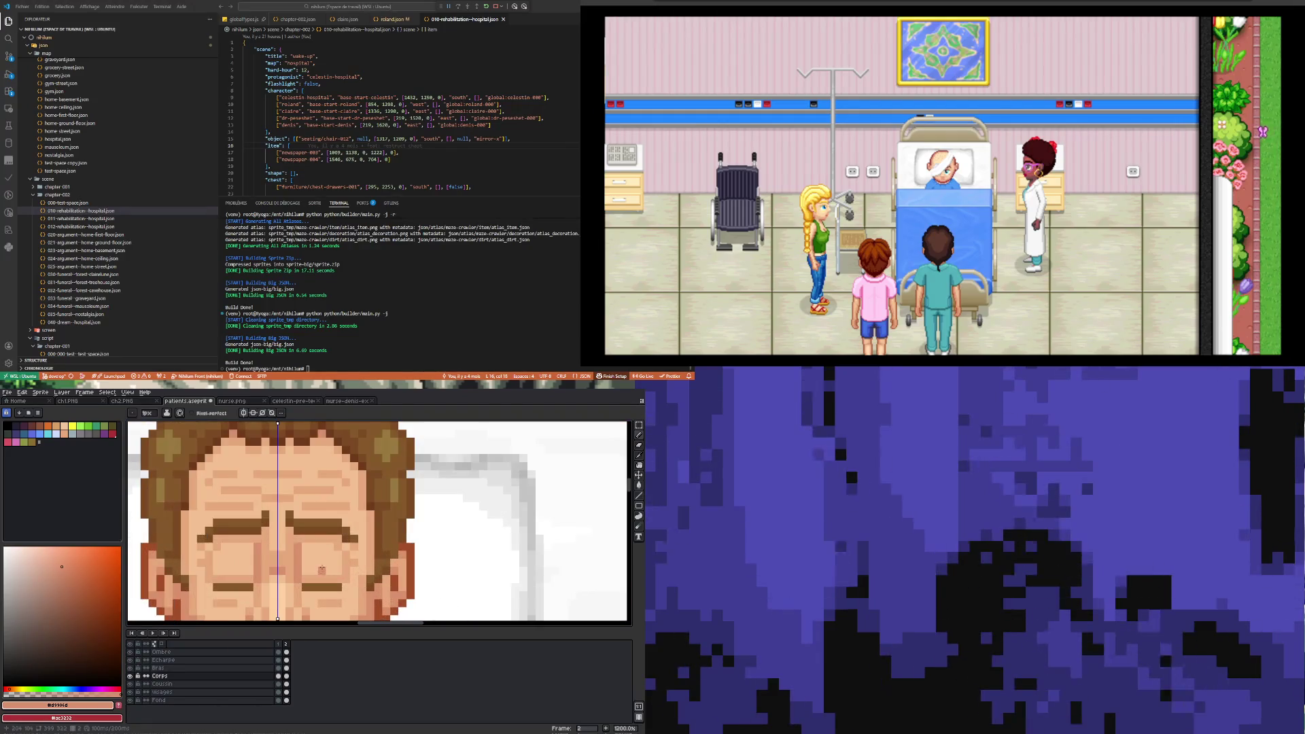
- Repaint pixels around the closed eyes using the face's light skin tone and darker brown
left_click(306, 561, "alt")
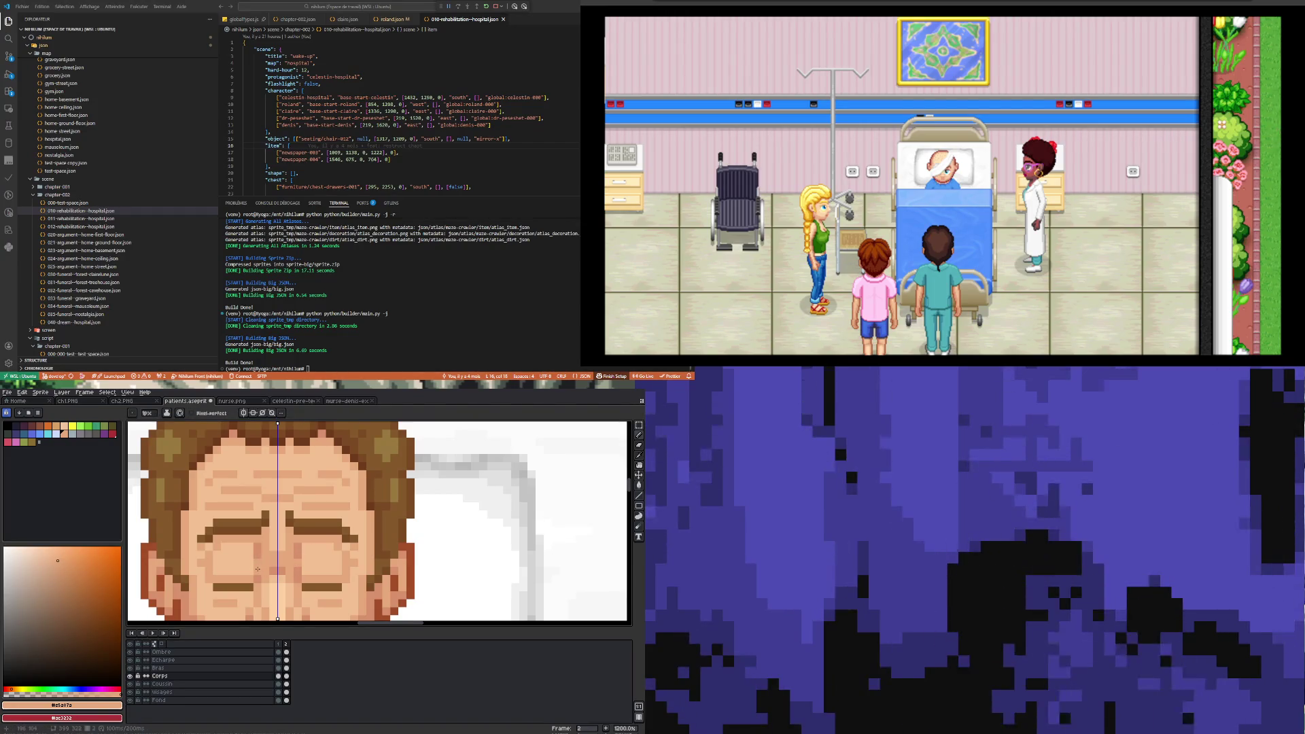
scroll(257, 568, "down", 6)
scroll(255, 564, "up", 5)
scroll(248, 557, "down", 1)
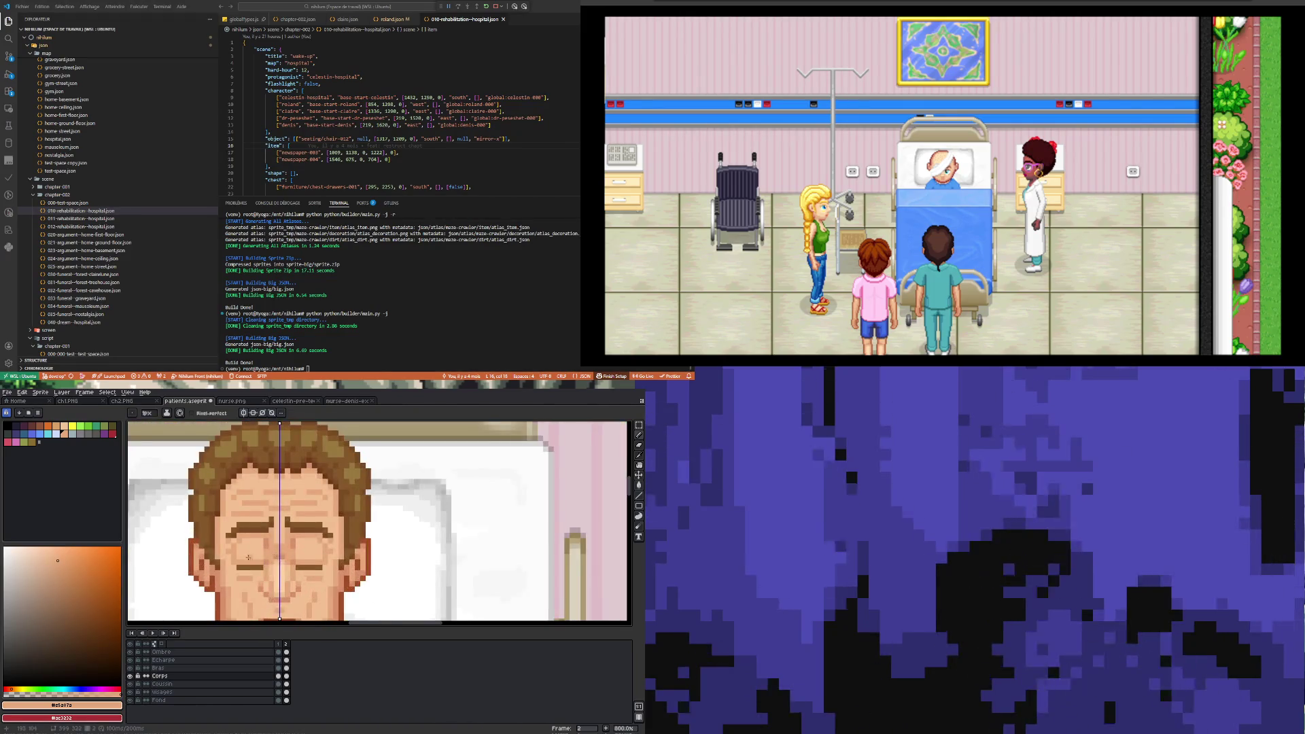
scroll(249, 558, "up", 2)
key("alt")
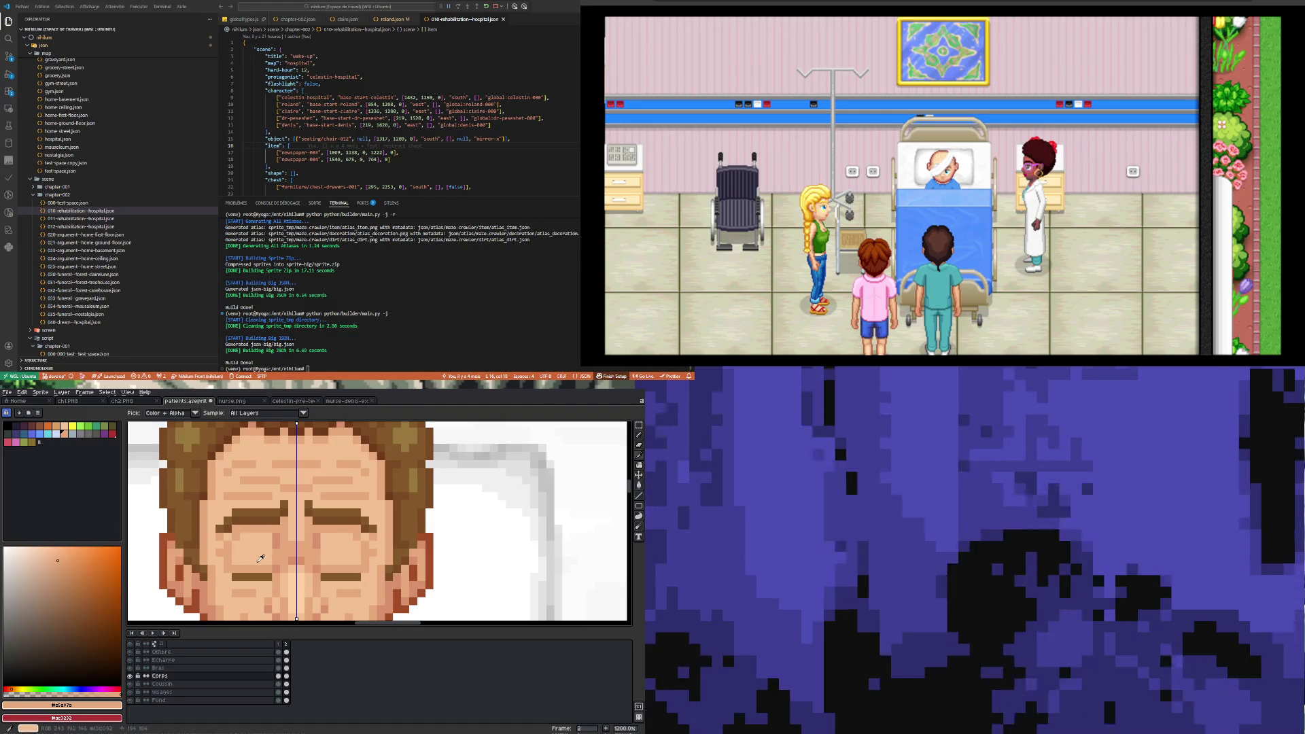
scroll(261, 558, "down", 3)
left_click(272, 543)
scroll(285, 535, "up", 3)
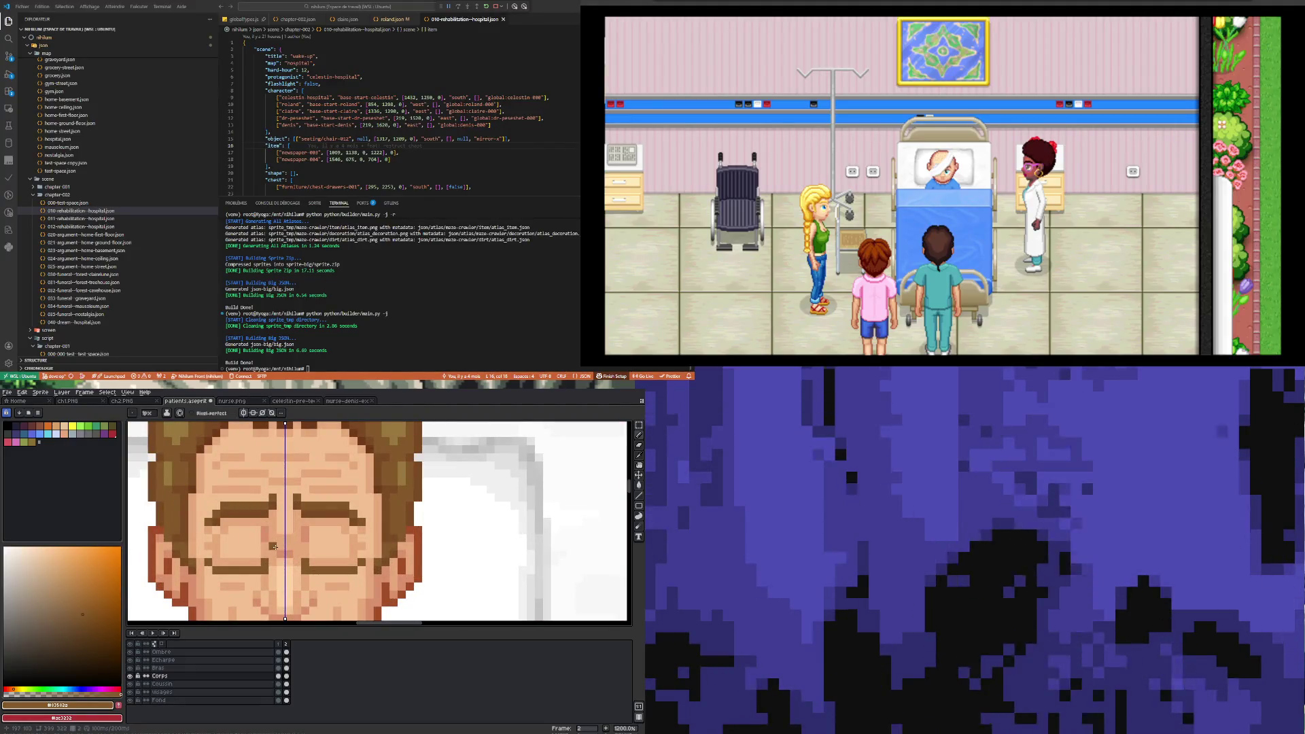
scroll(272, 550, "down", 3)
scroll(263, 559, "up", 3)
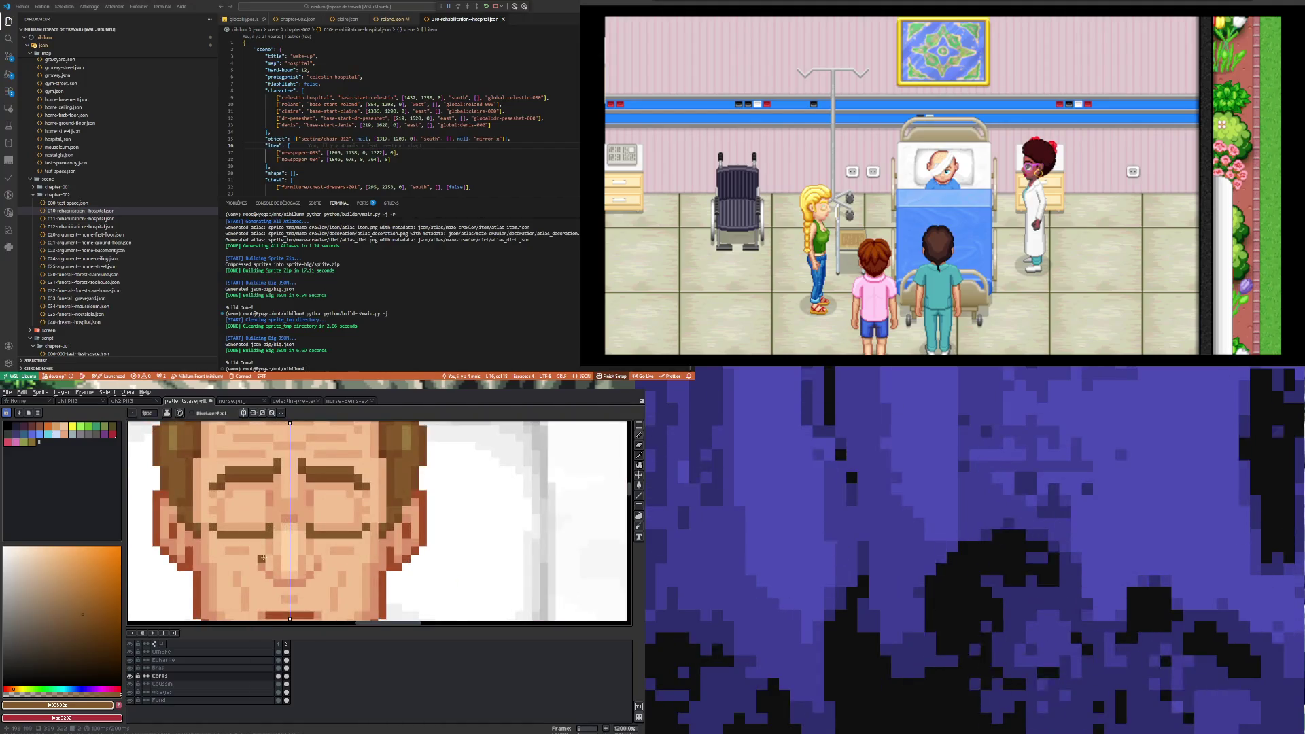
scroll(263, 558, "down", 3)
left_click(280, 676)
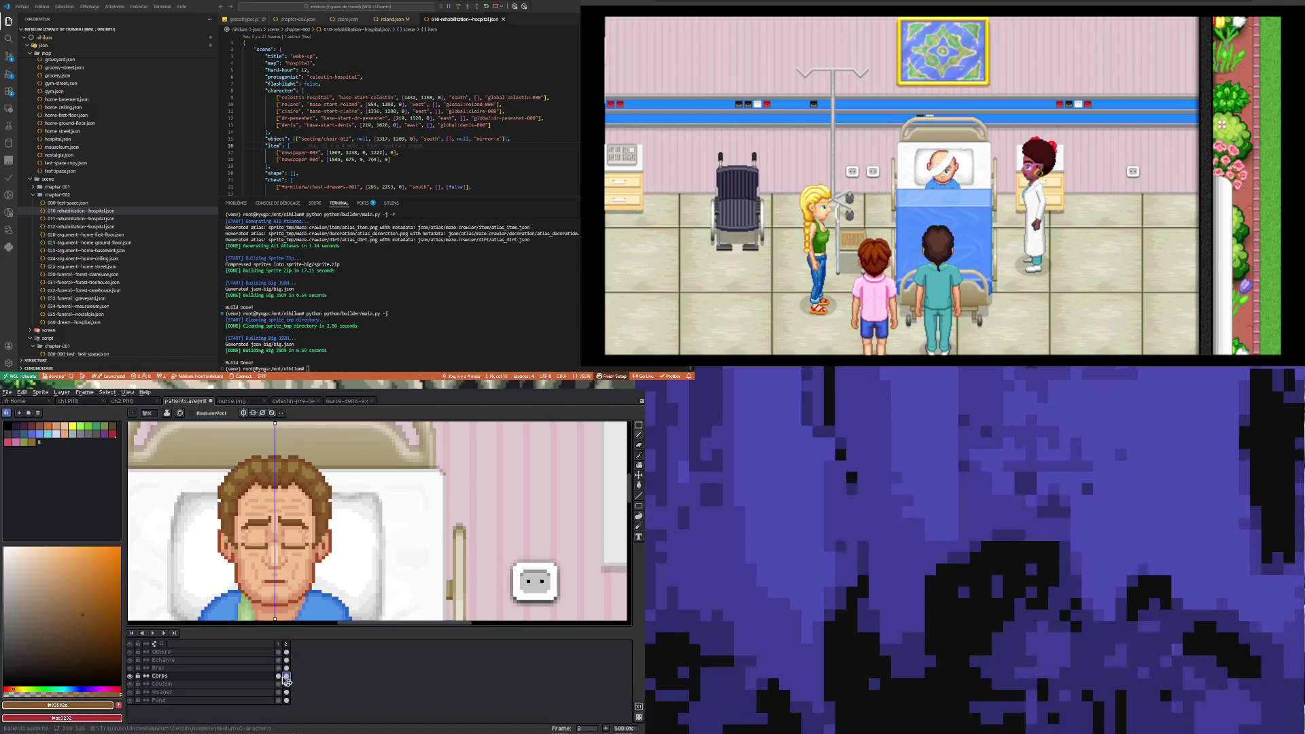
- Flip between the open-eye and closed-eye frames to preview the blink
key("Left")
left_click(287, 677)
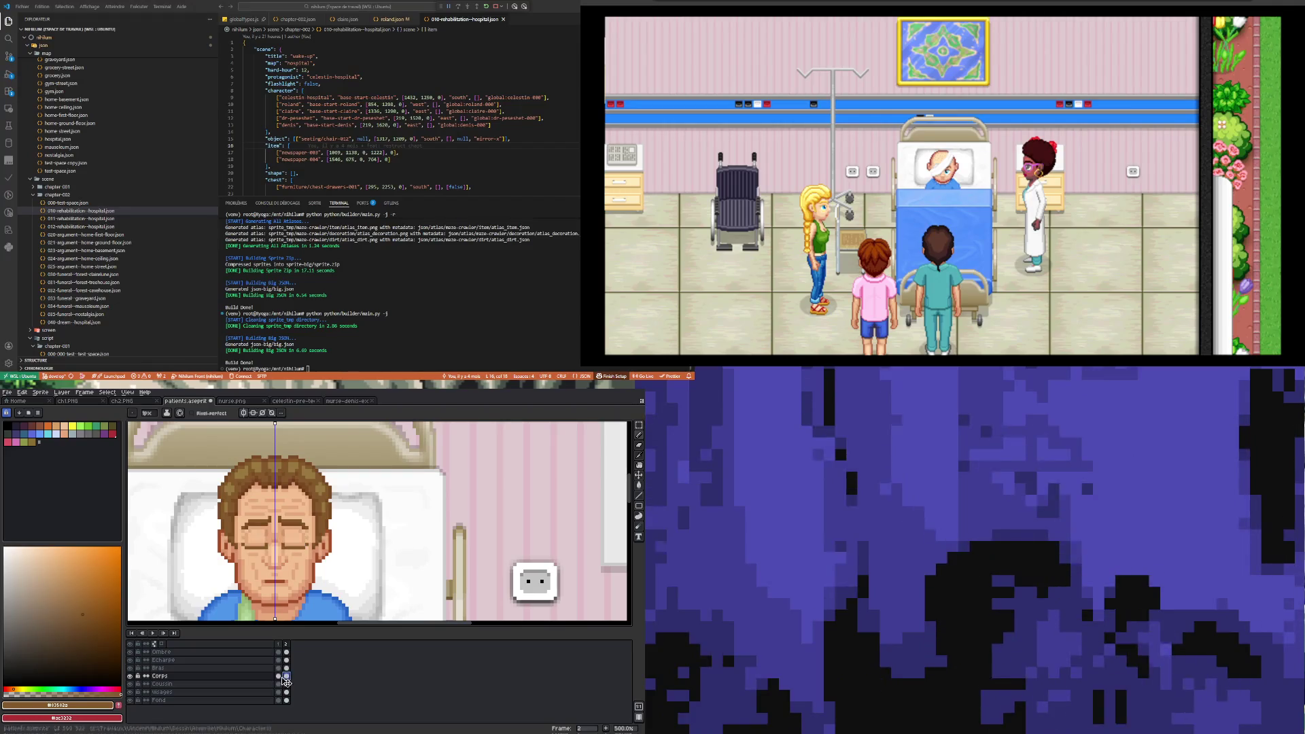
key("Left")
left_click(287, 677)
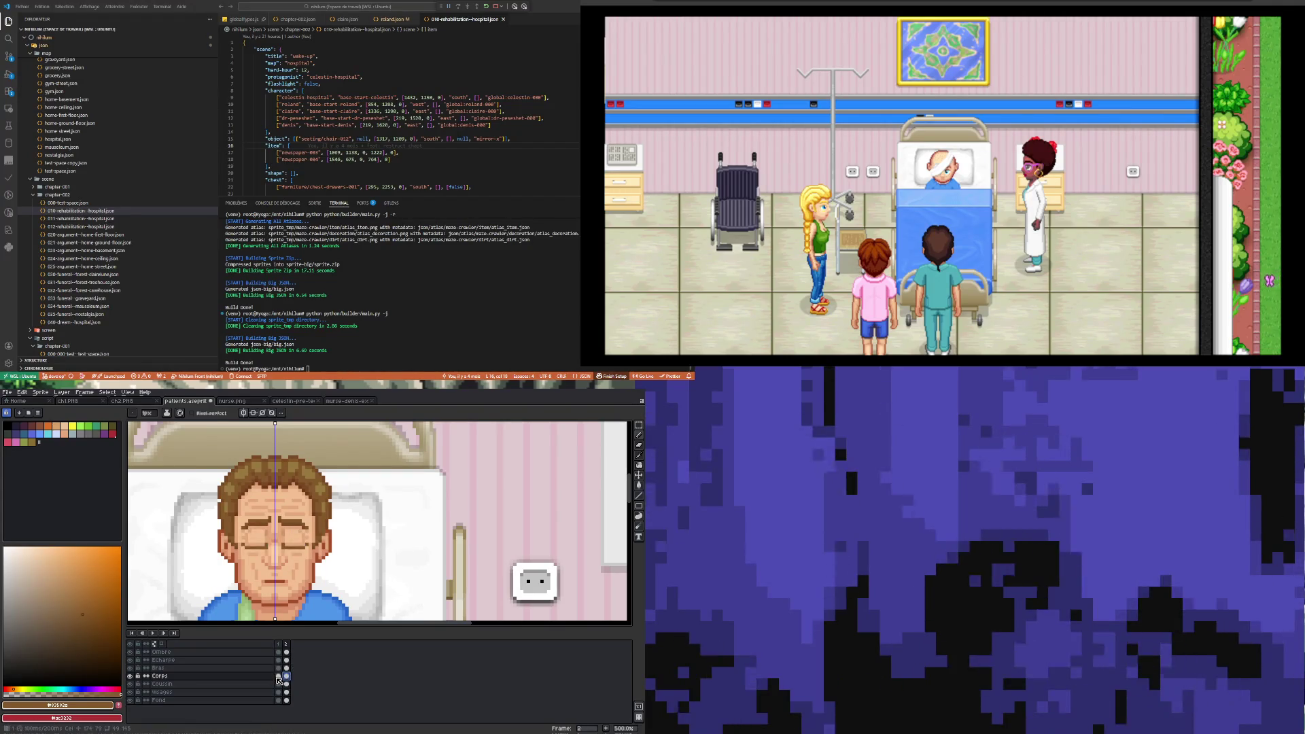
key("Left")
left_click(290, 679)
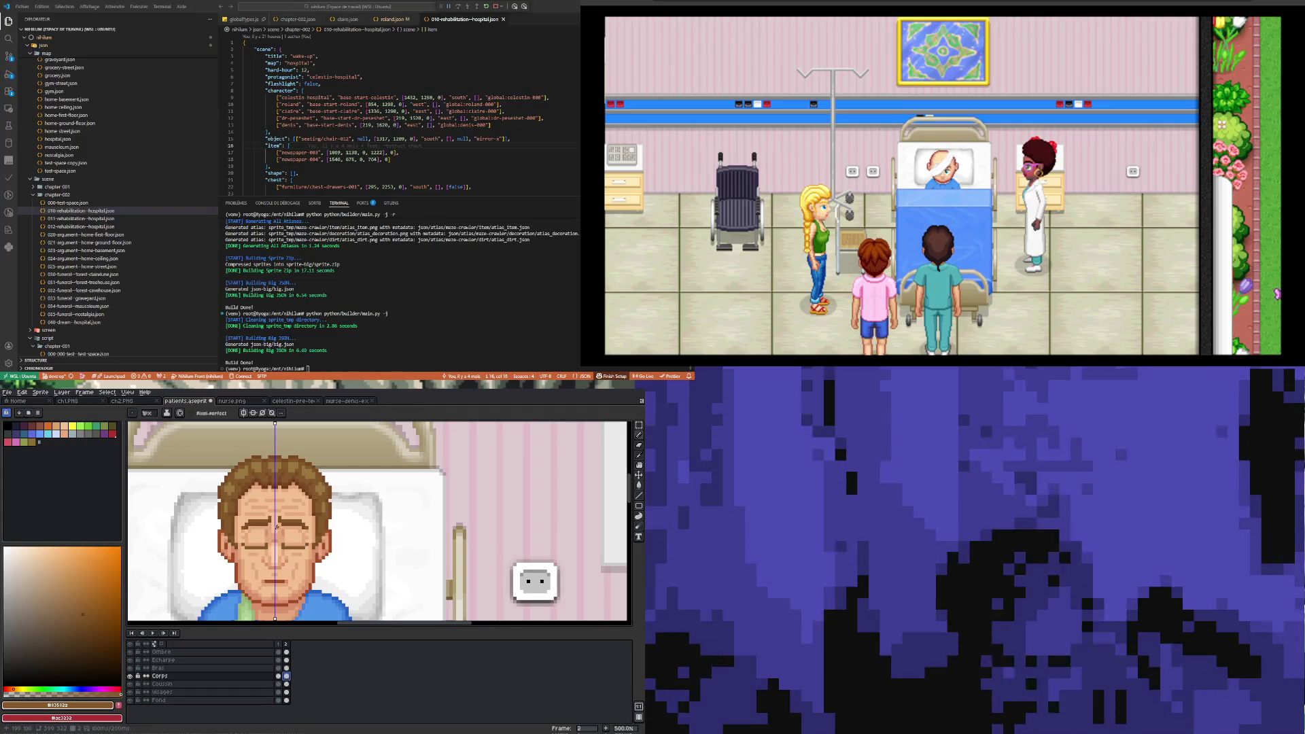
scroll(274, 557, "up", 2)
scroll(274, 557, "down", 2)
scroll(274, 558, "up", 3)
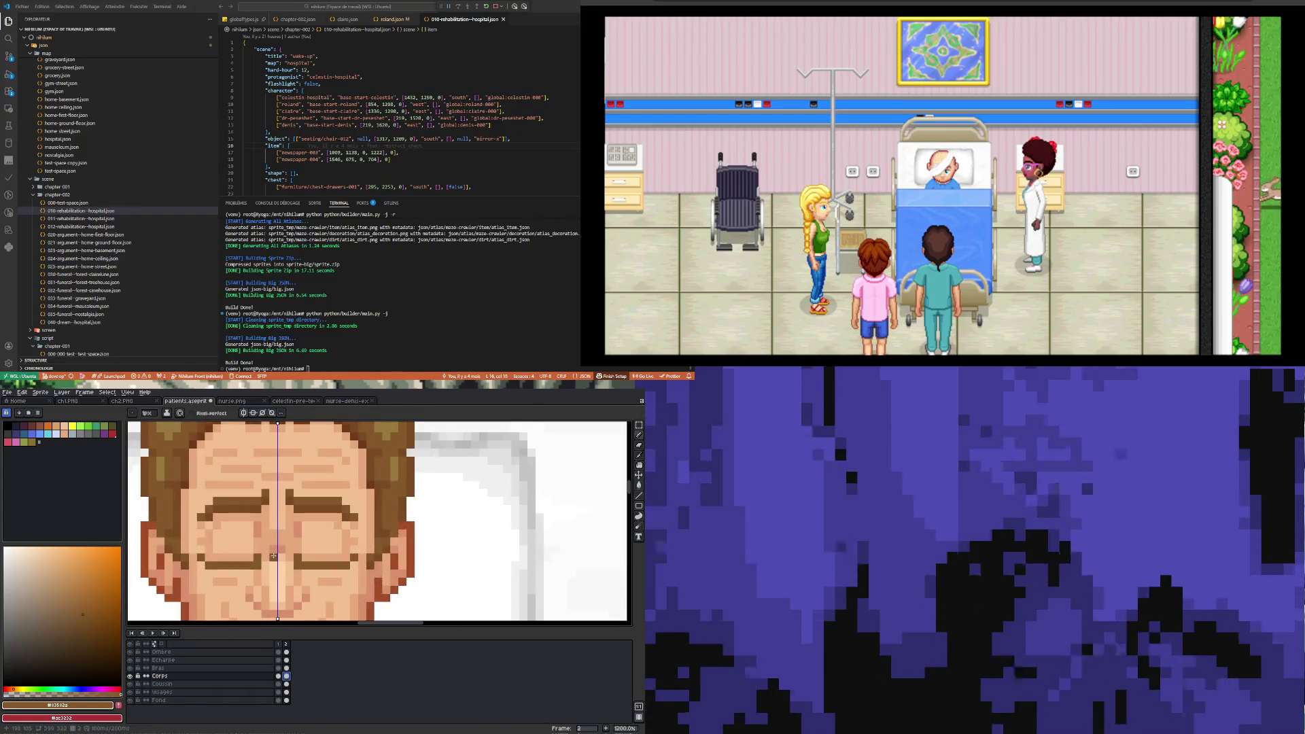
scroll(272, 555, "down", 3)
scroll(268, 552, "up", 1)
scroll(269, 552, "up", 2)
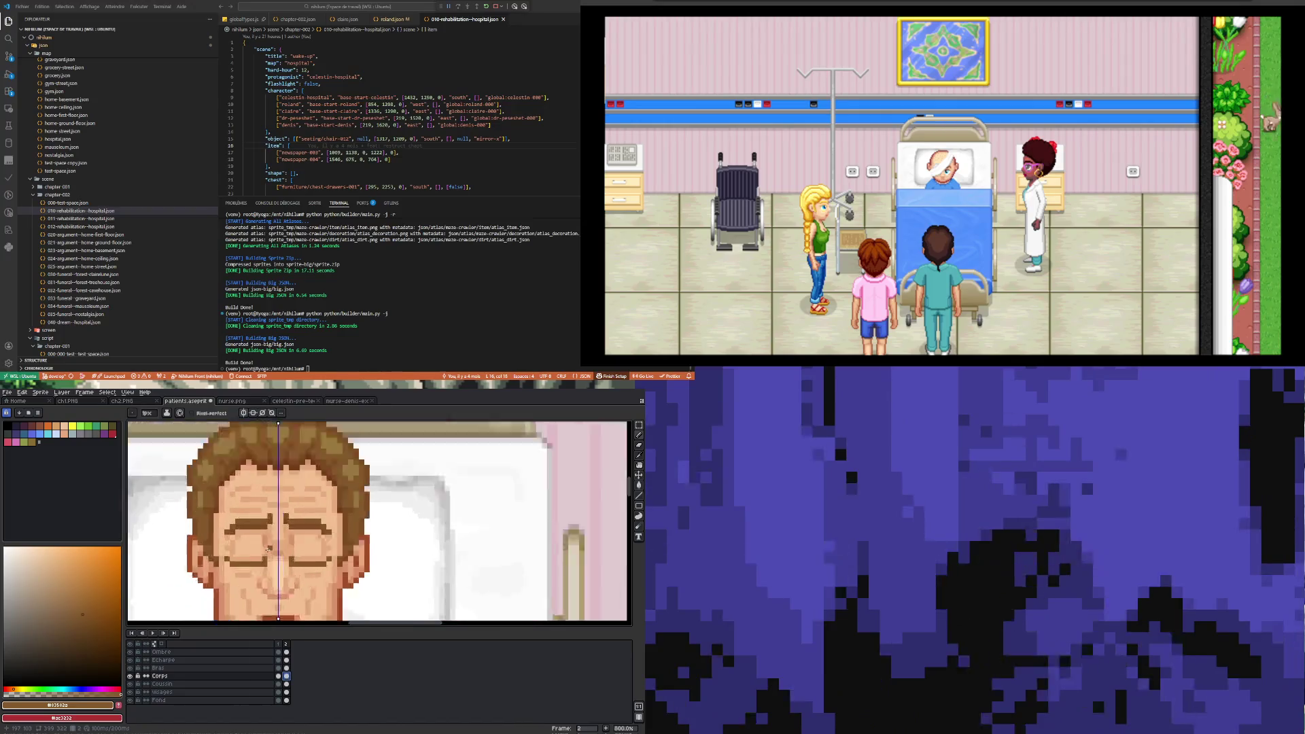
scroll(272, 544, "down", 3)
scroll(271, 543, "down", 4)
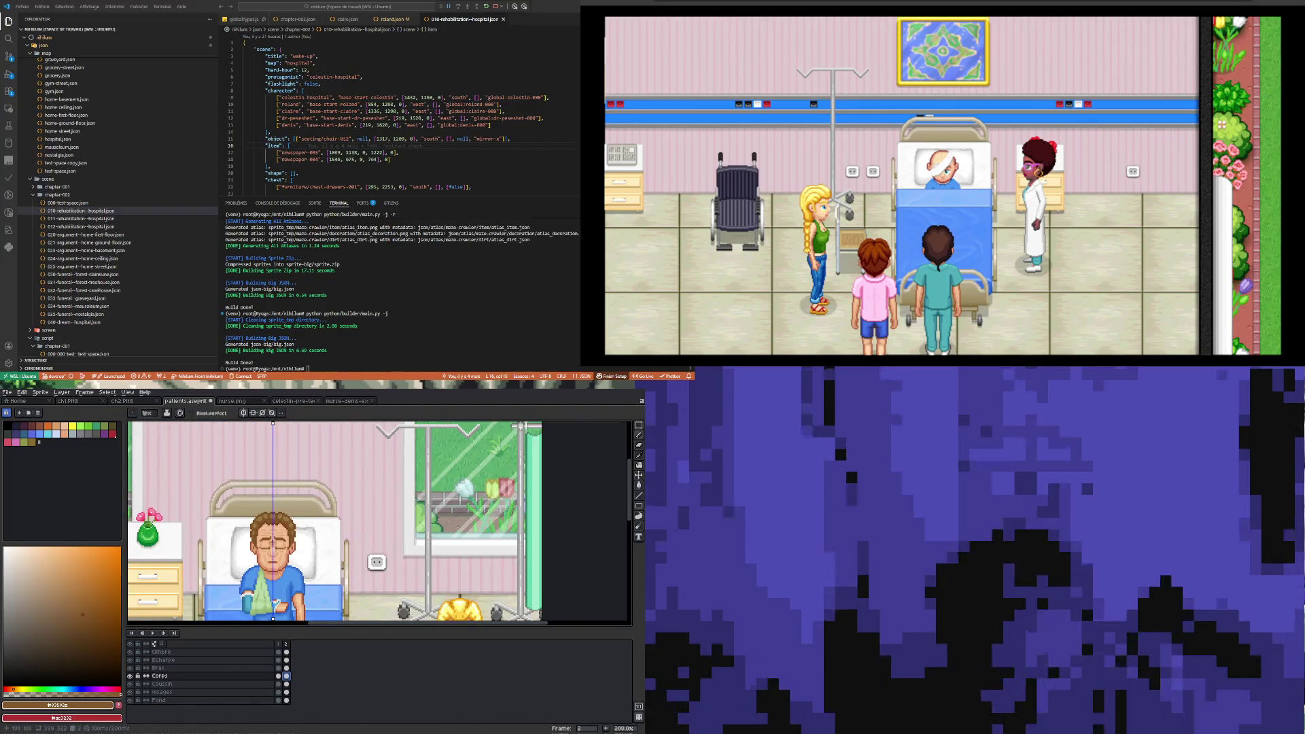
- Compare frames 1 and 2 once more, then add a third frame
left_click(279, 677)
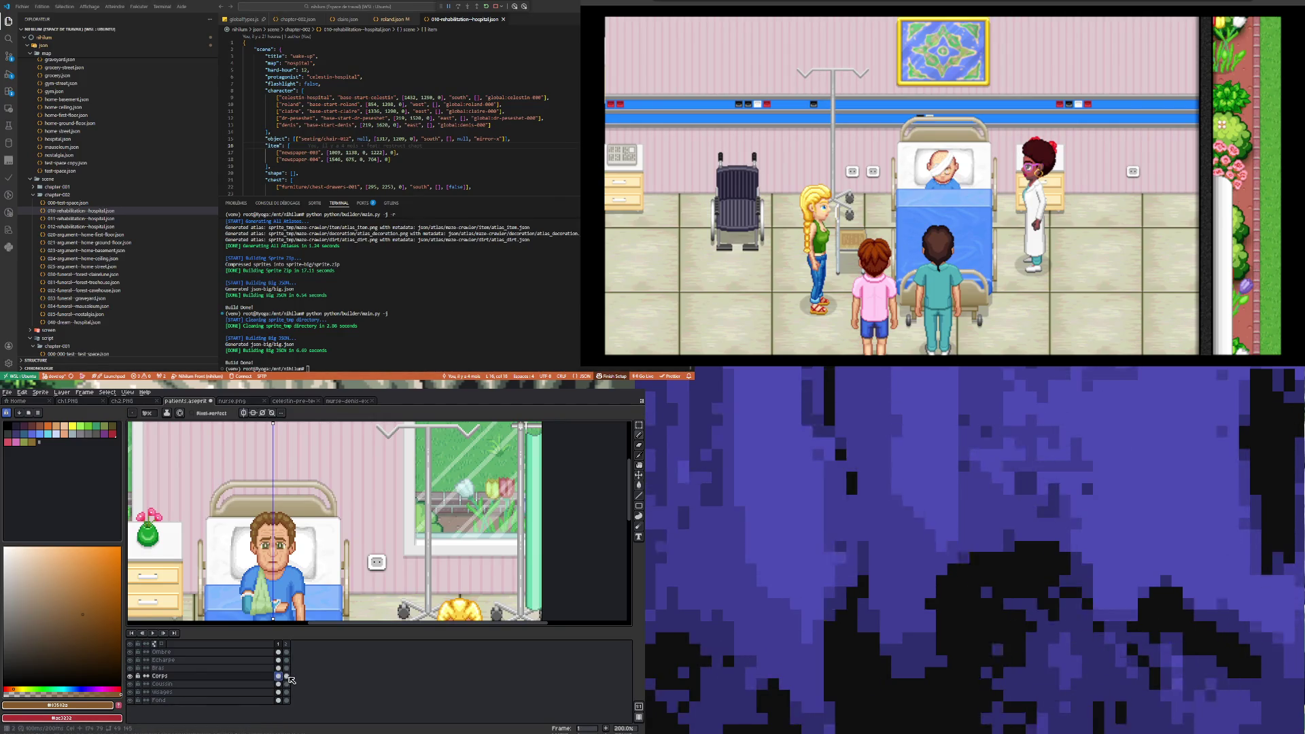
left_click(287, 676)
left_click(279, 676)
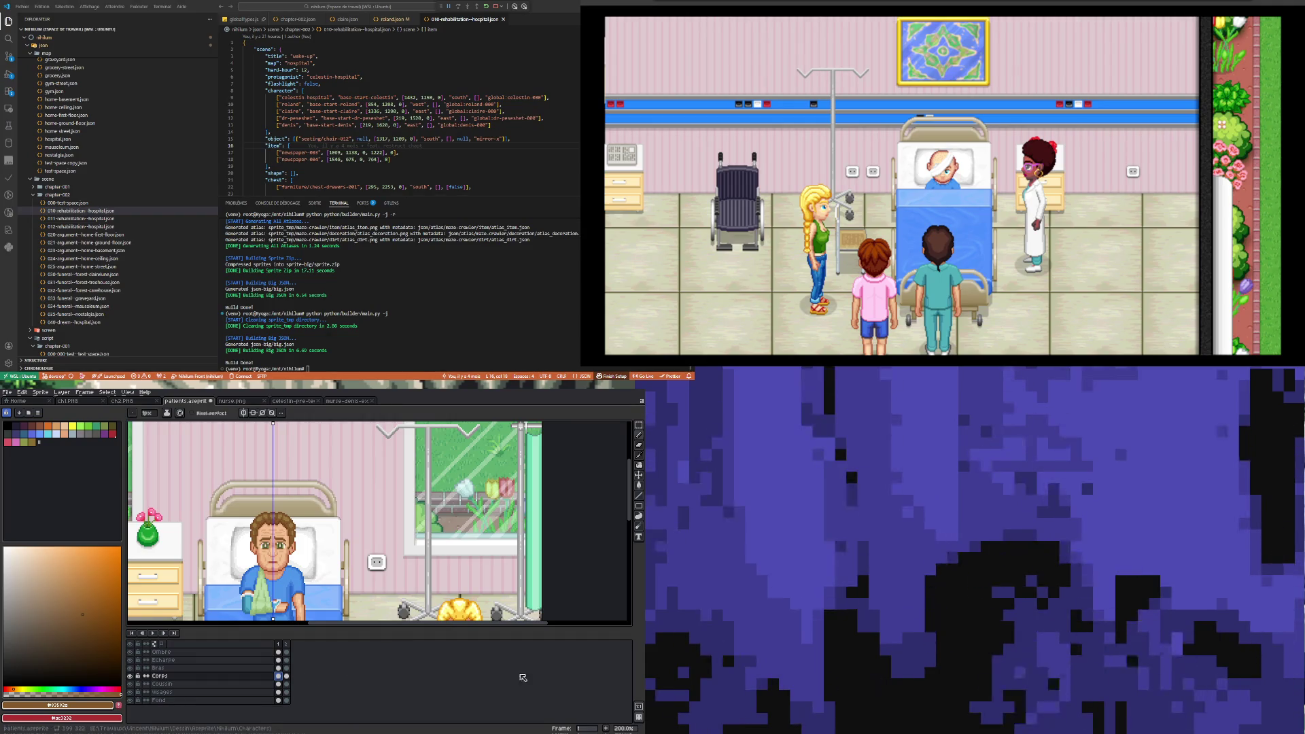
left_click(610, 728)
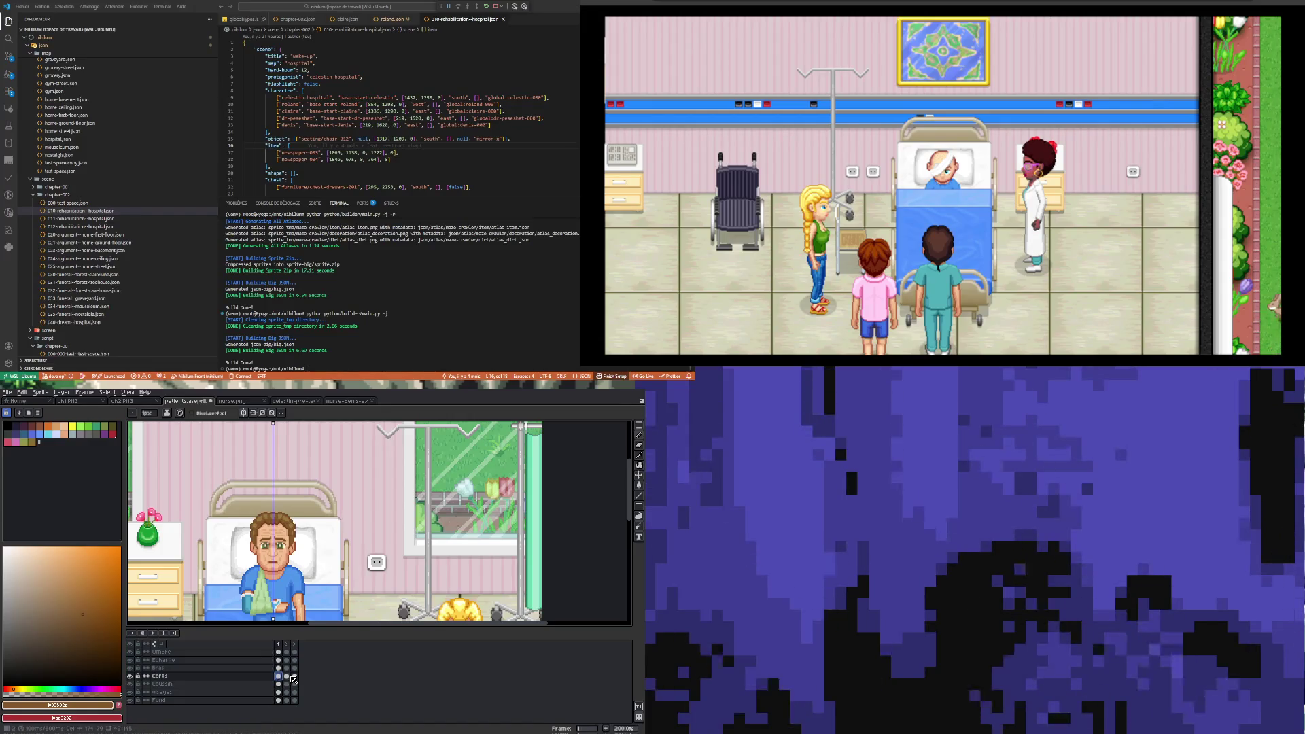
scroll(276, 531, "up", 4)
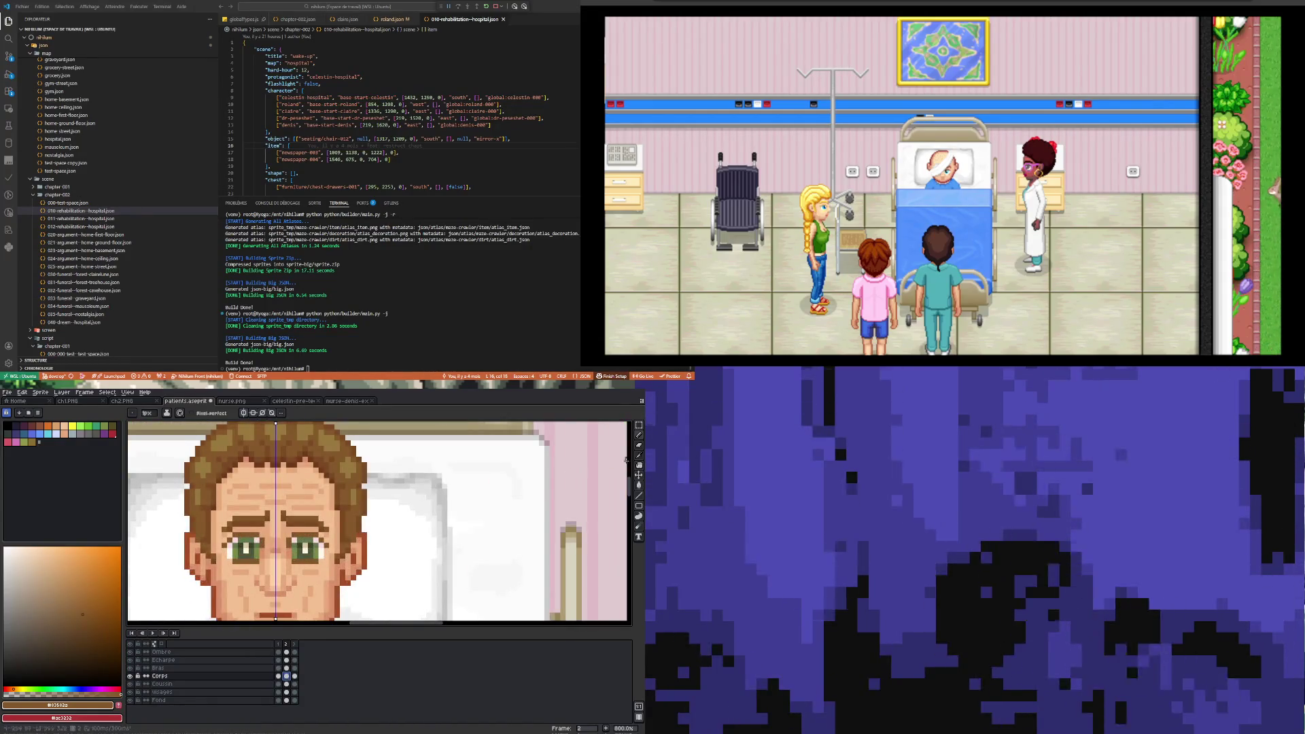
- Select the face's skin-tone areas by colour with a rectangular selection, then deselect
left_click(639, 427)
scroll(238, 558, "up", 1)
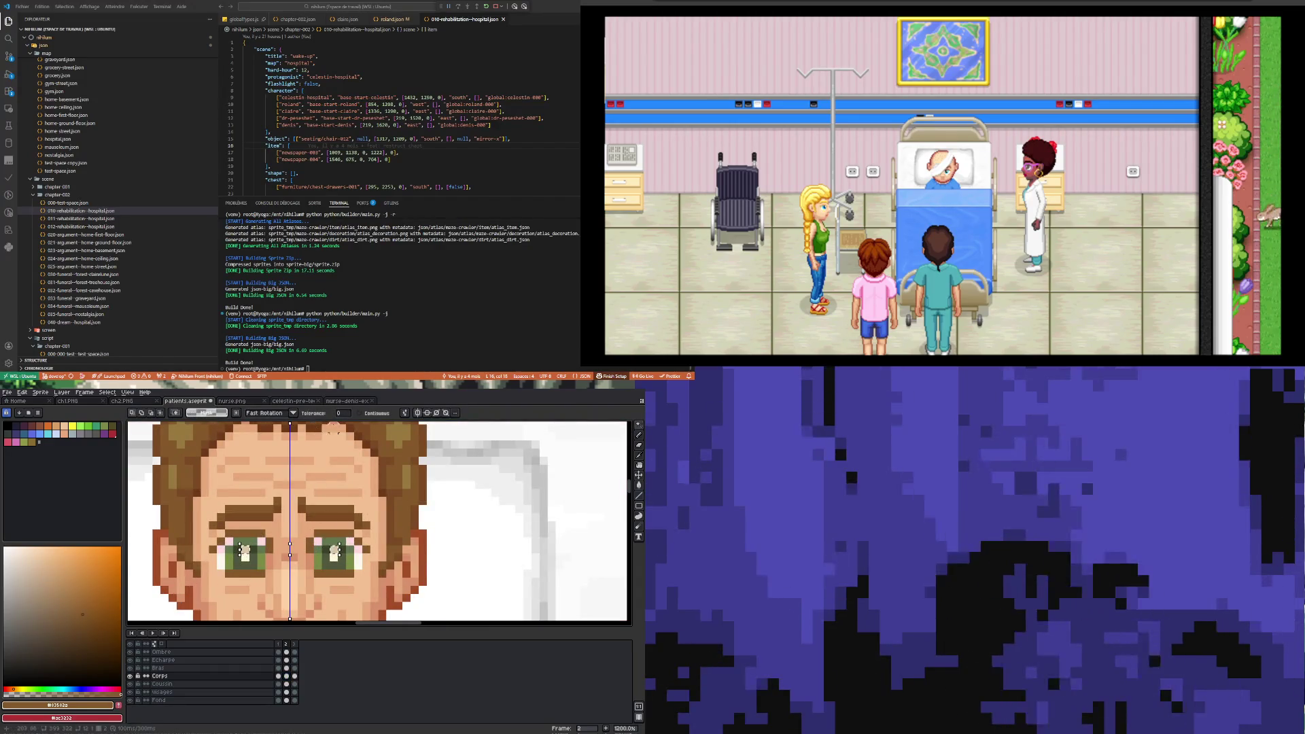
left_click(354, 490)
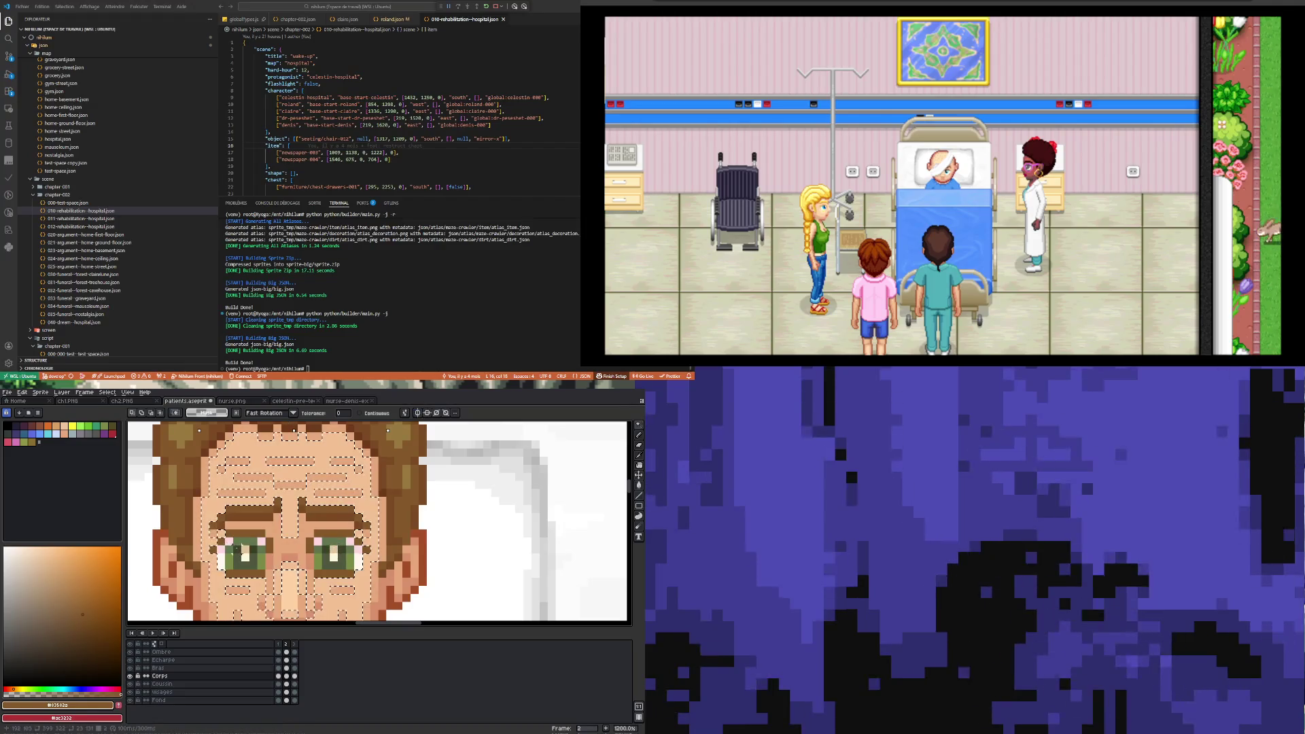
key("ctrl+d")
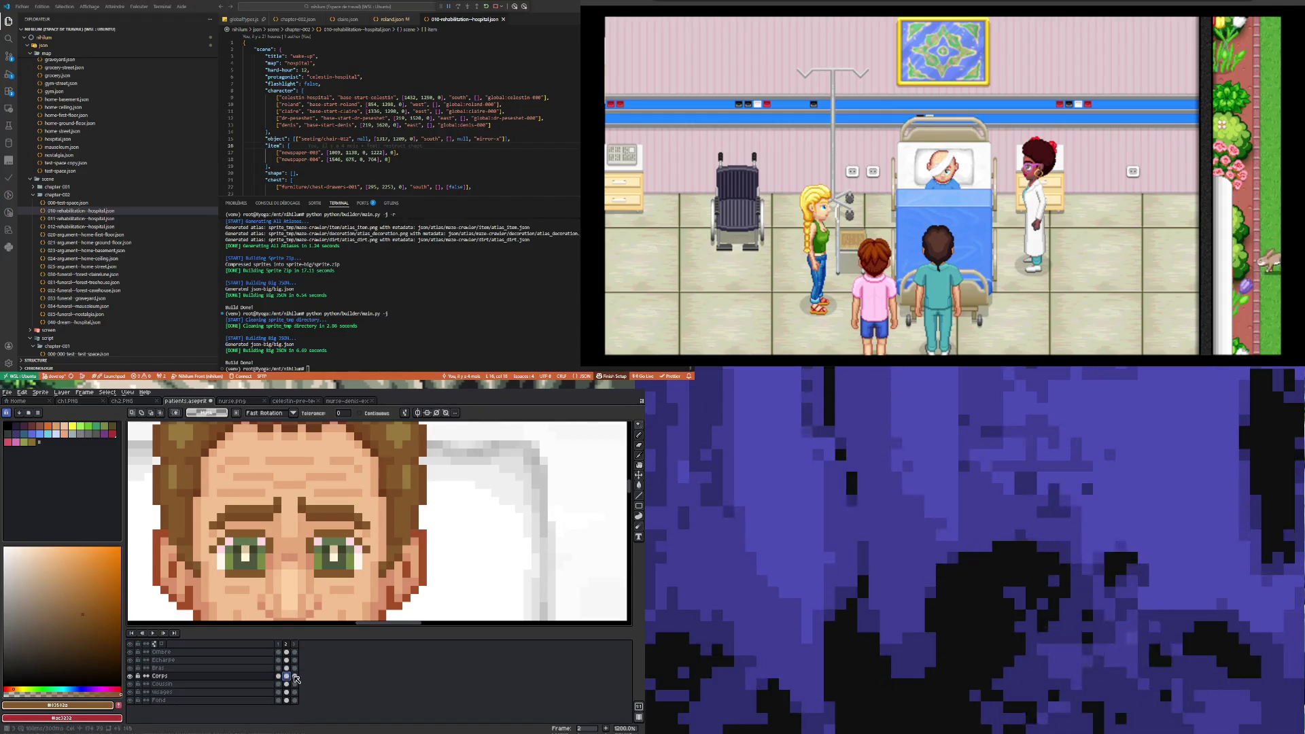
- Add a fourth frame, select the eye green, and paste light pixels onto the right pupil
key("alt+n")
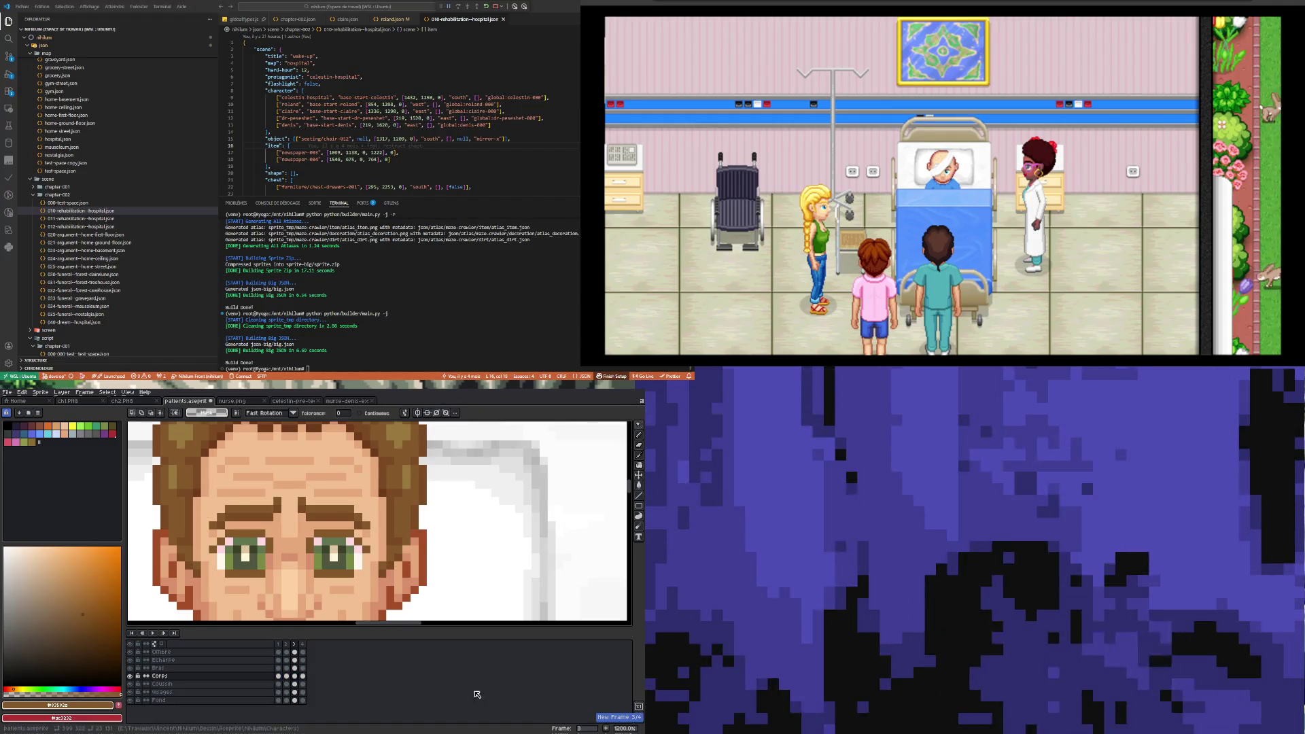
scroll(285, 573, "up", 3)
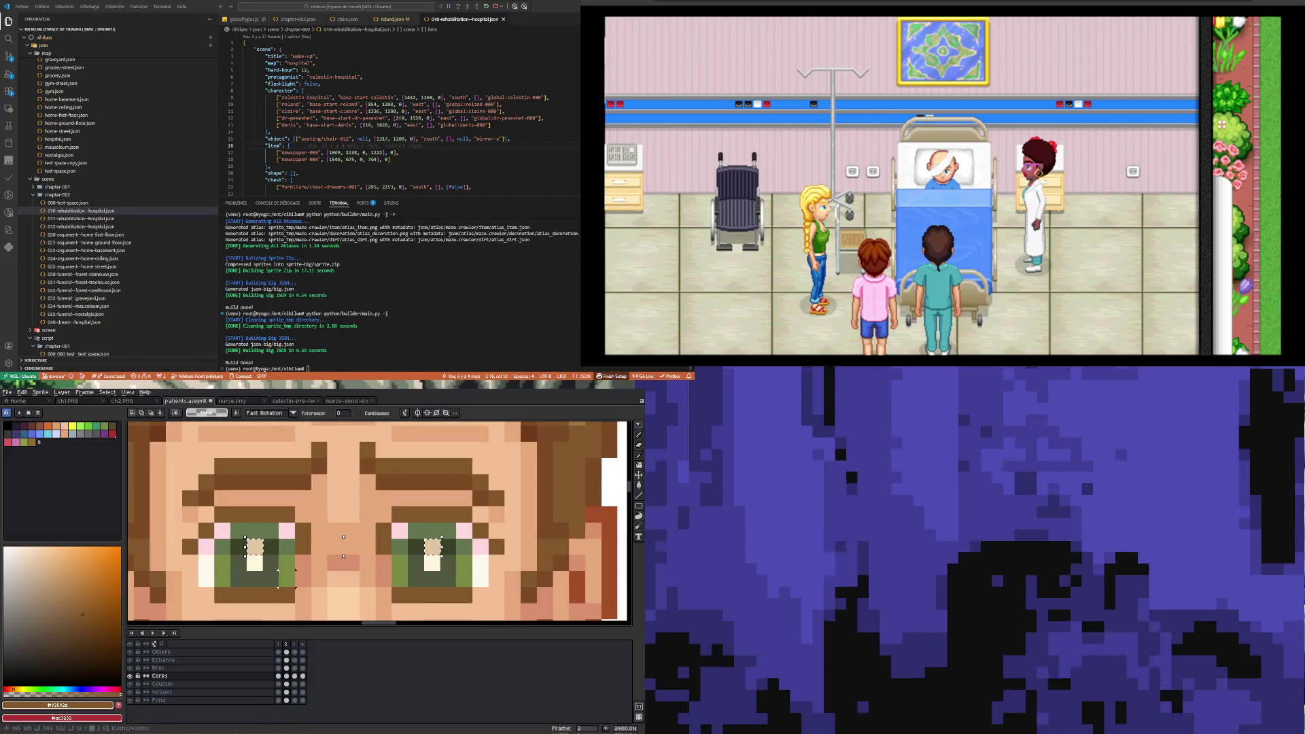
left_click(286, 570)
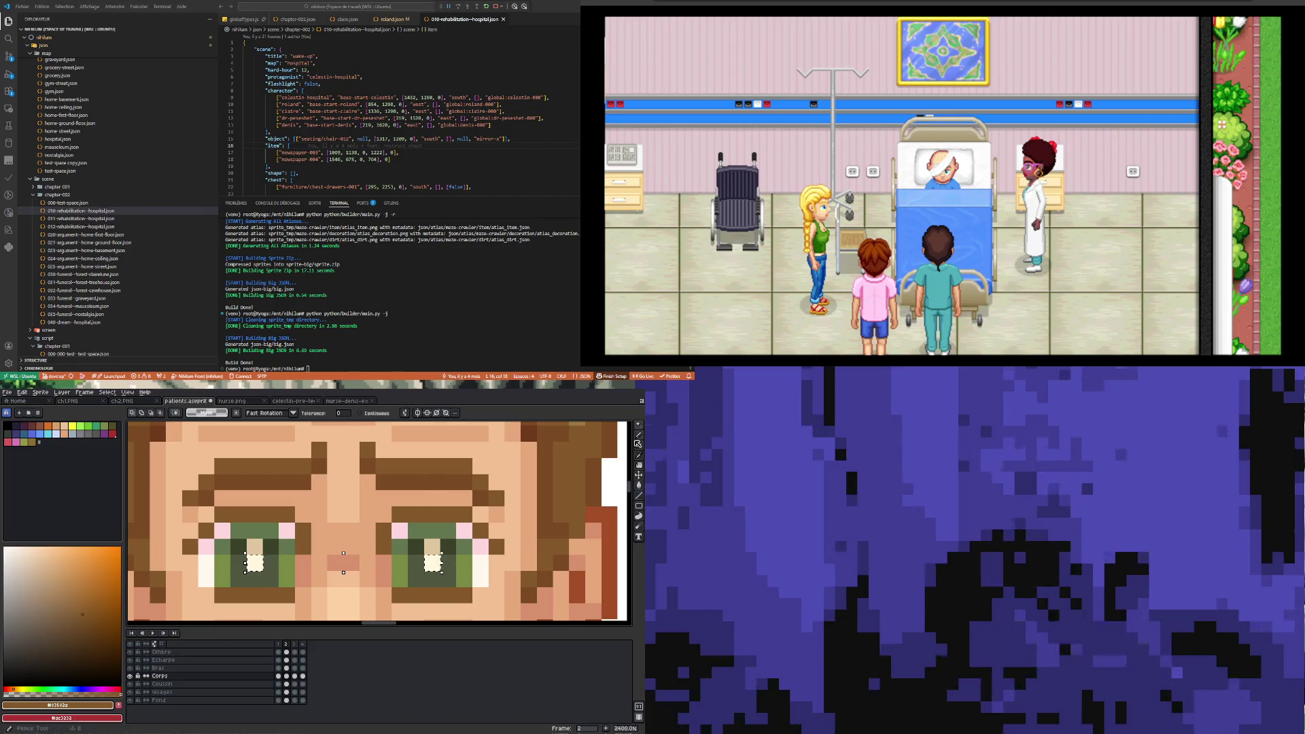
key("m")
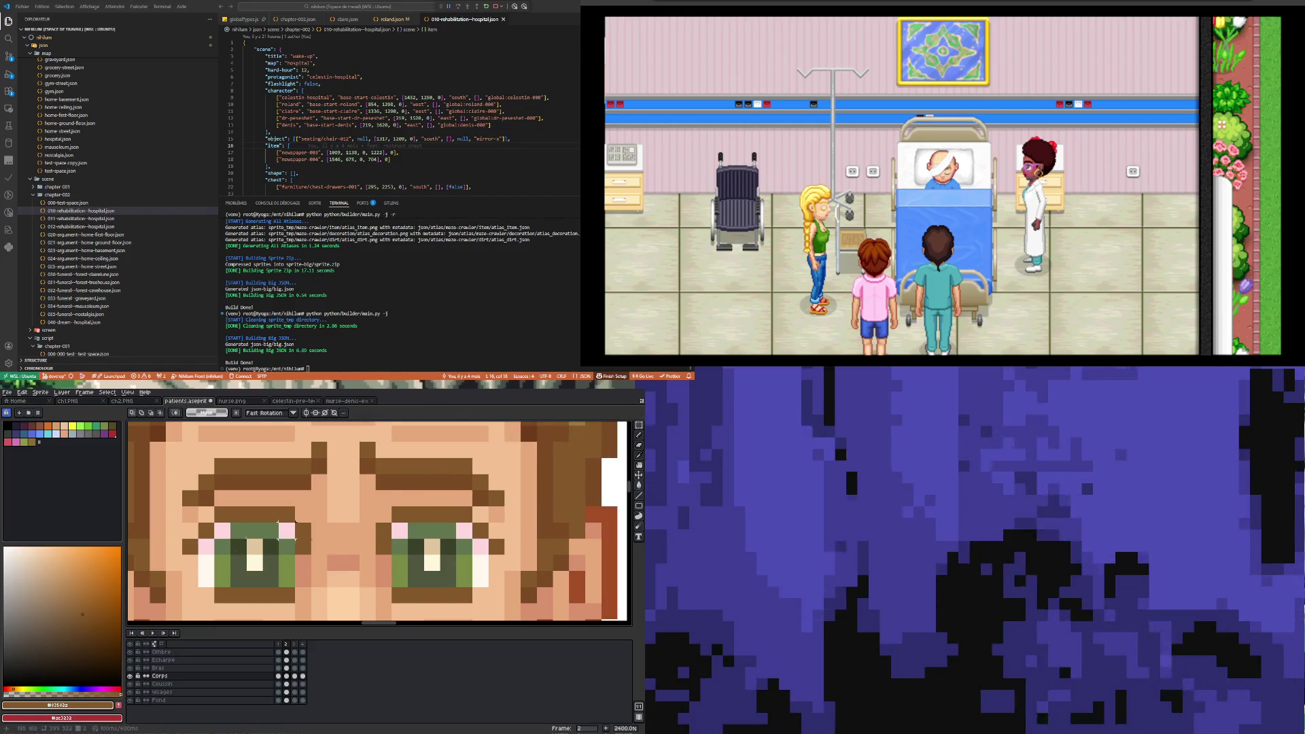
key("ctrl+v")
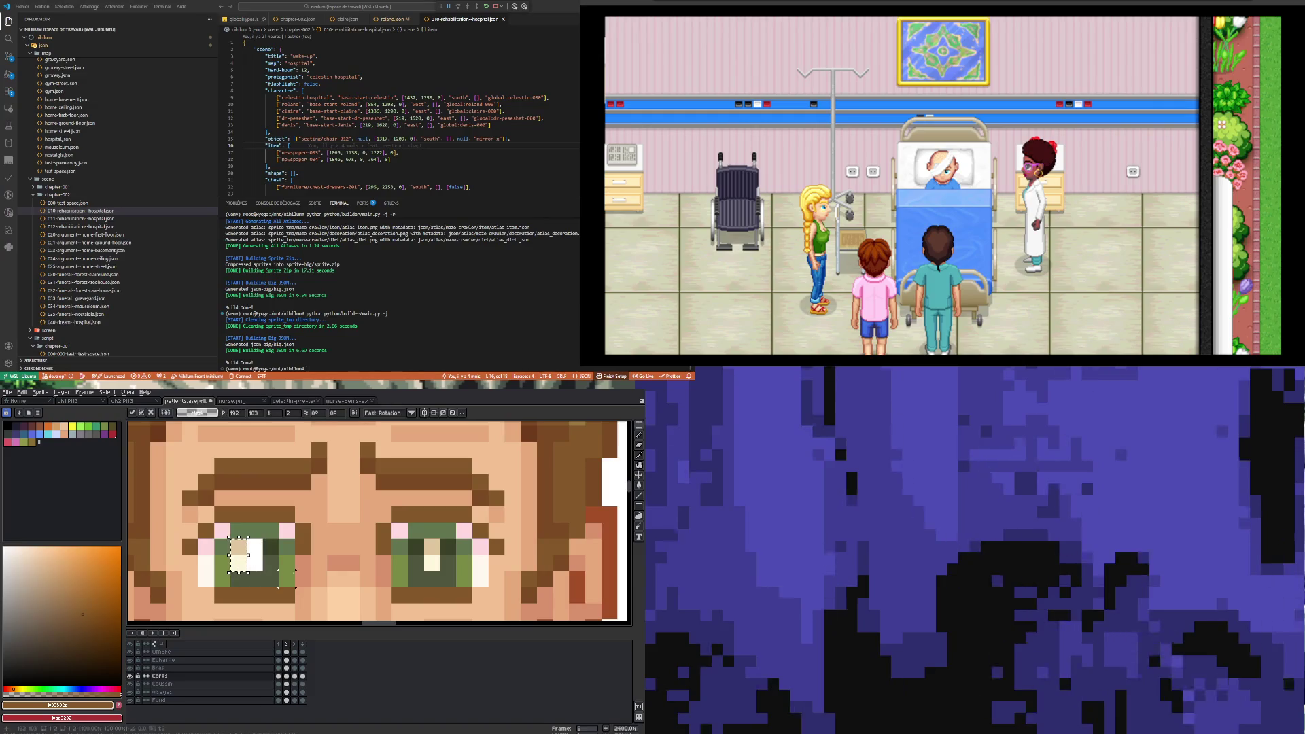
left_click_drag(239, 554, 419, 554)
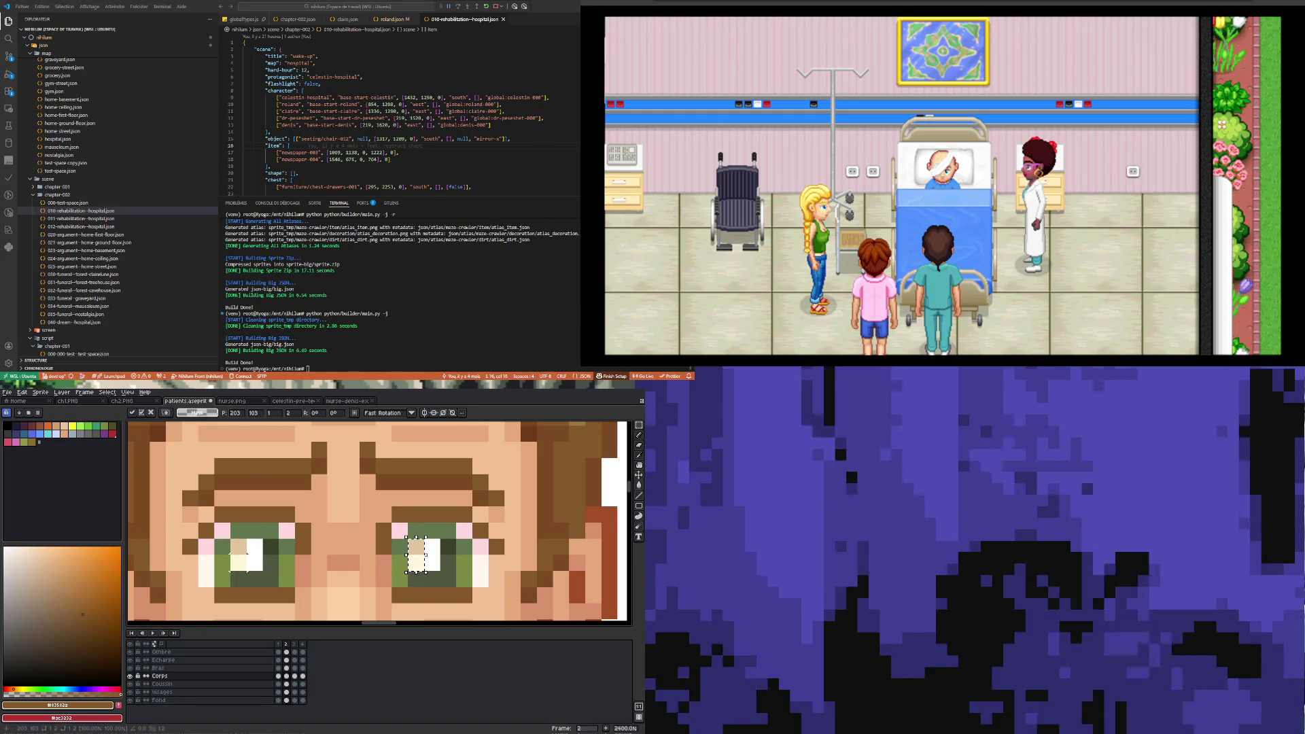
key("Return")
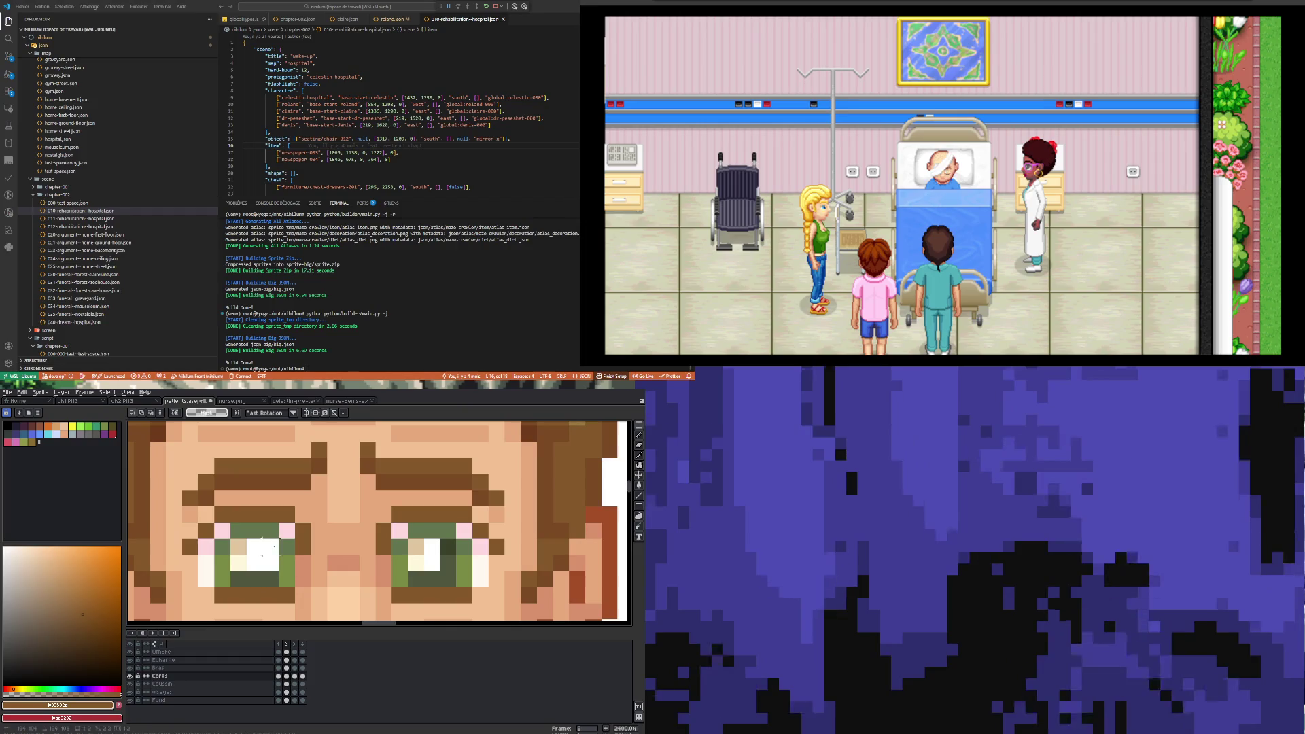
- Move the selected left-eye and right-eye pixels and commit them
left_click(261, 554)
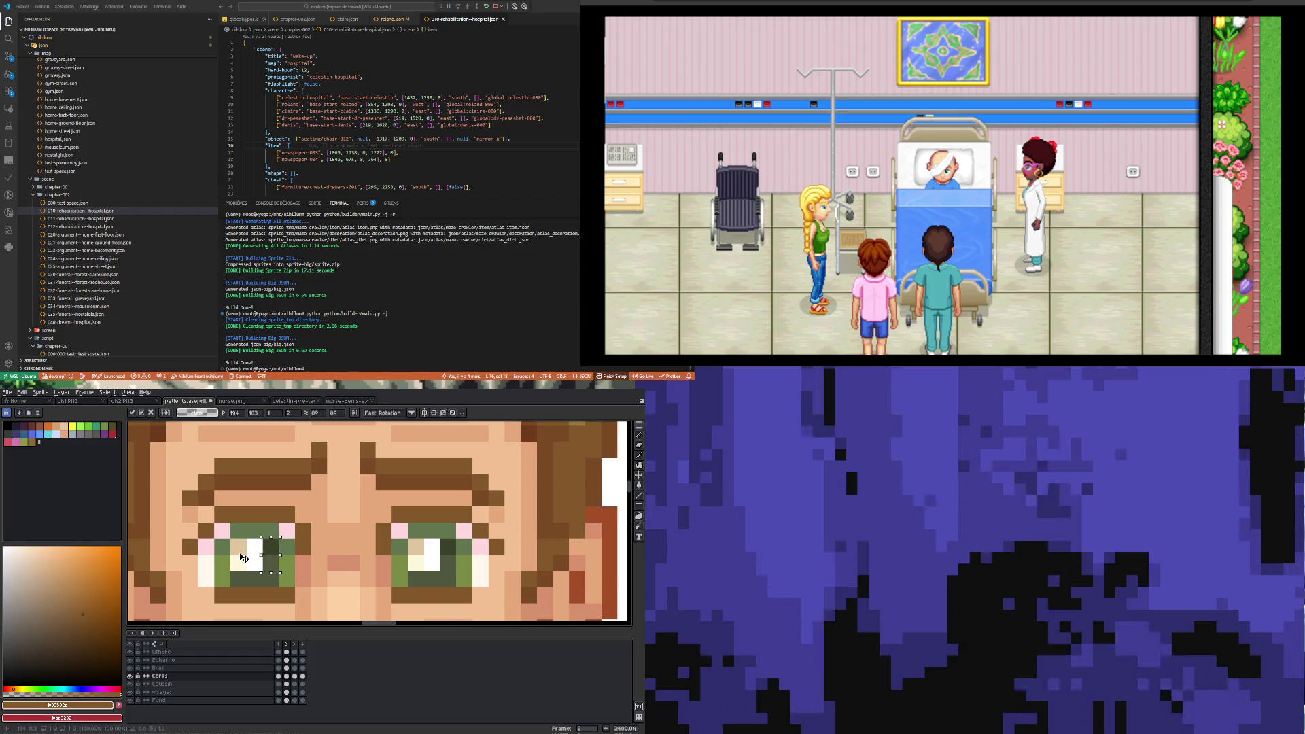
left_click(448, 578)
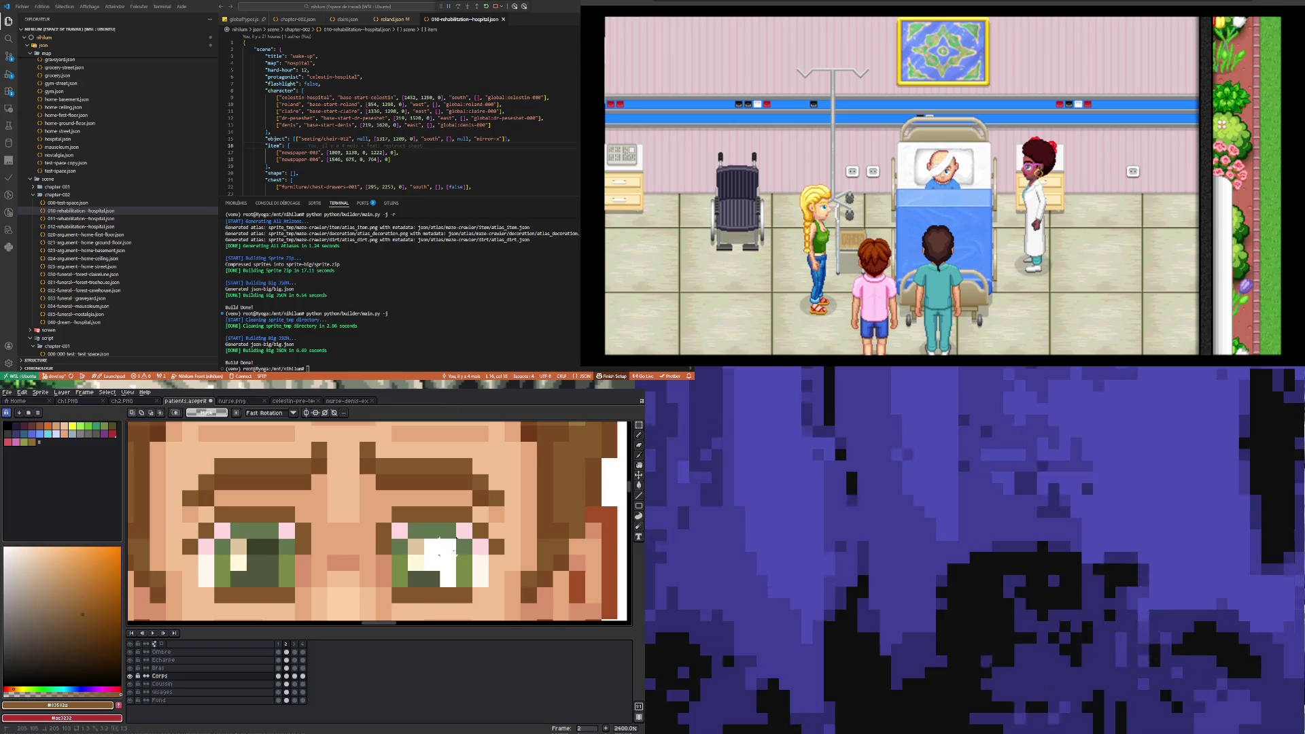
left_click(438, 562)
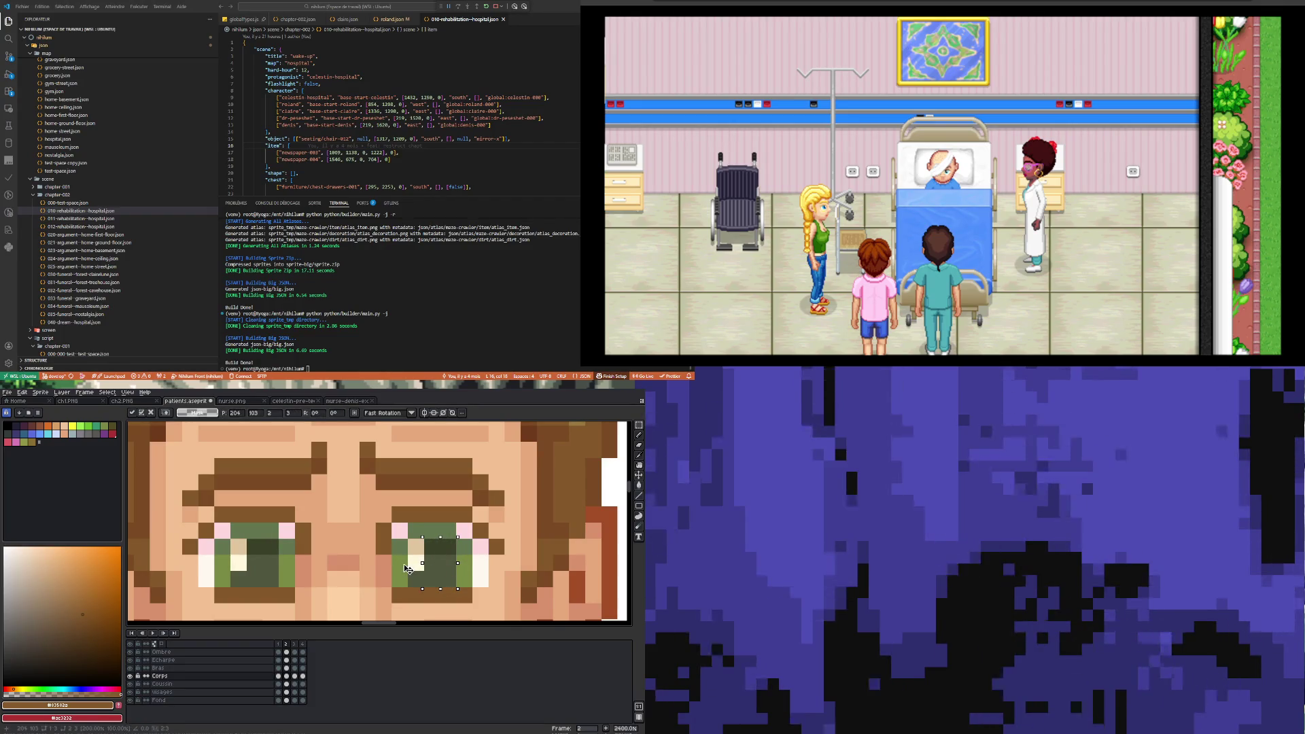
key("Return")
scroll(431, 545, "down", 5)
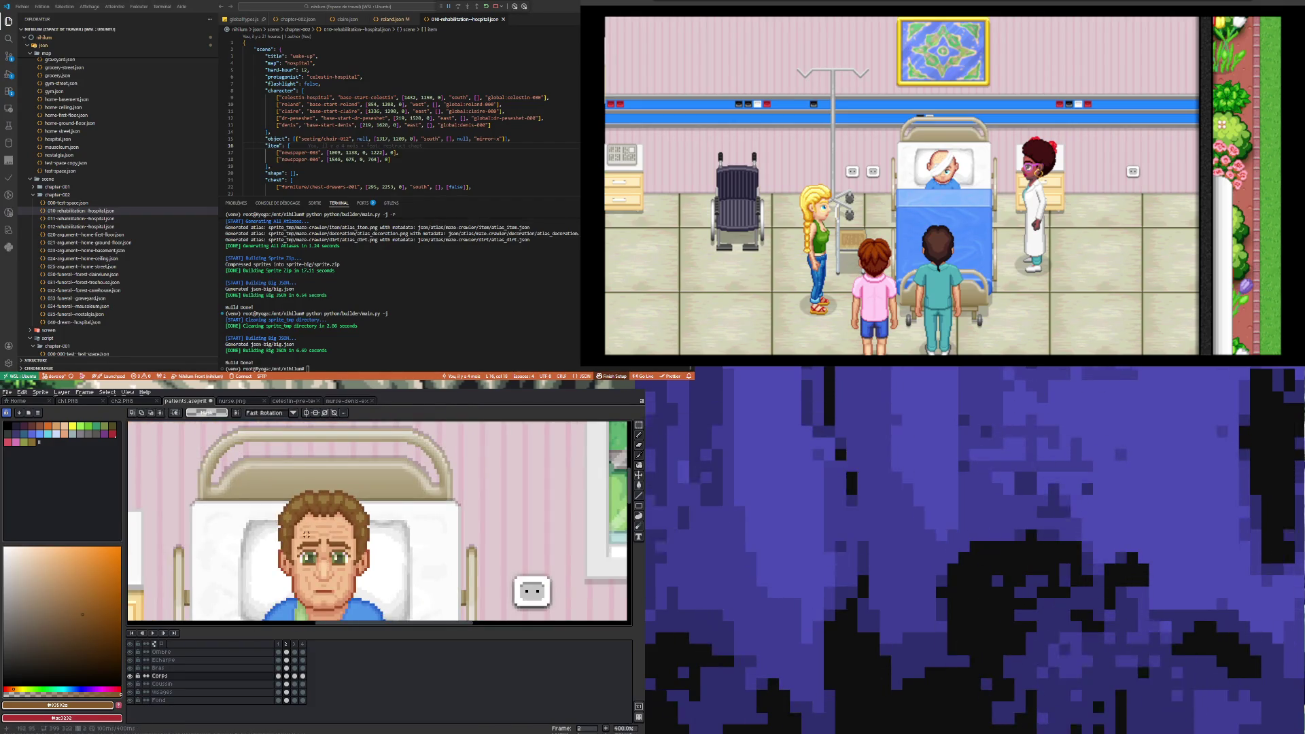
scroll(306, 557, "up", 6)
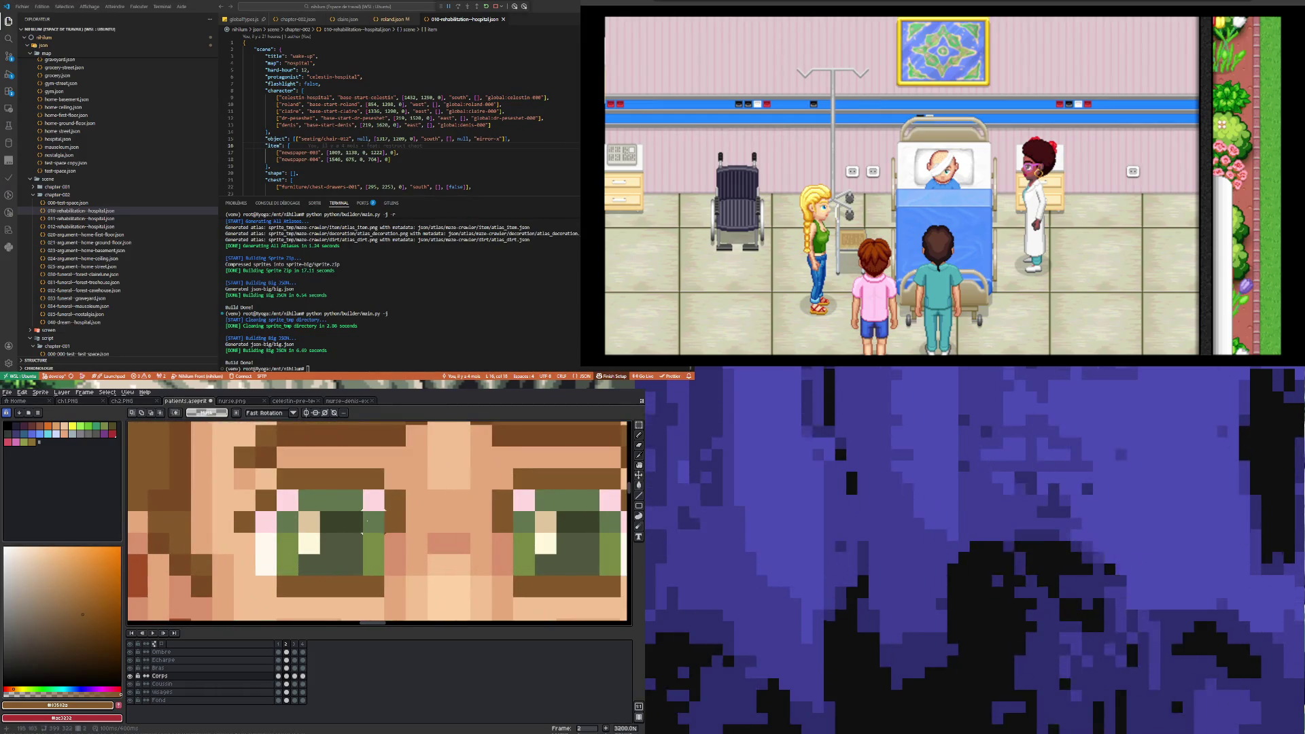
- Shift a single pixel column of the left eye one pixel left, then undo it
left_click_drag(367, 513, 373, 568)
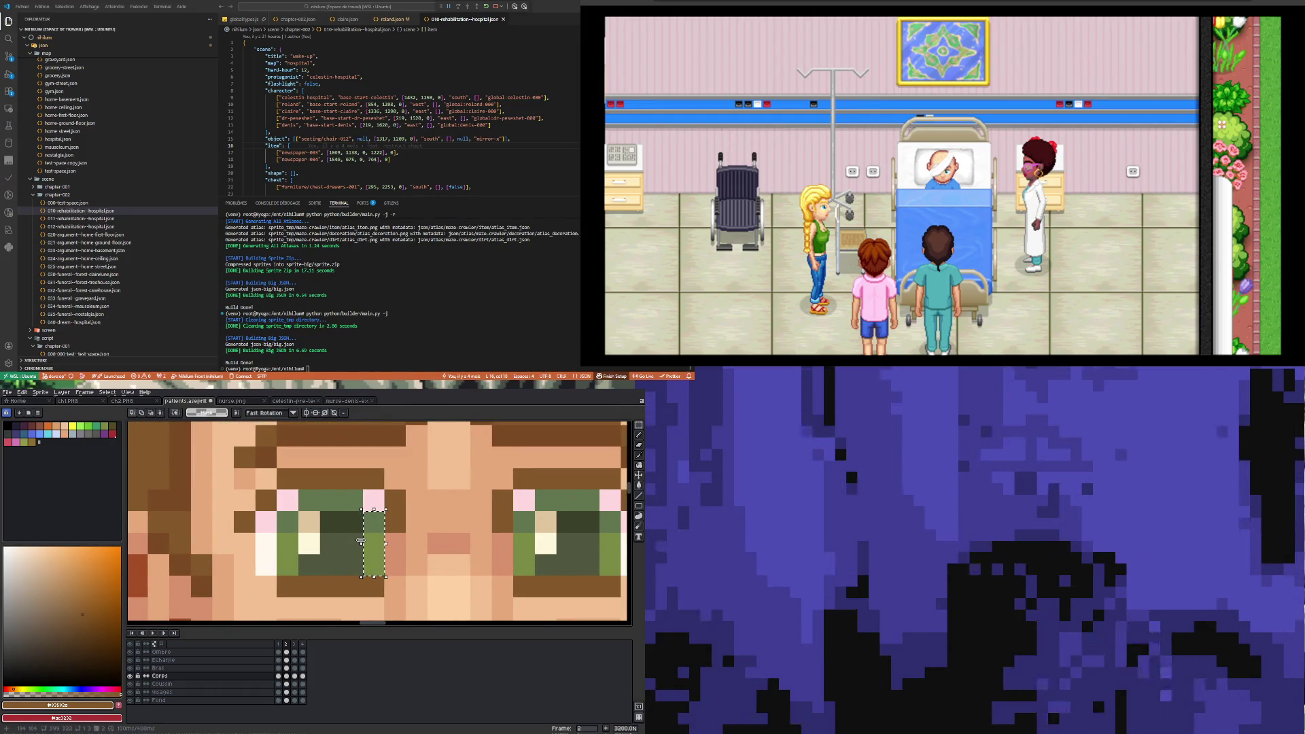
key("Left")
scroll(365, 539, "down", 1)
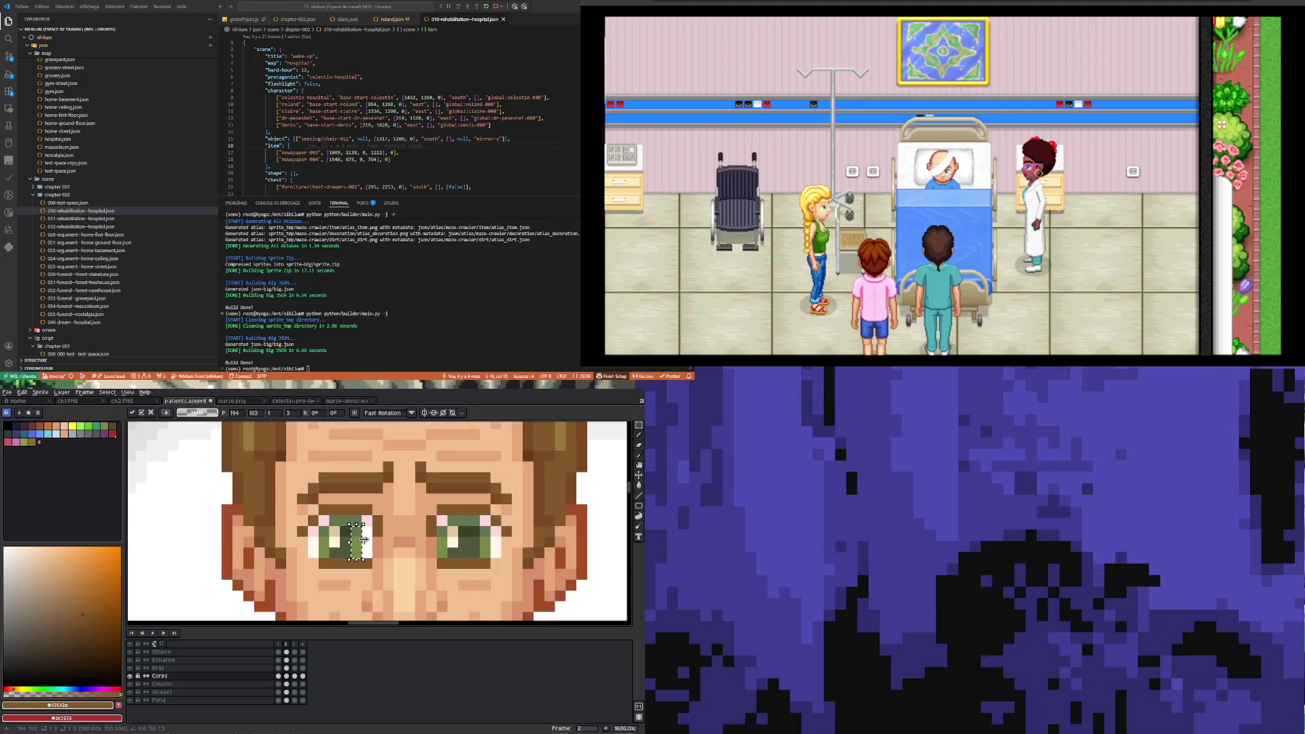
scroll(365, 539, "up", 1)
key("Return")
scroll(399, 539, "down", 2)
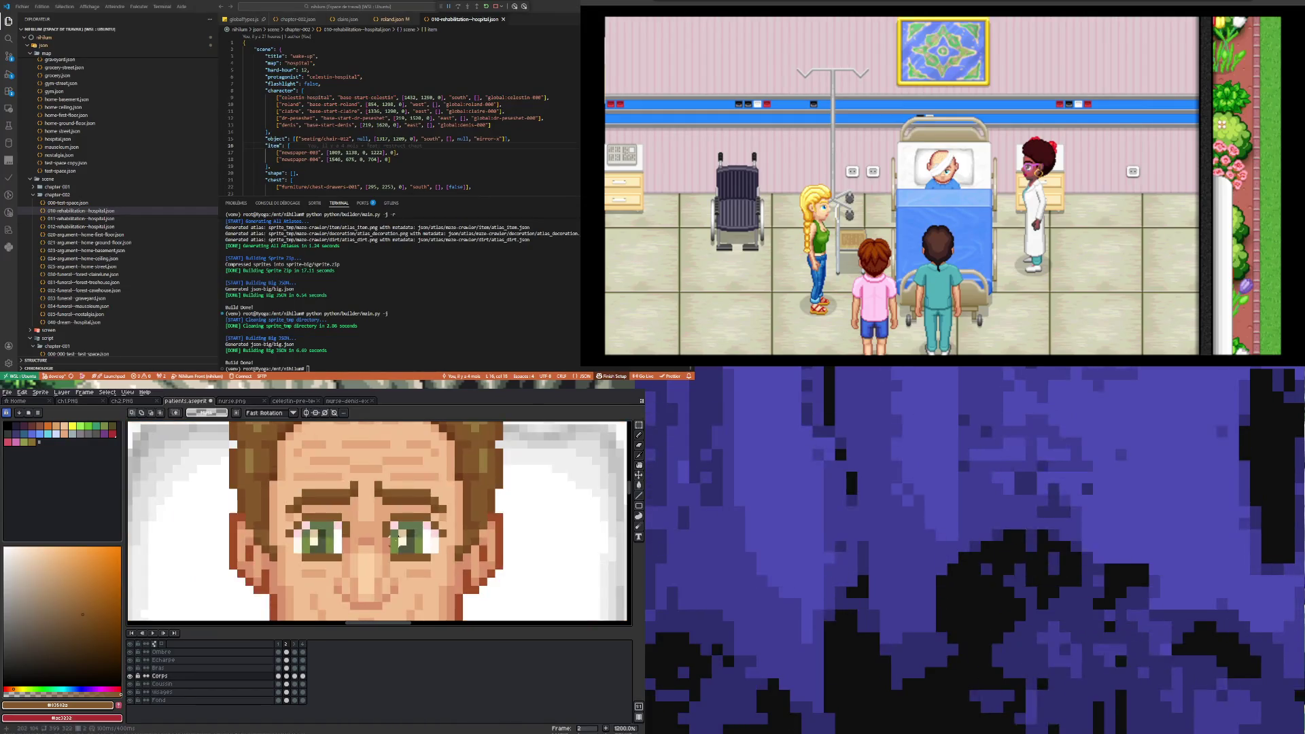
scroll(399, 539, "up", 2)
scroll(274, 522, "up", 1)
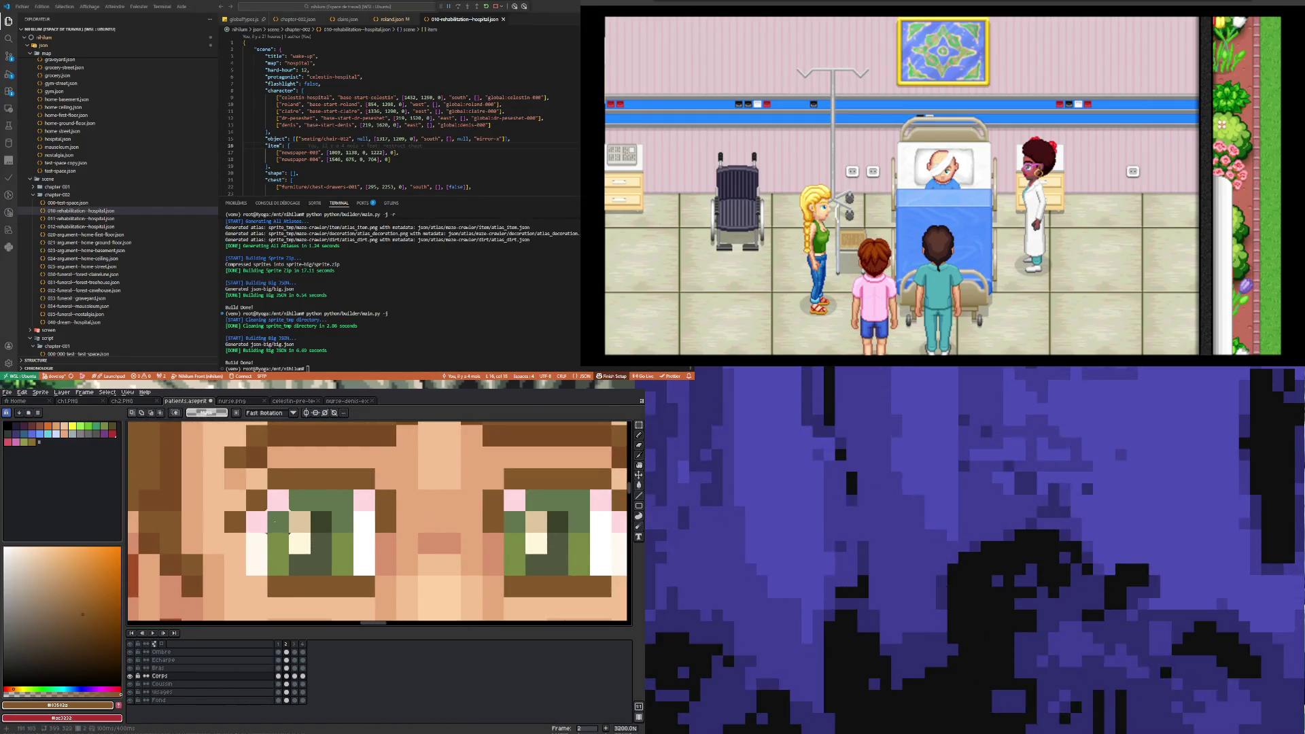
key("ctrl+z")
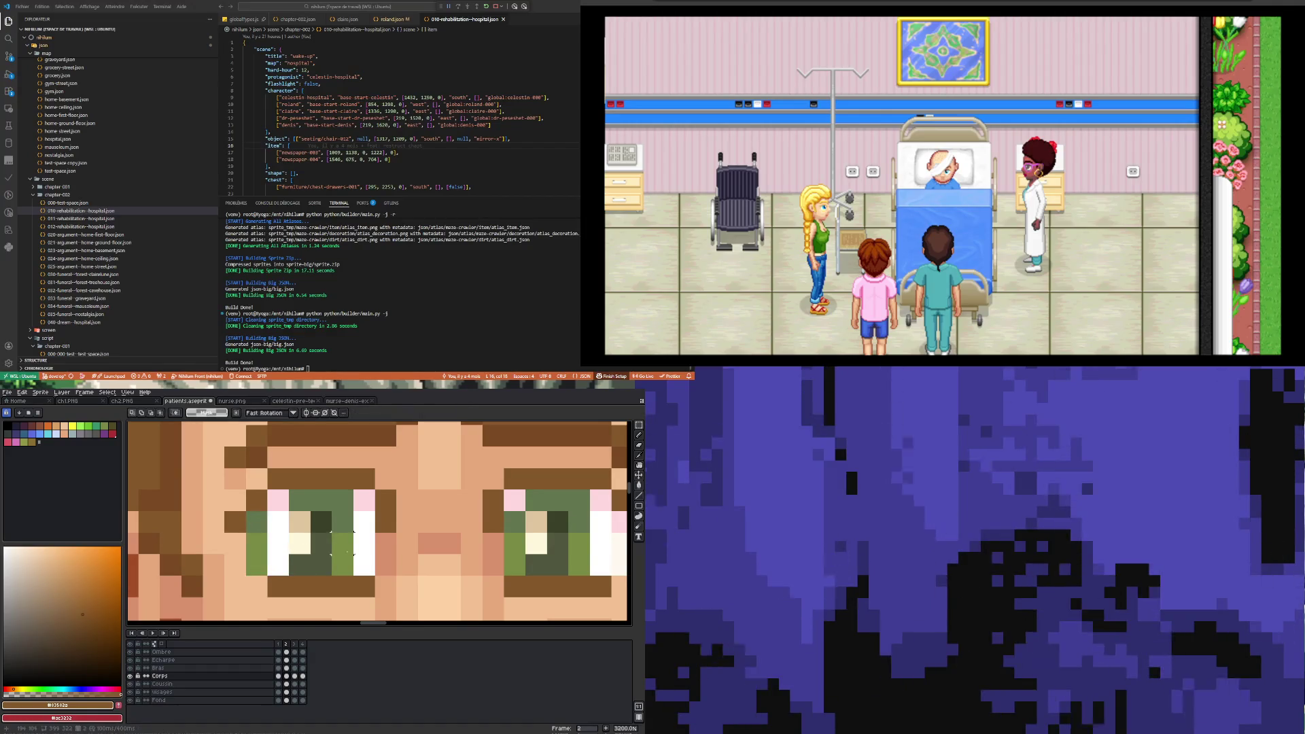
- Sample the eye green and paint both eyes' pink pixels and a dark pupil pixel green
key("i")
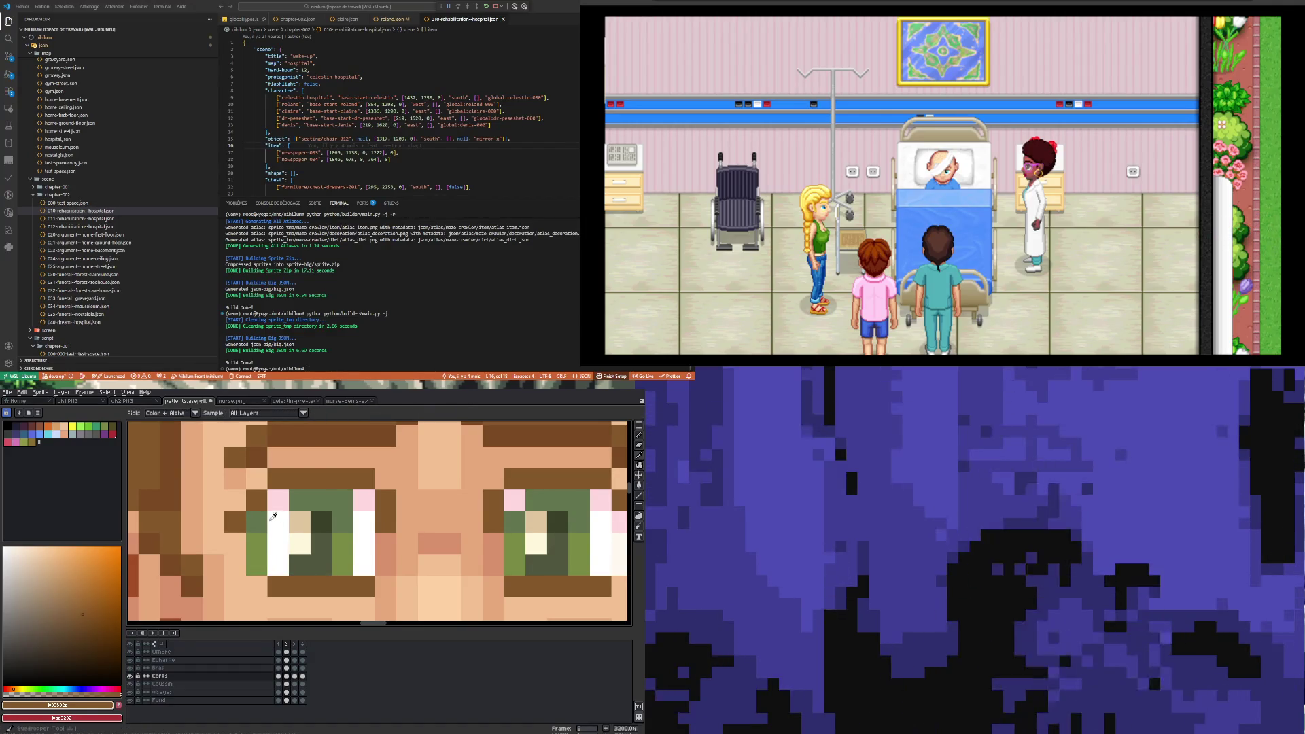
left_click(267, 520)
key("b")
left_click(279, 500)
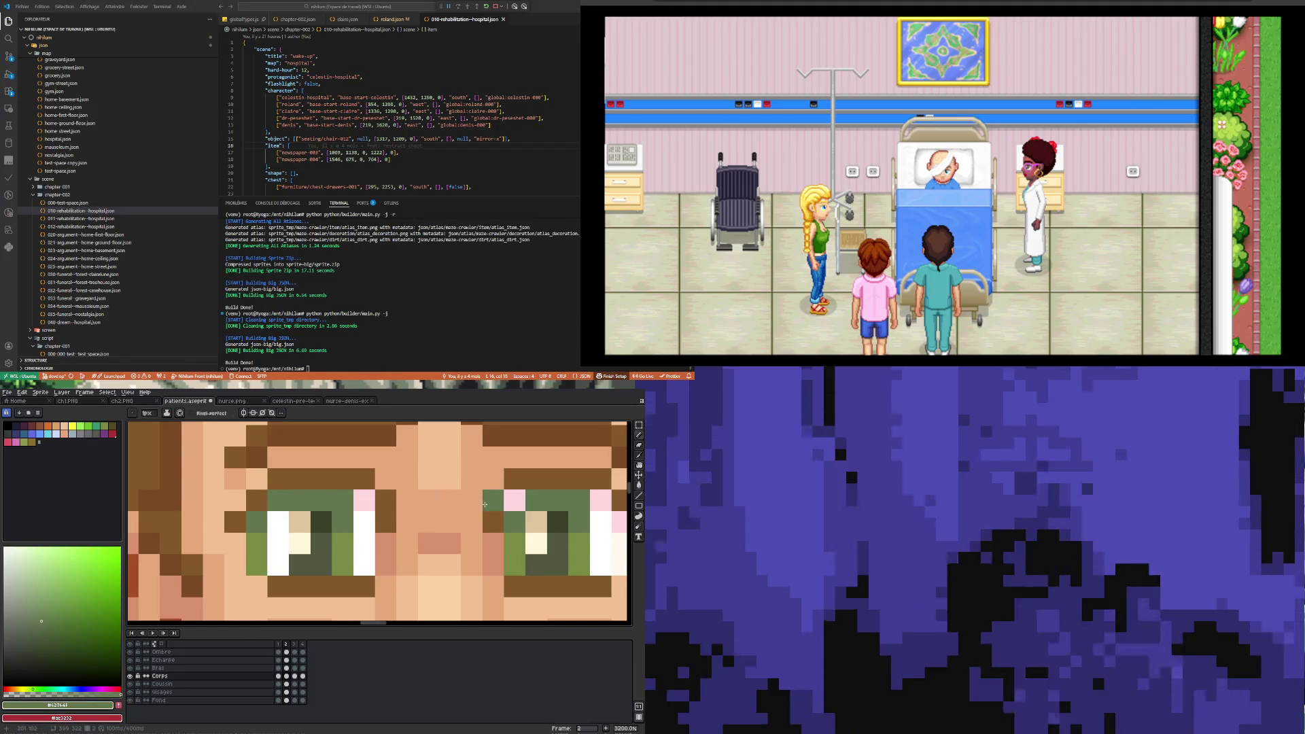
left_click(514, 500)
left_click(322, 544)
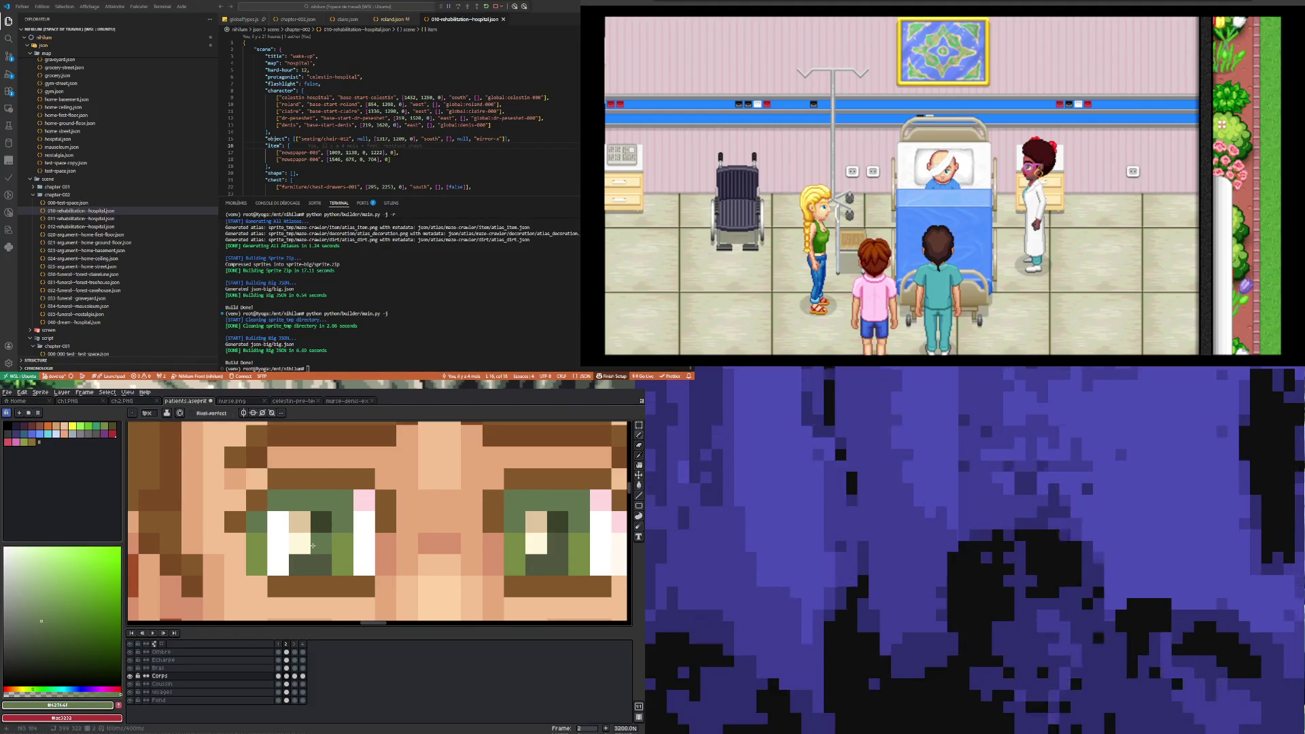
scroll(312, 545, "down", 4)
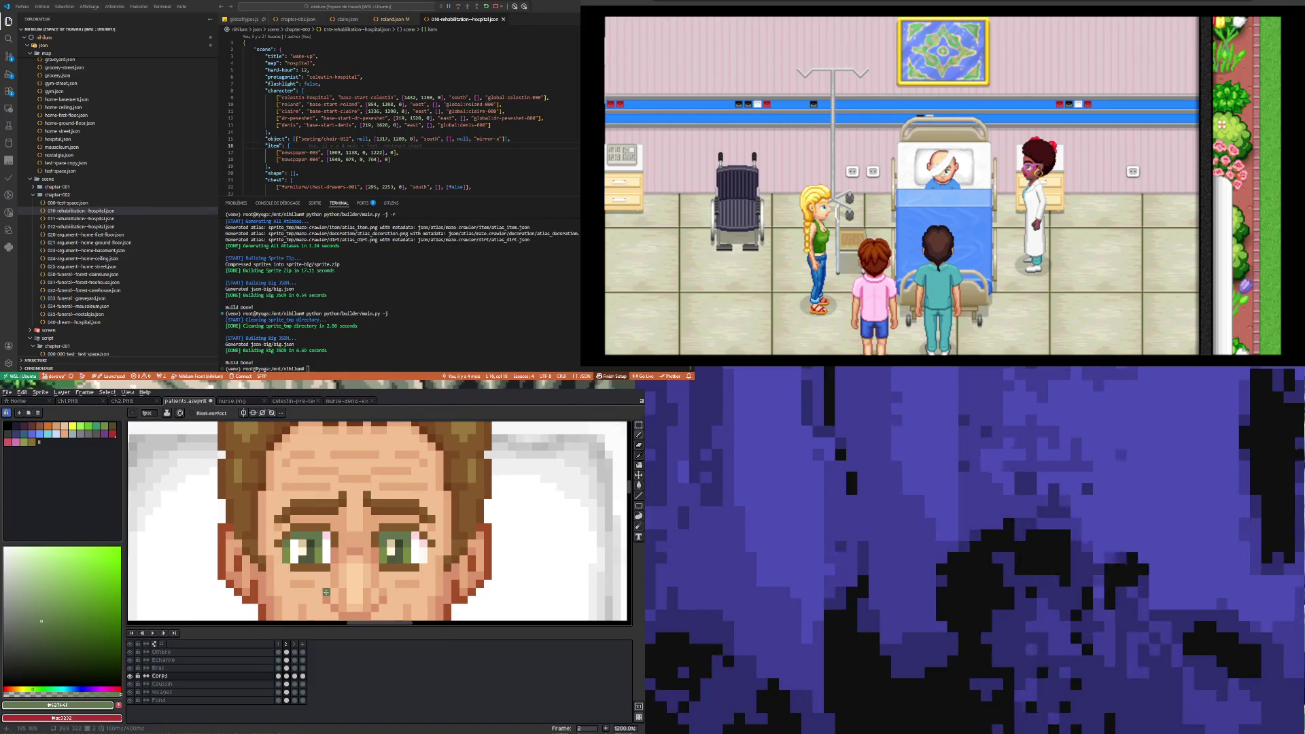
scroll(305, 558, "up", 1)
- Sample darker greens from the iris as the drawing colour
key("i")
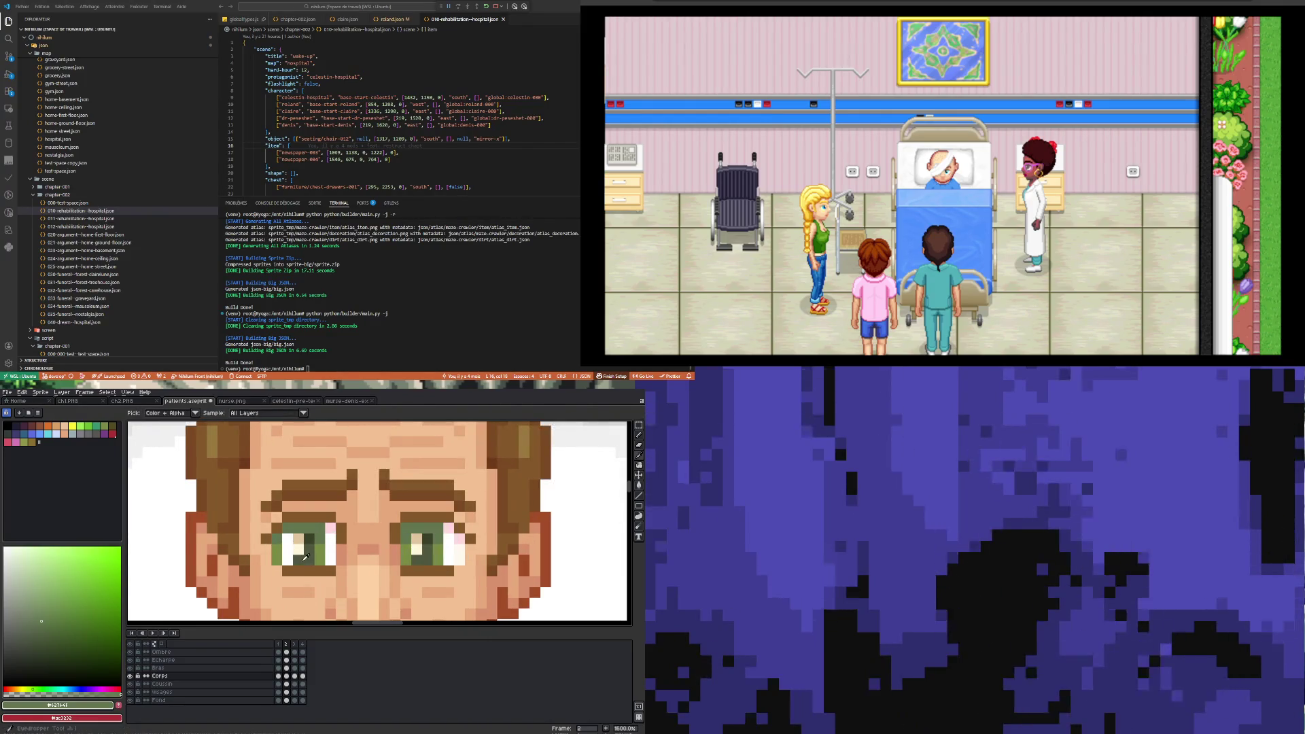
left_click(306, 557)
key("b")
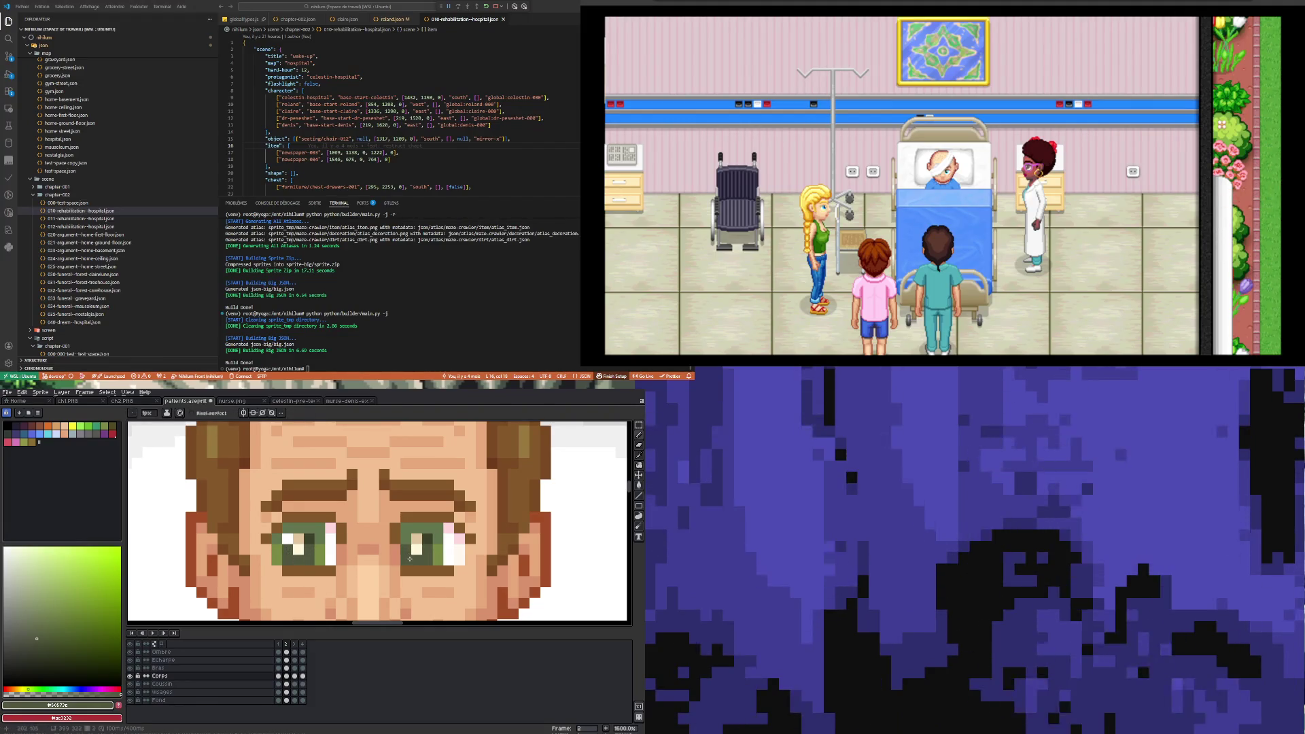
scroll(329, 538, "up", 2)
key("i")
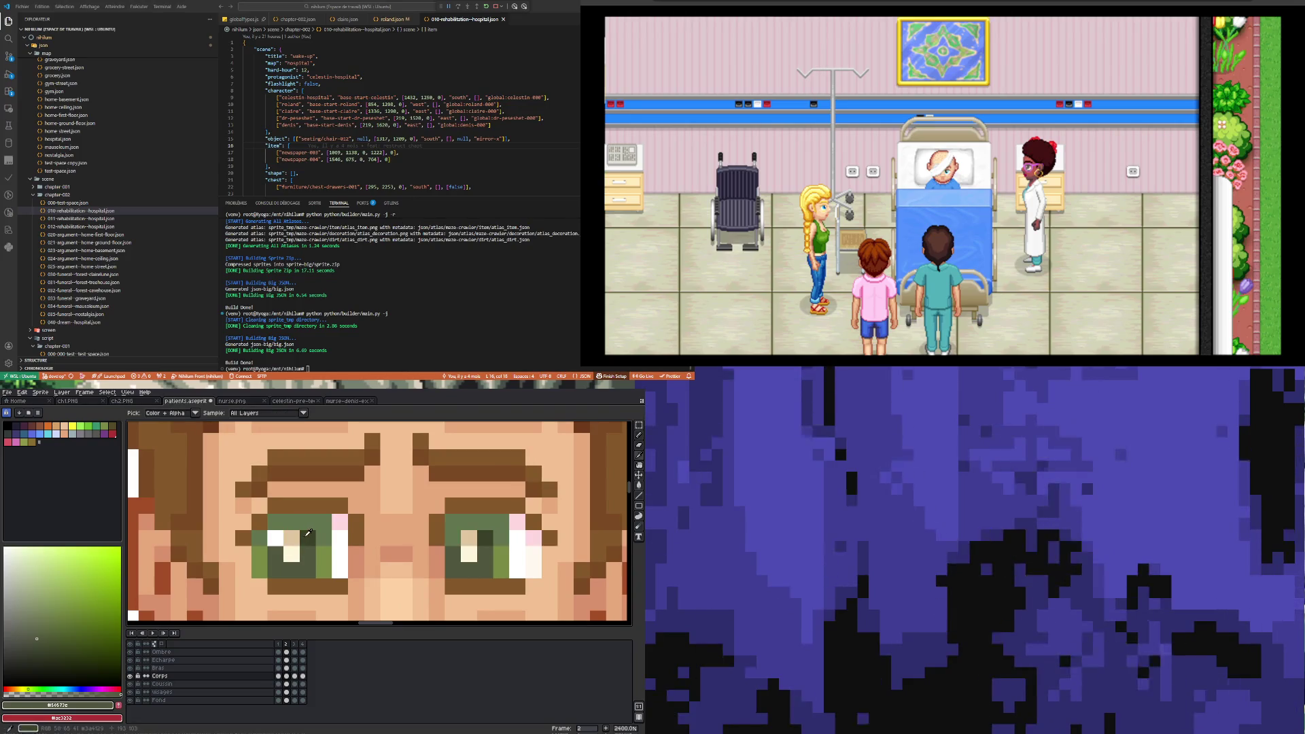
left_click(307, 533)
key("b")
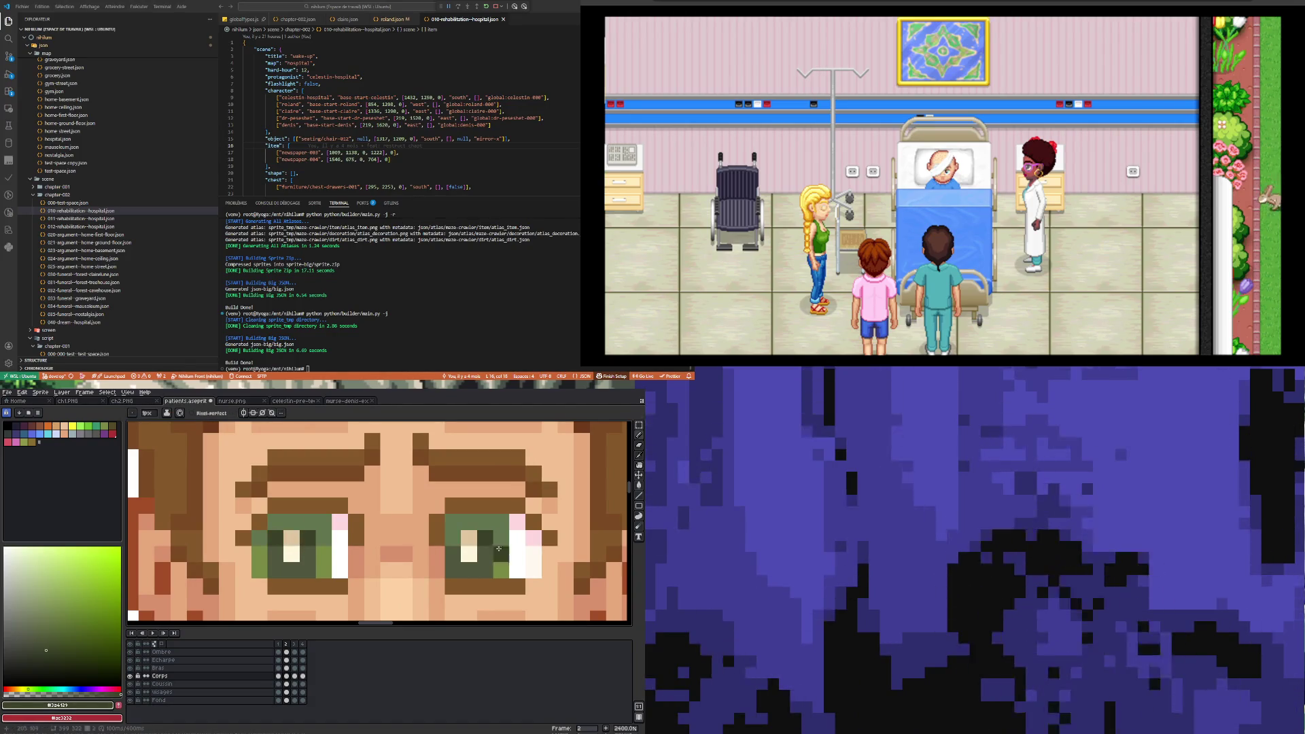
scroll(498, 548, "down", 5)
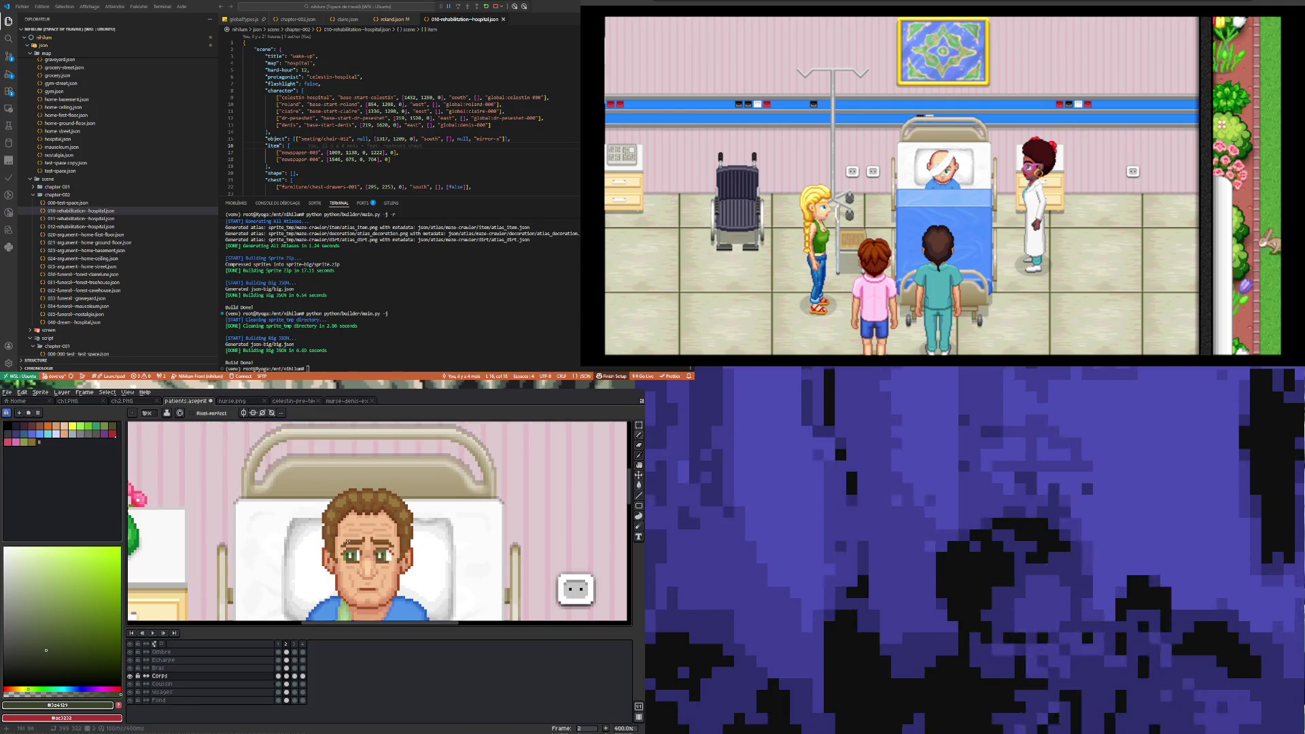
scroll(346, 542, "down", 1)
scroll(347, 542, "up", 2)
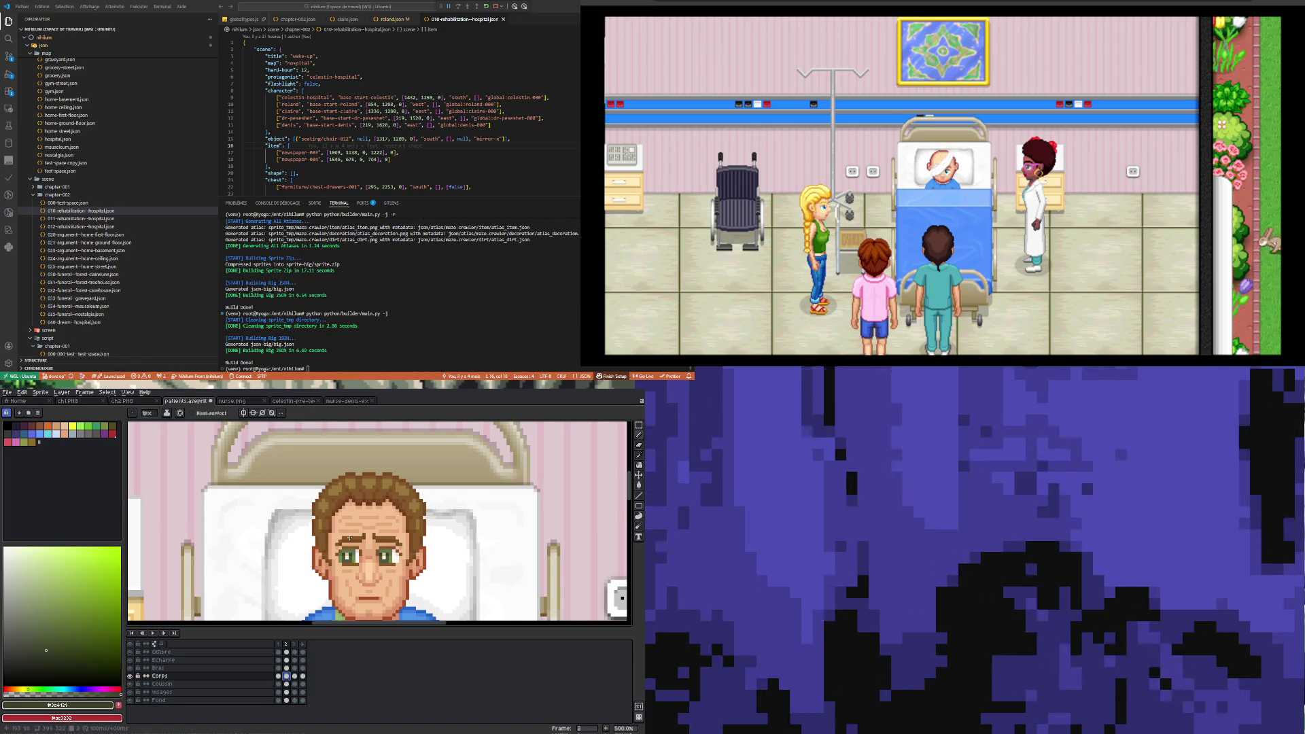
scroll(350, 538, "up", 4)
scroll(333, 581, "up", 1)
- Pick the lighter olive iris green and paint a pixel left of the iris
key("alt")
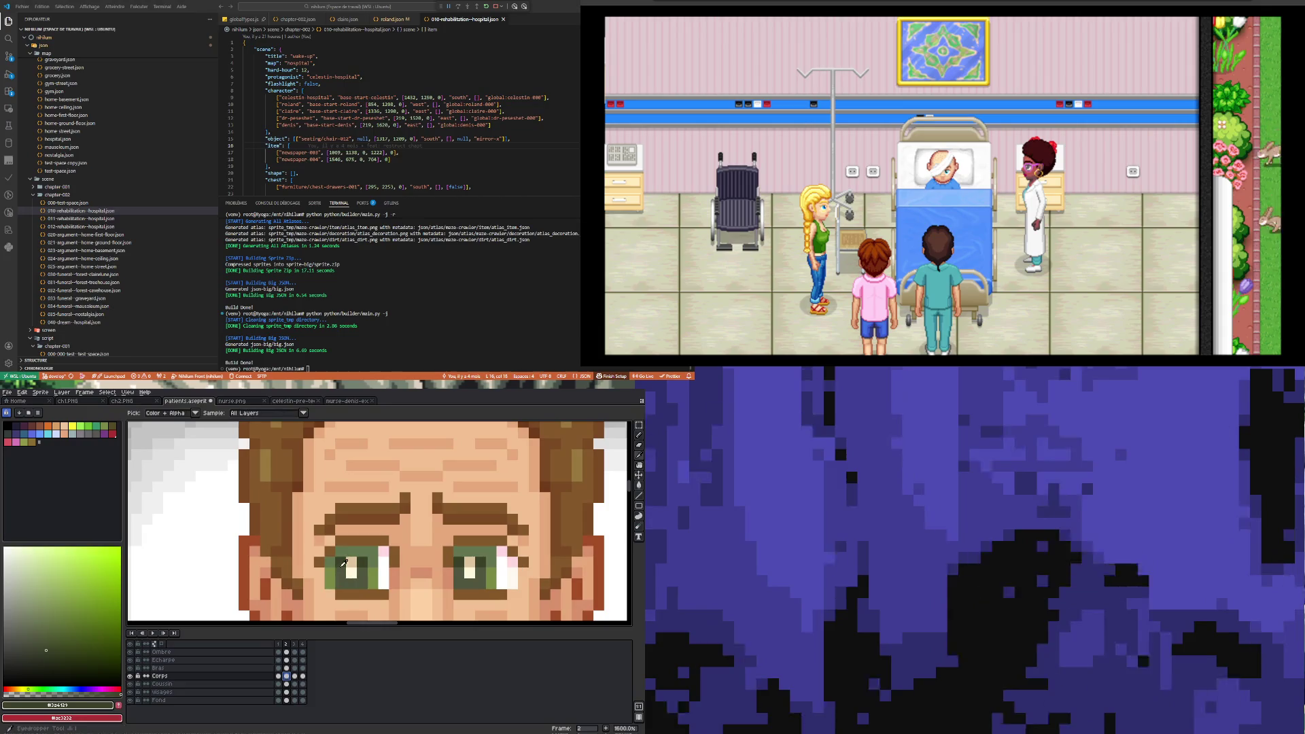
left_click(328, 578)
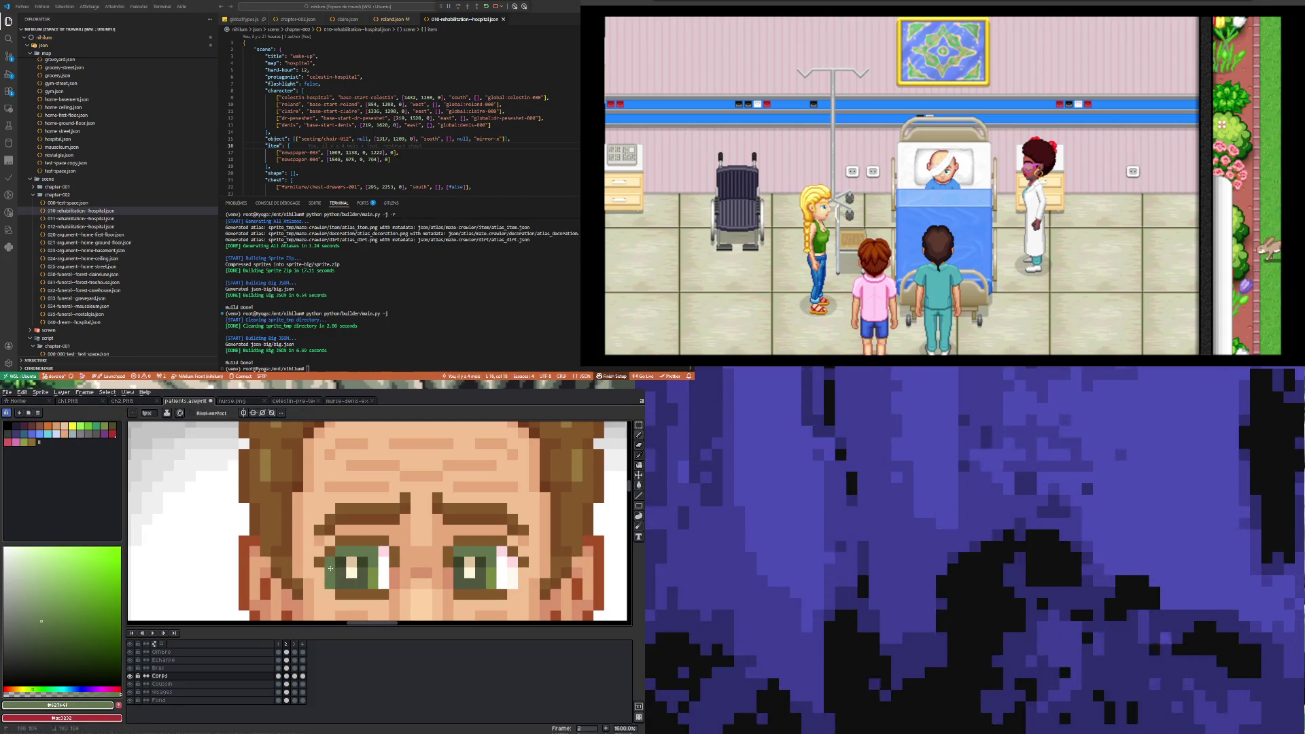
scroll(337, 545, "down", 3)
scroll(352, 571, "up", 2)
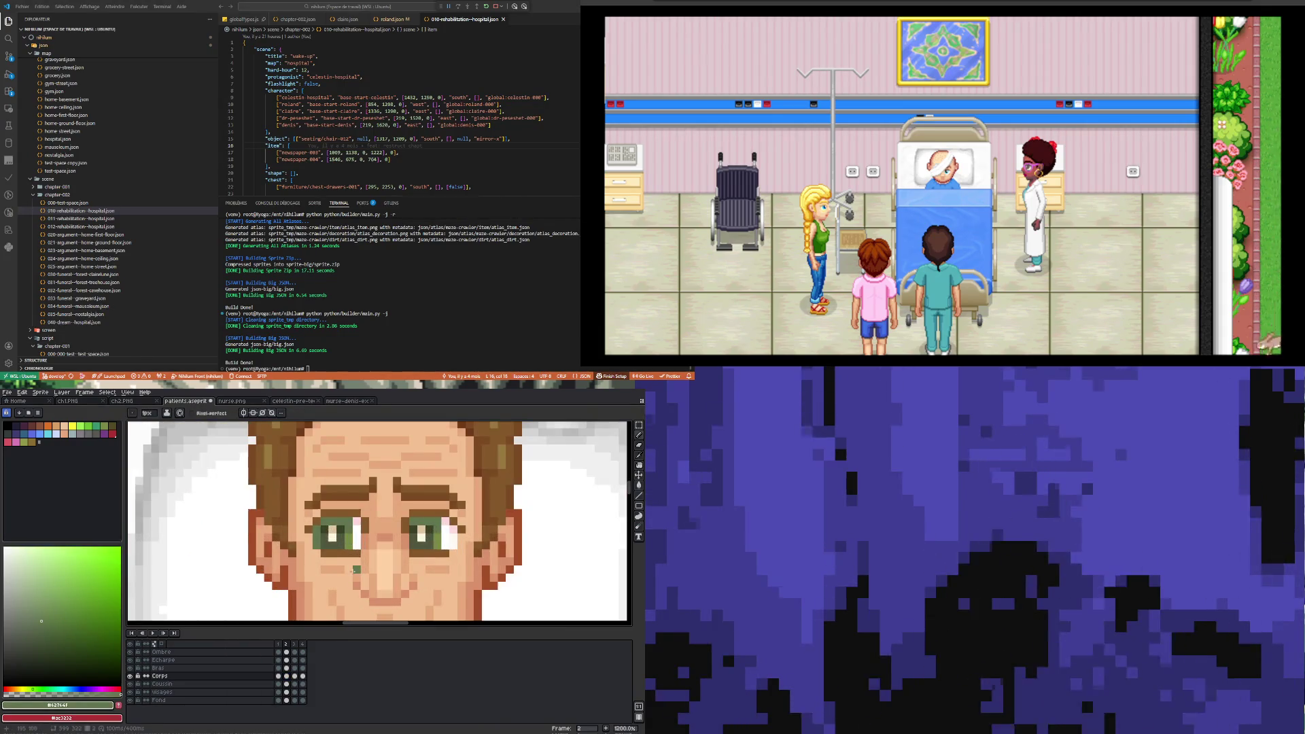
scroll(338, 551, "down", 4)
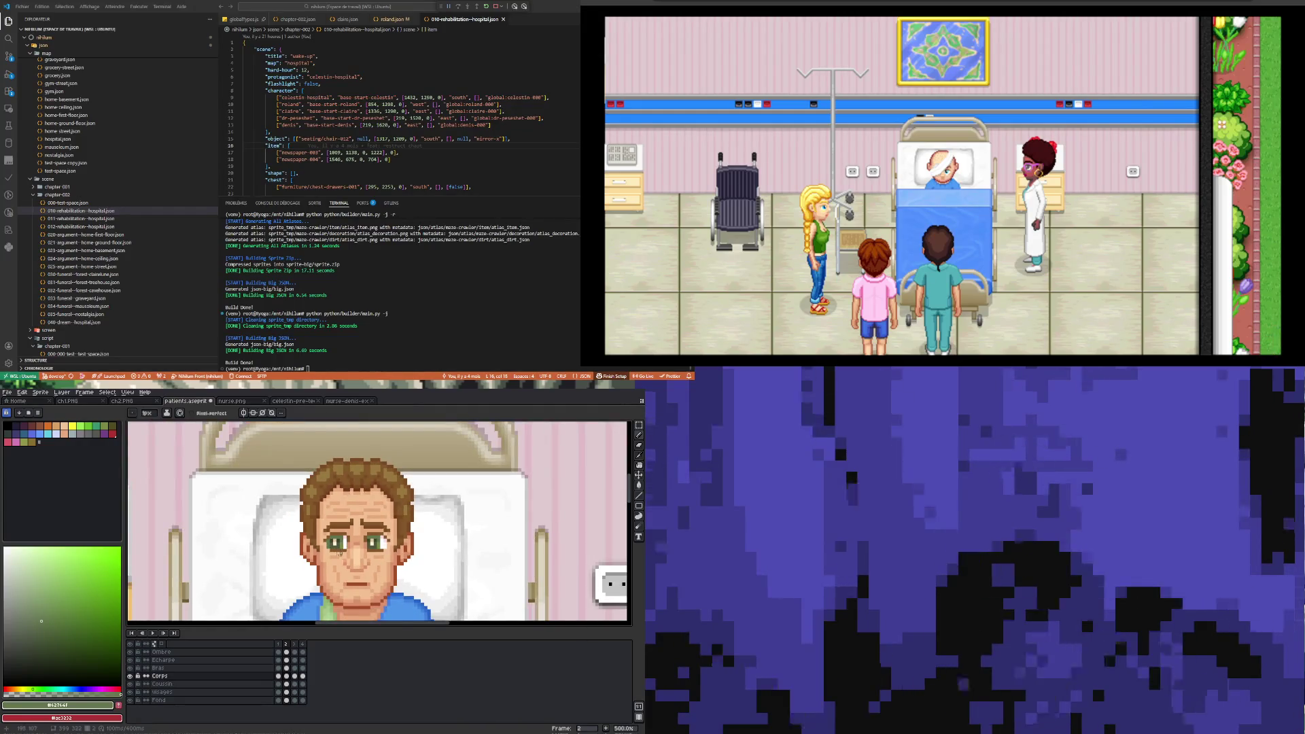
scroll(320, 543, "up", 5)
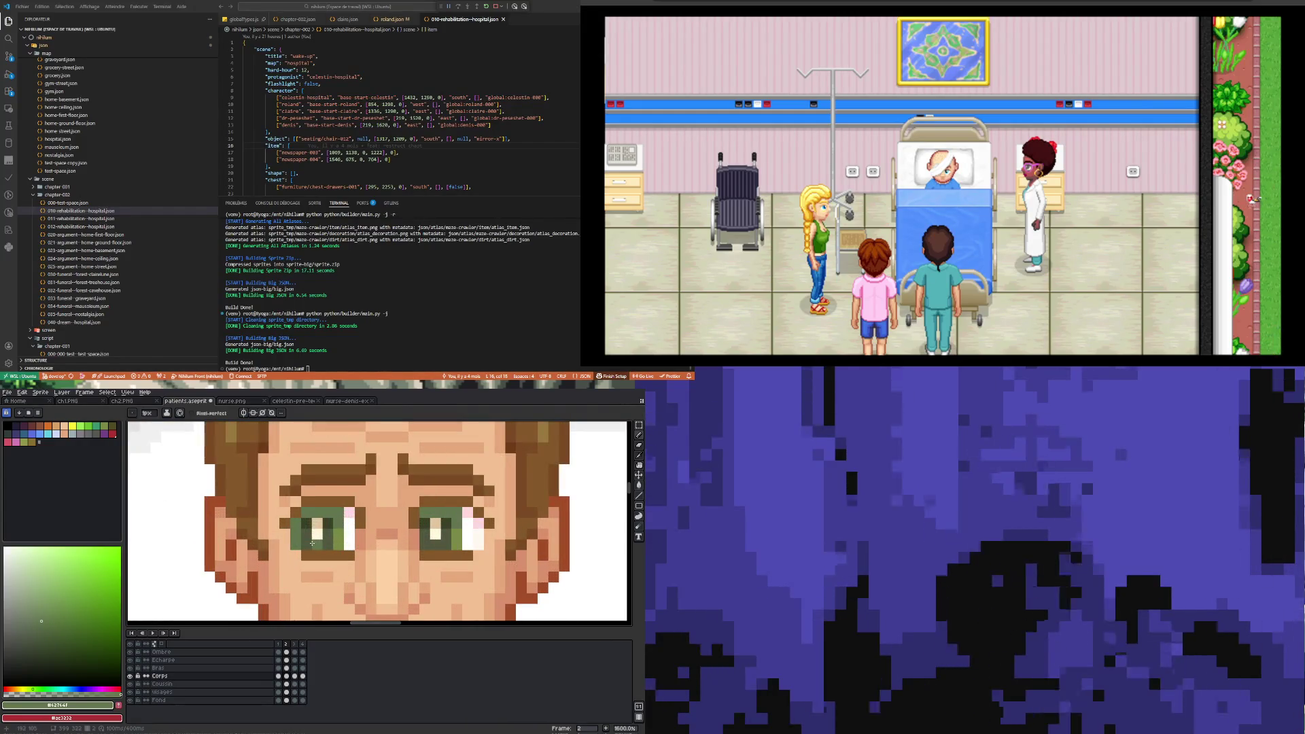
left_click(343, 538)
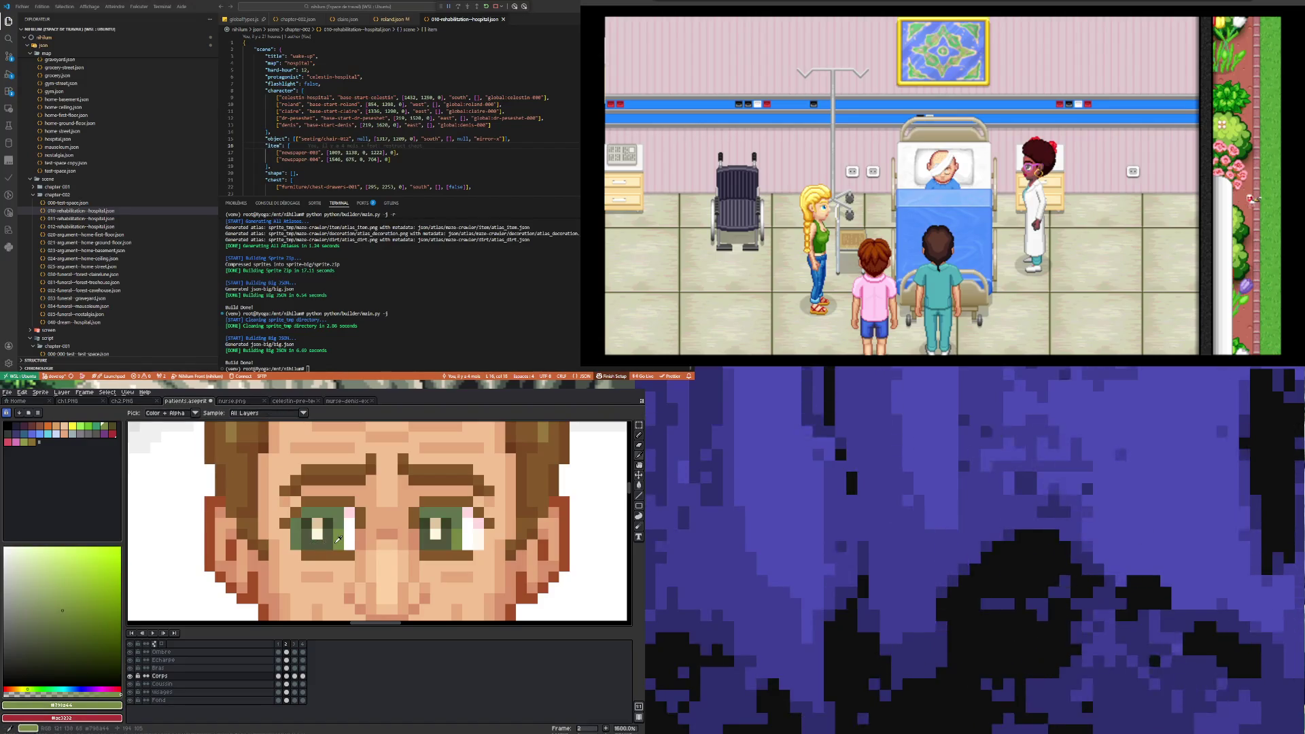
key("b")
left_click(285, 545)
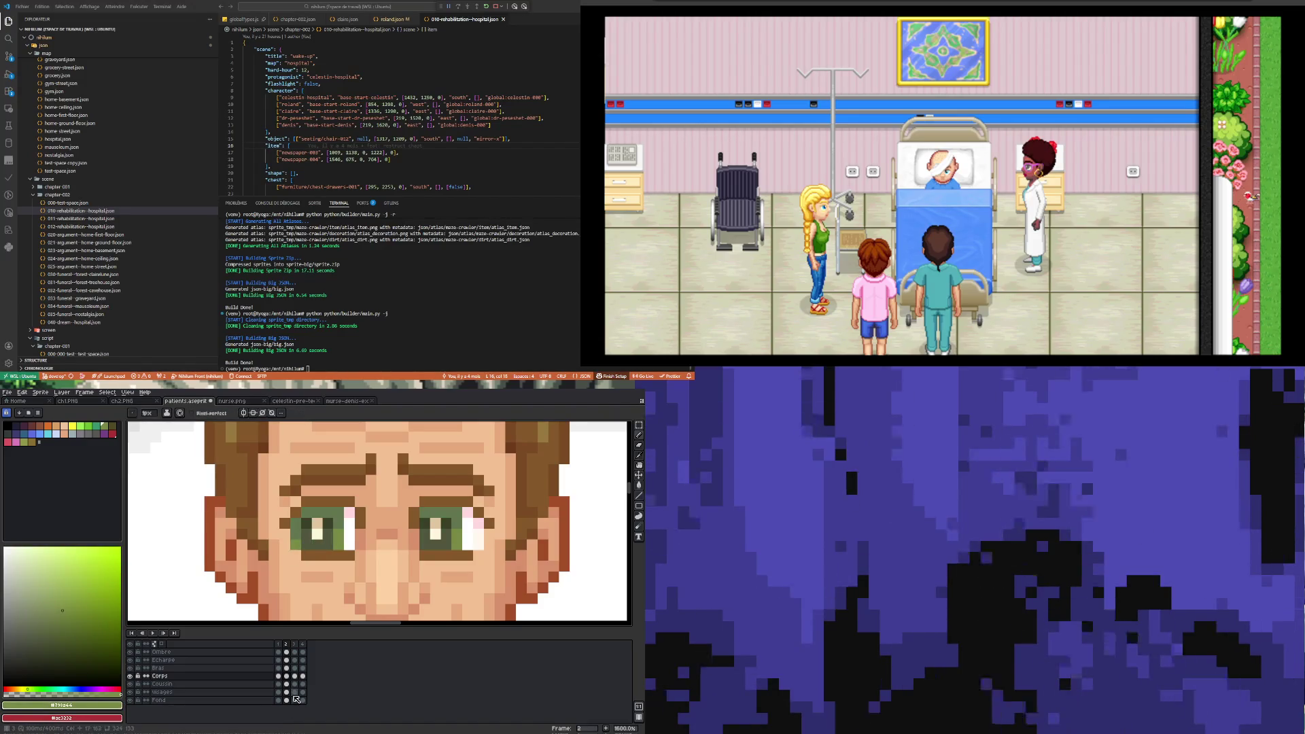
- Switch between frames 1 and 2 to compare the reworked eyes
key("Left")
left_click(287, 676)
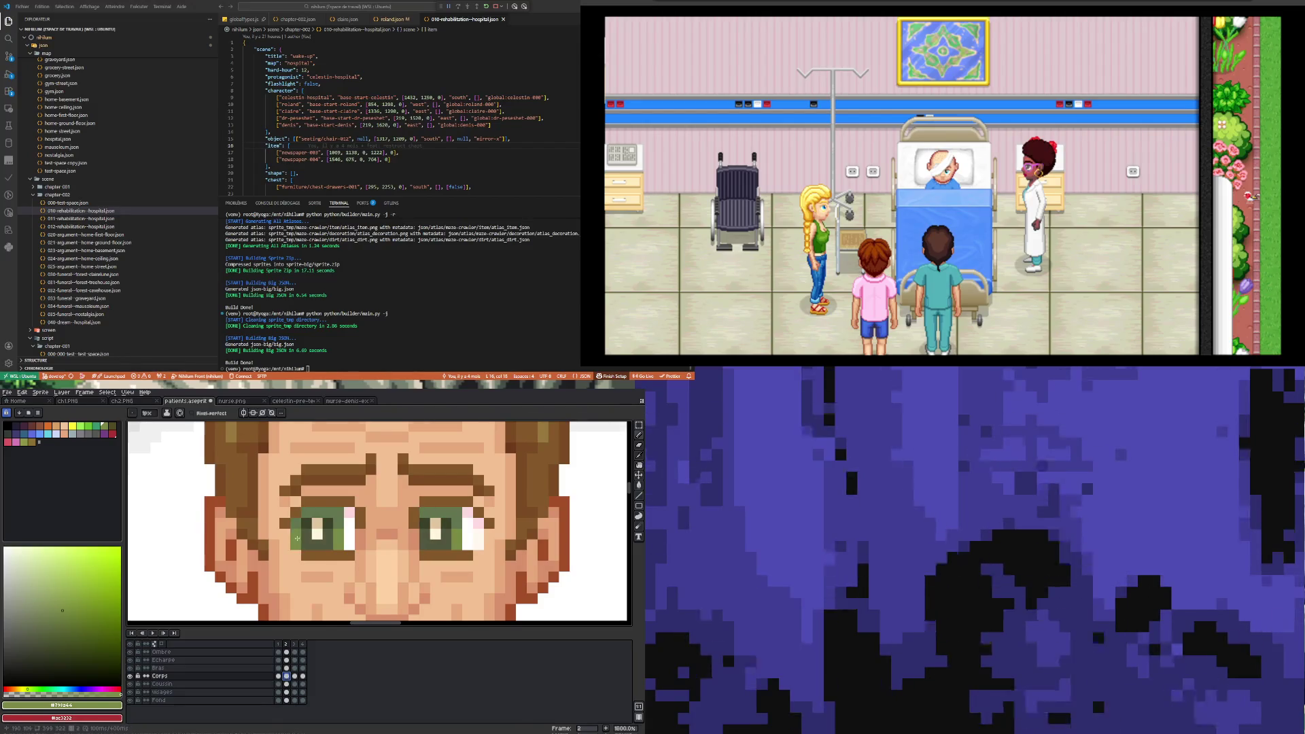
scroll(298, 543, "down", 5)
scroll(325, 591, "down", 1)
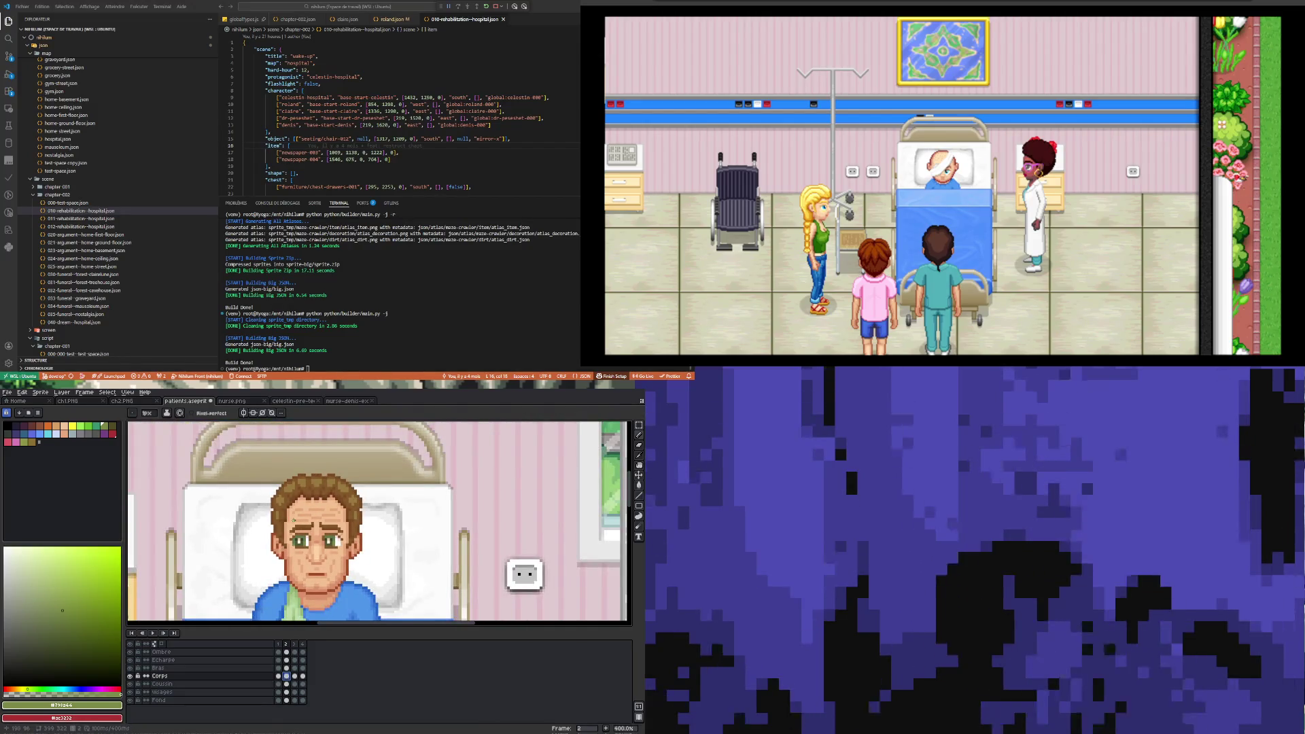
scroll(294, 520, "up", 1)
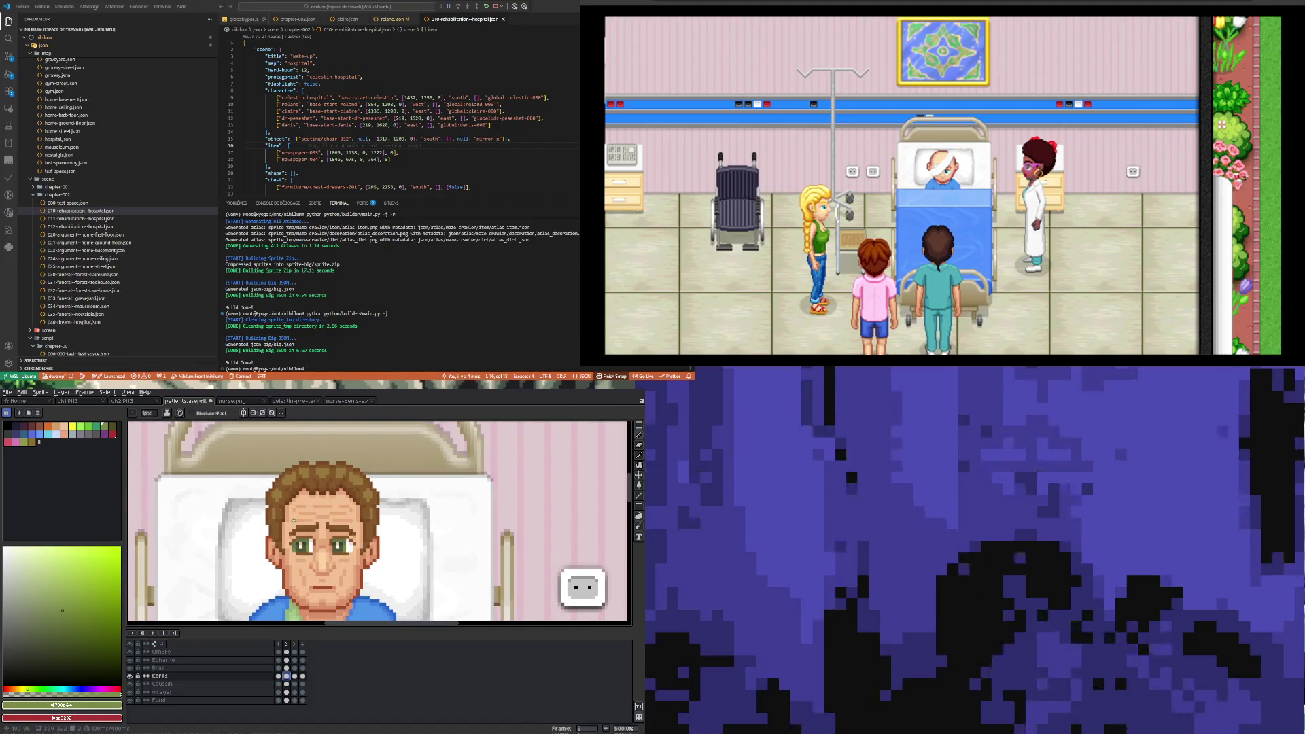
left_click(279, 676)
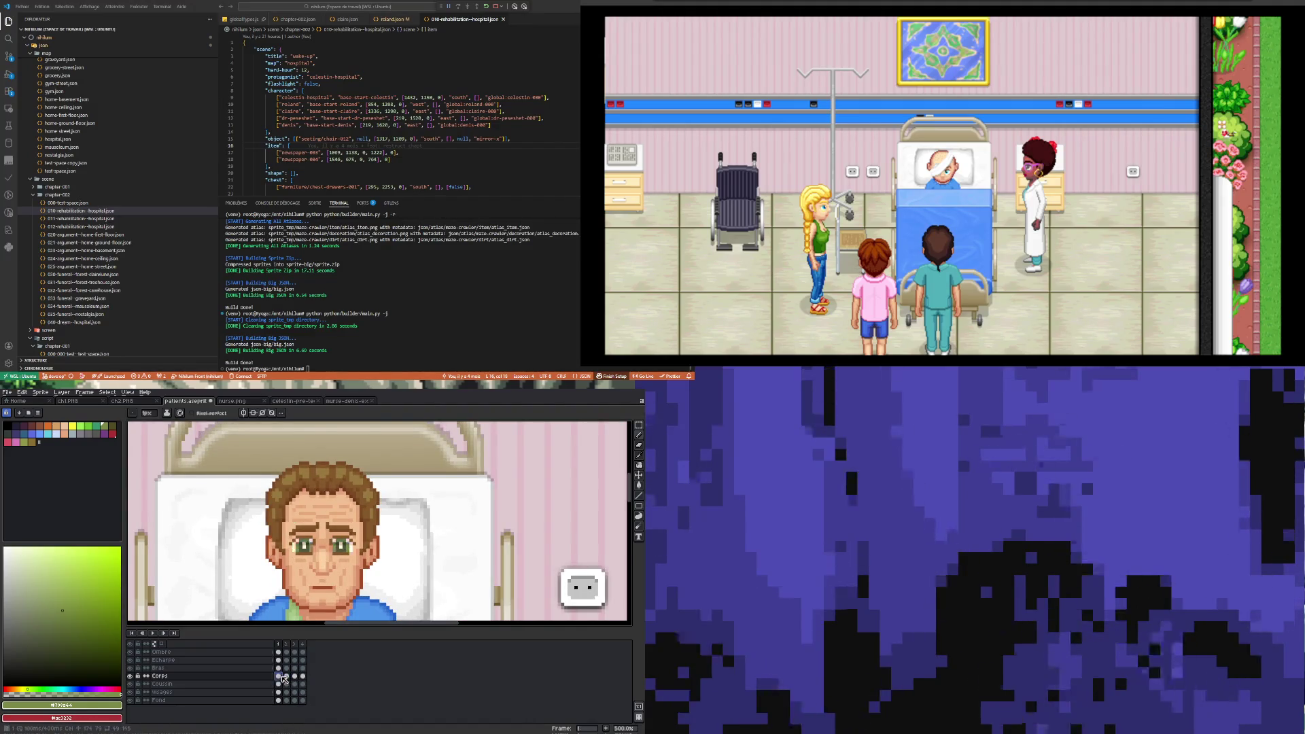
- Paint two pink highlight pixels into the patient's eyes
scroll(300, 556, "up", 7)
left_click(501, 522, "alt")
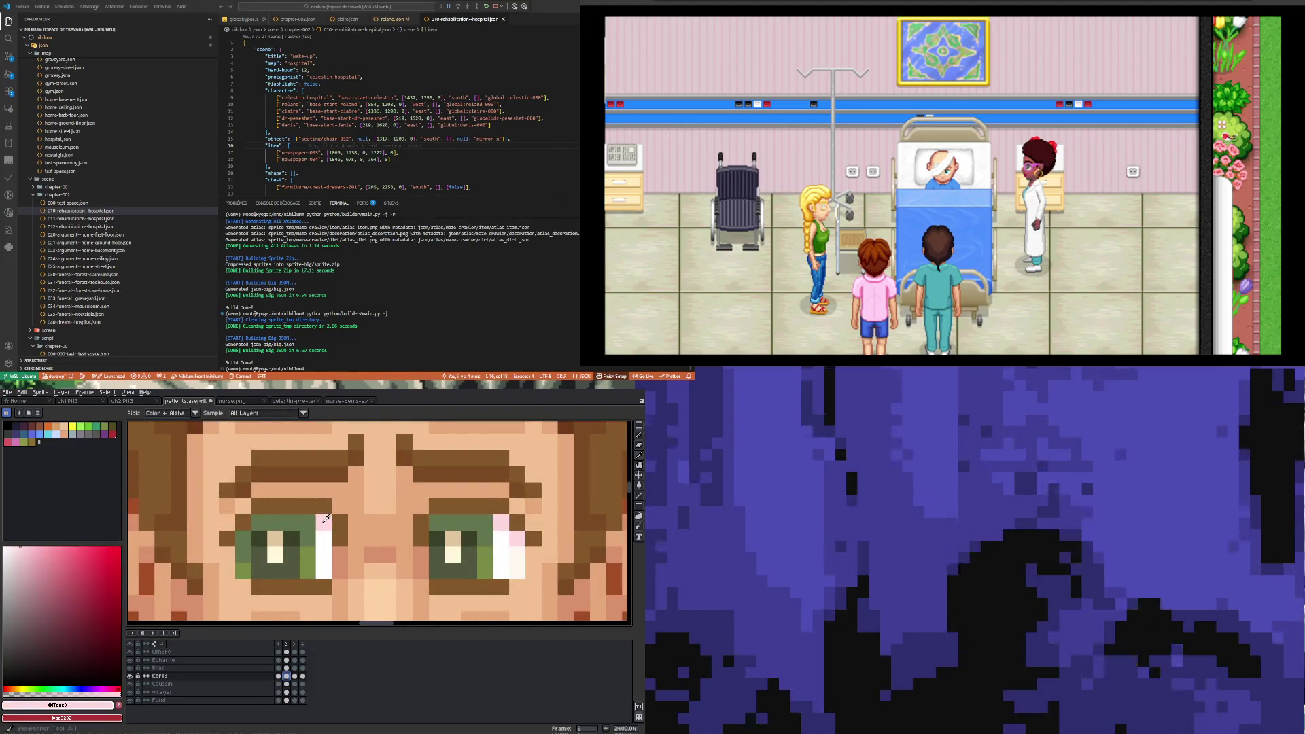
left_click(315, 521)
scroll(311, 522, "down", 7)
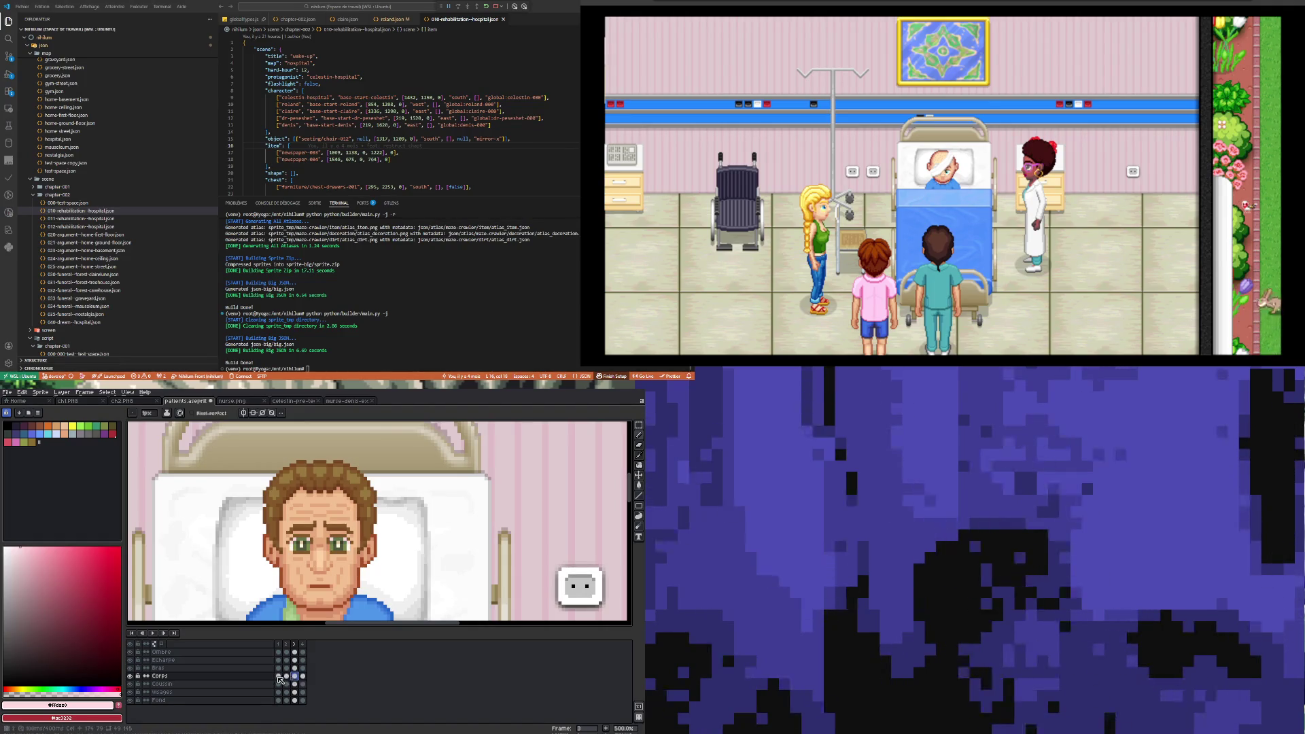
- Select the eye area on frame 2, carry it to frame 3, and cancel attempted transforms
left_click(286, 677)
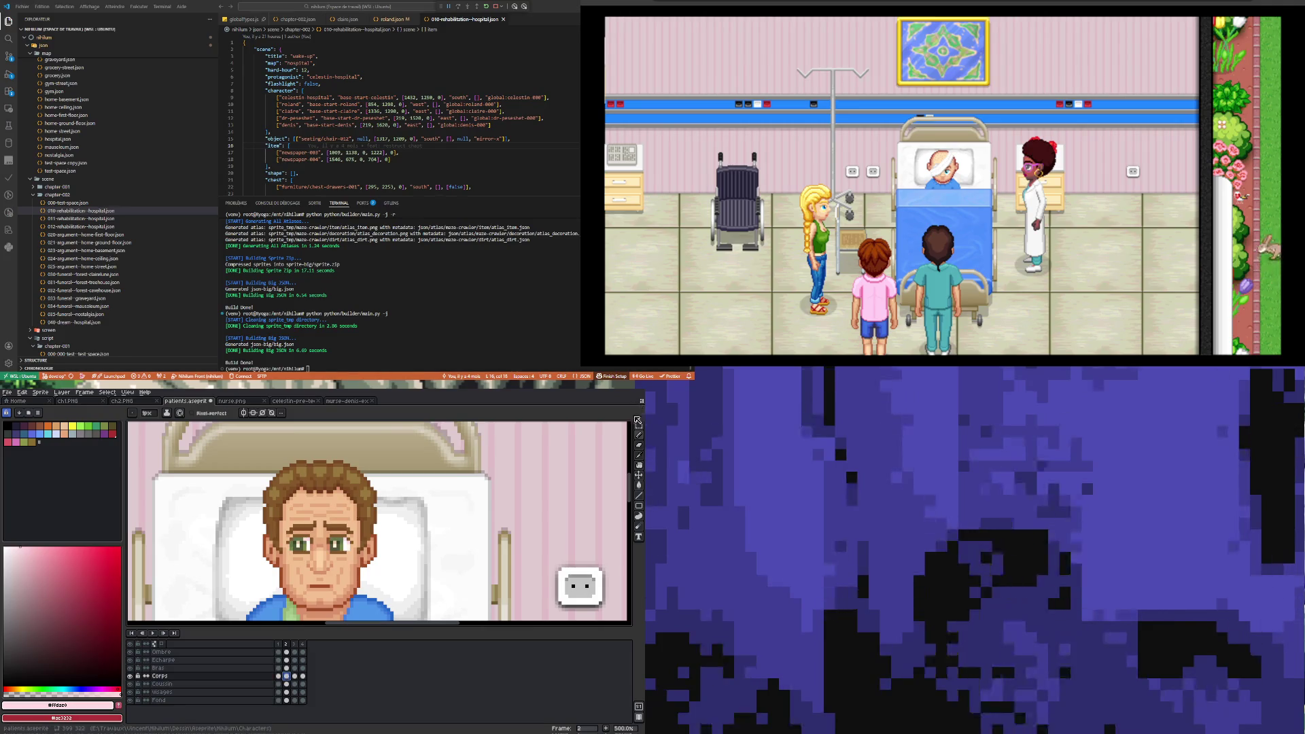
left_click(639, 425)
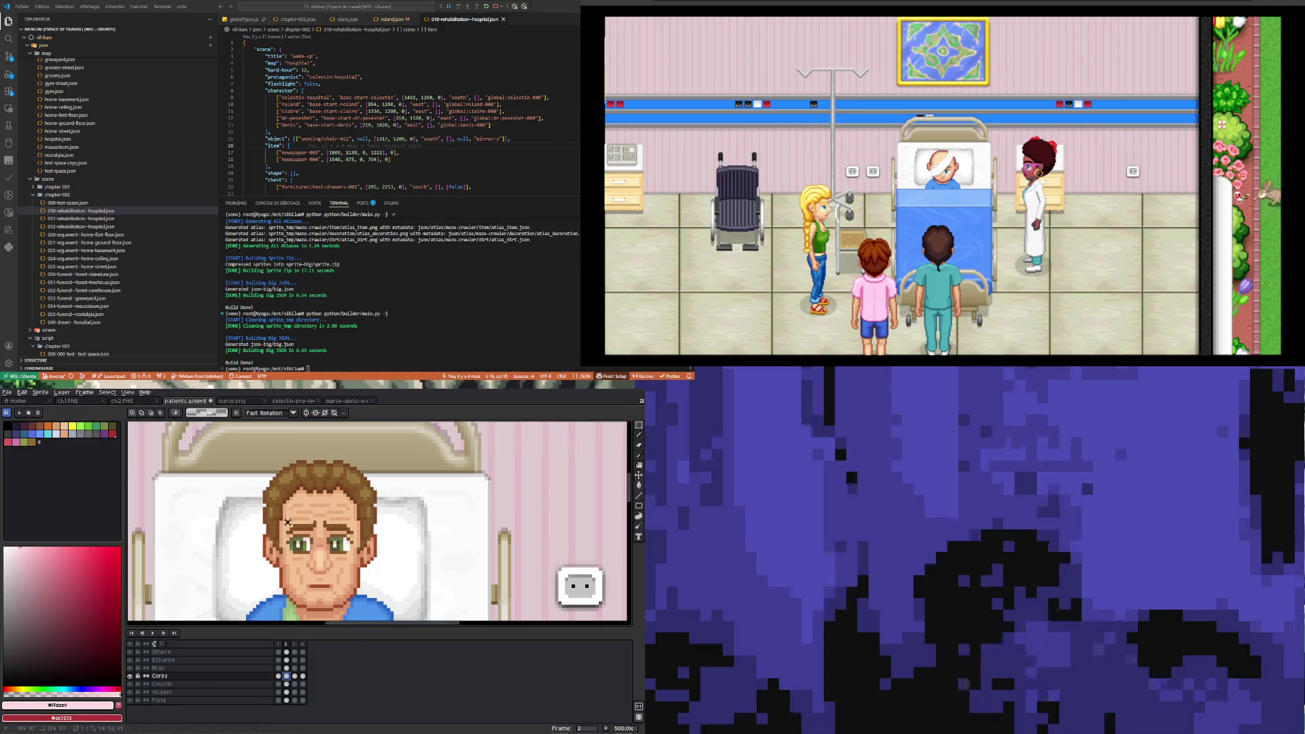
left_click_drag(333, 548, 355, 553)
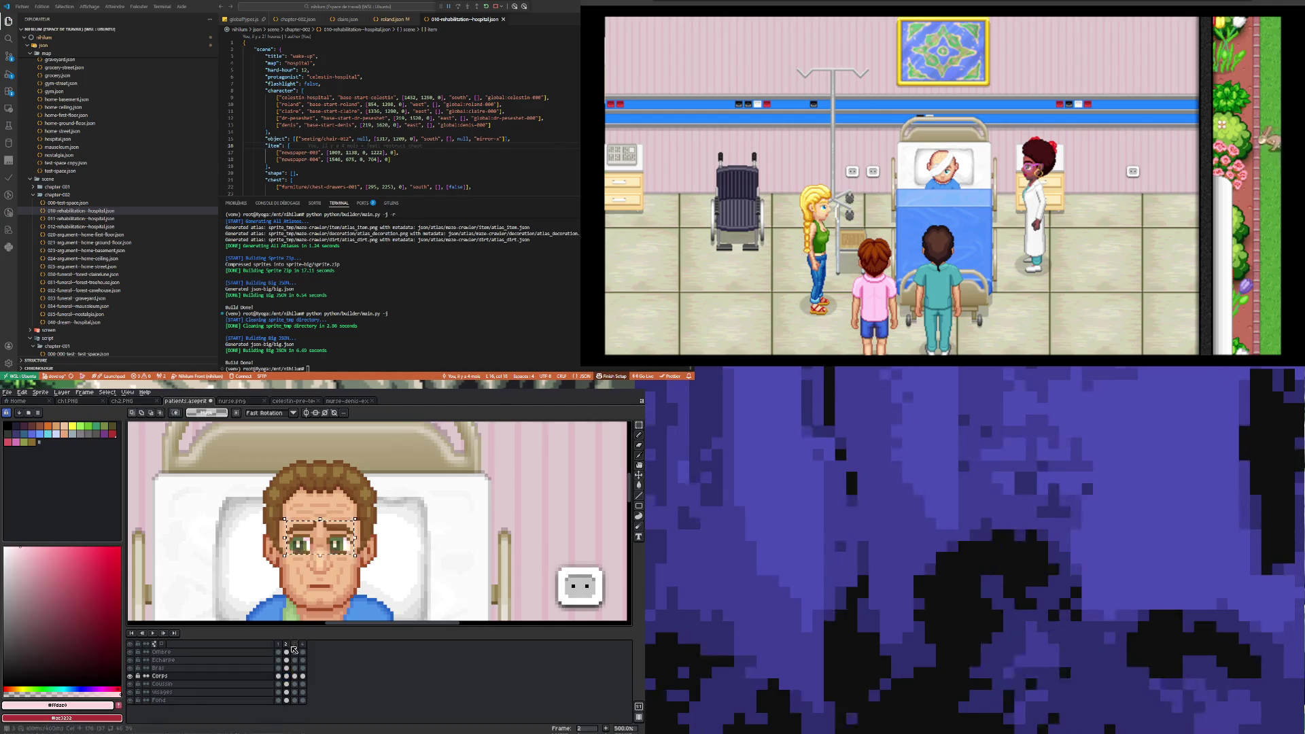
key("Right")
key("ctrl+t")
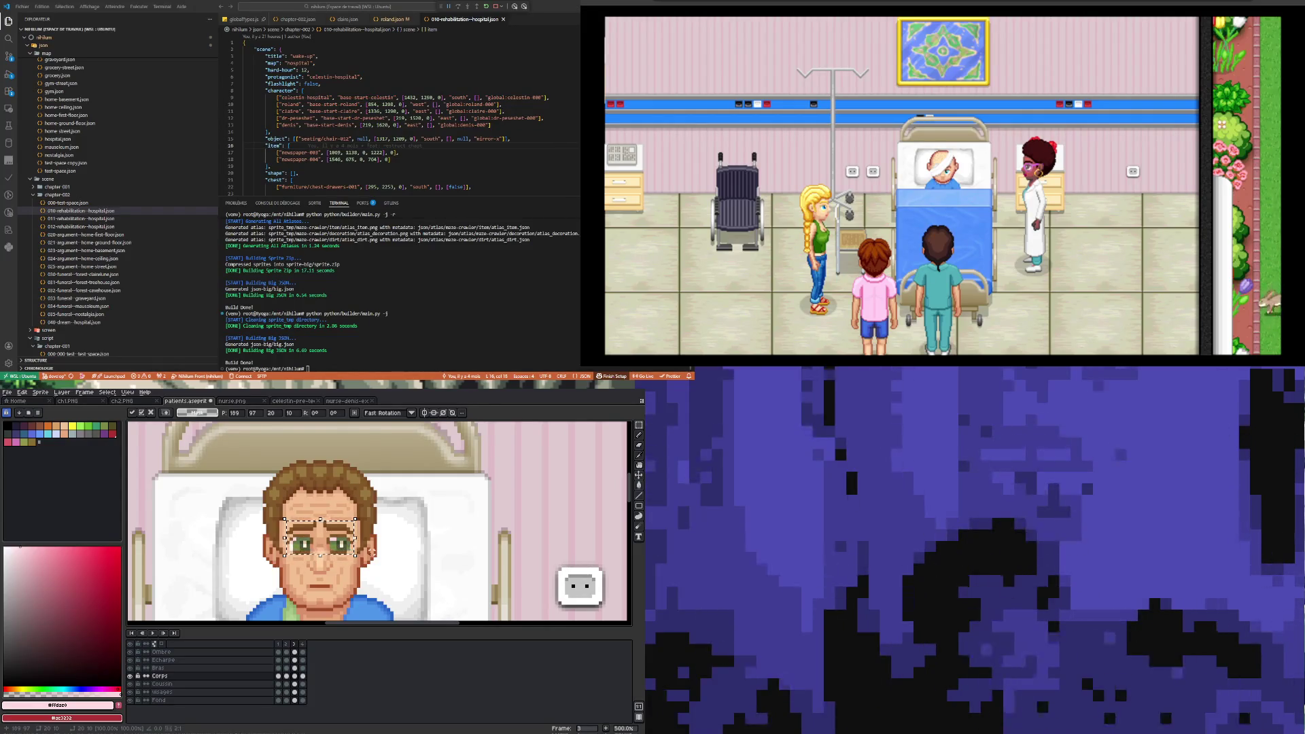
key("ctrl+d")
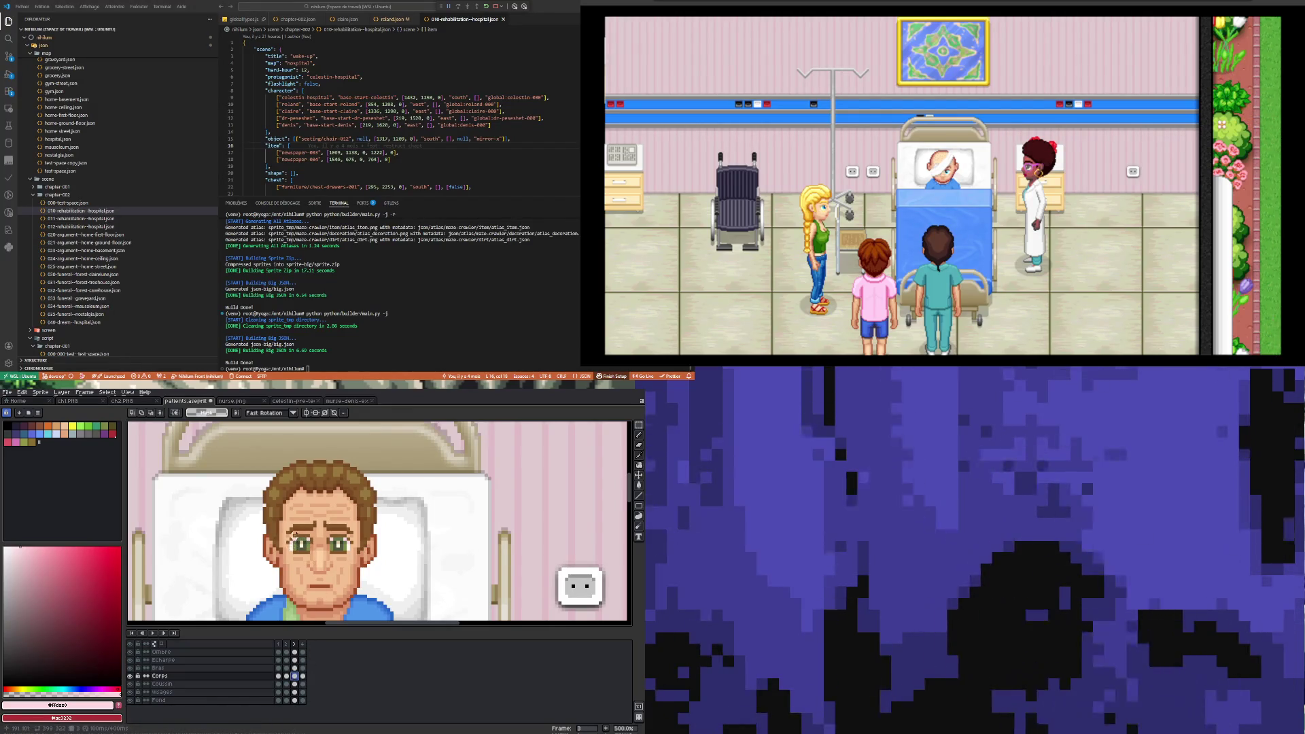
key("ctrl+shift+d")
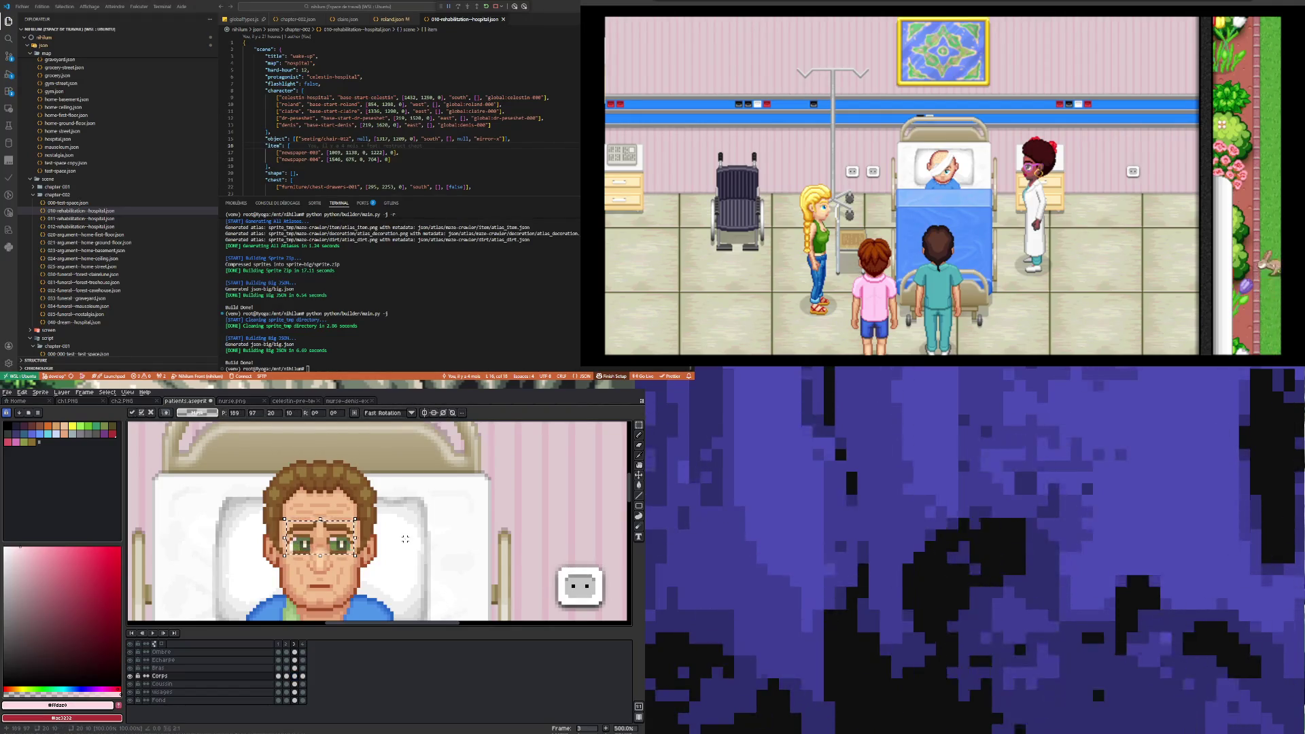
key("ctrl+d")
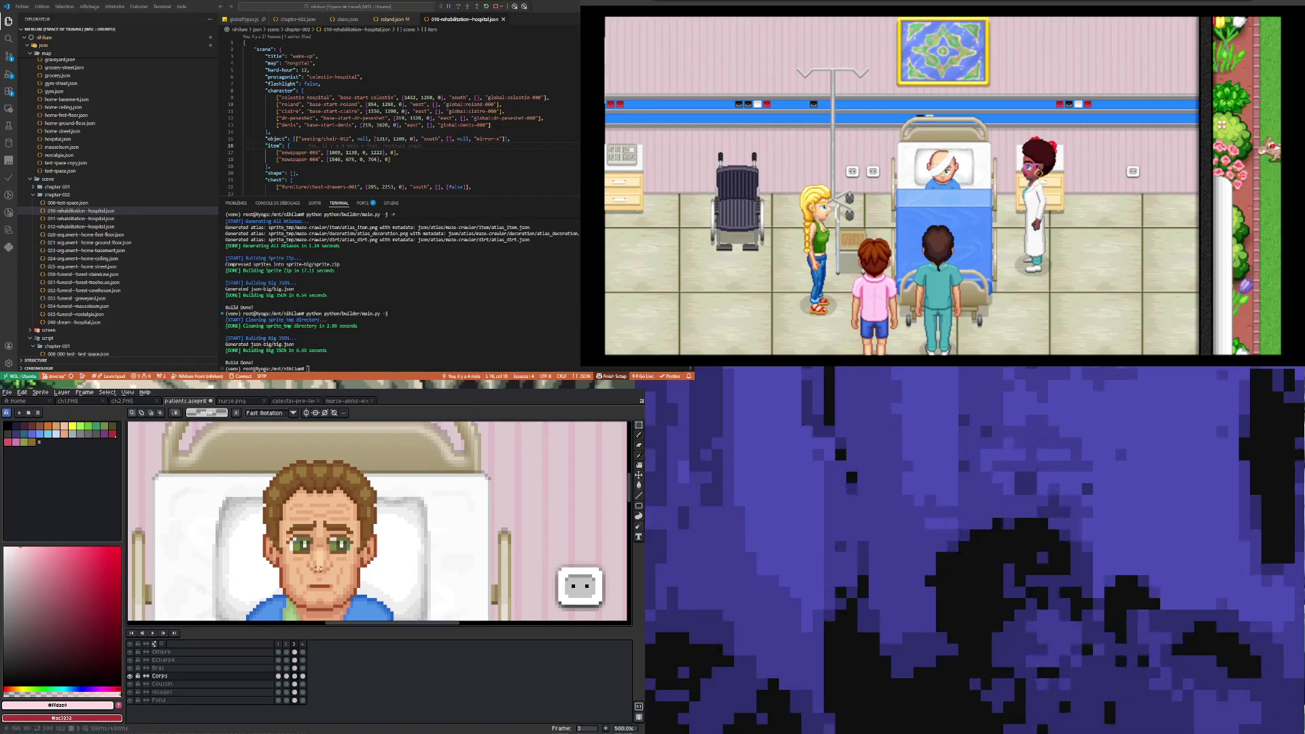
- Select both eyes on frame 3, flip them horizontally with Shift+H, and deselect
scroll(292, 542, "up", 2)
left_click_drag(299, 527, 385, 564)
key("shift+h")
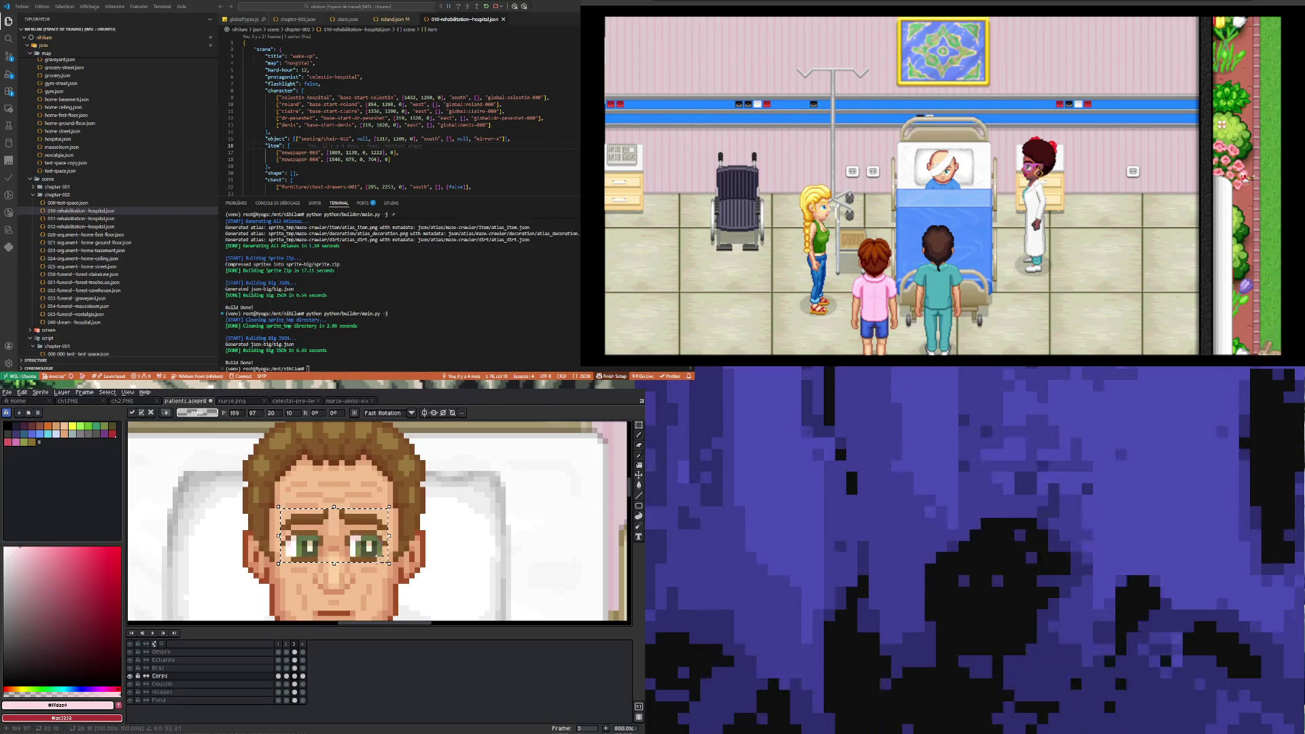
key("ctrl+d")
scroll(384, 561, "down", 4)
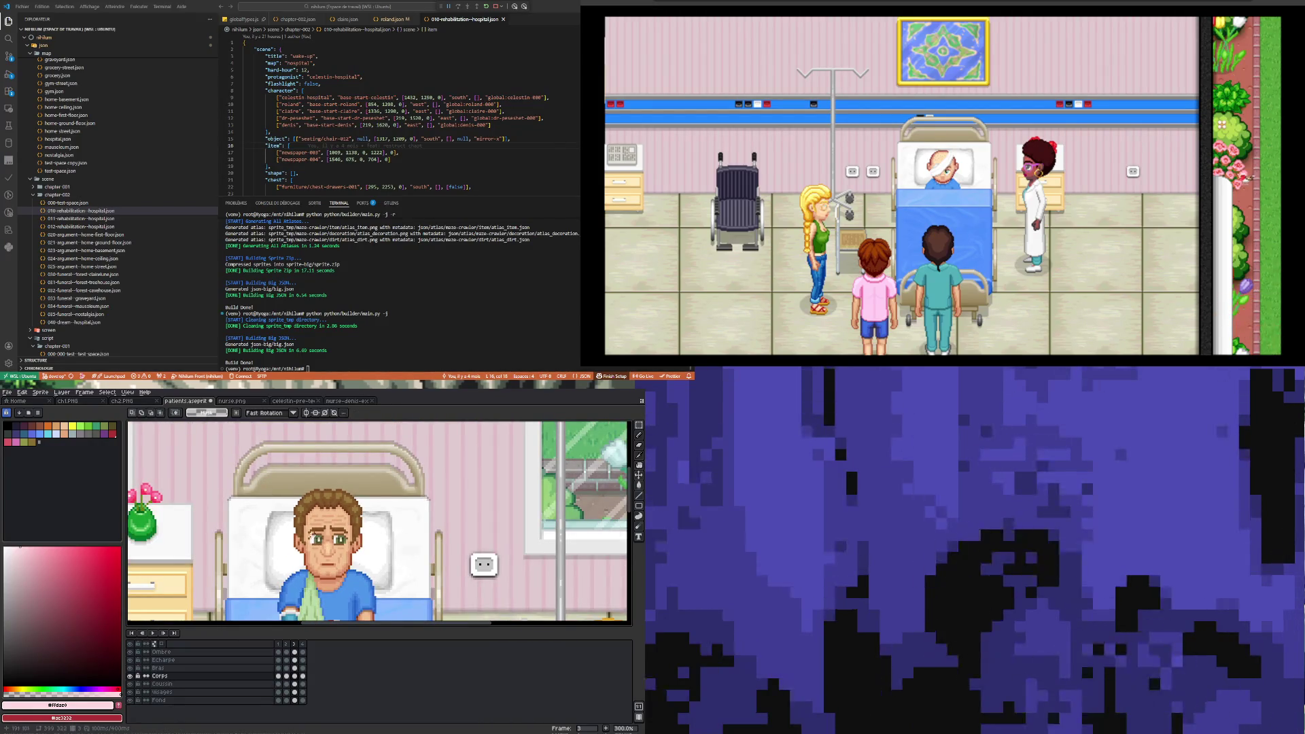
- Play the blink animation, stop it, and compare frame 3 with closed-eye frame 4
left_click(155, 632)
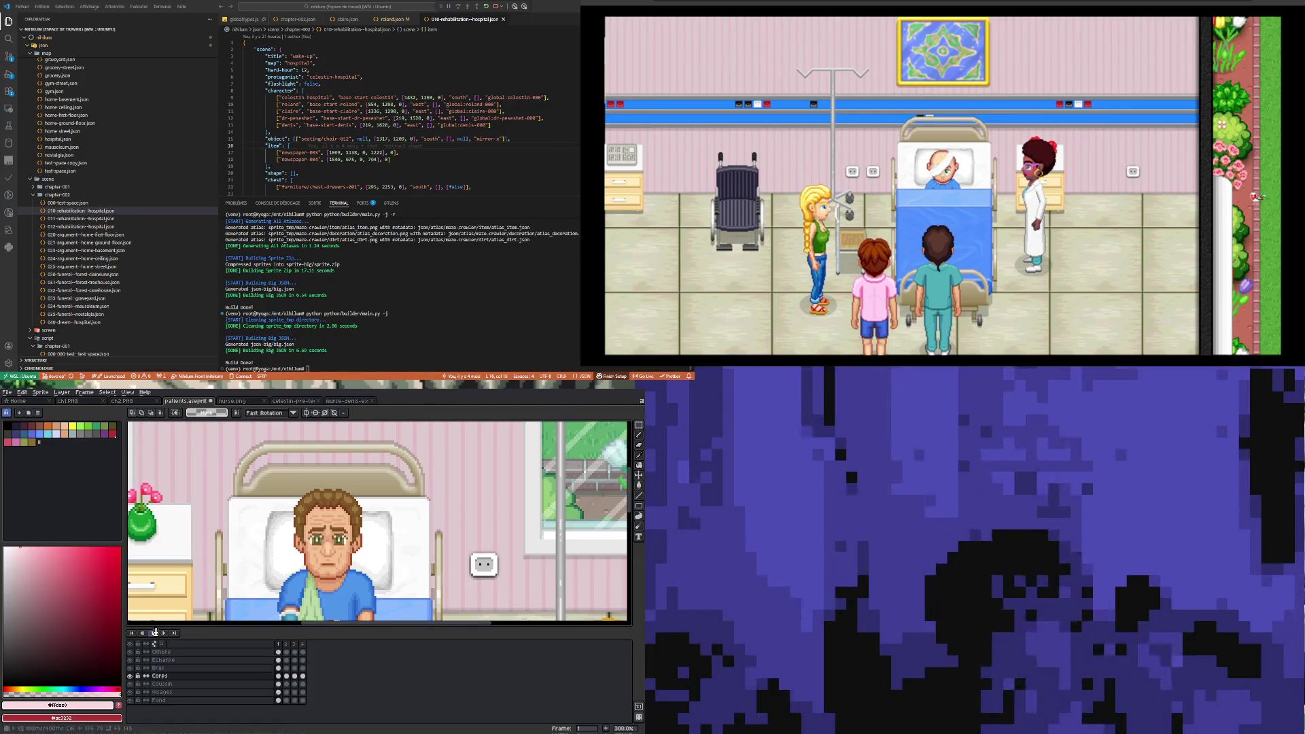
scroll(278, 510, "down", 2)
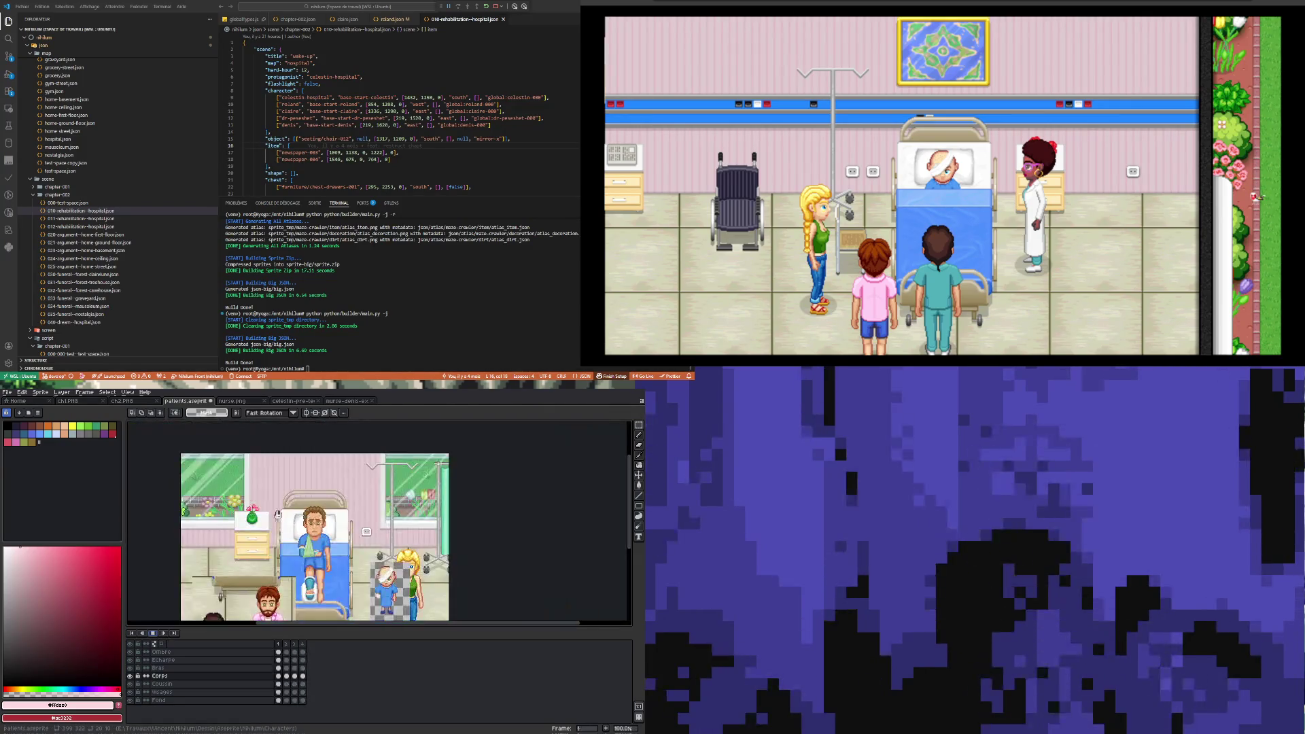
scroll(277, 509, "up", 1)
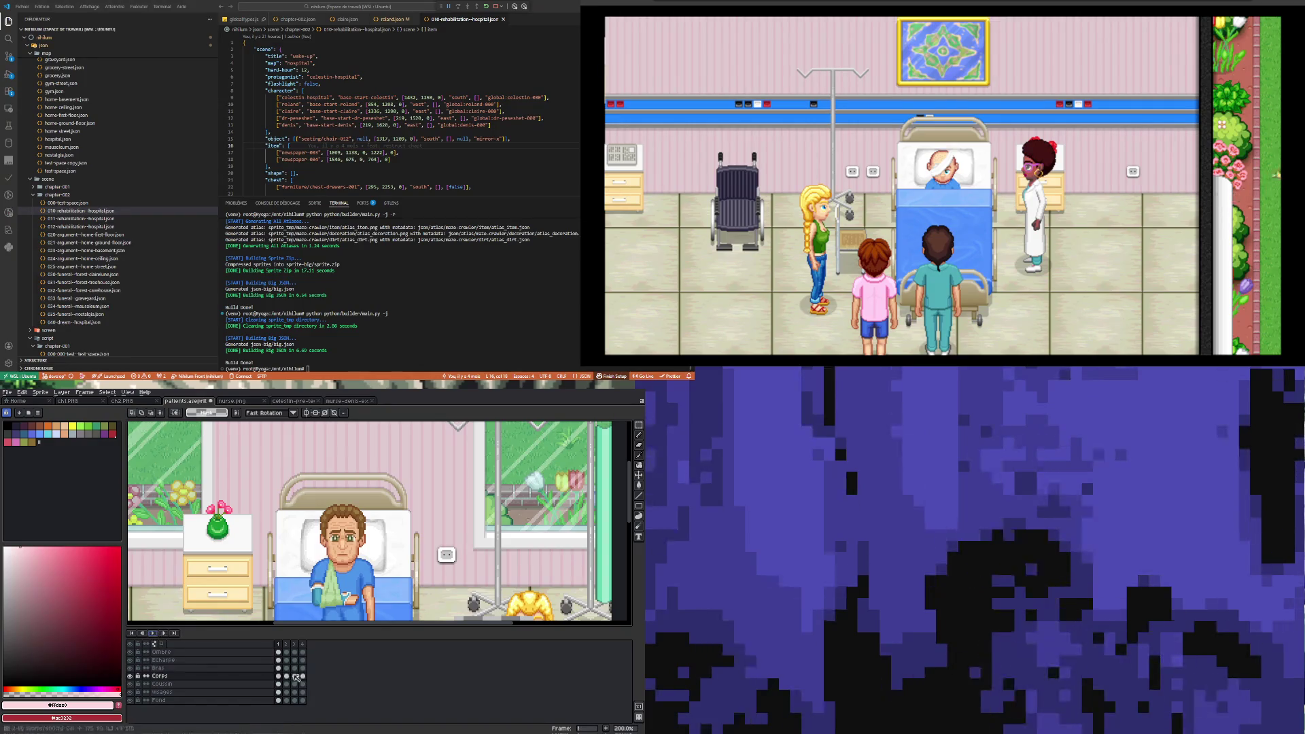
left_click(295, 676)
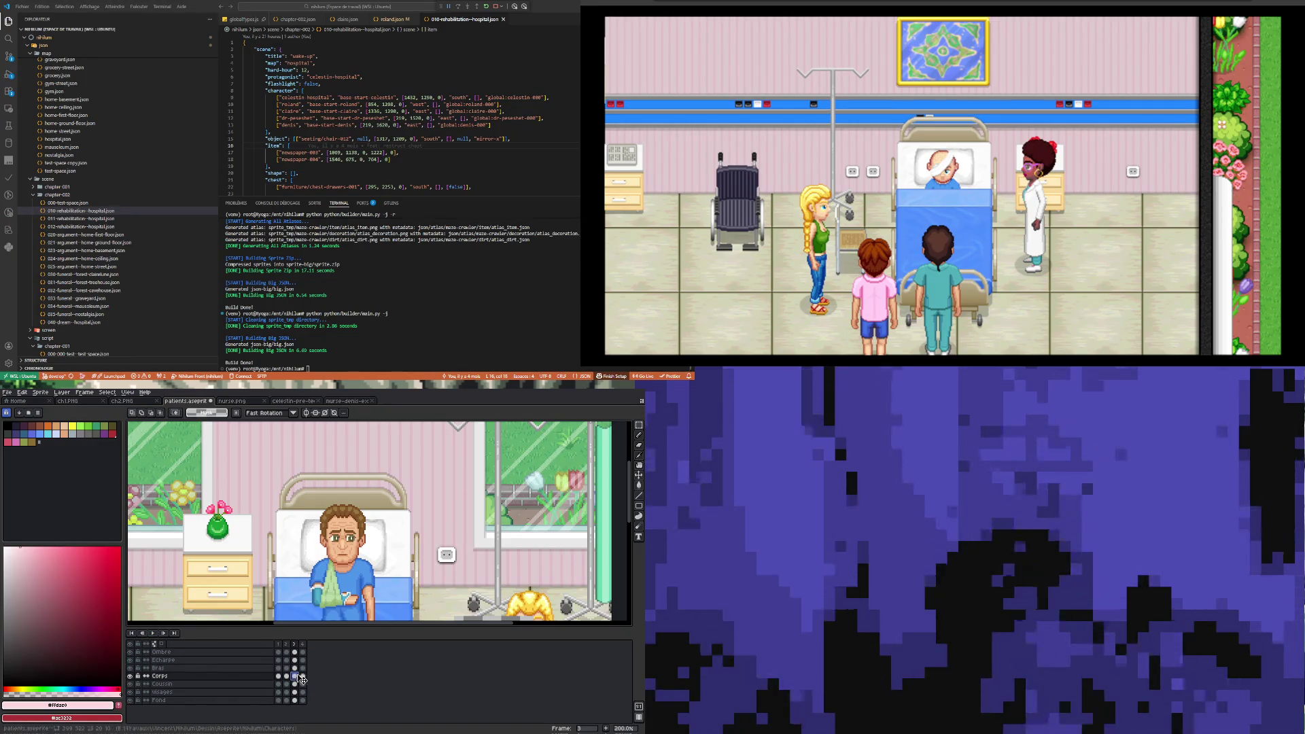
left_click(303, 676)
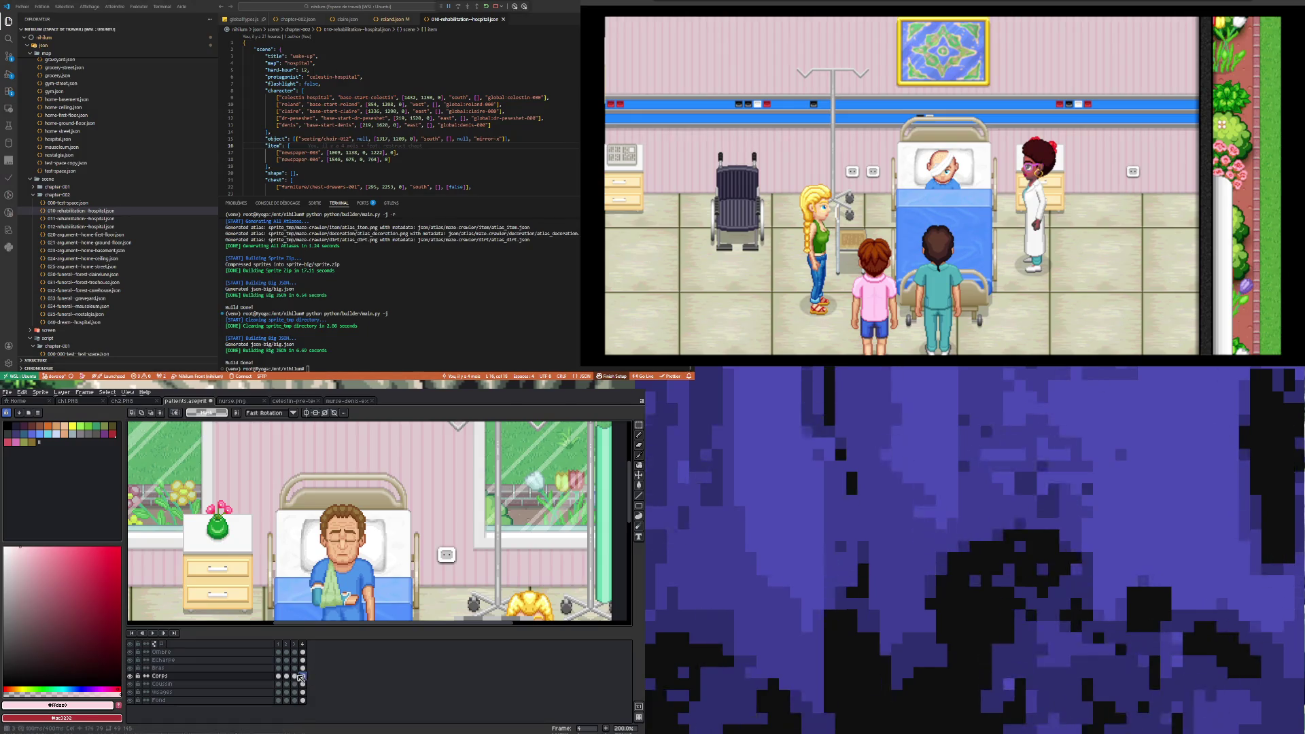
left_click(296, 676)
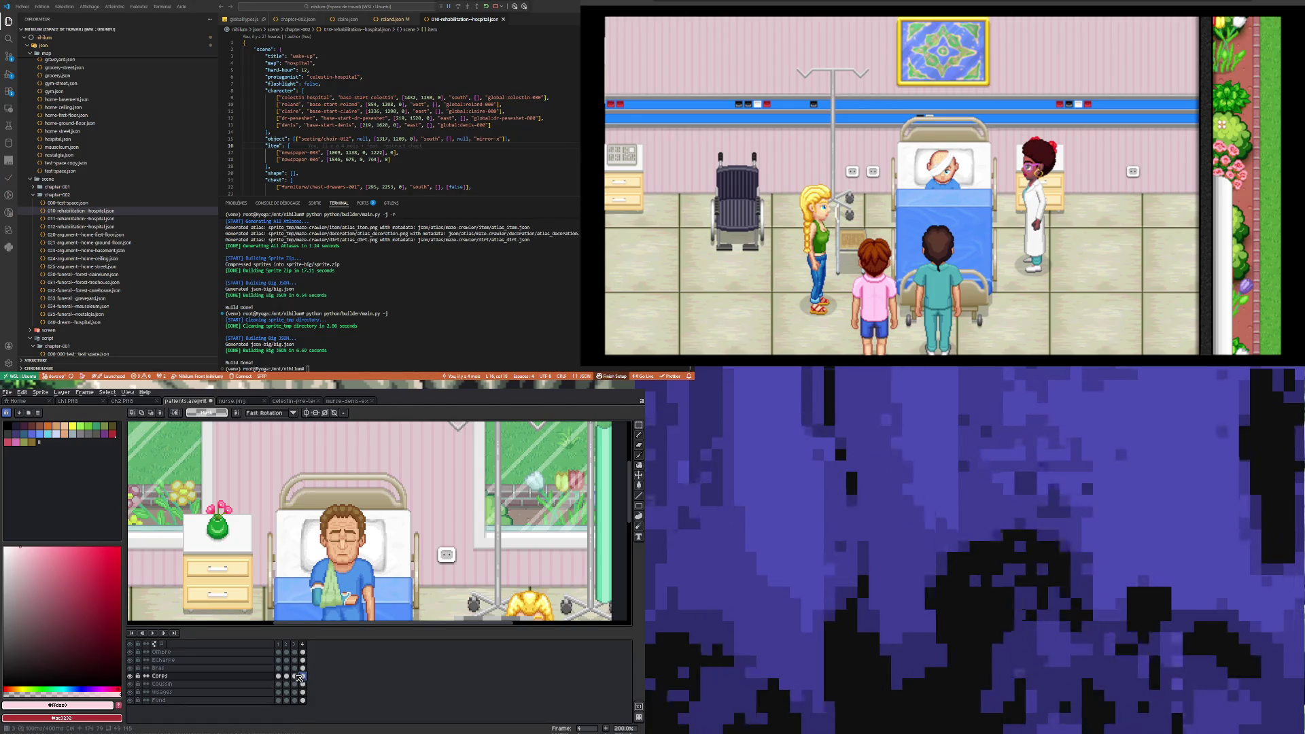
- Pencil a skin-tone pixel on the face, then undo it
scroll(328, 534, "up", 4)
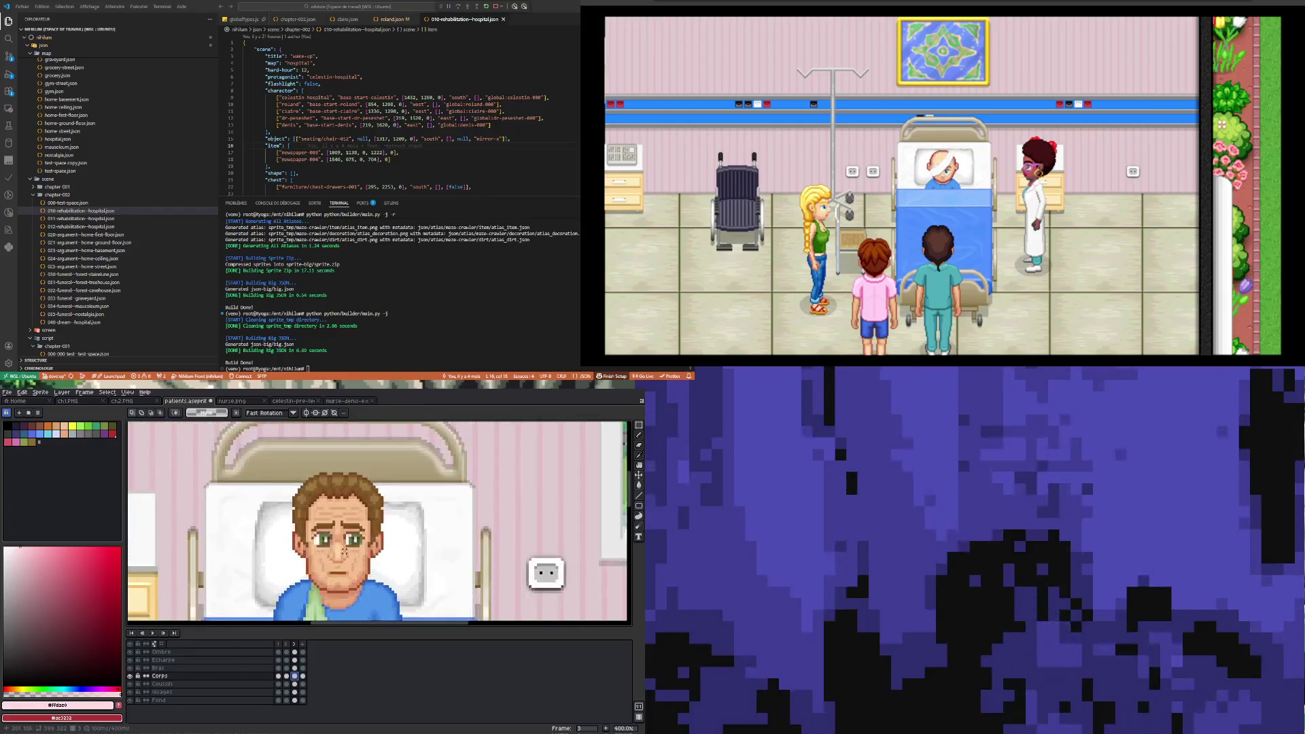
key("b")
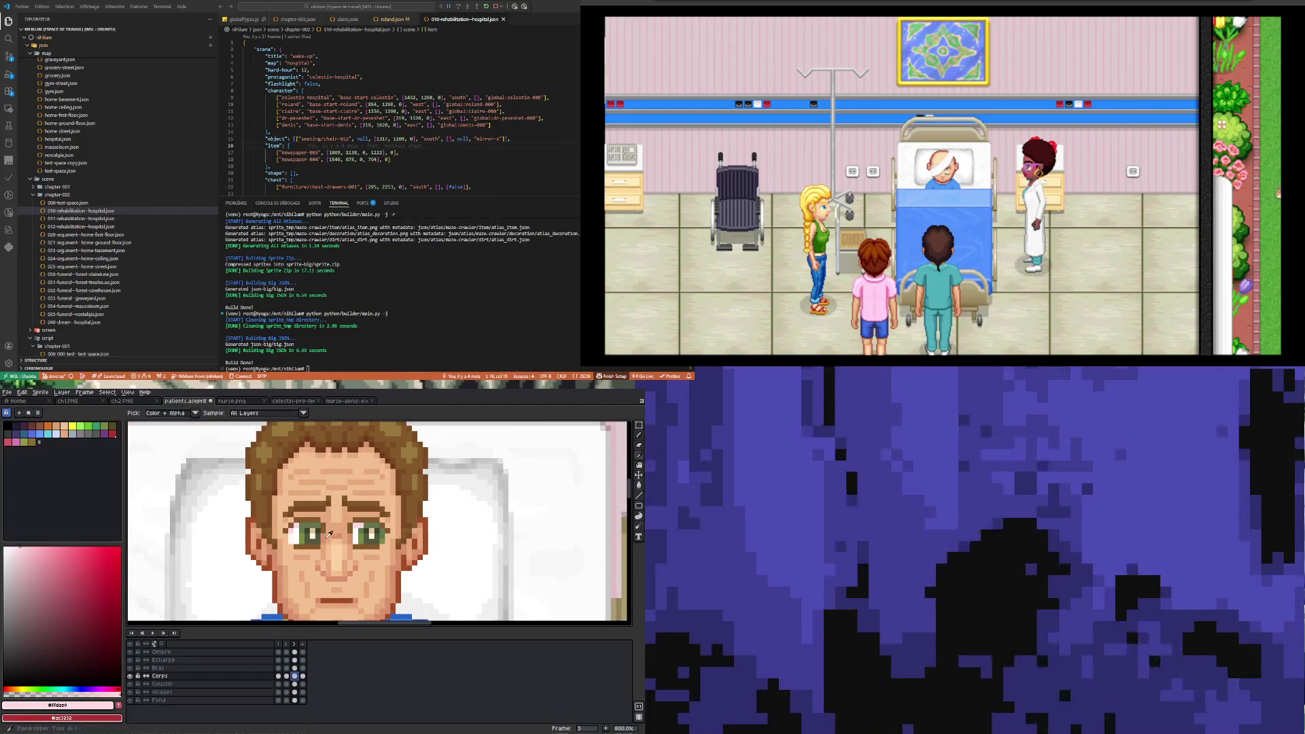
left_click(328, 519, "alt")
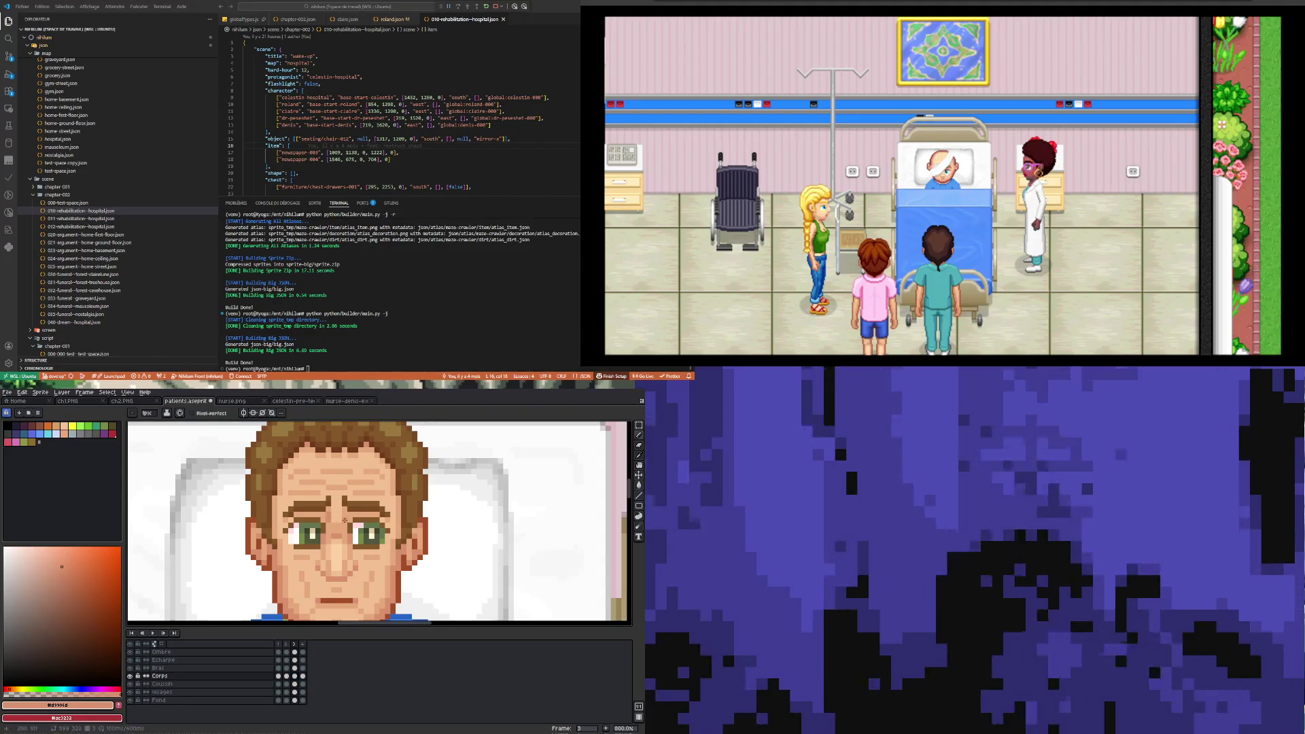
scroll(318, 542, "down", 3)
scroll(323, 543, "up", 3)
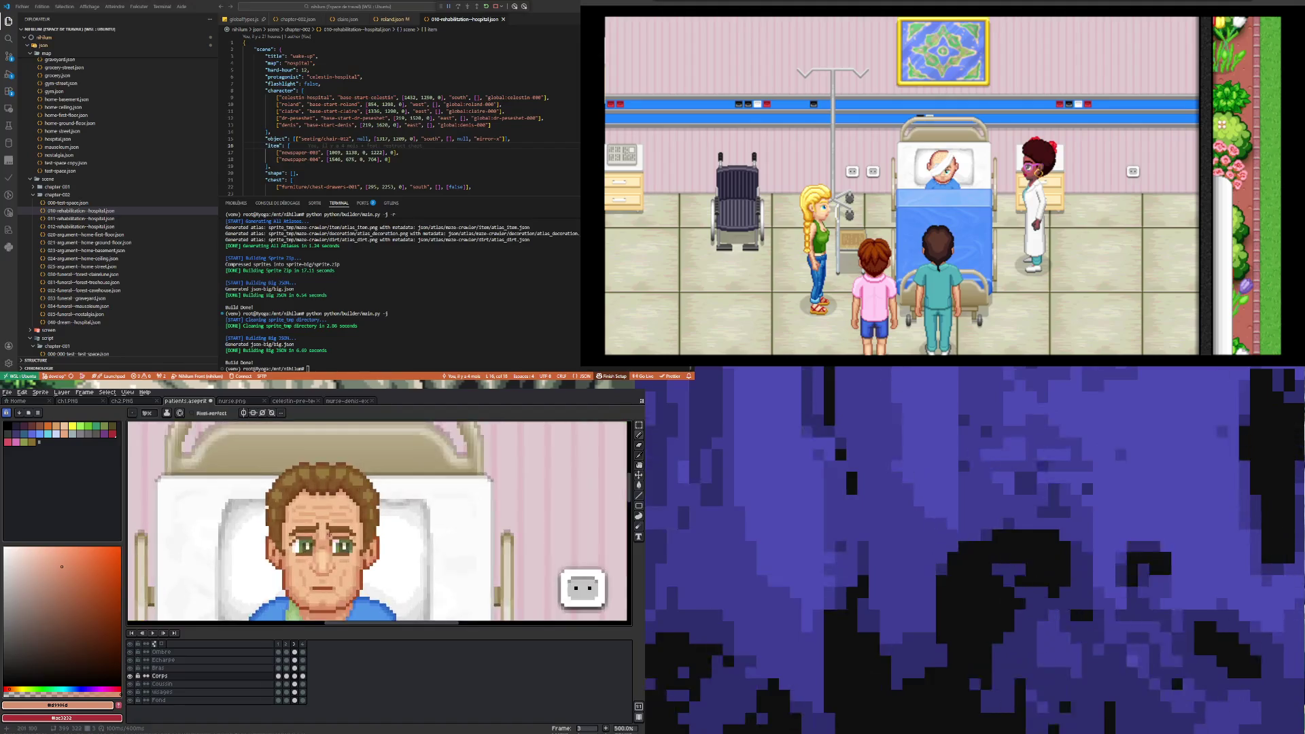
key("ctrl+z")
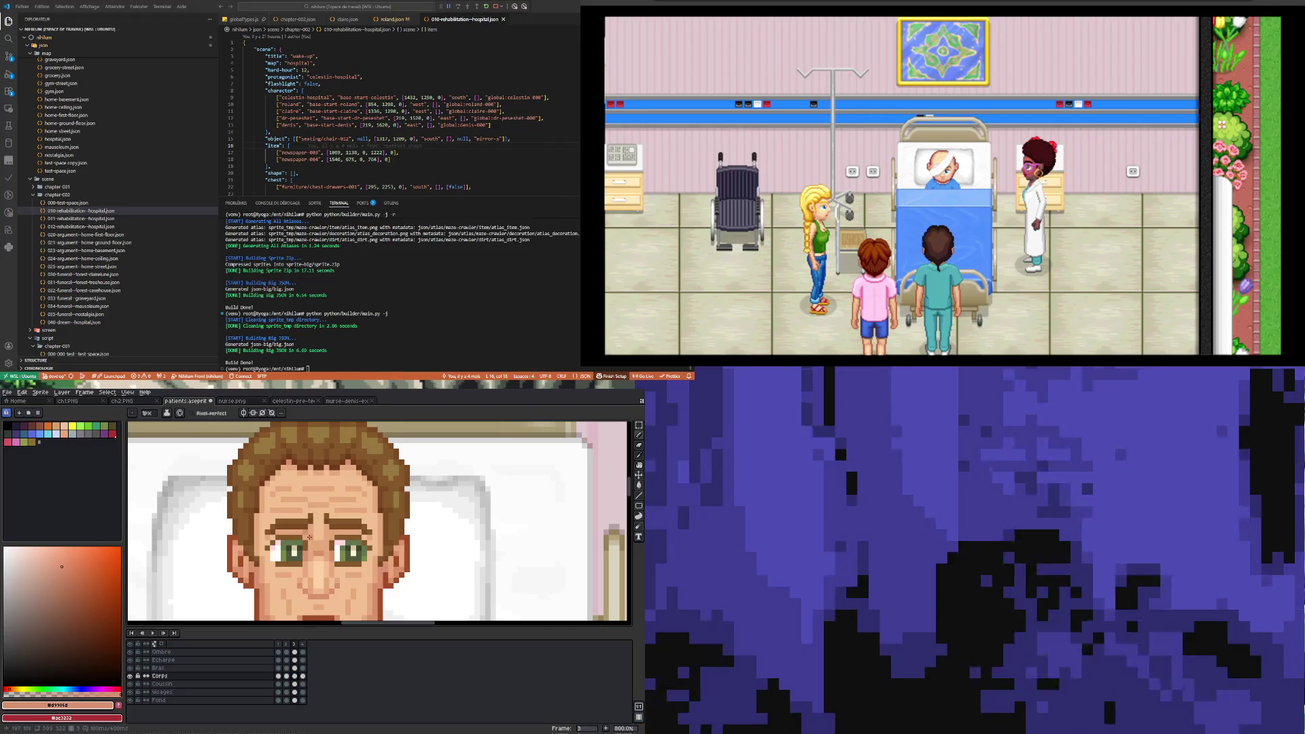
scroll(333, 532, "down", 3)
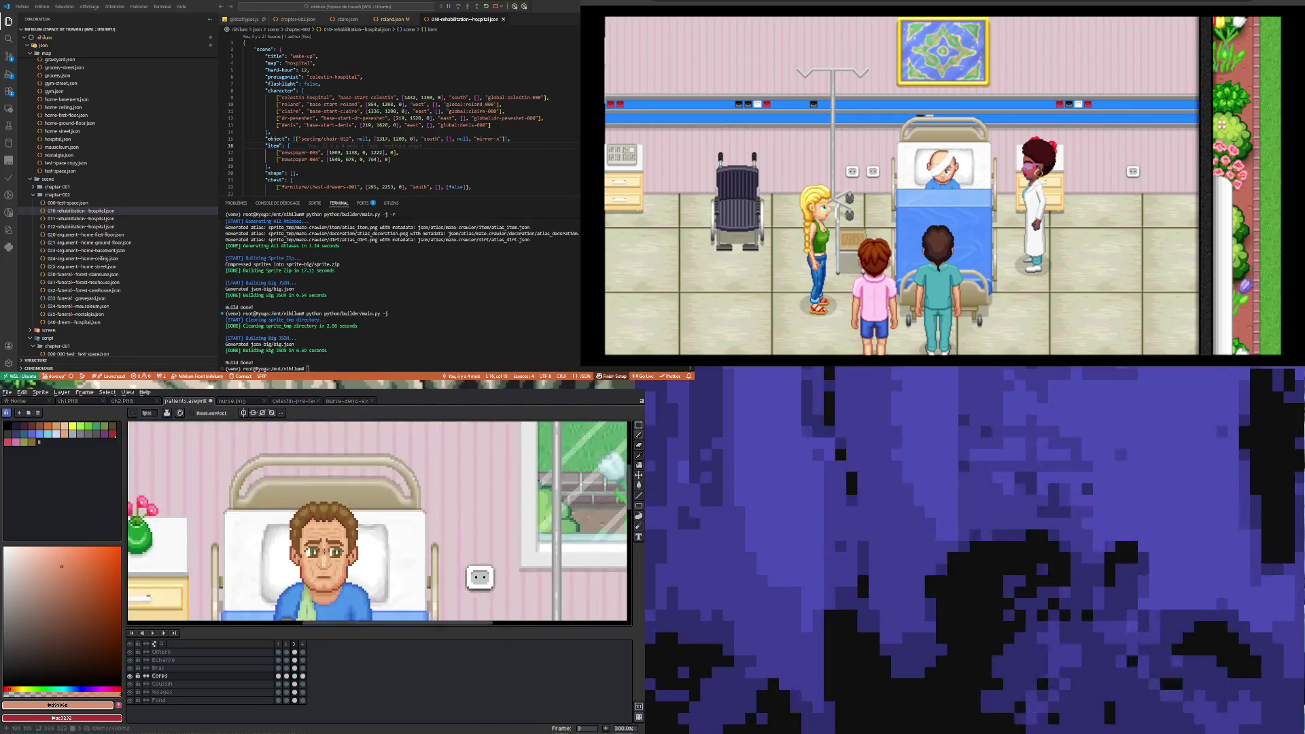
scroll(325, 541, "up", 2)
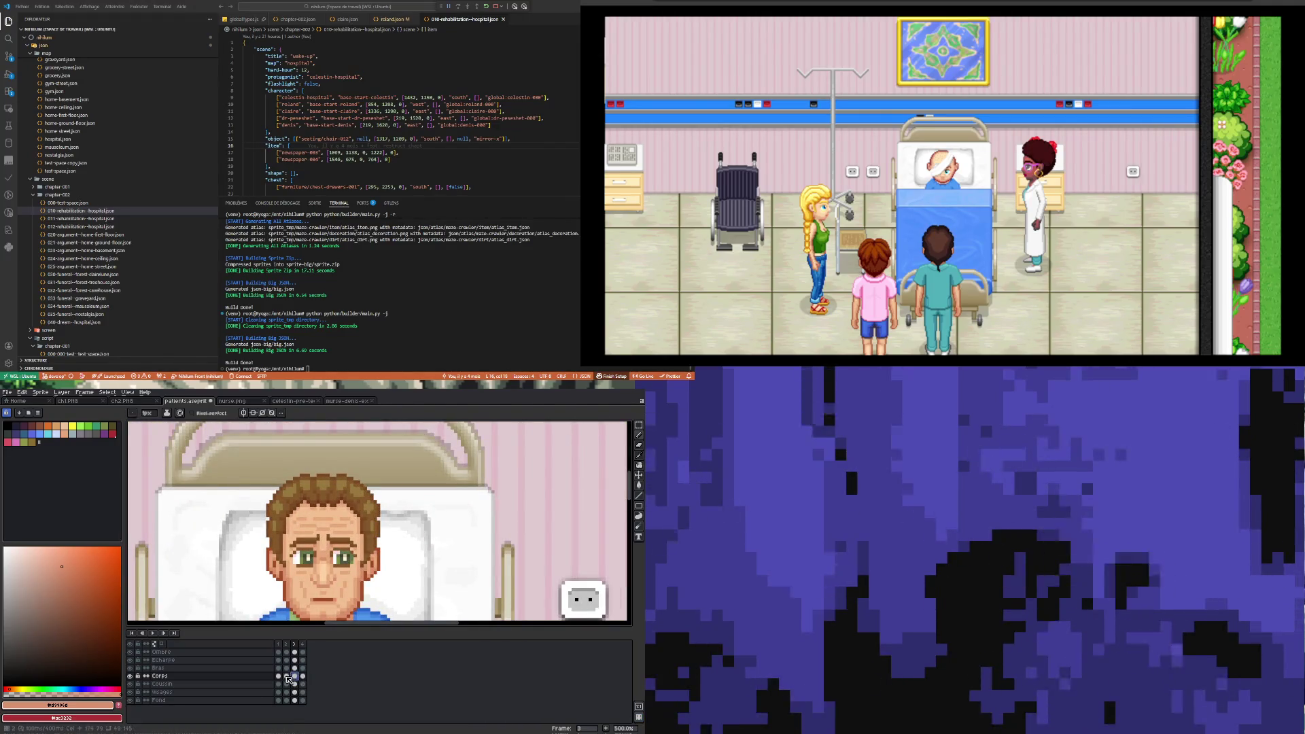
- Step through frames 1 to 4, comparing open, half-closed and closed eyes
left_click(287, 677)
scroll(317, 546, "up", 2)
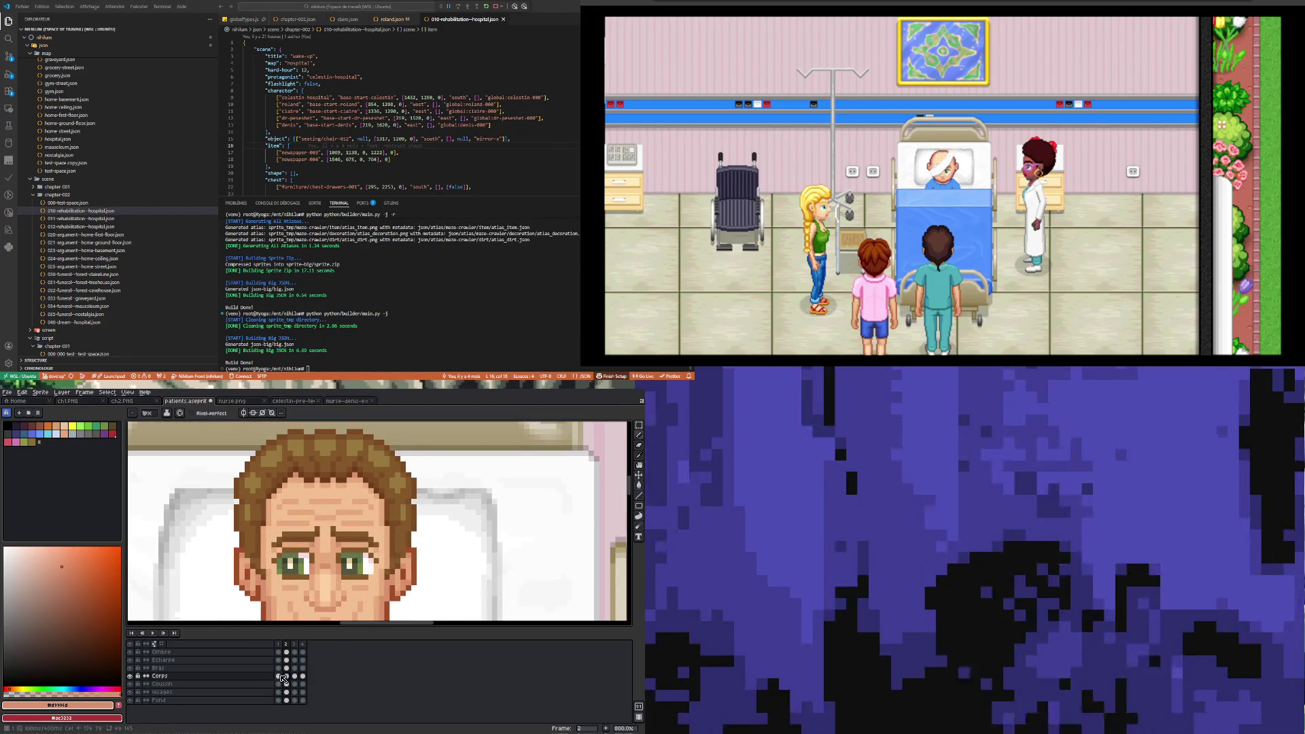
left_click(279, 676)
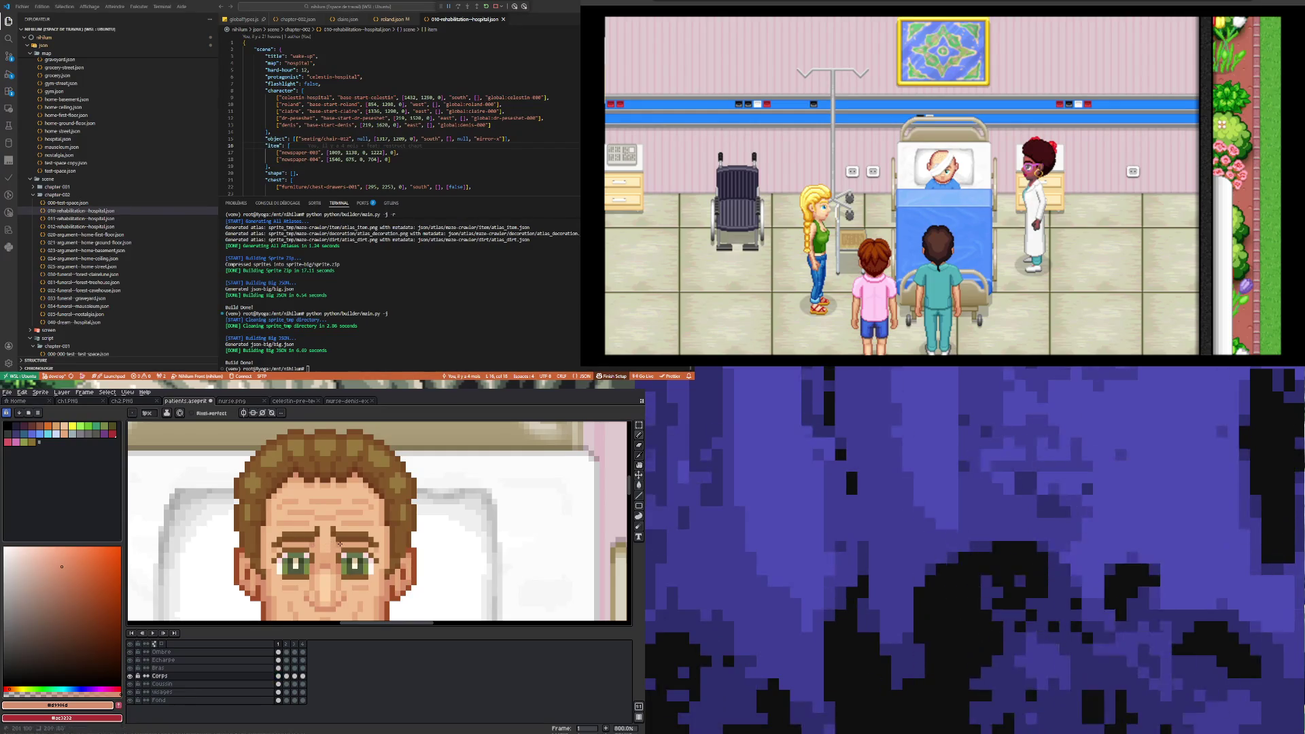
left_click(303, 676)
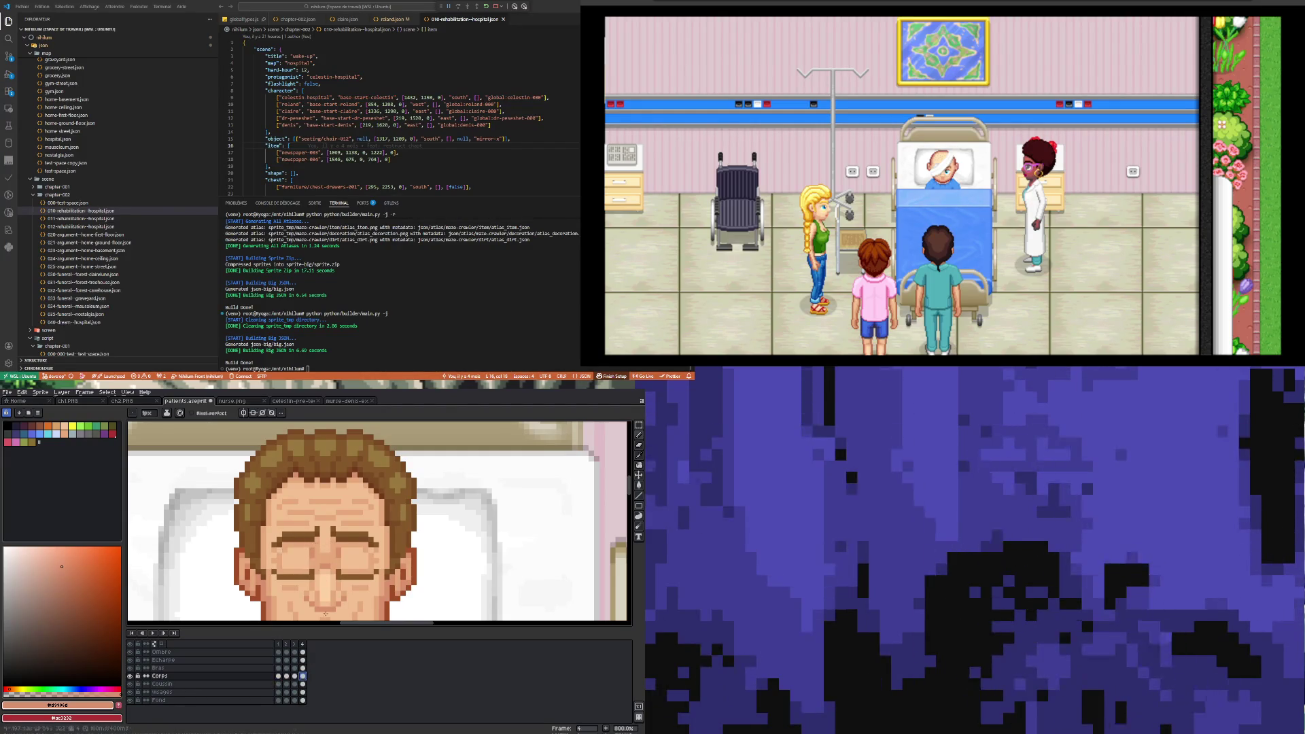
left_click(294, 677)
left_click(303, 676)
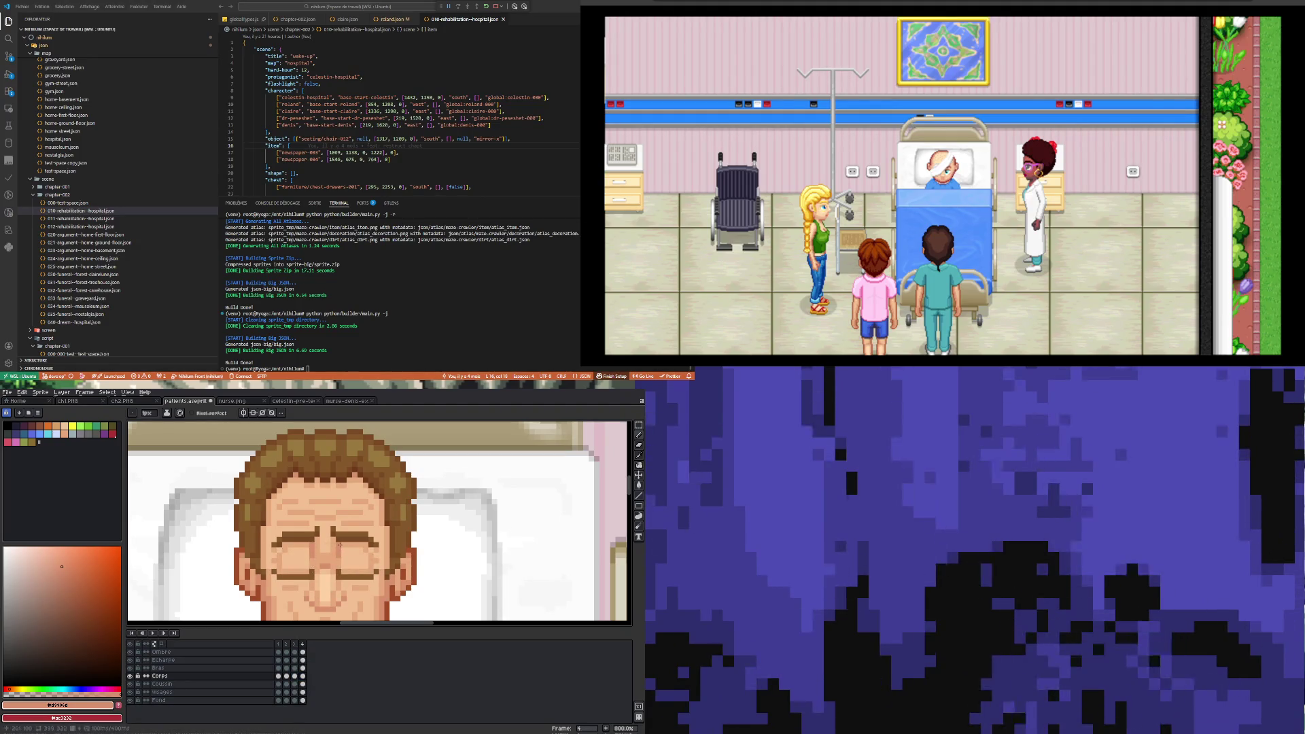
left_click(278, 676)
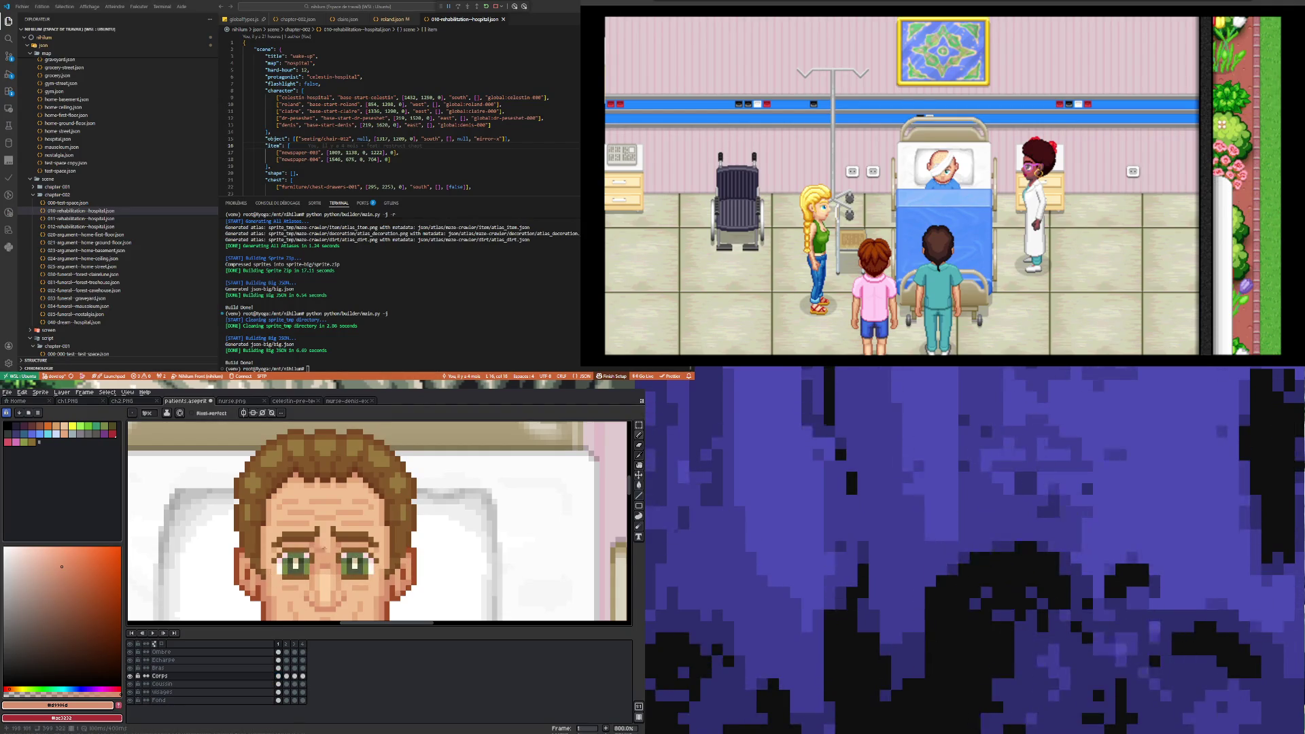
left_click(286, 676)
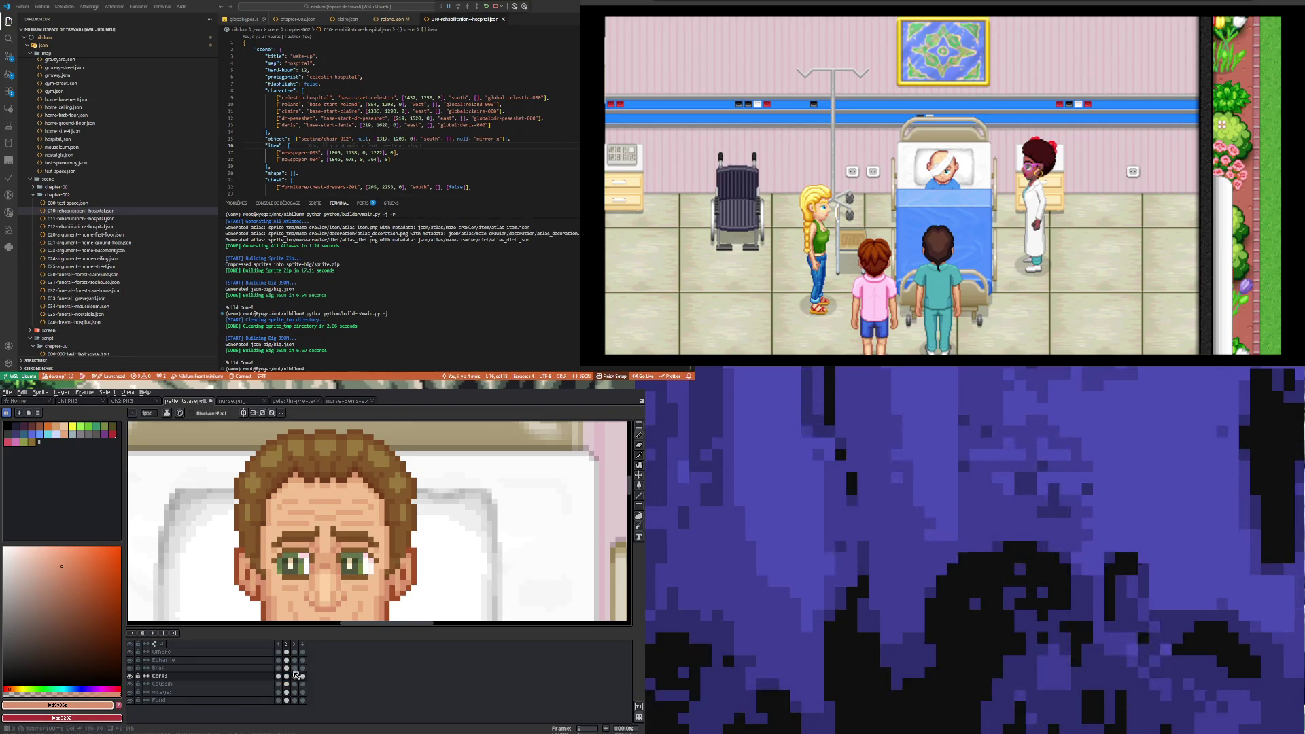
key("Right")
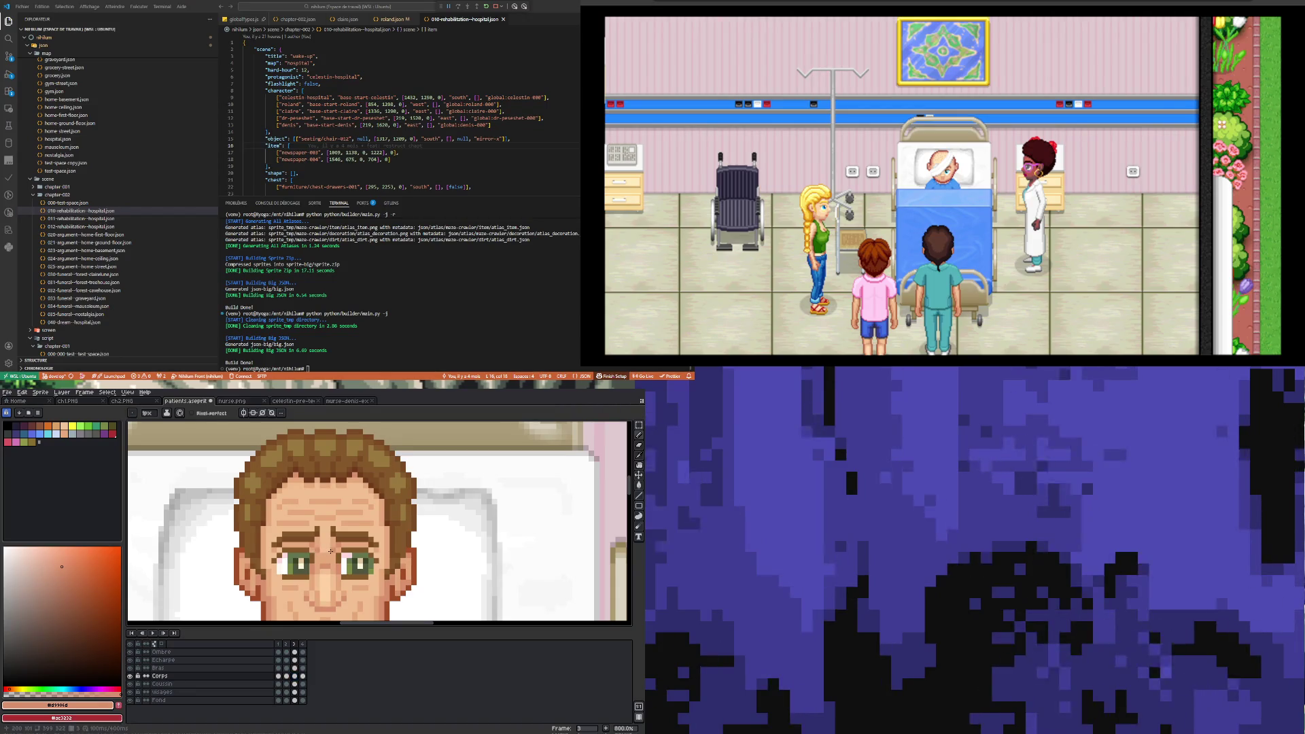
key("Right")
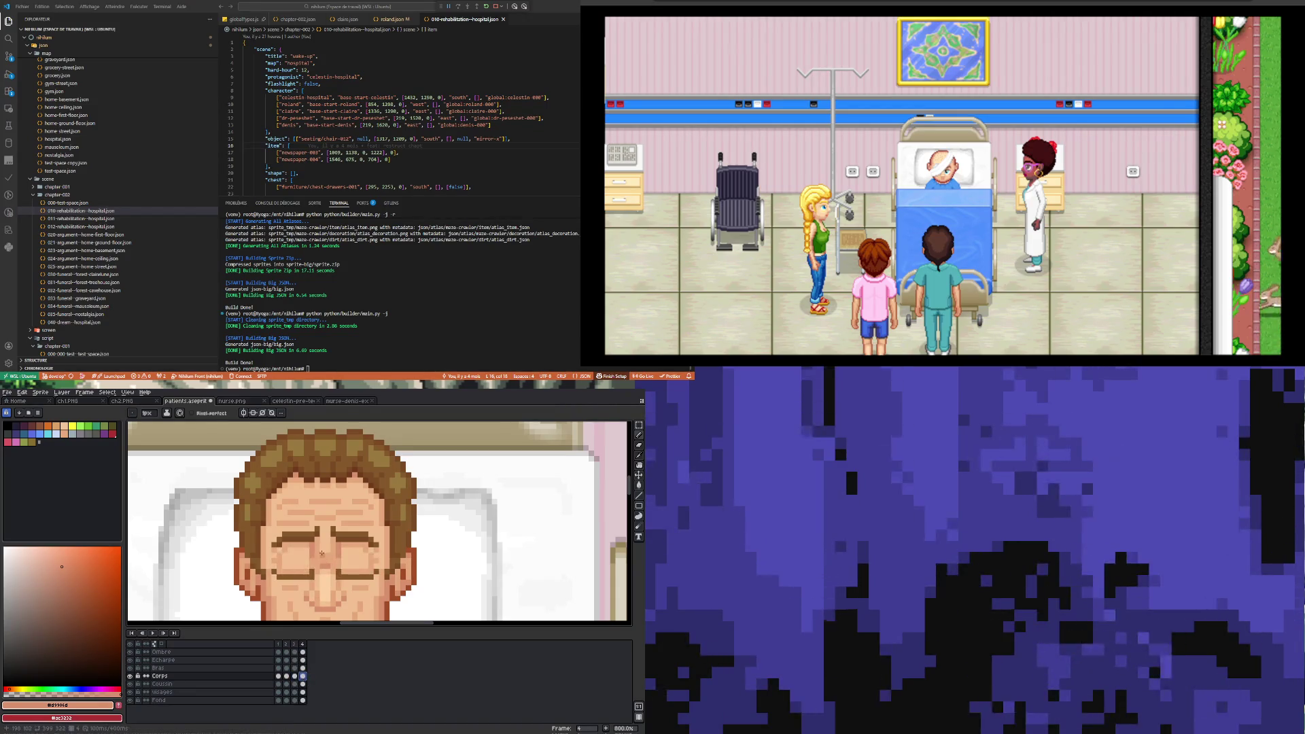
scroll(318, 549, "down", 2)
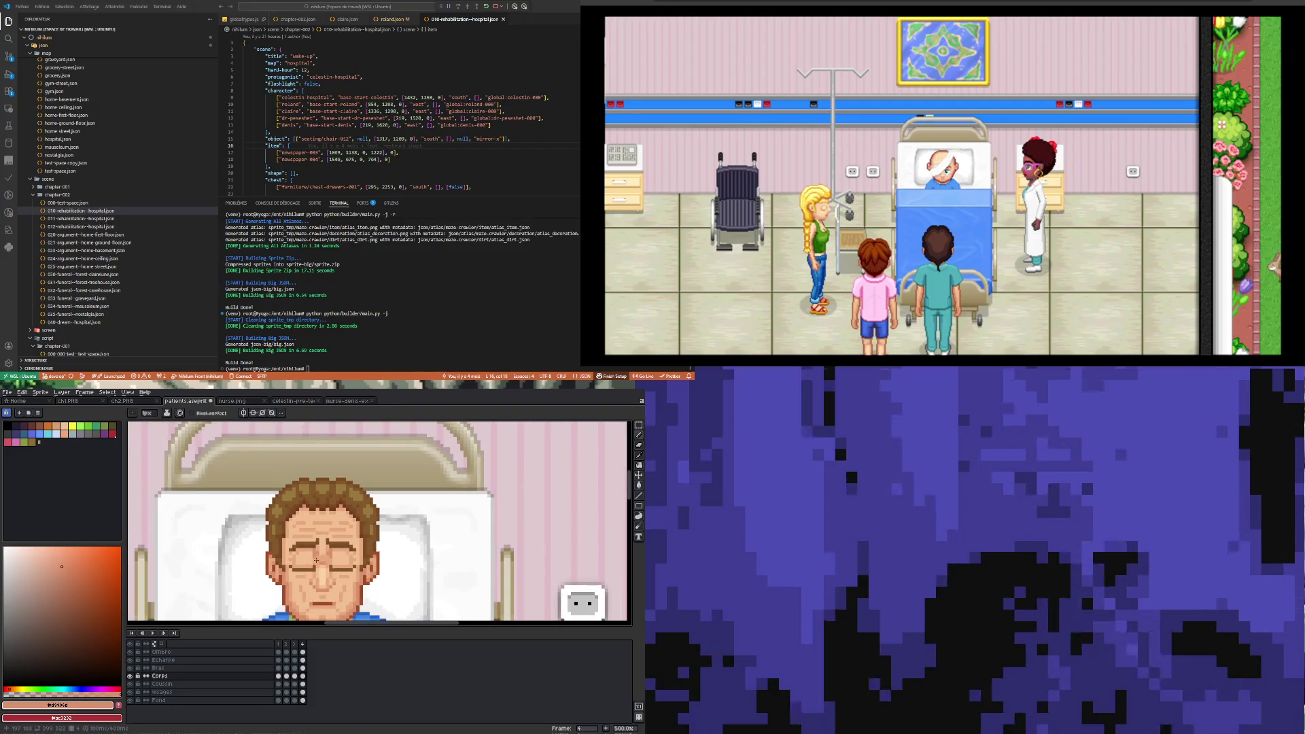
- Take the face's lighter skin tone as the Pencil colour
key("Right")
scroll(304, 556, "down", 3)
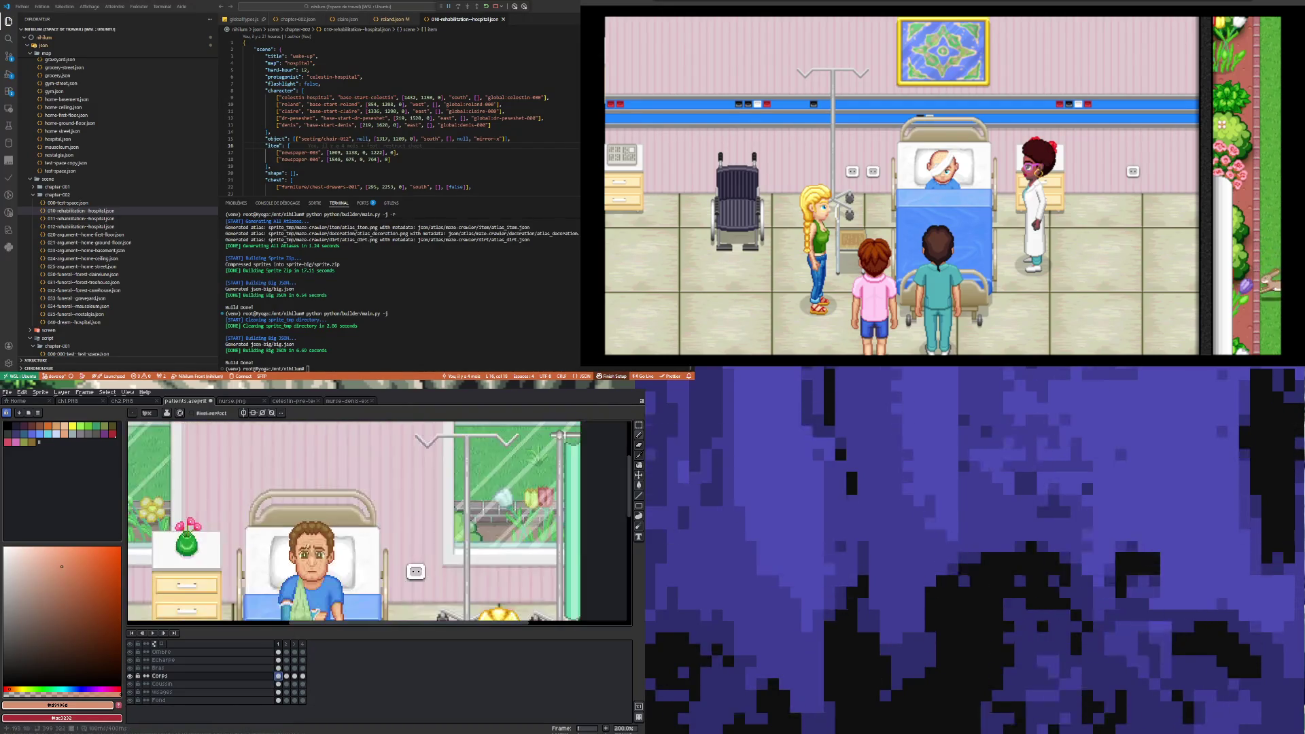
scroll(323, 532, "up", 6)
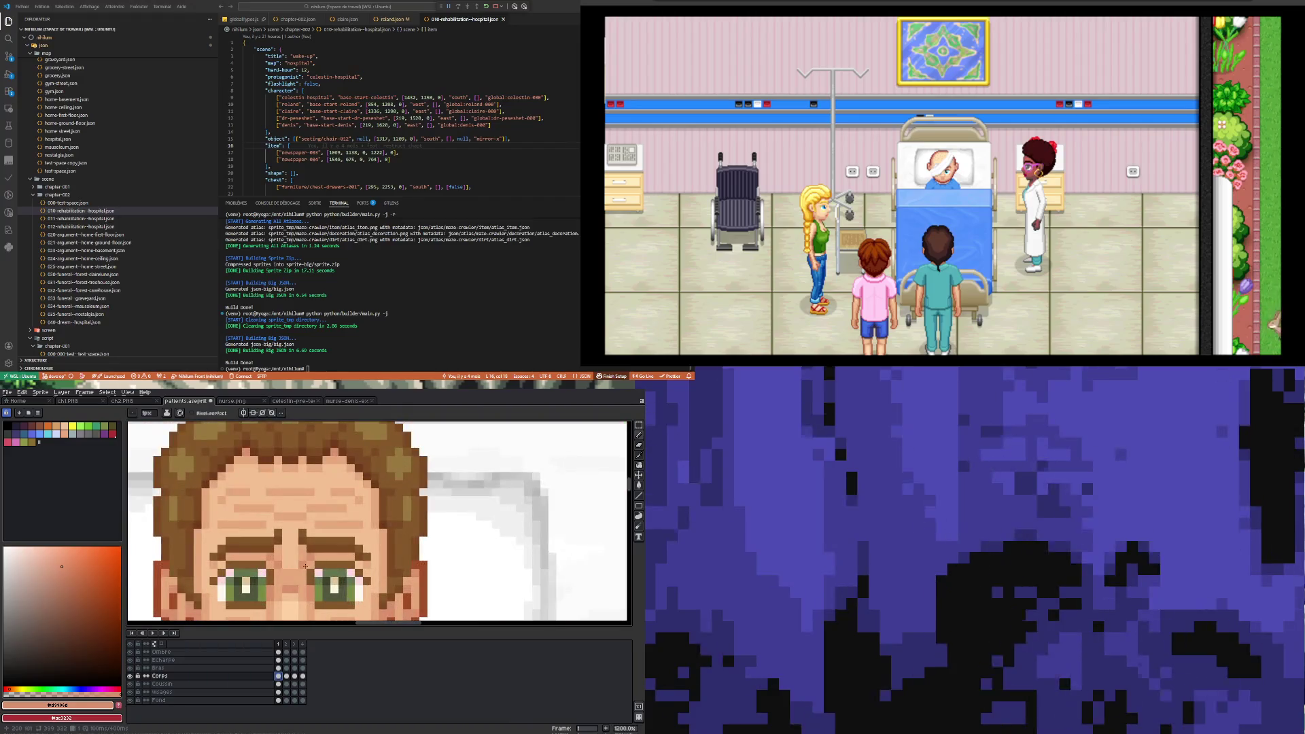
key("i")
left_click(285, 547)
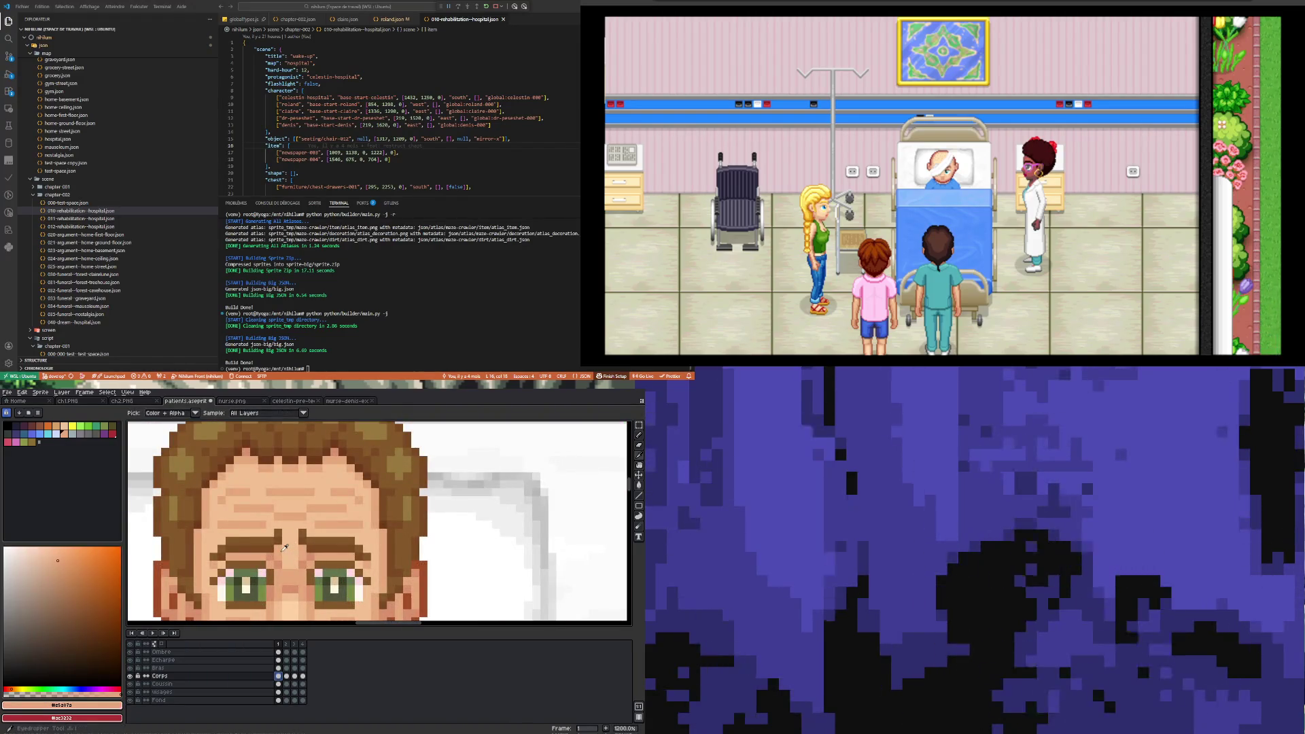
key("b")
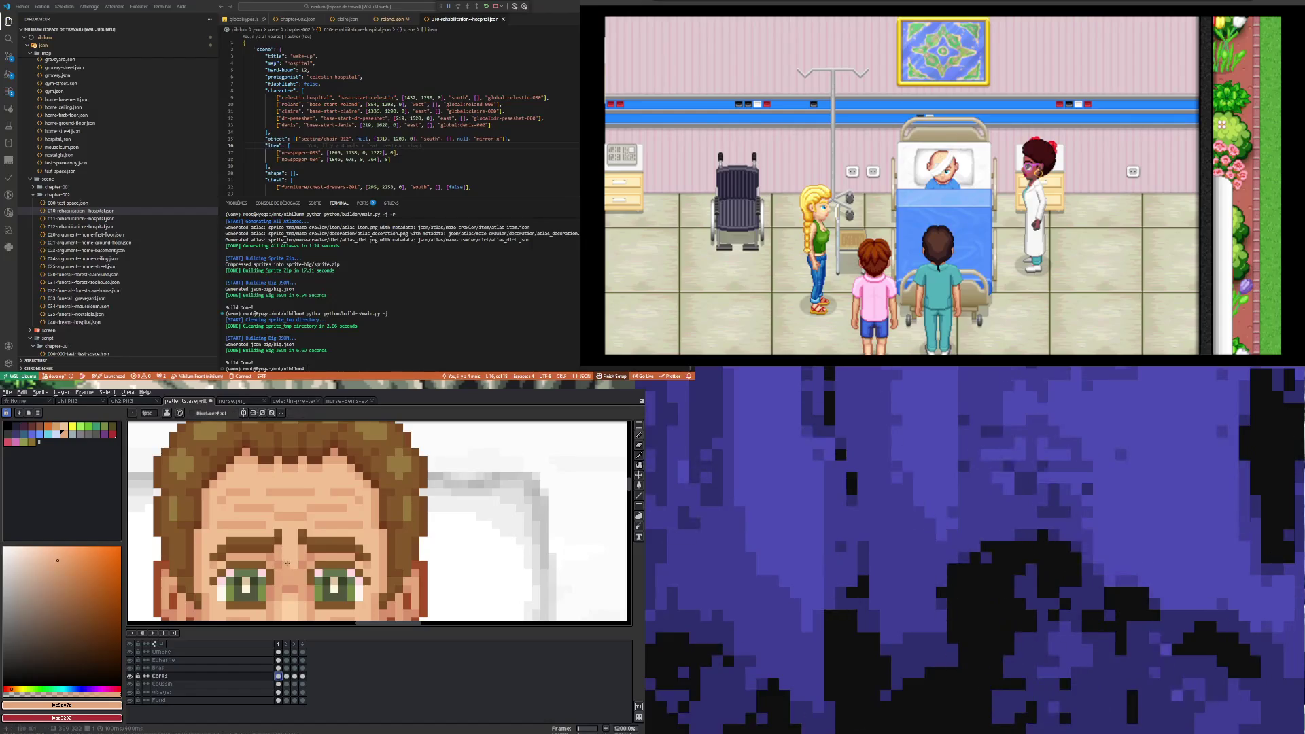
scroll(293, 565, "down", 3)
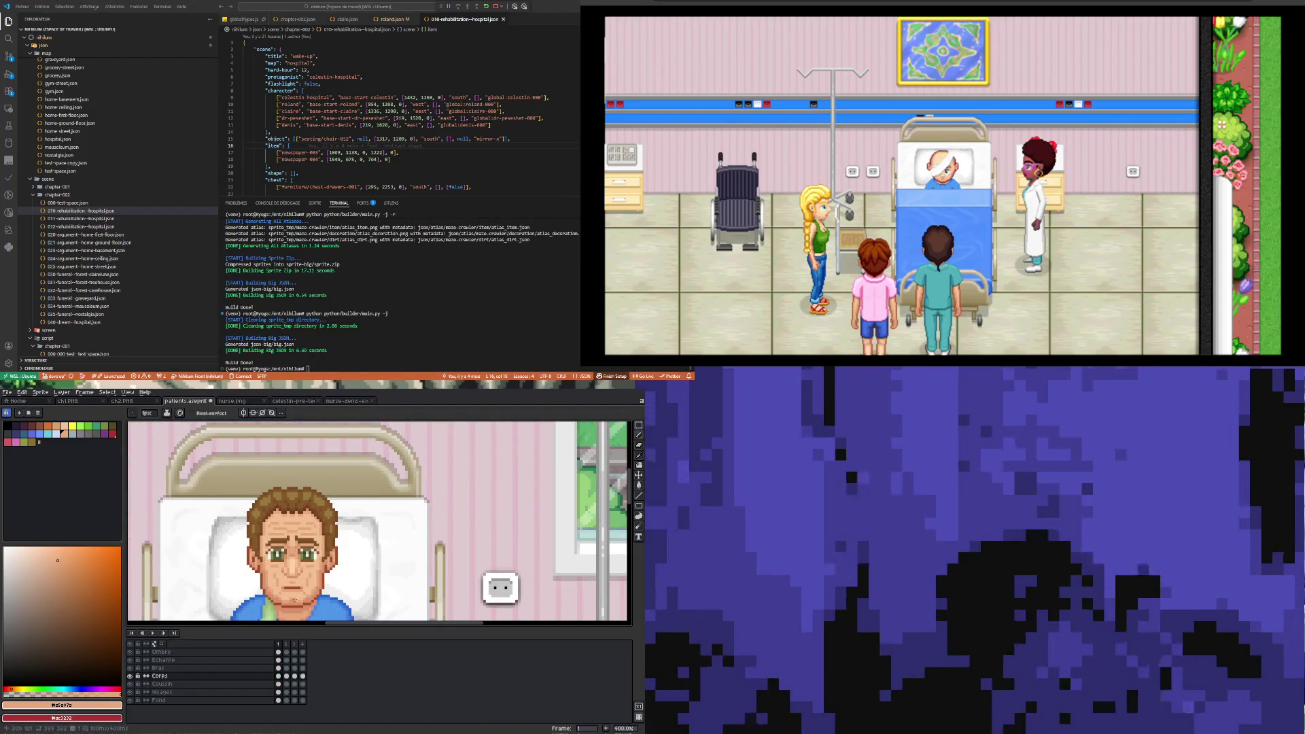
scroll(294, 599, "up", 1)
- View blink frames 2, 3 and the closed-eyes frame 4
left_click(288, 677)
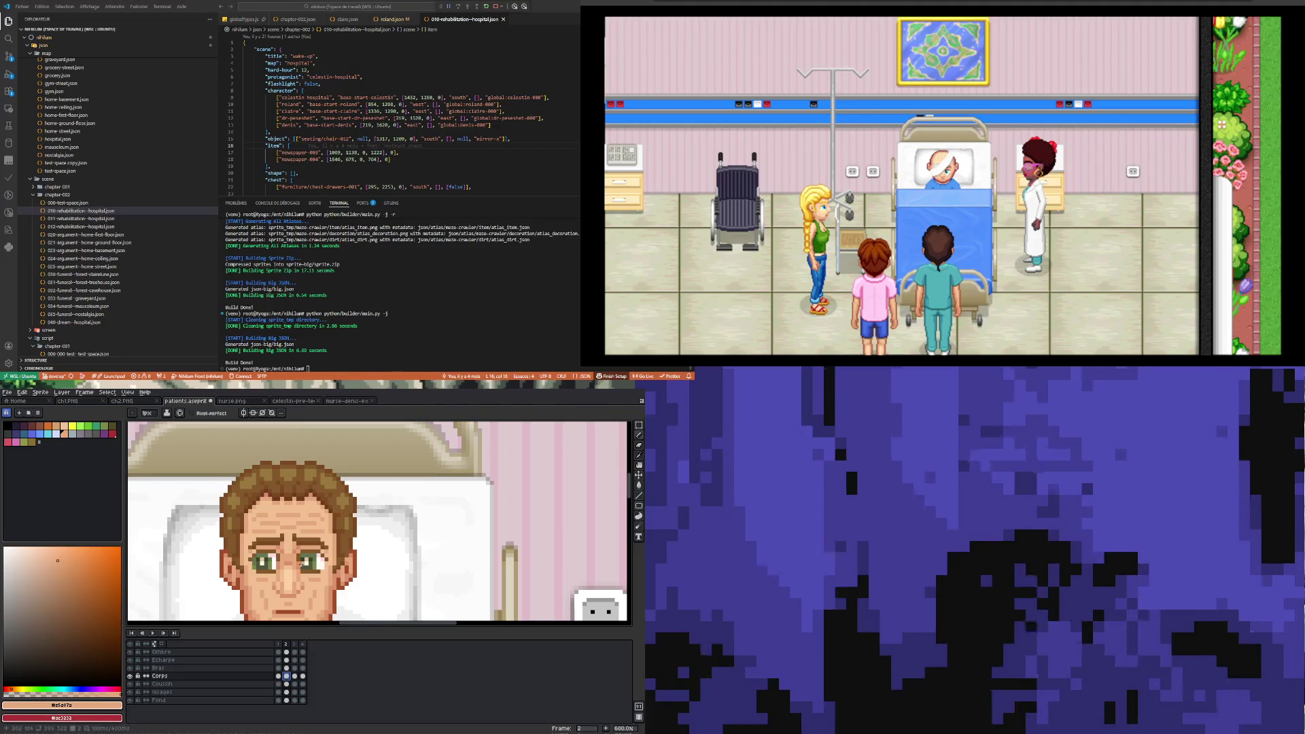
scroll(273, 541, "up", 4)
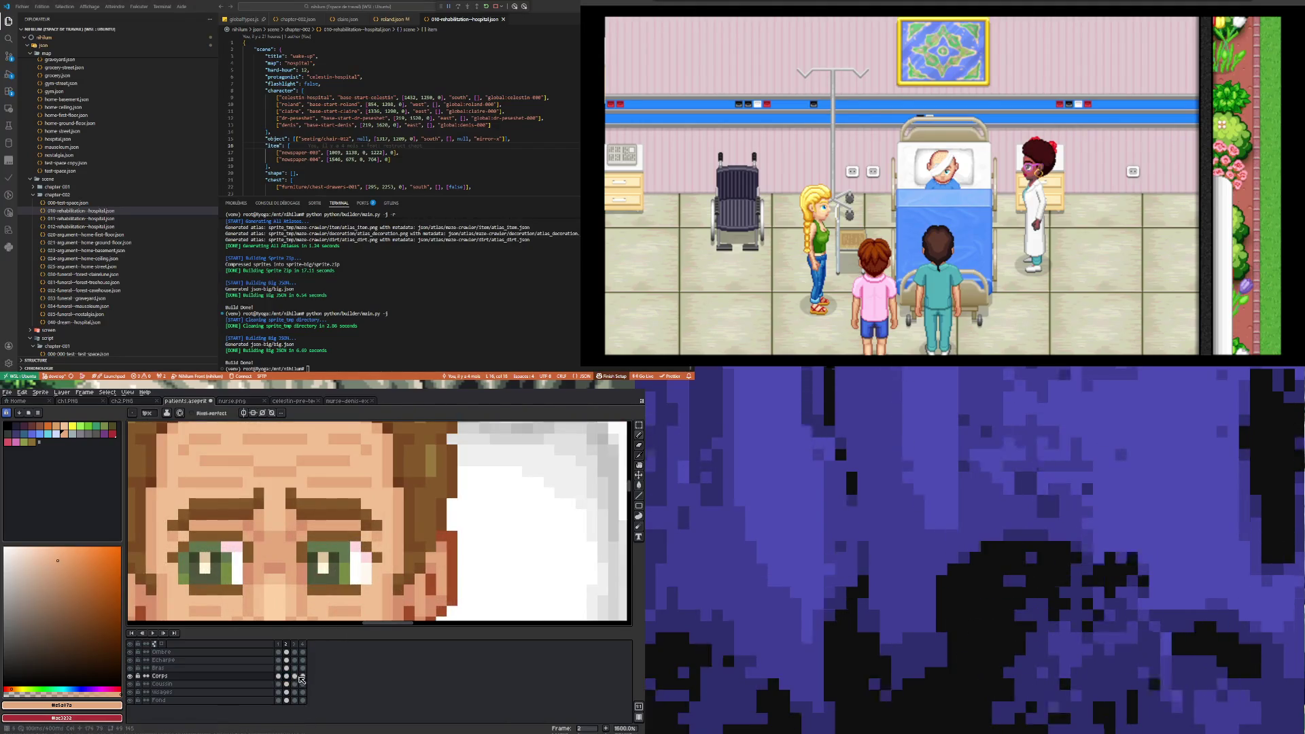
left_click(296, 676)
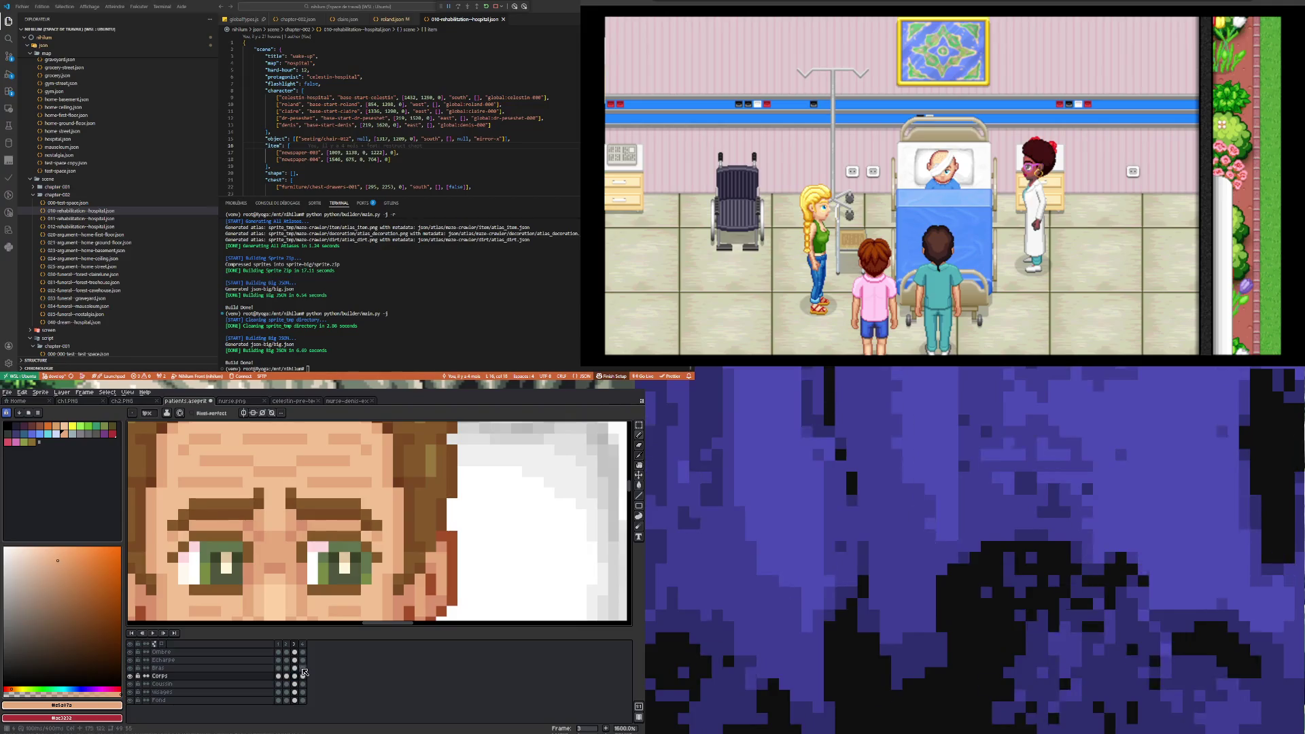
left_click(303, 675)
scroll(276, 539, "down", 4)
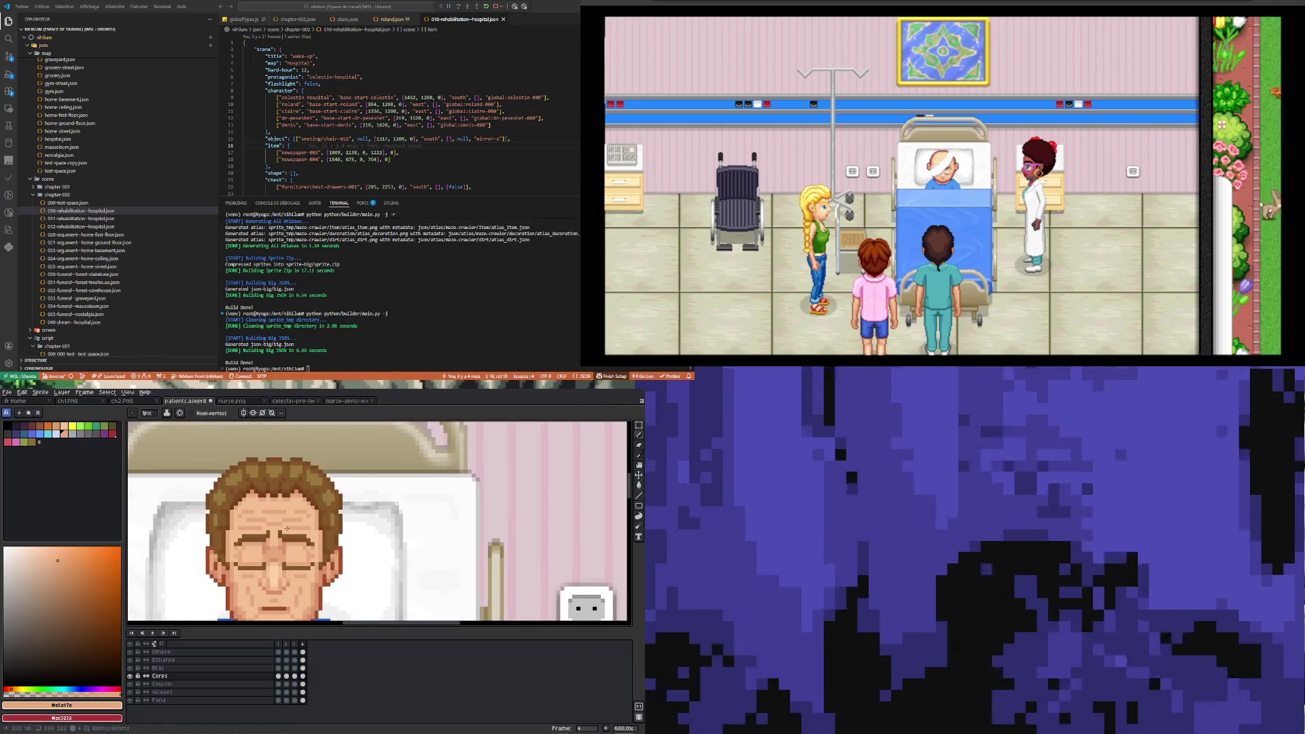
scroll(280, 555, "up", 4)
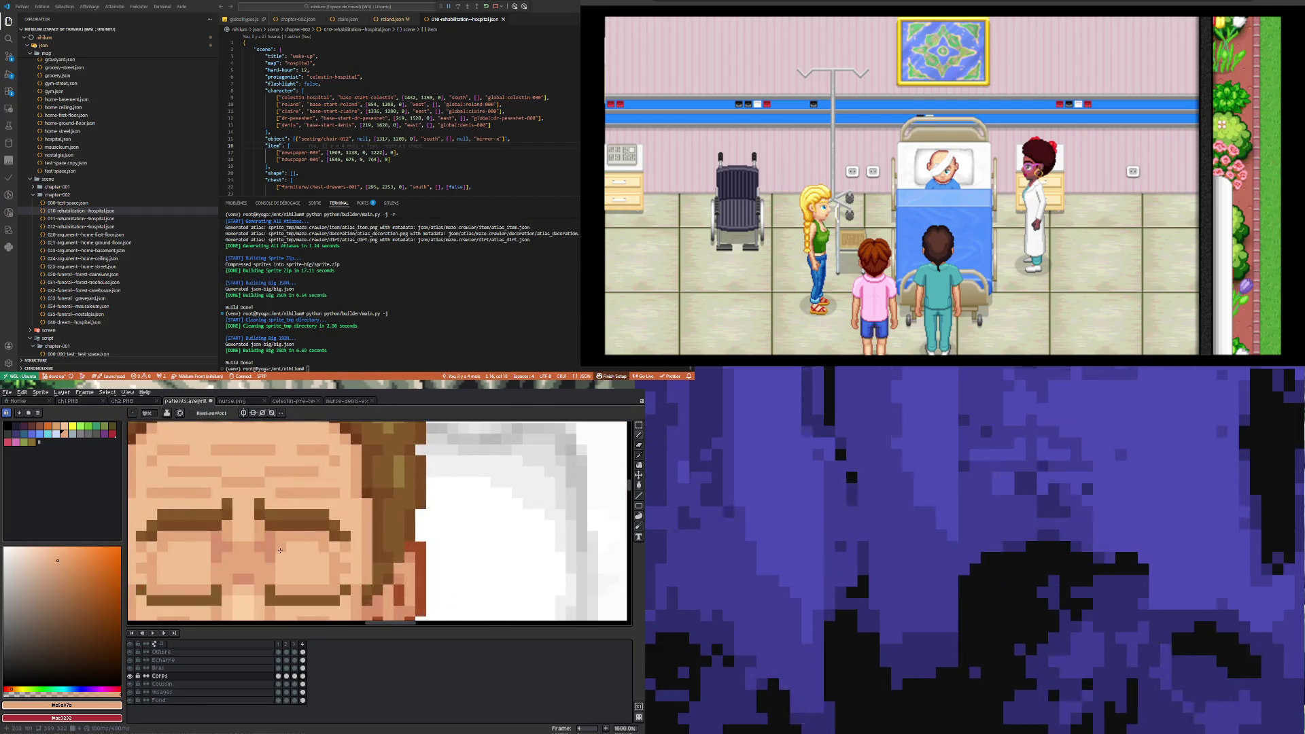
scroll(203, 544, "down", 7)
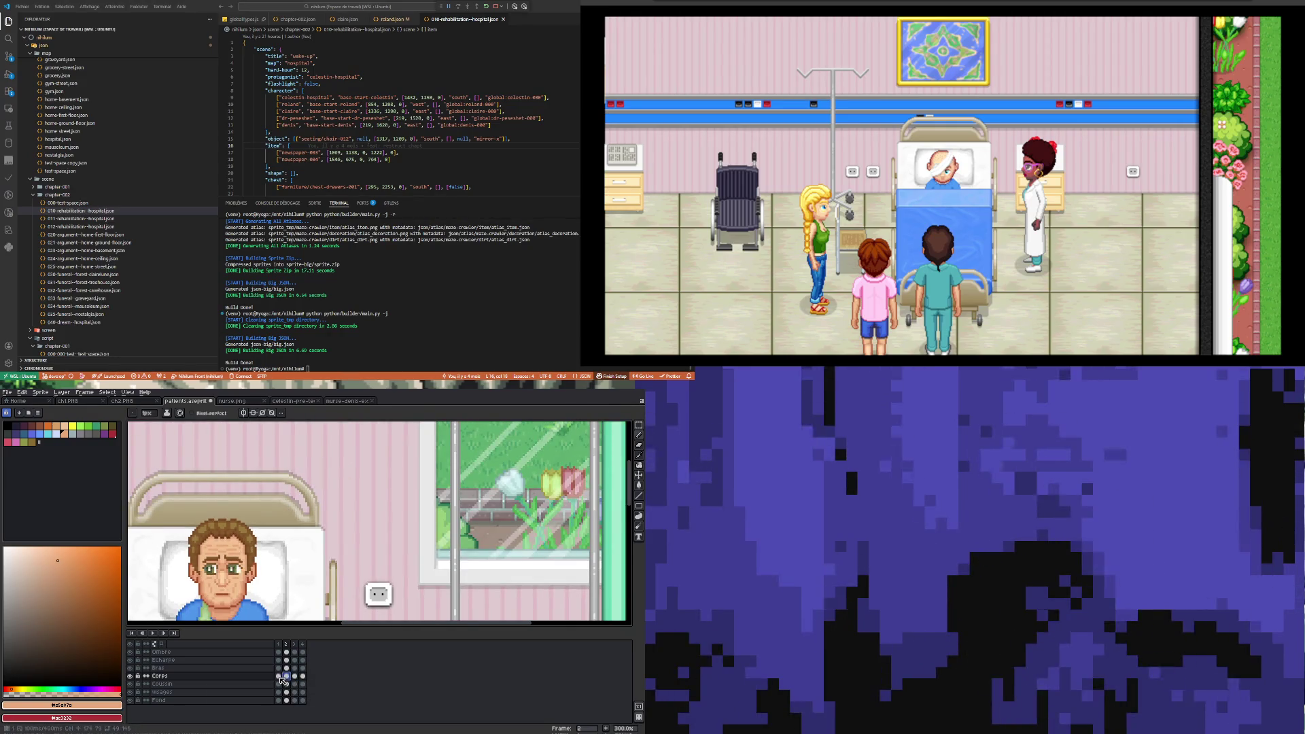
- Compare frame 1 with closed-eye frame 4, then play the blink animation
left_click(280, 677)
left_click(302, 677)
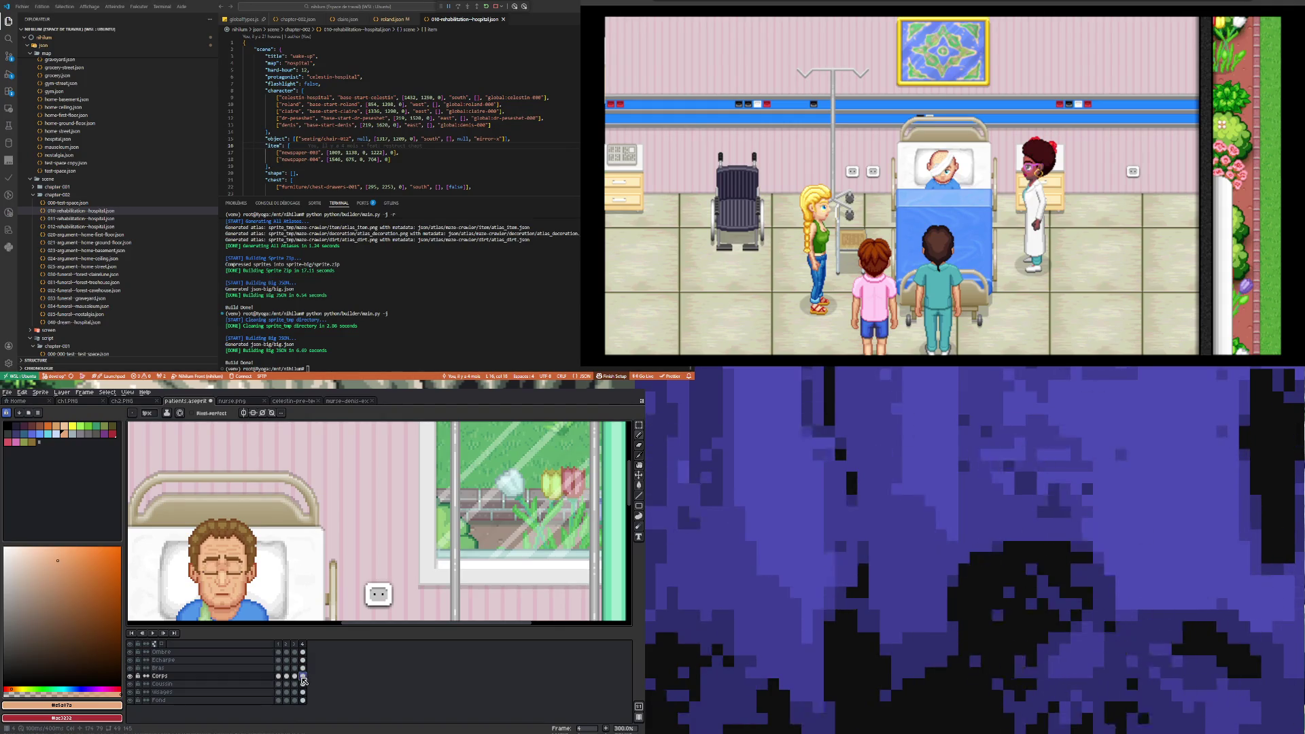
scroll(231, 567, "up", 3)
scroll(269, 577, "up", 4)
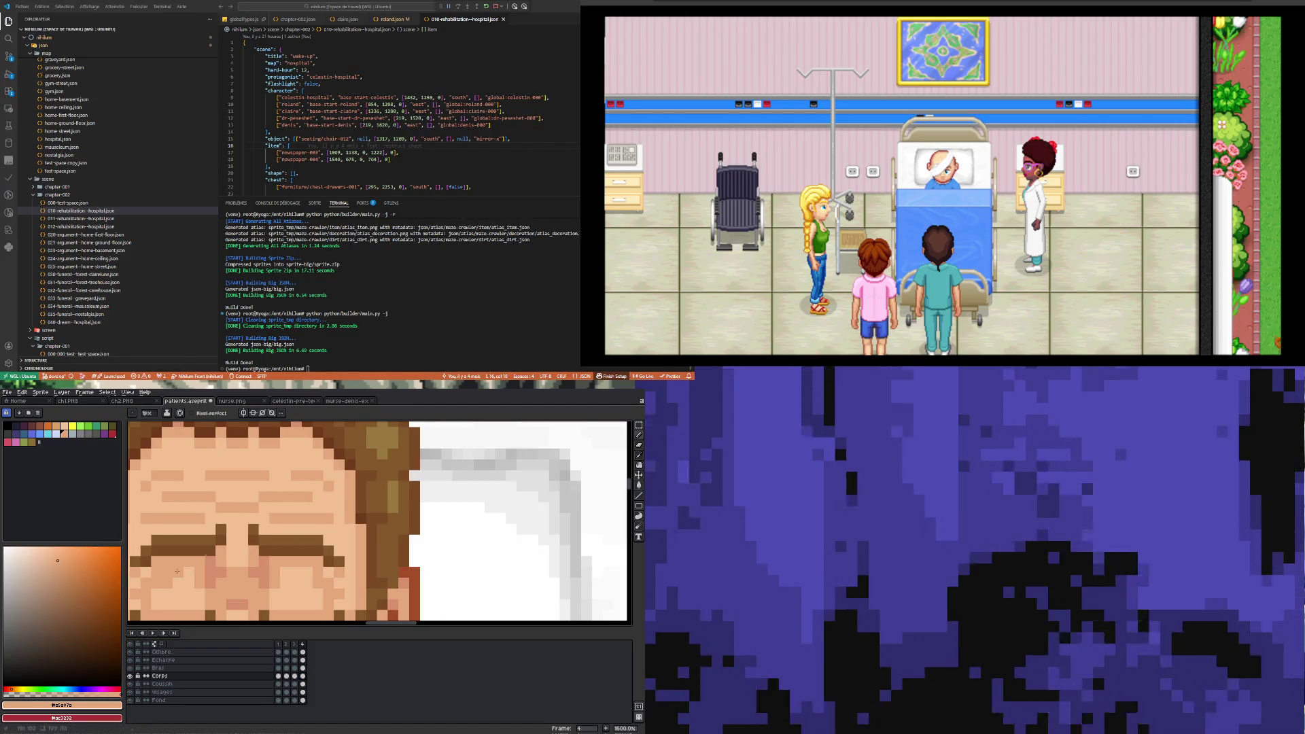
scroll(299, 564, "down", 6)
scroll(277, 535, "up", 4)
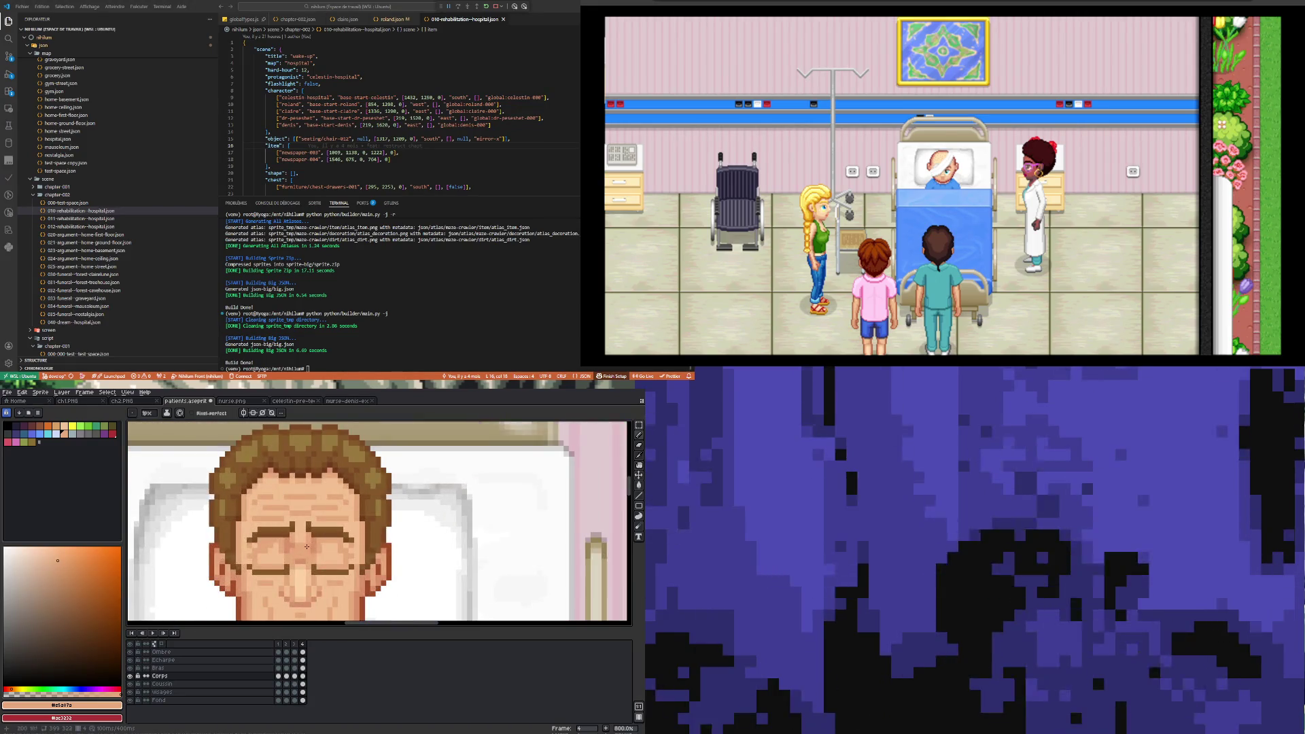
scroll(269, 553, "down", 5)
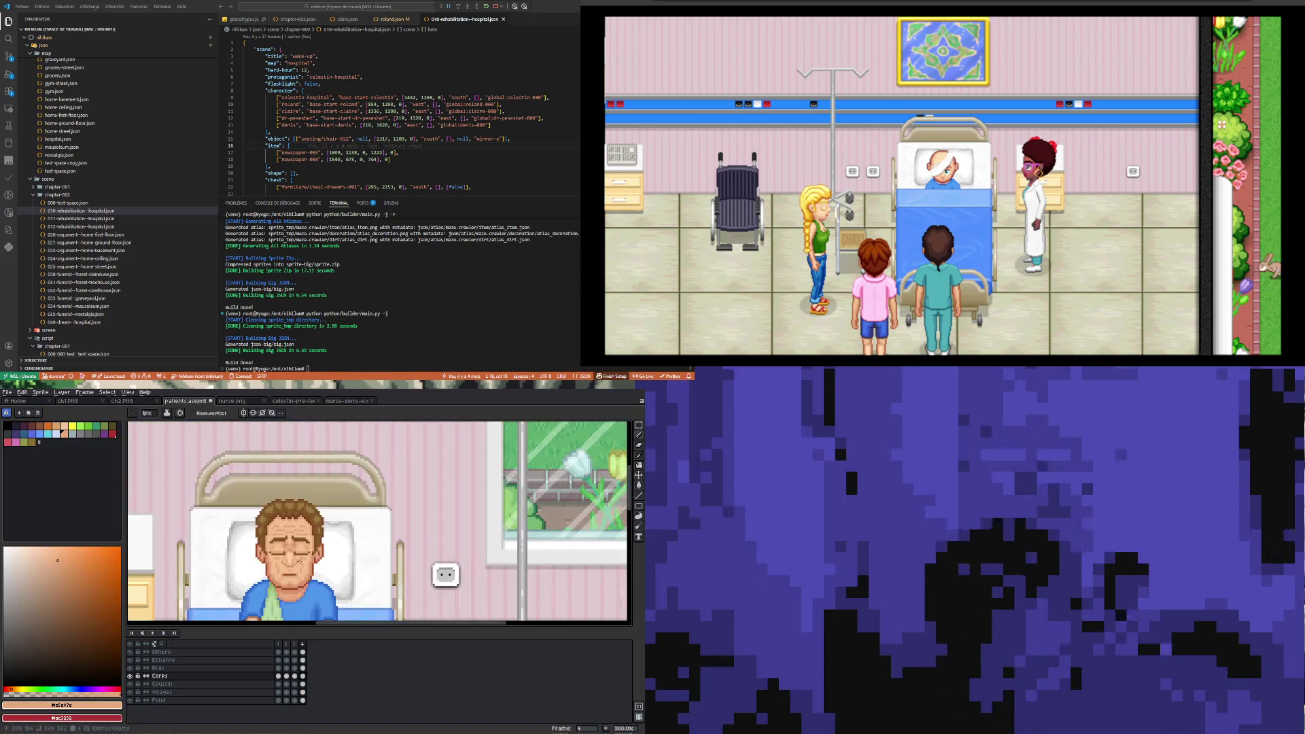
scroll(288, 554, "up", 2)
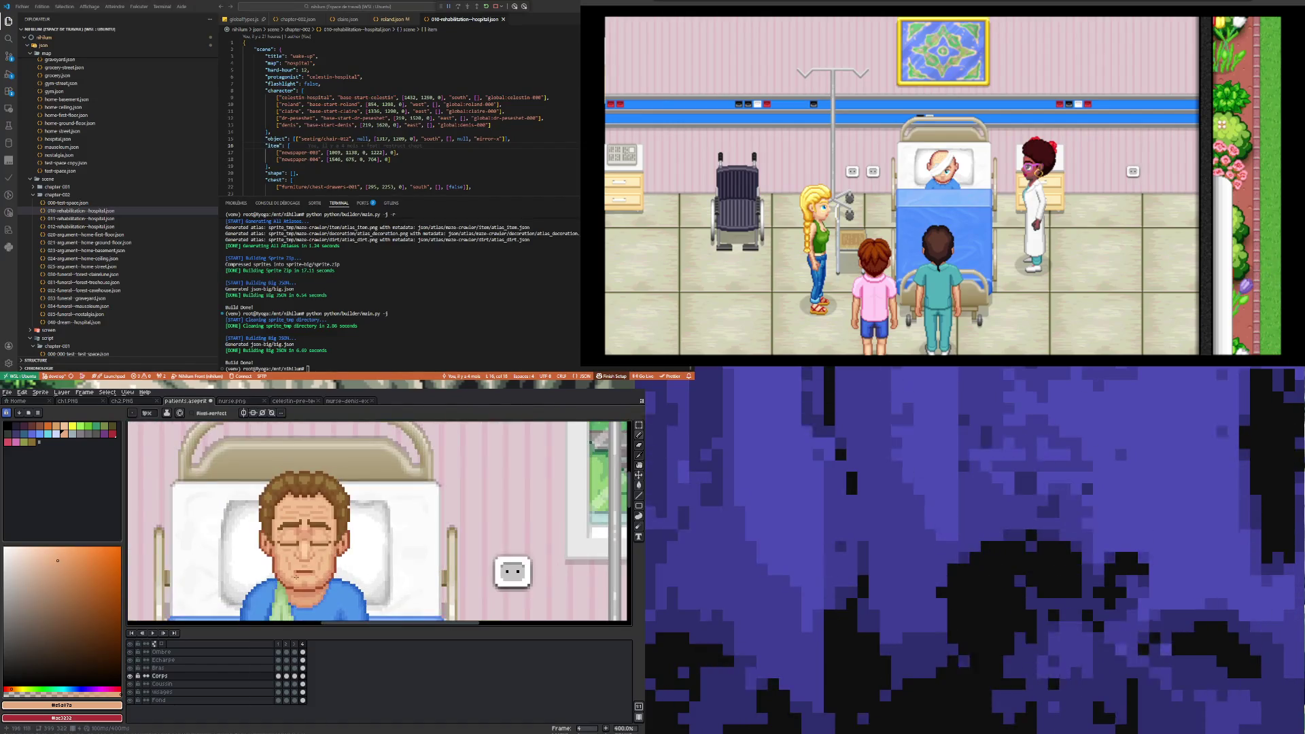
left_click(153, 633)
scroll(241, 540, "down", 2)
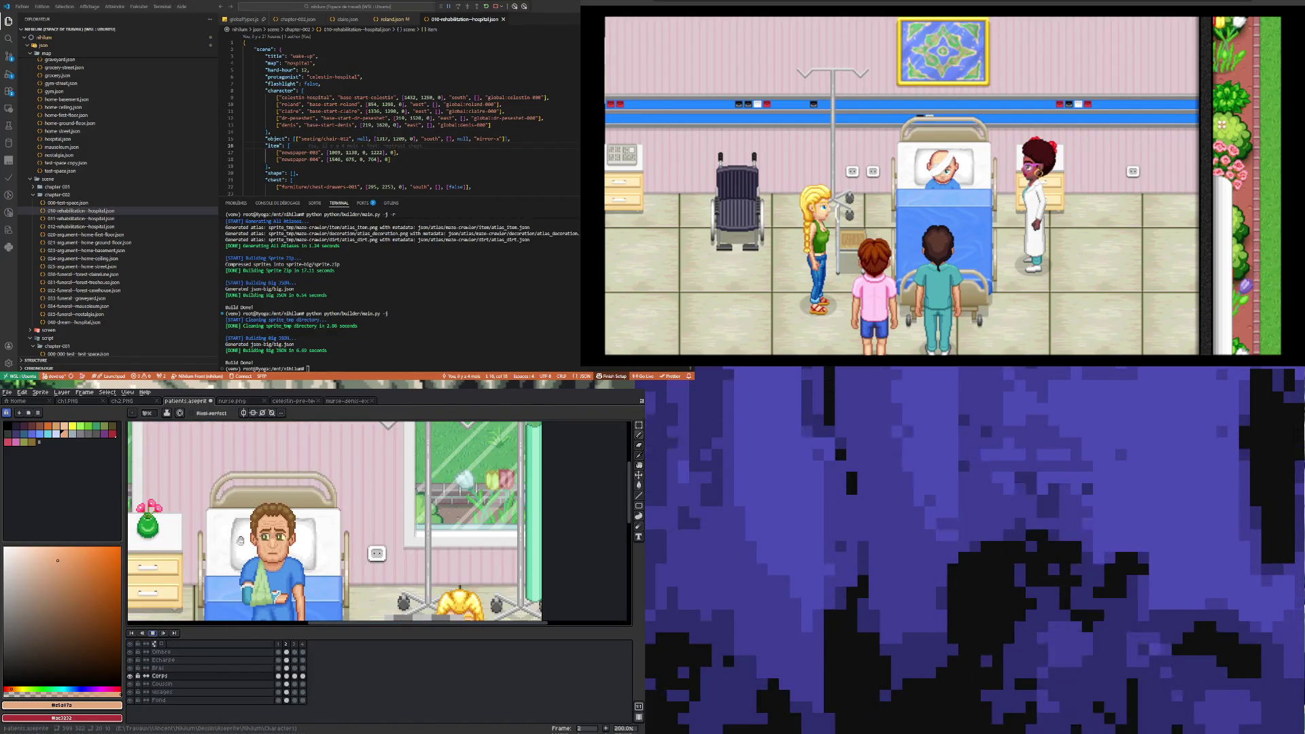
left_click(153, 633)
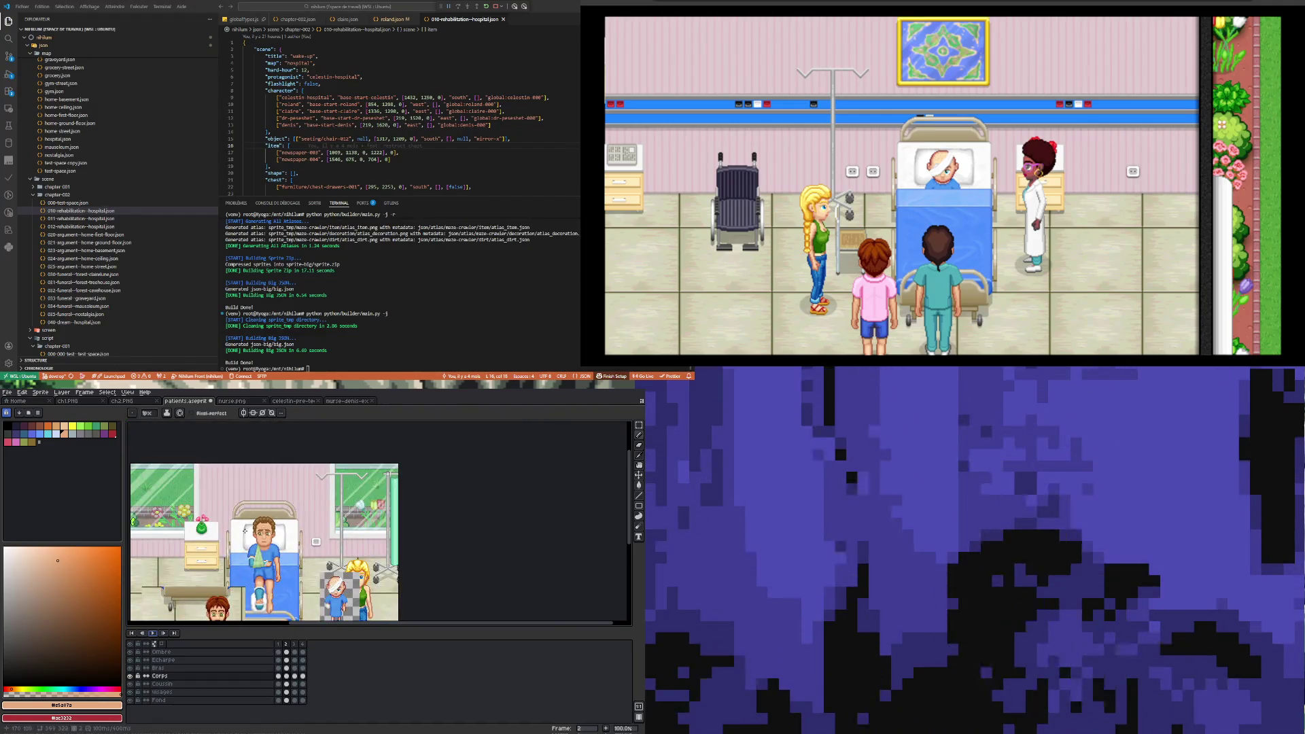
left_click_drag(252, 554, 260, 551)
left_click(295, 677)
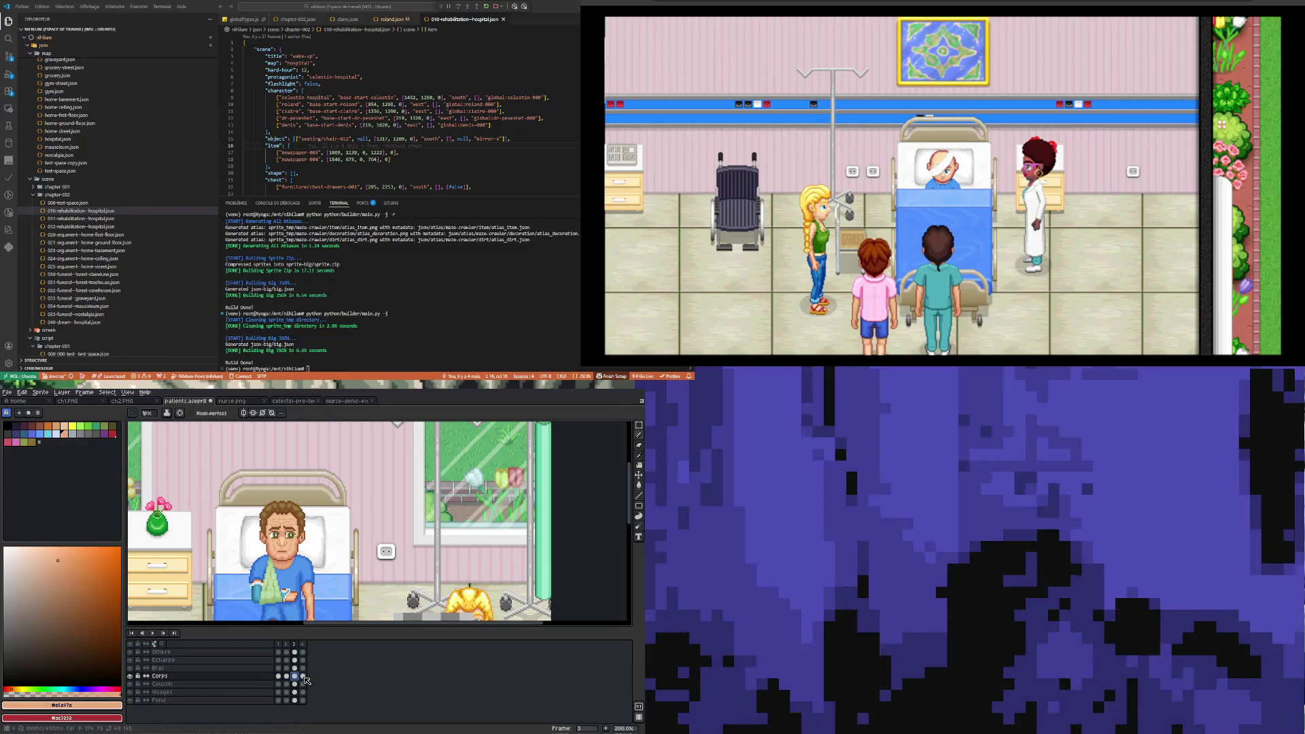
left_click(287, 676)
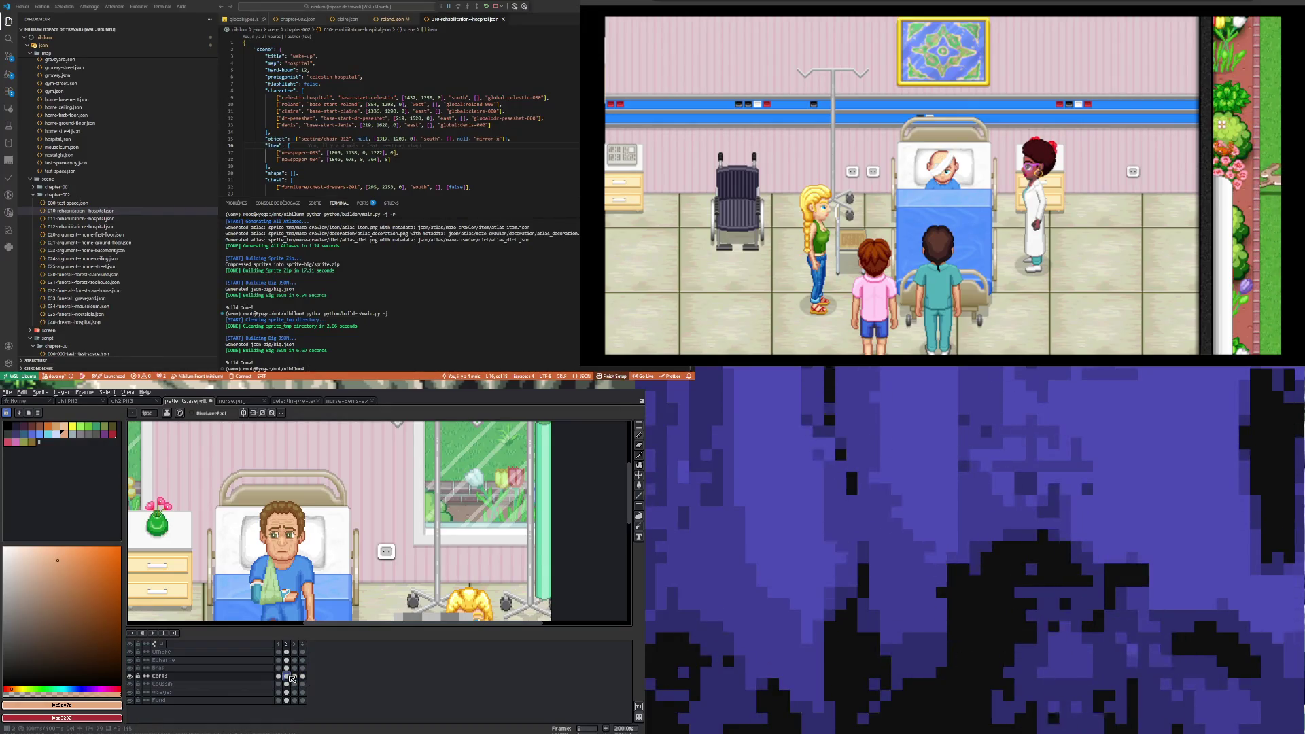
left_click(295, 677)
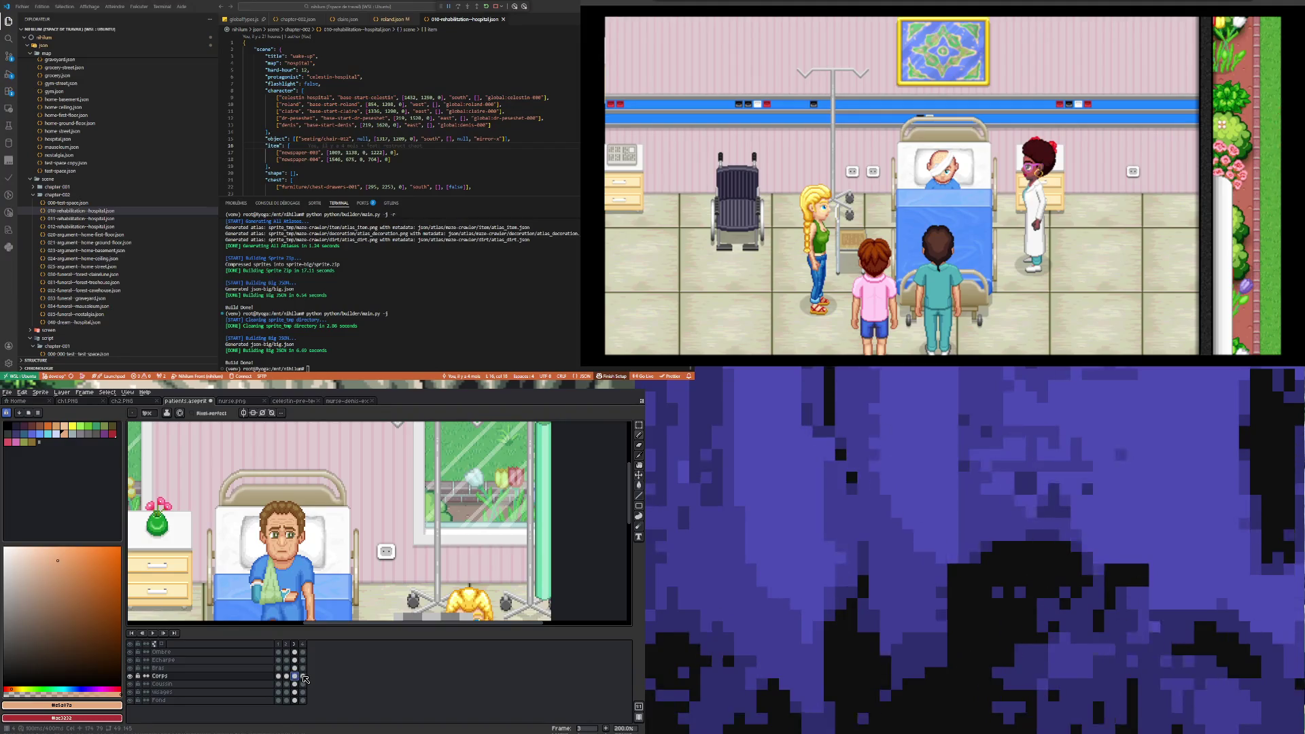
left_click(278, 676)
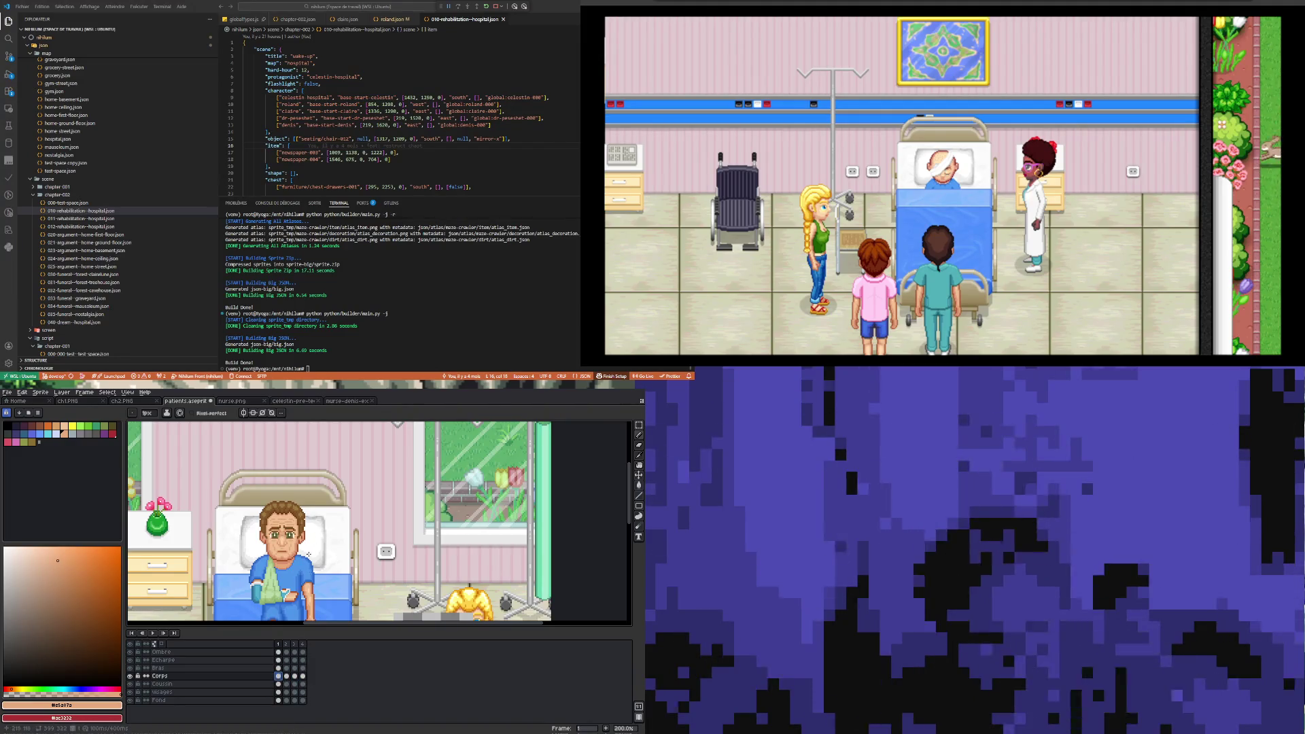
scroll(287, 566, "down", 2)
scroll(300, 516, "up", 1)
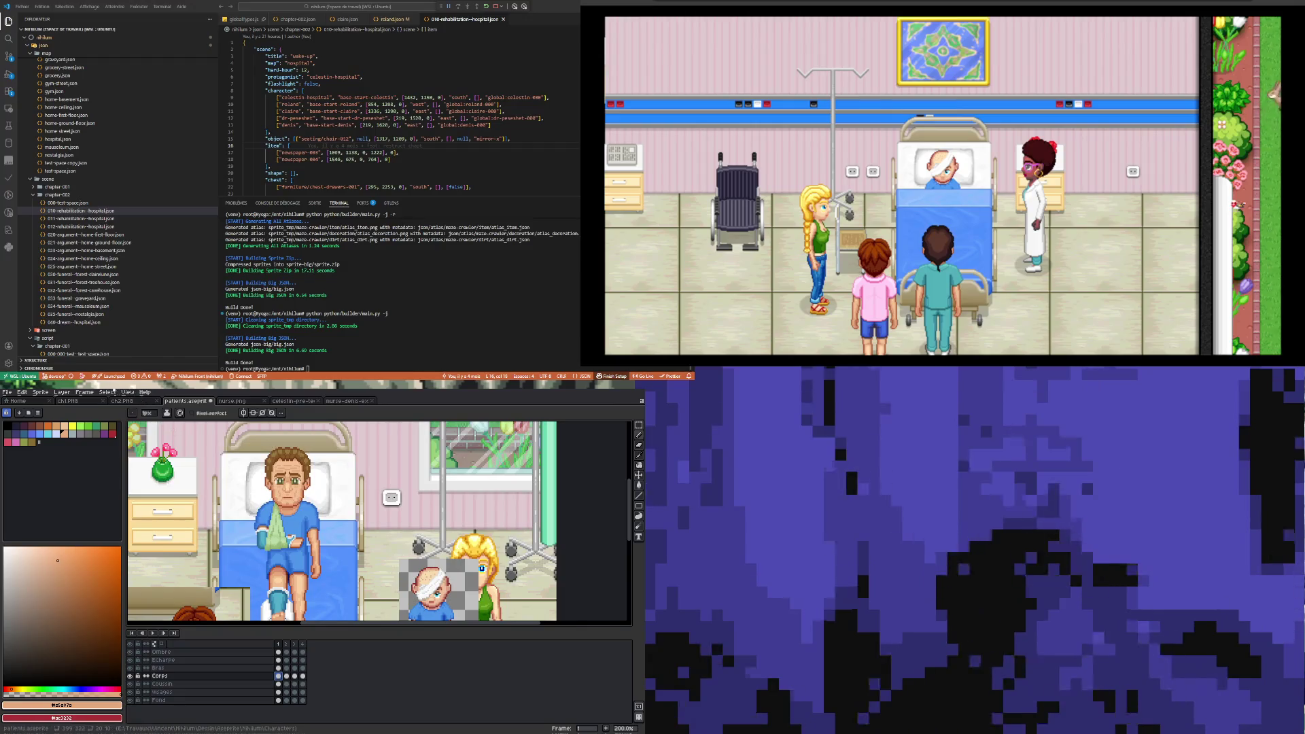
left_click(92, 393)
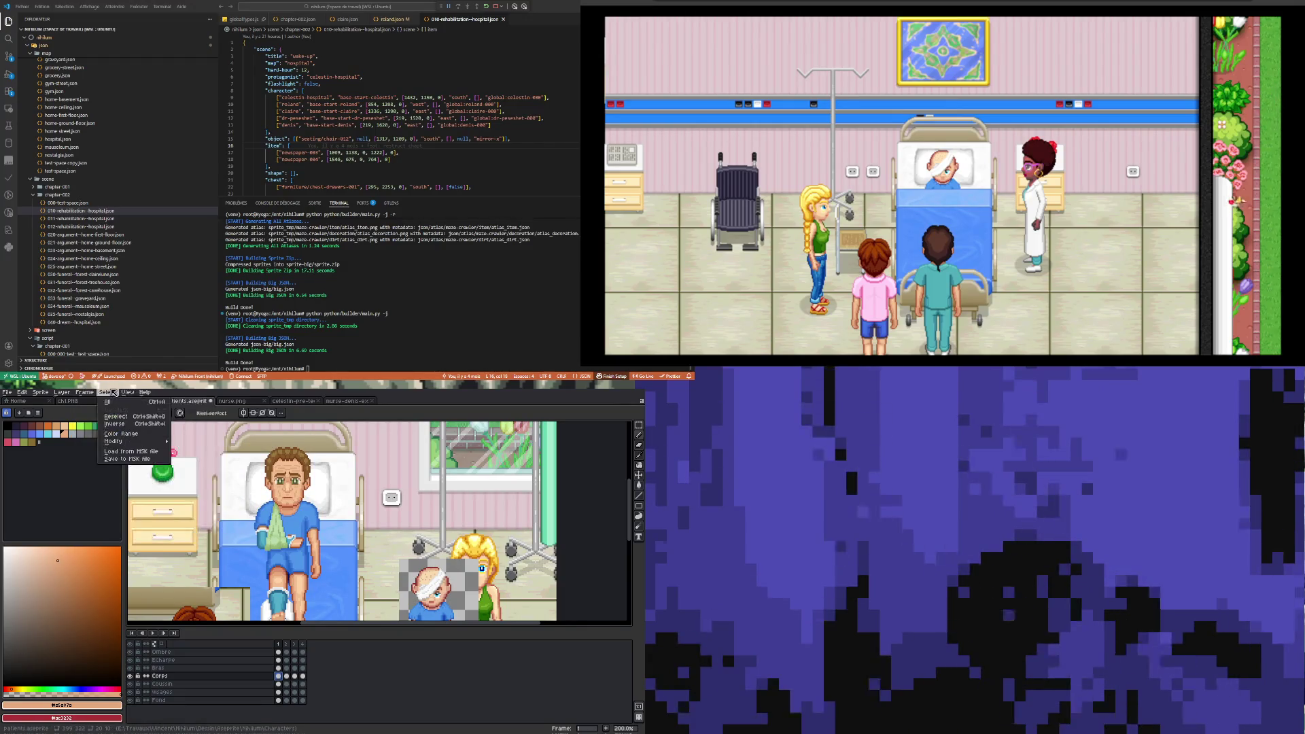
- Set the duration of all four frames to 500 ms and preview the animation
mouse_move(96, 394)
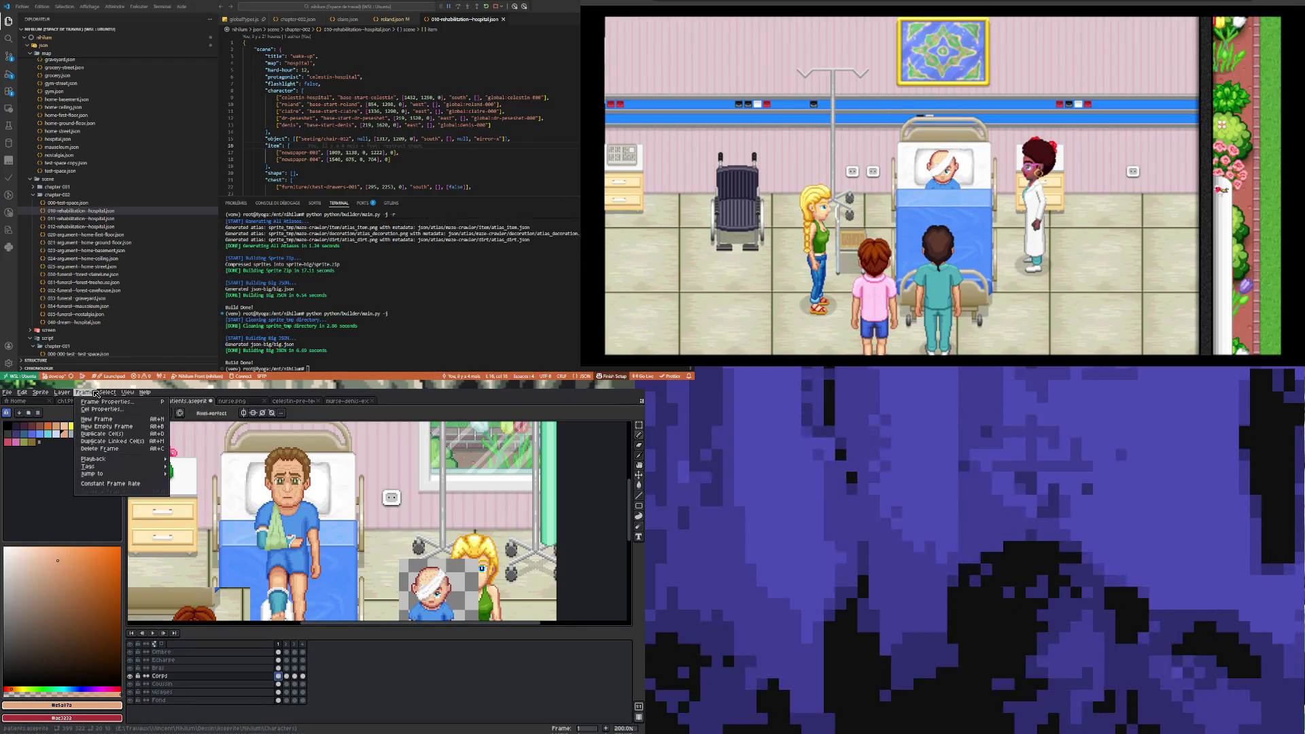
left_click(116, 483)
type("100")
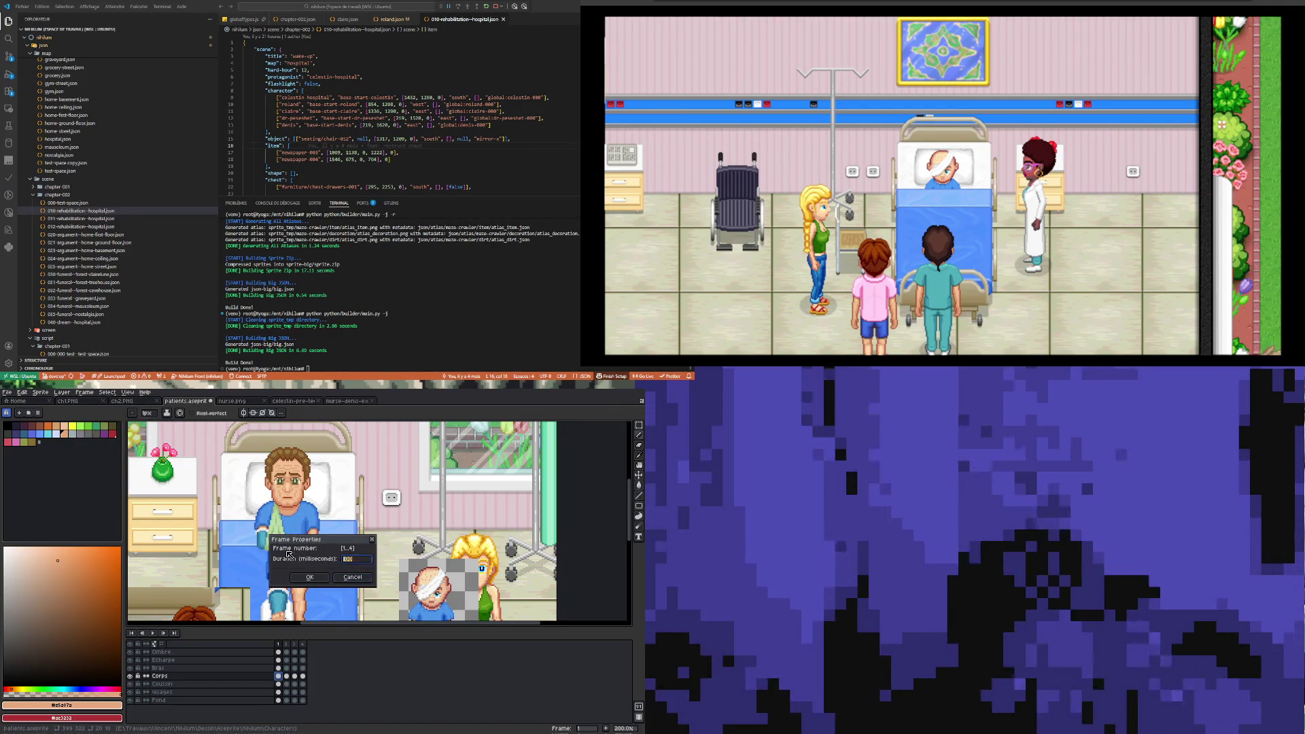
double_click(352, 561)
left_click_drag(352, 561, 304, 558)
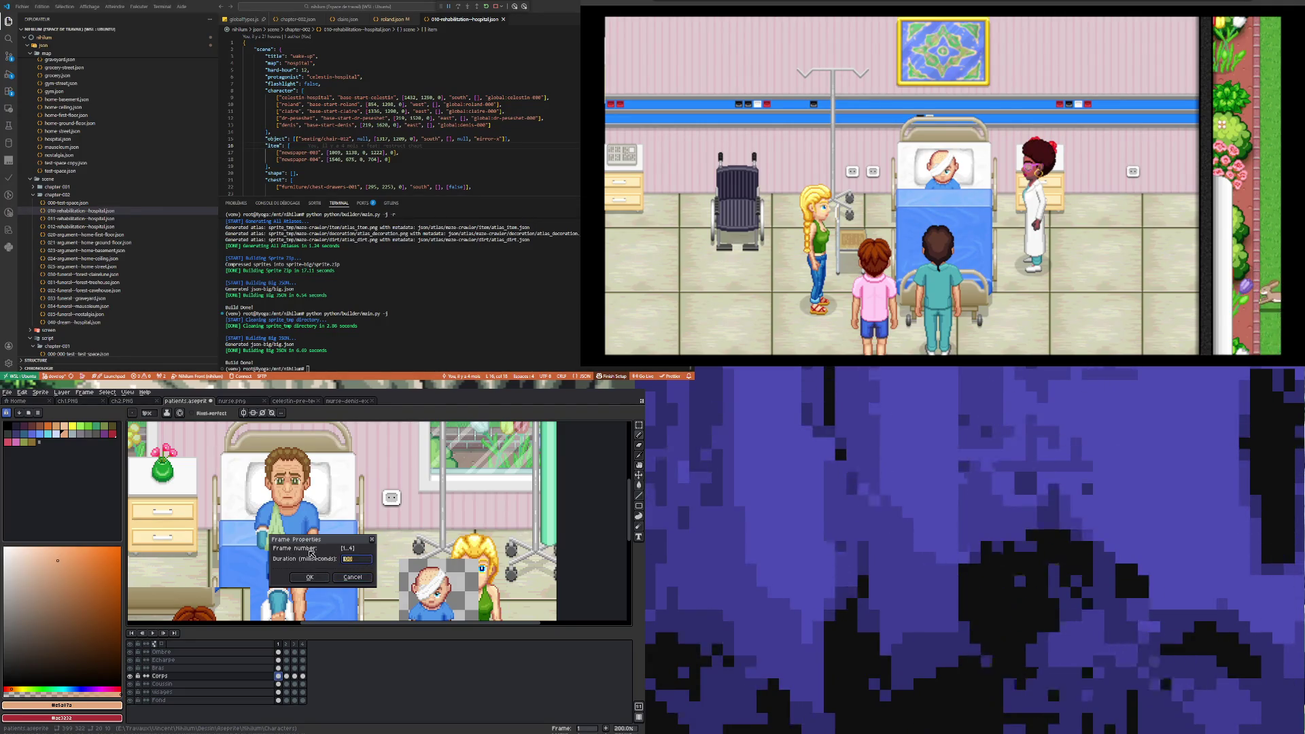
type("5000")
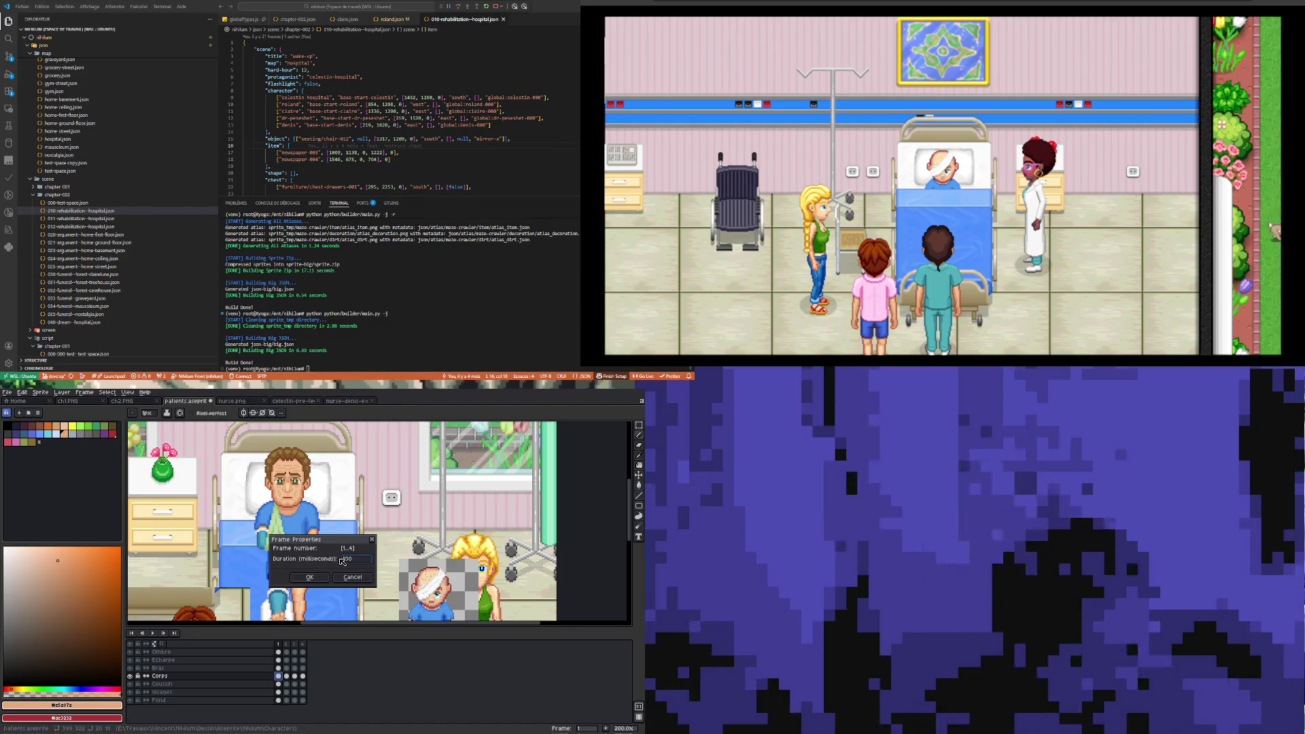
key("BackSpace")
key("BackSpace")
key("BackSpace")
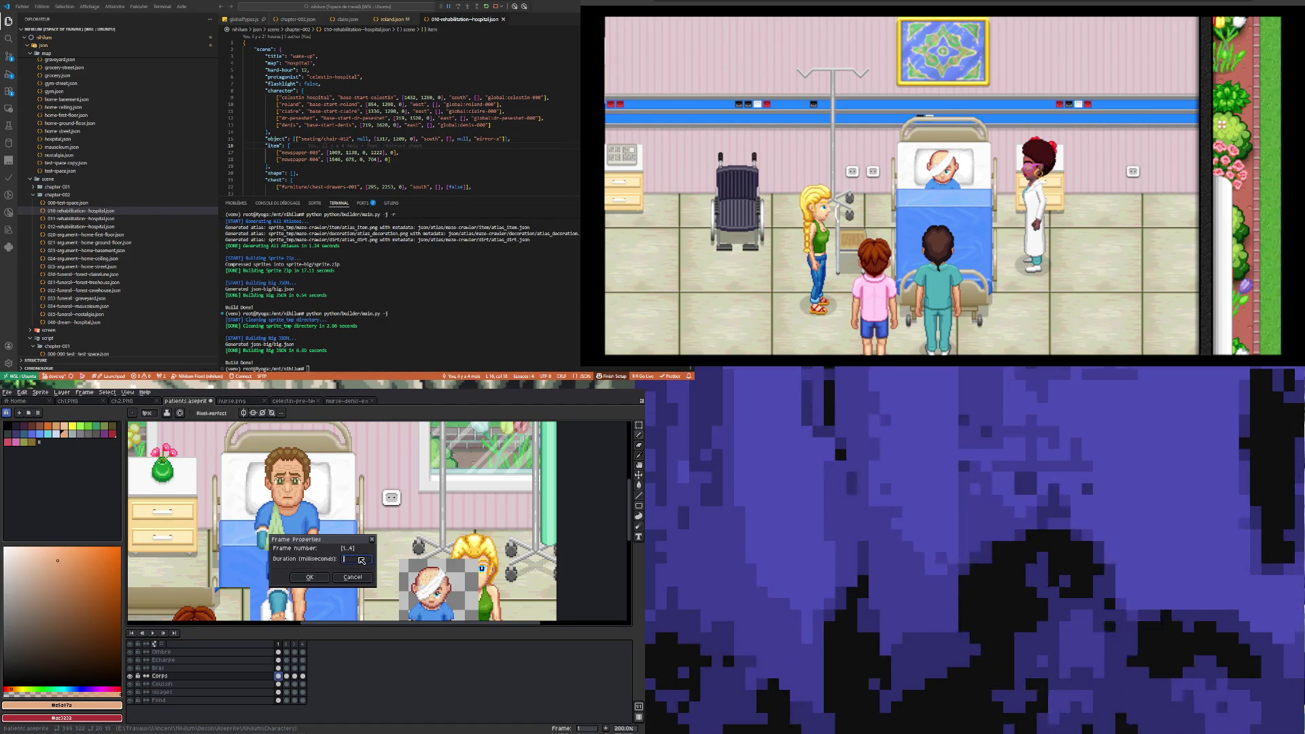
type("500")
left_click(309, 577)
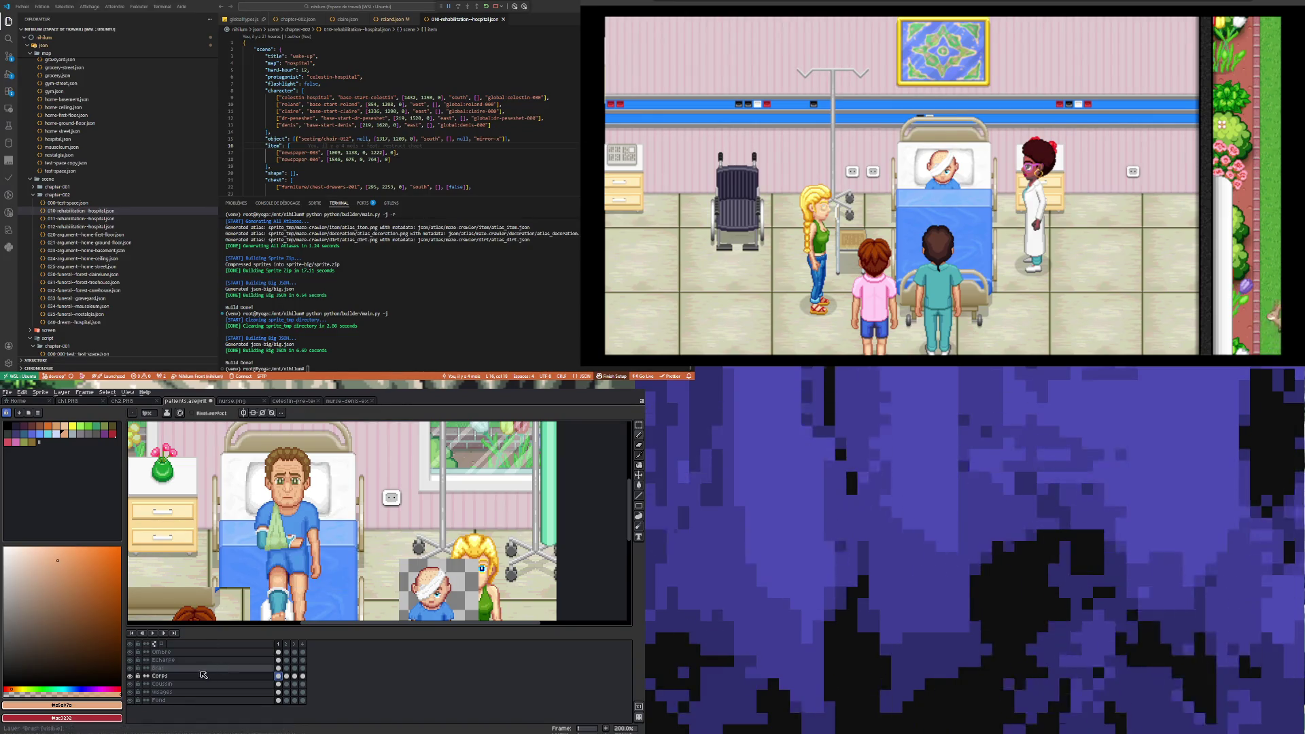
left_click(152, 632)
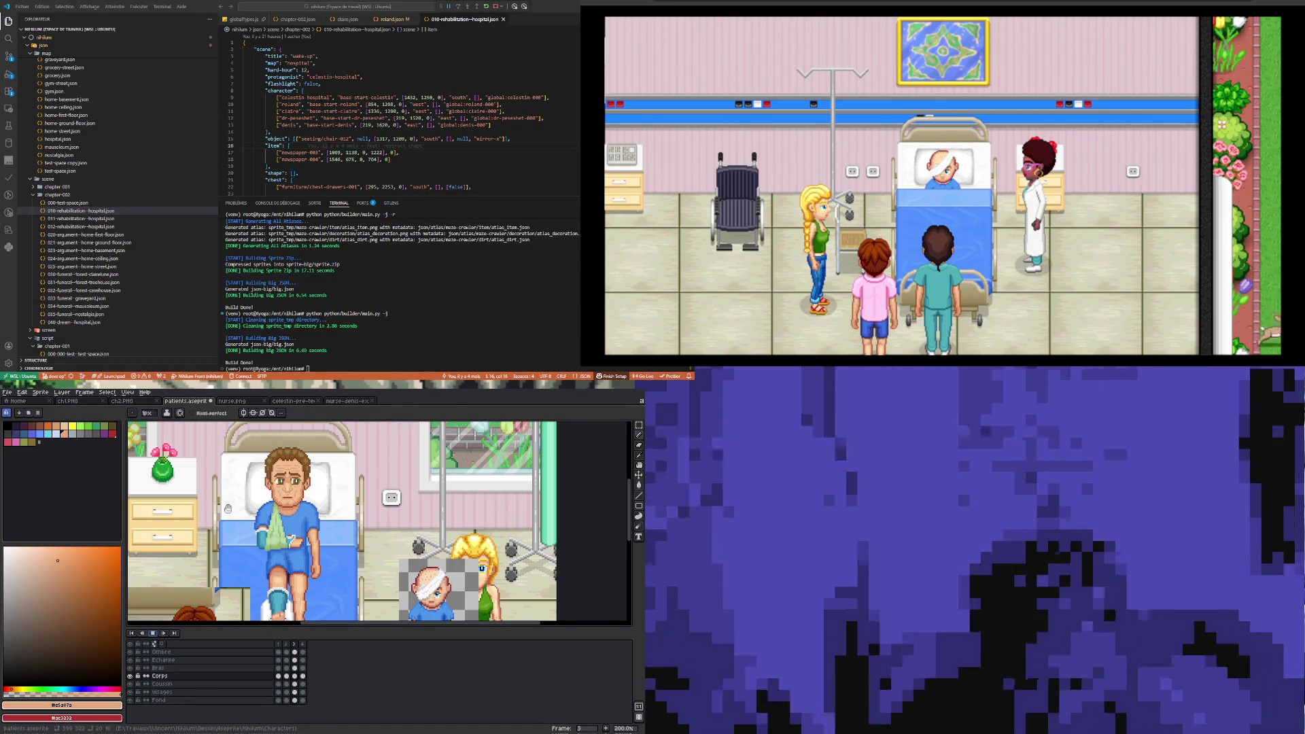
- Zoom the canvas back in to 200% on the patient sprite
scroll(234, 518, "down", 2)
scroll(230, 503, "up", 2)
scroll(230, 503, "down", 2)
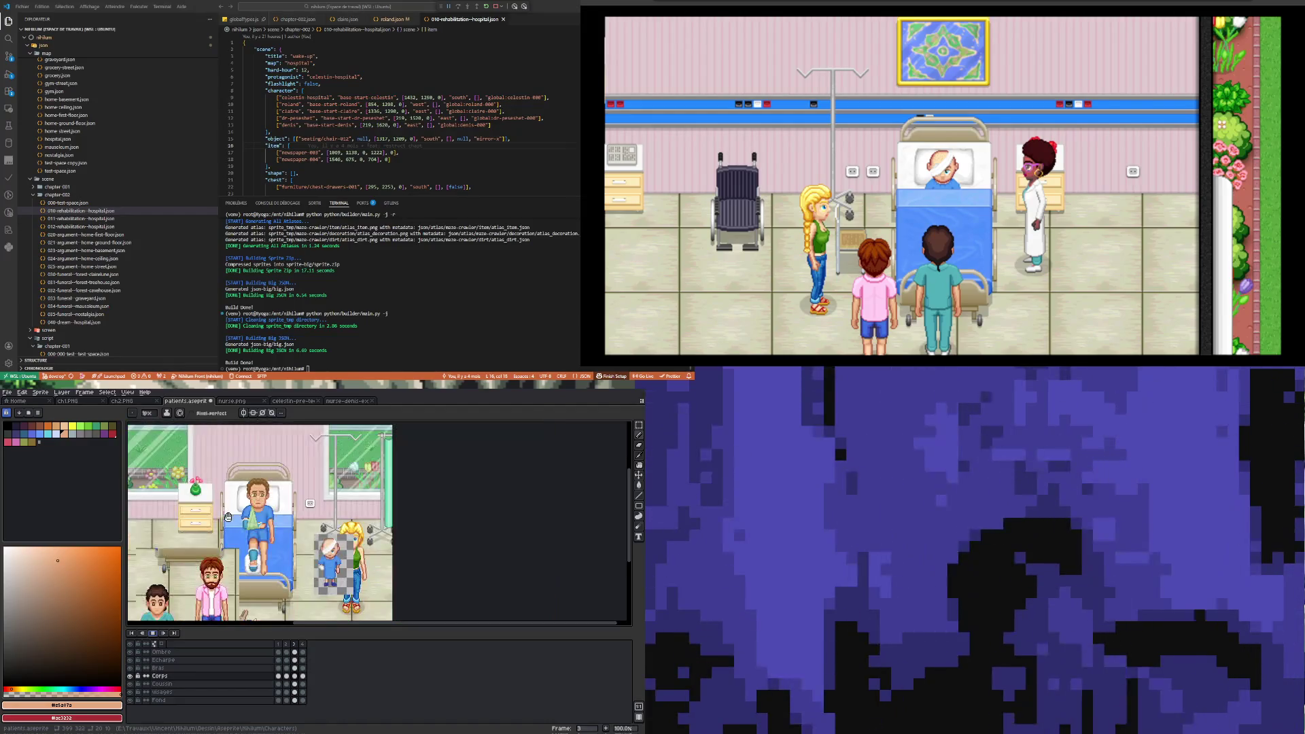
scroll(241, 532, "up", 2)
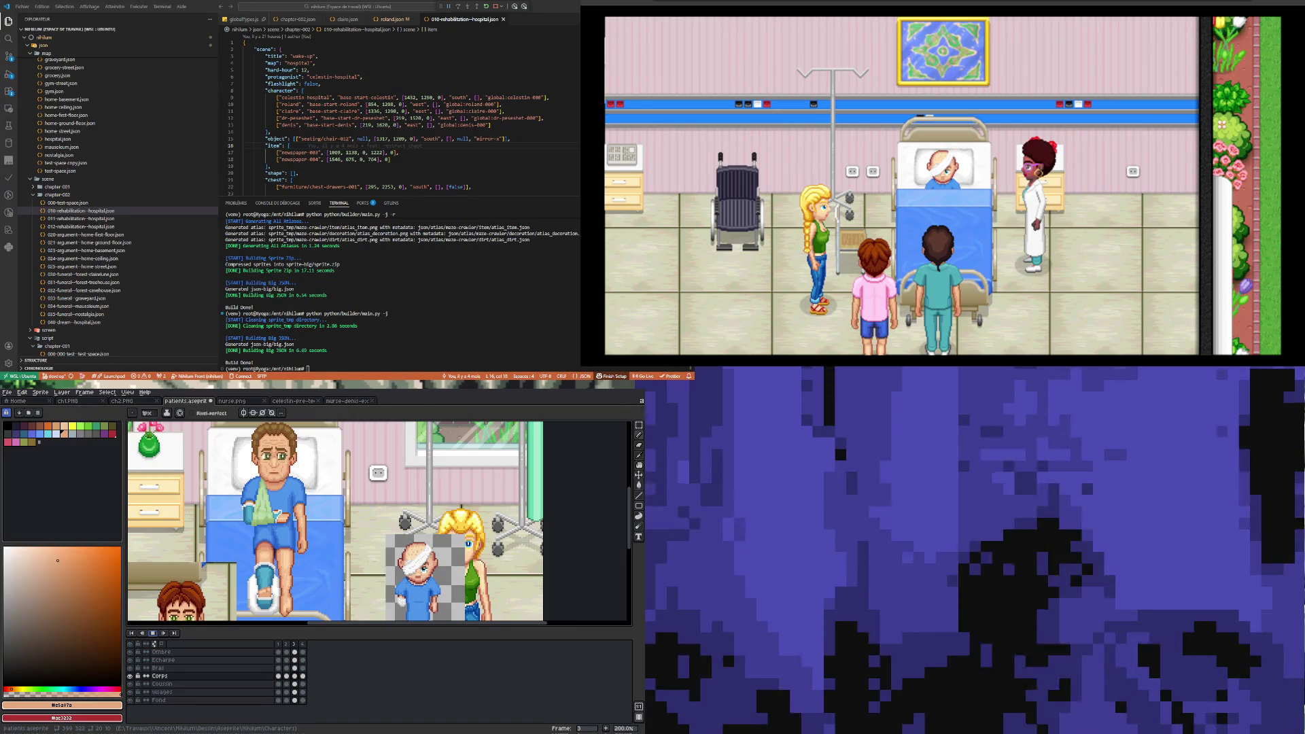
key("minus")
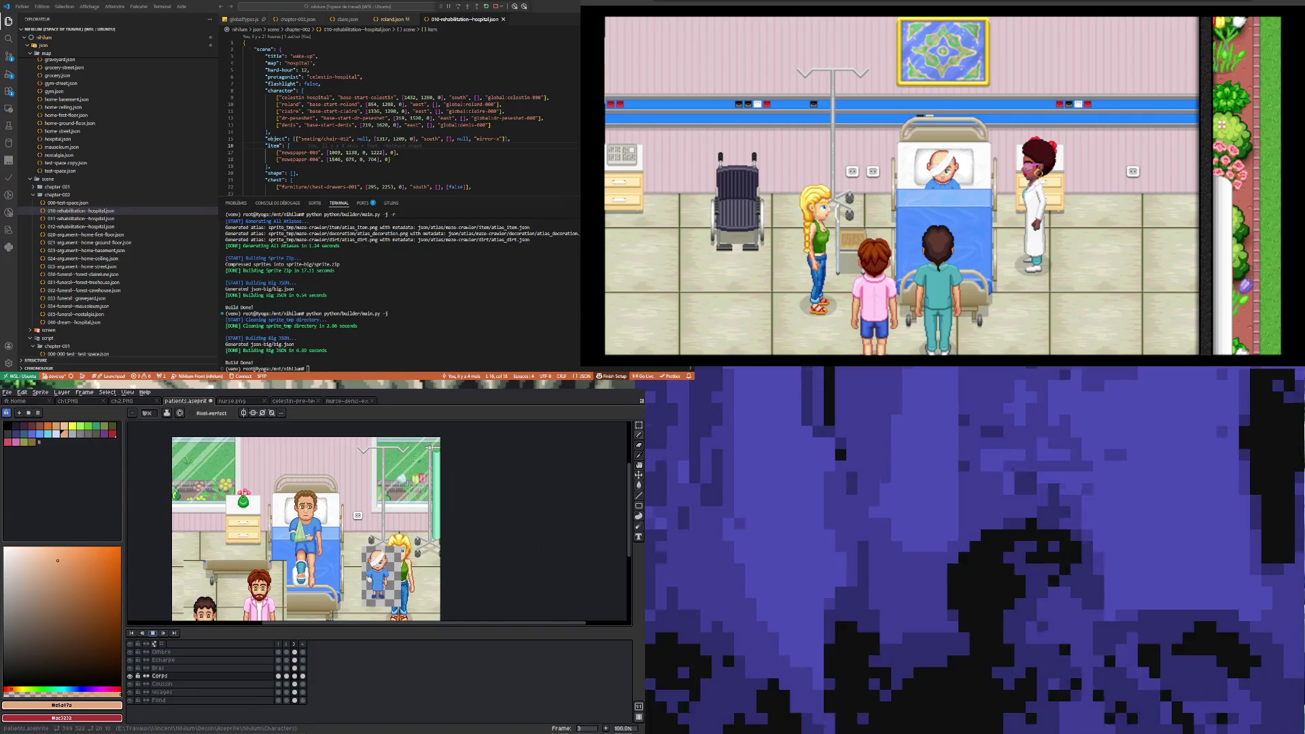
key("plus")
key("minus")
key("plus")
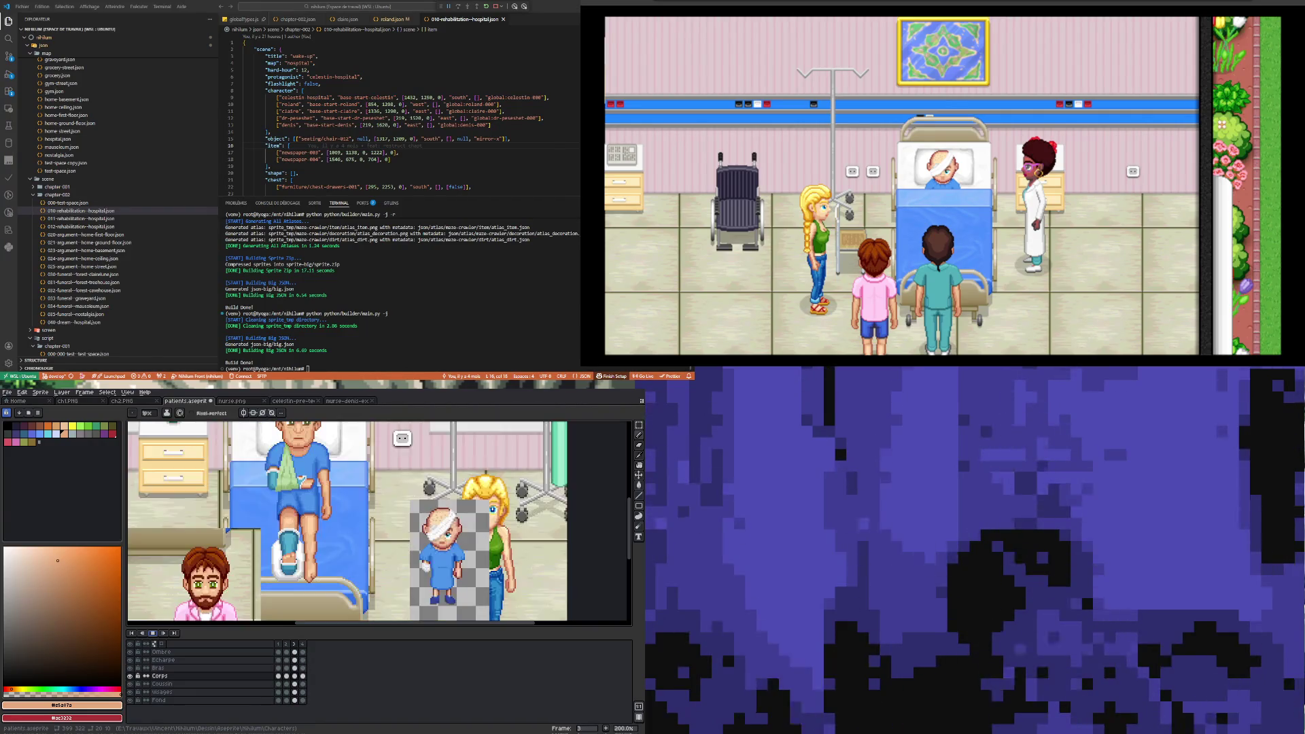
key("minus")
key("plus")
key("minus")
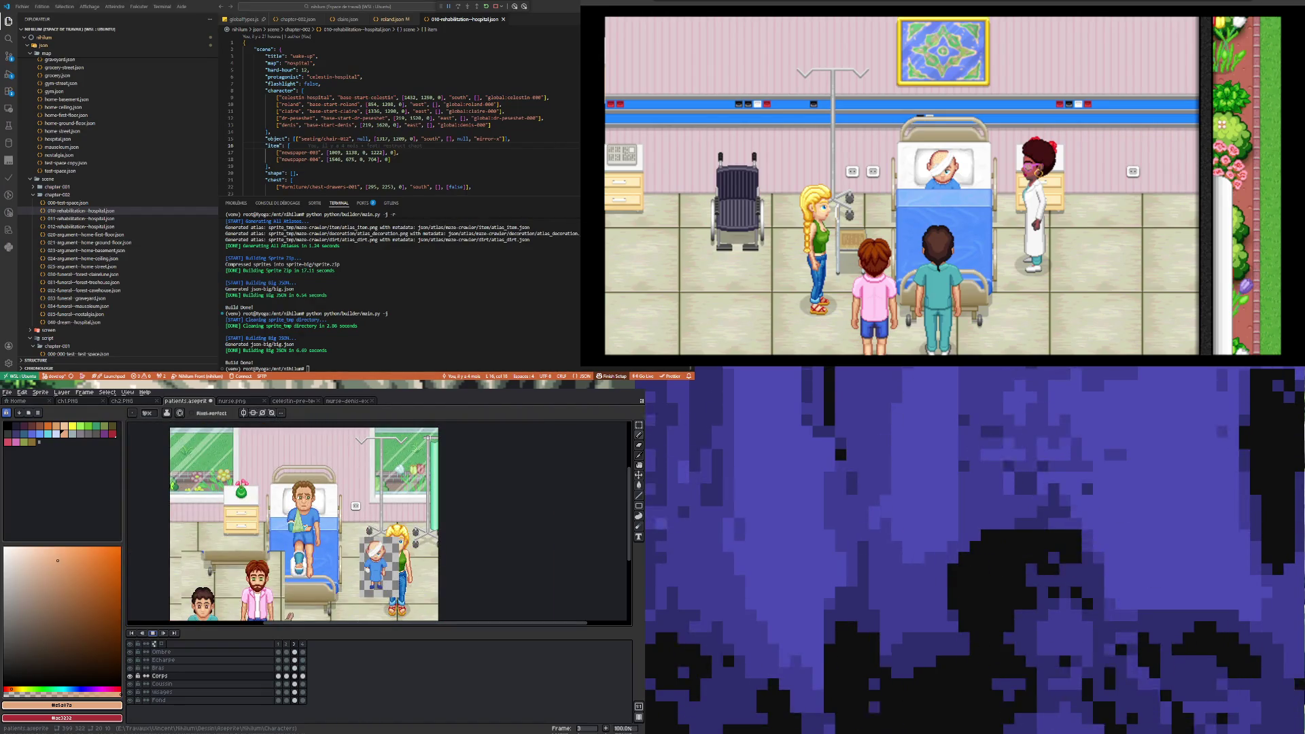
key("plus")
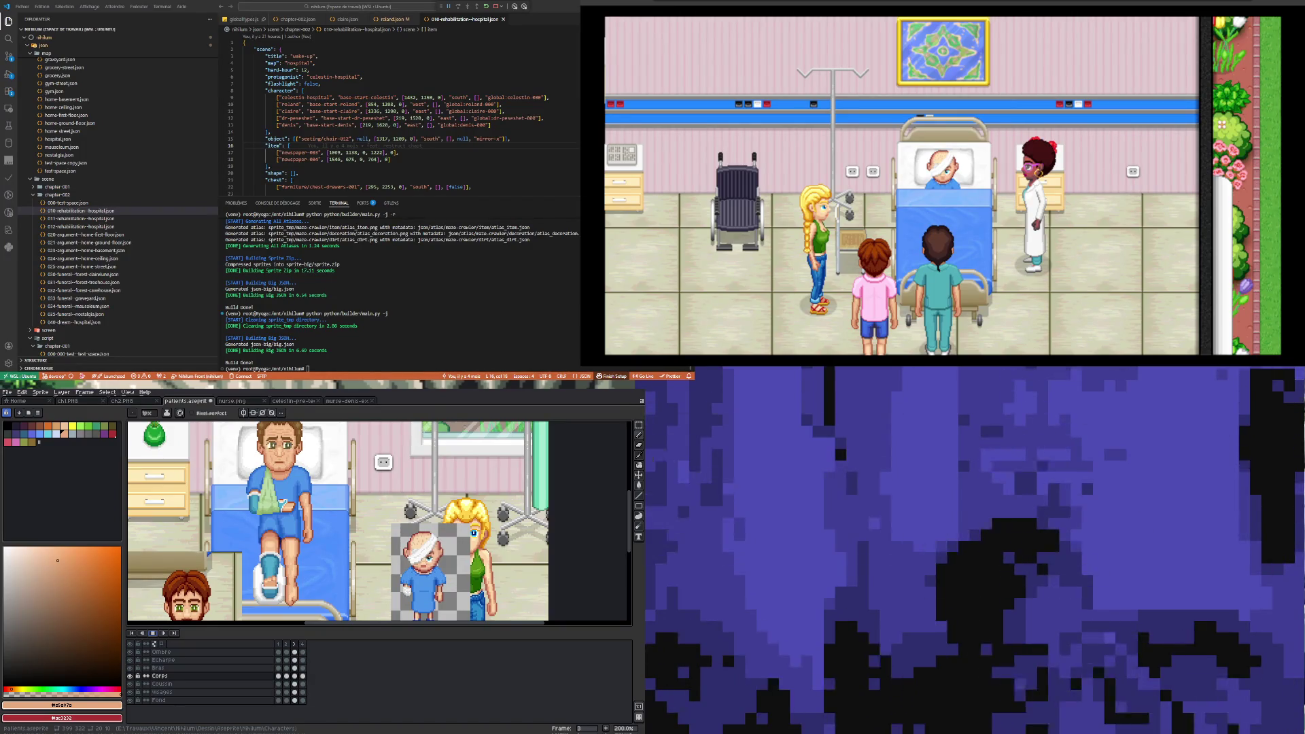
- Save patients.aseprite, then bring up the layer context menu on the Visages layer
left_click(7, 392)
left_click(14, 426)
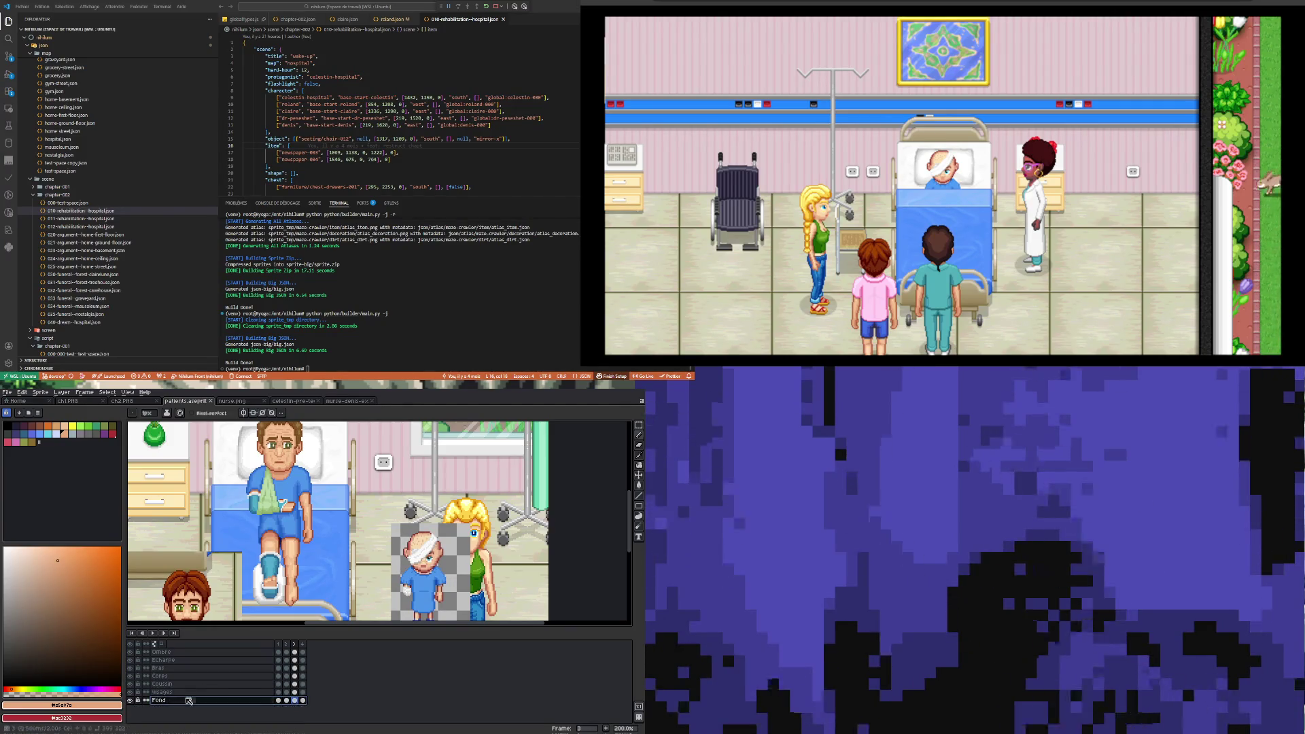
right_click(189, 700)
right_click(168, 692)
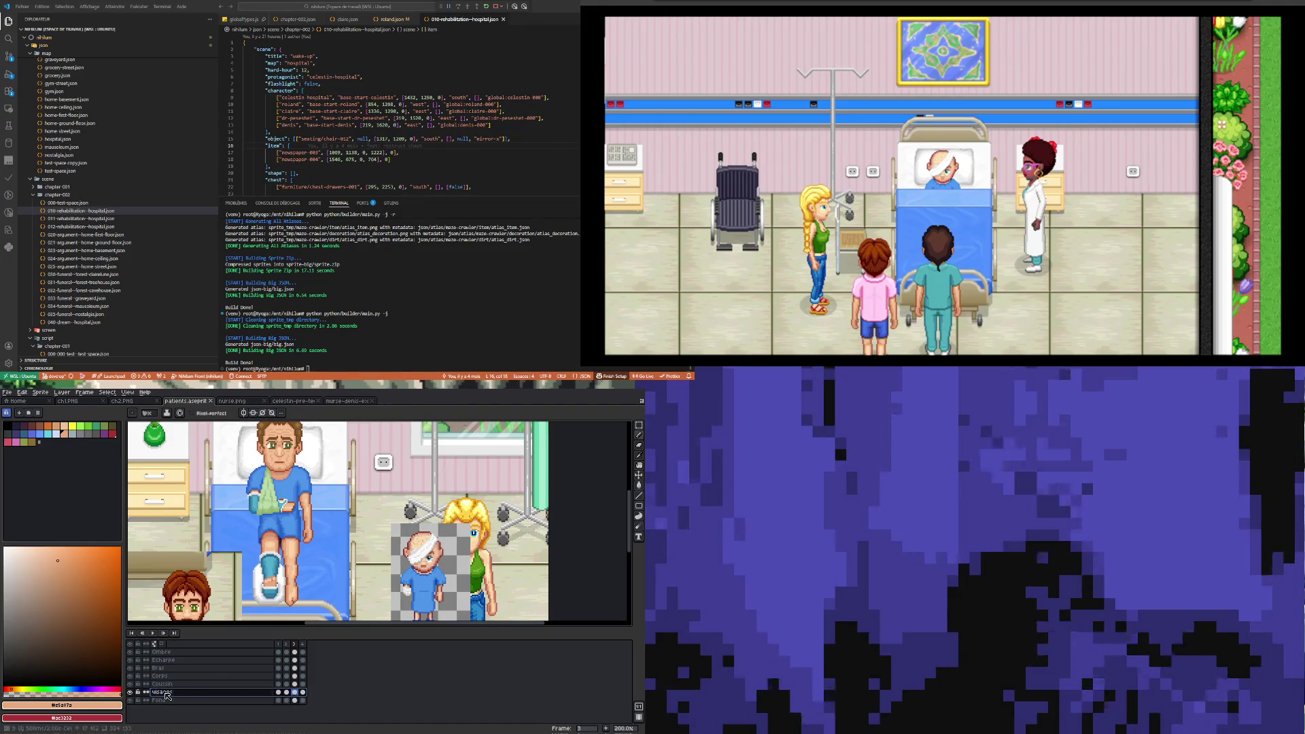
- Add a new layer above Visages and name it 'Ombre dessous'
mouse_move(197, 680)
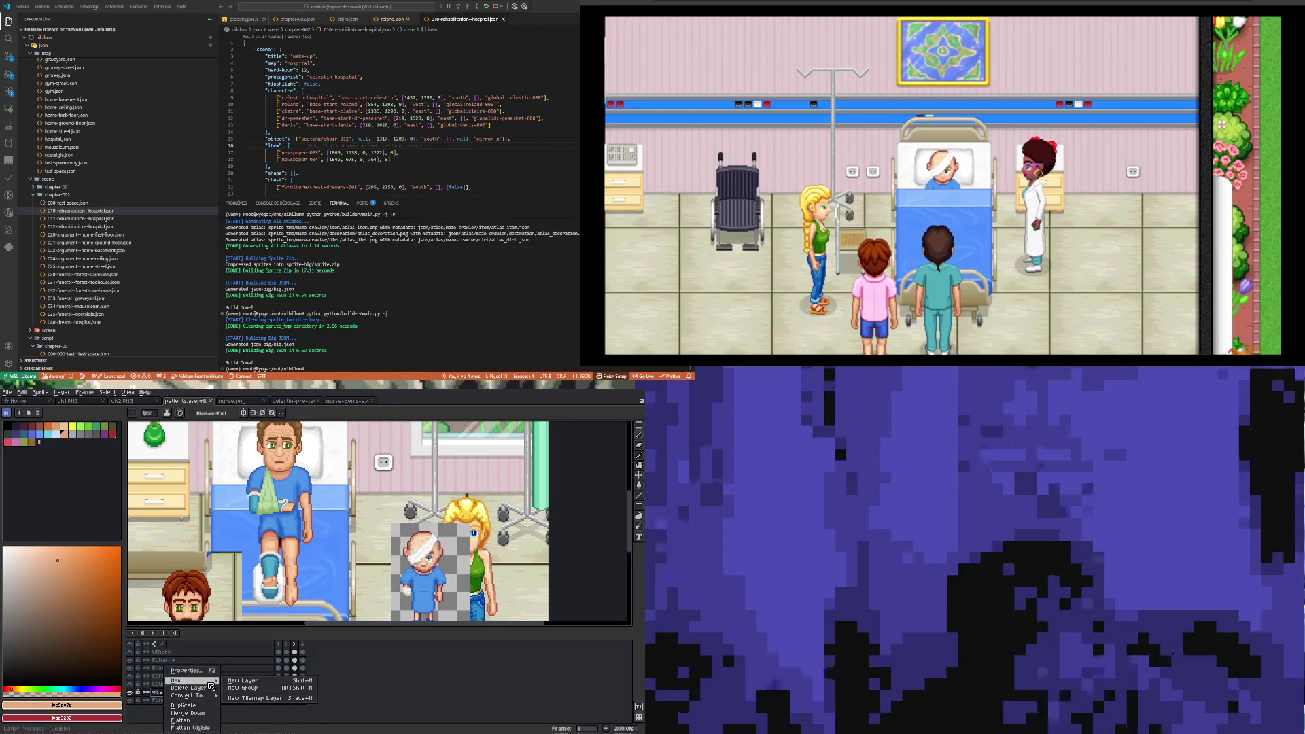
left_click(257, 681)
double_click(257, 692)
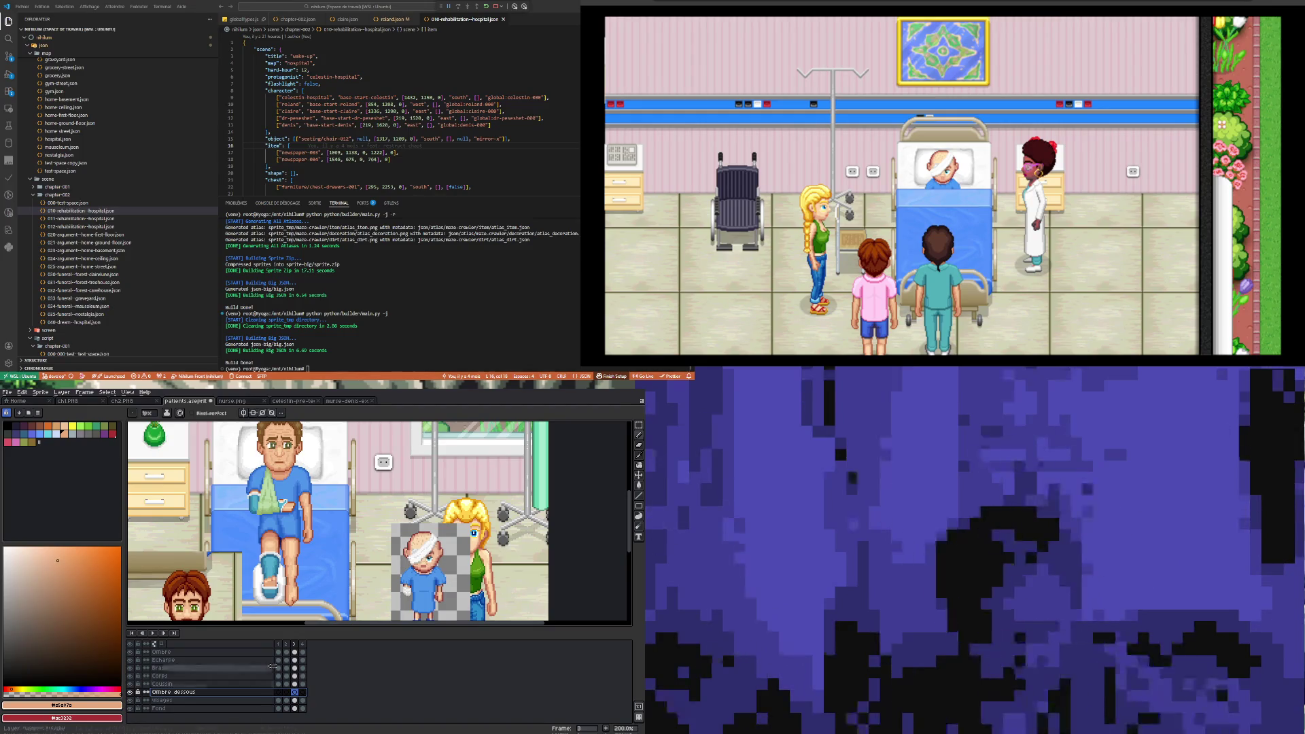
scroll(351, 549, "up", 1)
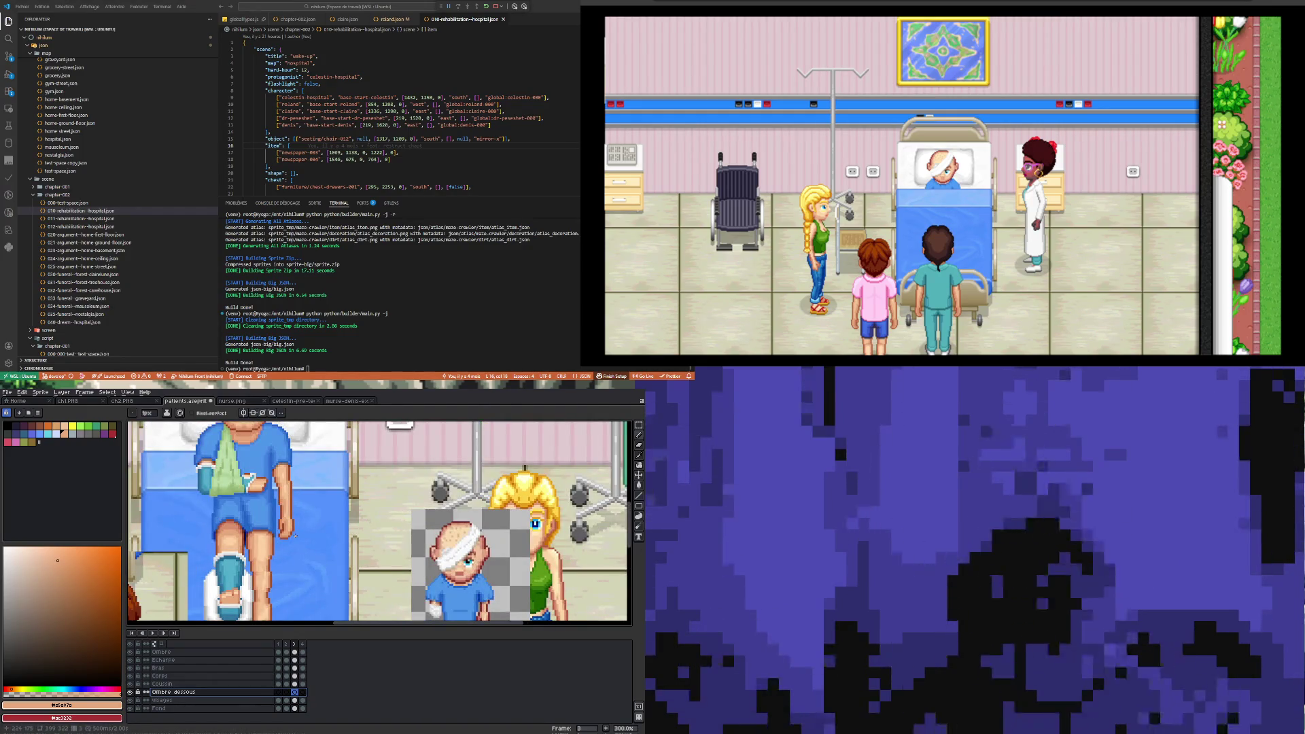
double_click(174, 692)
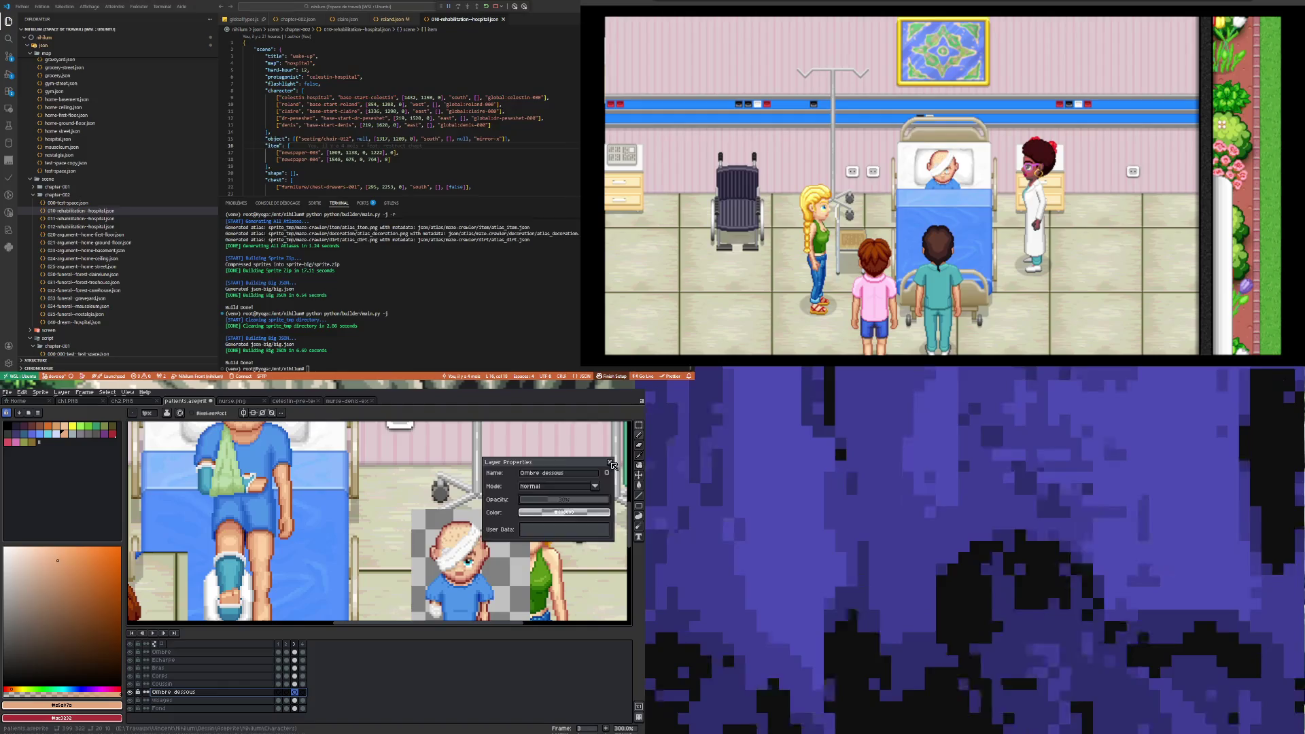
key("Escape")
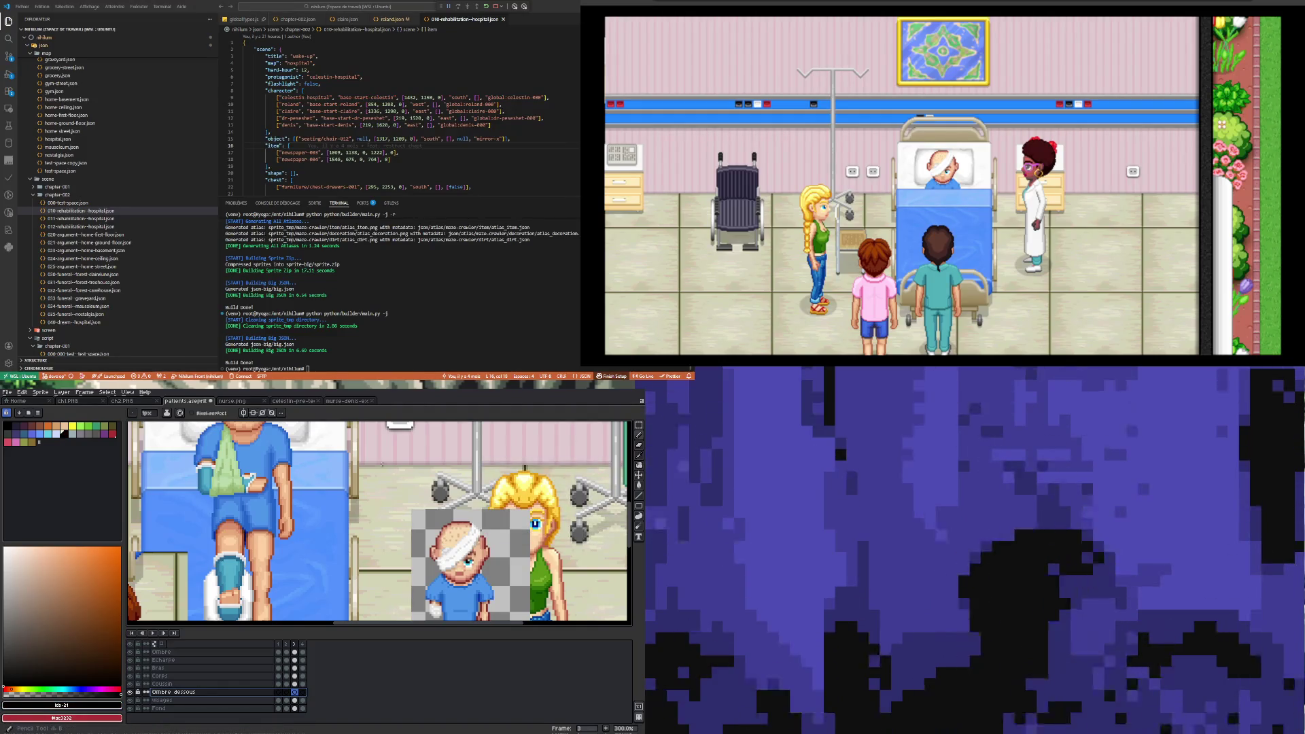
scroll(382, 465, "down", 3)
scroll(275, 554, "up", 5)
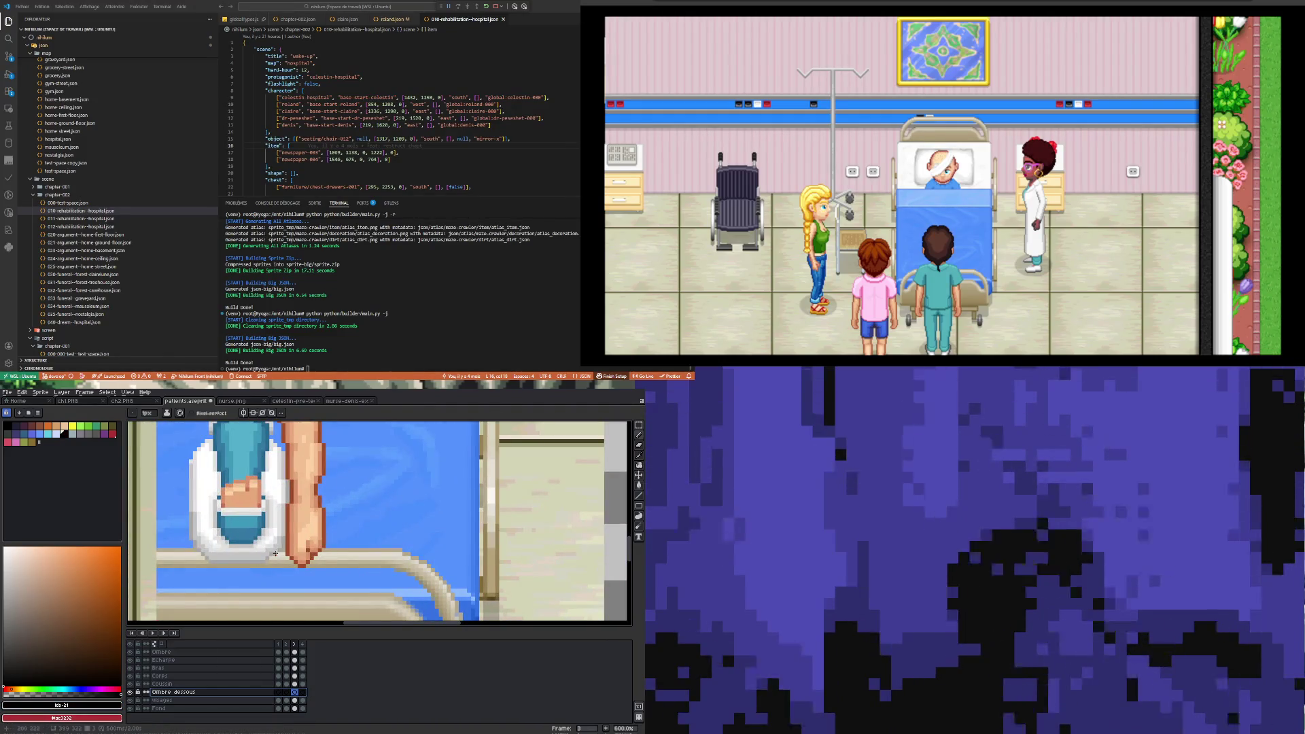
- Draw a dark horizontal shadow line along the bed rail below the cast
left_click_drag(212, 565, 235, 565)
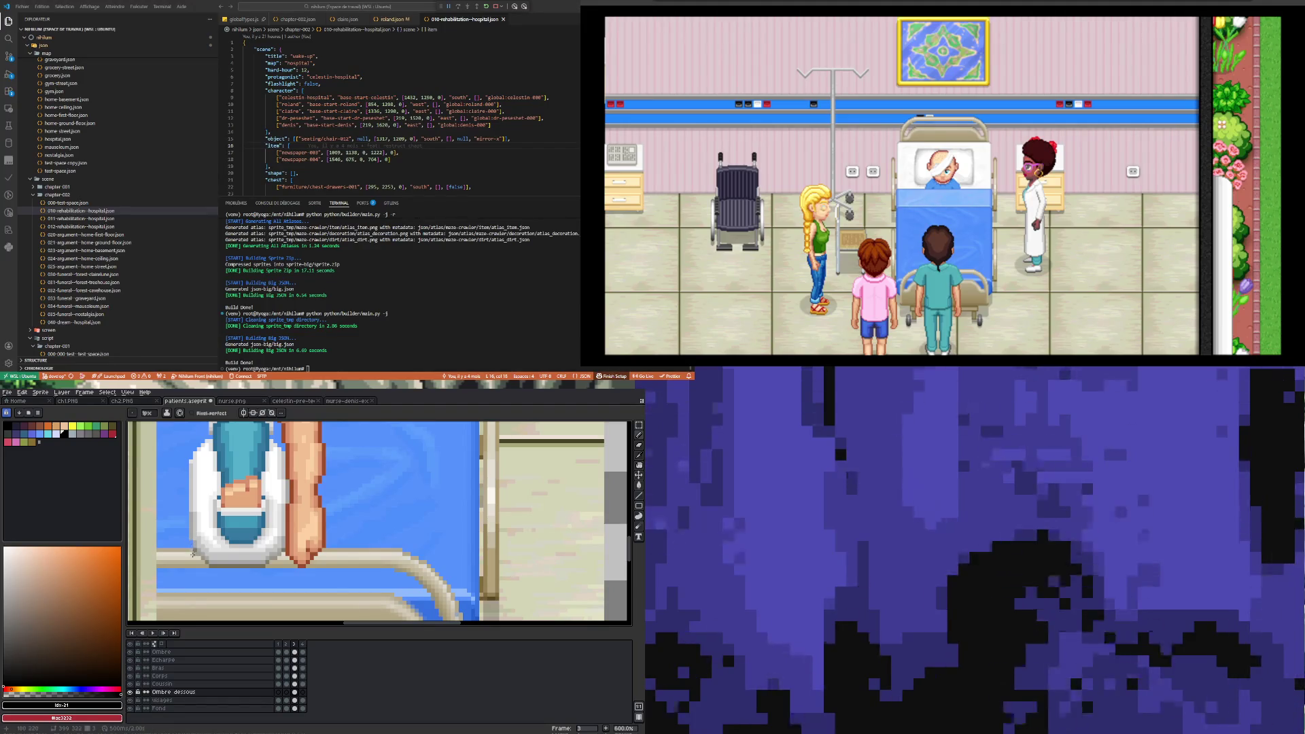
scroll(191, 541, "down", 3)
scroll(191, 542, "up", 4)
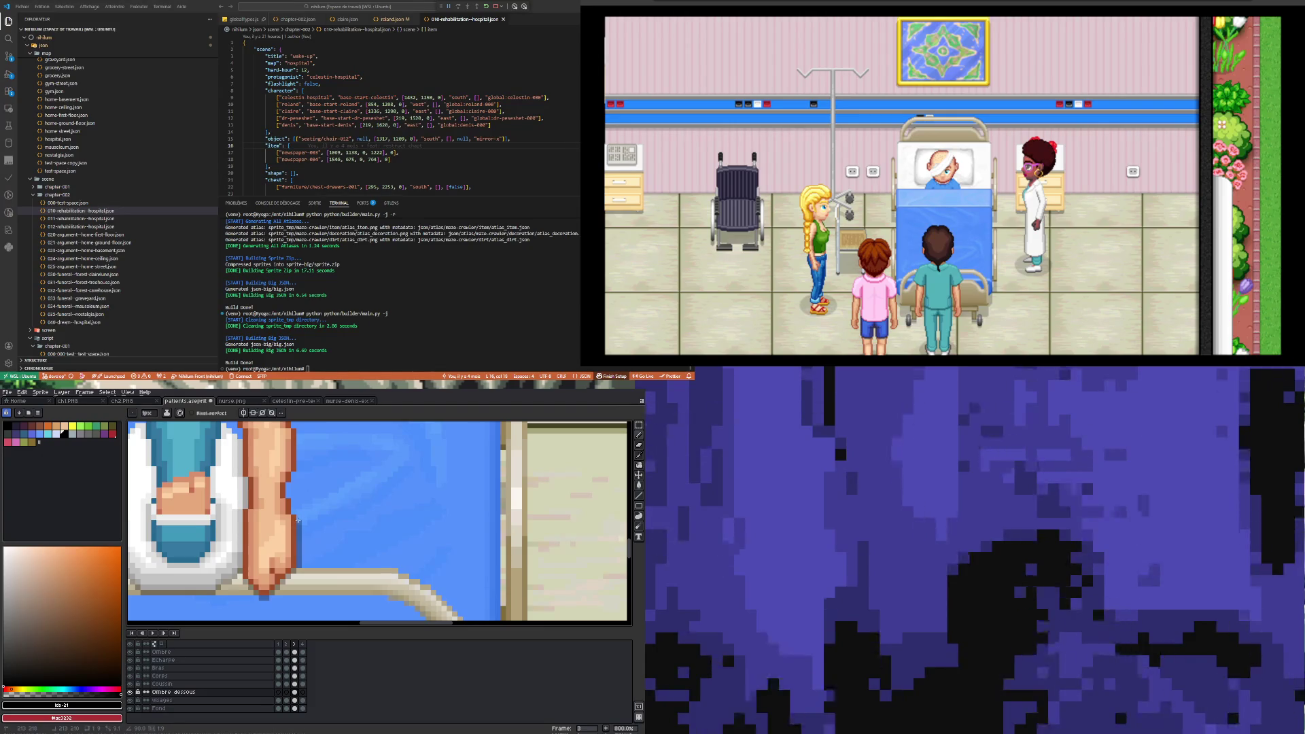
scroll(288, 567, "down", 4)
scroll(292, 518, "up", 3)
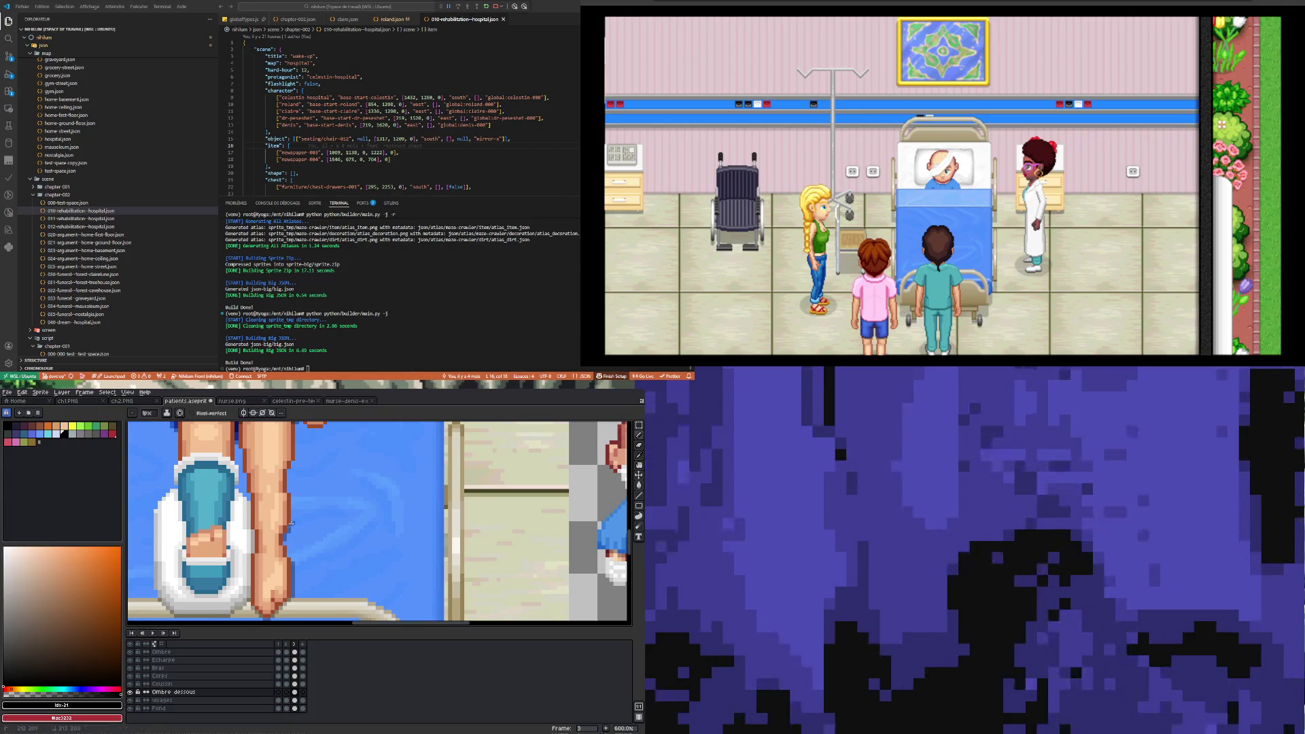
scroll(293, 499, "down", 3)
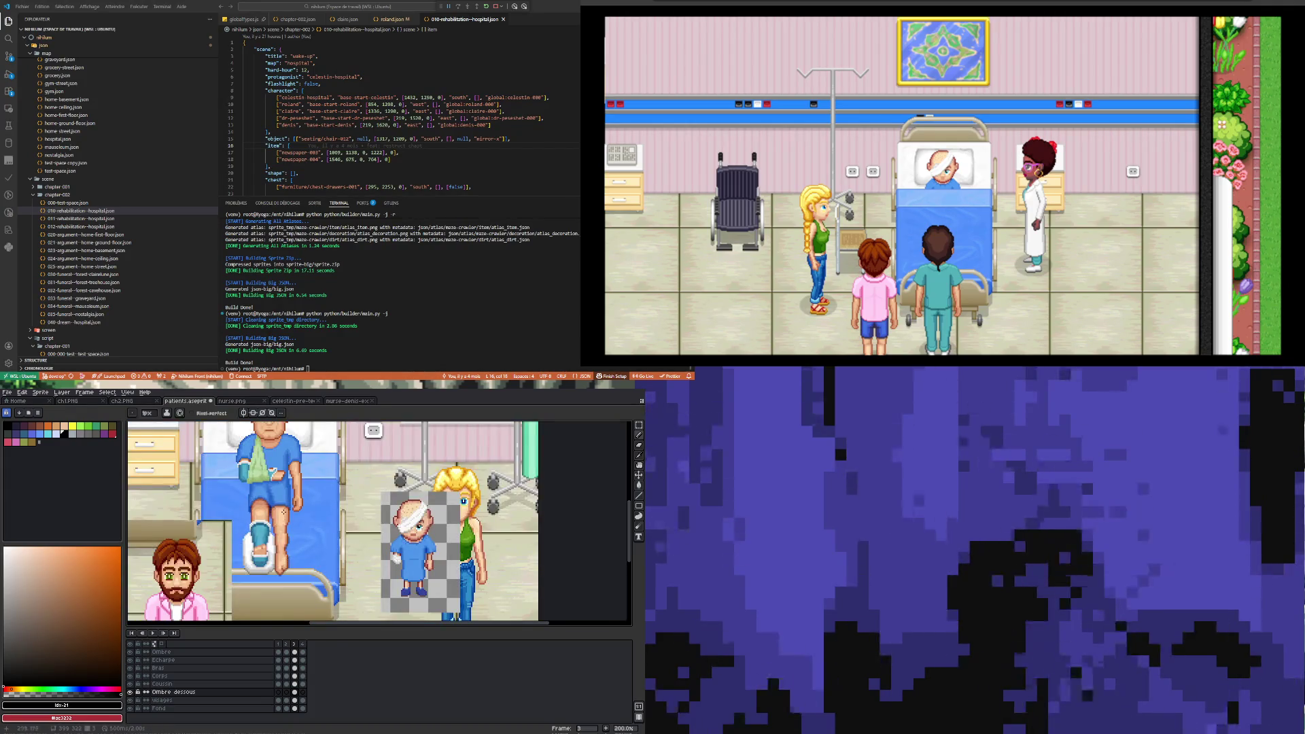
scroll(289, 537, "up", 3)
scroll(289, 537, "up", 1)
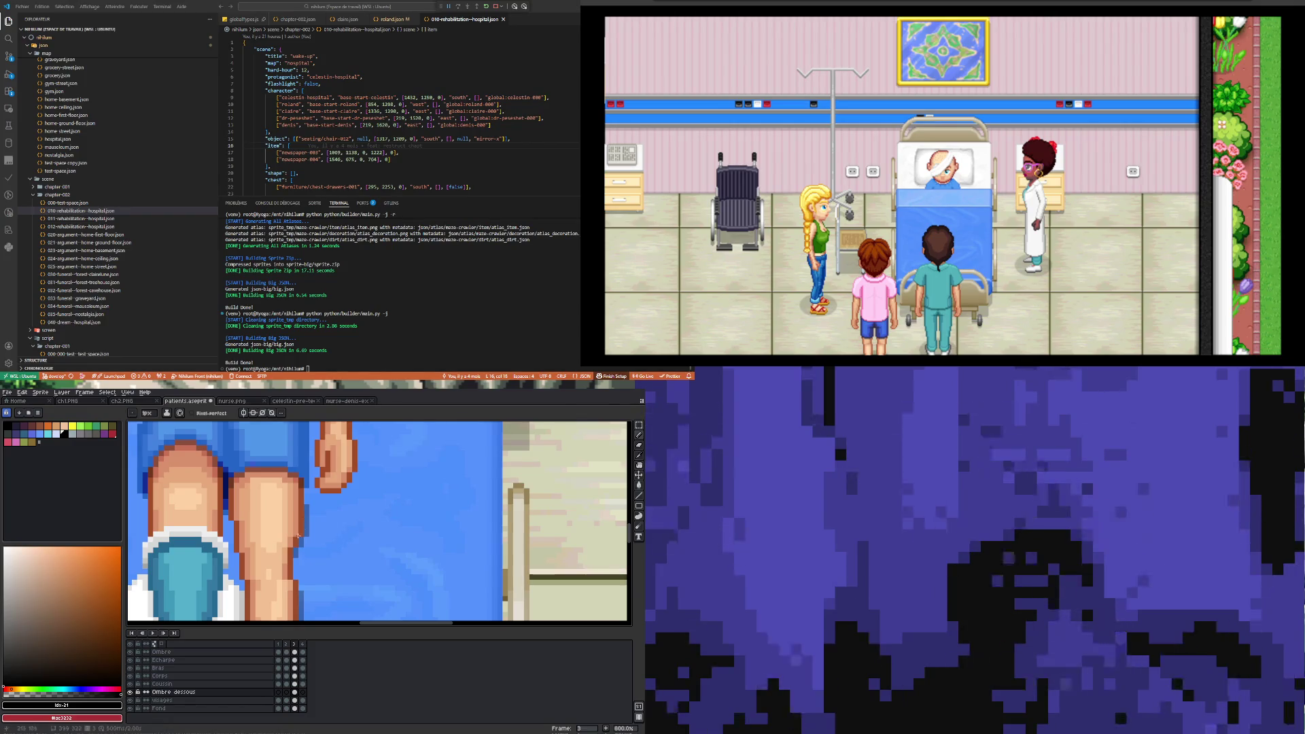
scroll(291, 558, "down", 3)
scroll(233, 557, "up", 3)
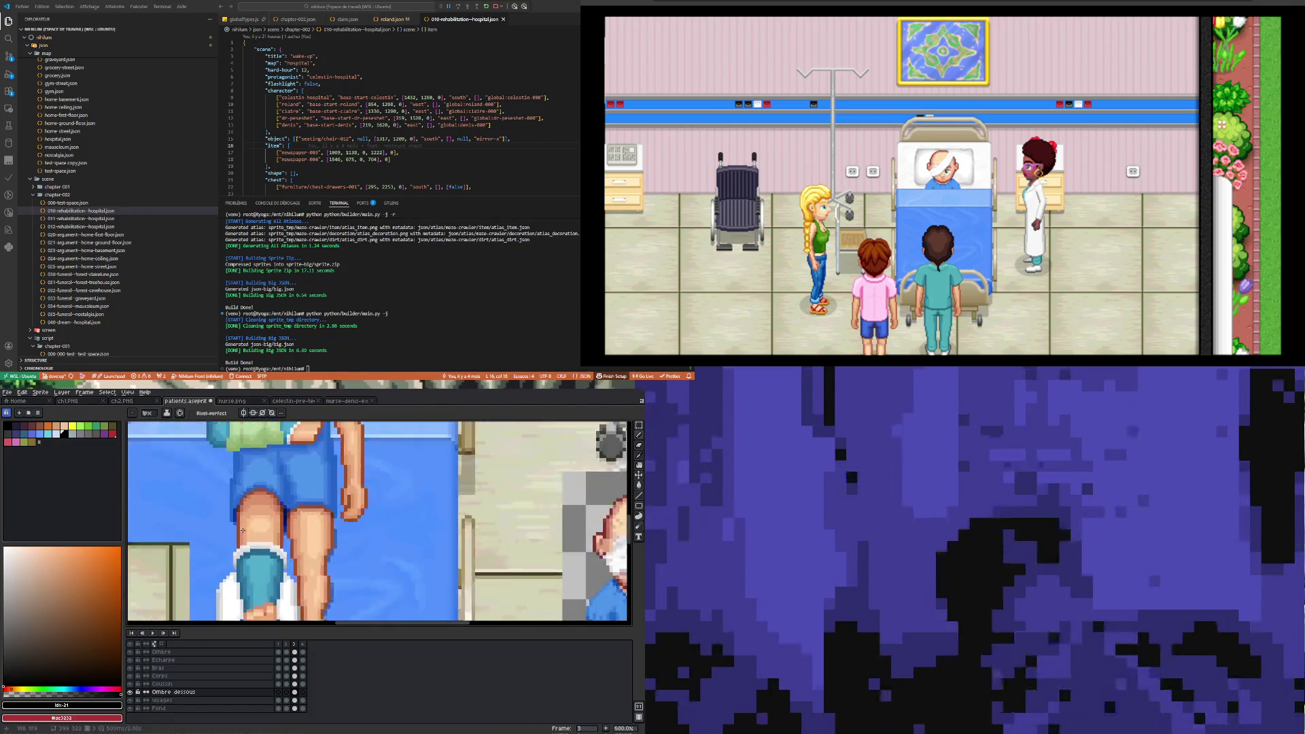
scroll(231, 560, "down", 3)
scroll(228, 563, "up", 3)
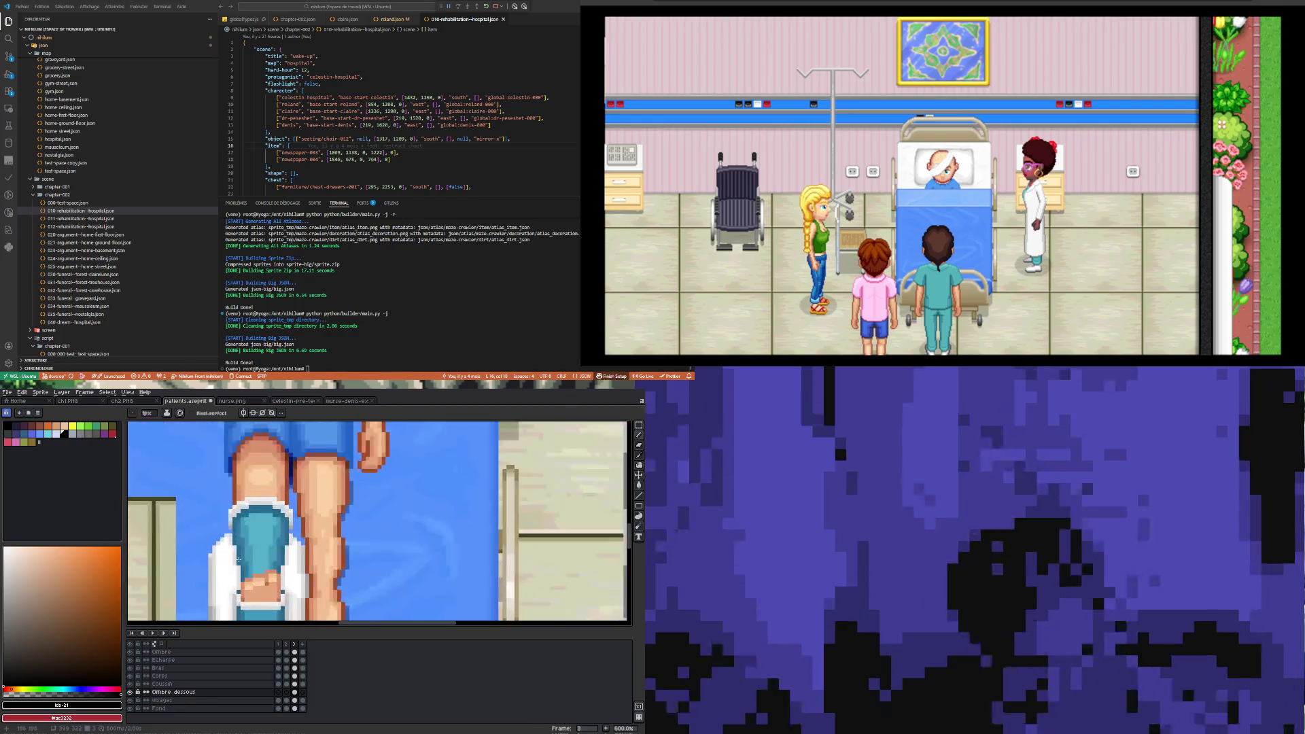
scroll(225, 565, "down", 2)
scroll(224, 566, "up", 3)
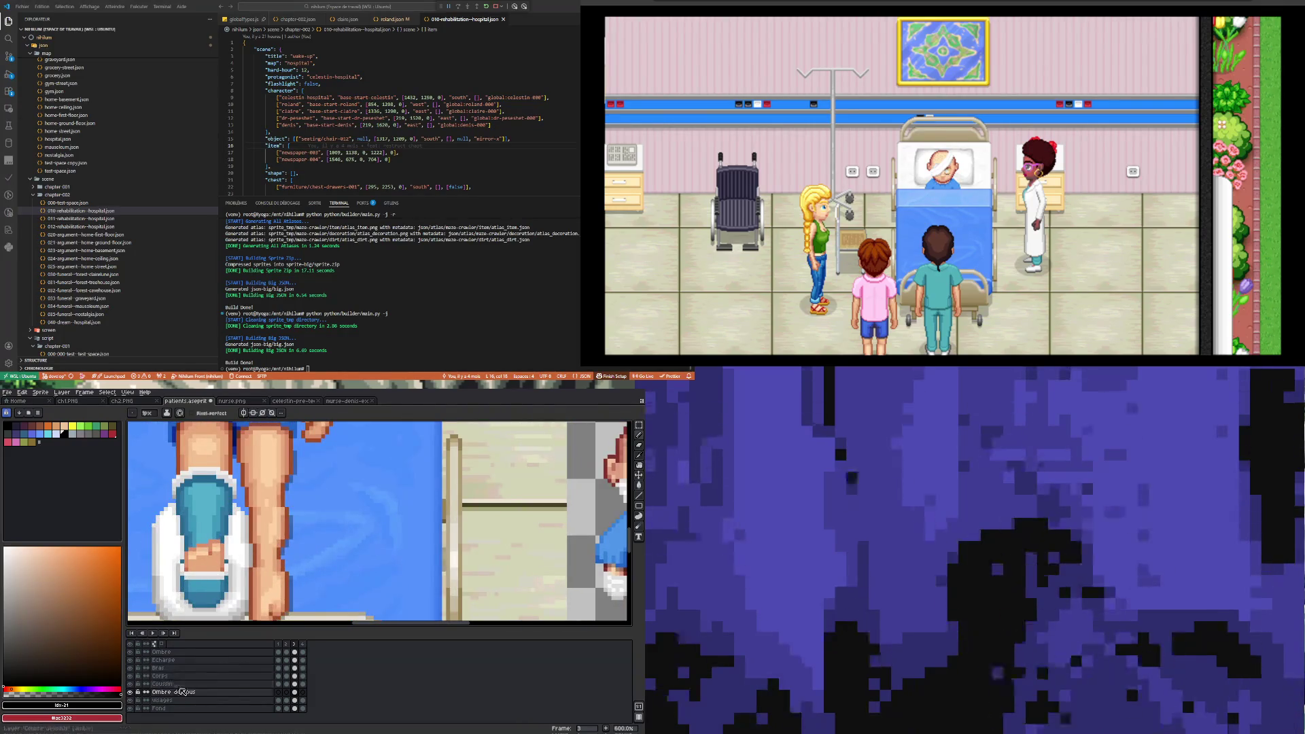
double_click(181, 693)
left_click(541, 501)
left_click_drag(540, 501, 537, 501)
scroll(333, 496, "down", 3)
scroll(334, 496, "up", 3)
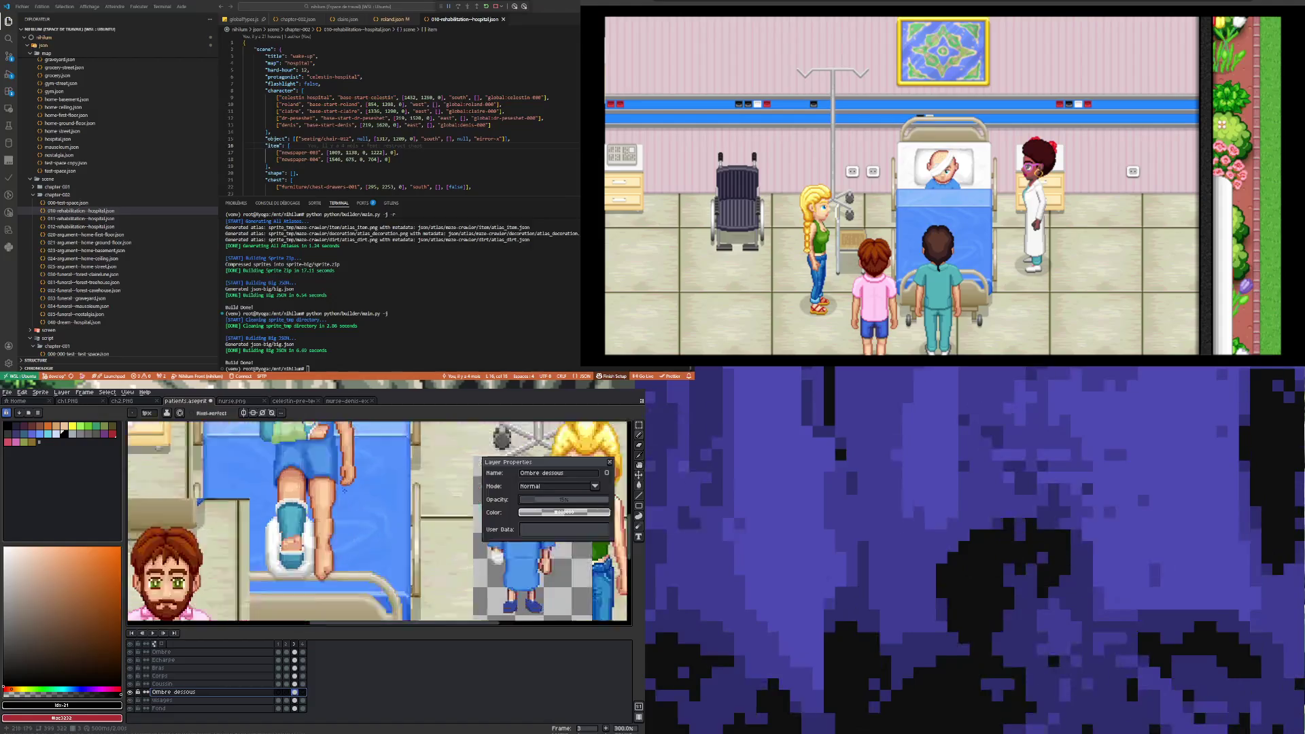
scroll(326, 516, "down", 2)
scroll(327, 517, "up", 2)
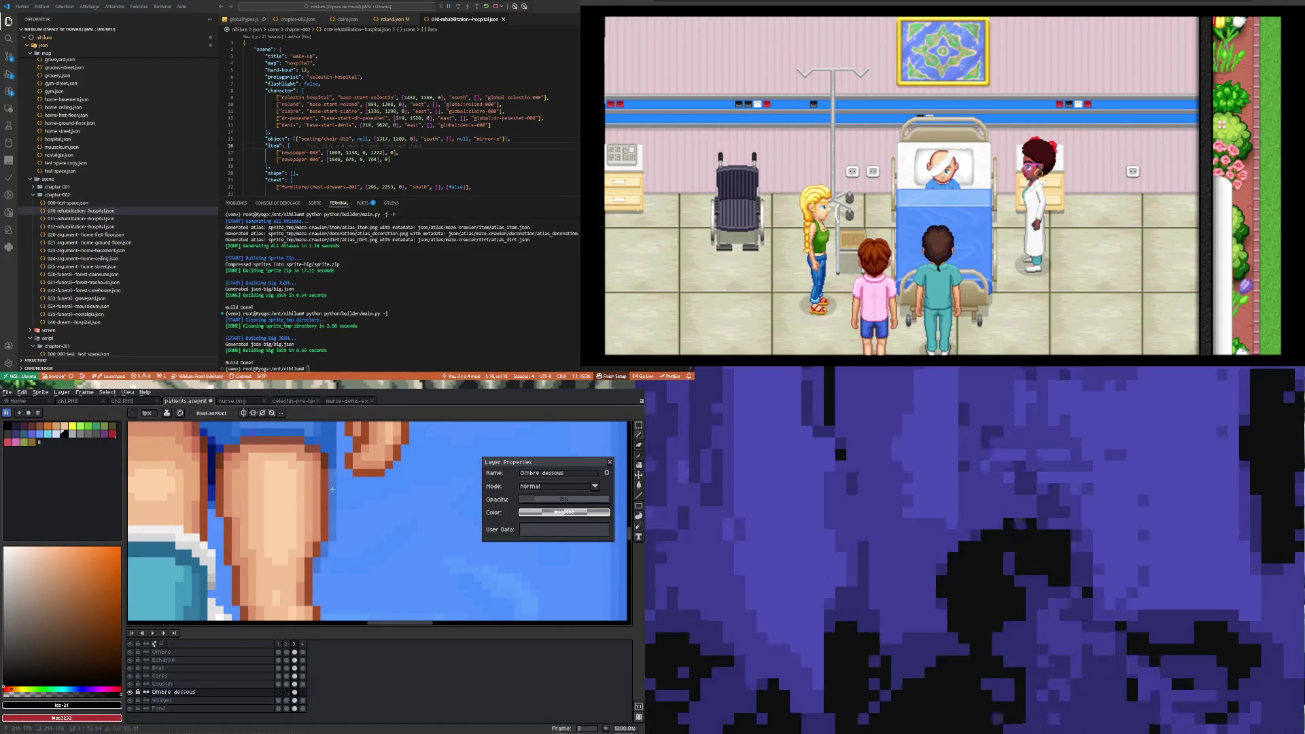
scroll(316, 548, "up", 3)
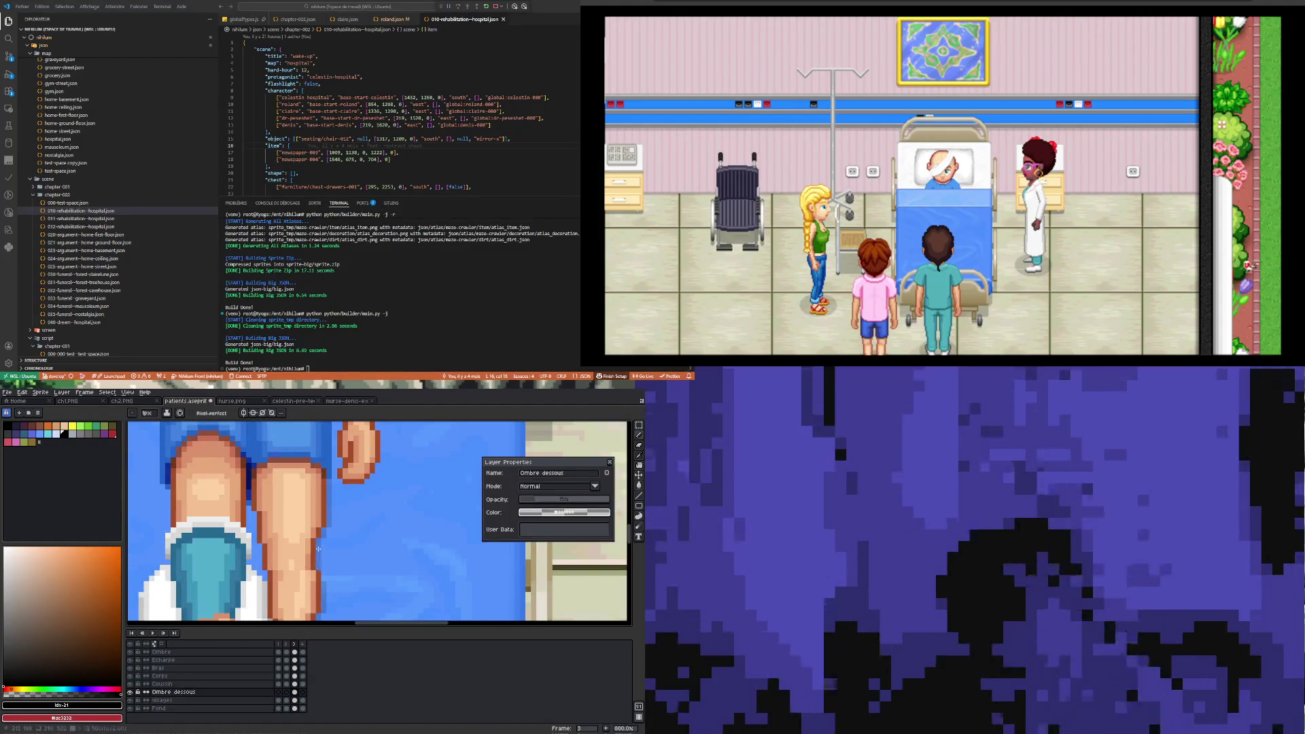
scroll(318, 545, "down", 2)
scroll(318, 545, "down", 4)
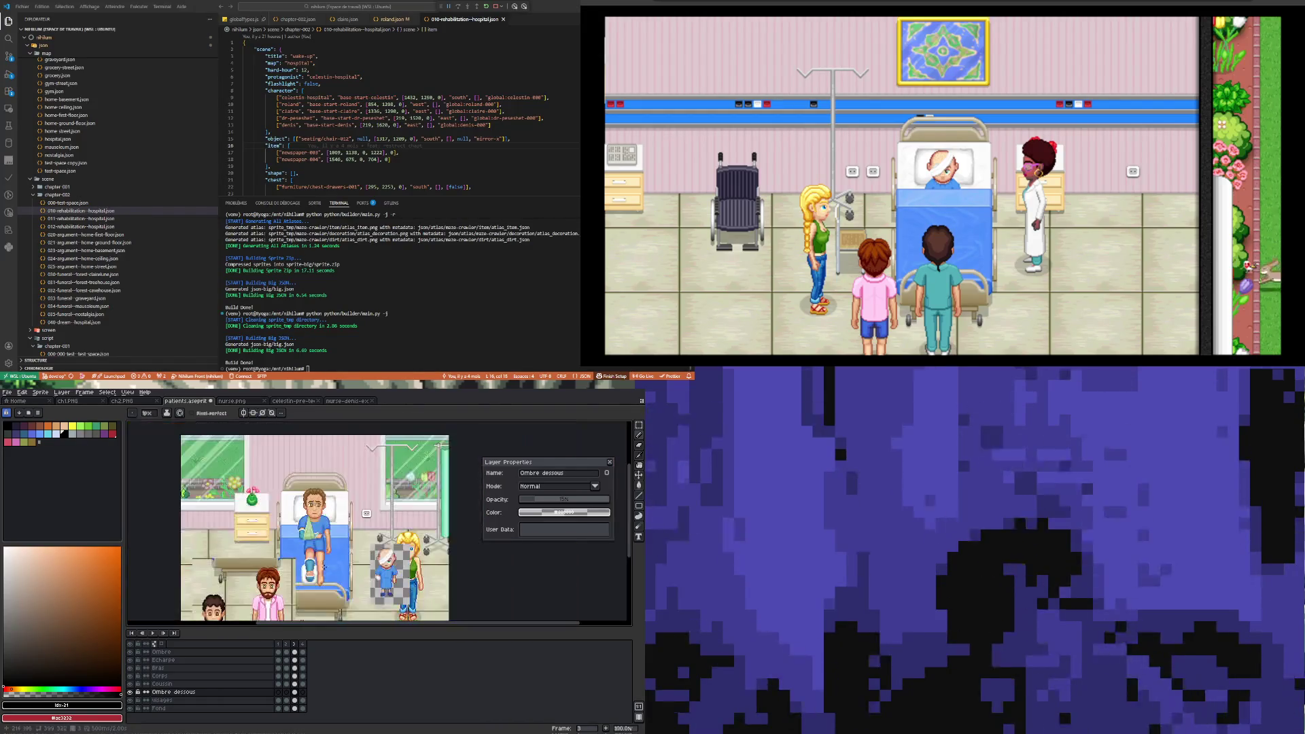
scroll(324, 585, "up", 3)
scroll(324, 585, "up", 1)
scroll(326, 576, "down", 3)
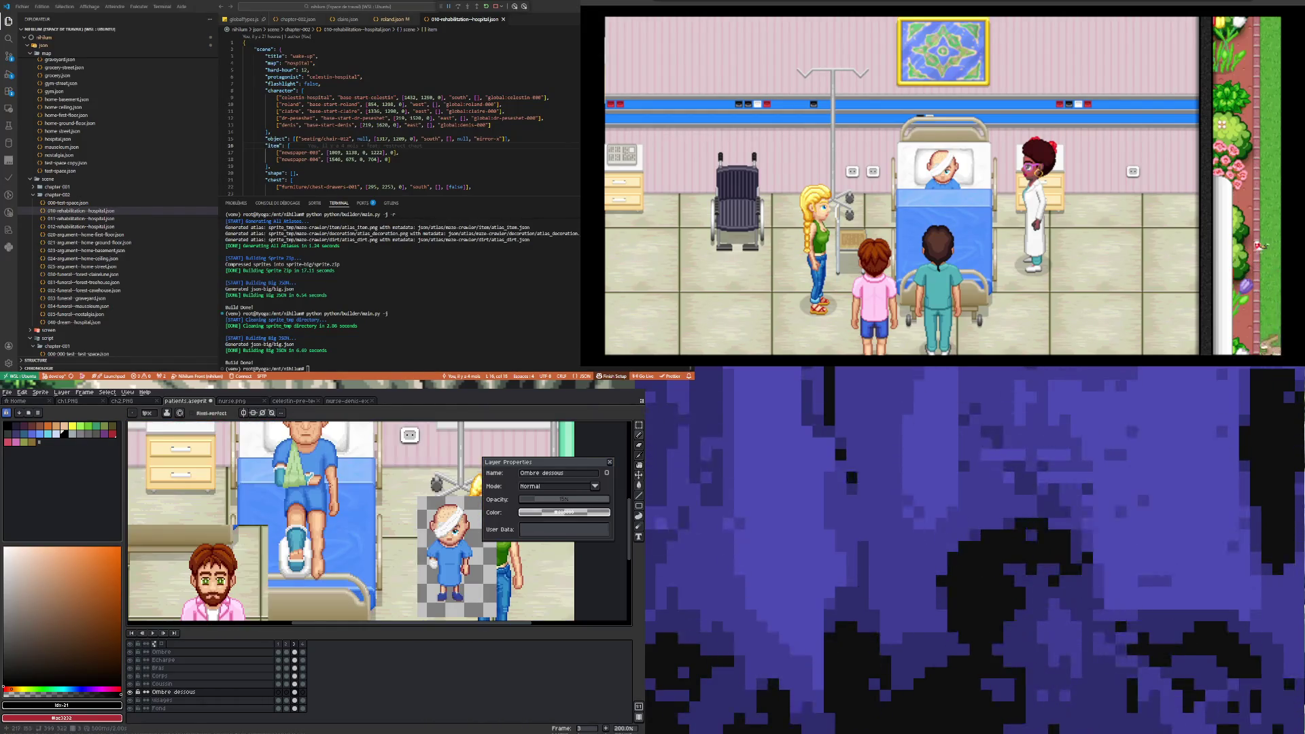
scroll(329, 566, "up", 2)
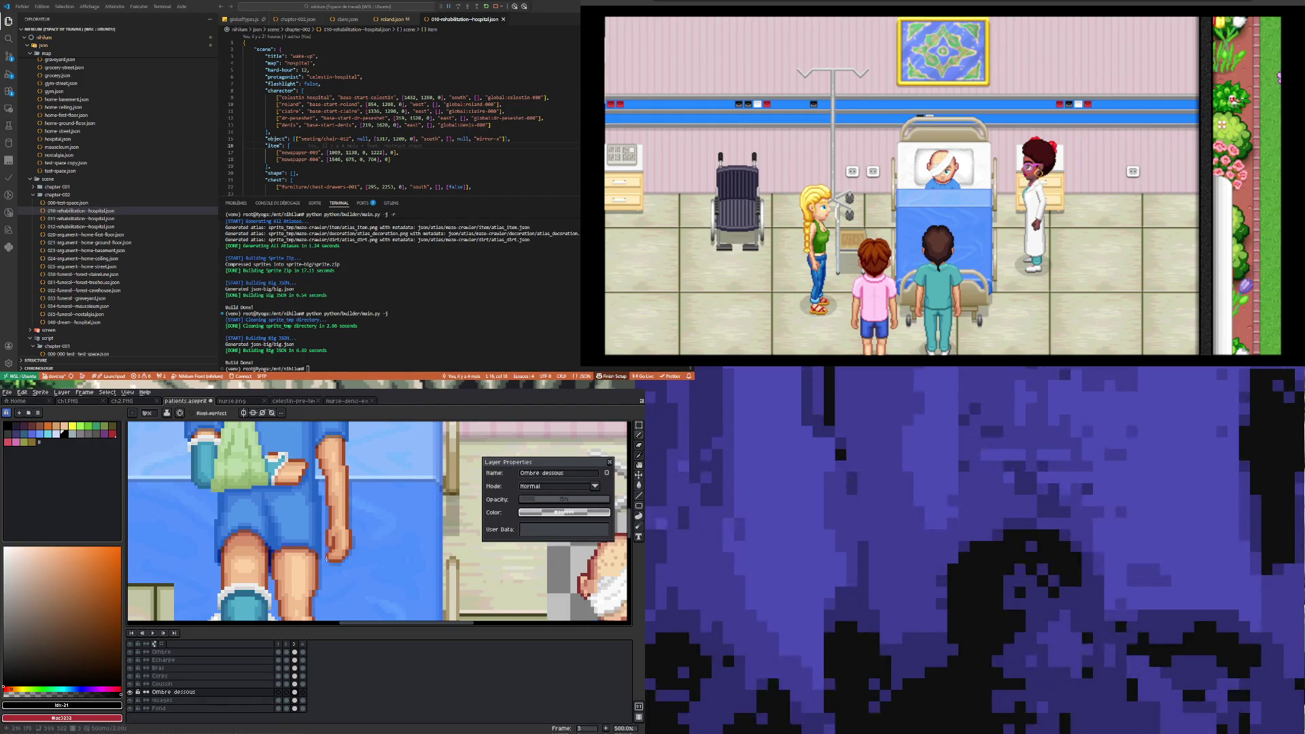
scroll(322, 507, "up", 1)
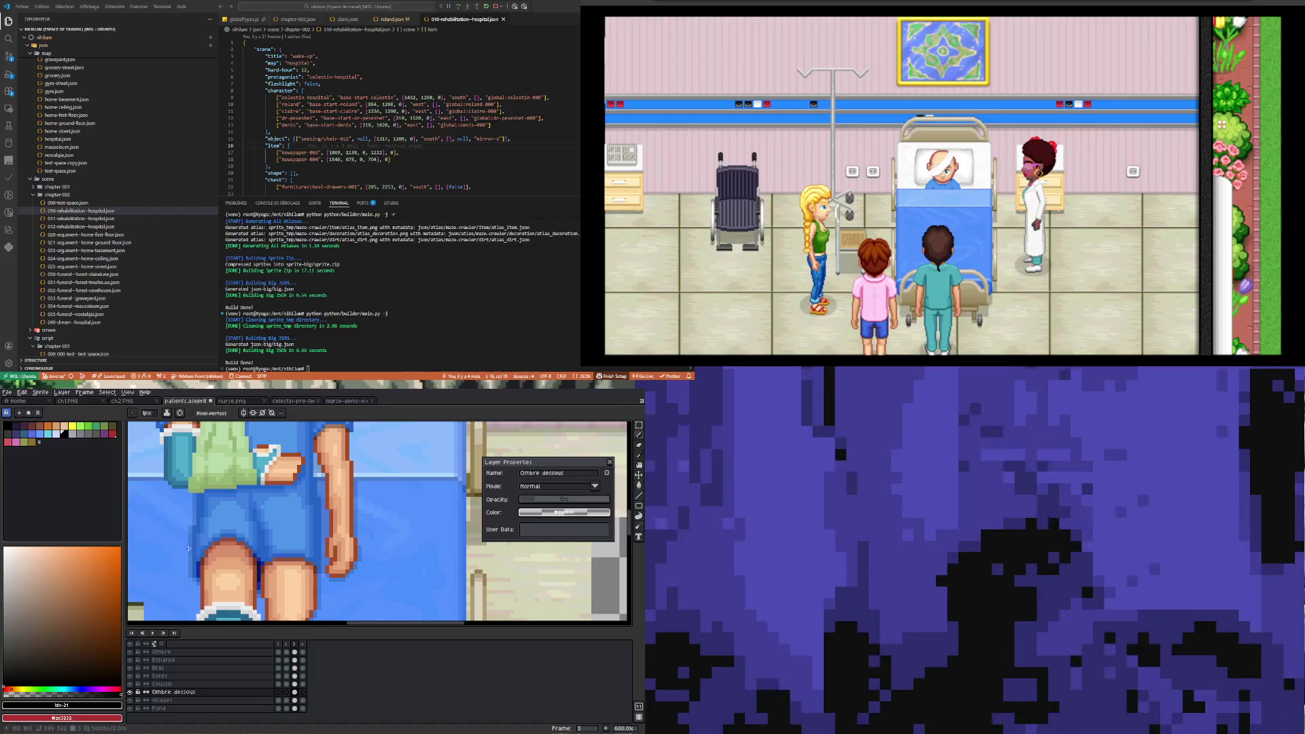
scroll(188, 546, "down", 3)
scroll(186, 535, "up", 3)
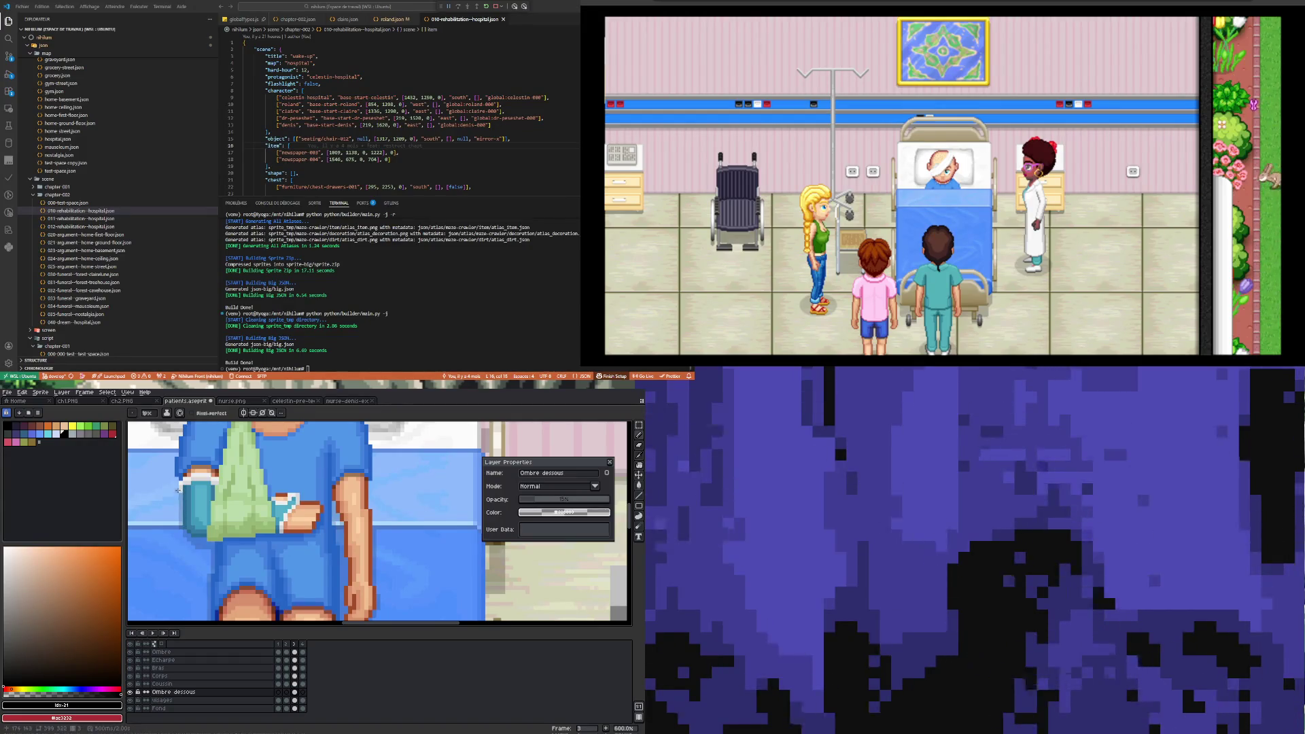
scroll(177, 480, "down", 5)
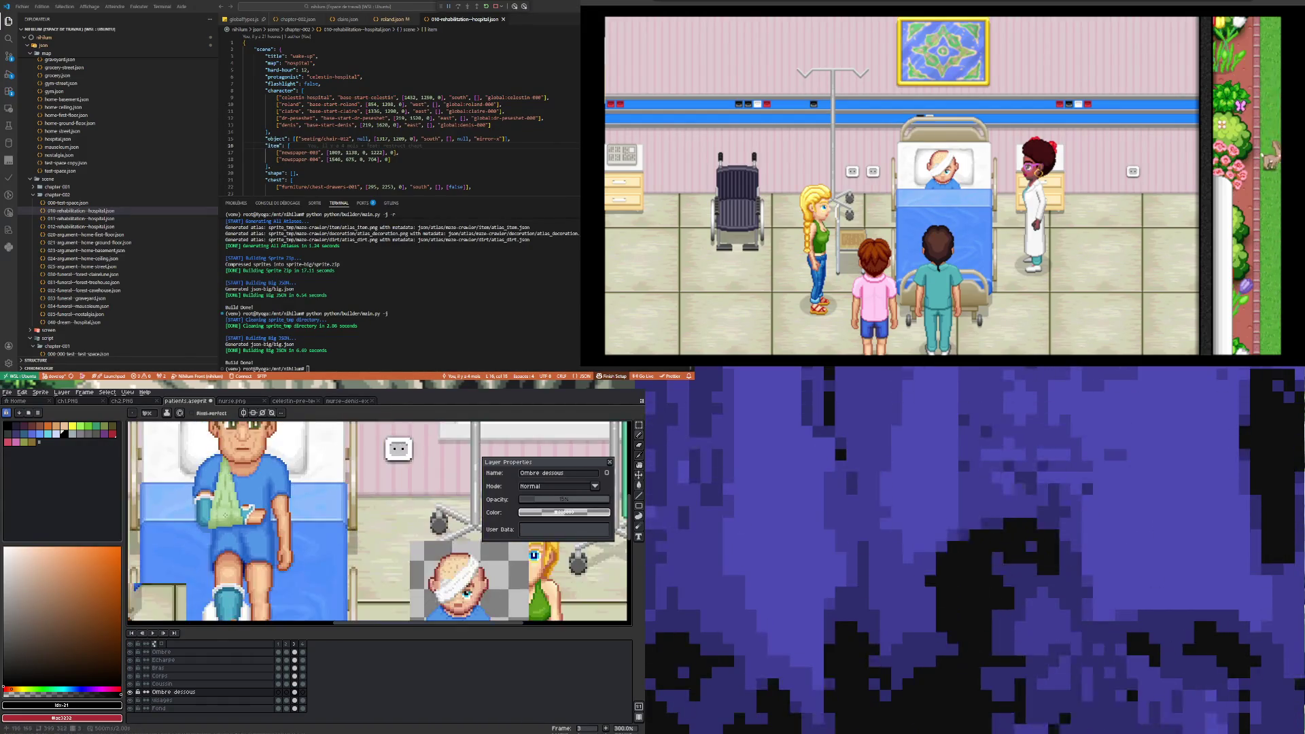
scroll(249, 548, "up", 3)
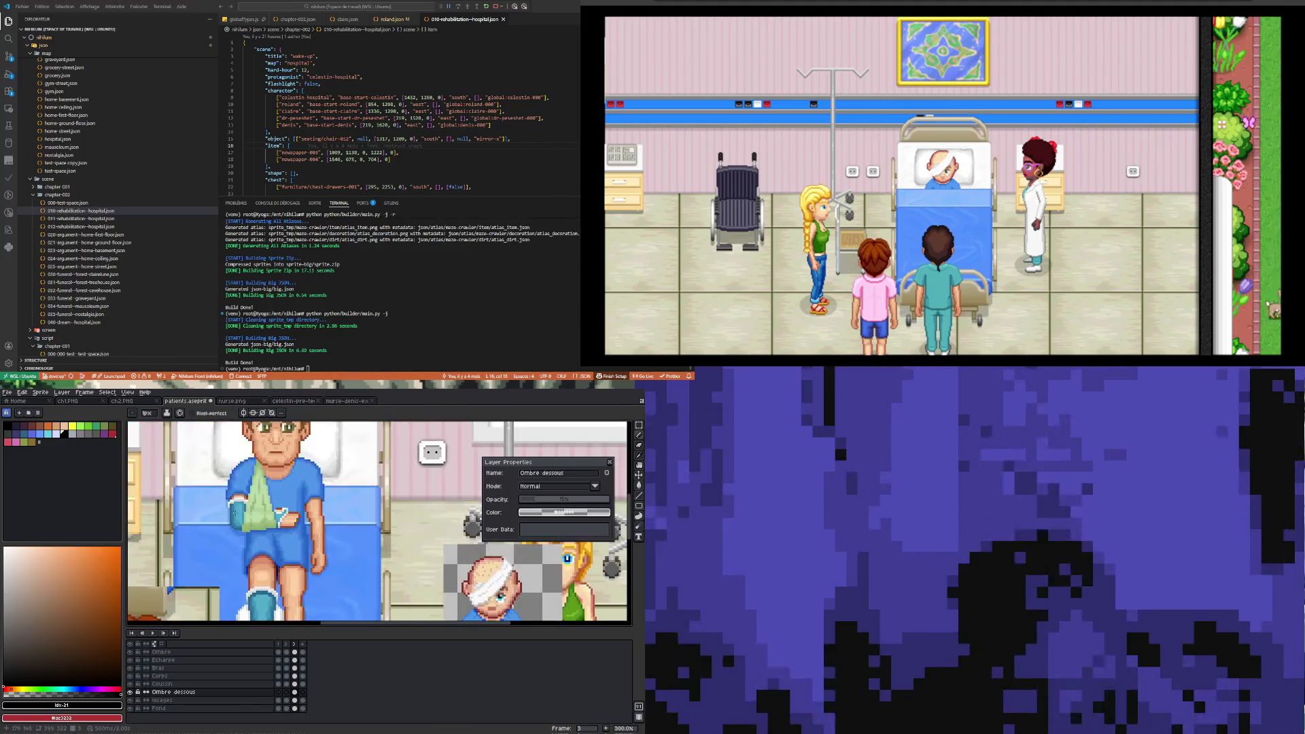
scroll(307, 522, "up", 3)
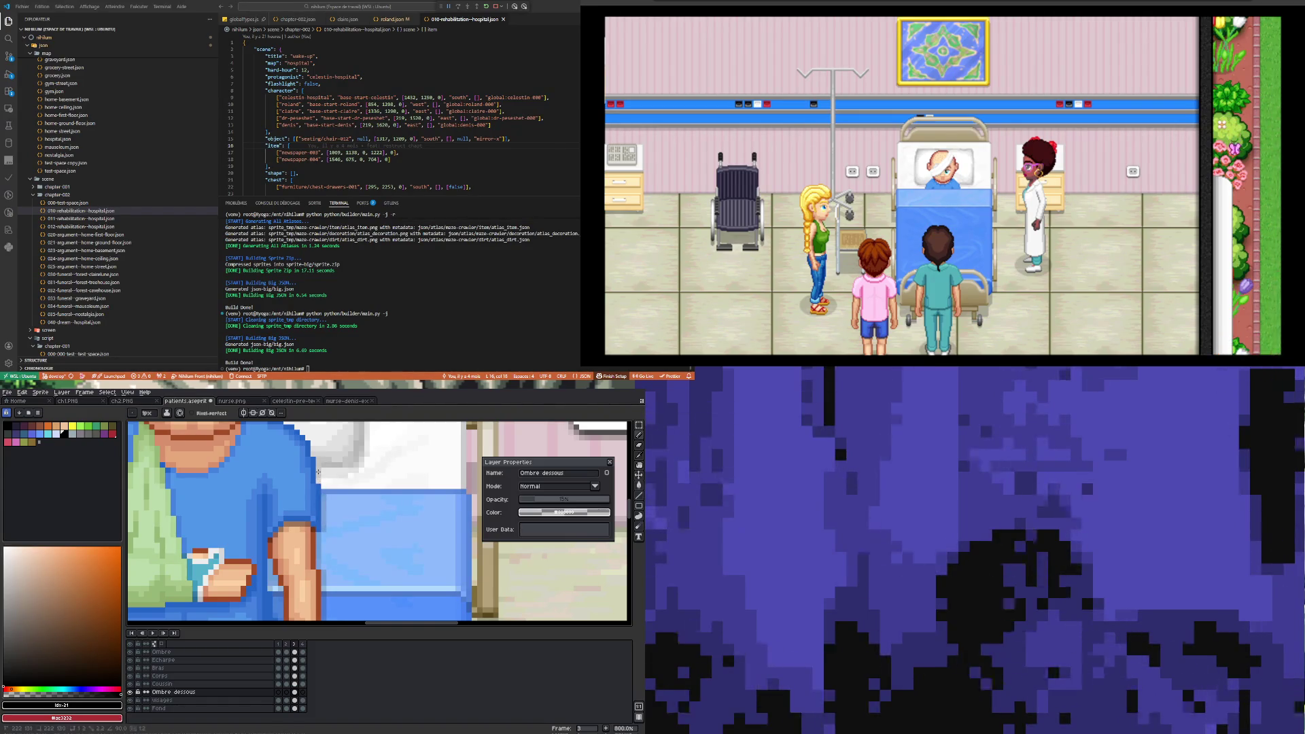
scroll(317, 471, "down", 2)
scroll(149, 540, "up", 3)
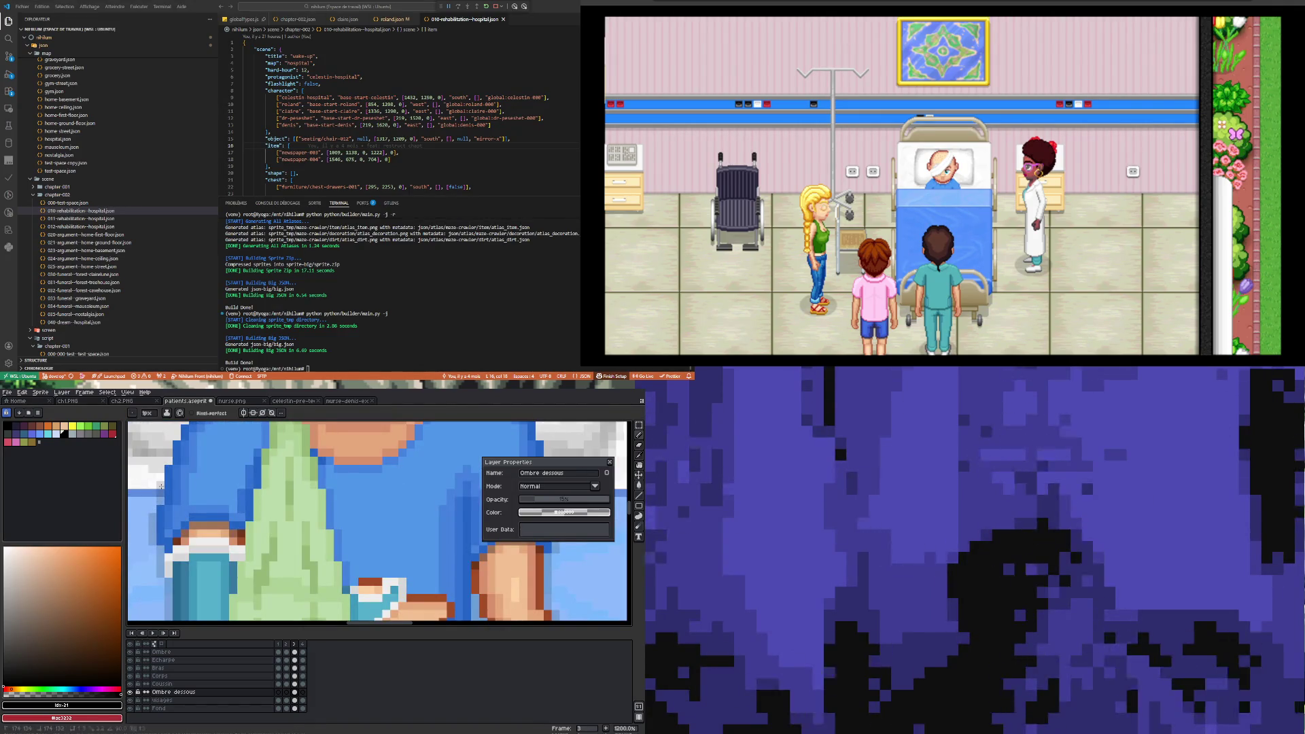
scroll(255, 528, "down", 5)
scroll(227, 505, "up", 4)
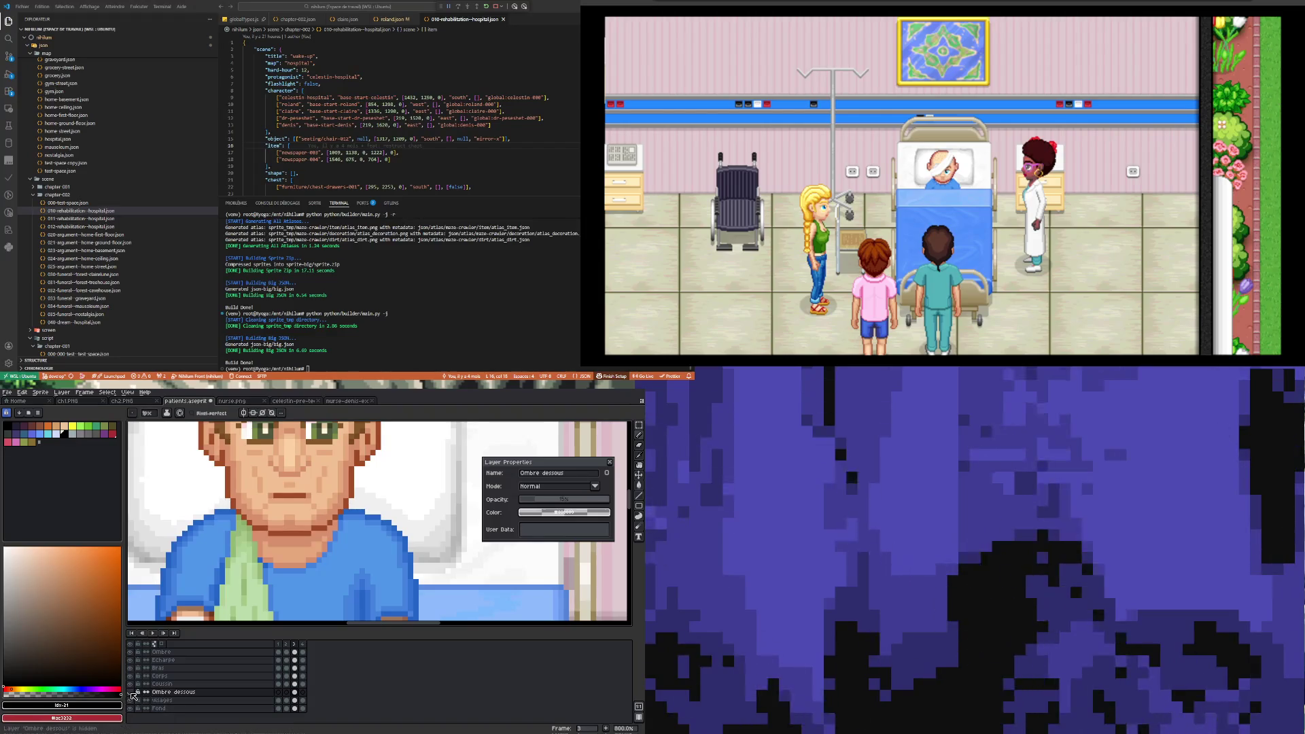
- Drag the Ombre dessous layer above the Ombre layer in the Layers panel
key("minus")
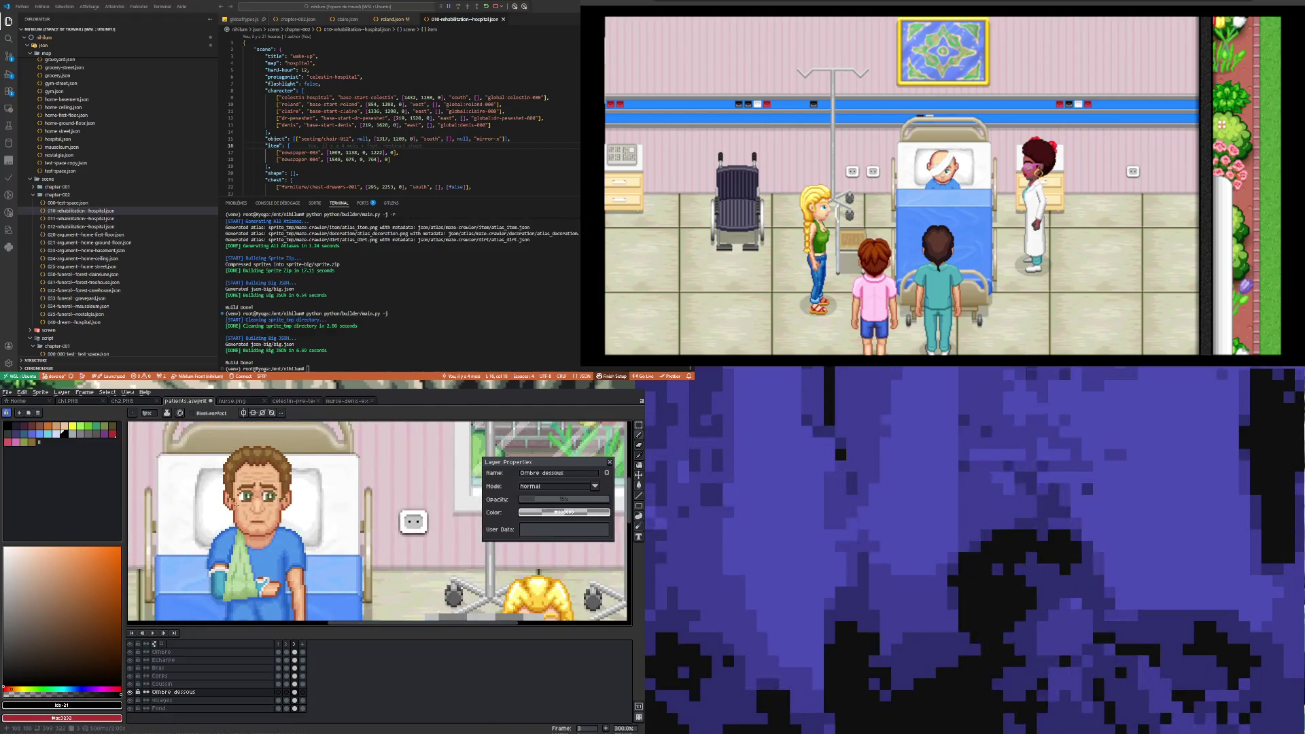
left_click(181, 694)
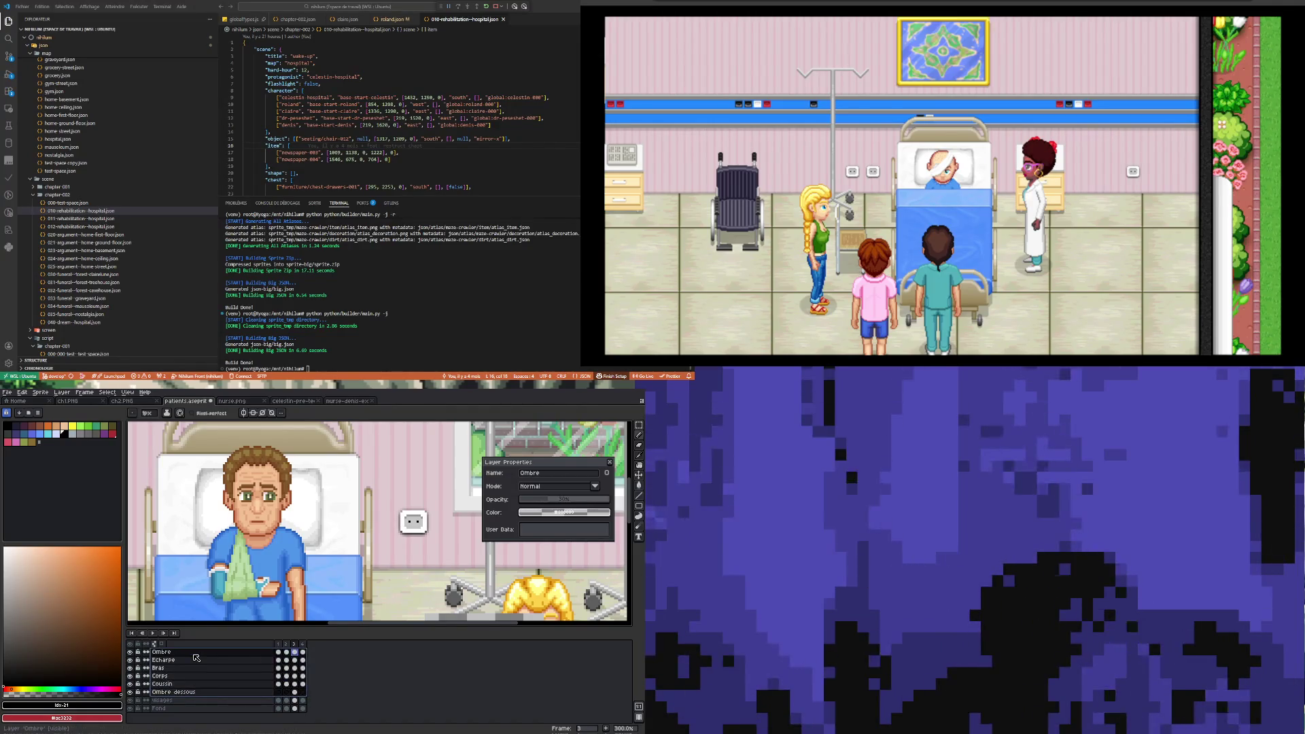
left_click_drag(189, 693, 193, 651)
scroll(285, 539, "up", 4)
scroll(284, 539, "down", 3)
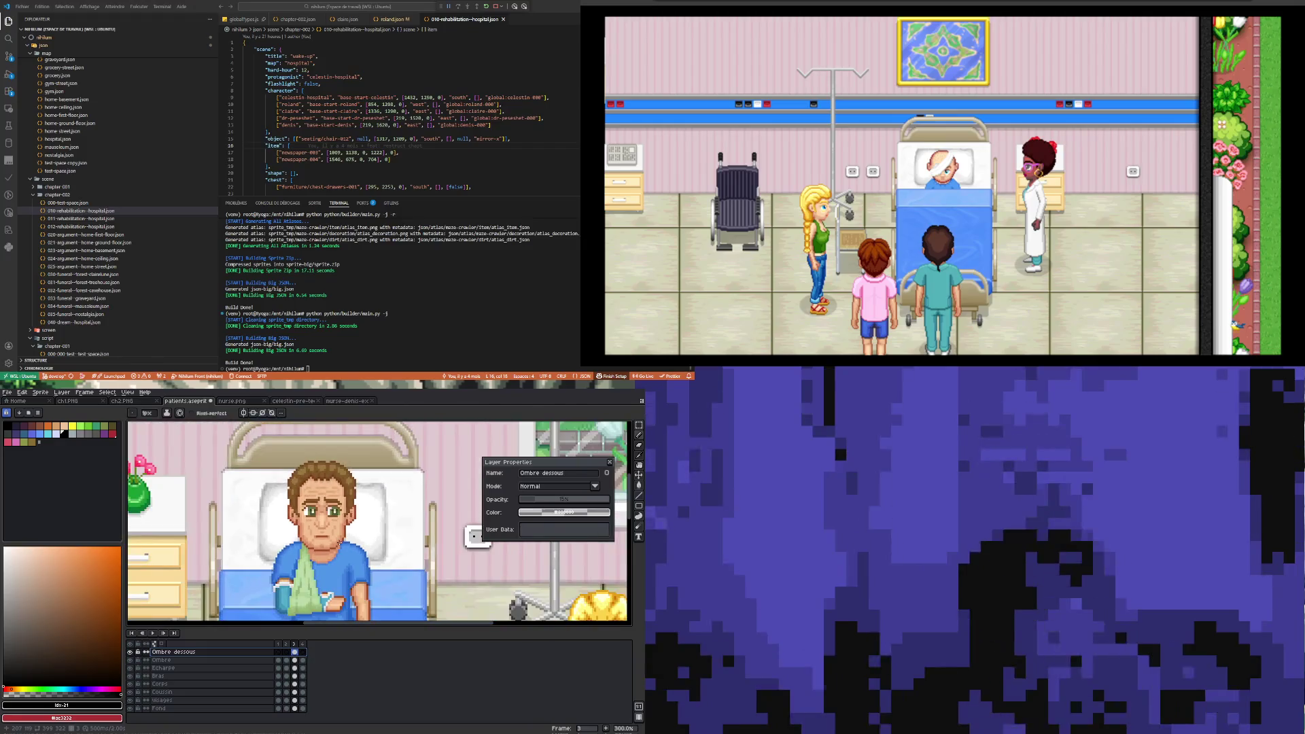
scroll(314, 537, "up", 1)
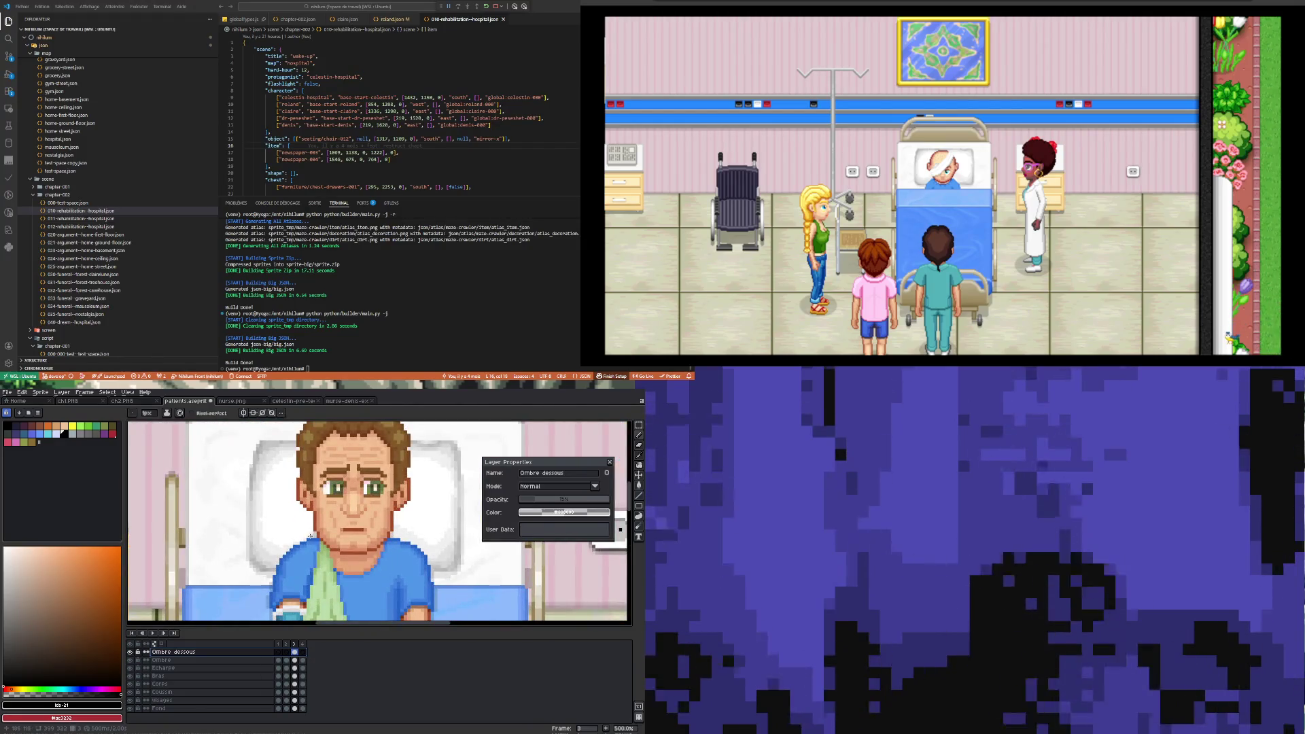
scroll(309, 530, "up", 3)
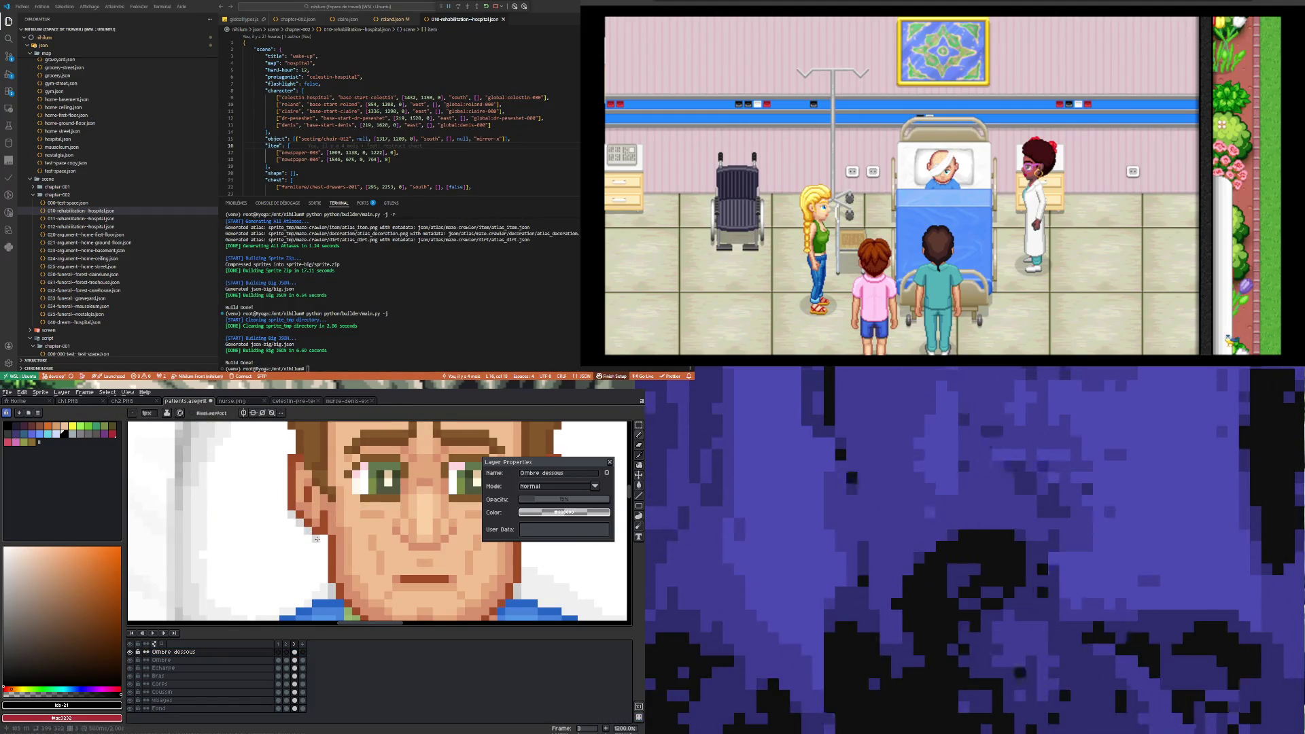
scroll(343, 544, "down", 5)
scroll(372, 548, "up", 3)
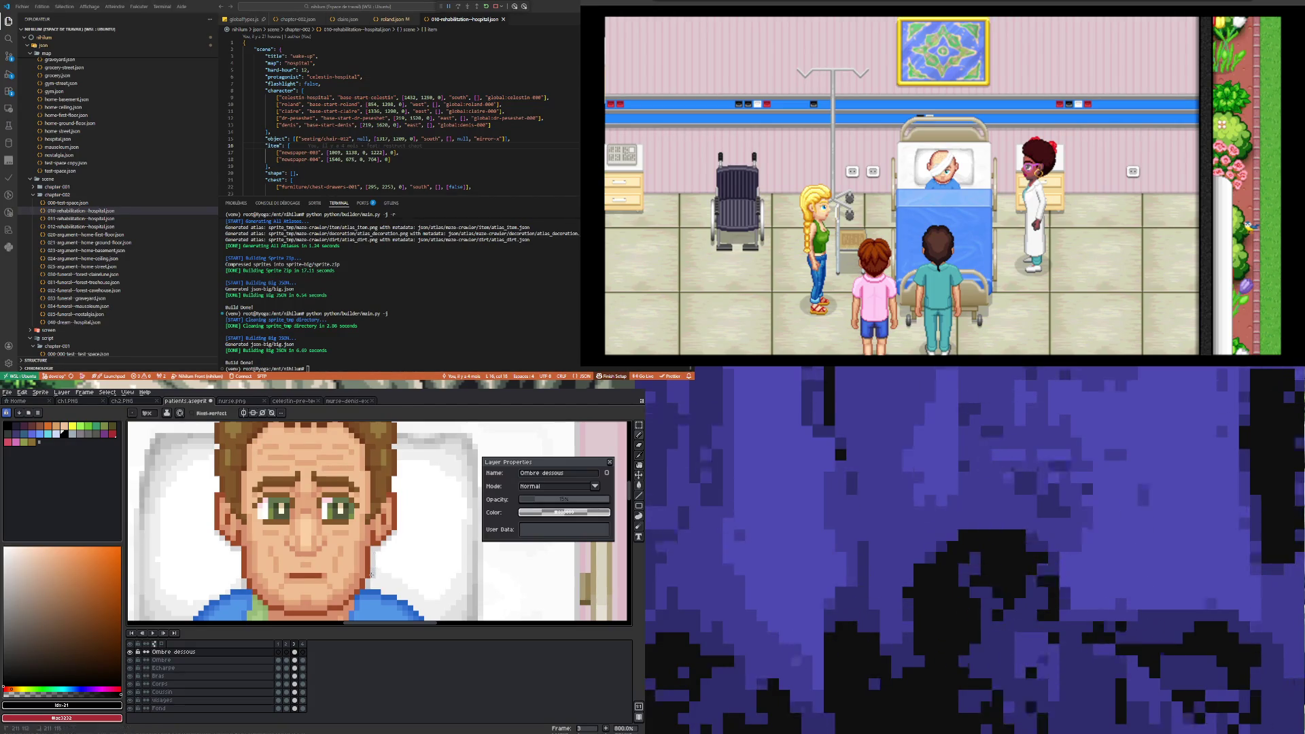
scroll(236, 554, "down", 3)
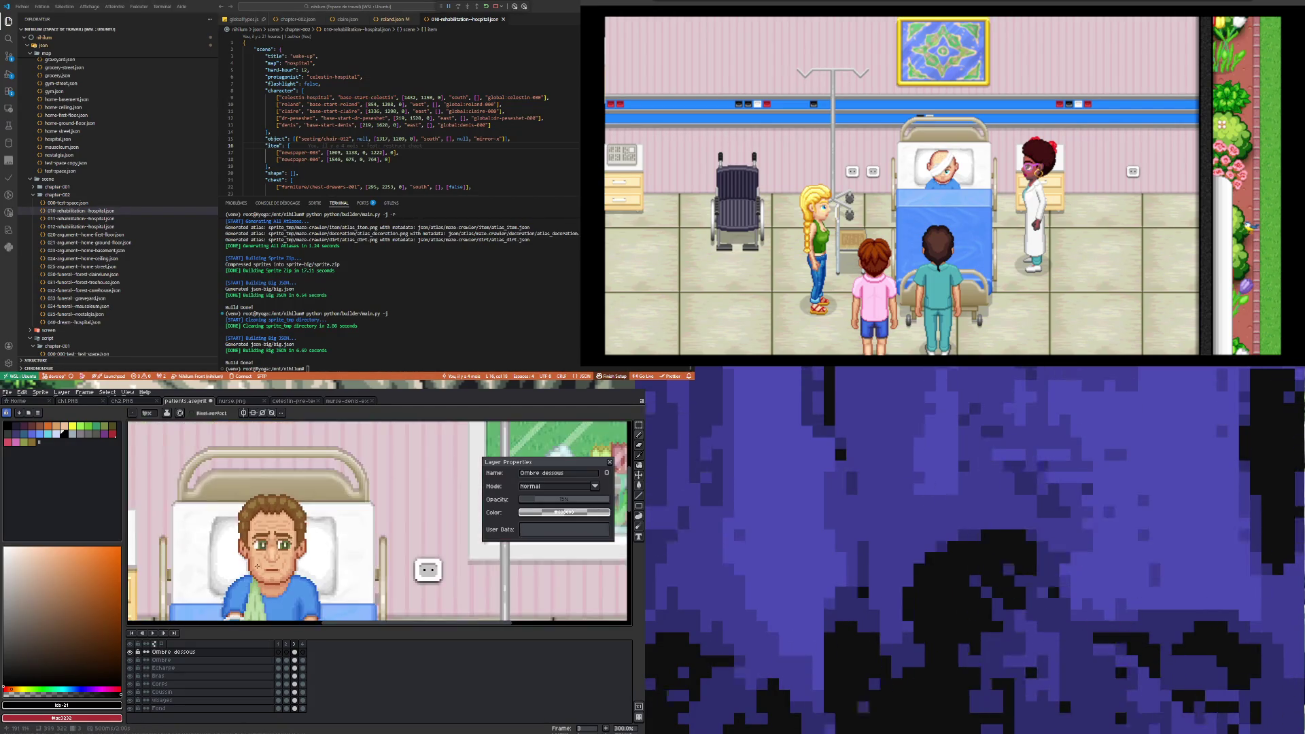
scroll(241, 507, "up", 2)
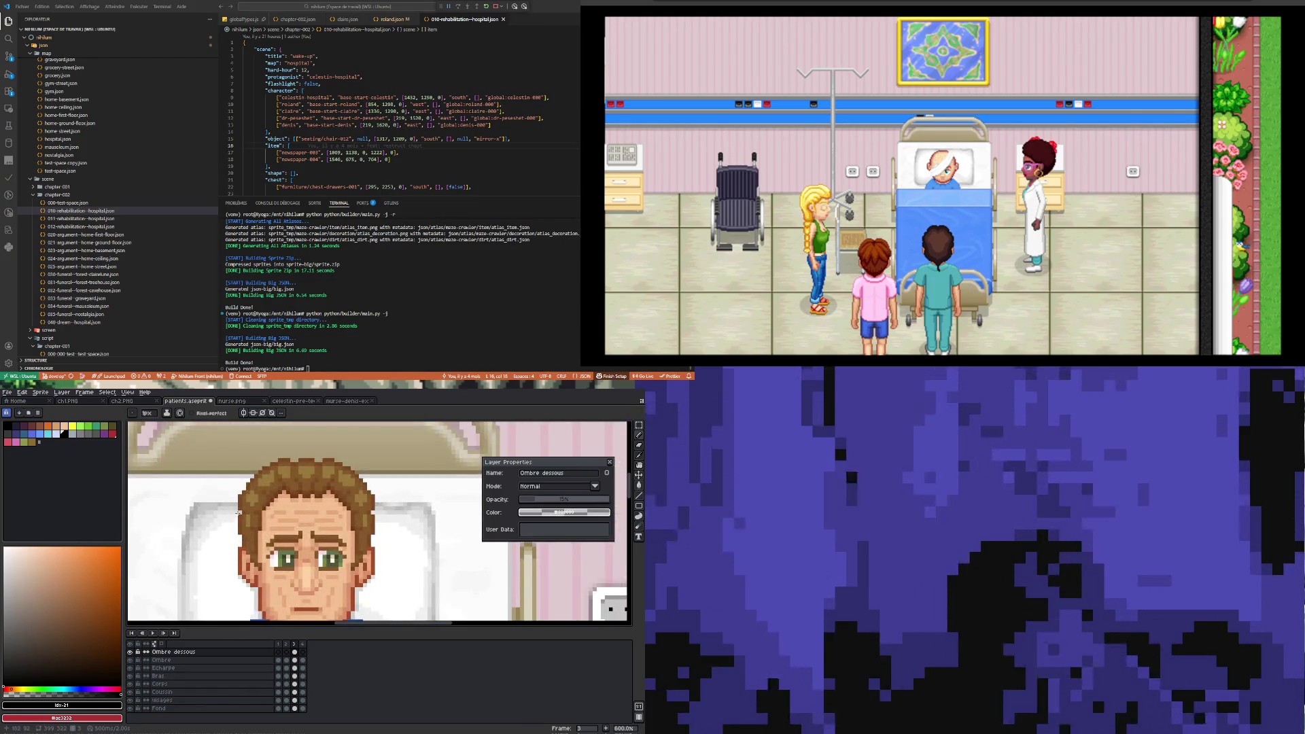
scroll(352, 511, "down", 4)
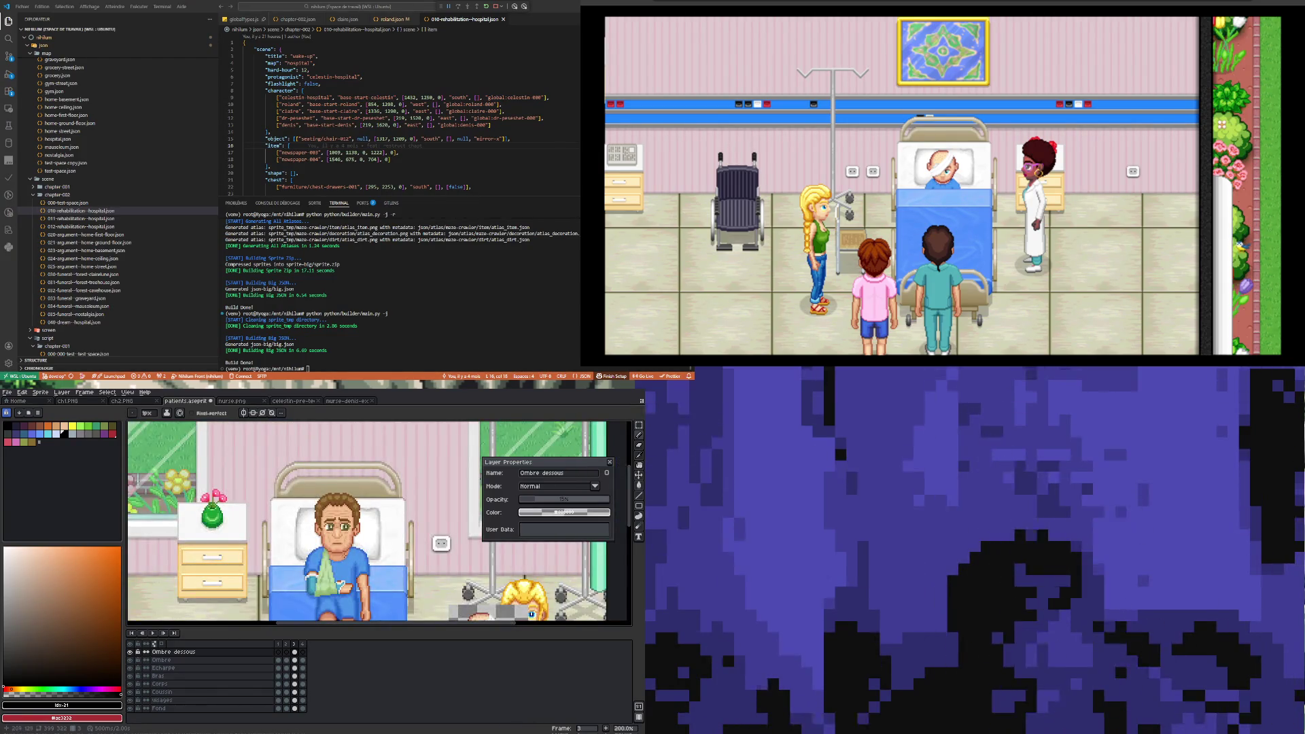
scroll(363, 520, "up", 5)
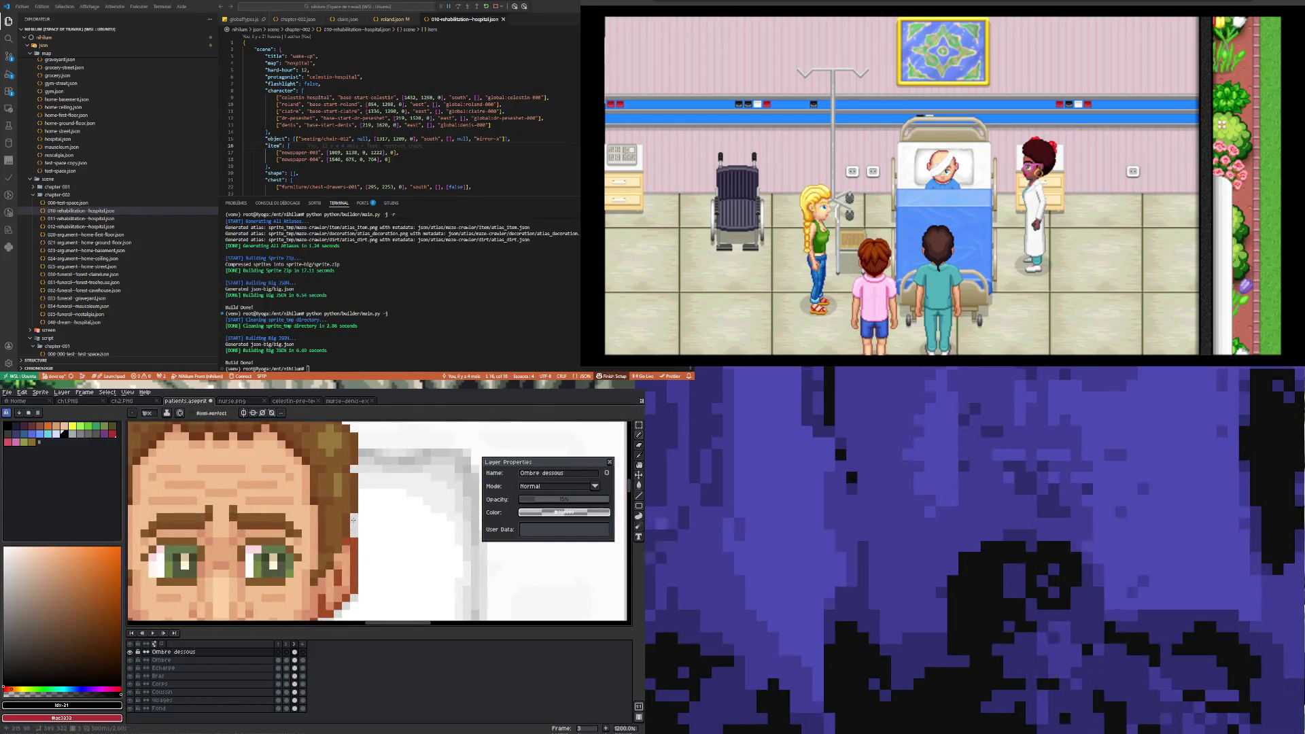
scroll(363, 520, "down", 2)
scroll(274, 532, "up", 1)
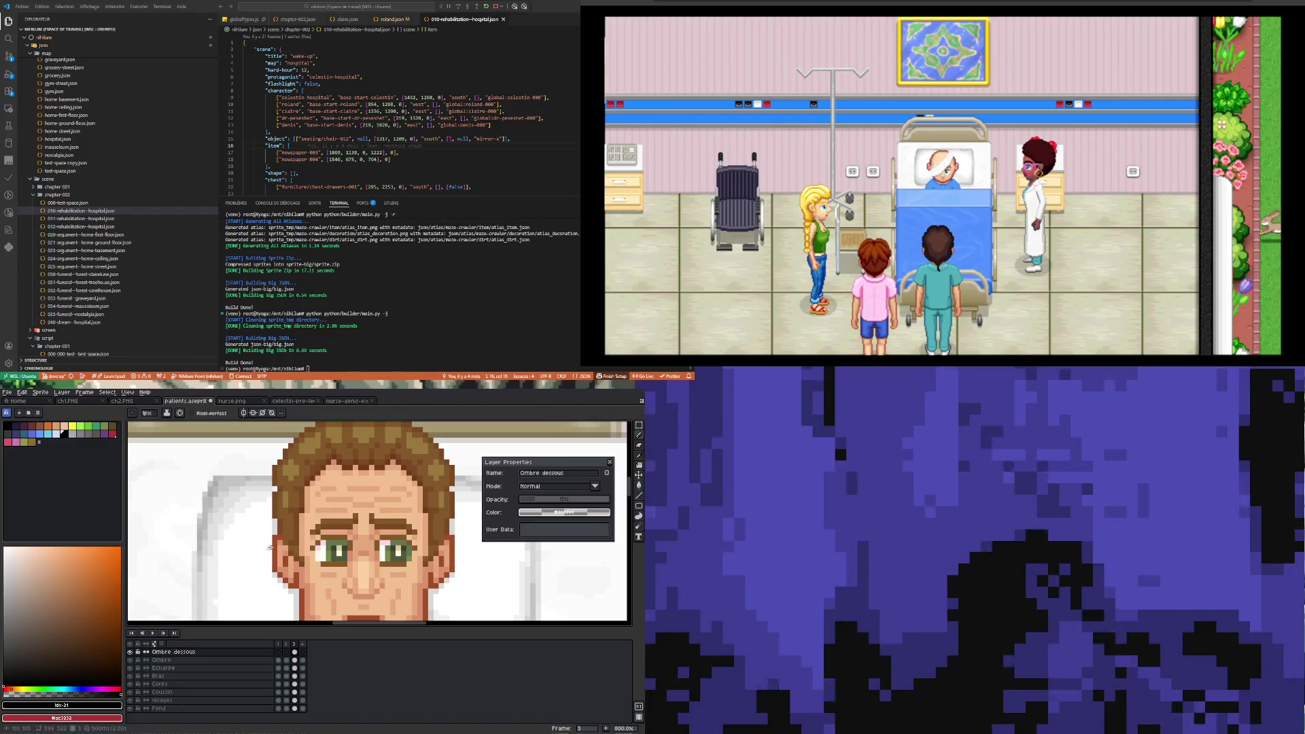
scroll(270, 547, "down", 4)
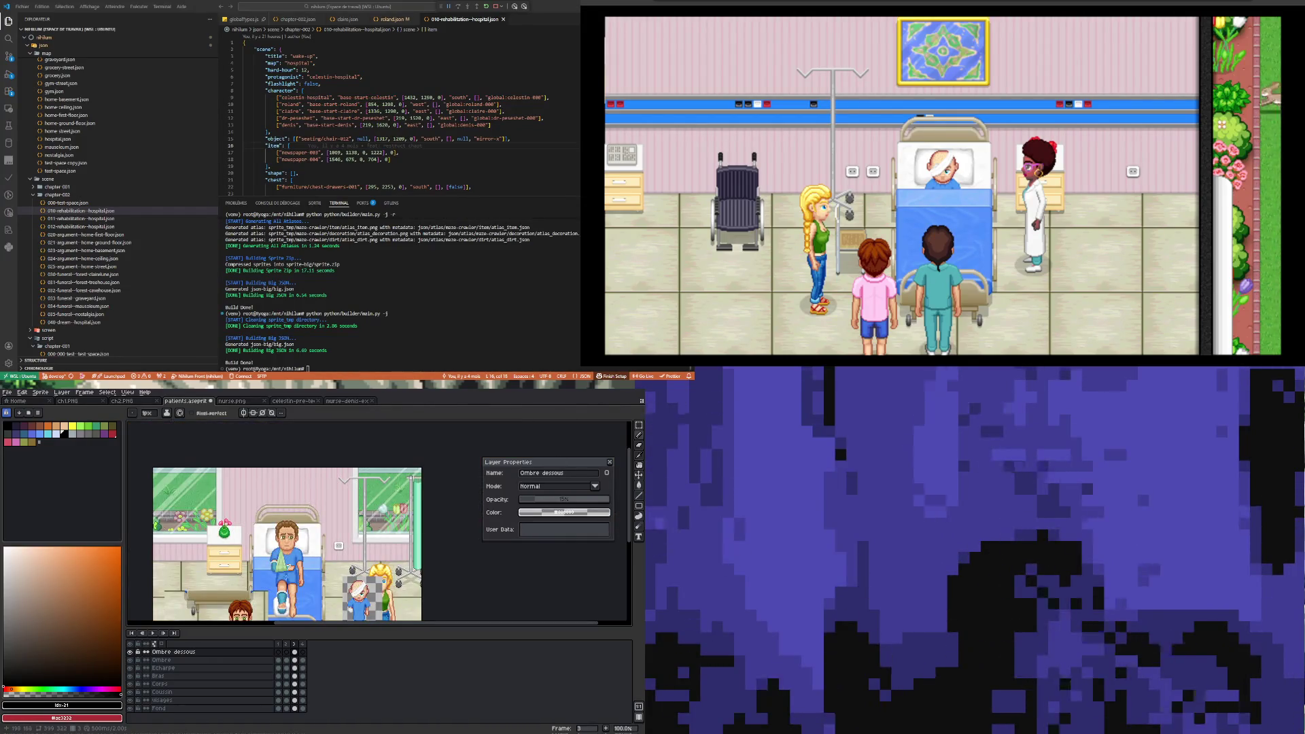
scroll(273, 538, "down", 1)
scroll(302, 541, "up", 2)
scroll(302, 544, "down", 2)
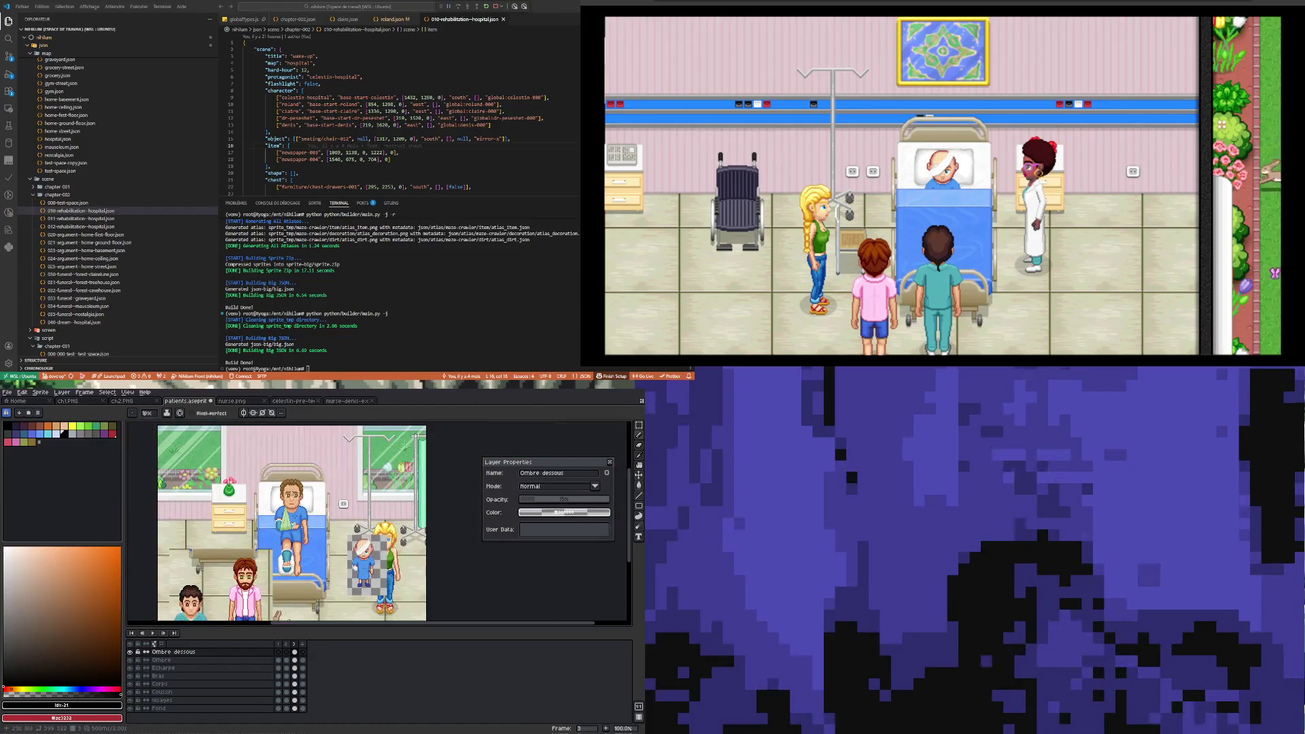
scroll(301, 551, "up", 2)
scroll(301, 552, "up", 2)
scroll(289, 530, "up", 1)
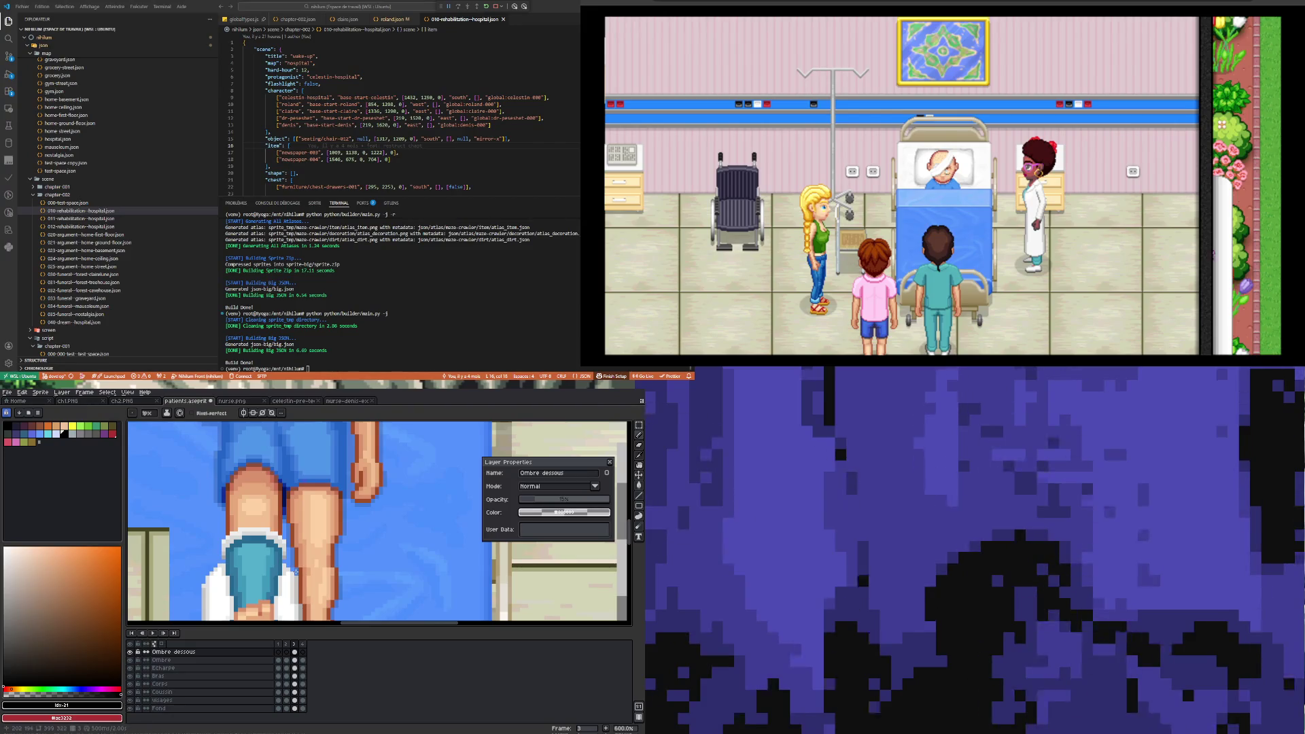
scroll(294, 577, "down", 4)
scroll(294, 589, "up", 5)
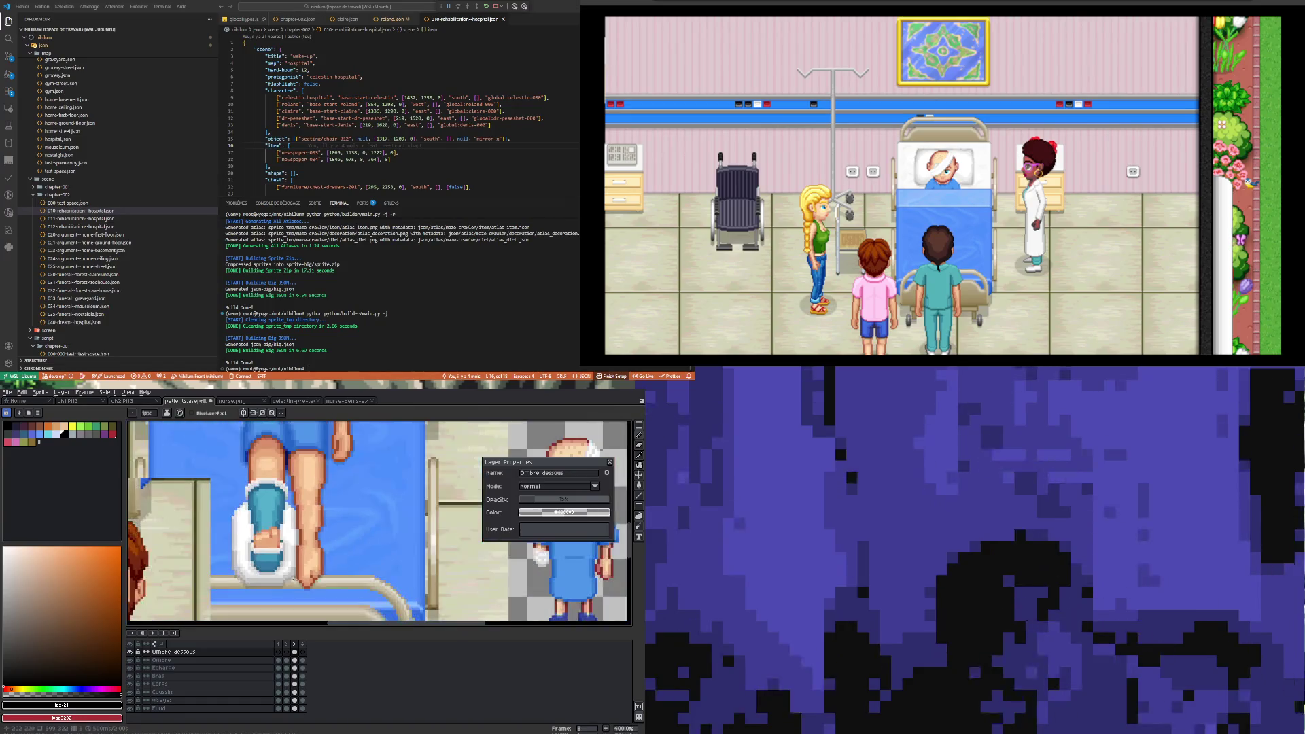
scroll(295, 573, "down", 3)
scroll(300, 596, "up", 3)
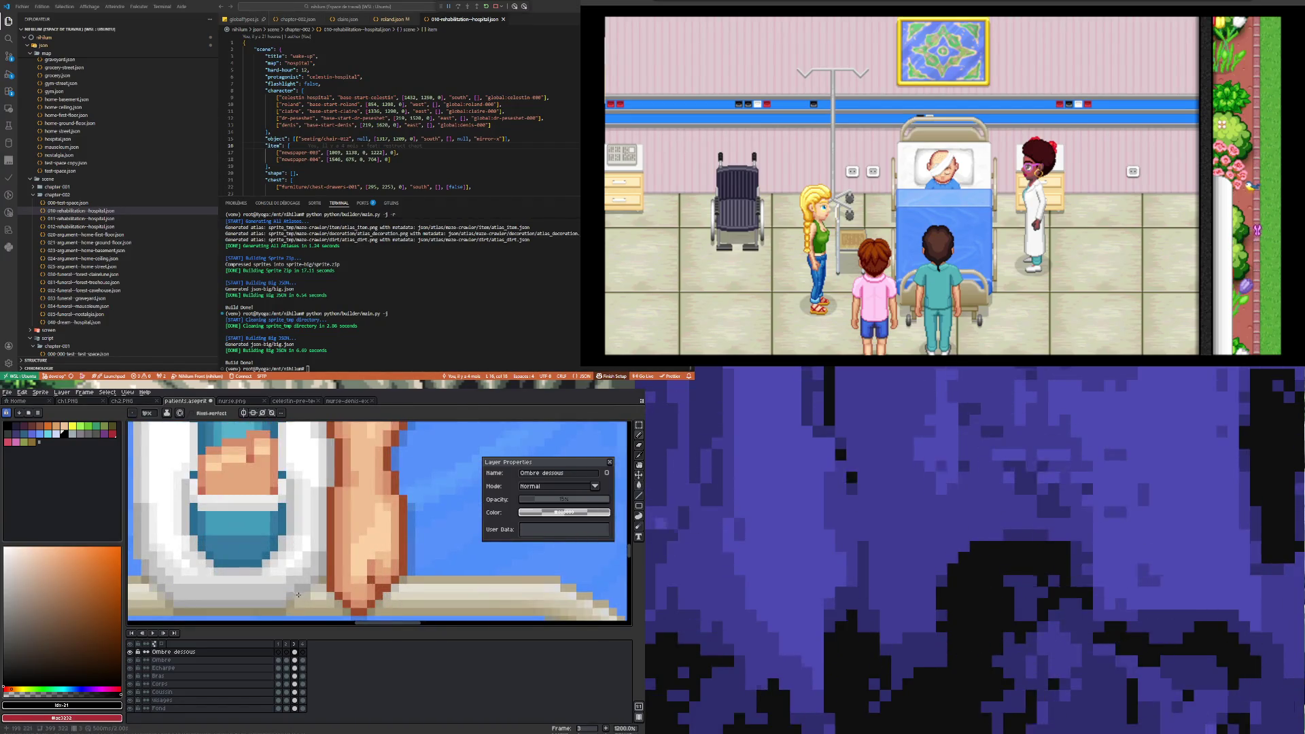
scroll(300, 596, "down", 5)
scroll(247, 493, "up", 3)
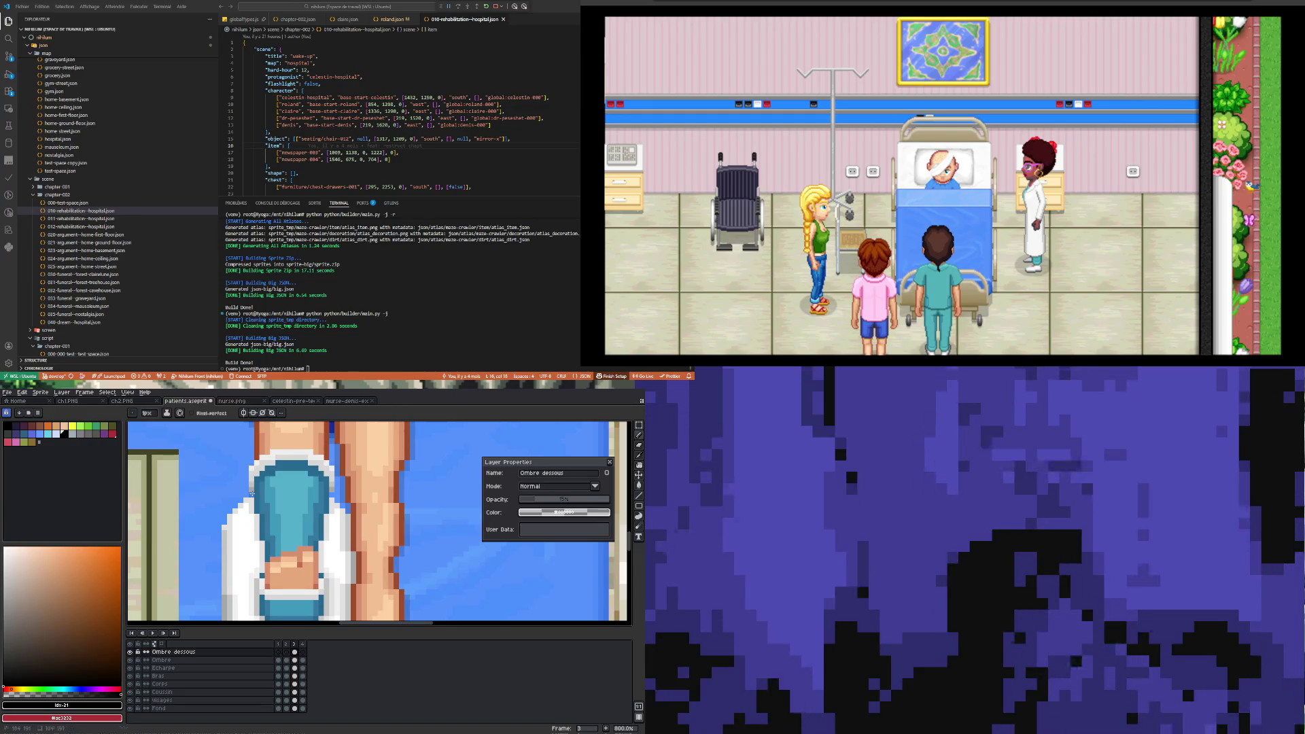
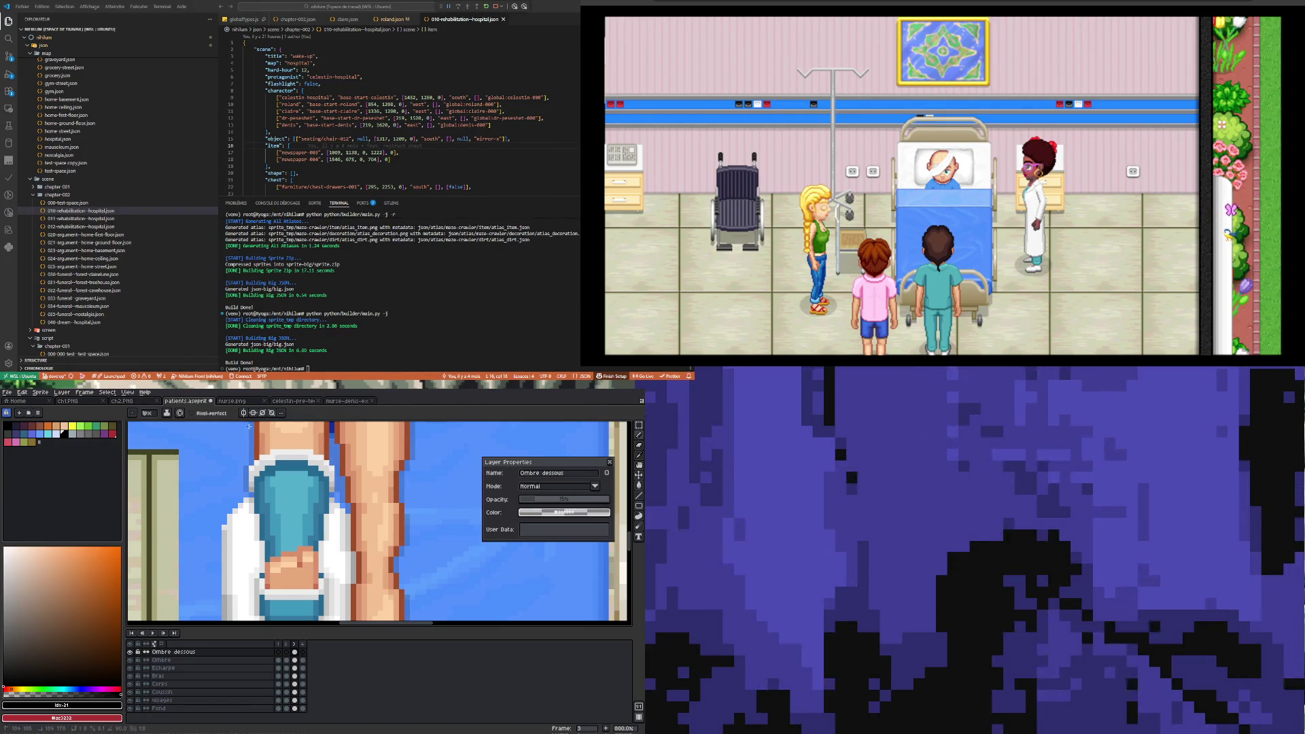
- Zoom in and out around the hospital scene sprite to inspect it
scroll(251, 460, "down", 4)
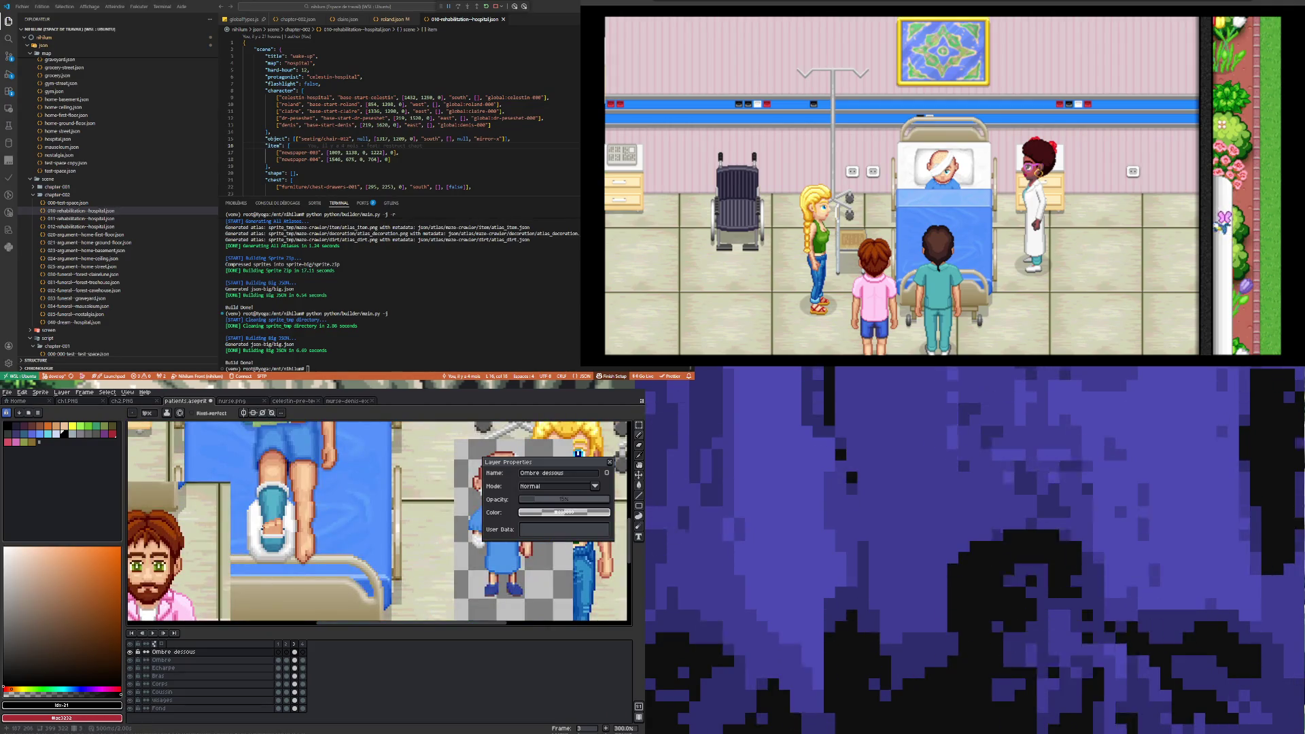
scroll(304, 454, "up", 2)
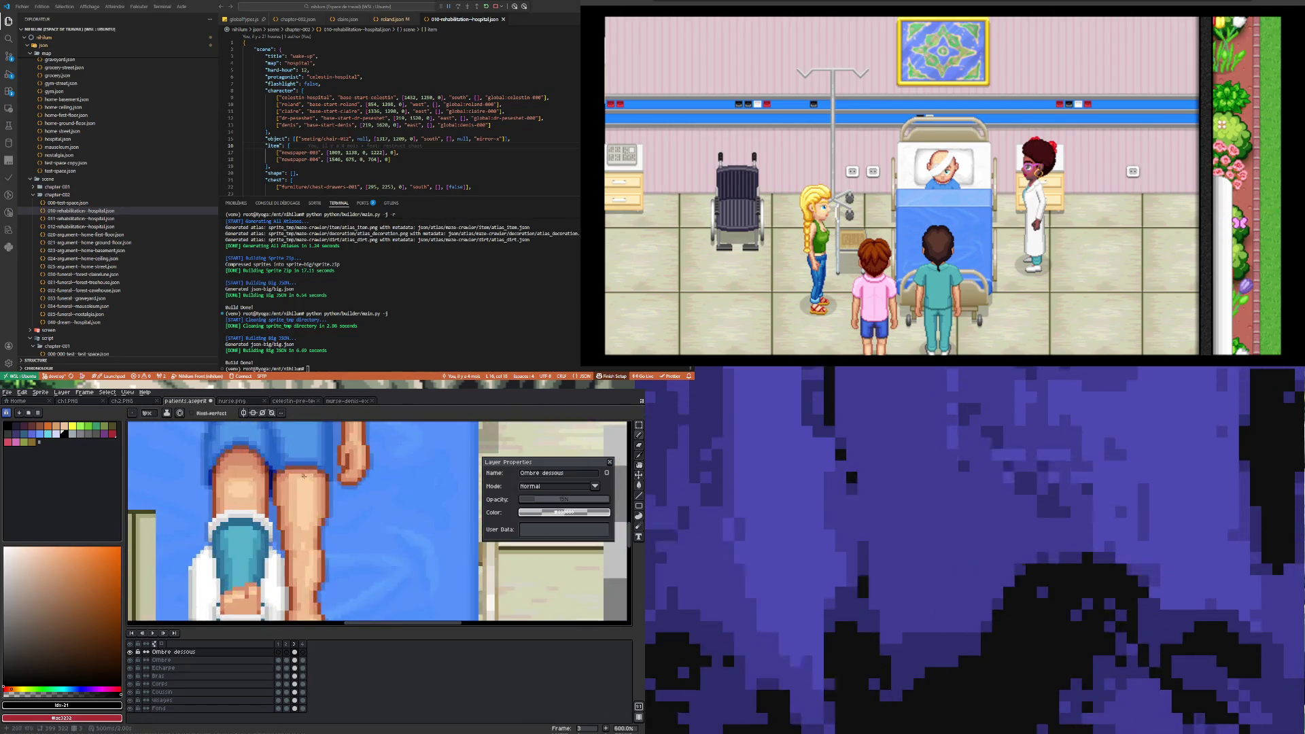
scroll(304, 499, "up", 1)
scroll(338, 456, "down", 1)
scroll(313, 503, "down", 1)
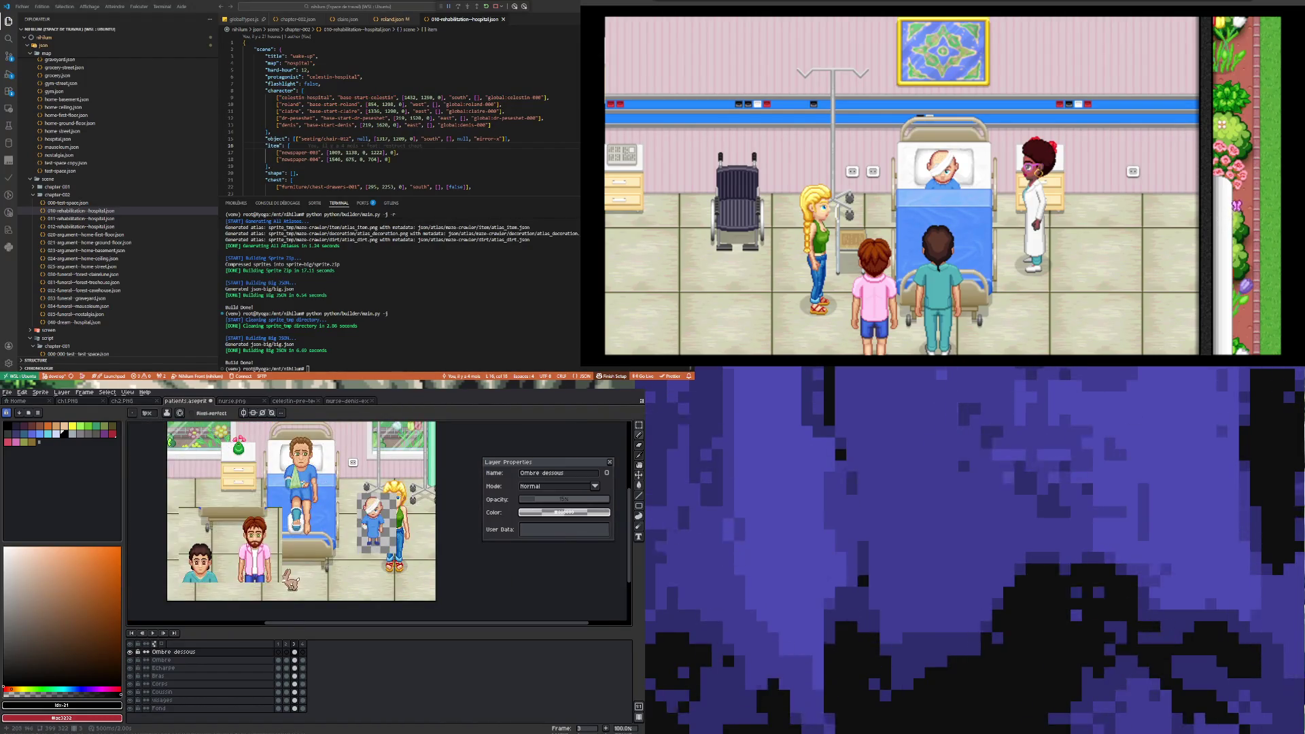
scroll(304, 482, "up", 1)
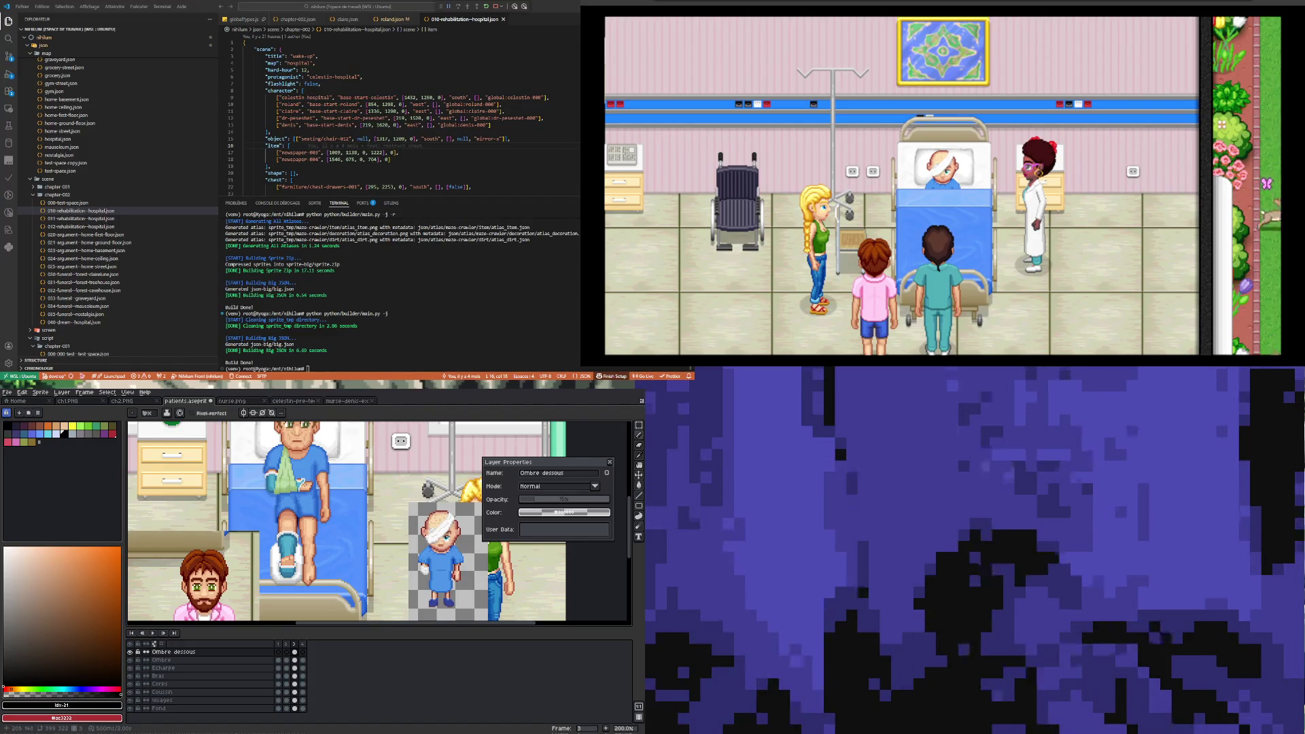
scroll(320, 529, "down", 1)
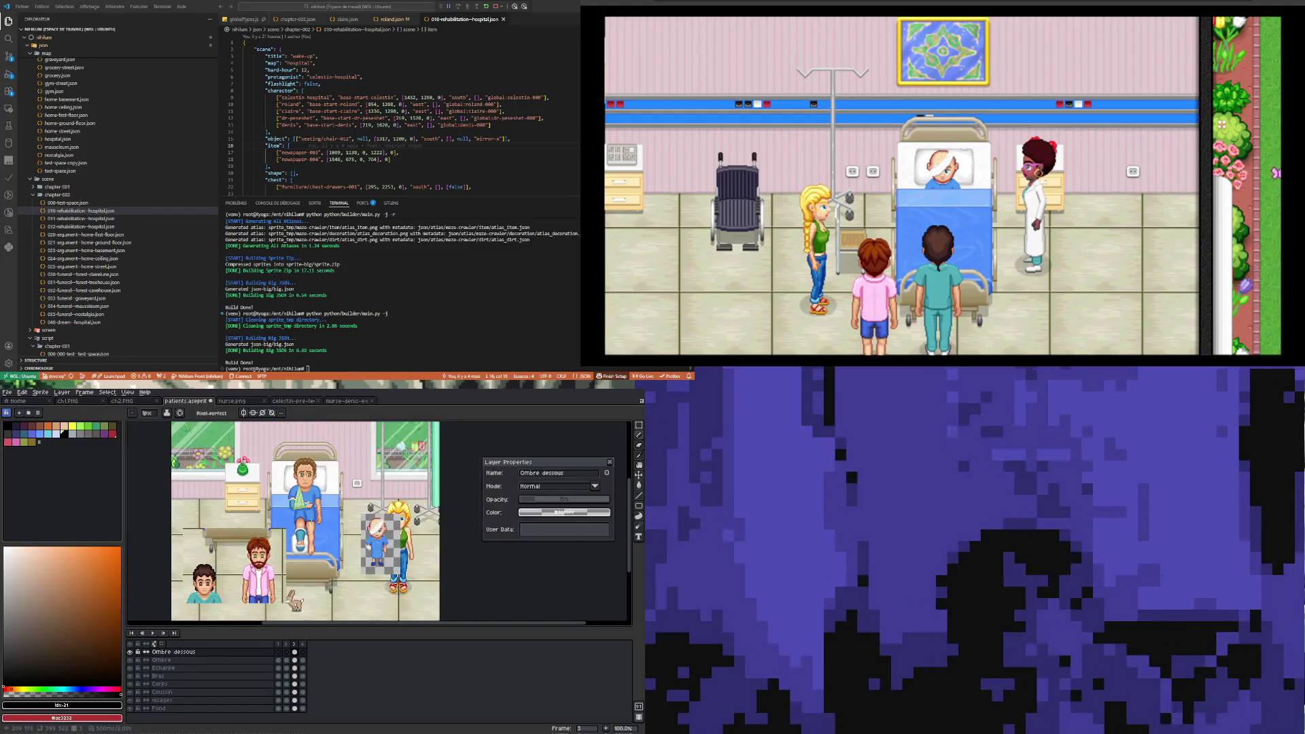
scroll(306, 504, "up", 1)
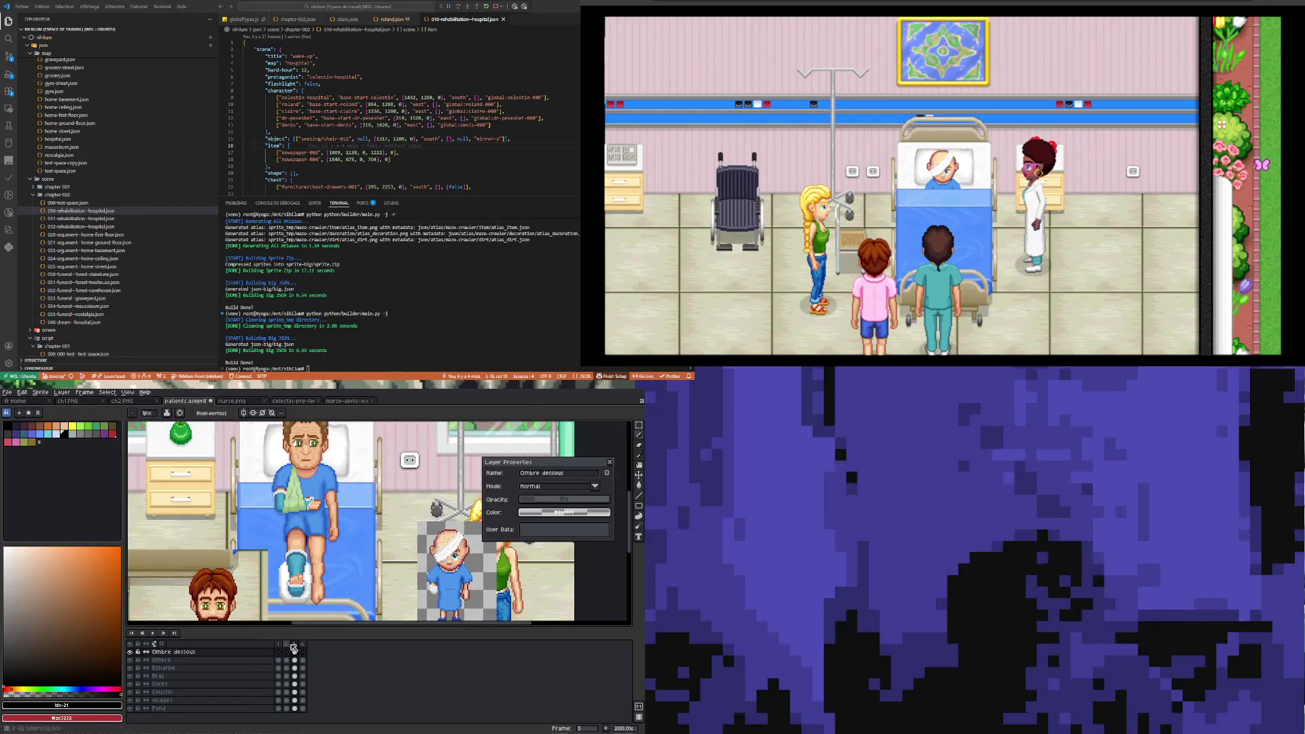
scroll(360, 523, "down", 1)
scroll(360, 497, "up", 1)
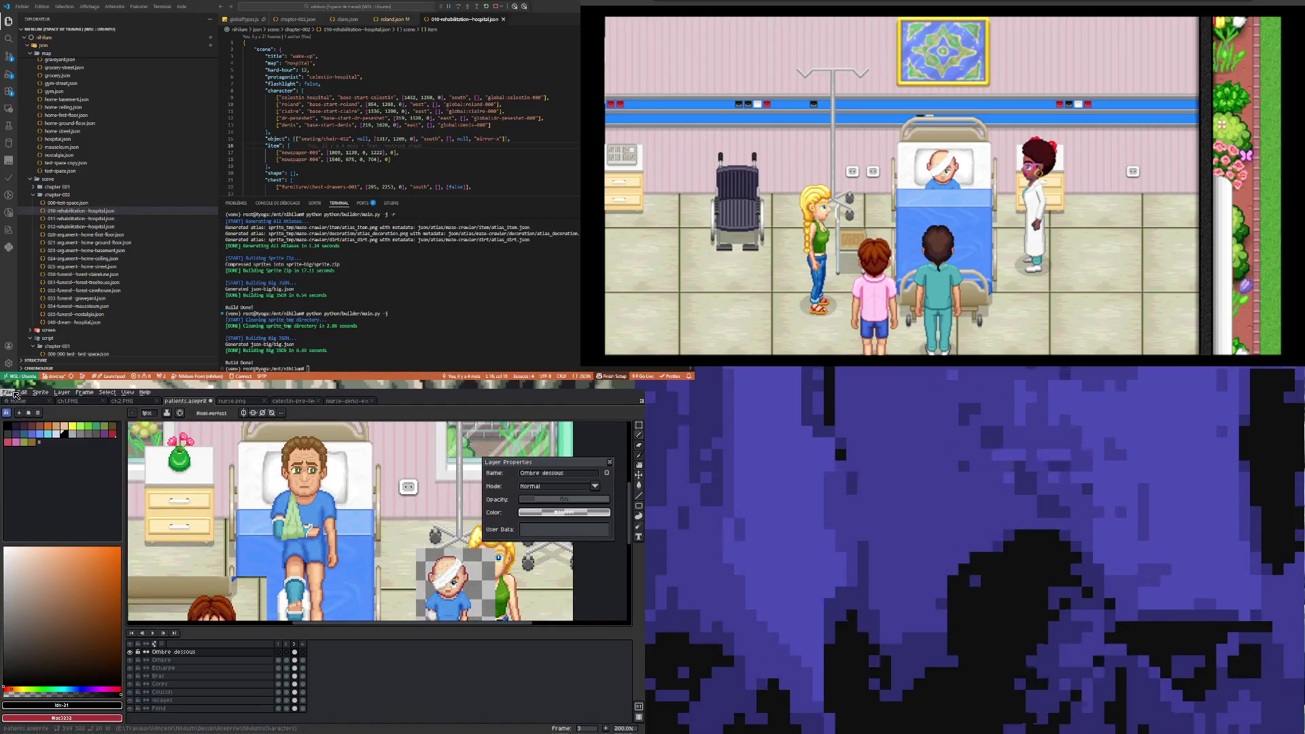
- Save patients.aseprite via File > Save, then keep zooming around the sprite
left_click(8, 393)
left_click(17, 426)
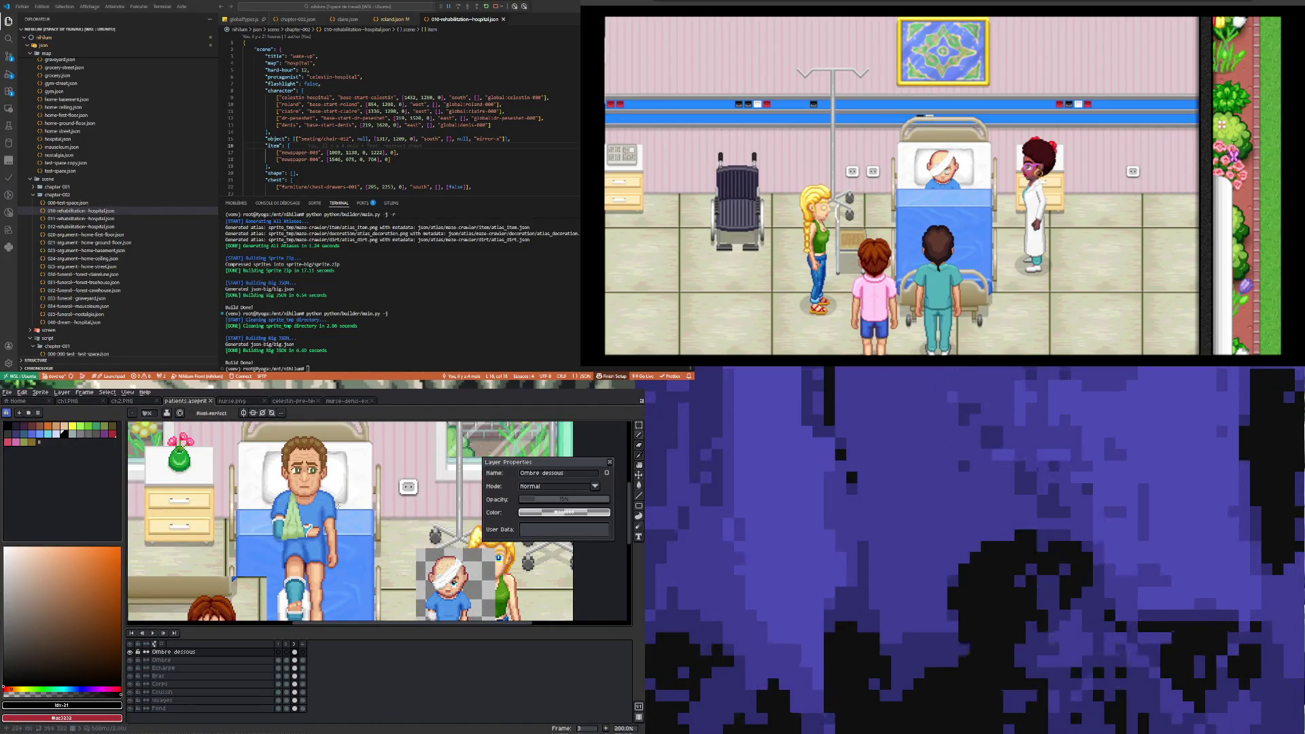
scroll(324, 541, "down", 1)
scroll(324, 542, "up", 1)
scroll(323, 542, "down", 1)
scroll(330, 523, "up", 1)
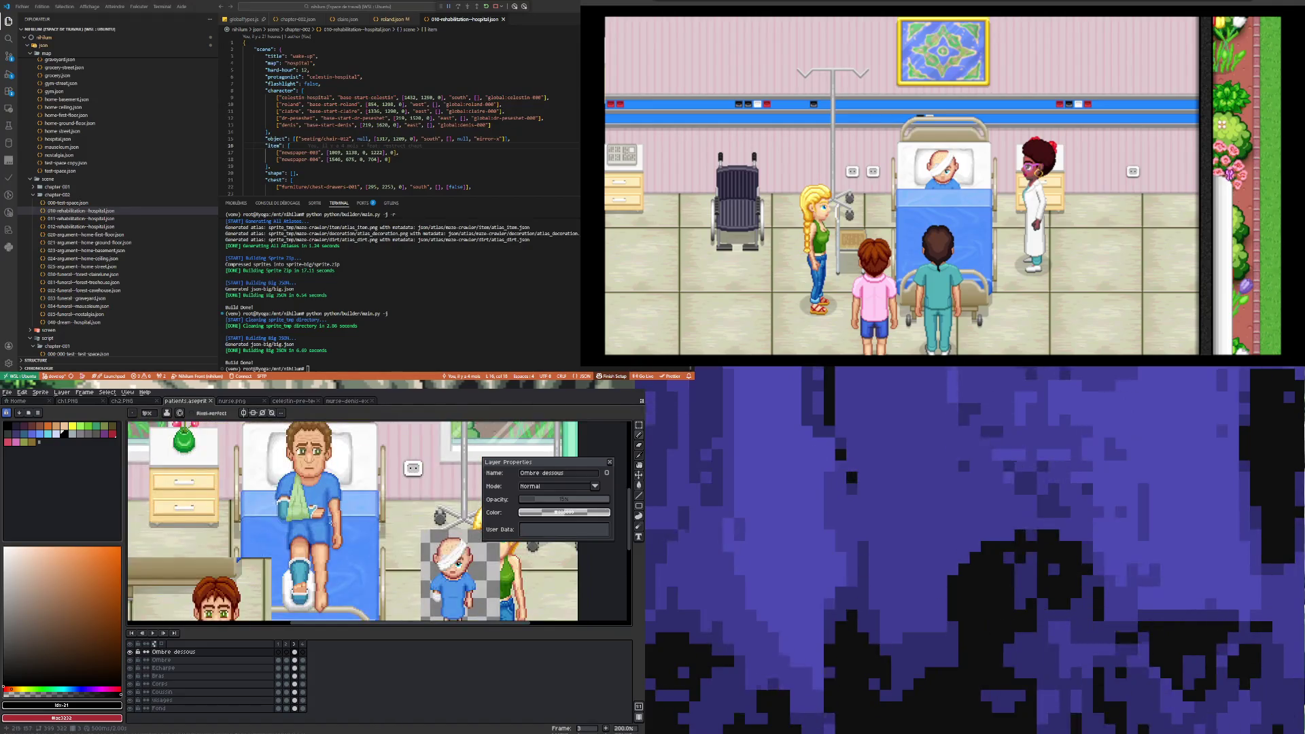
scroll(330, 522, "down", 1)
scroll(330, 523, "up", 1)
scroll(330, 522, "down", 1)
scroll(329, 523, "up", 1)
scroll(329, 522, "down", 1)
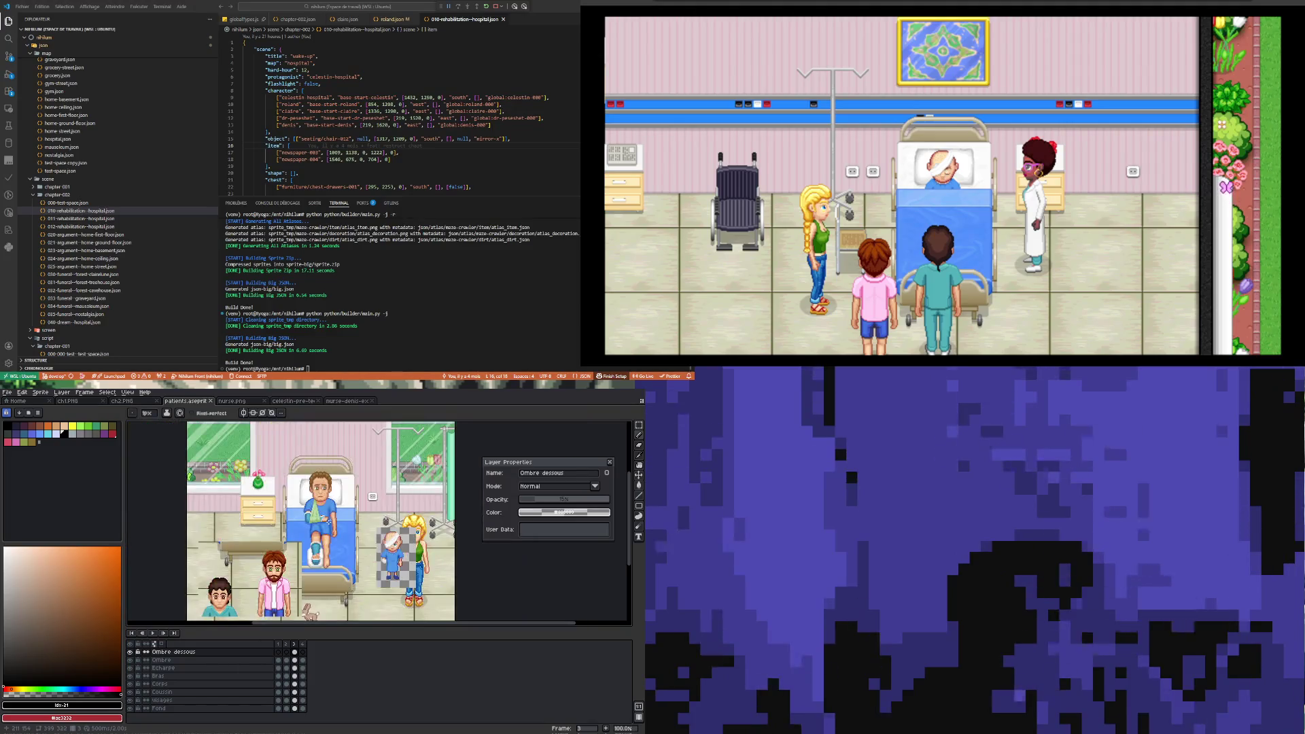
scroll(341, 498, "up", 1)
scroll(341, 497, "down", 1)
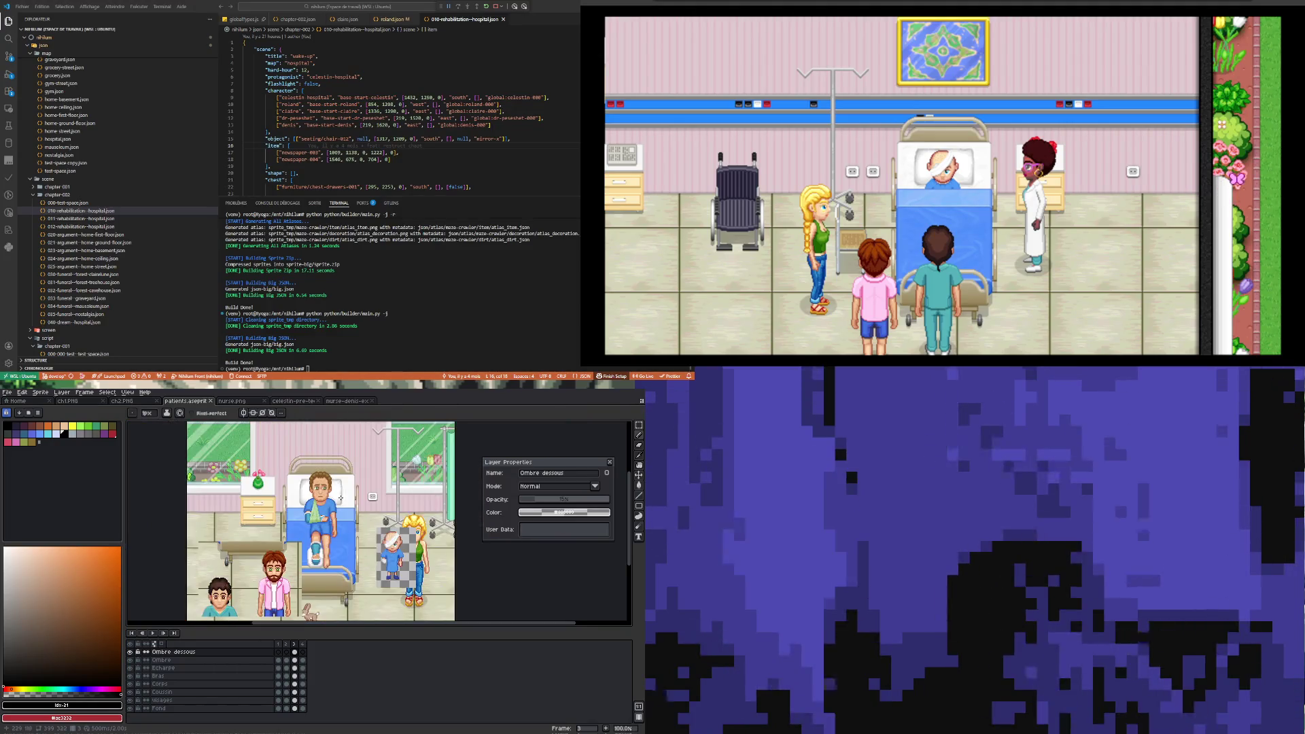
scroll(333, 509, "down", 1)
scroll(333, 509, "up", 2)
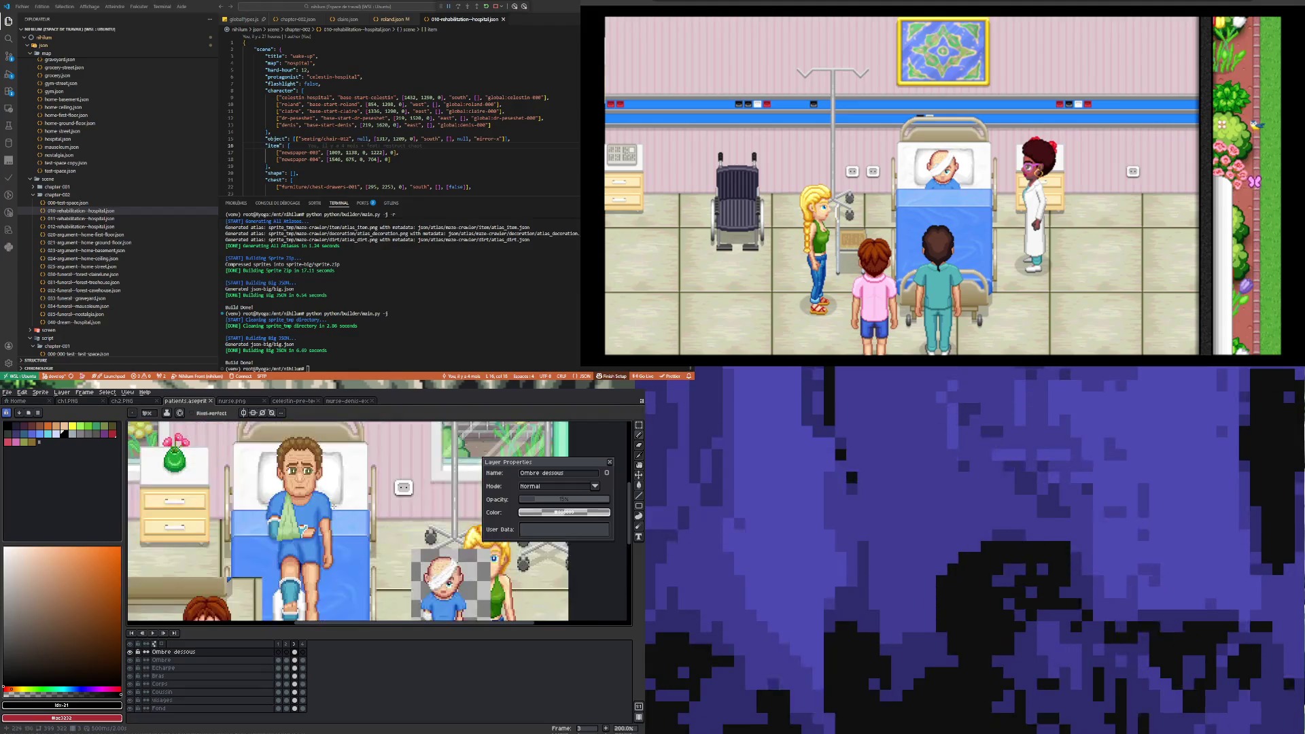
scroll(334, 506, "down", 1)
scroll(326, 520, "up", 1)
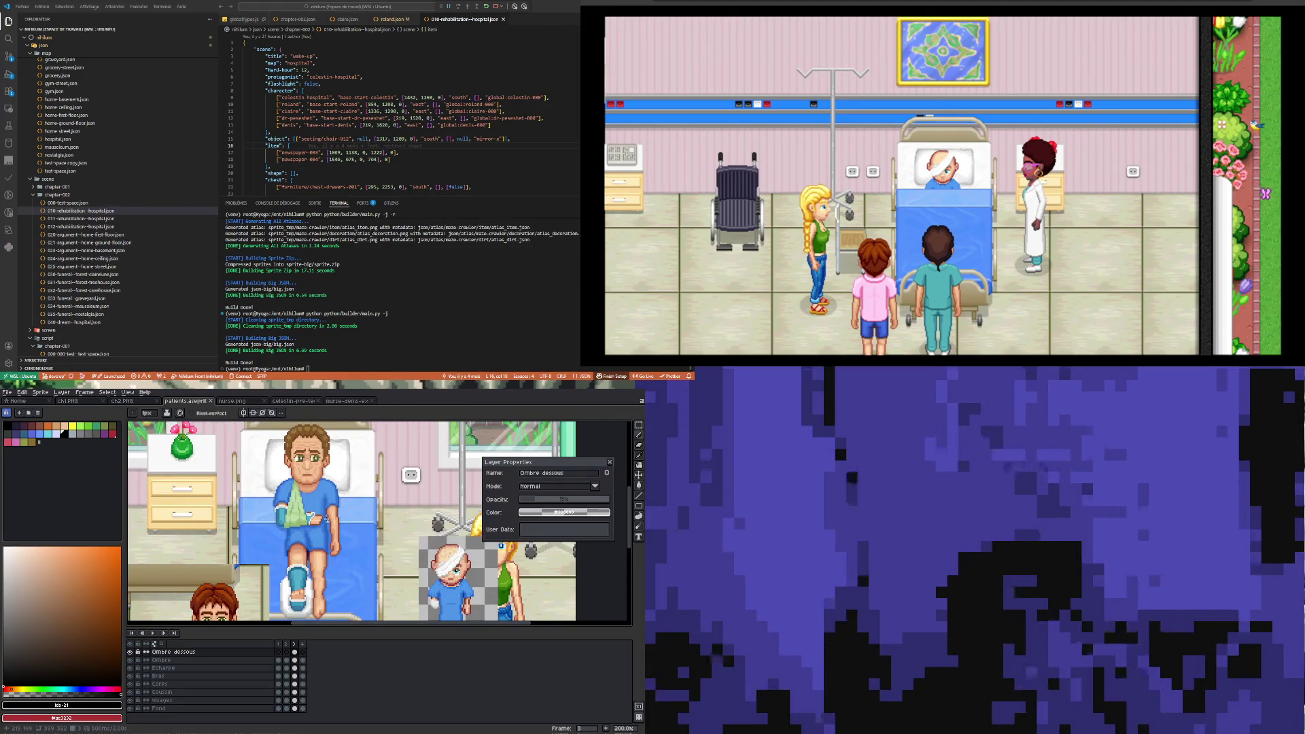
scroll(322, 510, "down", 1)
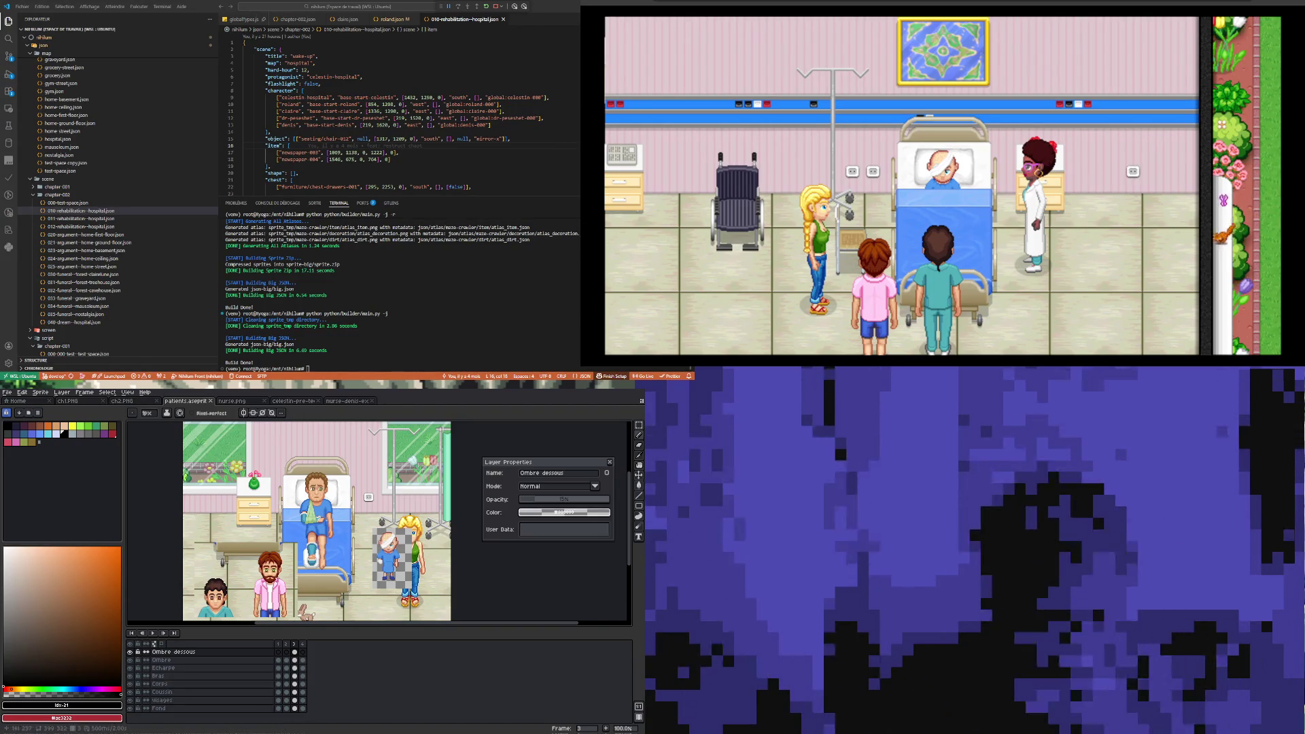
scroll(332, 533, "down", 1)
scroll(333, 537, "up", 2)
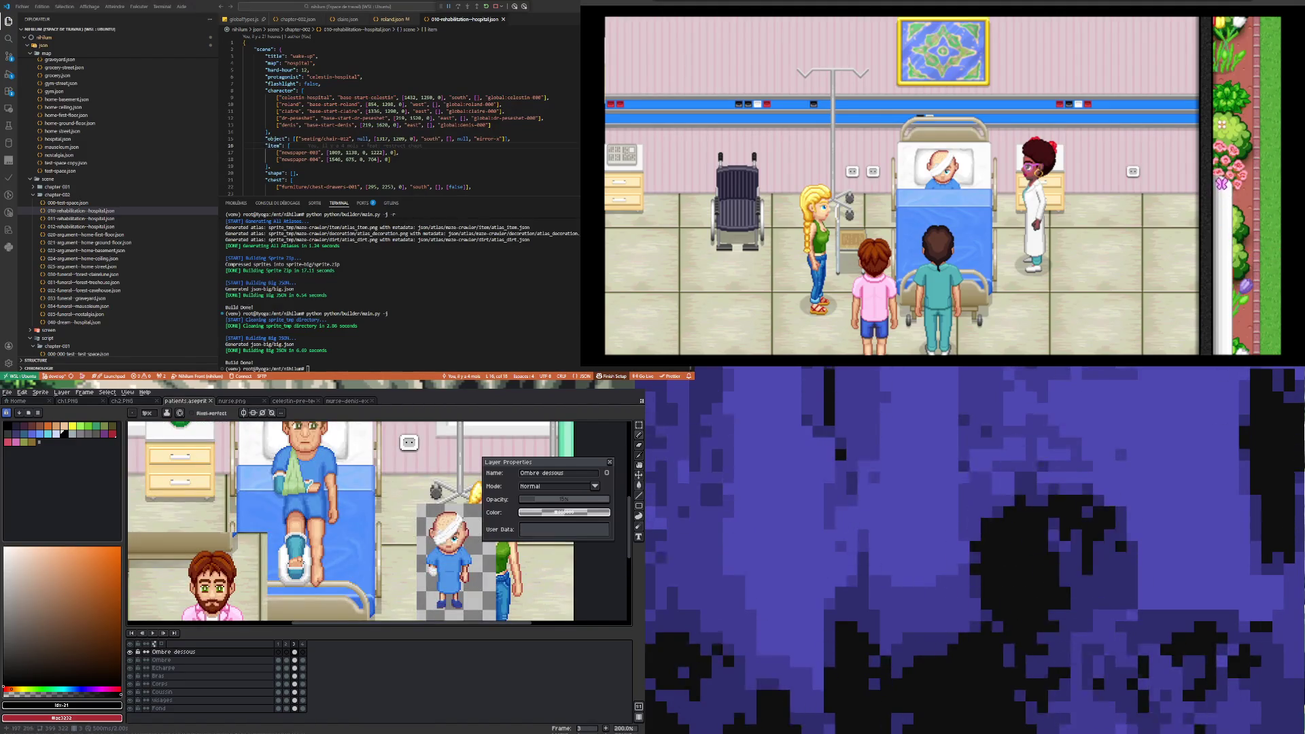
scroll(307, 539, "down", 1)
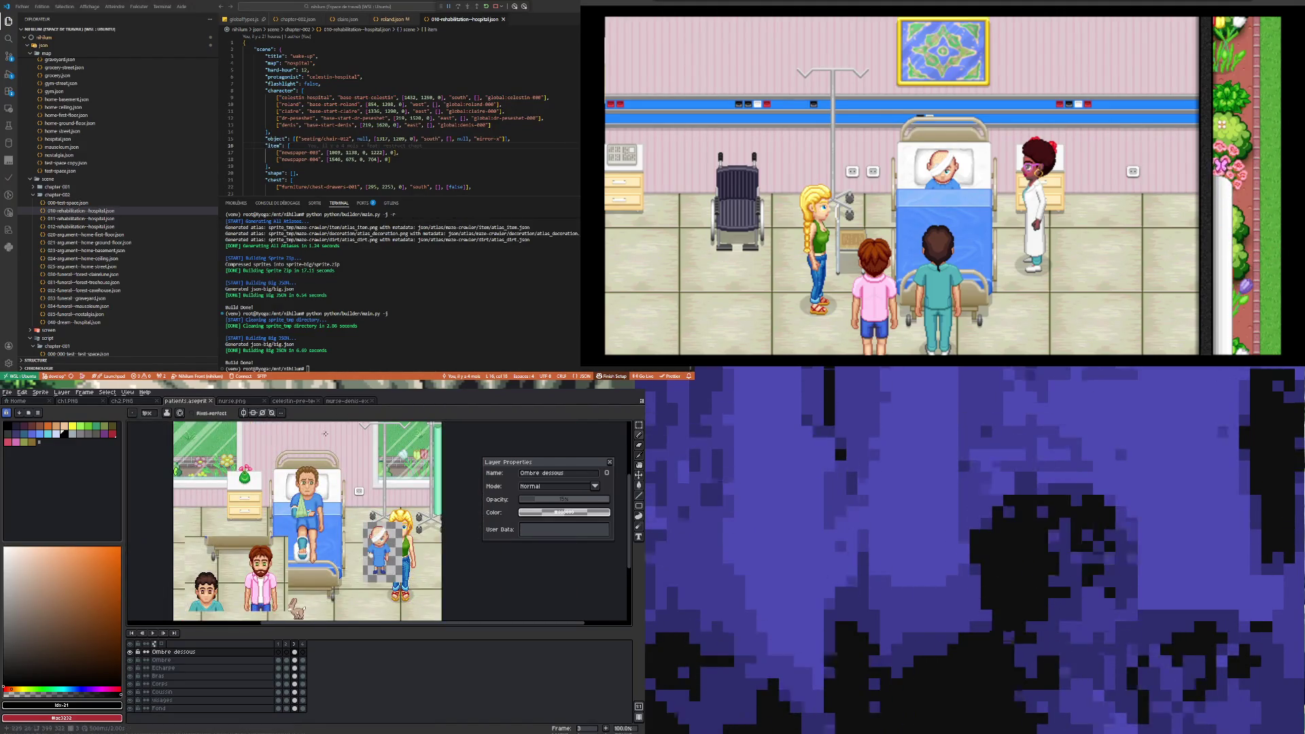
scroll(303, 489, "up", 1)
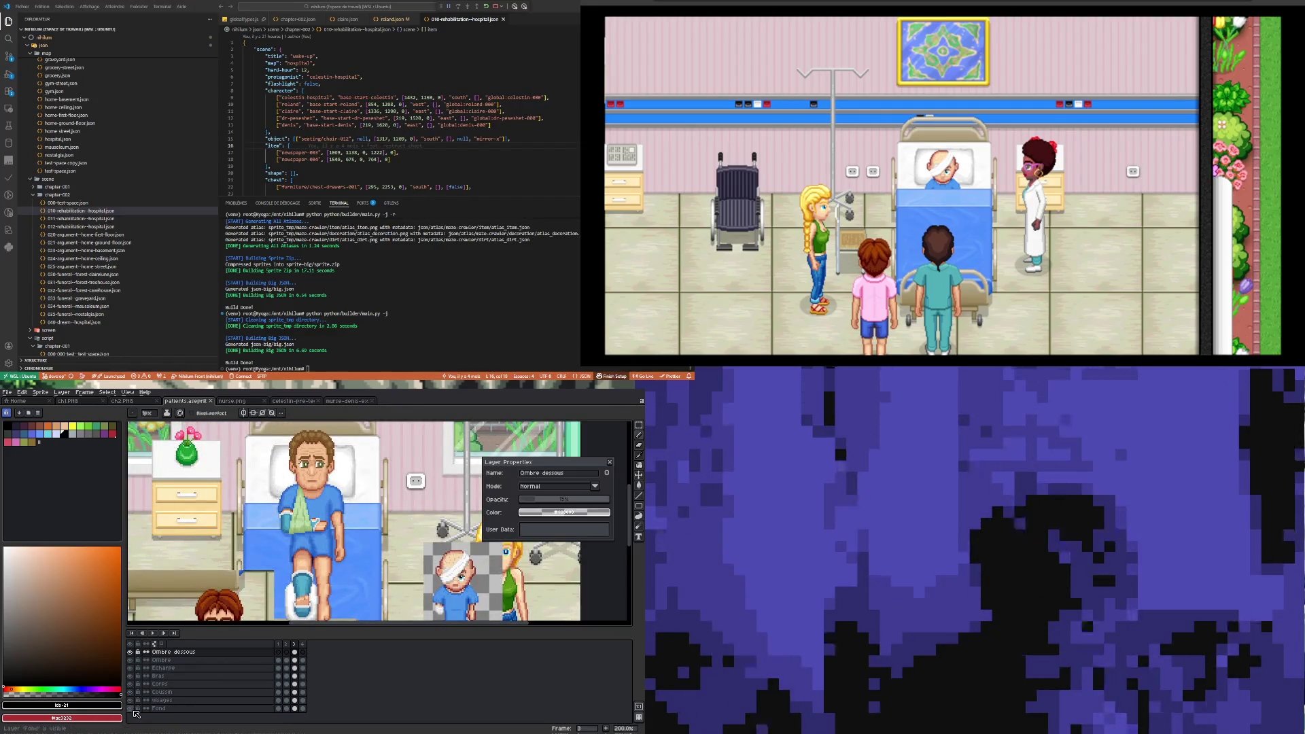
- Hide the Fond background and other scenery layers to isolate the patient
left_click(132, 709)
left_click(134, 707)
scroll(265, 493, "down", 1)
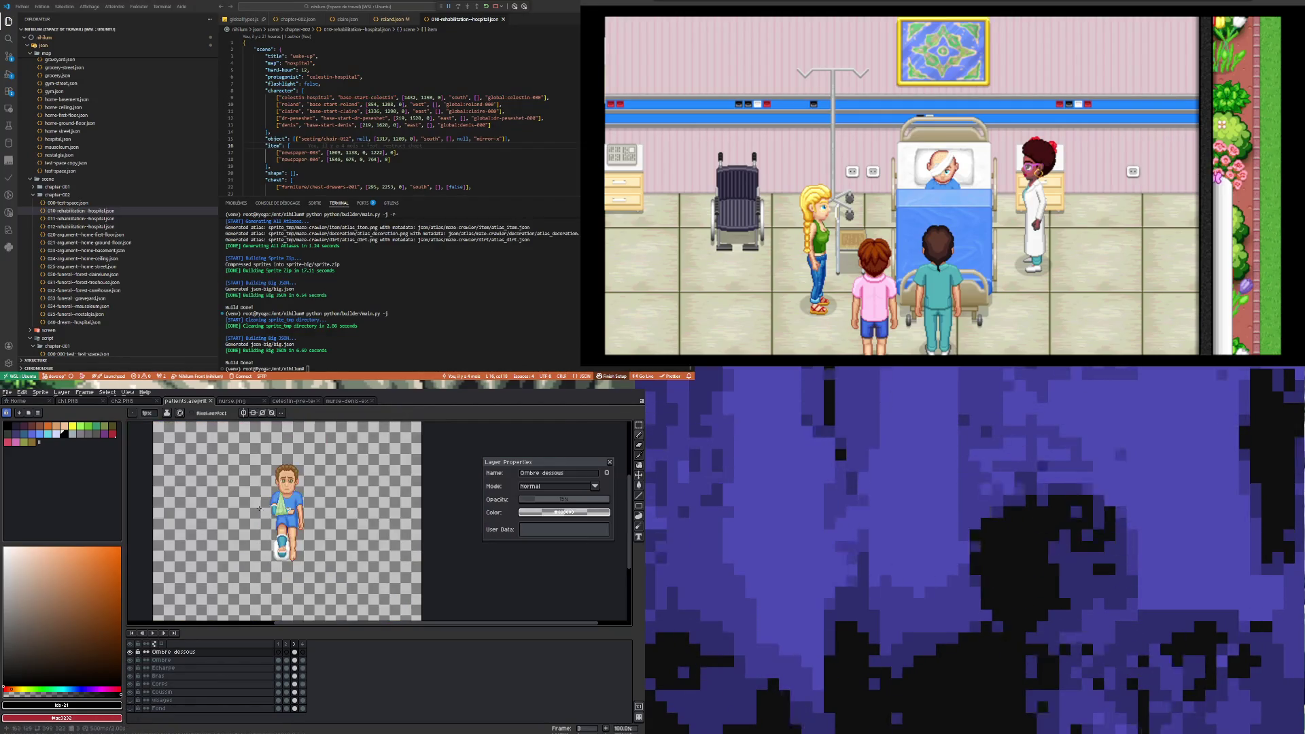
scroll(274, 497, "up", 1)
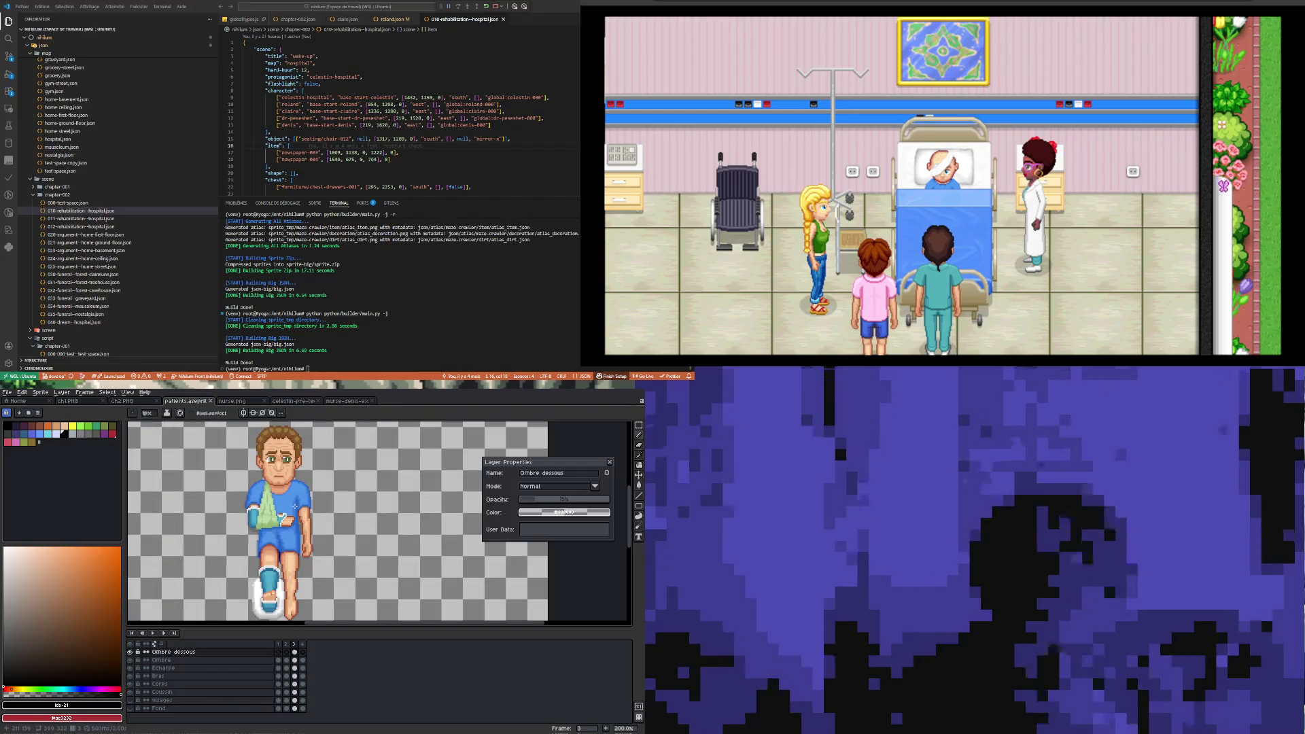
scroll(275, 594, "up", 3)
scroll(275, 594, "down", 3)
scroll(279, 531, "up", 4)
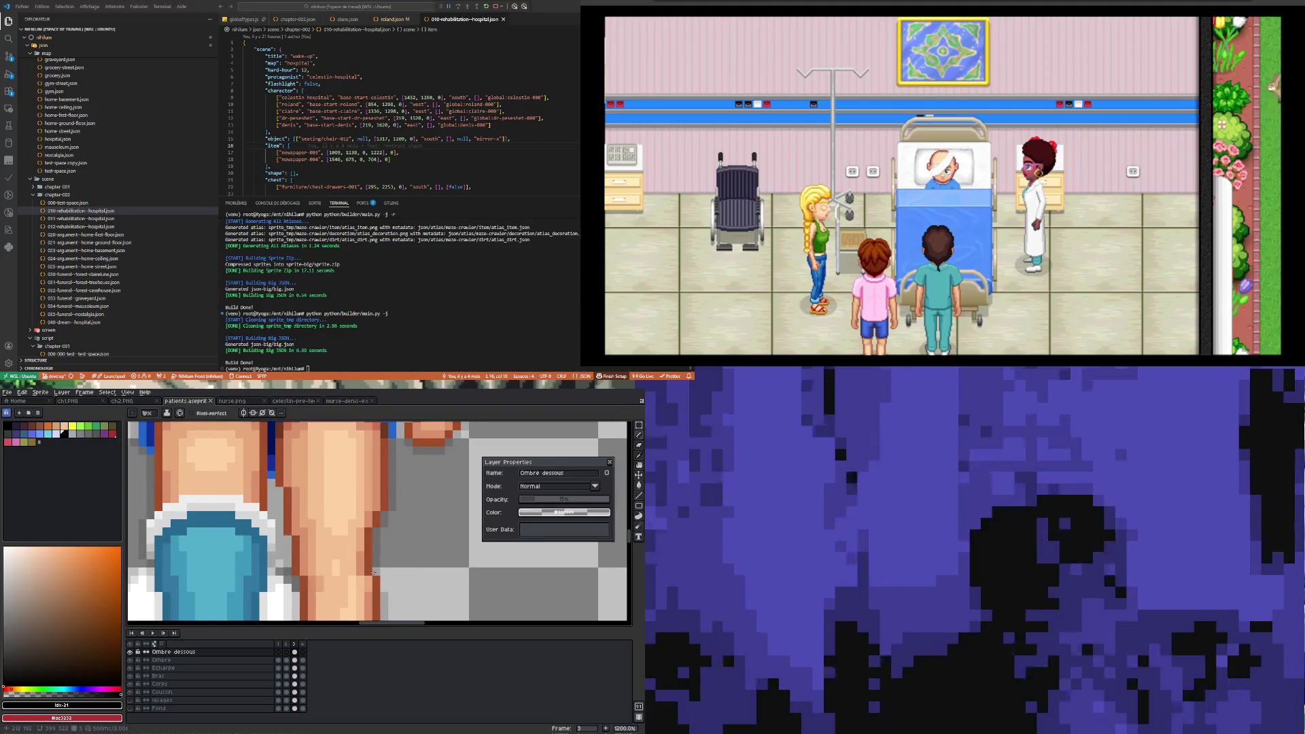
- Switch to the Eraser, toggle the Coussin layer's visibility, and make Coussin the active layer
key("e")
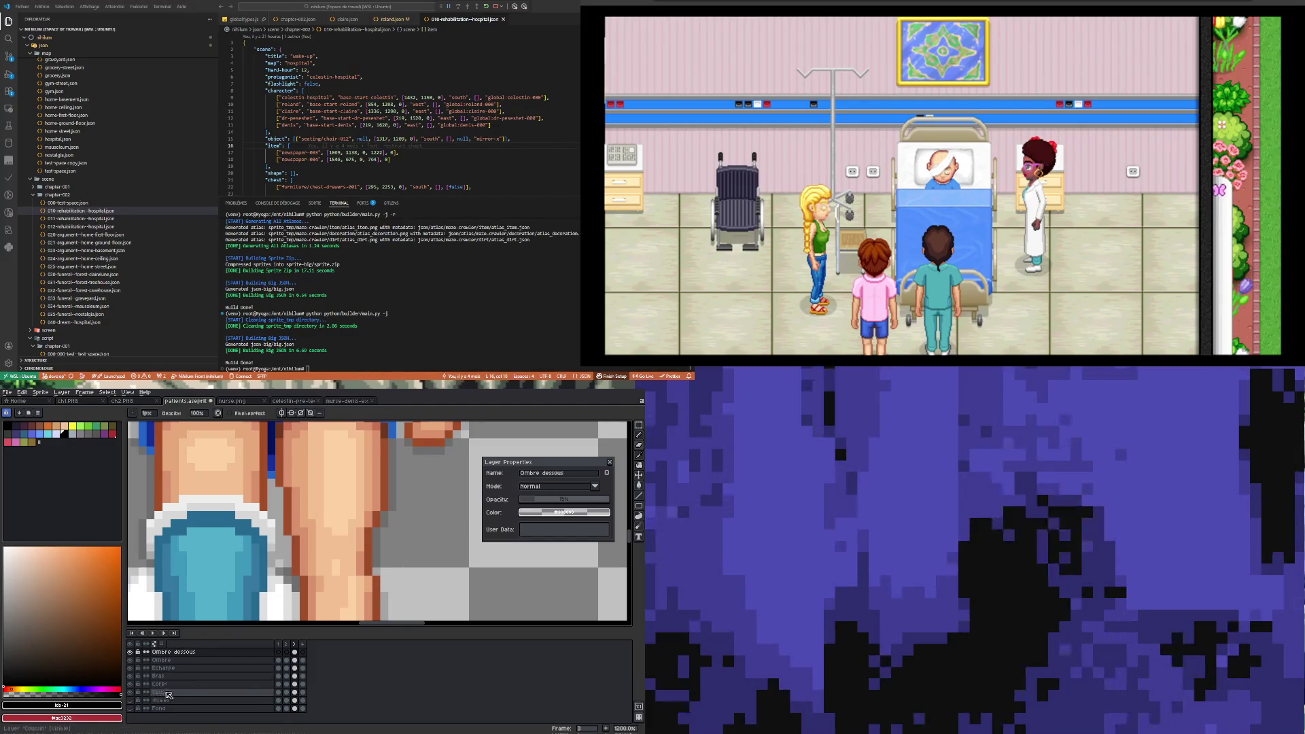
left_click(131, 693)
left_click(131, 693)
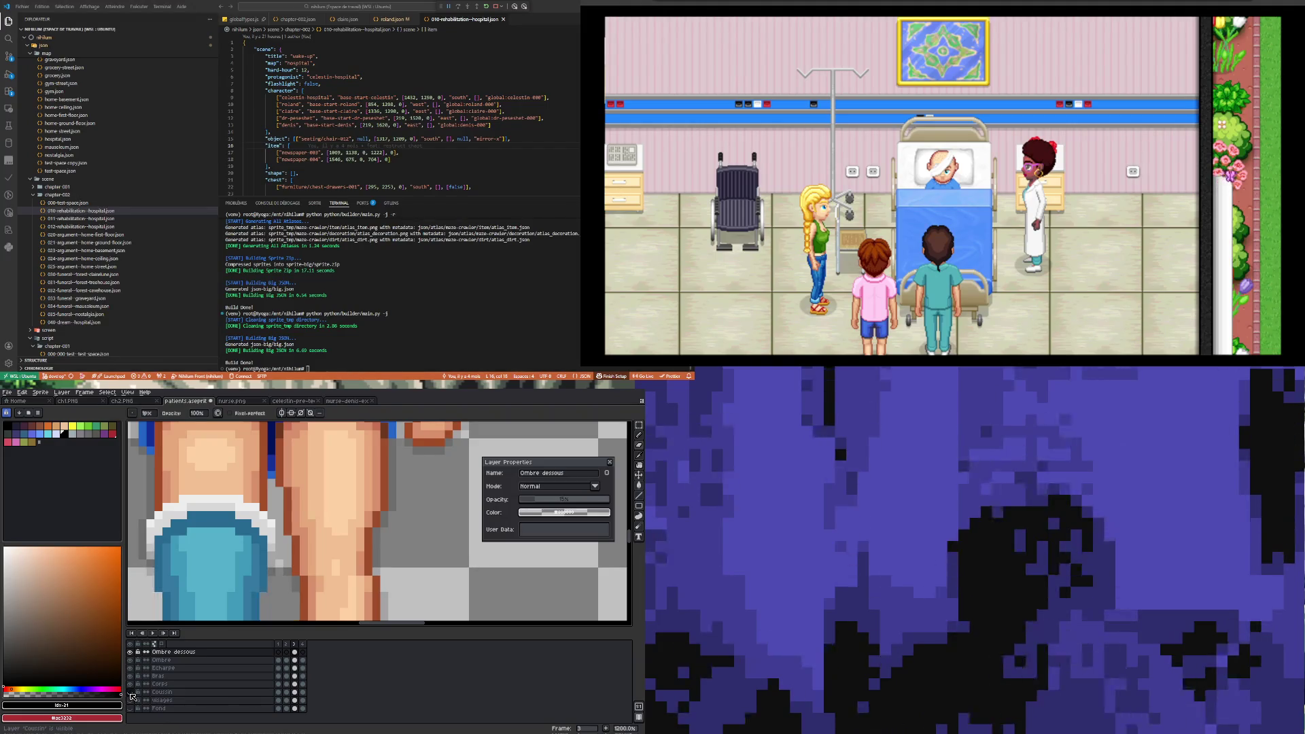
left_click(130, 692)
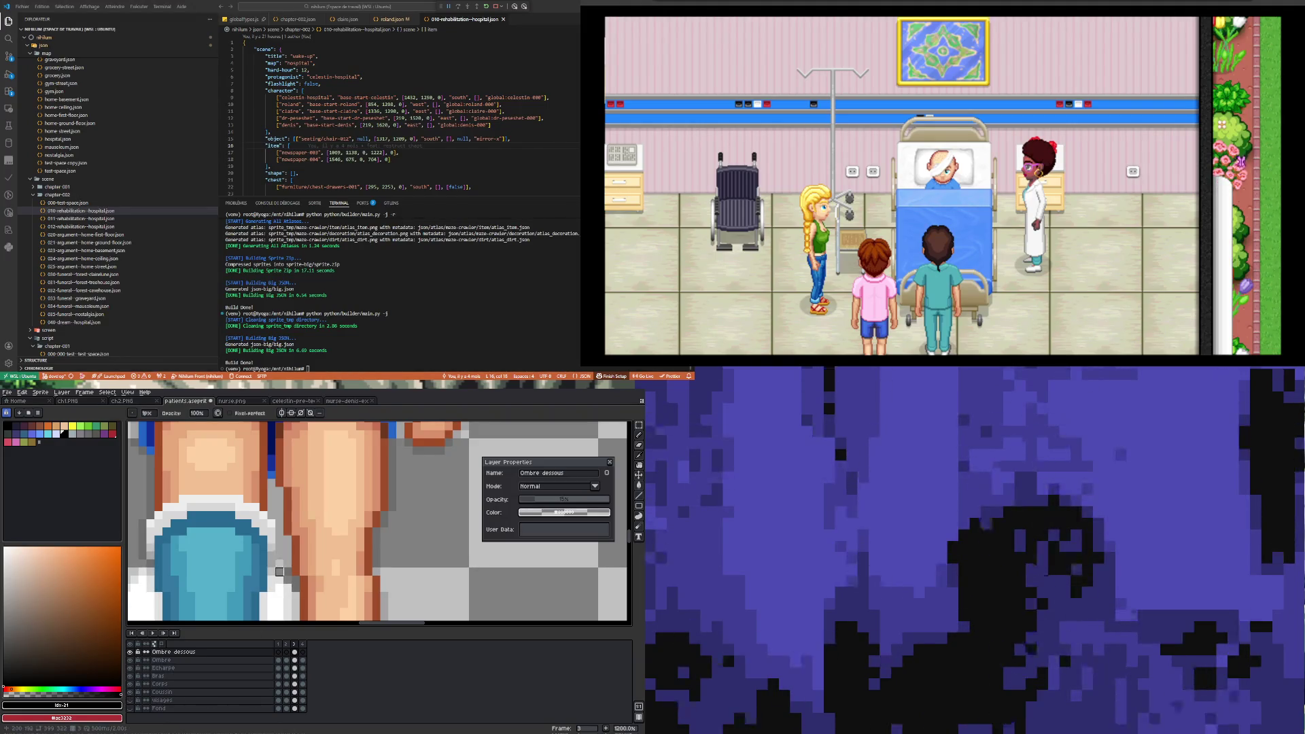
left_click(275, 692)
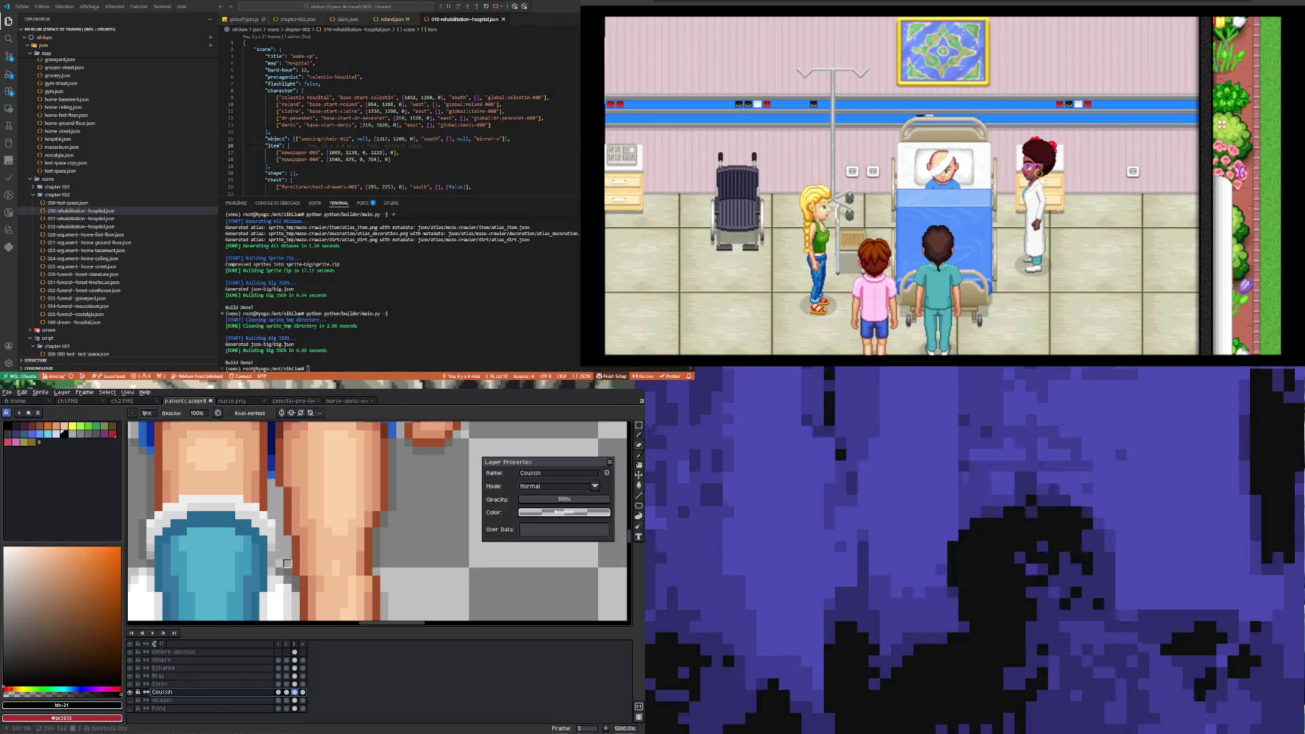
- Return to the Ombre dessous layer, step from frame 2 to frame 1, and zoom out
left_click(295, 651)
left_click(284, 652)
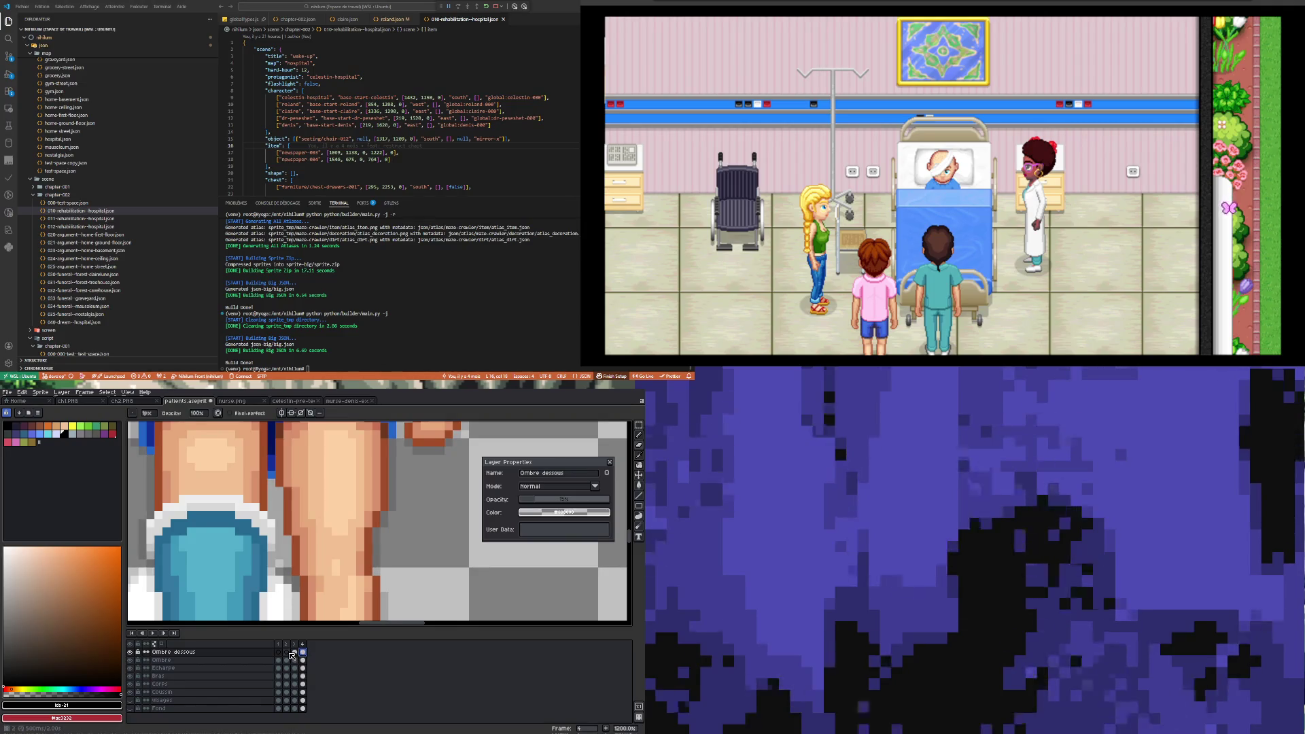
left_click(279, 652)
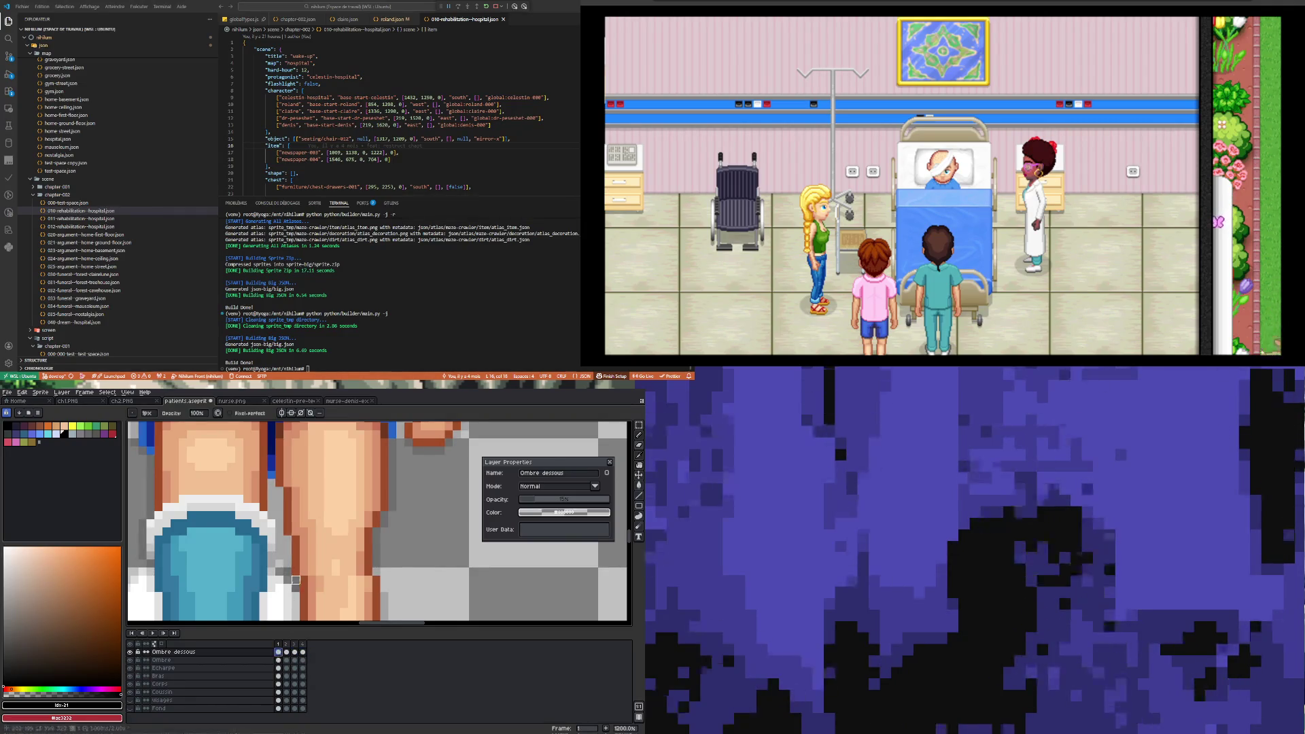
scroll(295, 580, "down", 9)
scroll(296, 579, "up", 2)
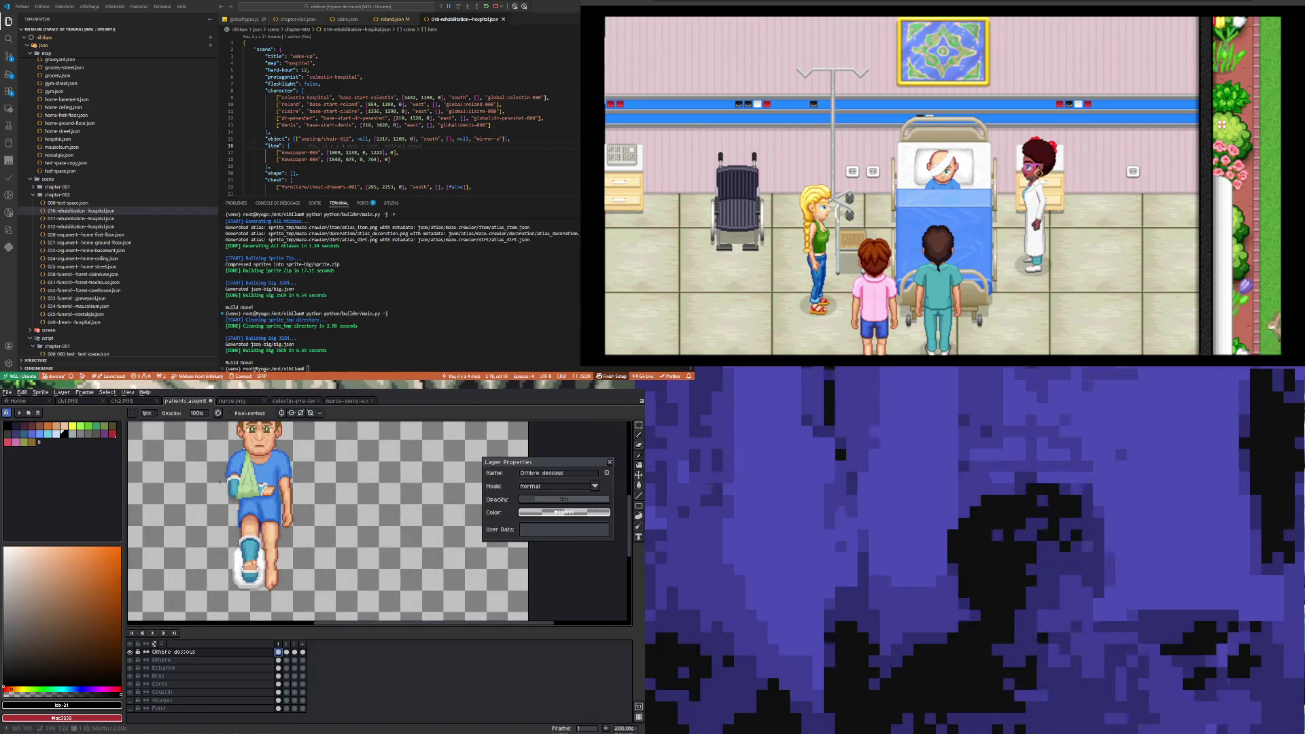
- Open Edit > Preferences and browse through its sections to the Background settings
left_click(22, 392)
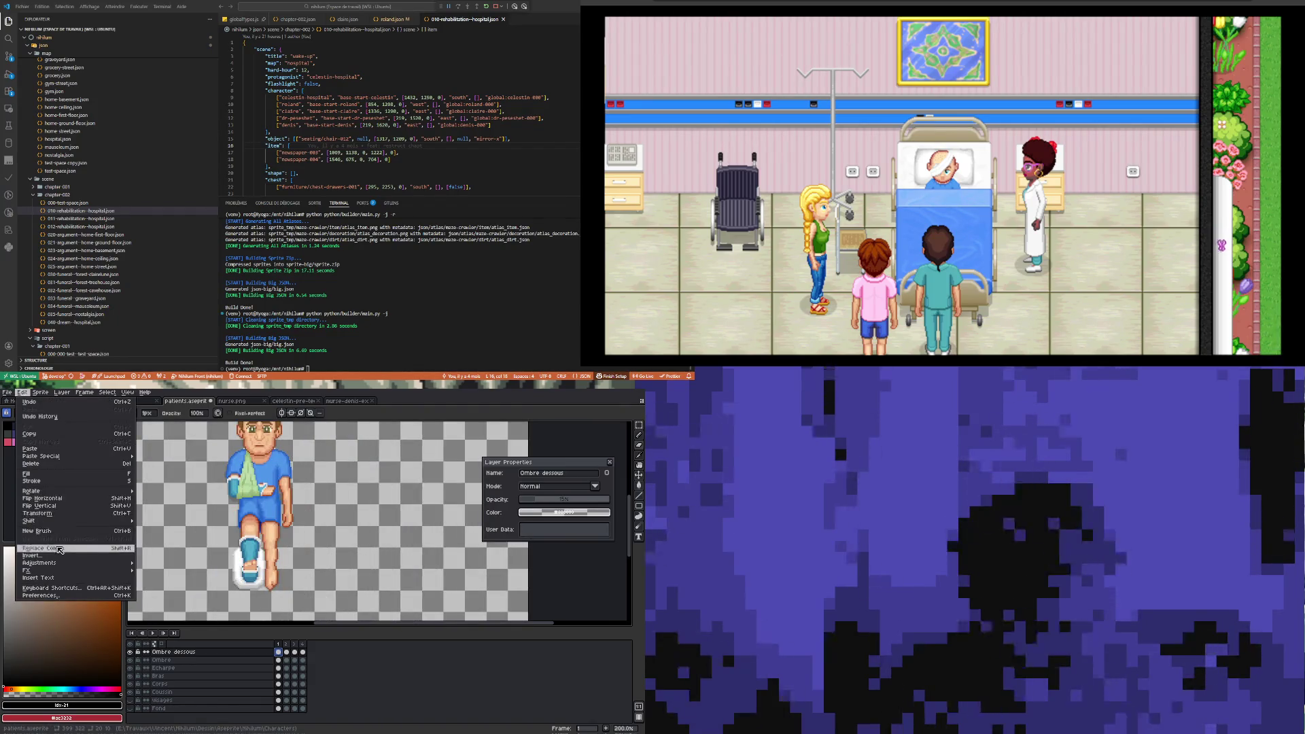
mouse_move(11, 394)
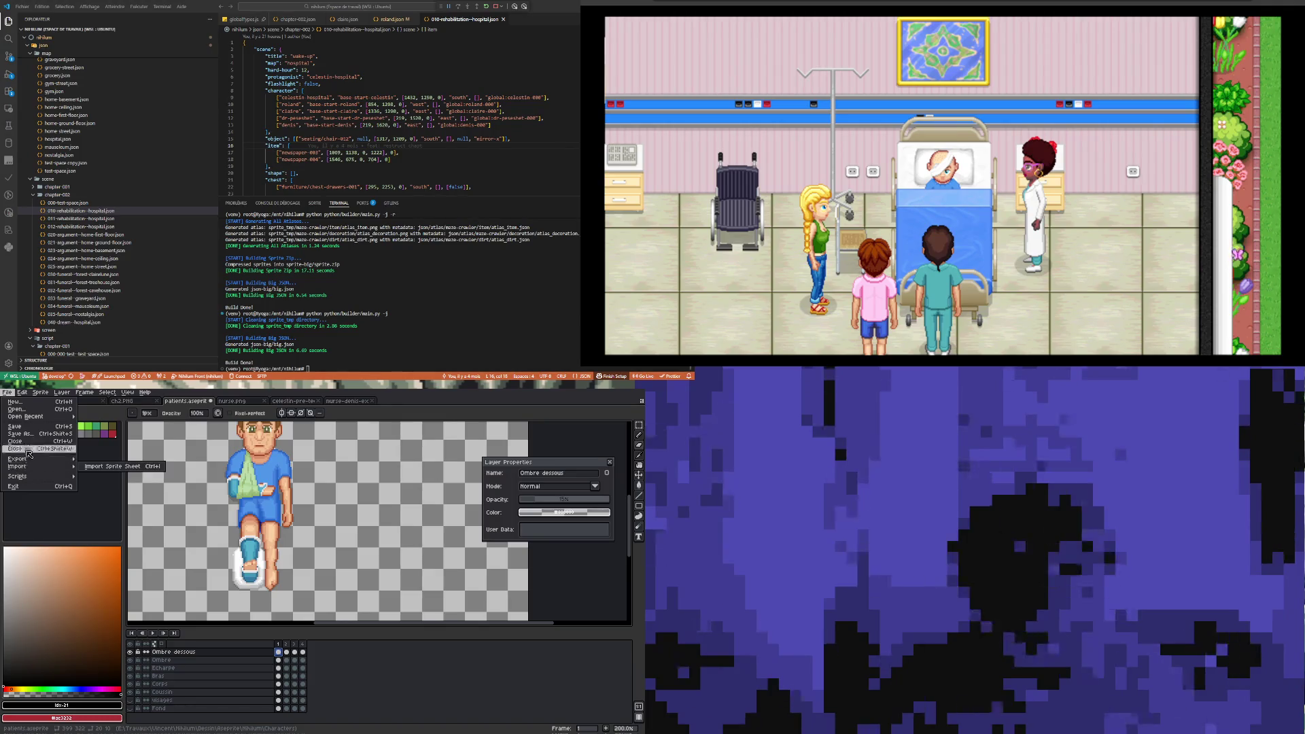
mouse_move(54, 562)
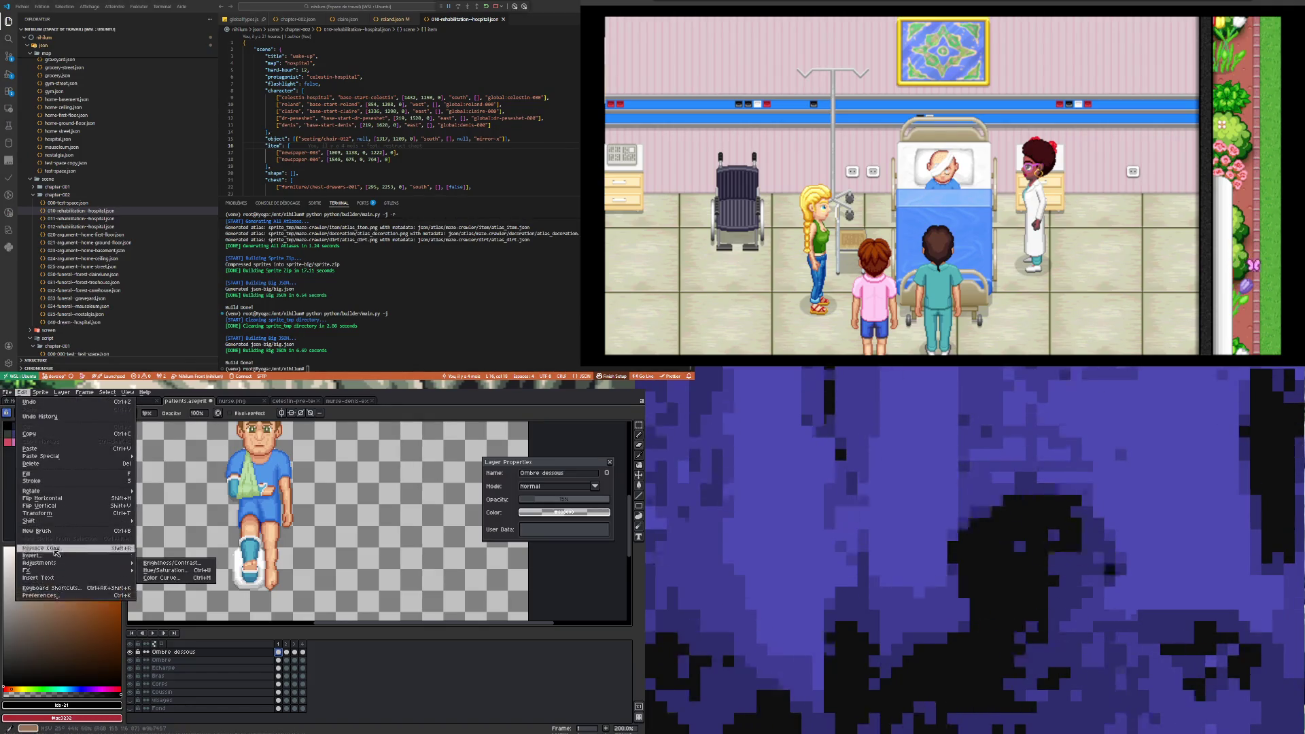
left_click(106, 598)
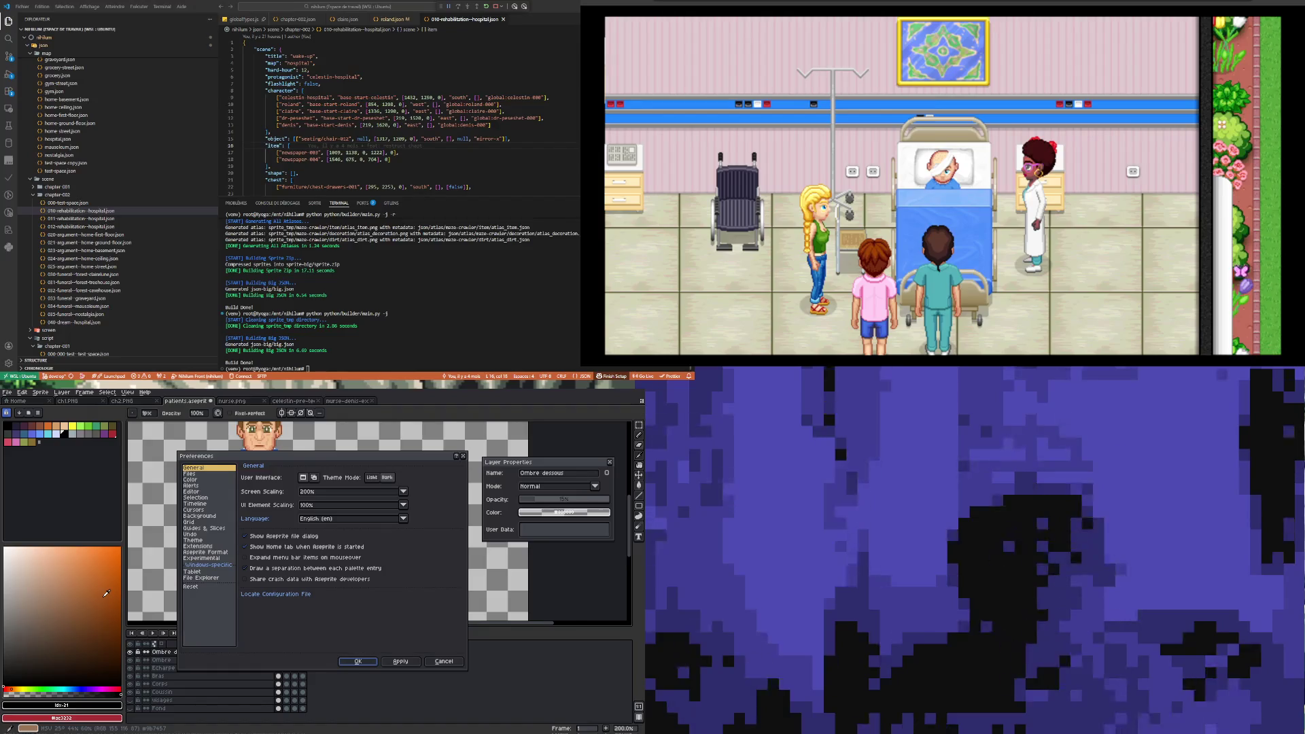
left_click(202, 492)
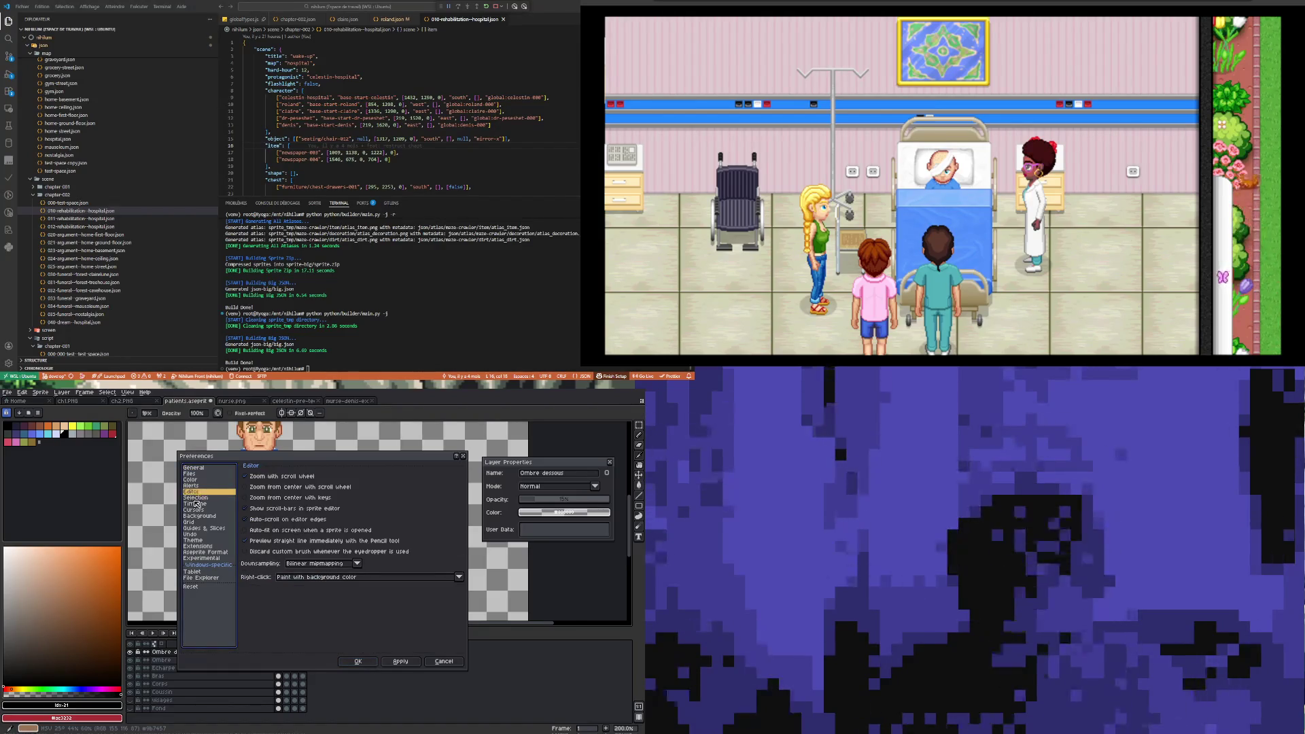
left_click(195, 499)
left_click(194, 480)
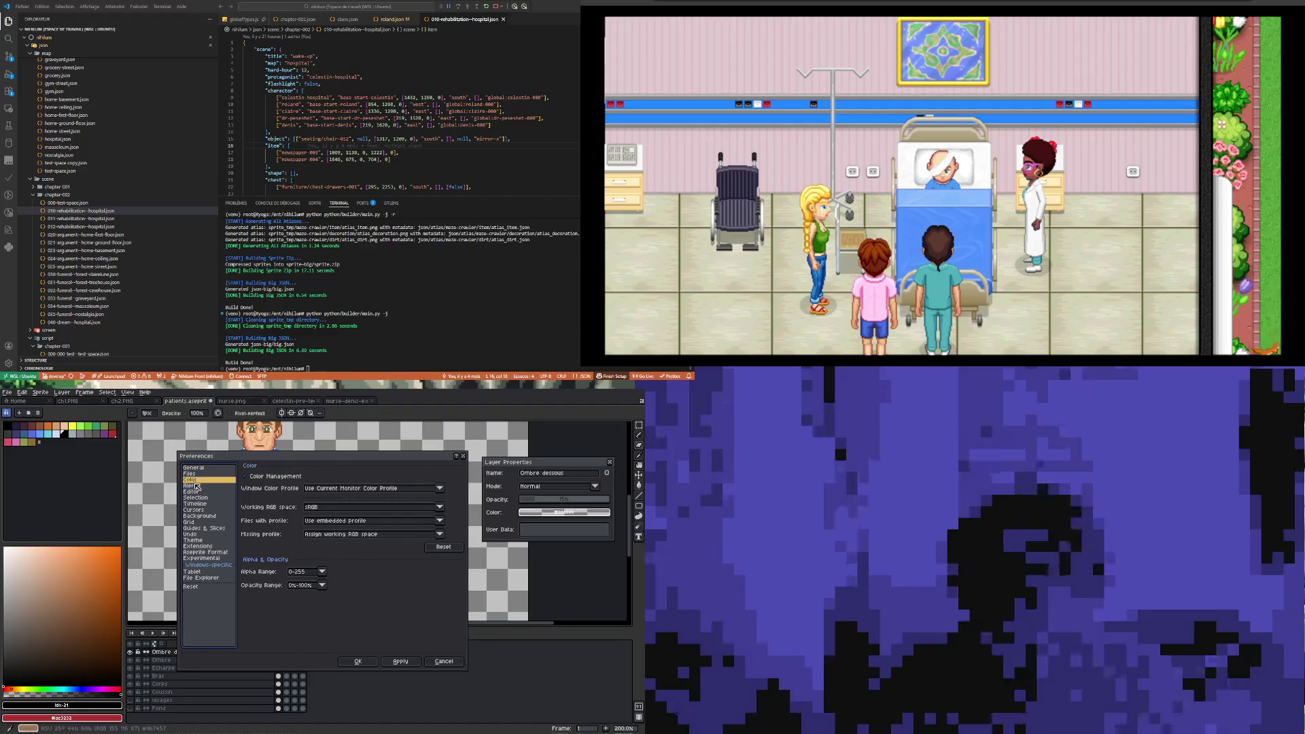
left_click(196, 485)
left_click(197, 492)
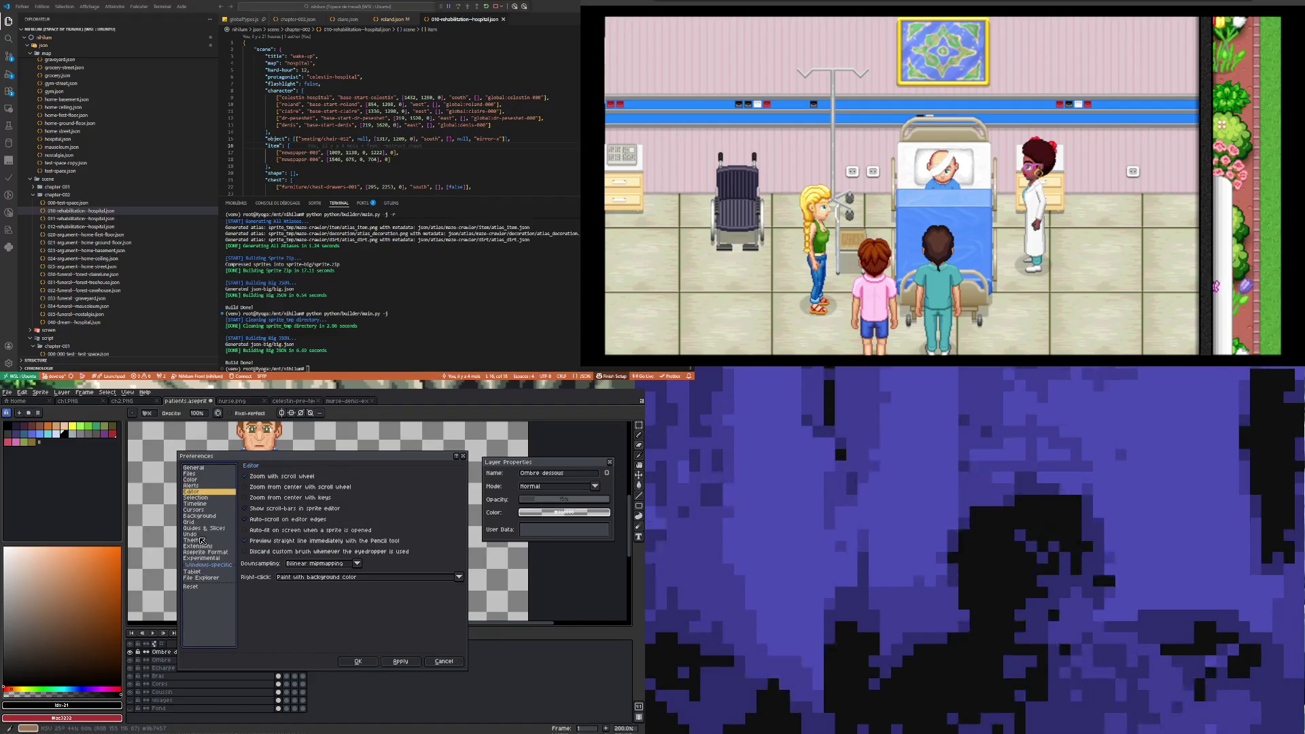
left_click(197, 522)
left_click(198, 517)
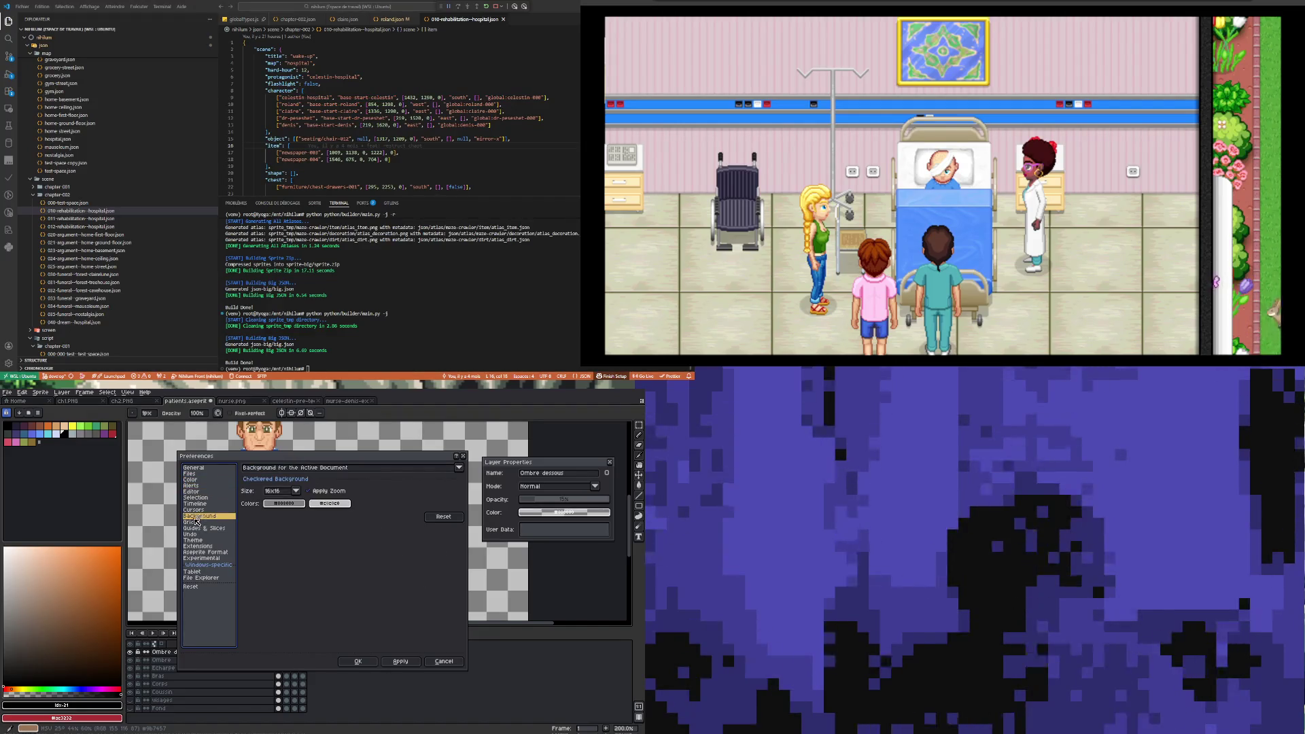
- Set the two checkerboard colours to teal and pink and apply them with OK
left_click(296, 504)
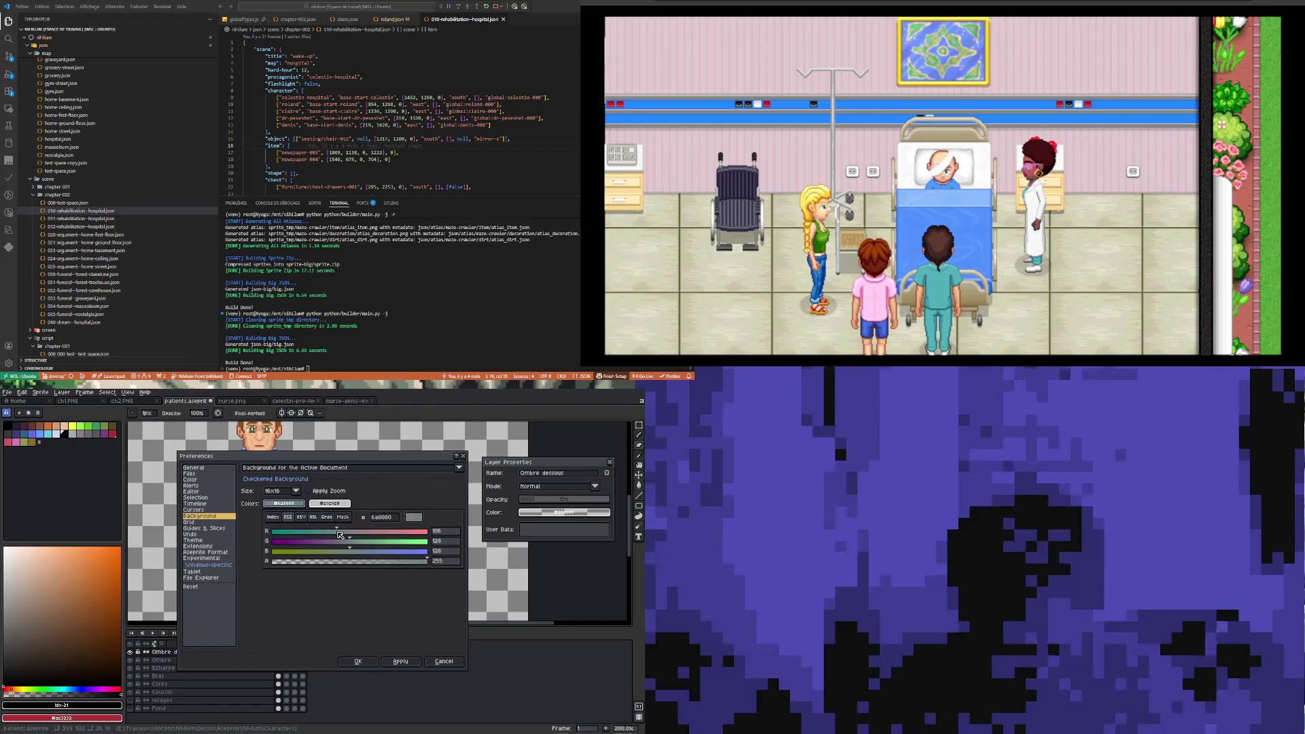
left_click(333, 503)
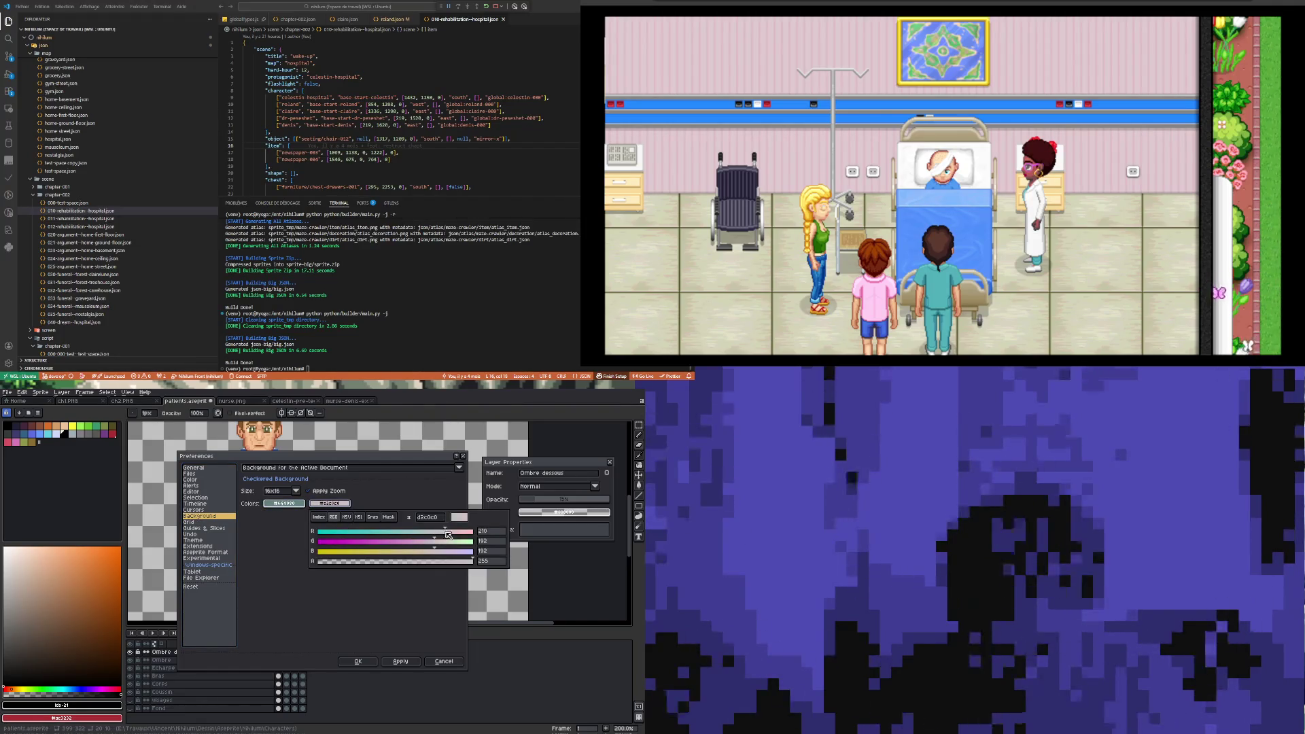
left_click(429, 640)
left_click(358, 662)
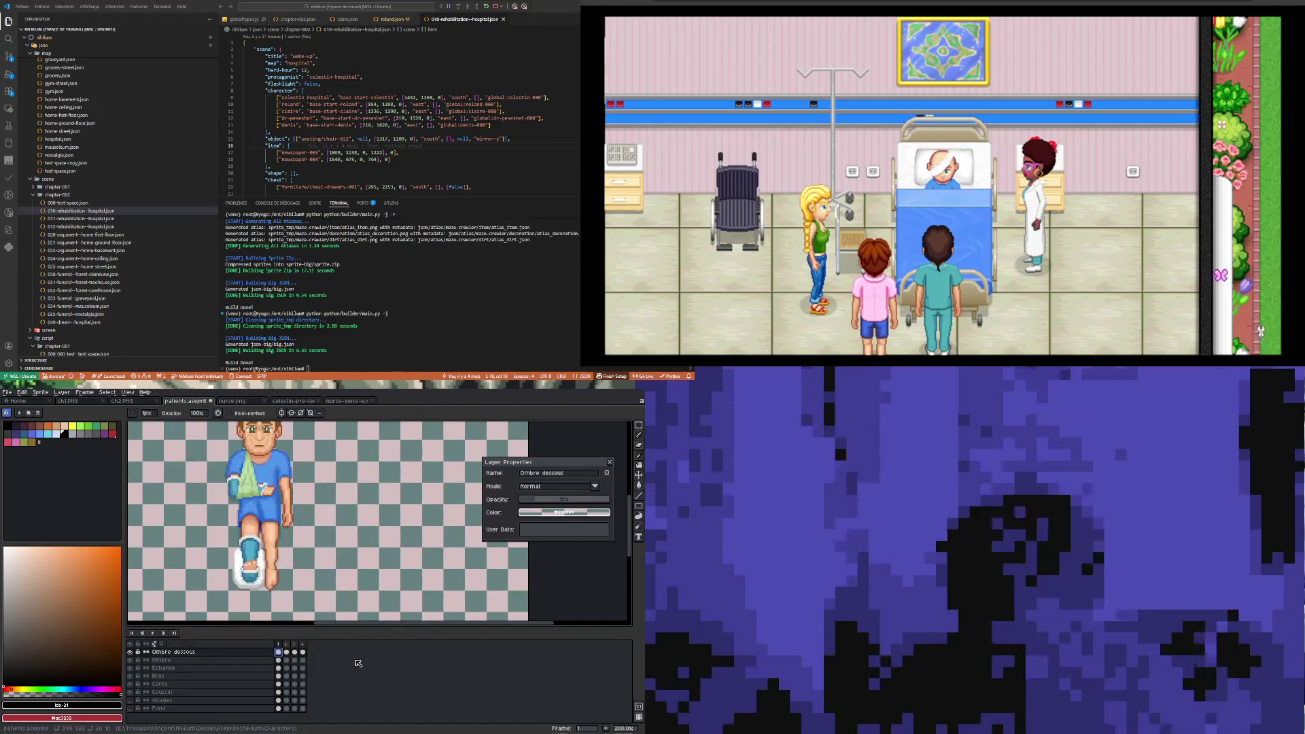
- Toggle the Ombre dessous layer on and off to compare the sprite with and without its shadow
scroll(236, 549, "up", 5)
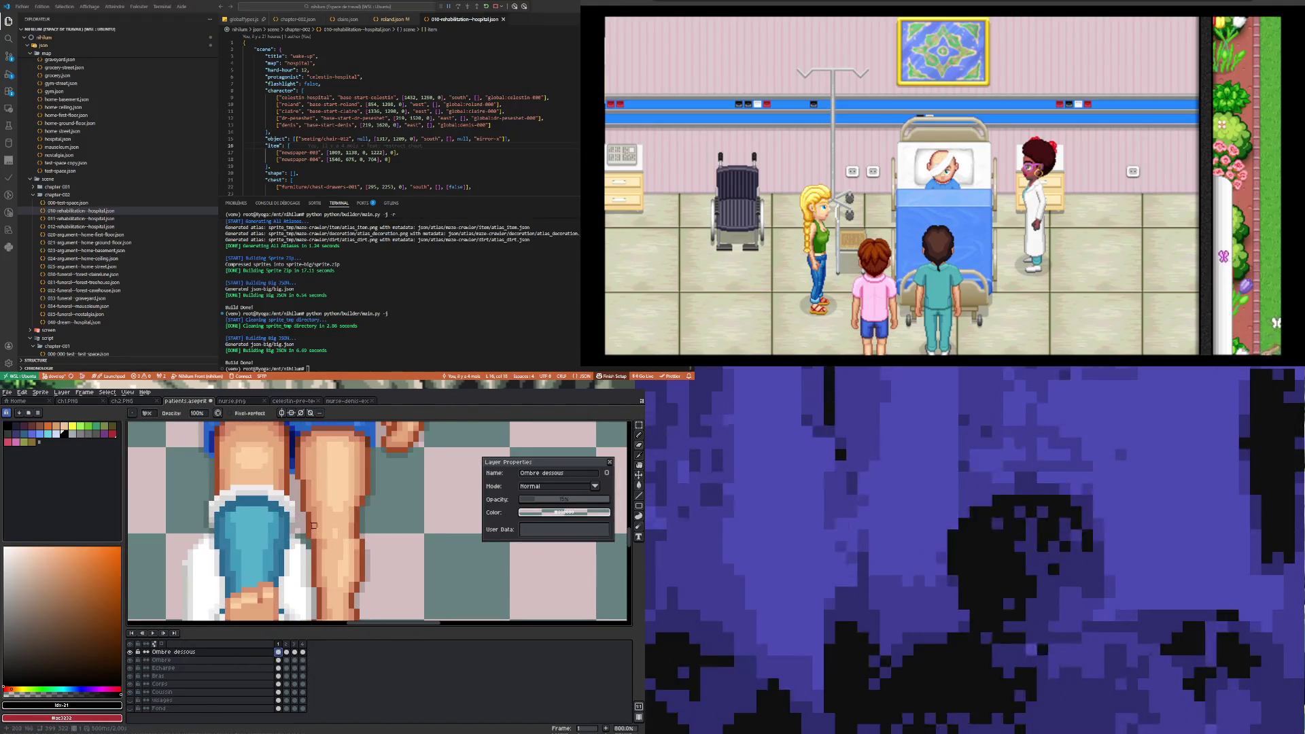
scroll(315, 525, "up", 1)
scroll(309, 529, "down", 2)
scroll(303, 531, "up", 2)
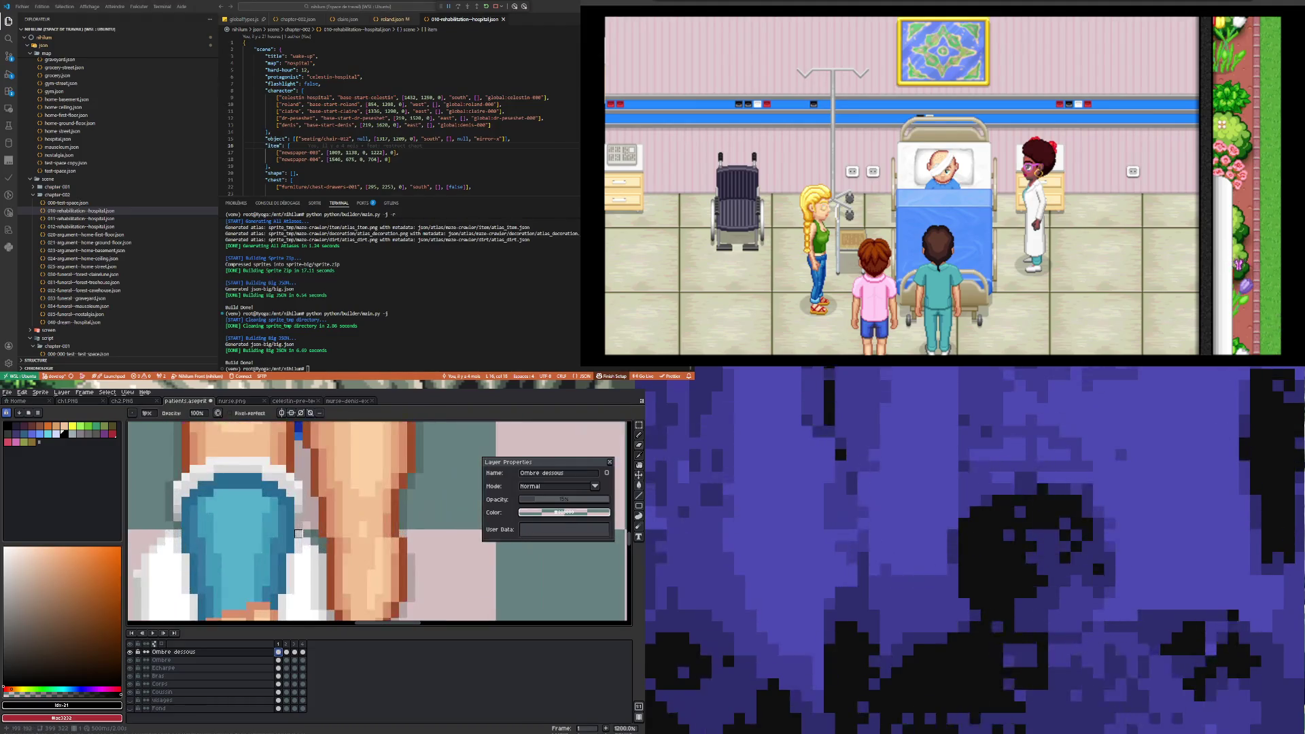
scroll(306, 525, "down", 2)
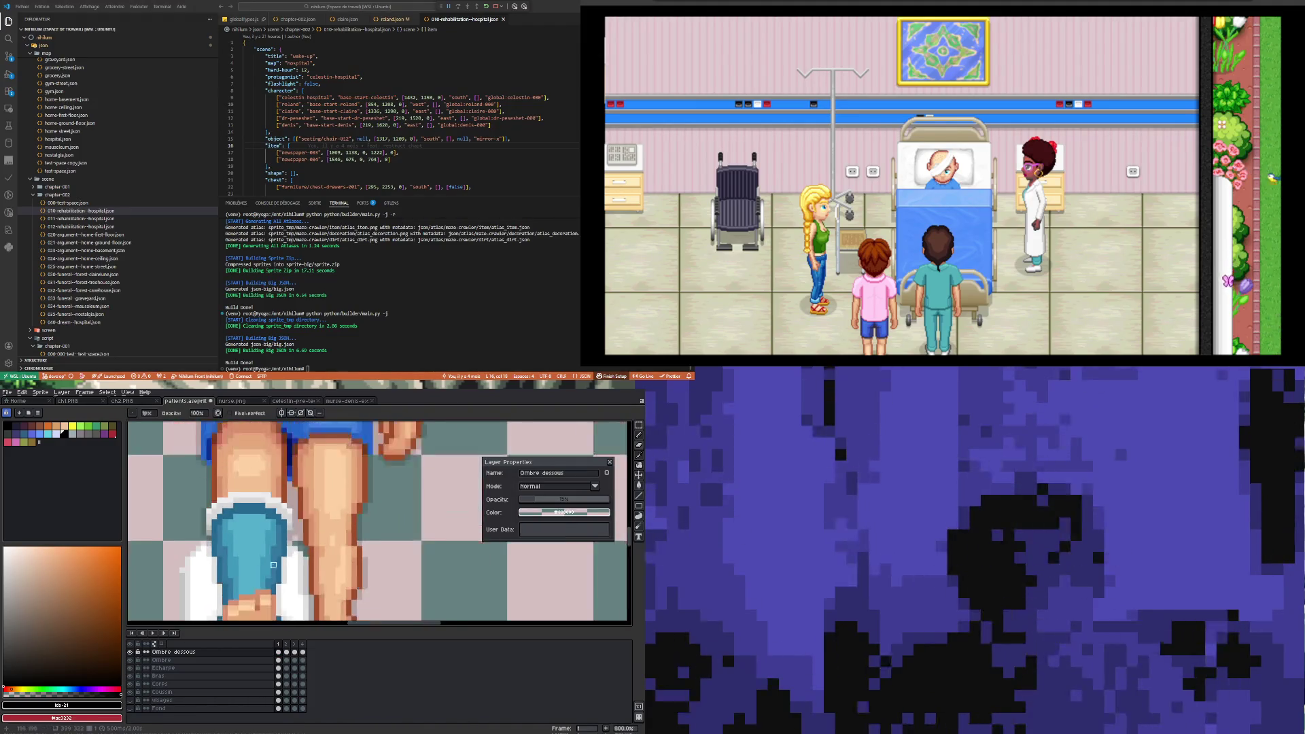
scroll(269, 544, "up", 3)
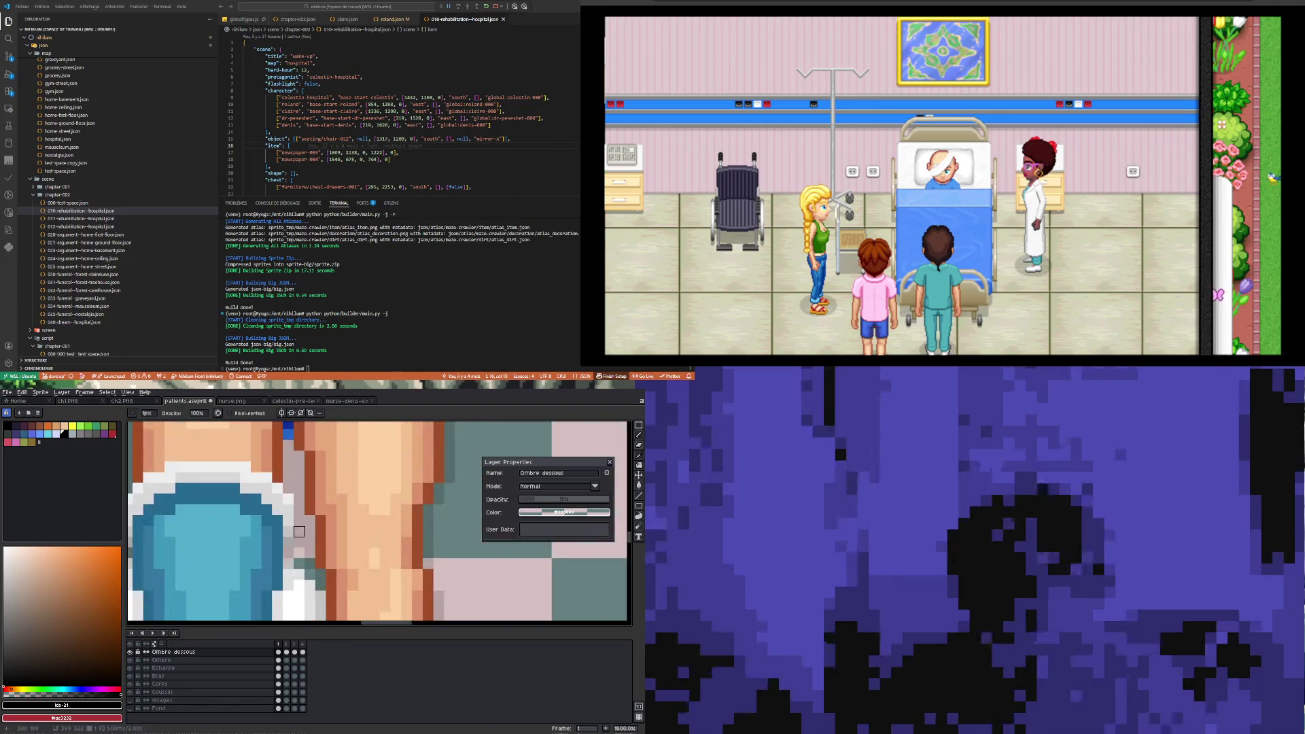
scroll(289, 542, "down", 3)
scroll(297, 541, "up", 5)
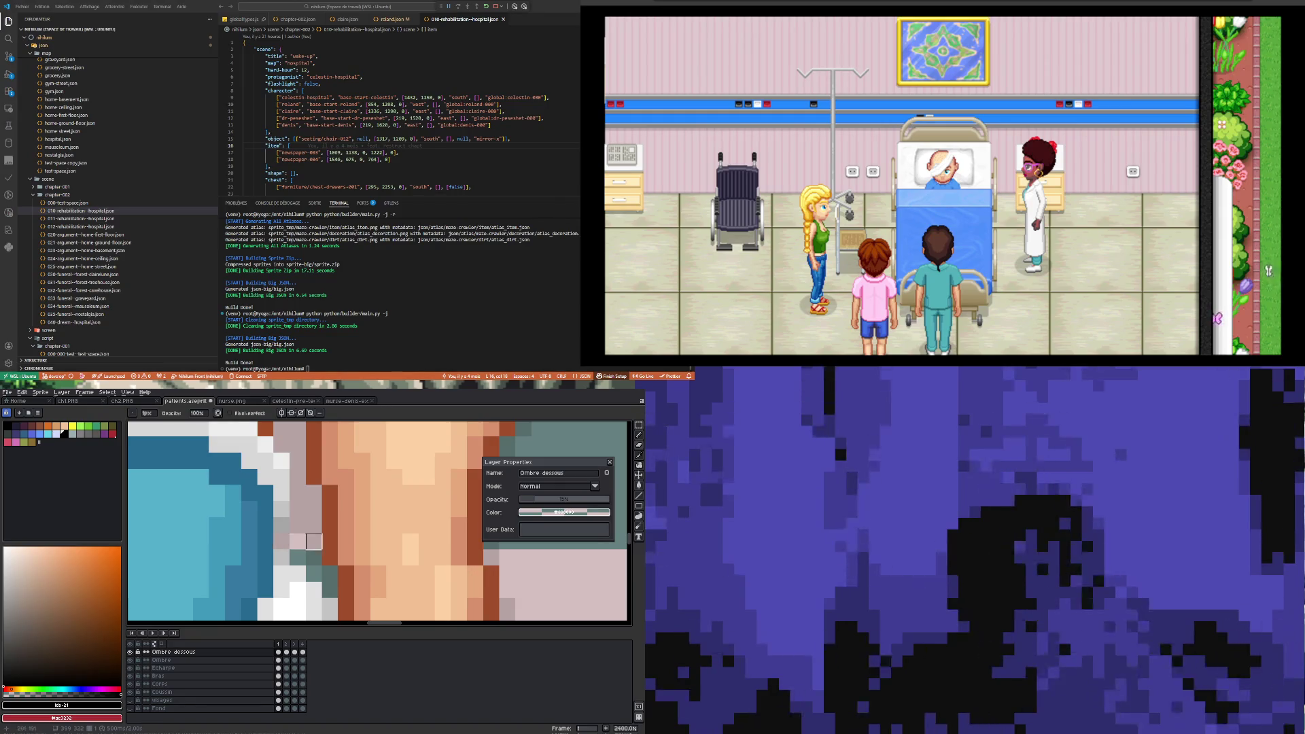
scroll(314, 542, "down", 5)
left_click(134, 654)
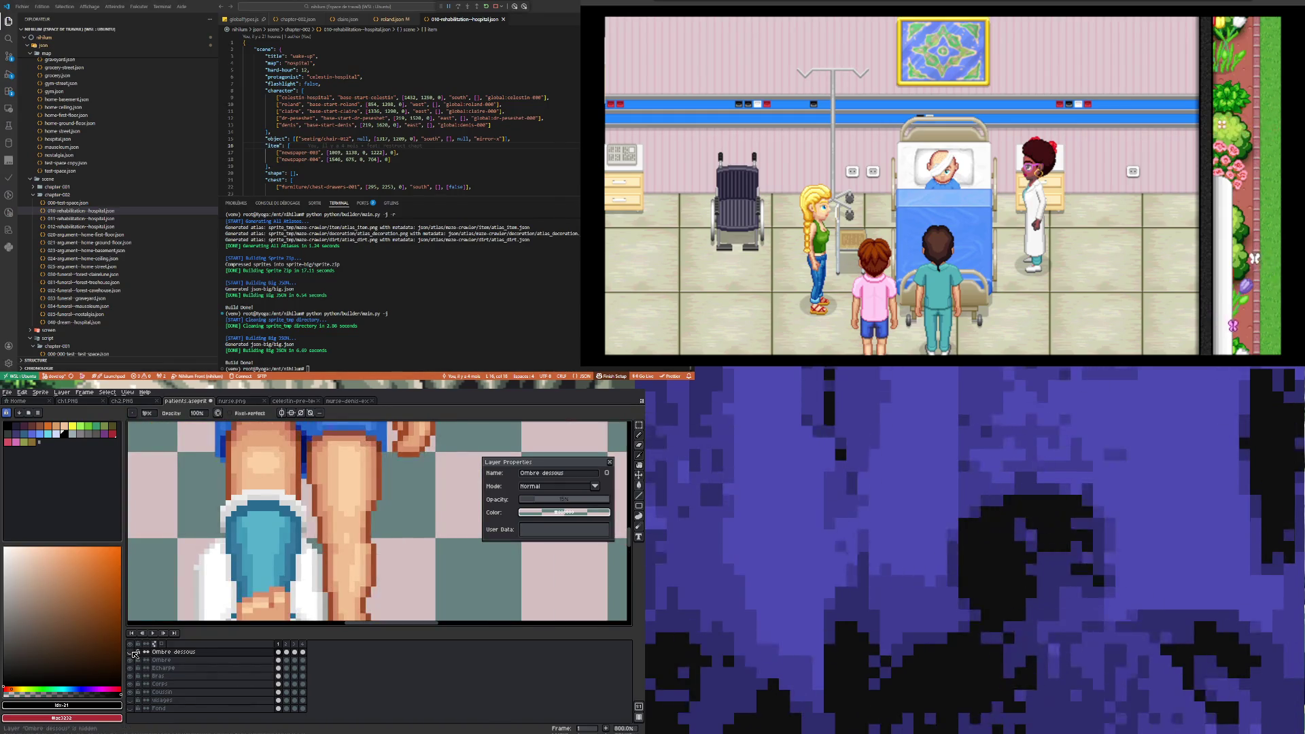
left_click(134, 654)
left_click(134, 654)
left_click(133, 654)
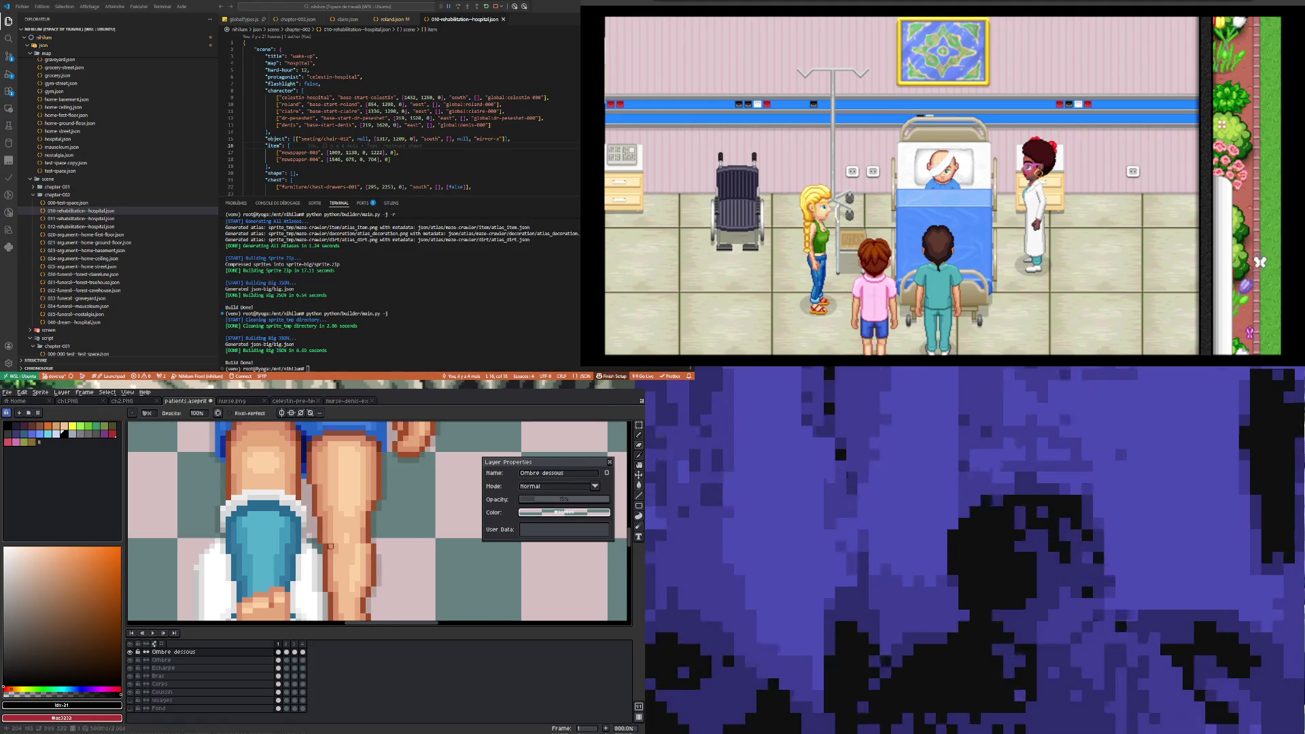
scroll(330, 545, "up", 2)
- With the Eraser active, step through the Ombre dessous cels on frames 1, 2 and 4
left_click(281, 653)
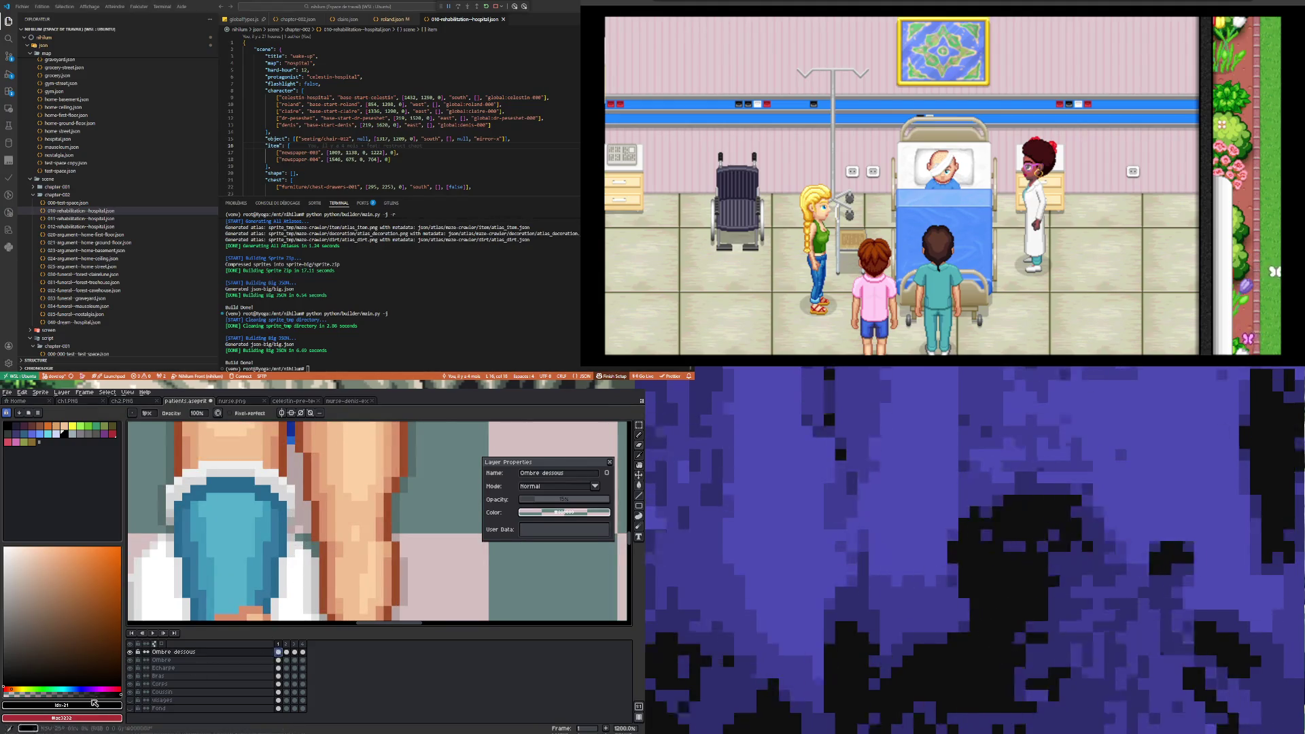
key("e")
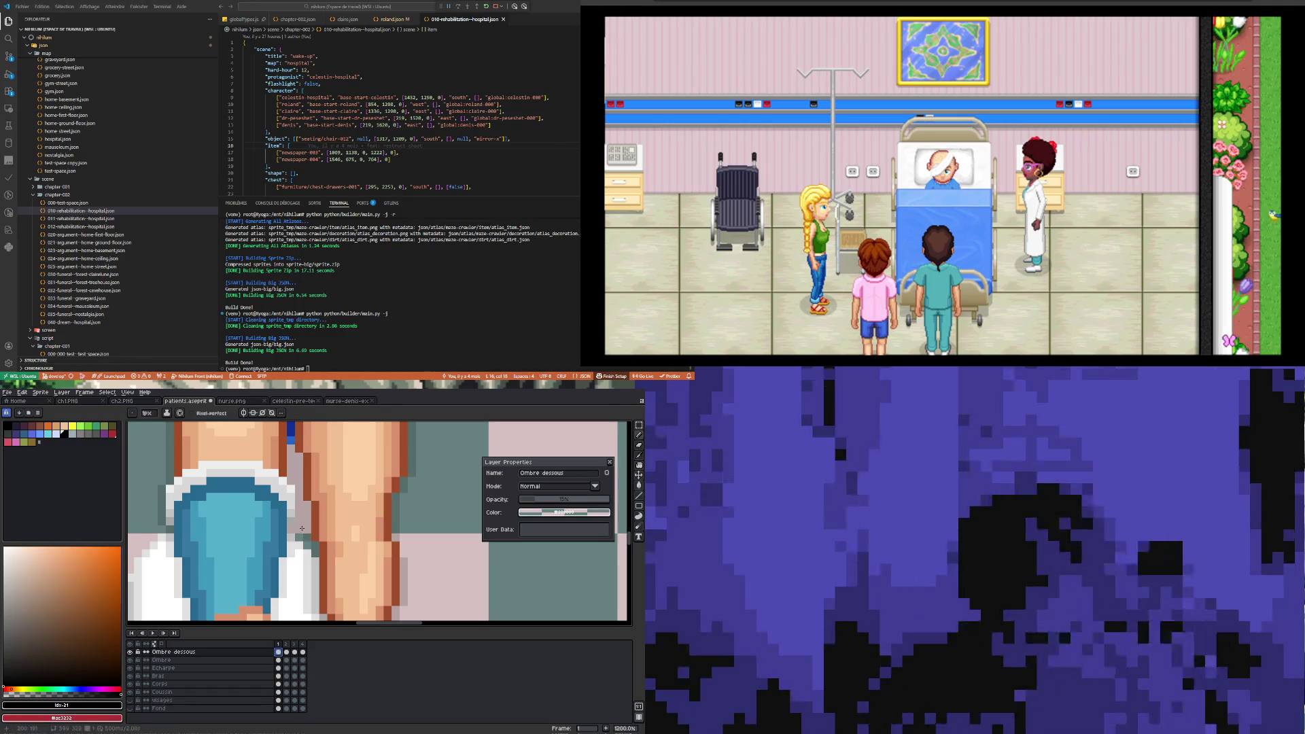
left_click(286, 653)
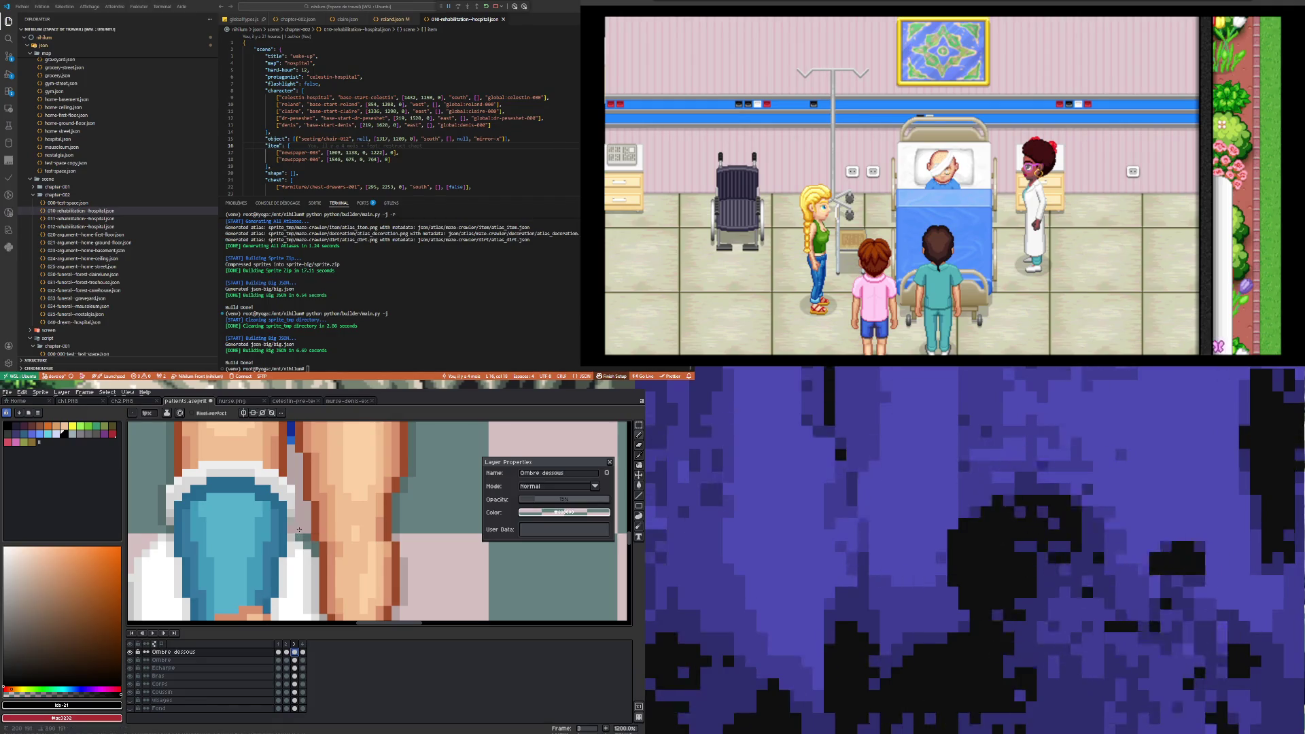
left_click(303, 652)
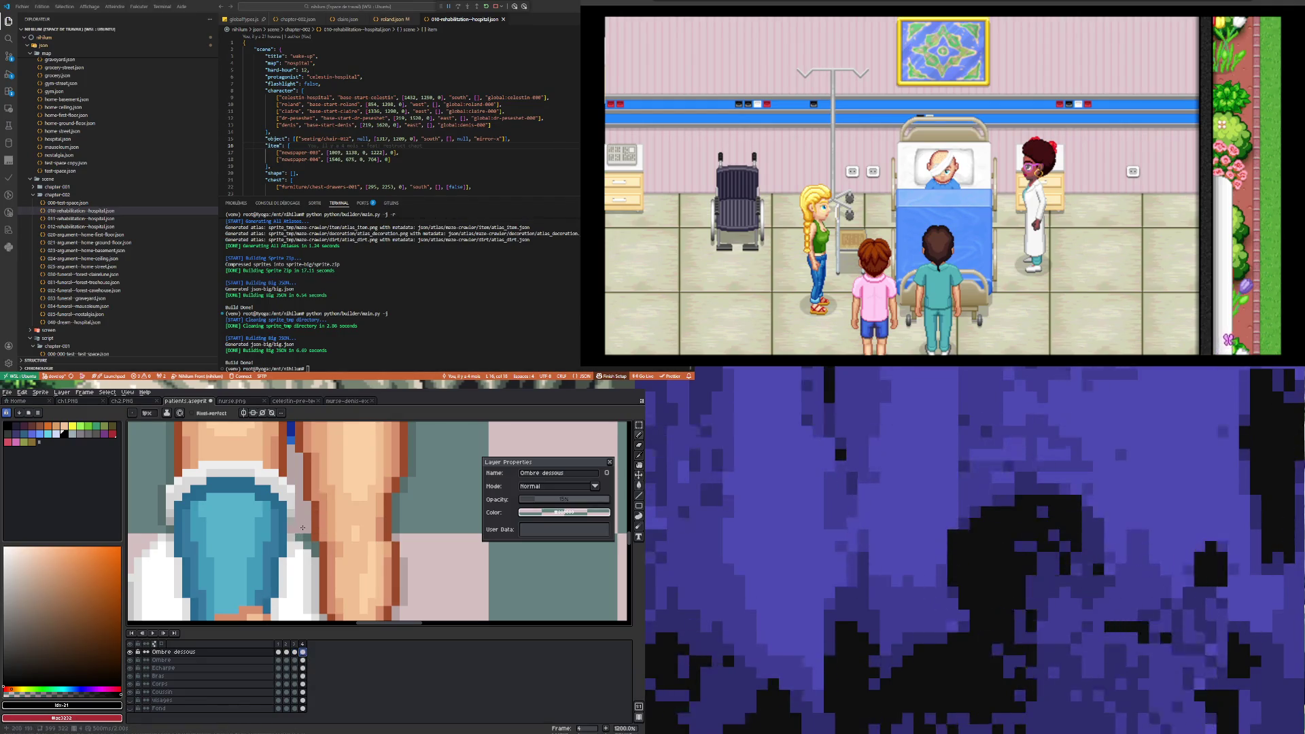
scroll(301, 528, "down", 3)
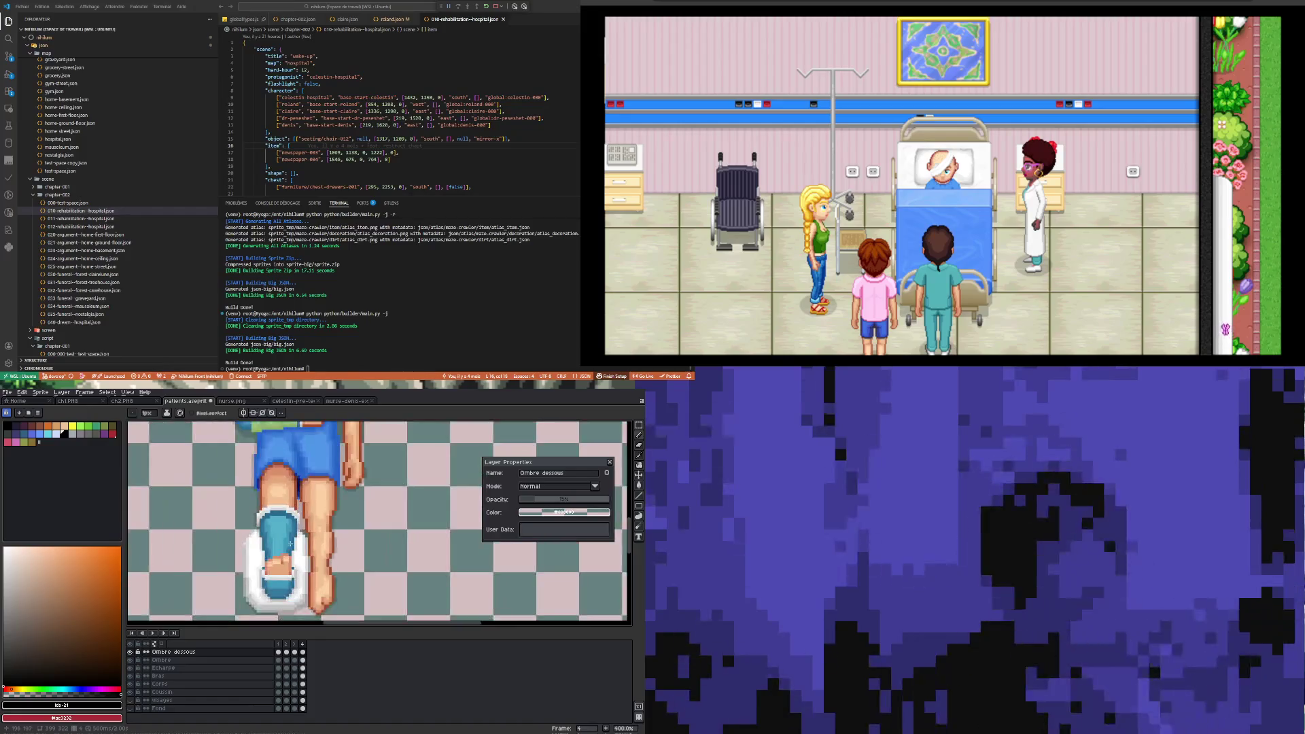
scroll(291, 544, "up", 6)
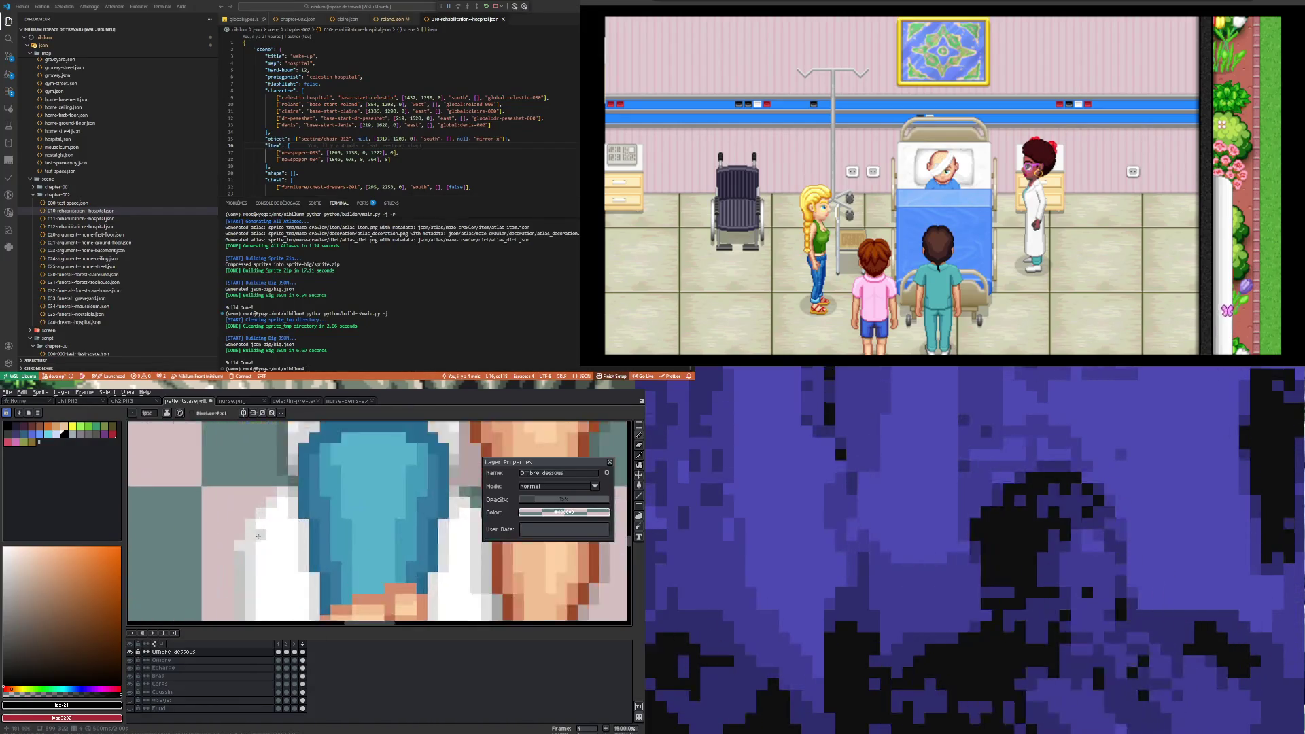
- Sample light grey #c4c4c4 with the Eyedropper, switch to the Pencil, and select Coussin frame 1
key("i")
left_click(228, 565)
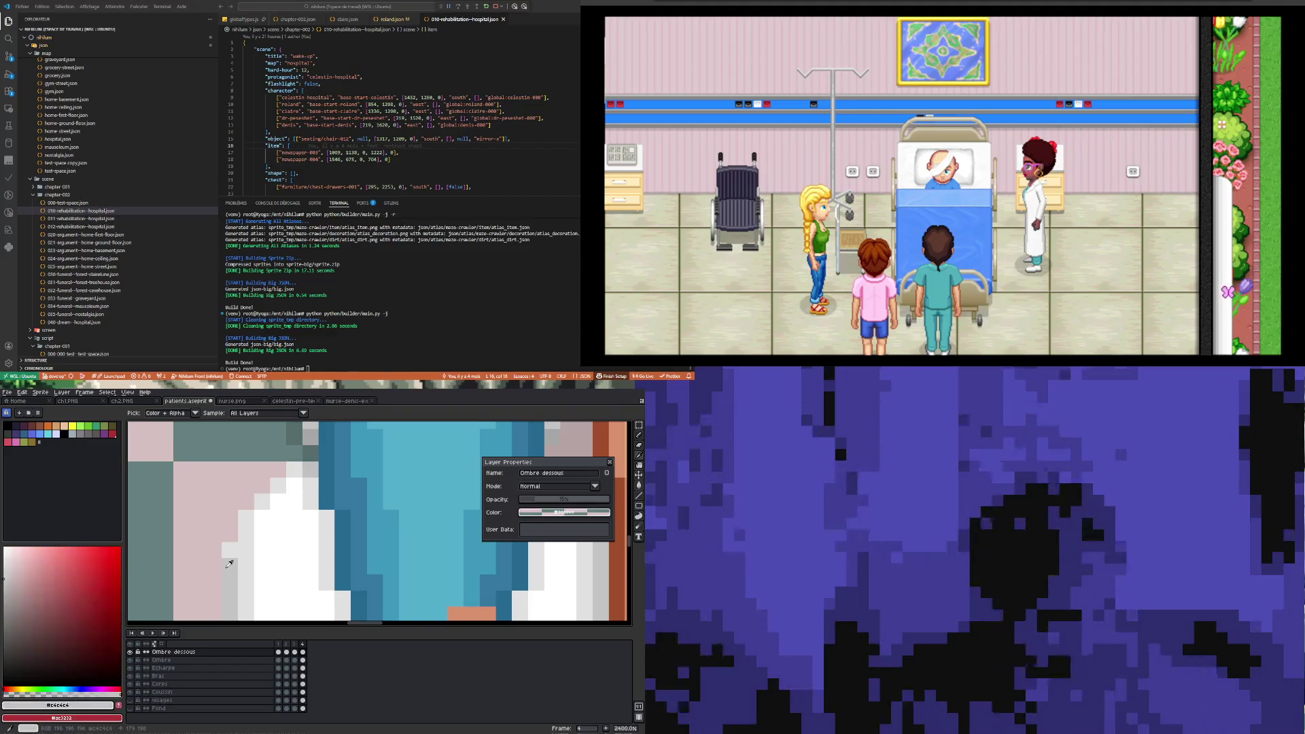
key("b")
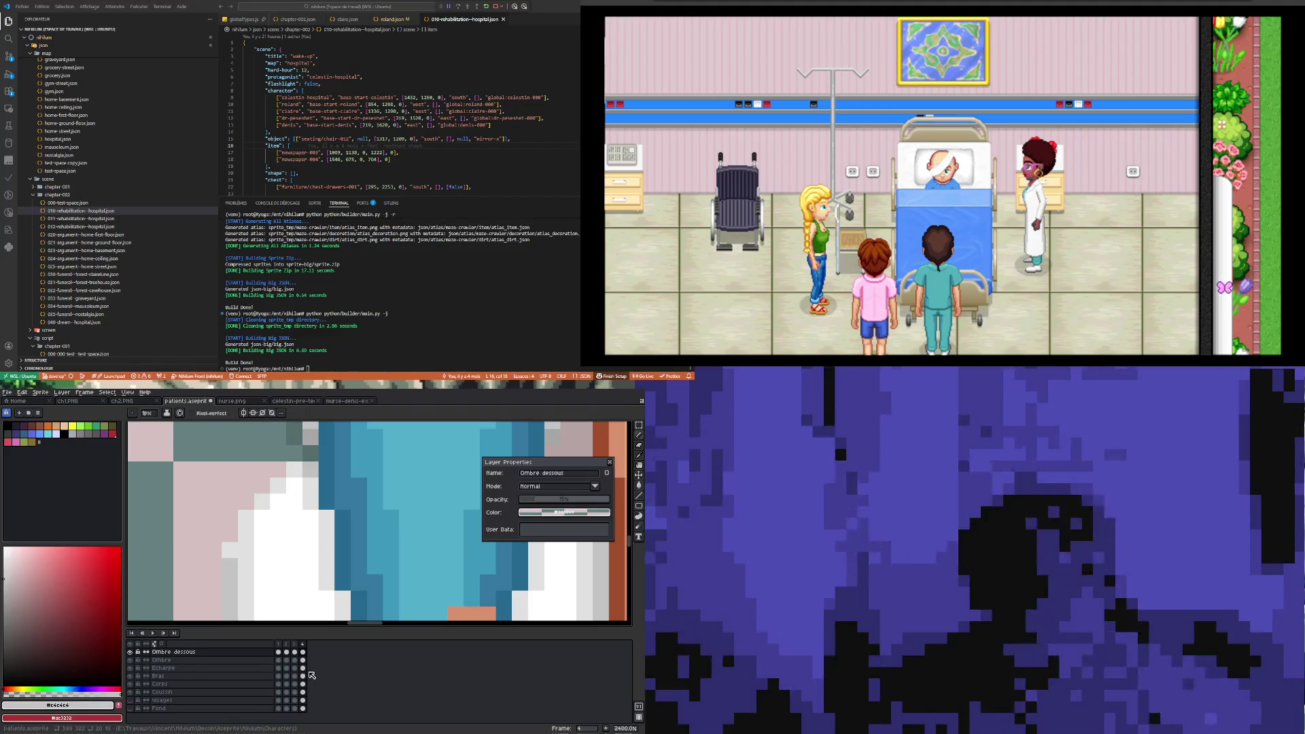
left_click(281, 692)
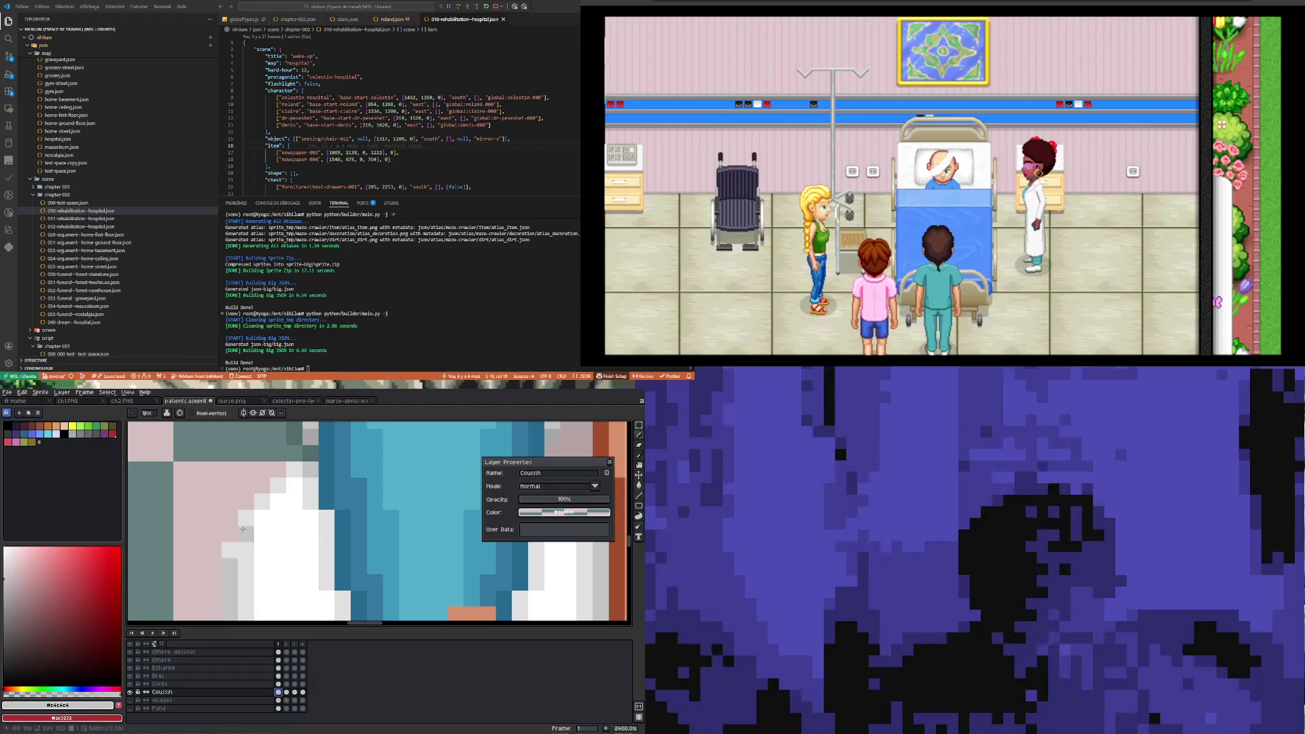
- Step the Coussin layer through frames 2, 3 and 4, zooming out to view the whole pillow
left_click(288, 692)
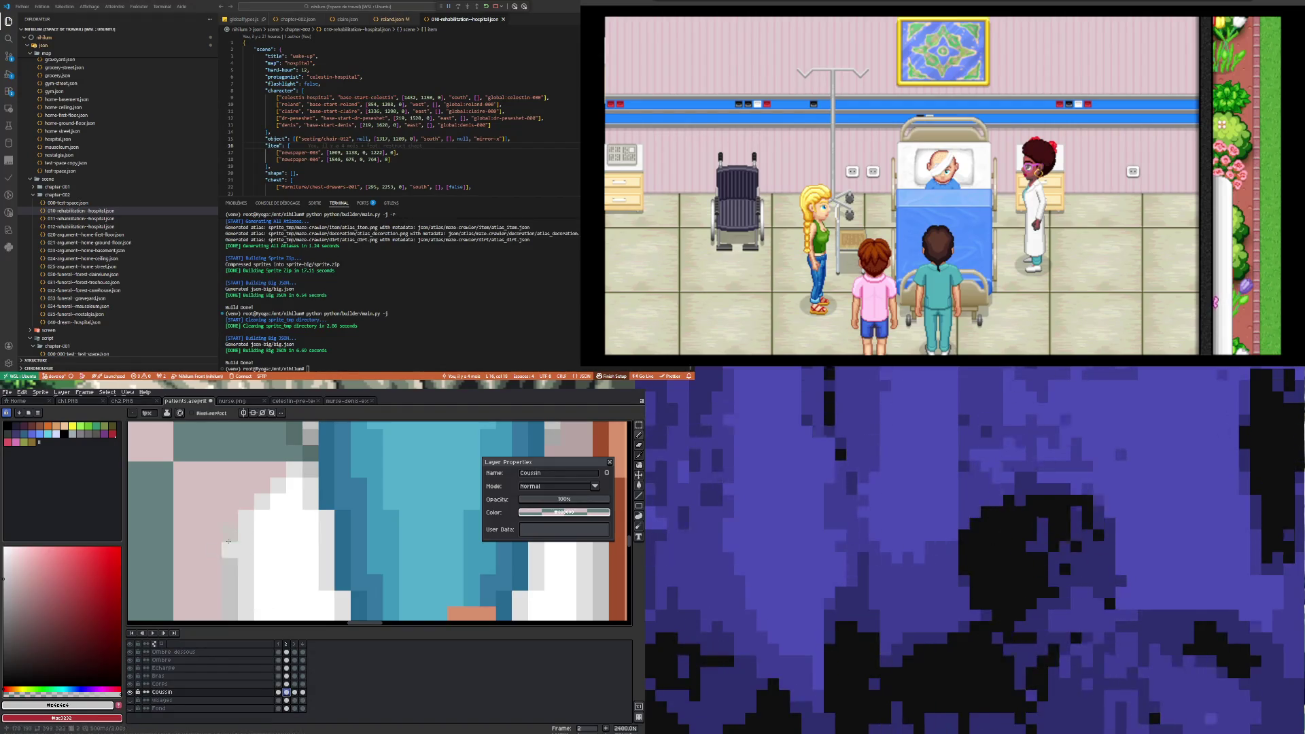
key("Right")
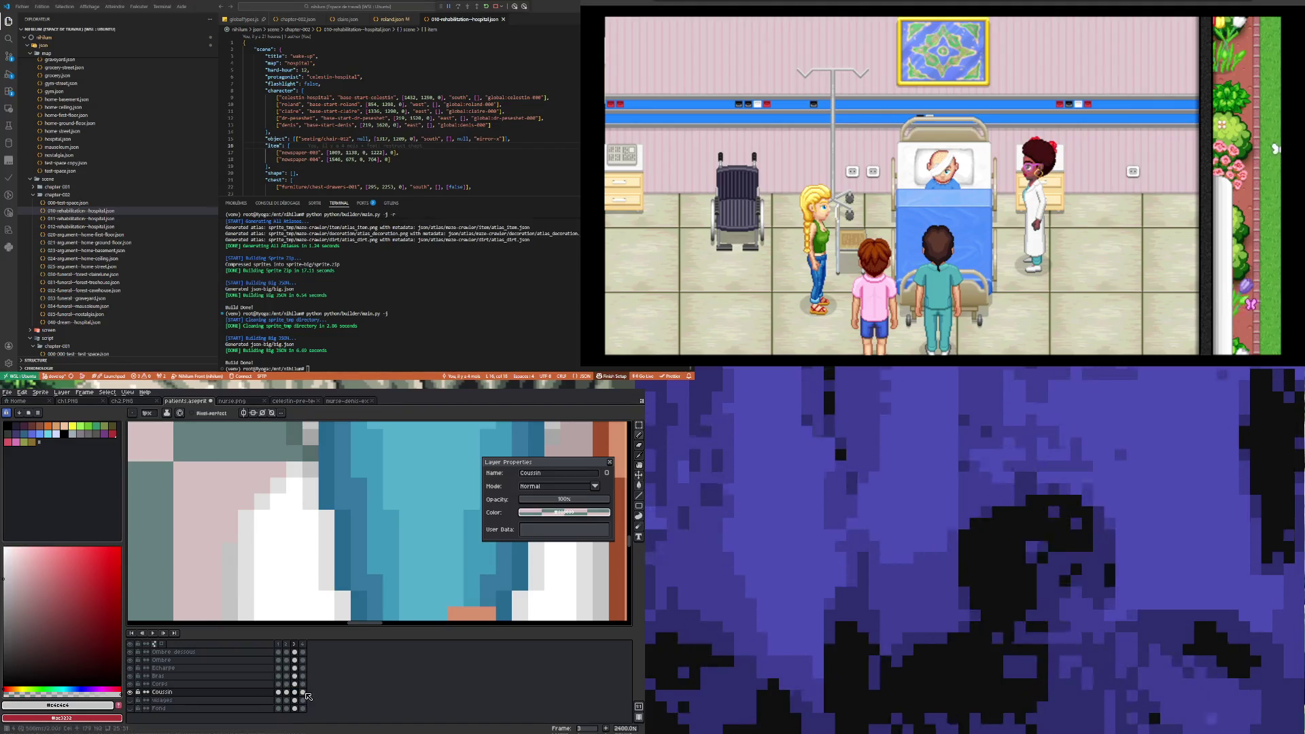
left_click(303, 692)
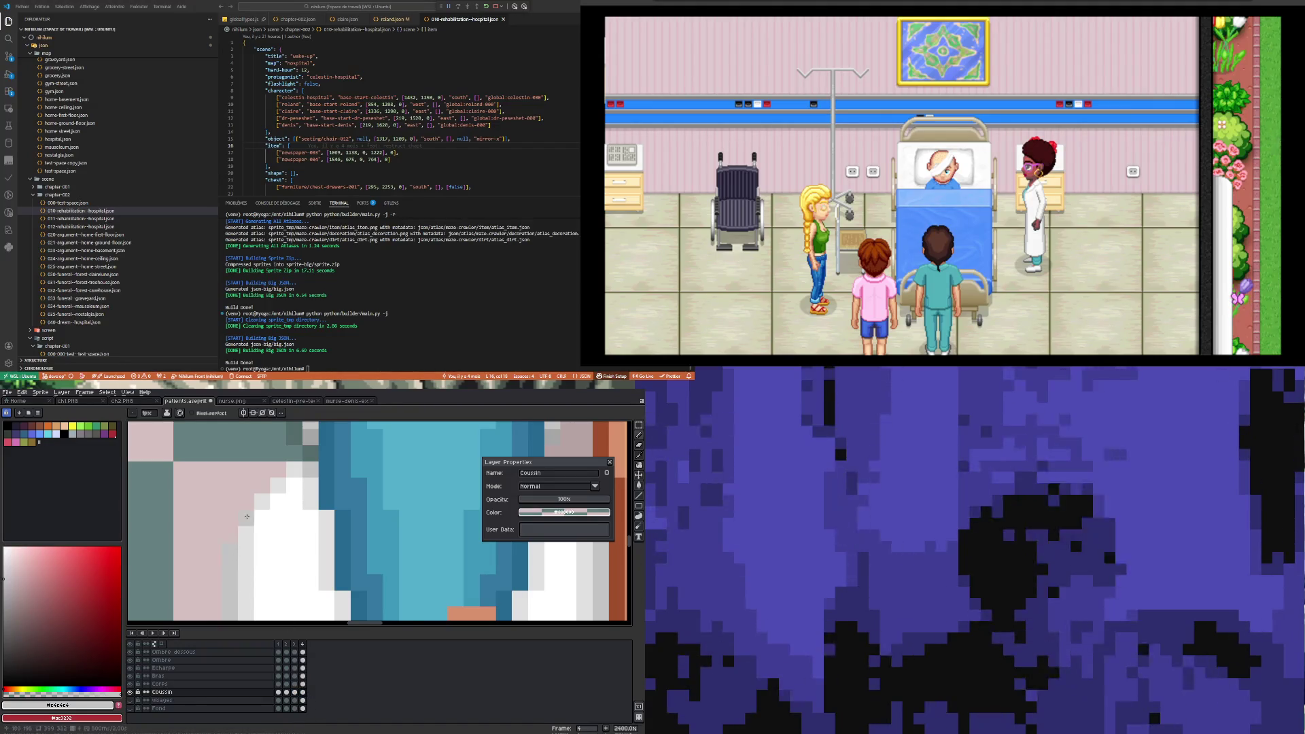
scroll(235, 556, "down", 6)
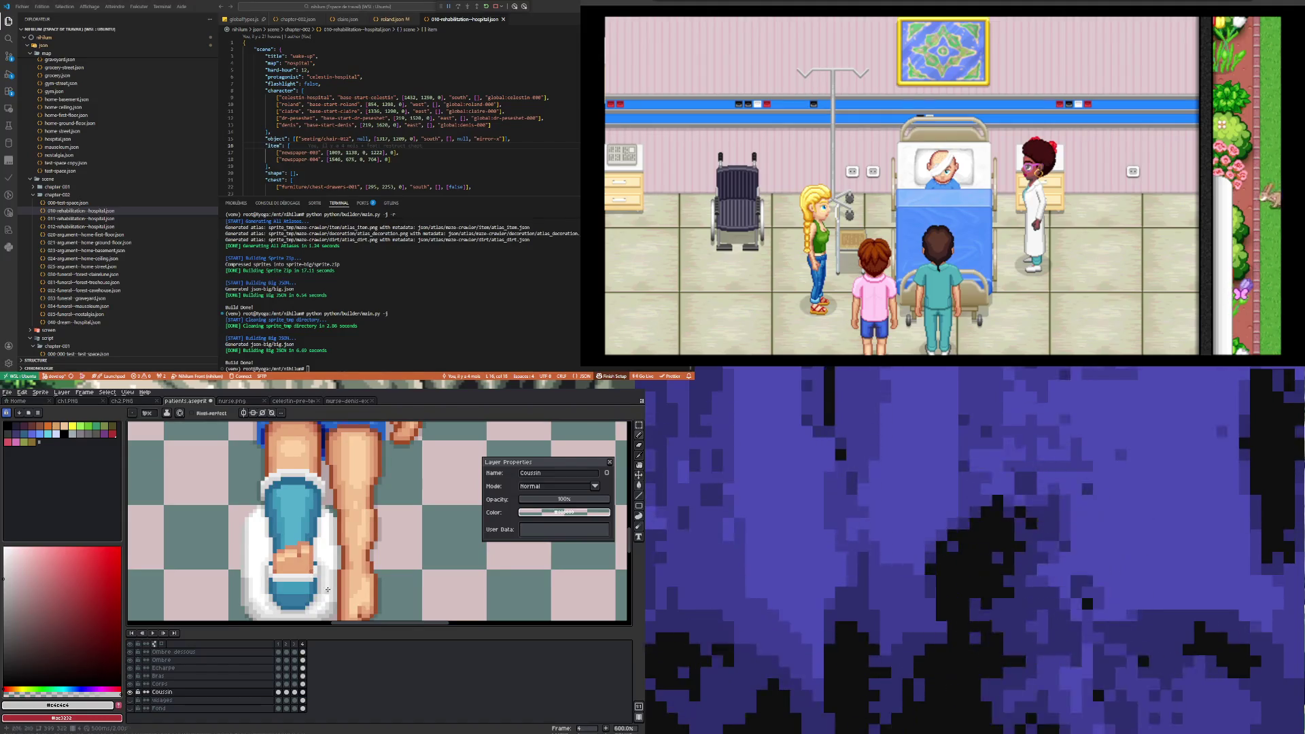
scroll(296, 542, "down", 2)
scroll(297, 542, "up", 1)
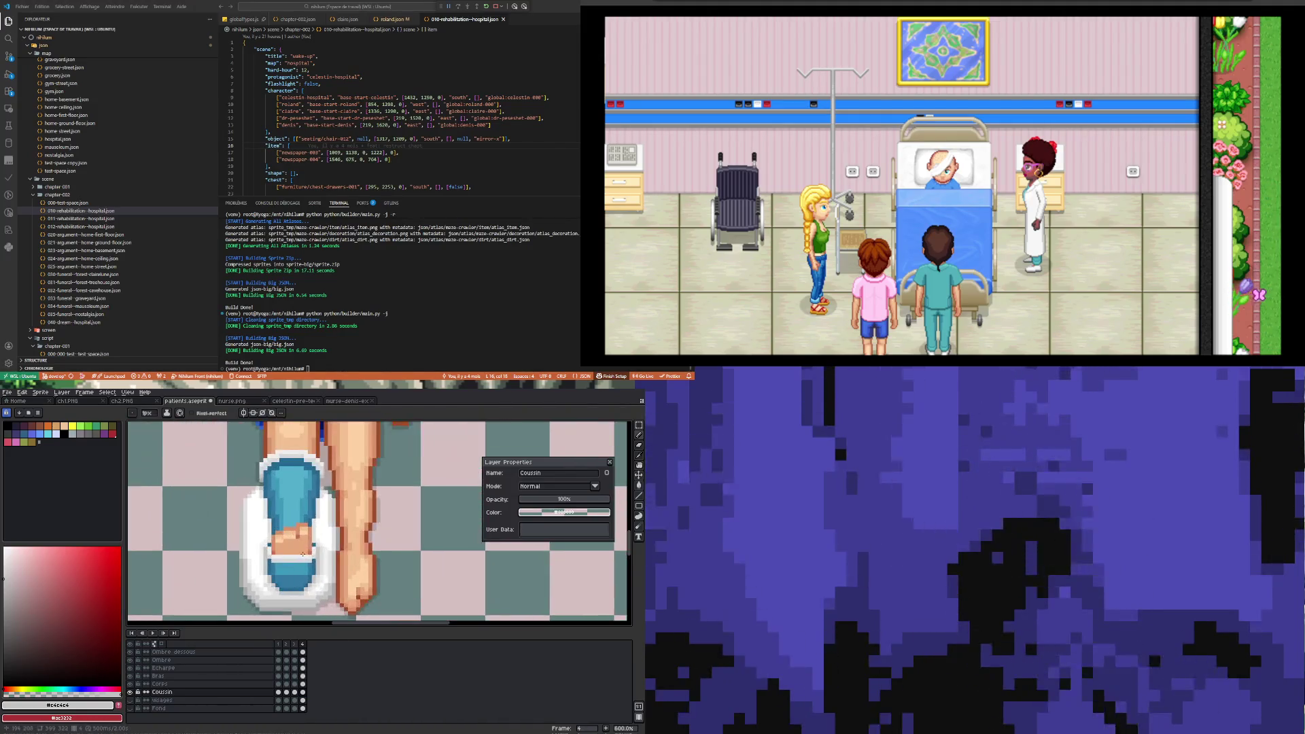
scroll(295, 530, "down", 1)
scroll(294, 514, "up", 1)
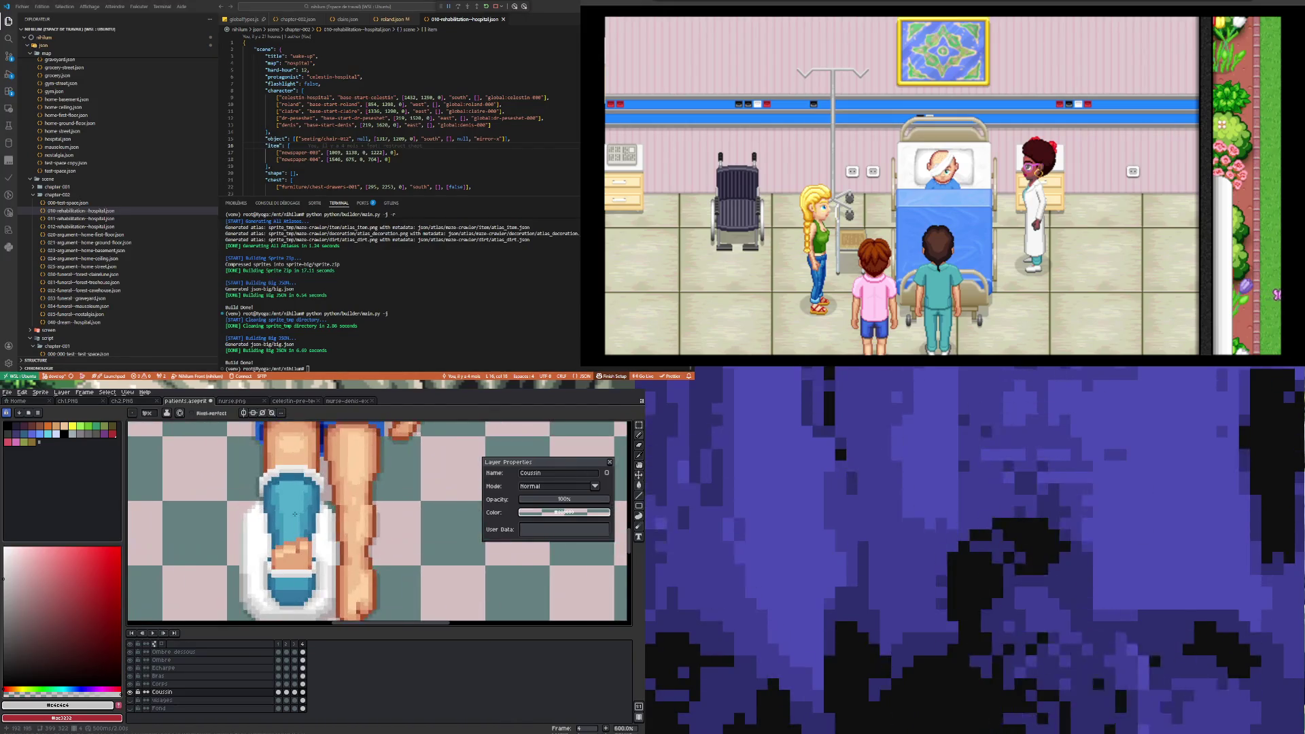
scroll(295, 514, "down", 1)
scroll(293, 499, "up", 2)
scroll(293, 499, "down", 3)
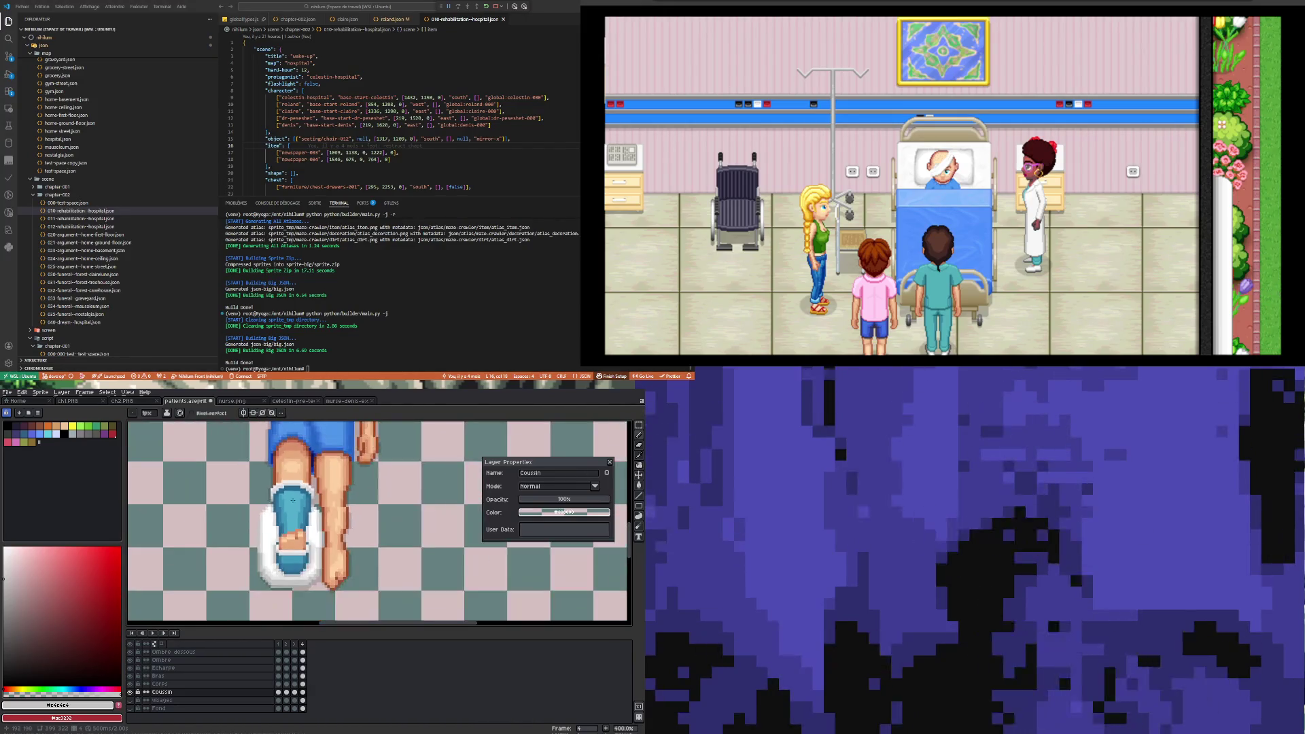
scroll(291, 506, "down", 1)
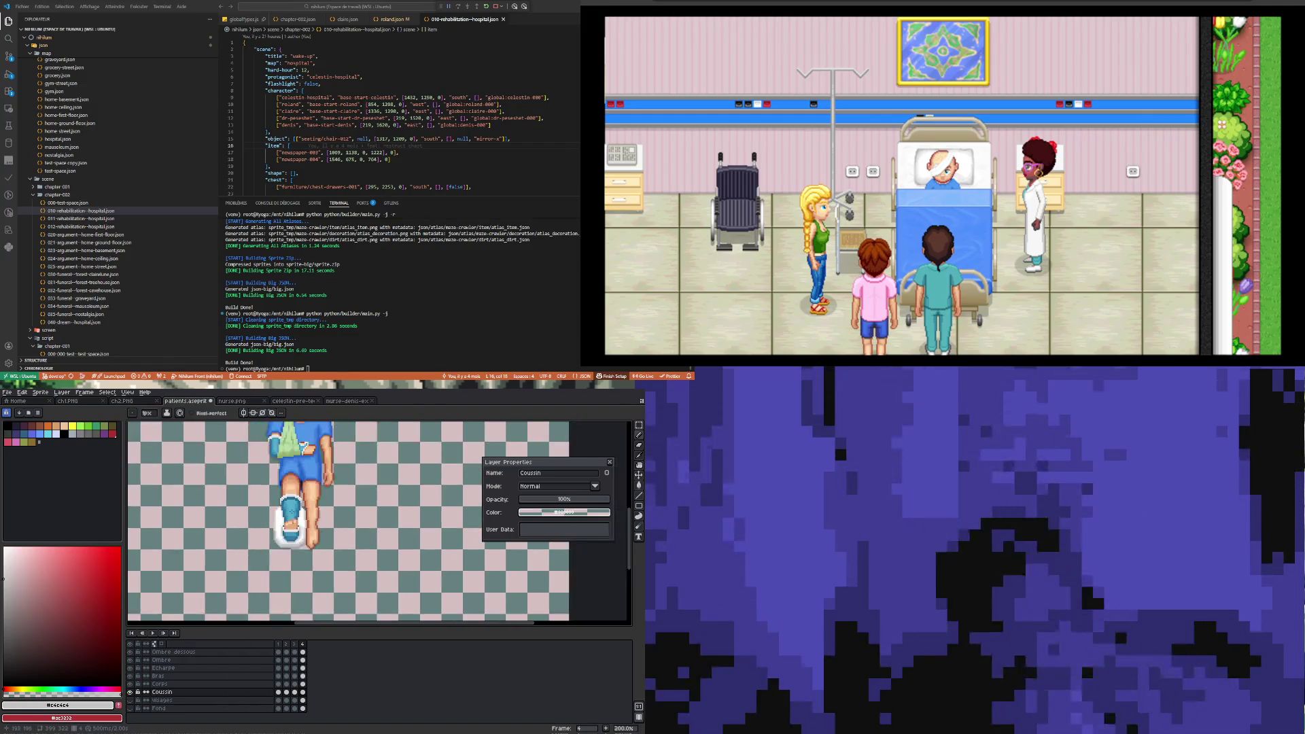
scroll(296, 499, "up", 1)
scroll(301, 491, "down", 2)
scroll(305, 483, "up", 1)
scroll(304, 483, "down", 2)
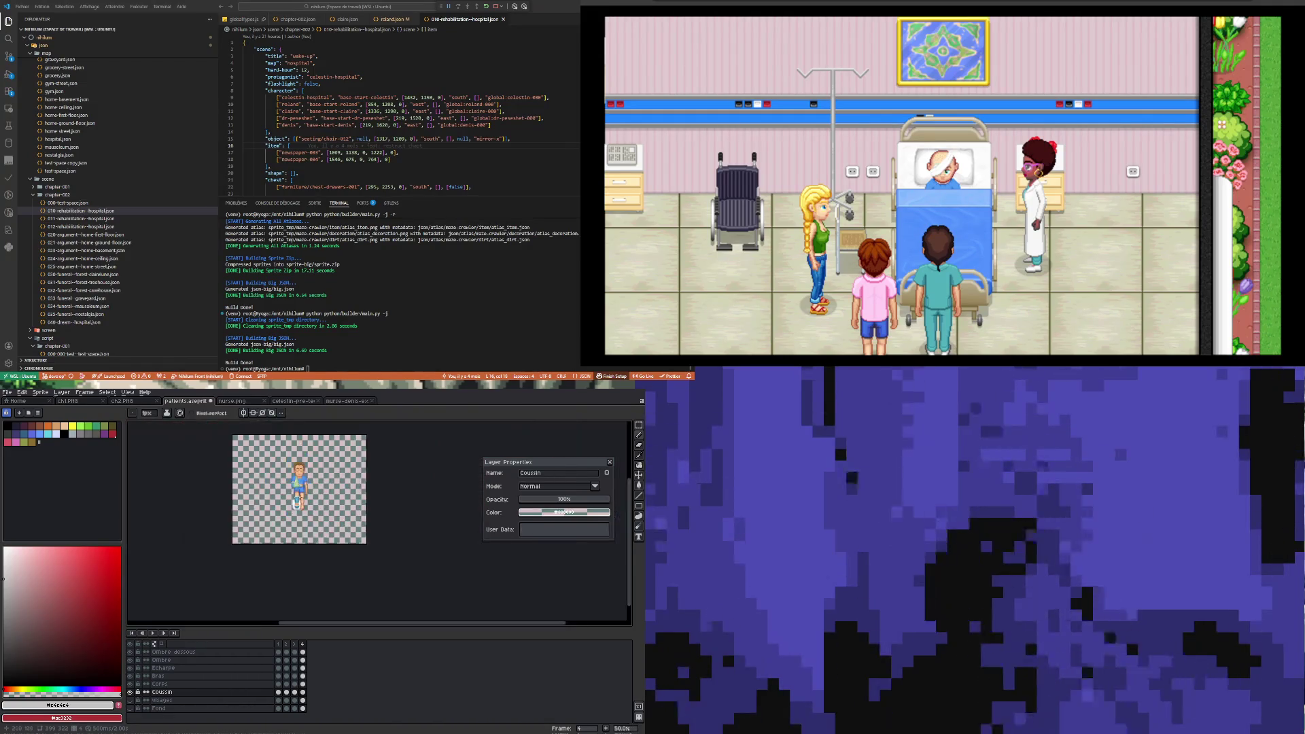
scroll(304, 483, "up", 1)
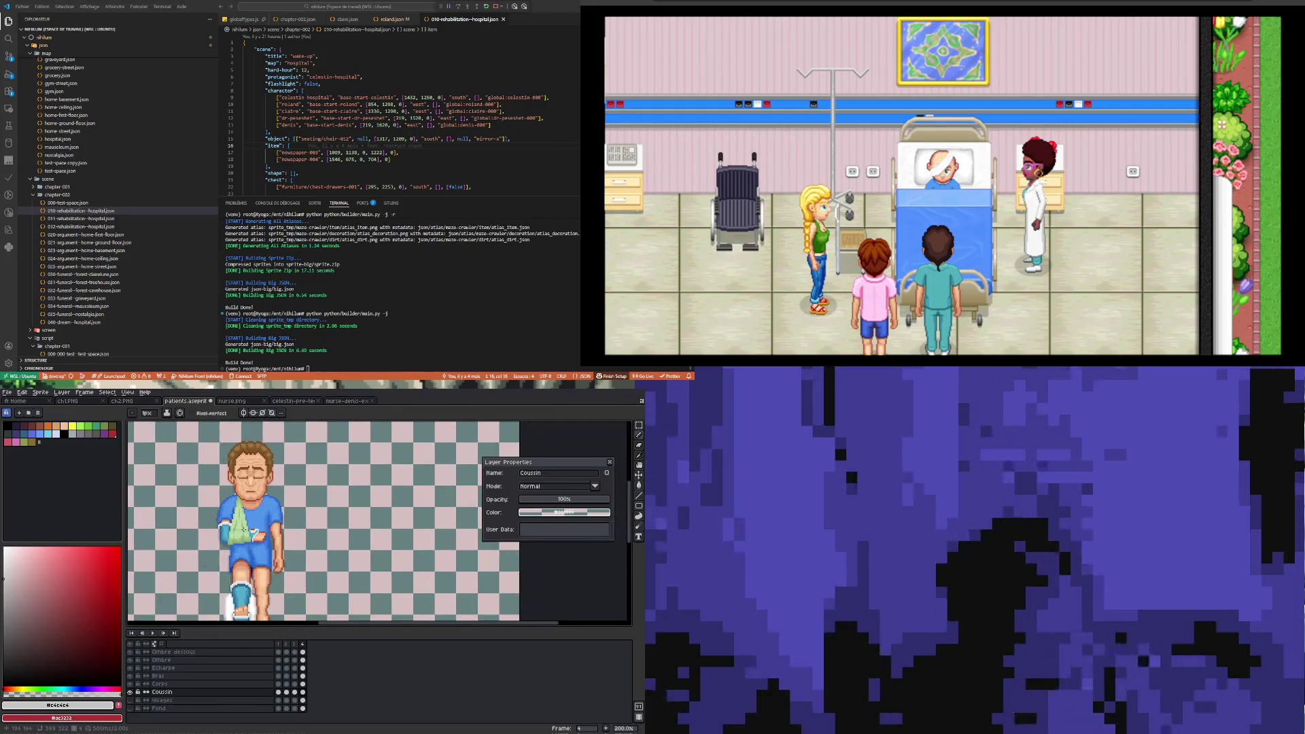
scroll(237, 559, "down", 1)
scroll(237, 559, "up", 1)
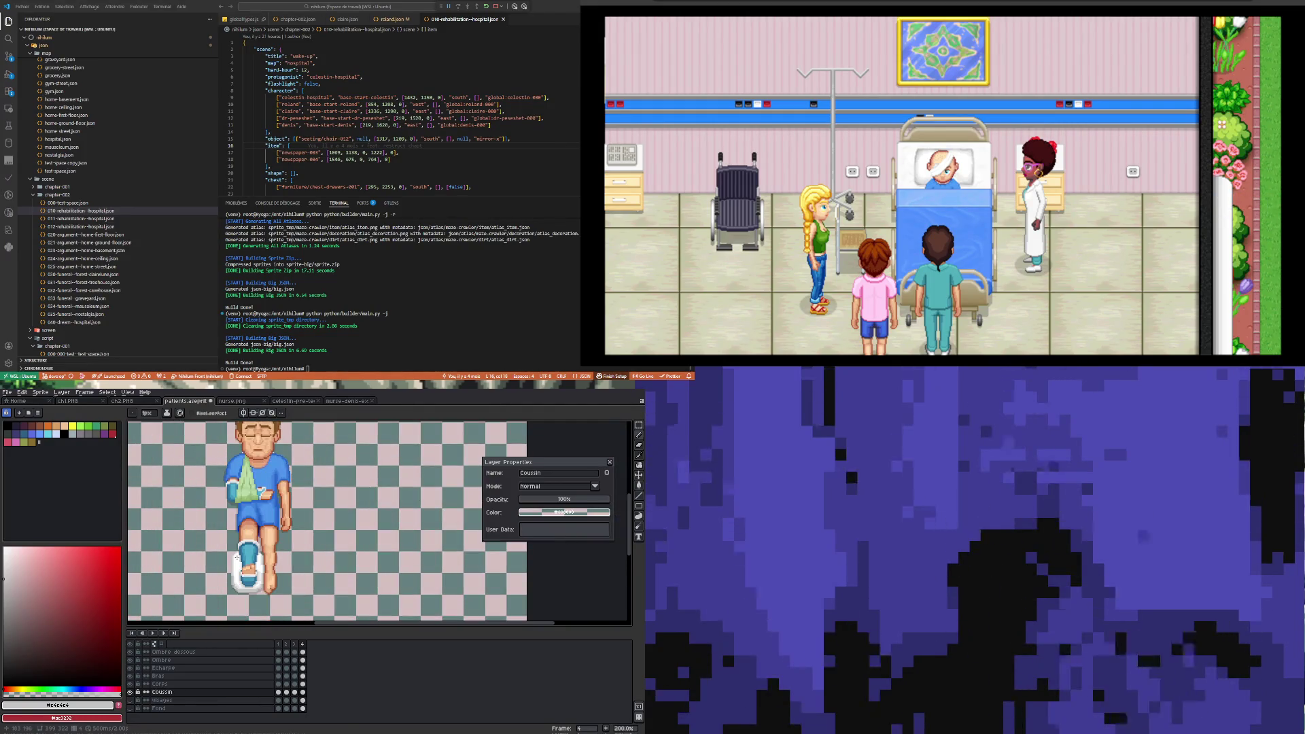
scroll(224, 516, "up", 1)
scroll(207, 467, "down", 2)
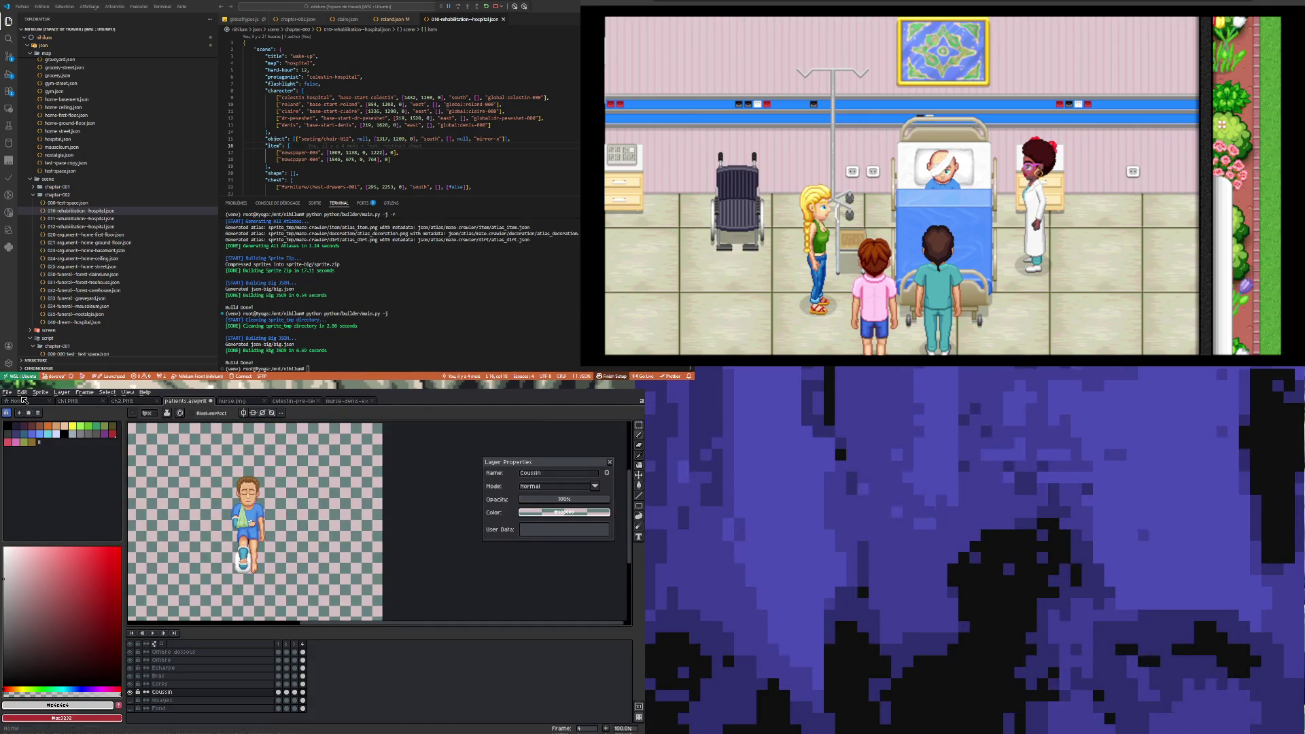
- Save the patient sprite file with Ctrl+S
key("ctrl+s")
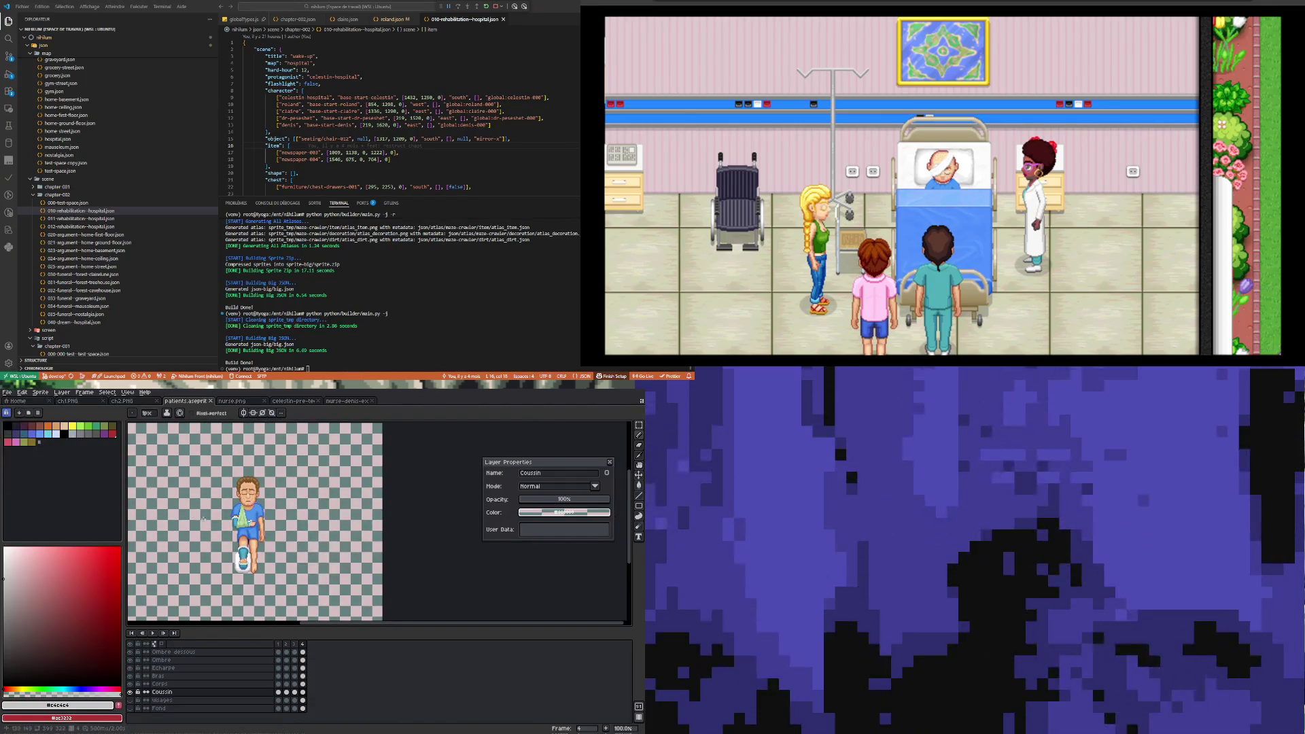
scroll(271, 555, "up", 1)
scroll(271, 555, "down", 1)
scroll(272, 555, "up", 1)
scroll(272, 556, "down", 1)
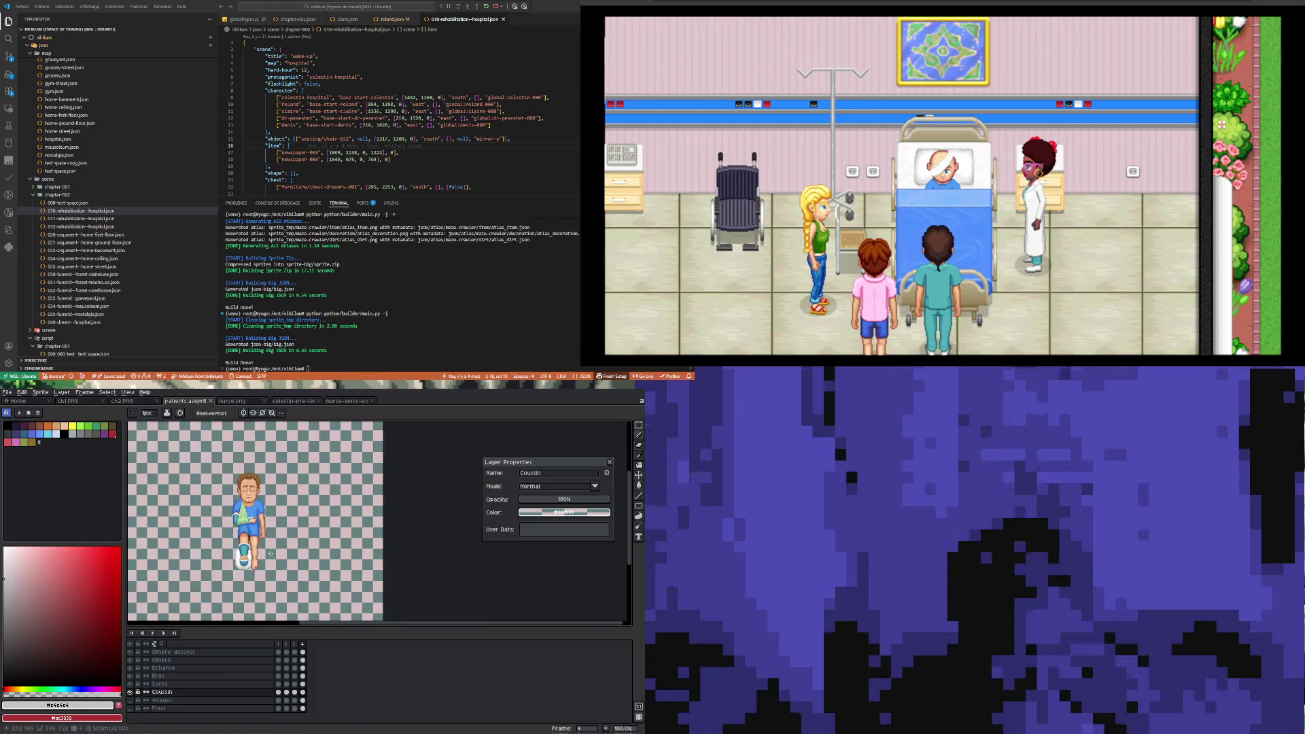
- Play the animation, stop on Corps frame 1, then compare the face on frames 2, 3 and 2 again
scroll(200, 606, "up", 1)
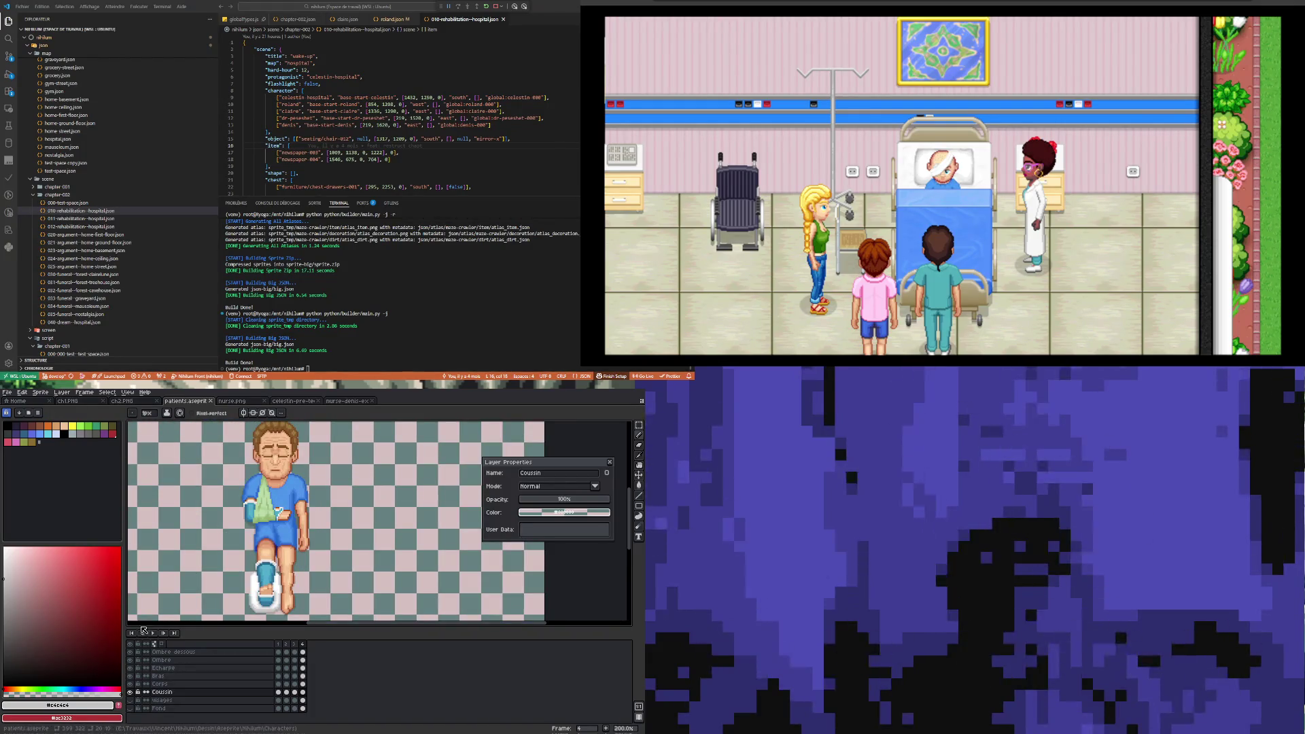
left_click(151, 634)
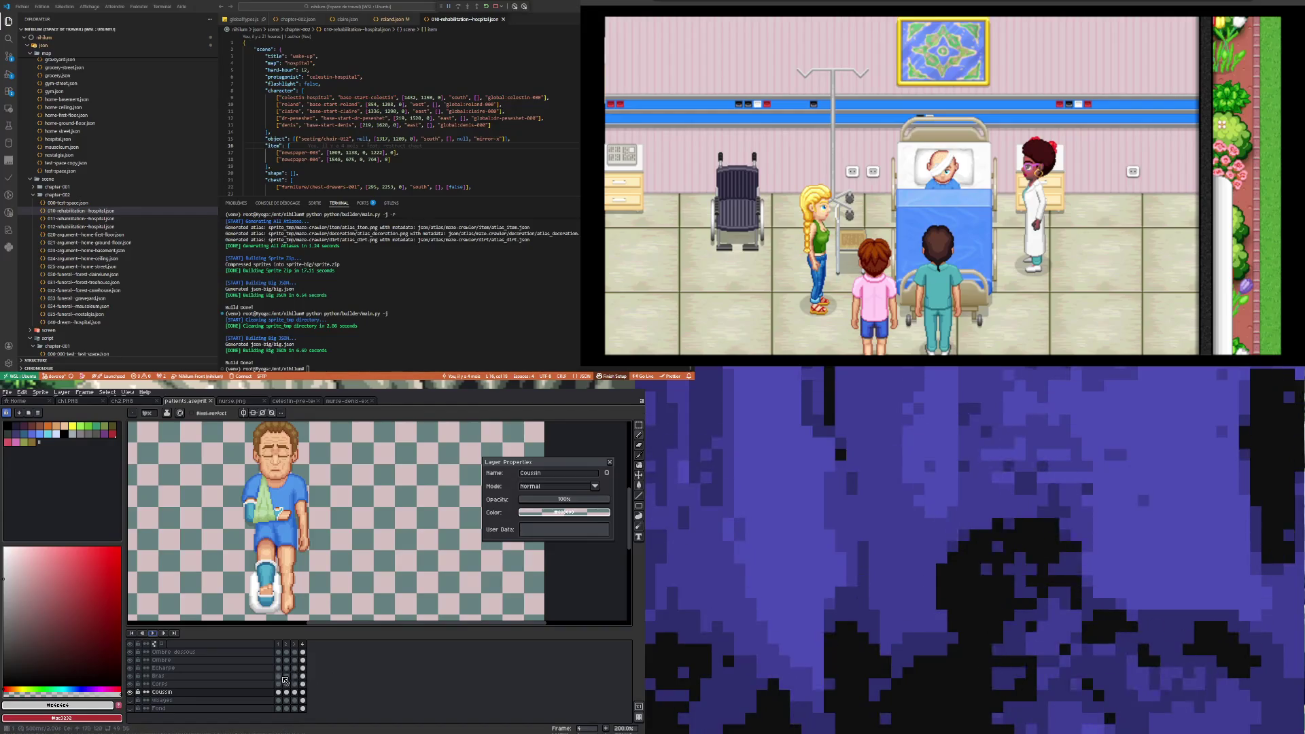
left_click(279, 683)
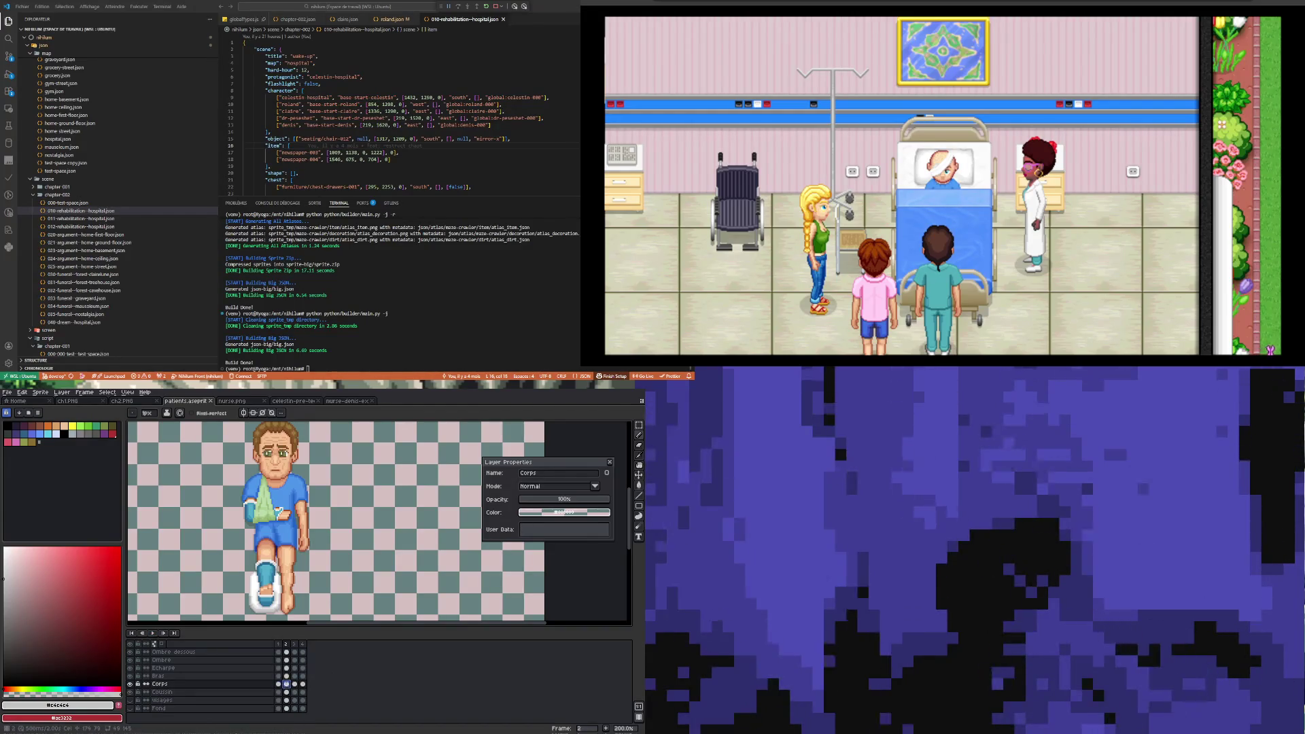
left_click(286, 684)
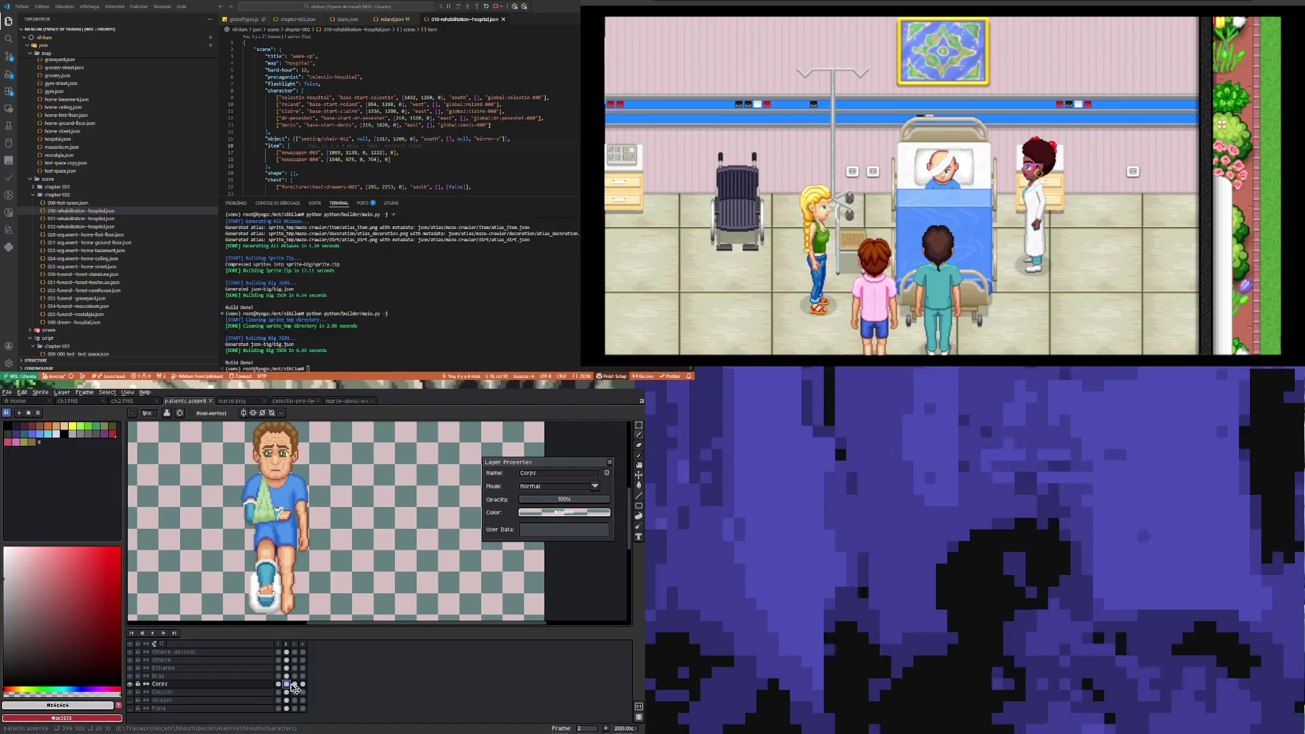
left_click(295, 685)
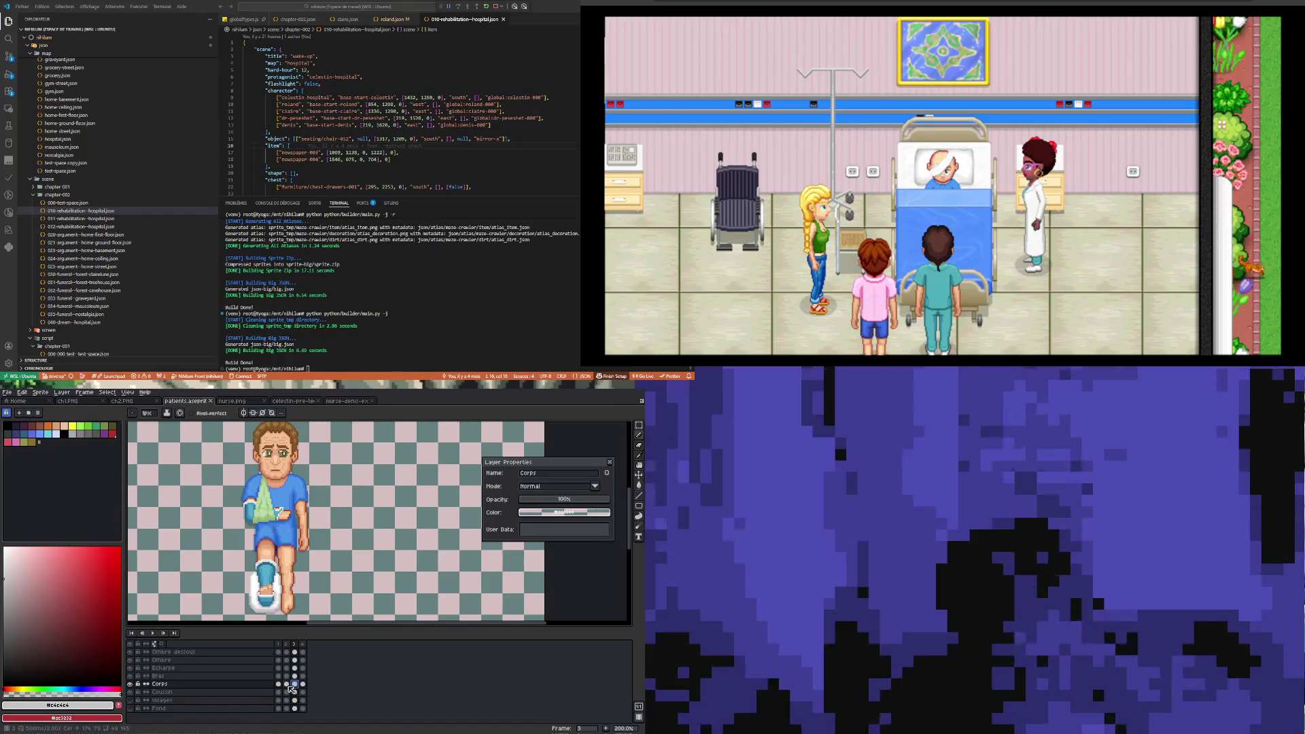
left_click(286, 684)
- On frame 2, sample the near-white eye colour and paint one left-eye pixel with the Pencil
scroll(279, 440, "up", 3)
scroll(279, 441, "up", 3)
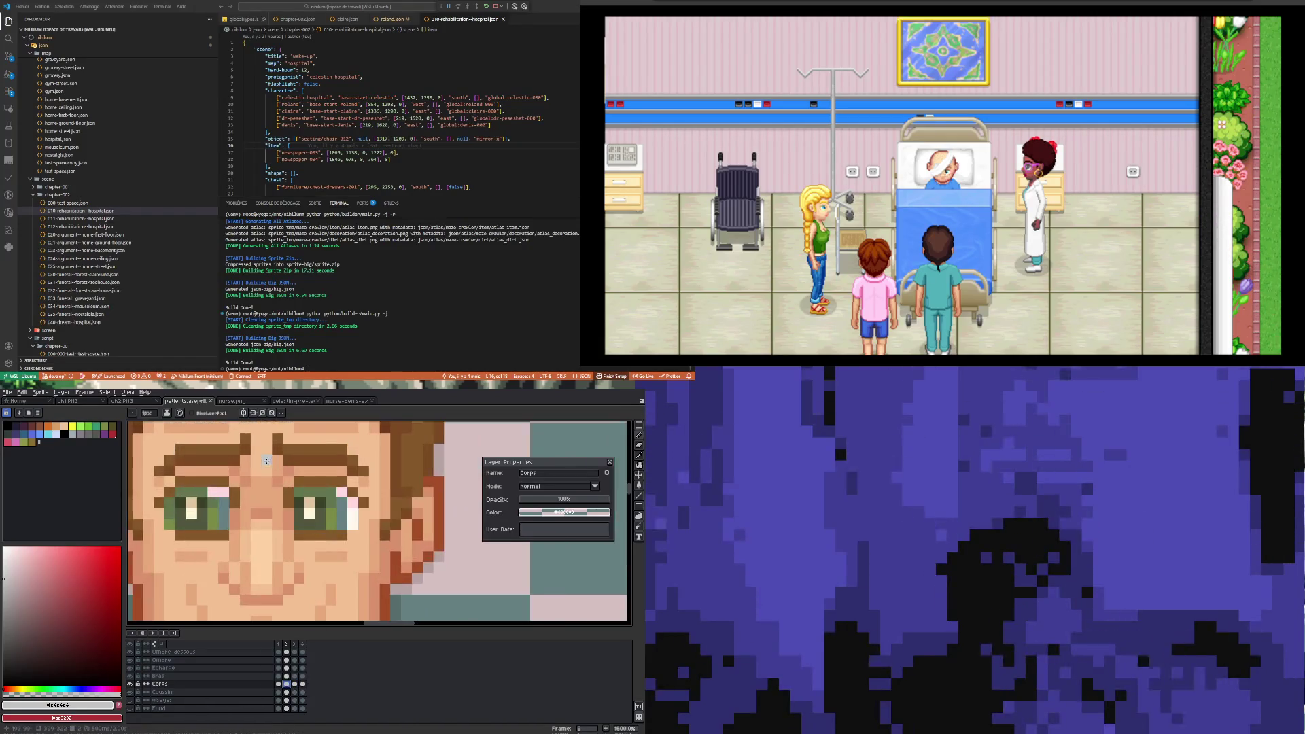
scroll(234, 494, "up", 2)
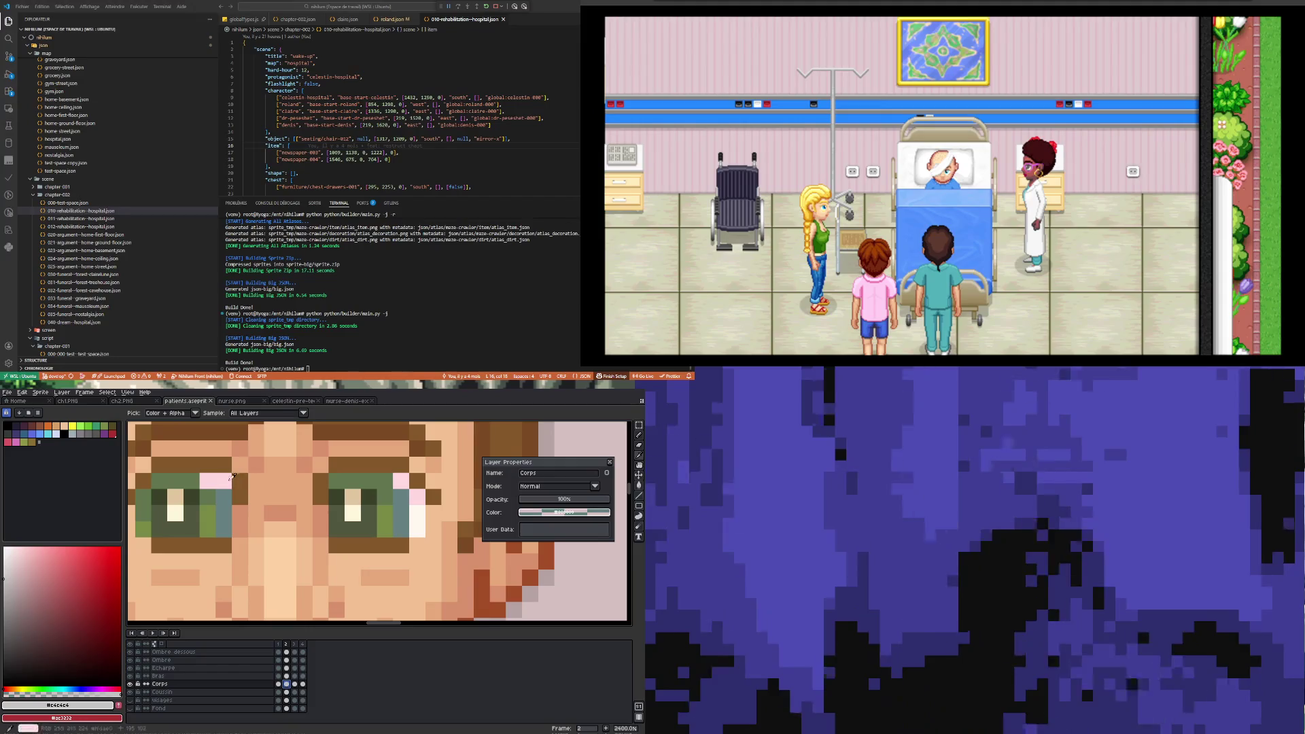
left_click(421, 509)
key("b")
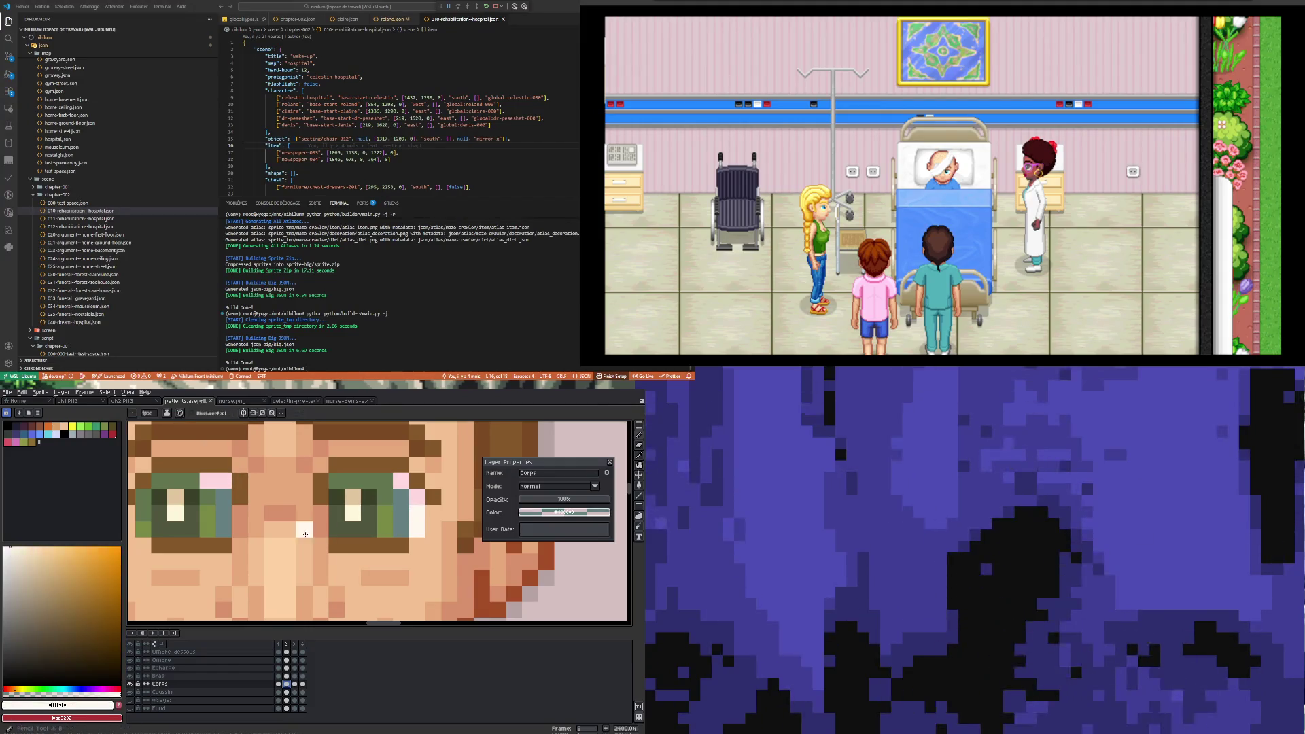
left_click(226, 527)
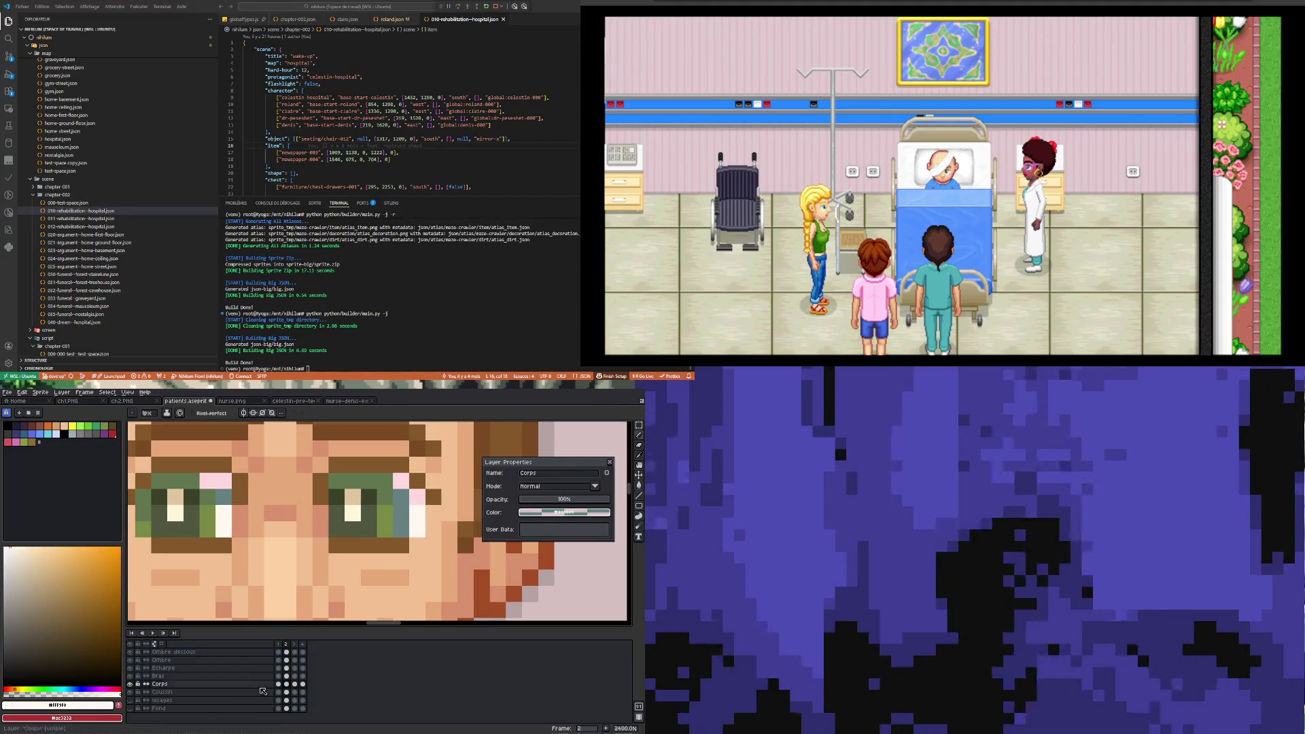
- Move to frame 3, sample the pink eye-white colour, then select the frame 4 cel
left_click(295, 685)
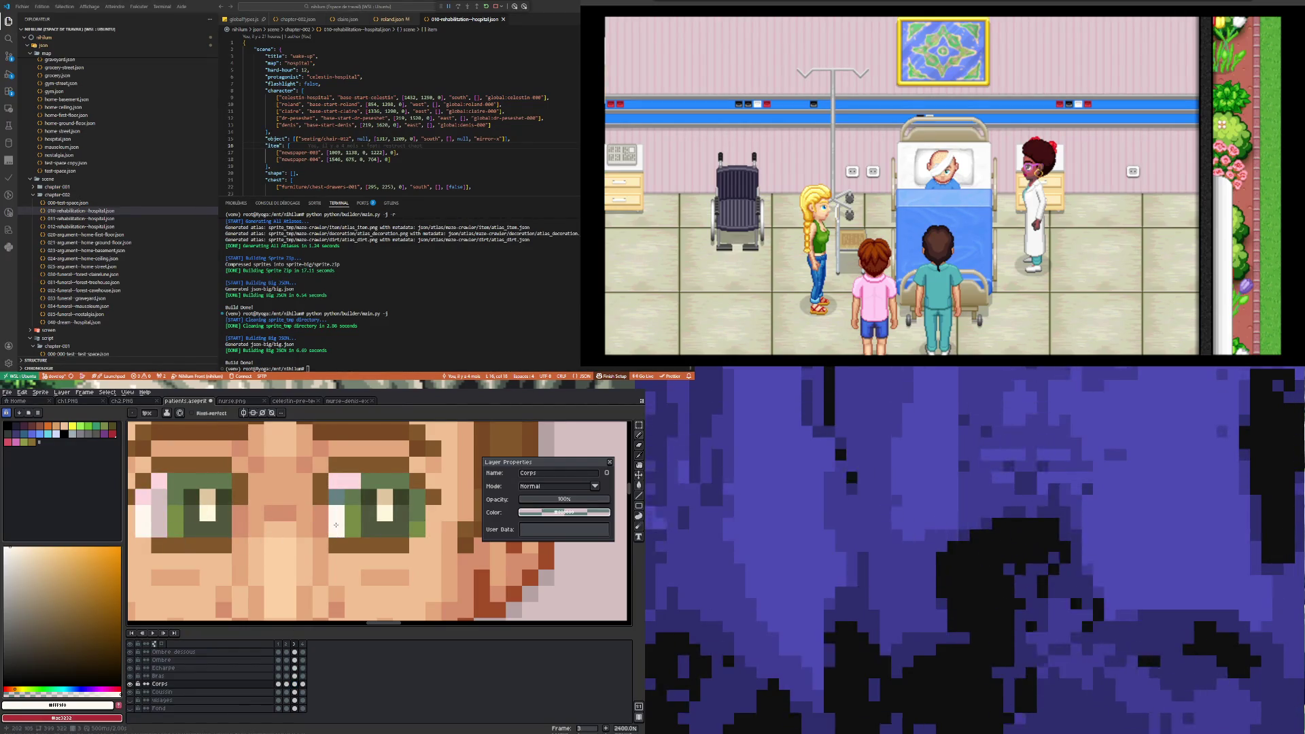
scroll(339, 520, "down", 2)
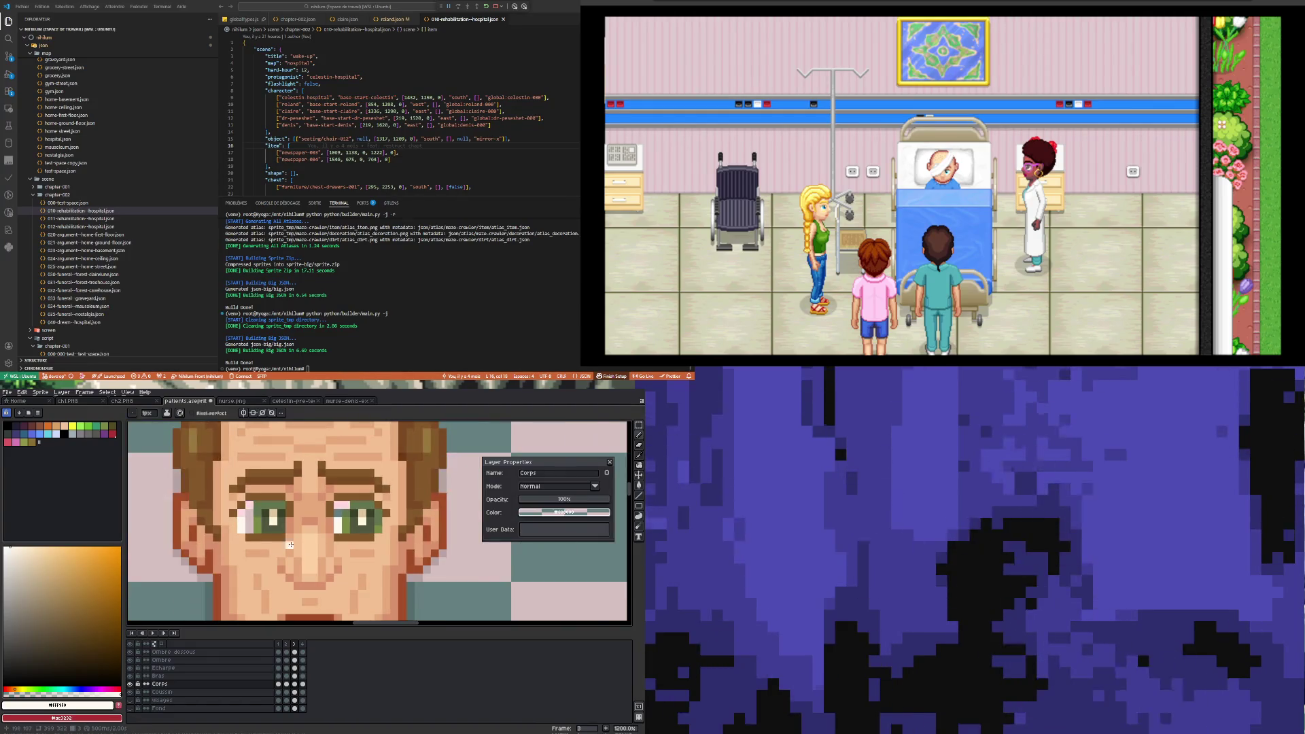
scroll(255, 528, "up", 2)
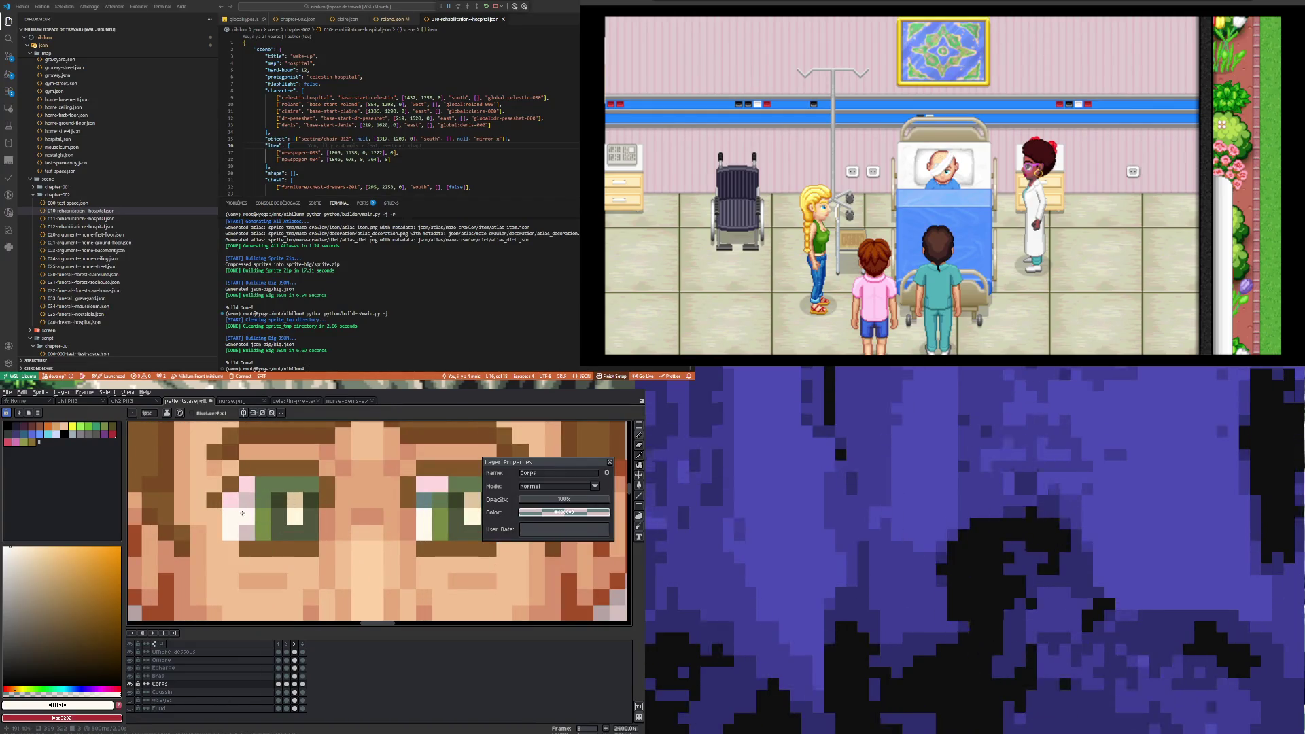
left_click(242, 500, "alt")
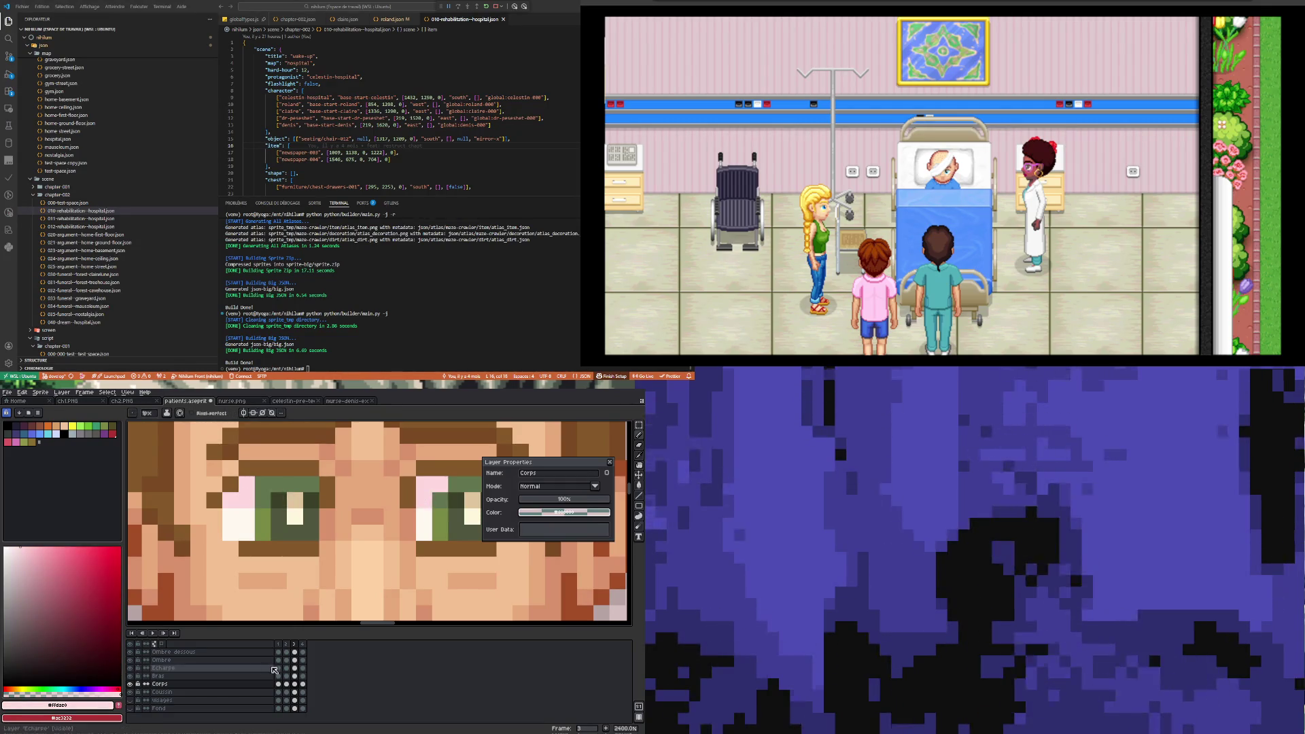
left_click(303, 683)
- On frame 2 of the Corps layer, add a pink pixel below the left eye's pink patch and pick the eye's white colour
left_click(278, 684)
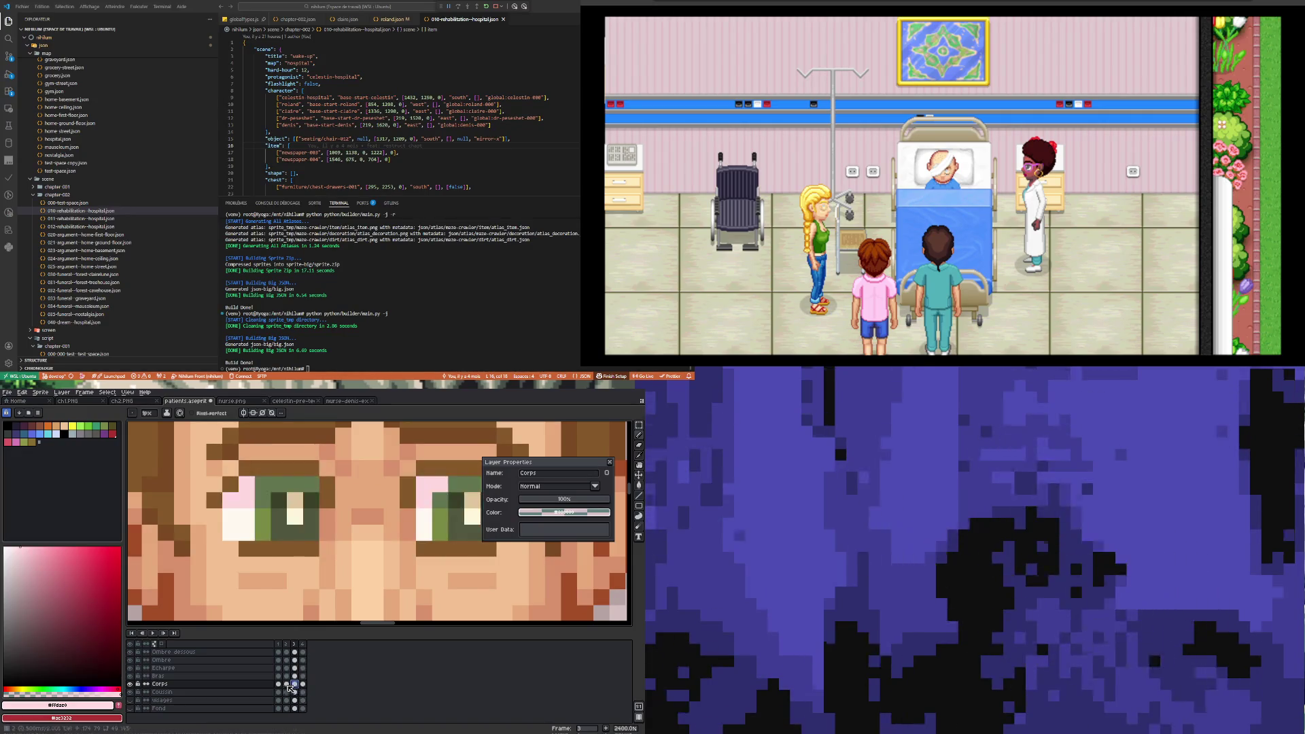
left_click(286, 684)
scroll(313, 519, "down", 3)
scroll(313, 518, "up", 3)
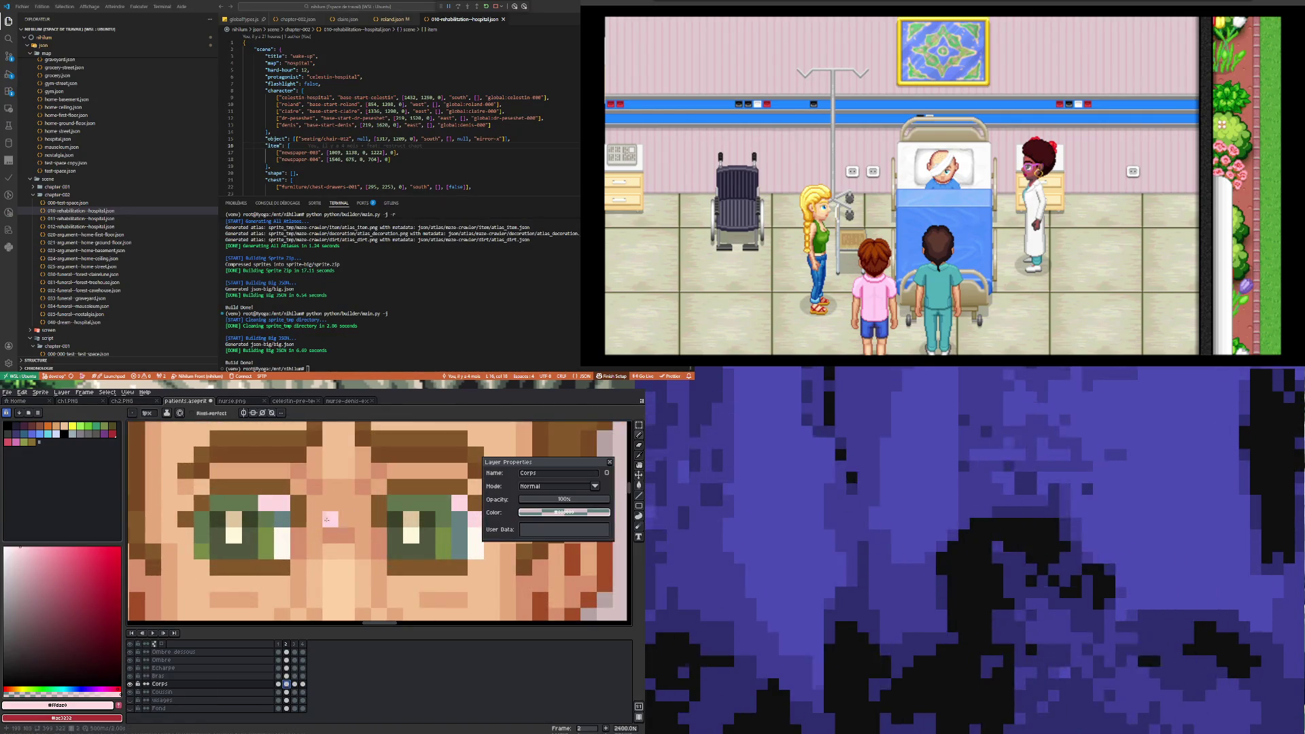
left_click(278, 514)
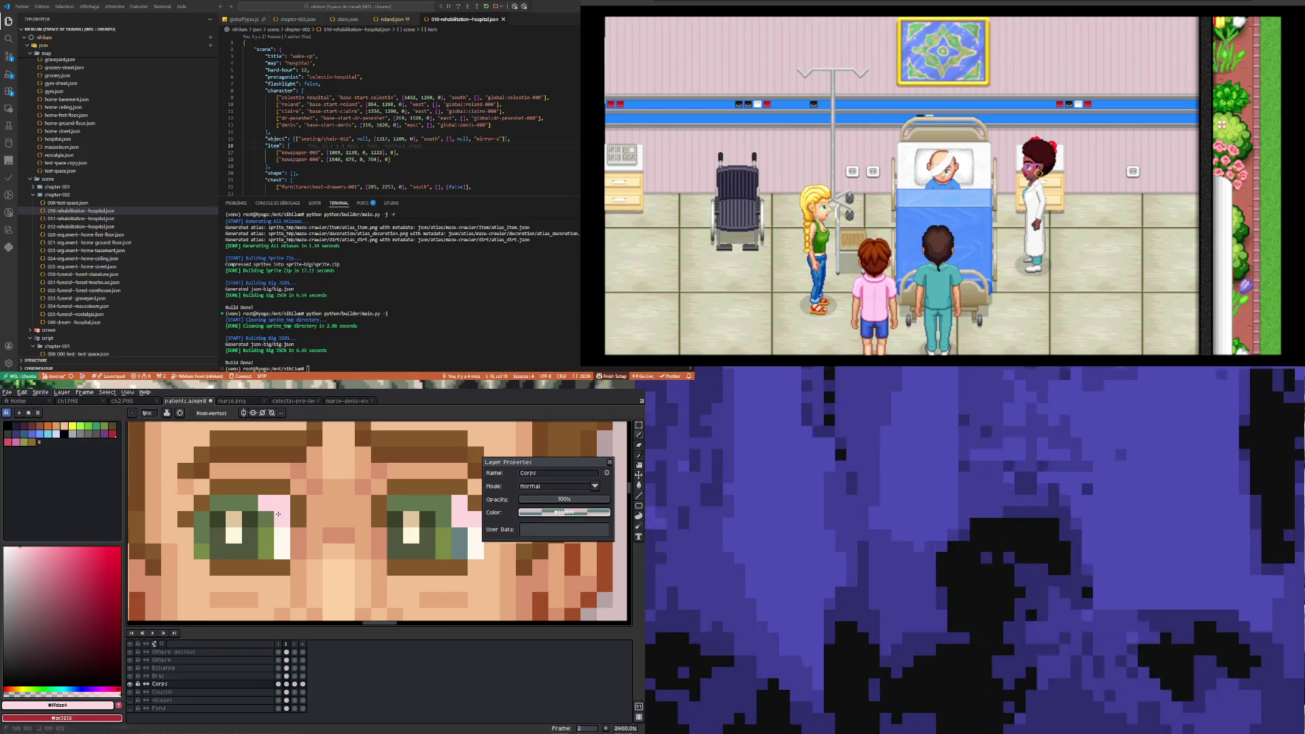
left_click(281, 533, "alt")
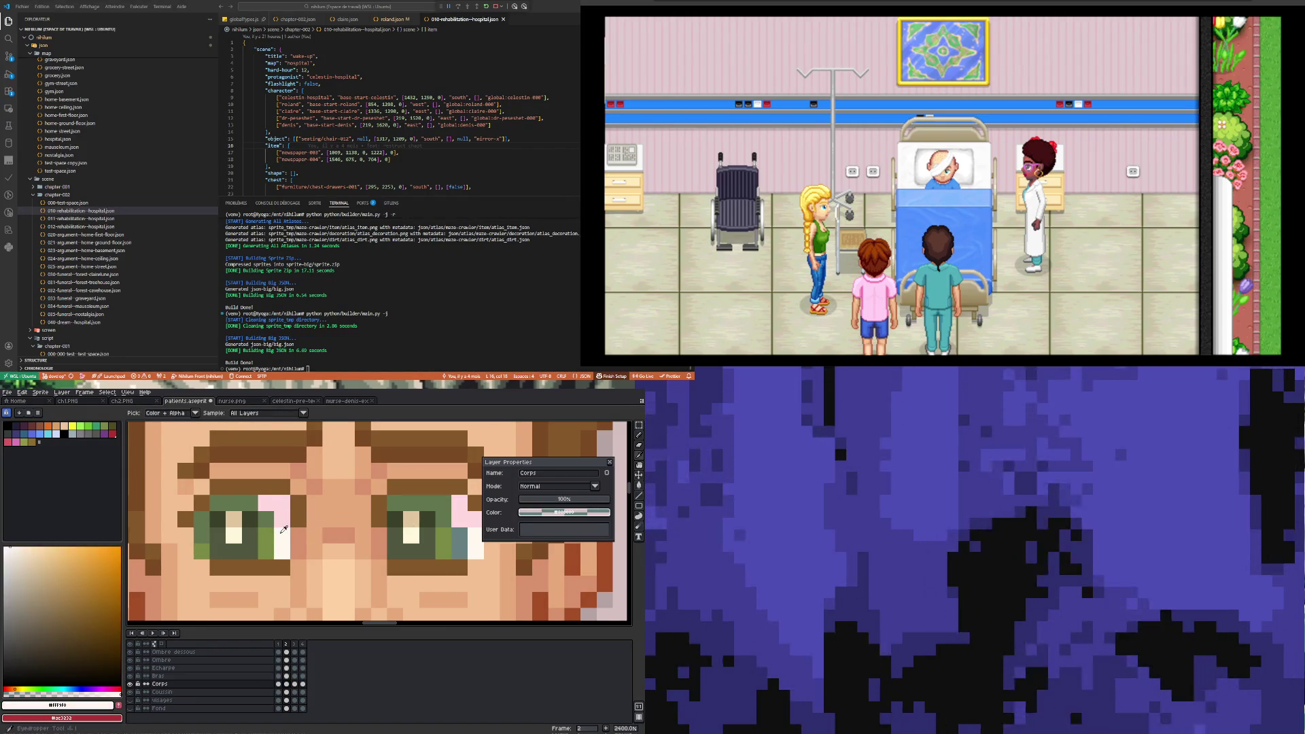
scroll(283, 529, "down", 3)
scroll(346, 530, "up", 3)
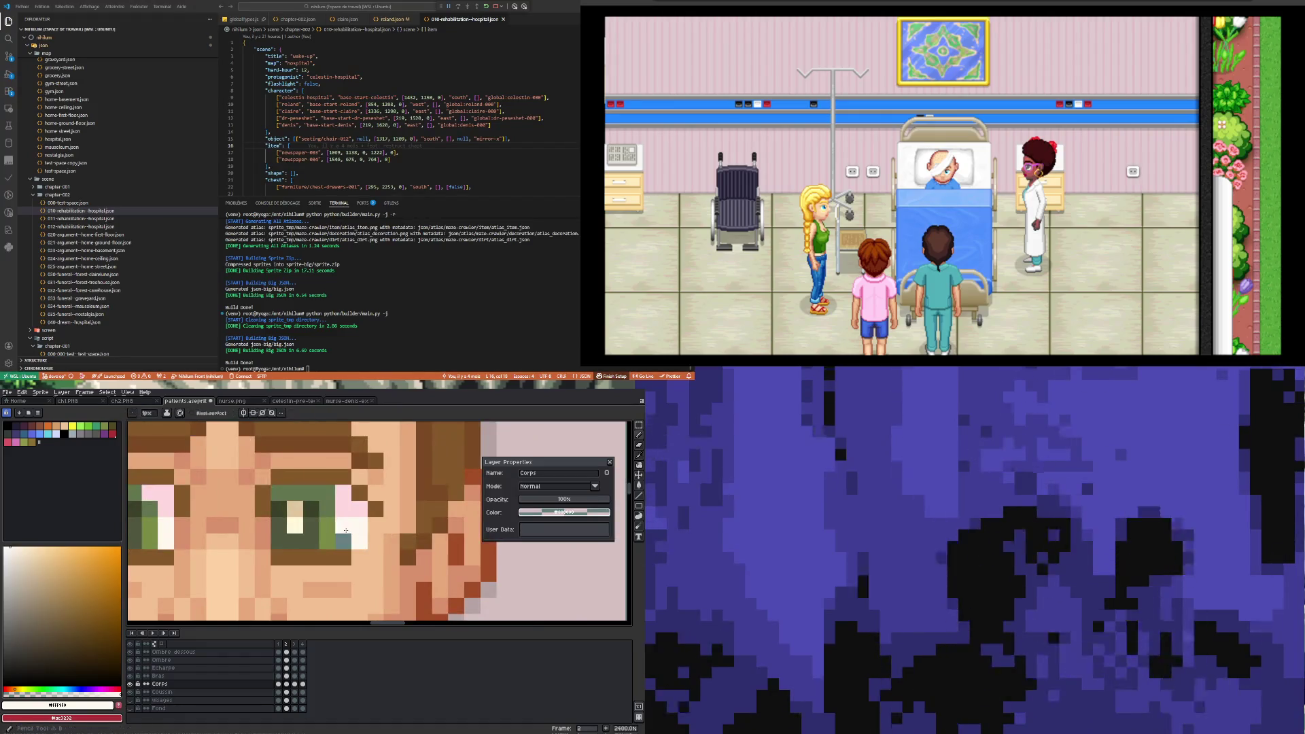
scroll(346, 531, "down", 3)
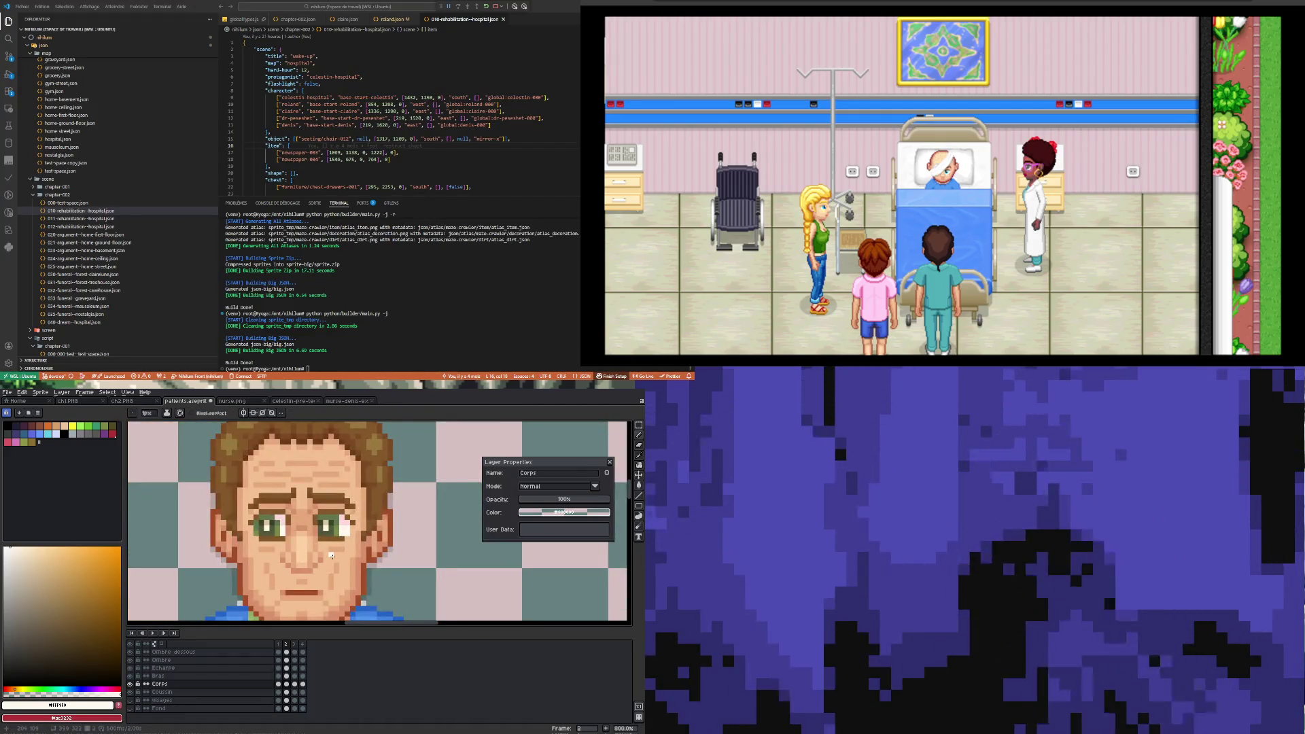
scroll(332, 556, "up", 2)
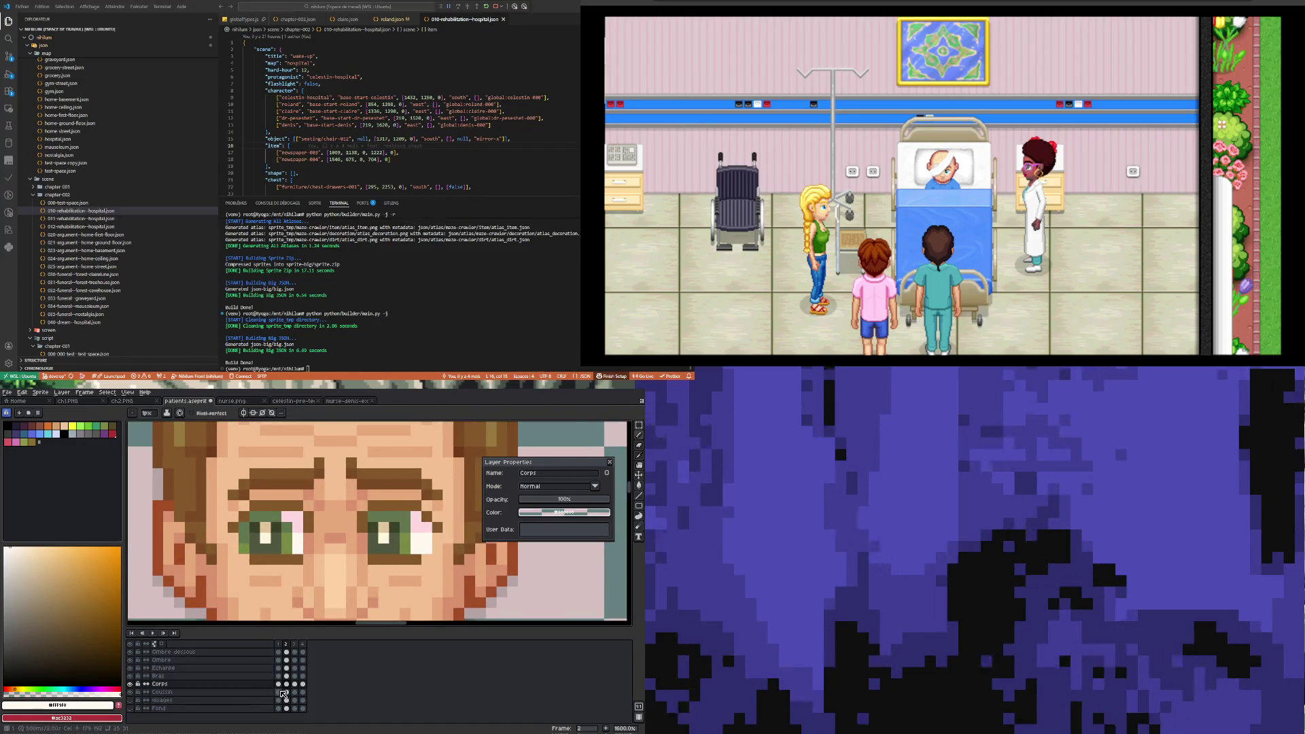
- Compare the eyes across frames 1, 2 and 3, ending on closed-eye frame 4
left_click(278, 684)
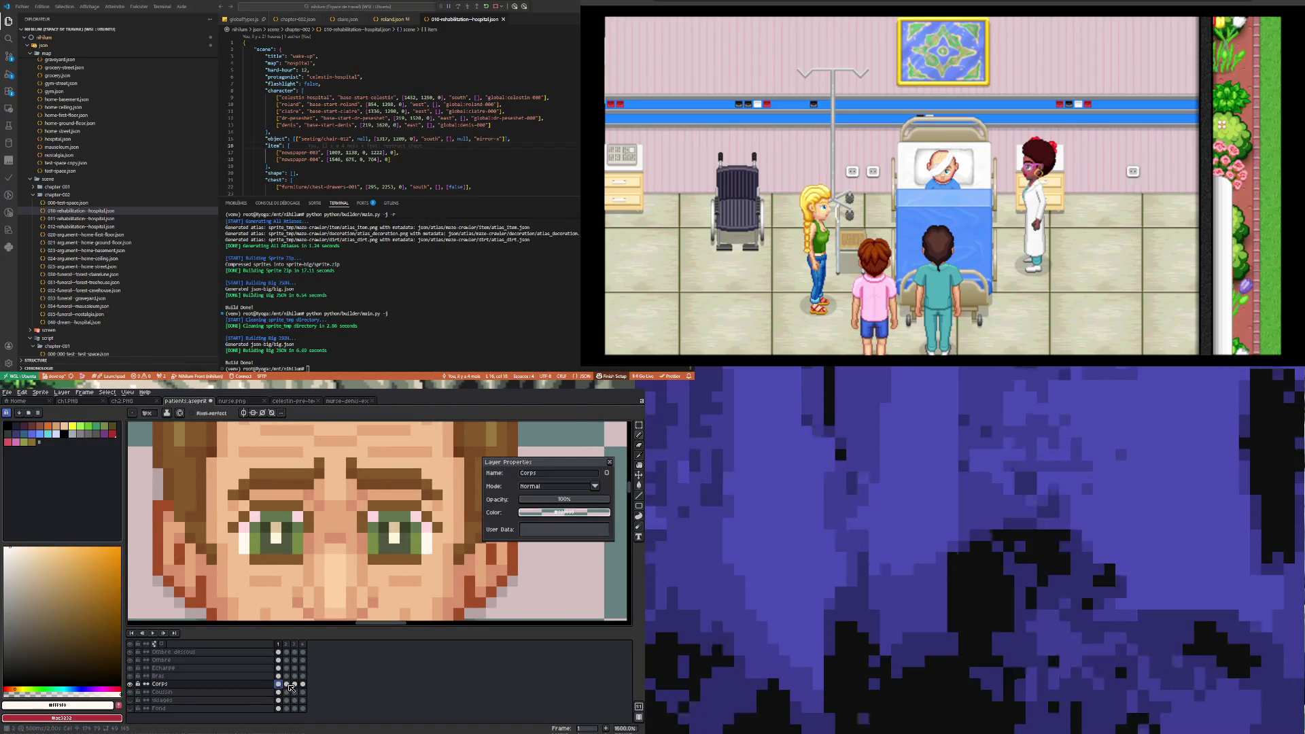
left_click(287, 685)
left_click(295, 684)
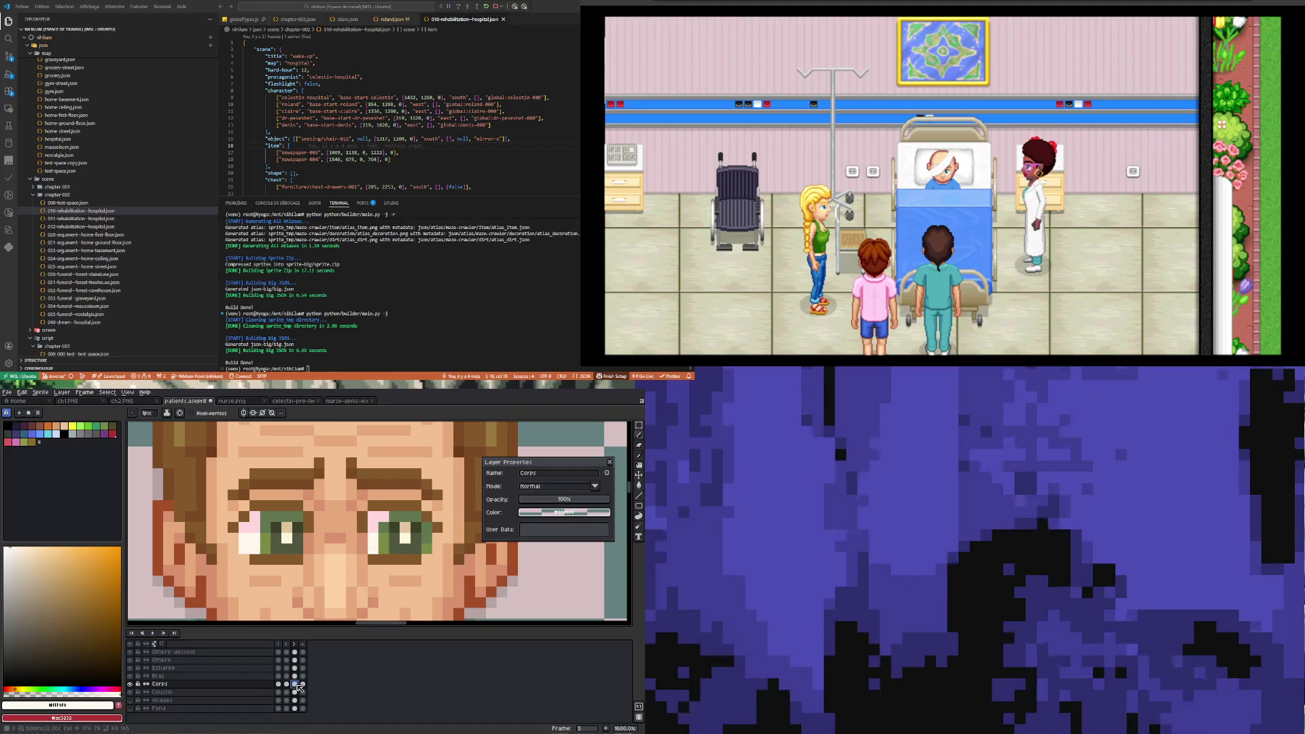
left_click(302, 684)
- Zoom in on frame 1's open eyes and sample the skin tone beside the eye
scroll(331, 567, "down", 4)
scroll(331, 567, "up", 1)
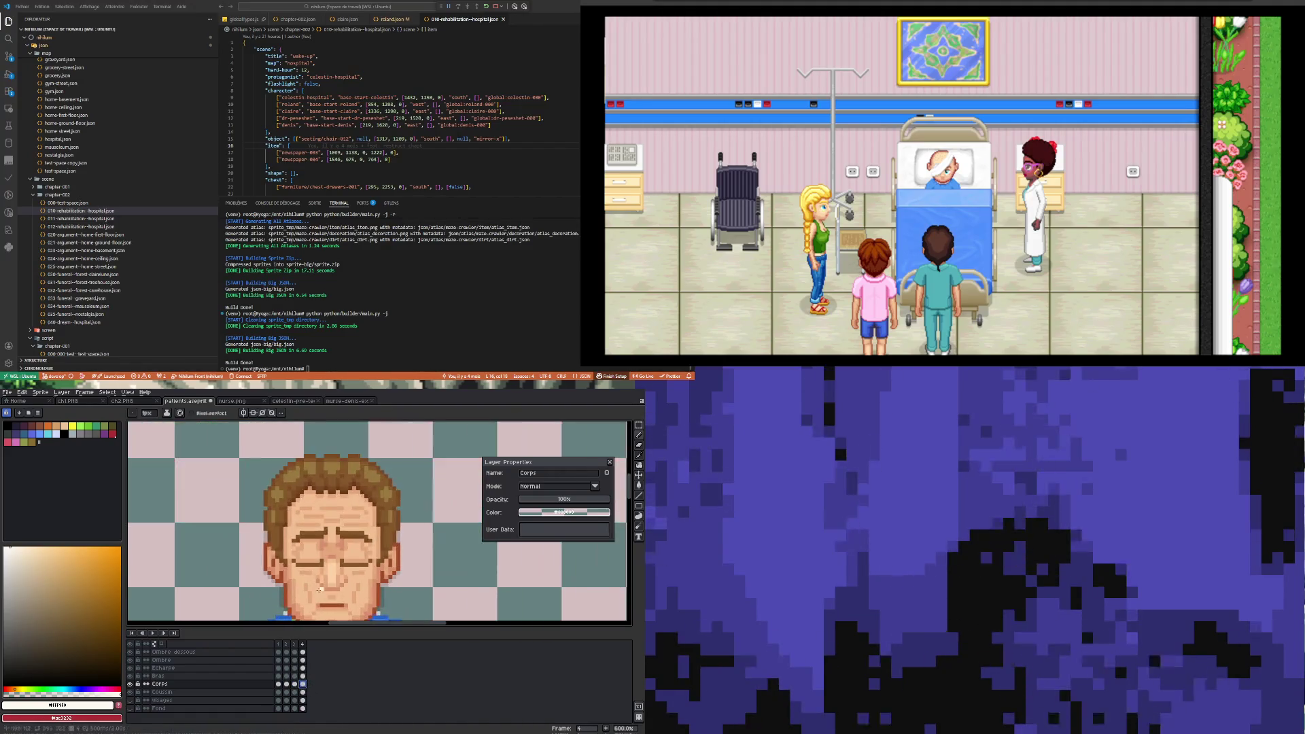
left_click(278, 685)
scroll(325, 544, "up", 4)
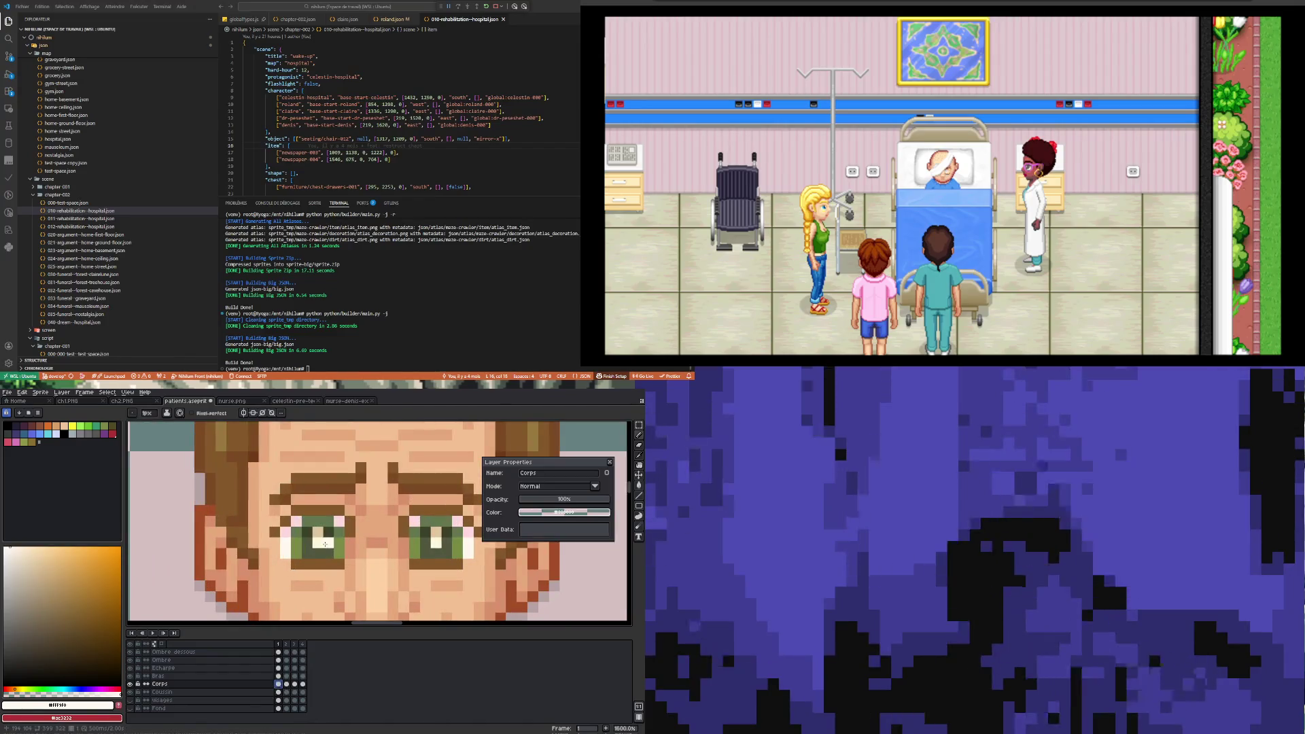
left_click(356, 561, "alt")
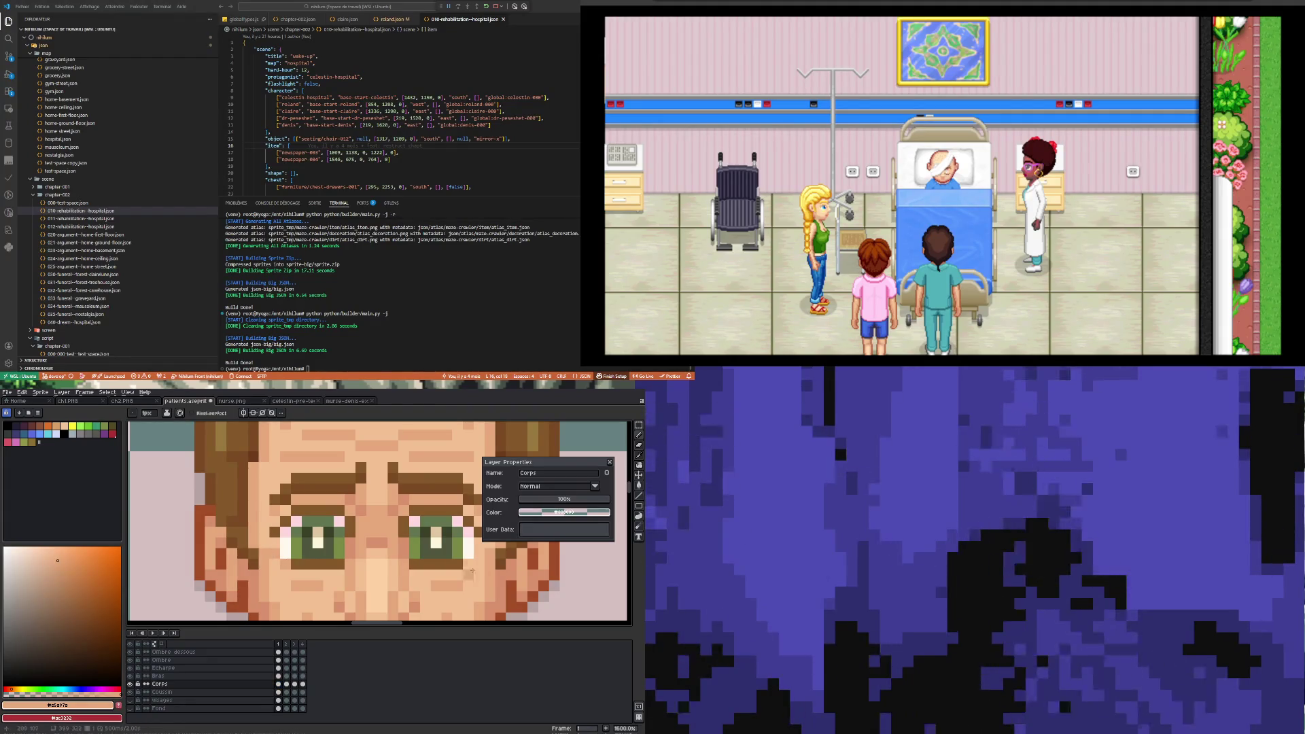
scroll(466, 565, "down", 4)
scroll(272, 540, "up", 3)
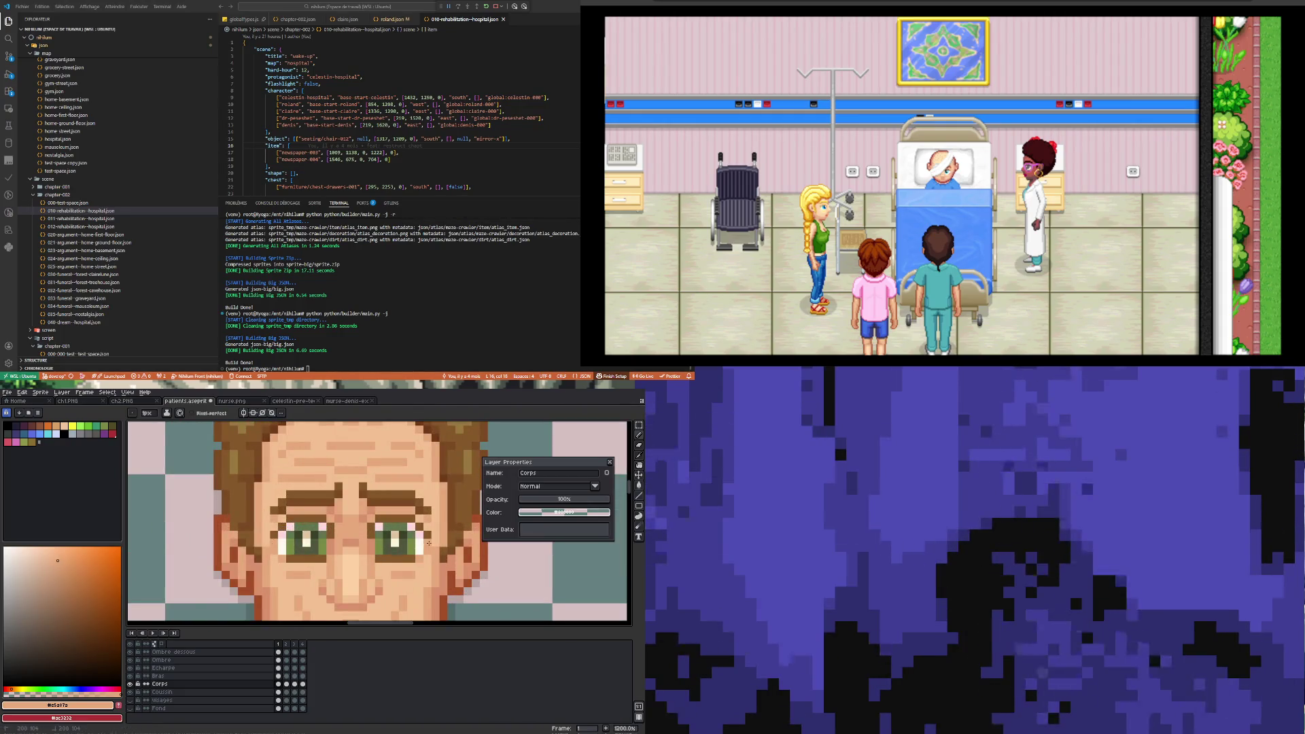
scroll(429, 543, "down", 4)
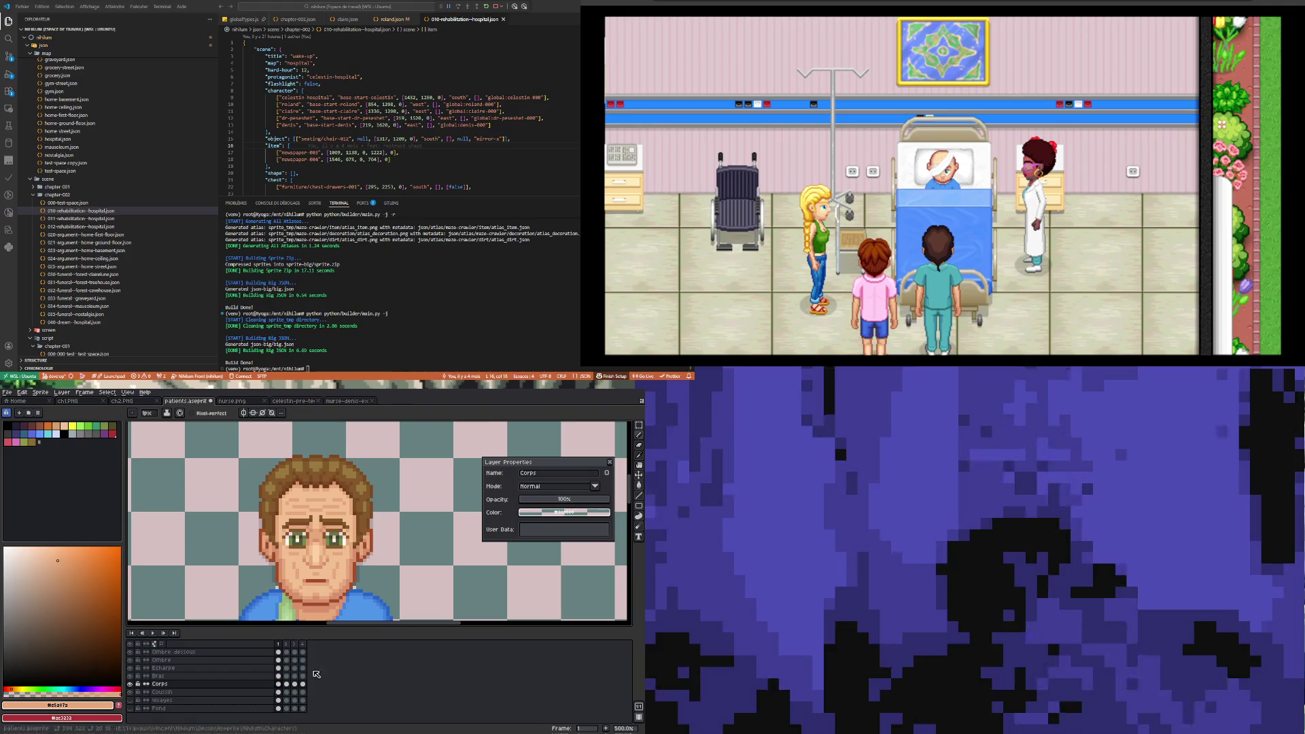
- Review the Corps eyes on frames 2 and 3, finishing on closed-eye frame 4
left_click(287, 684)
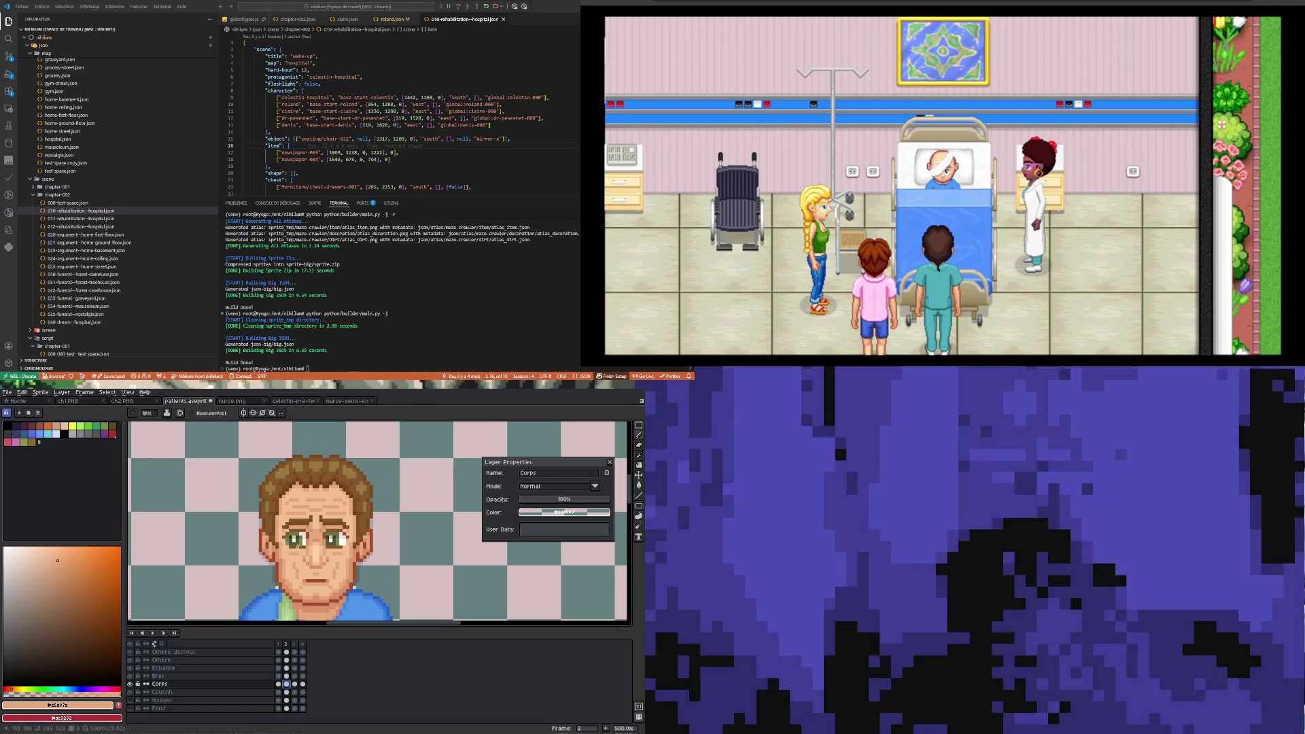
scroll(266, 551, "up", 4)
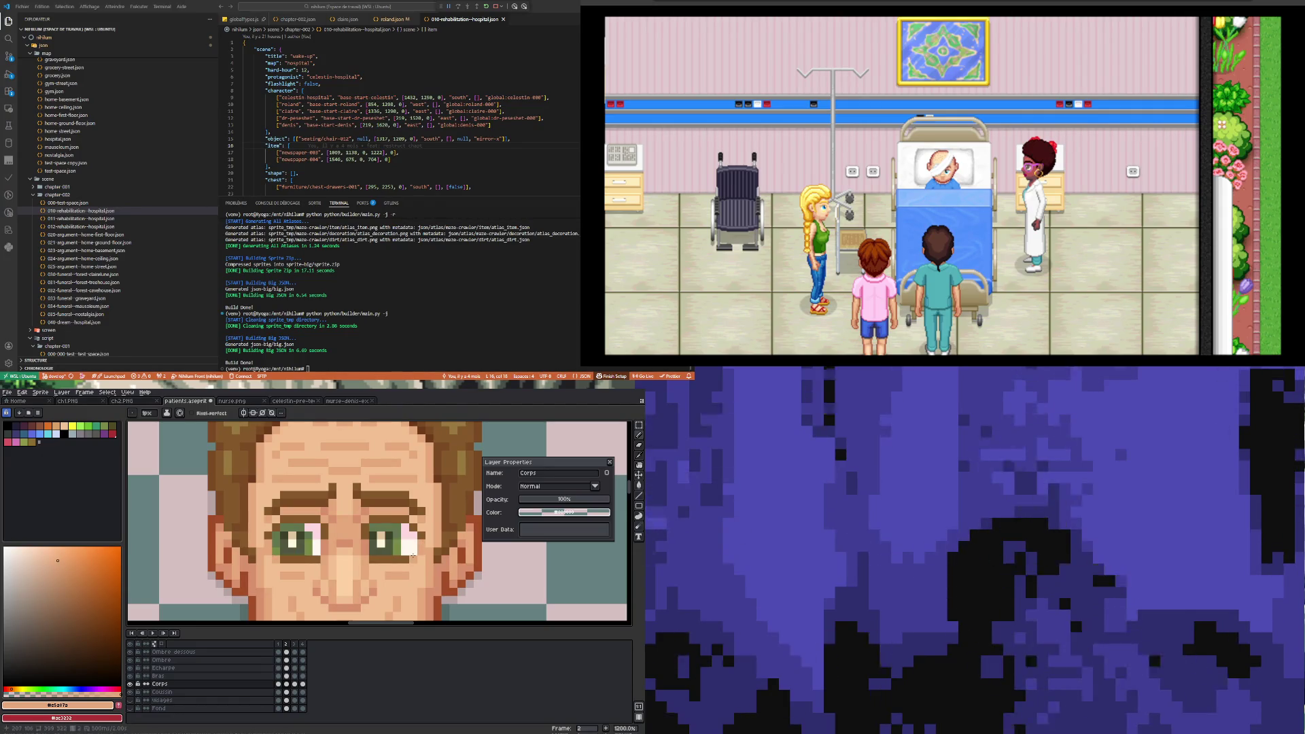
left_click(295, 685)
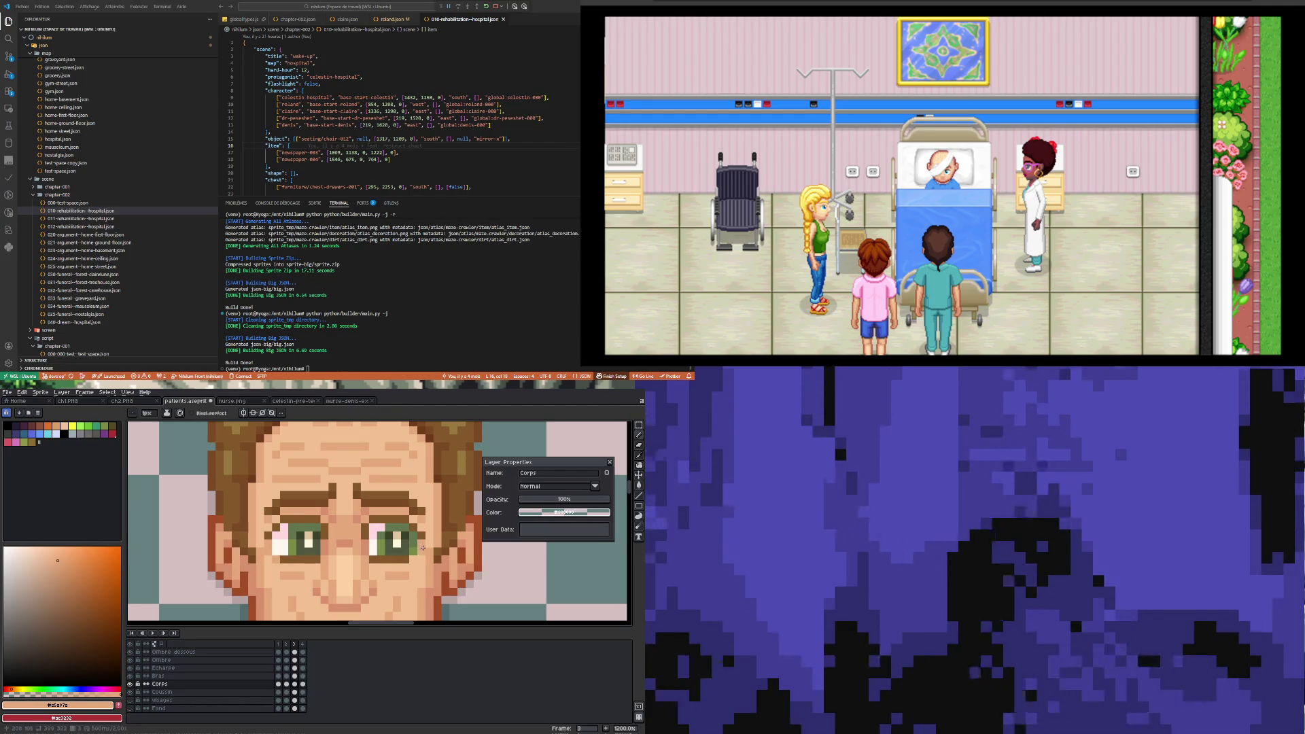
left_click(303, 684)
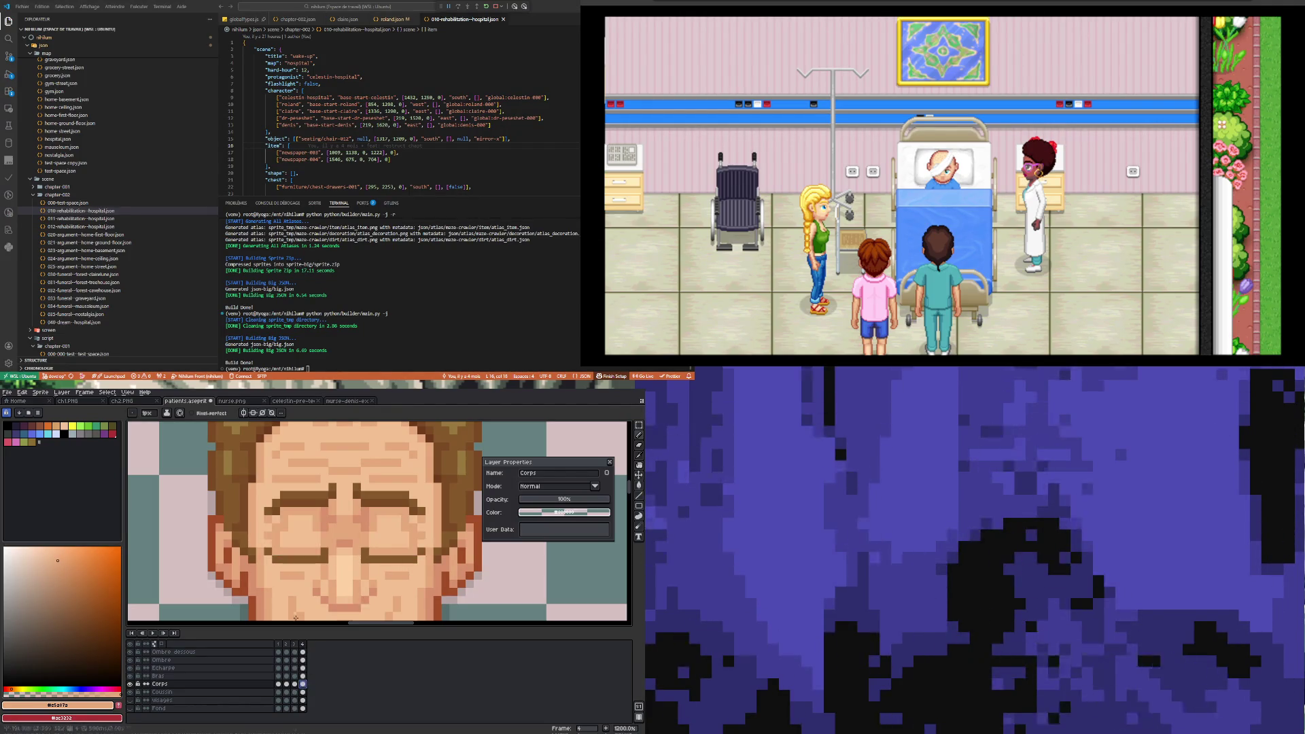